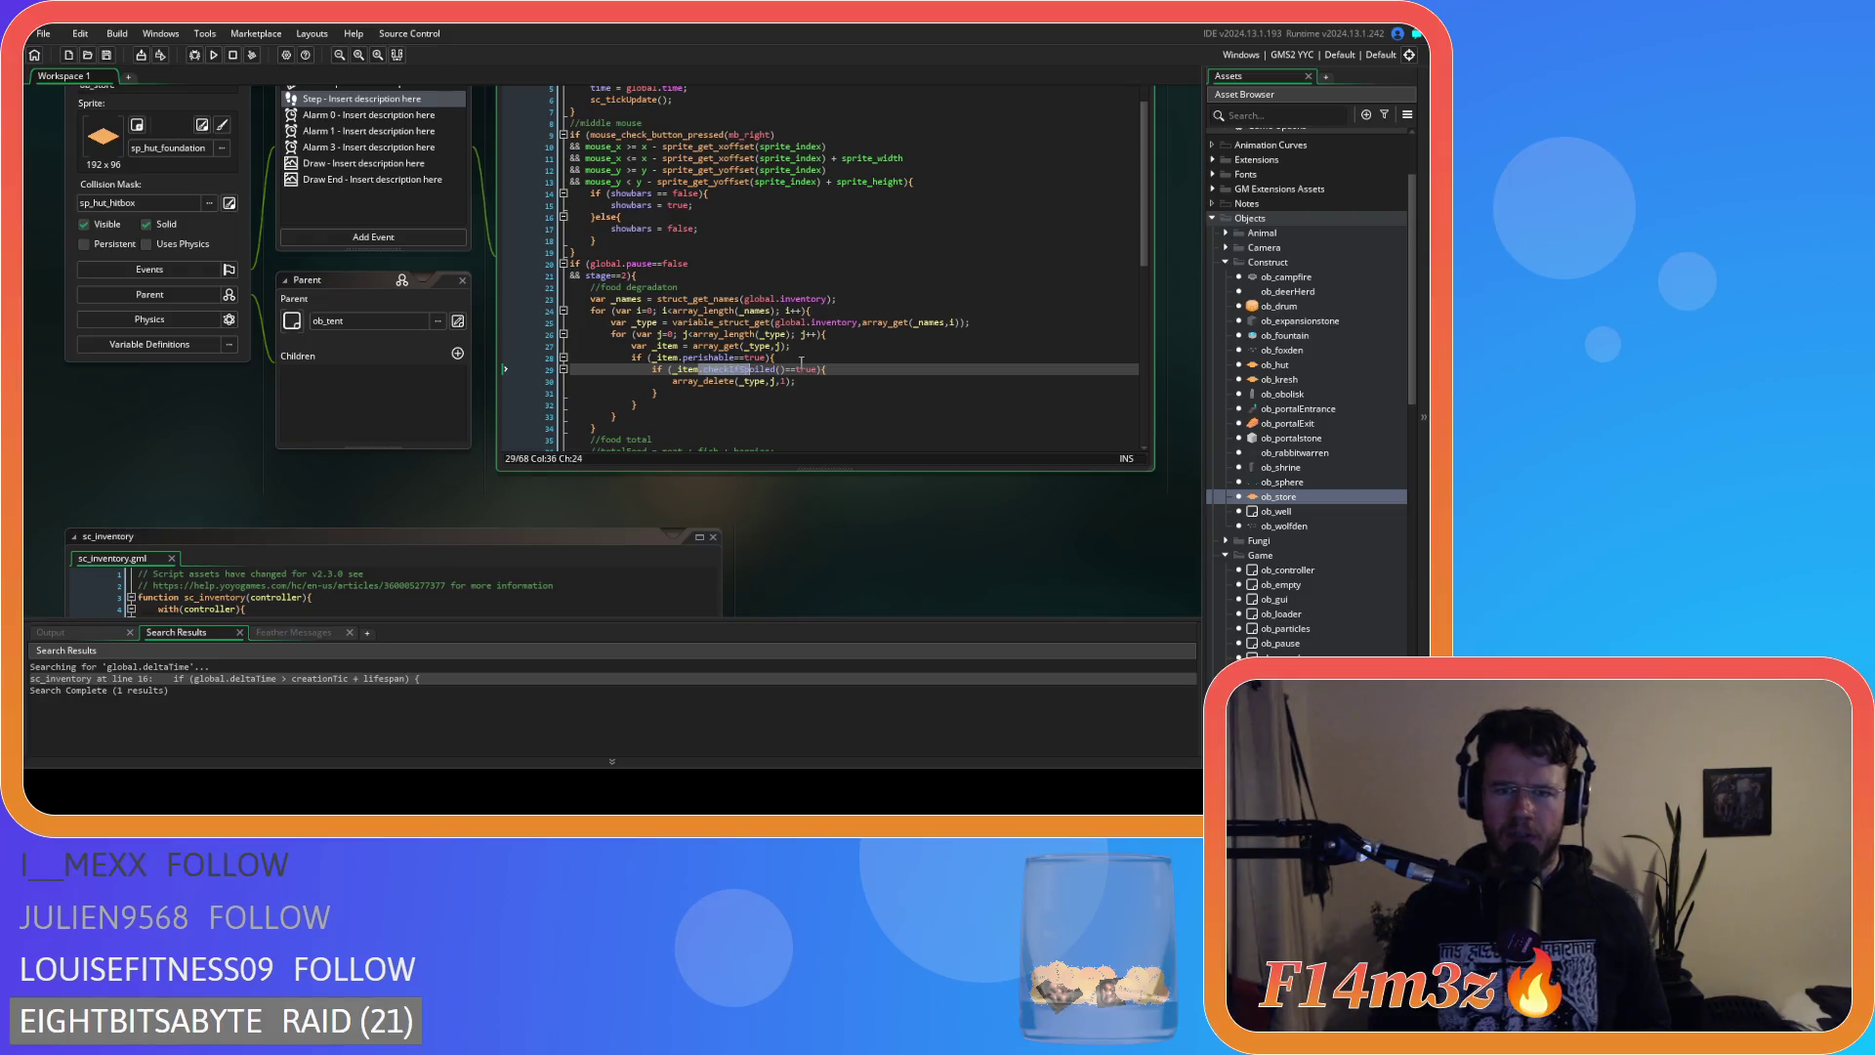
Review the closing lines of ob_store's spoiled-item loop, then scroll up to the sc_inventory script.
left_click(911, 395)
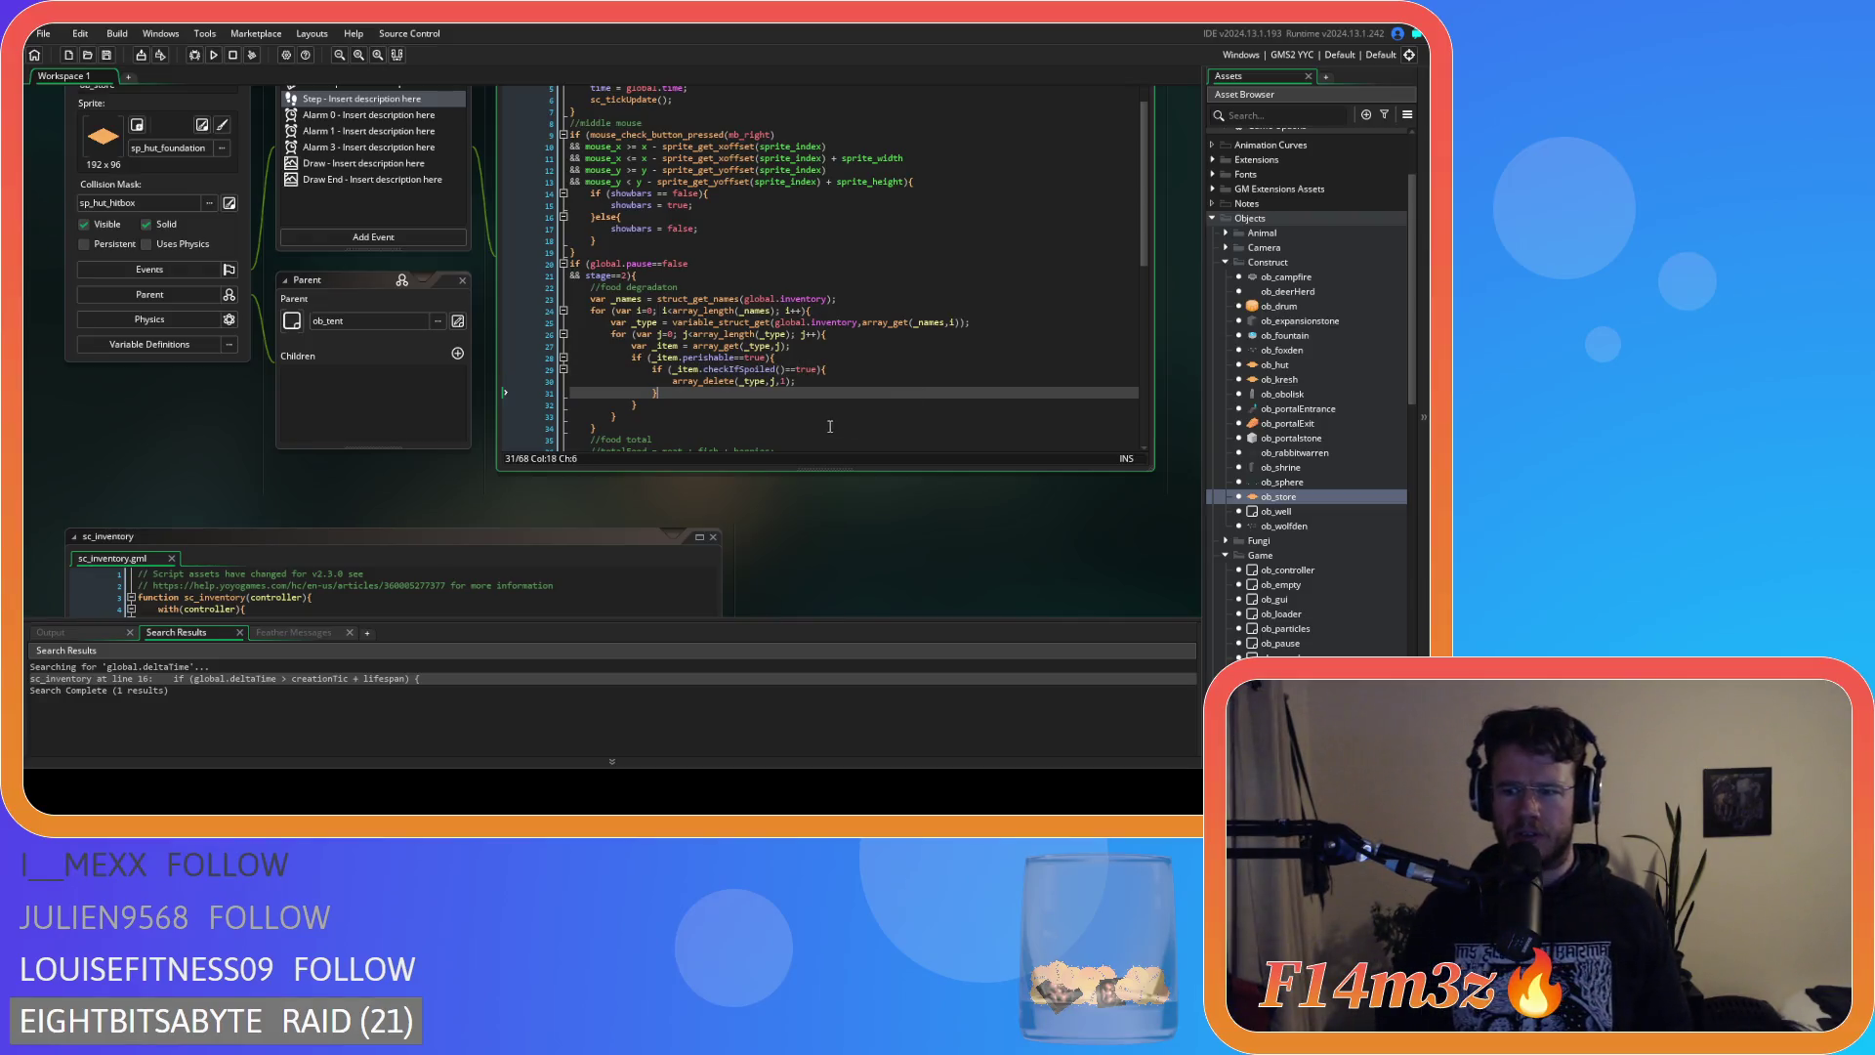
left_click(755, 417)
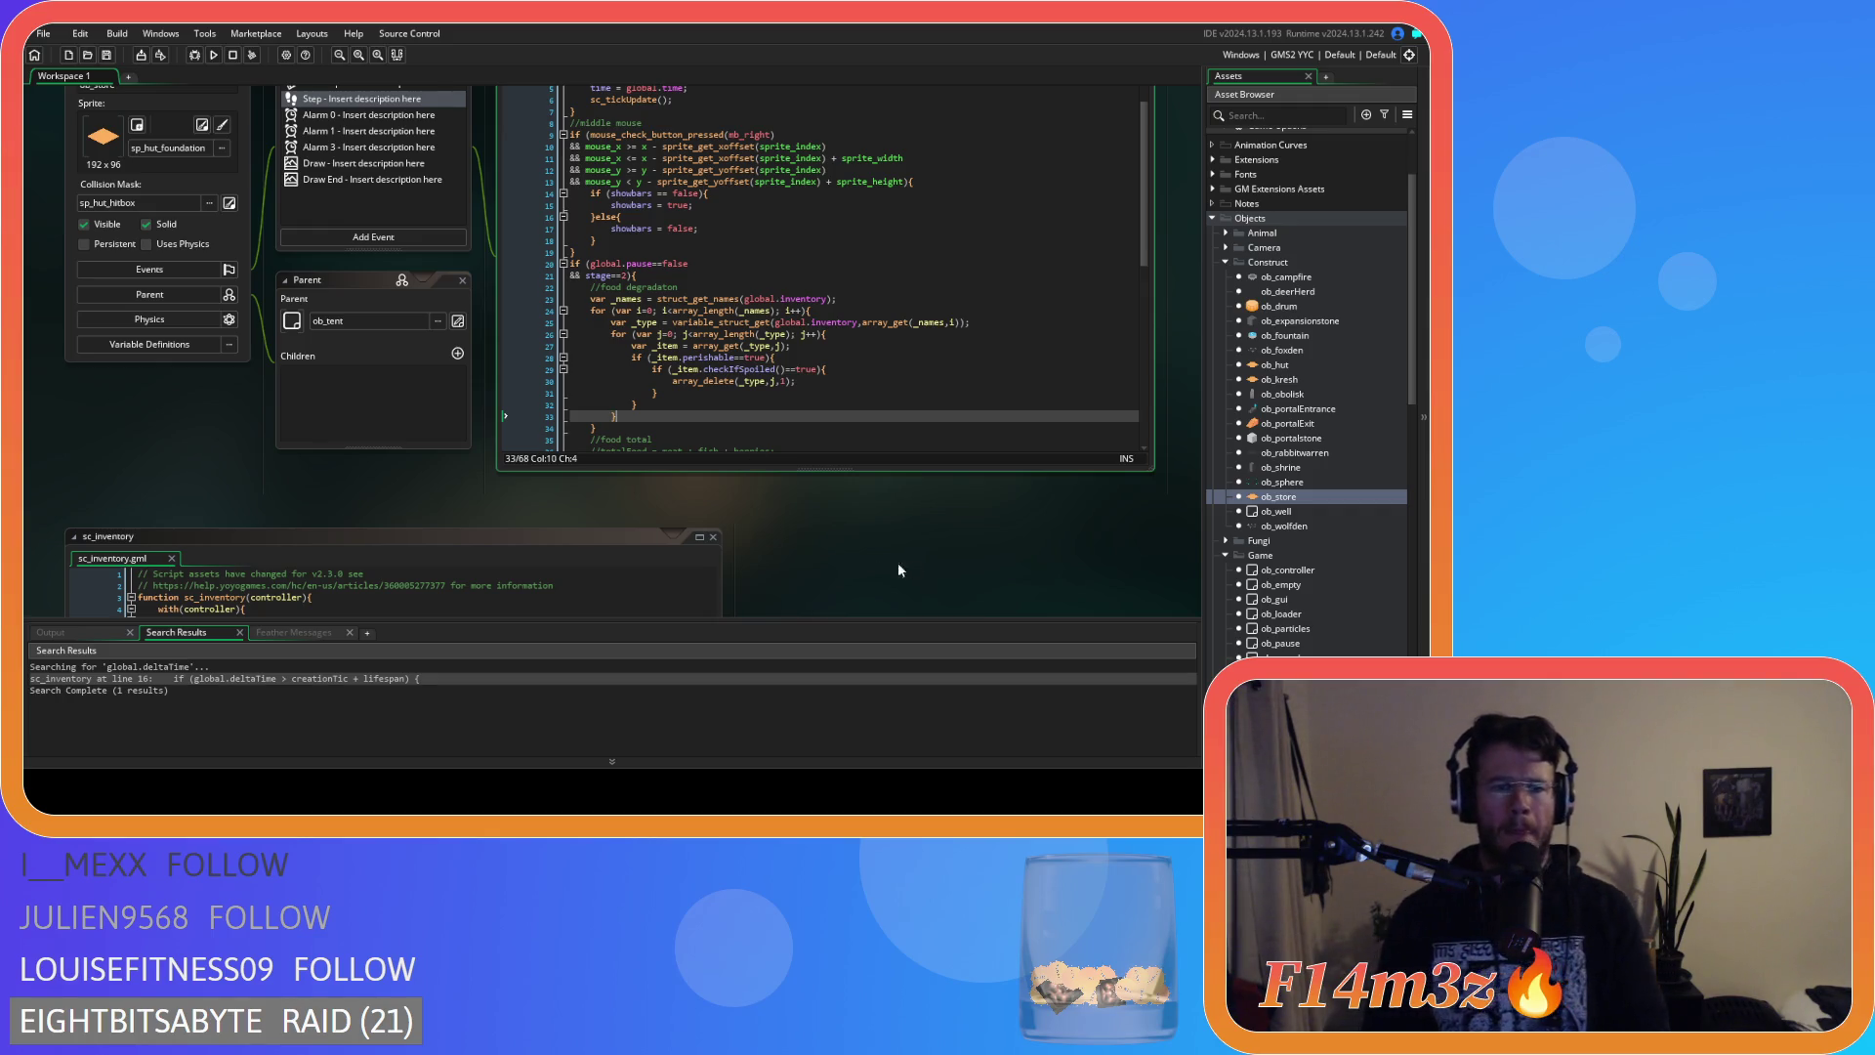
scroll(879, 565, "down", 5)
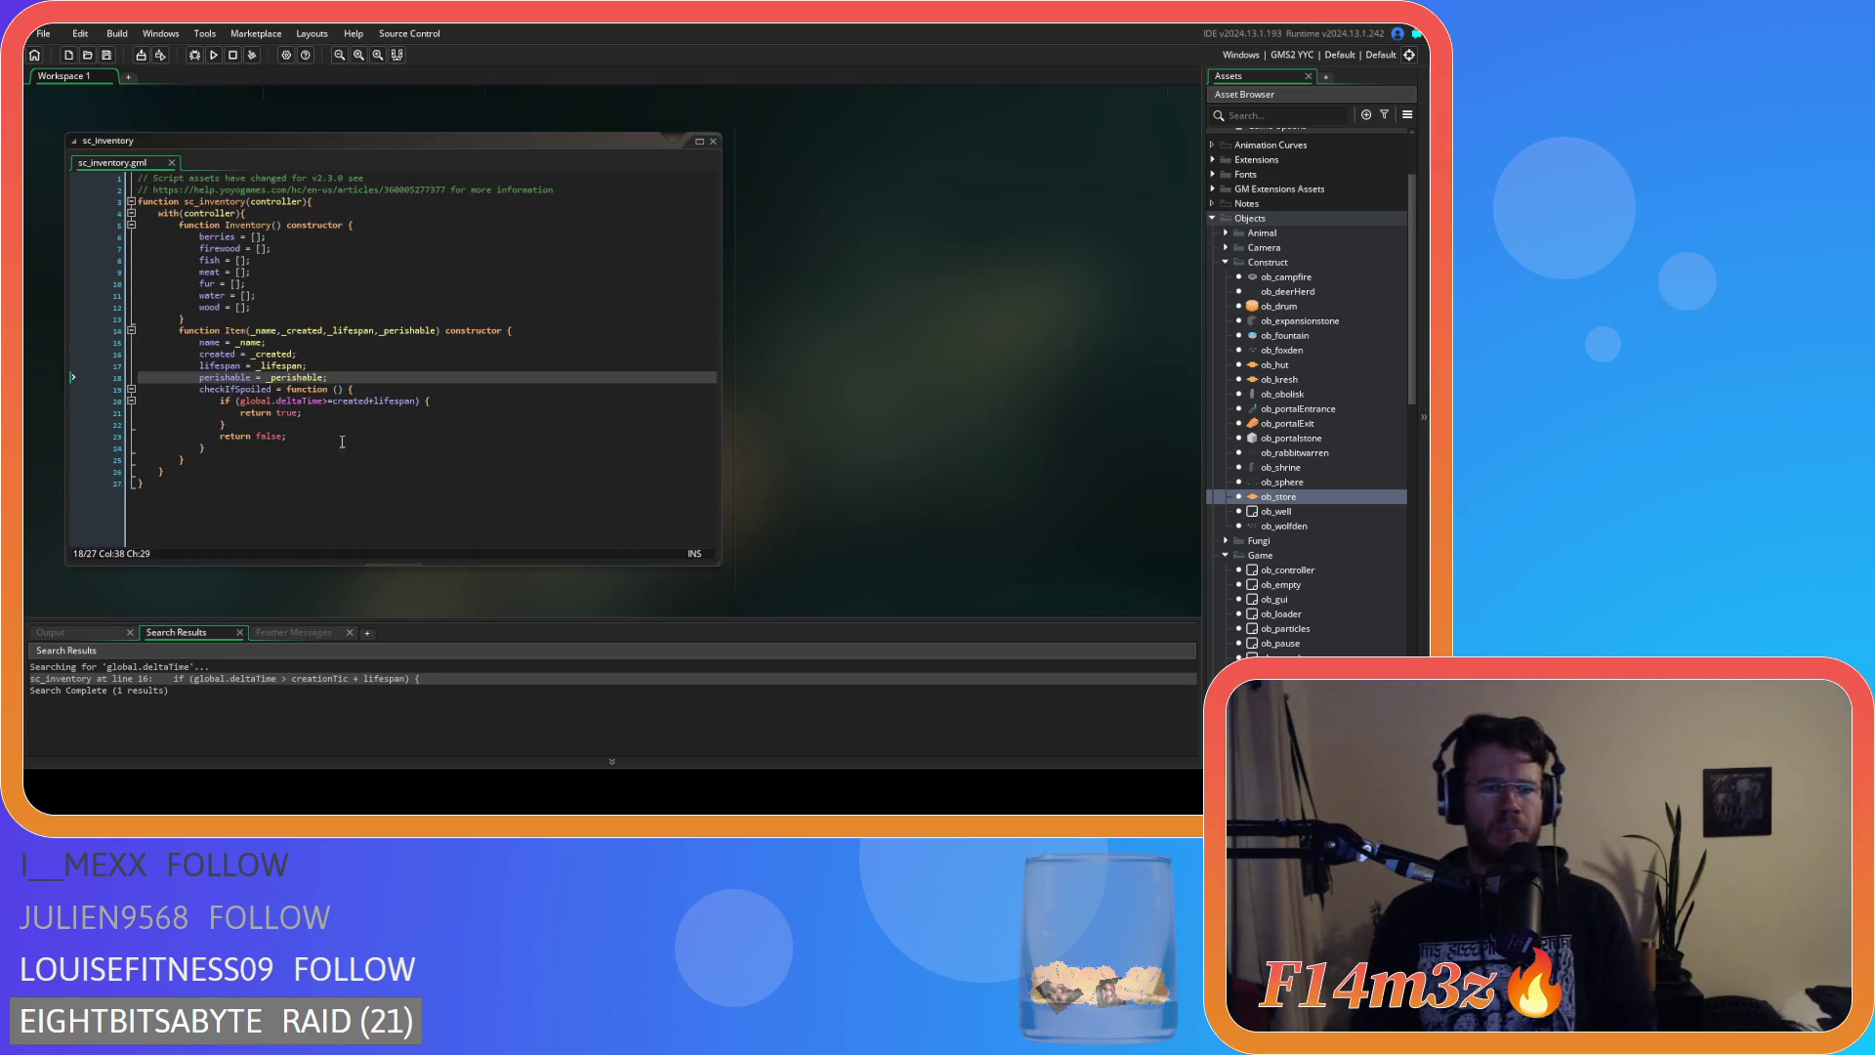
Change global.deltaTime to global.delta on line 20, save sc_inventory, and return to ob_store's Step code.
left_click(304, 400)
key("Delete")
key("Delete")
key("Delete")
left_click(486, 399)
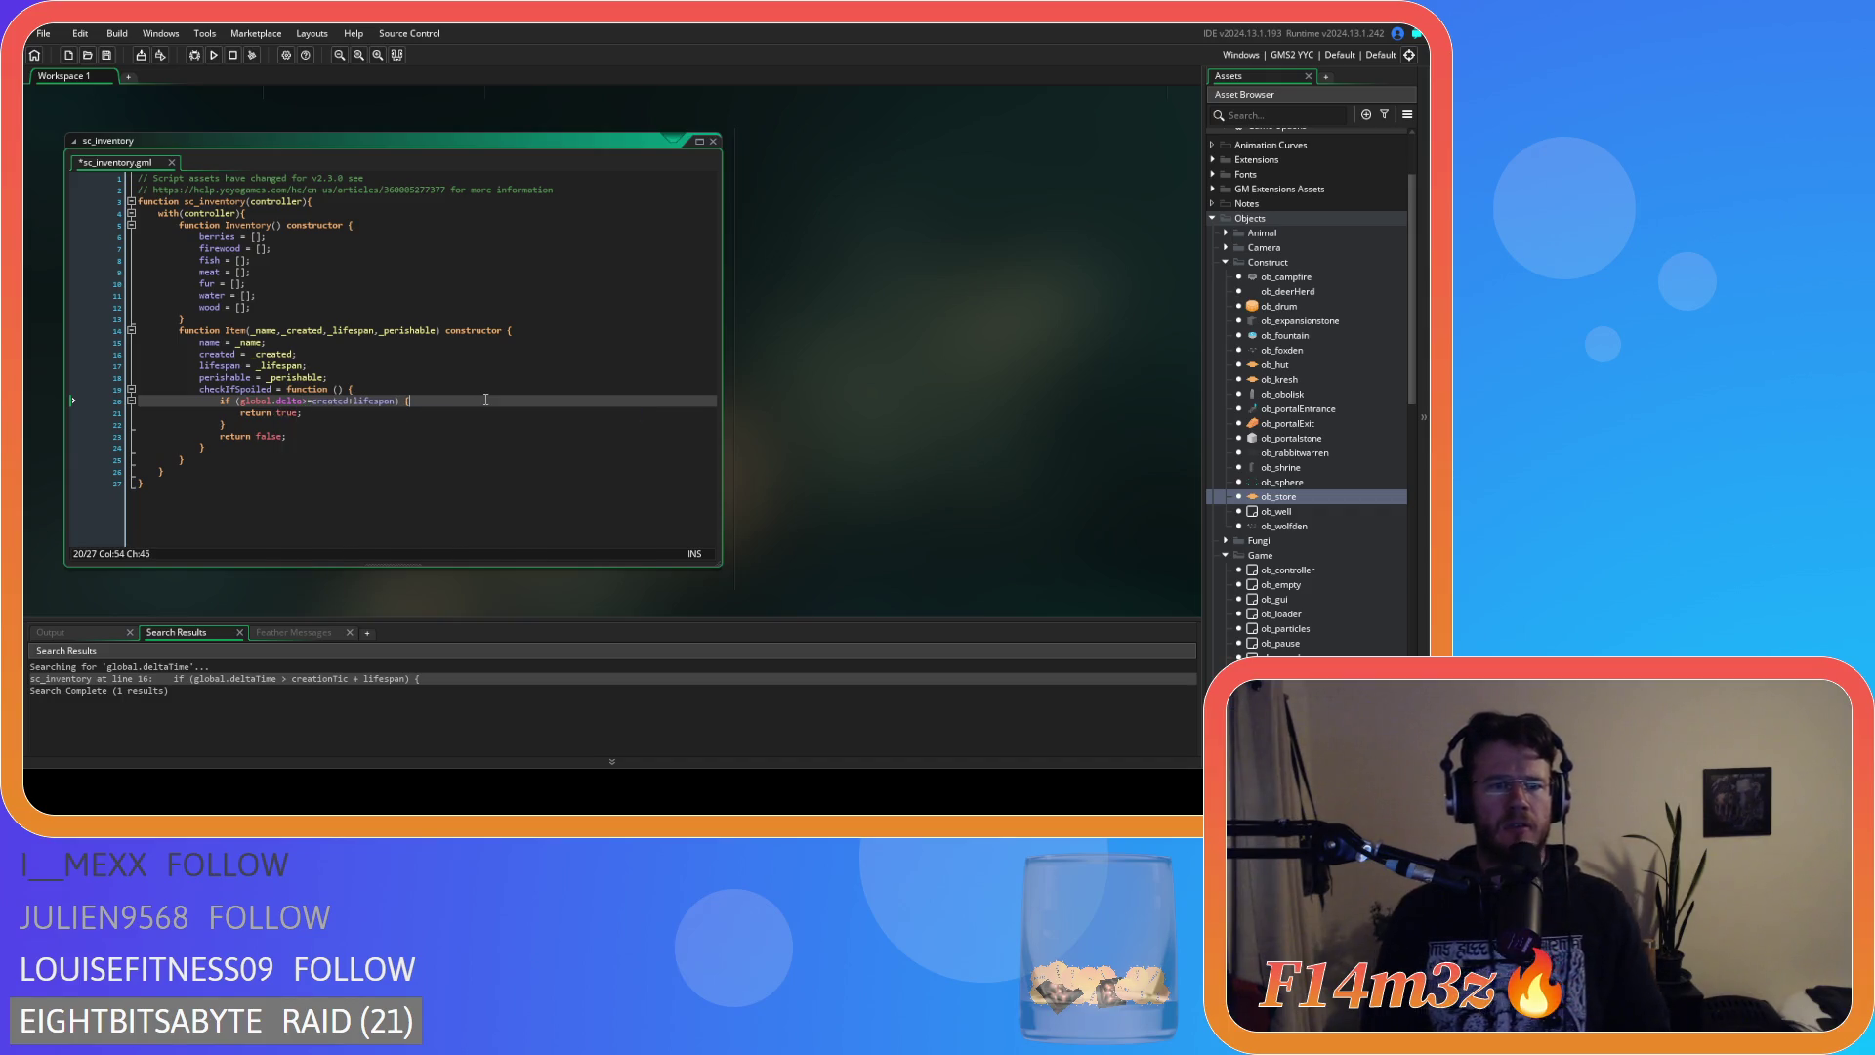
key("ctrl+s")
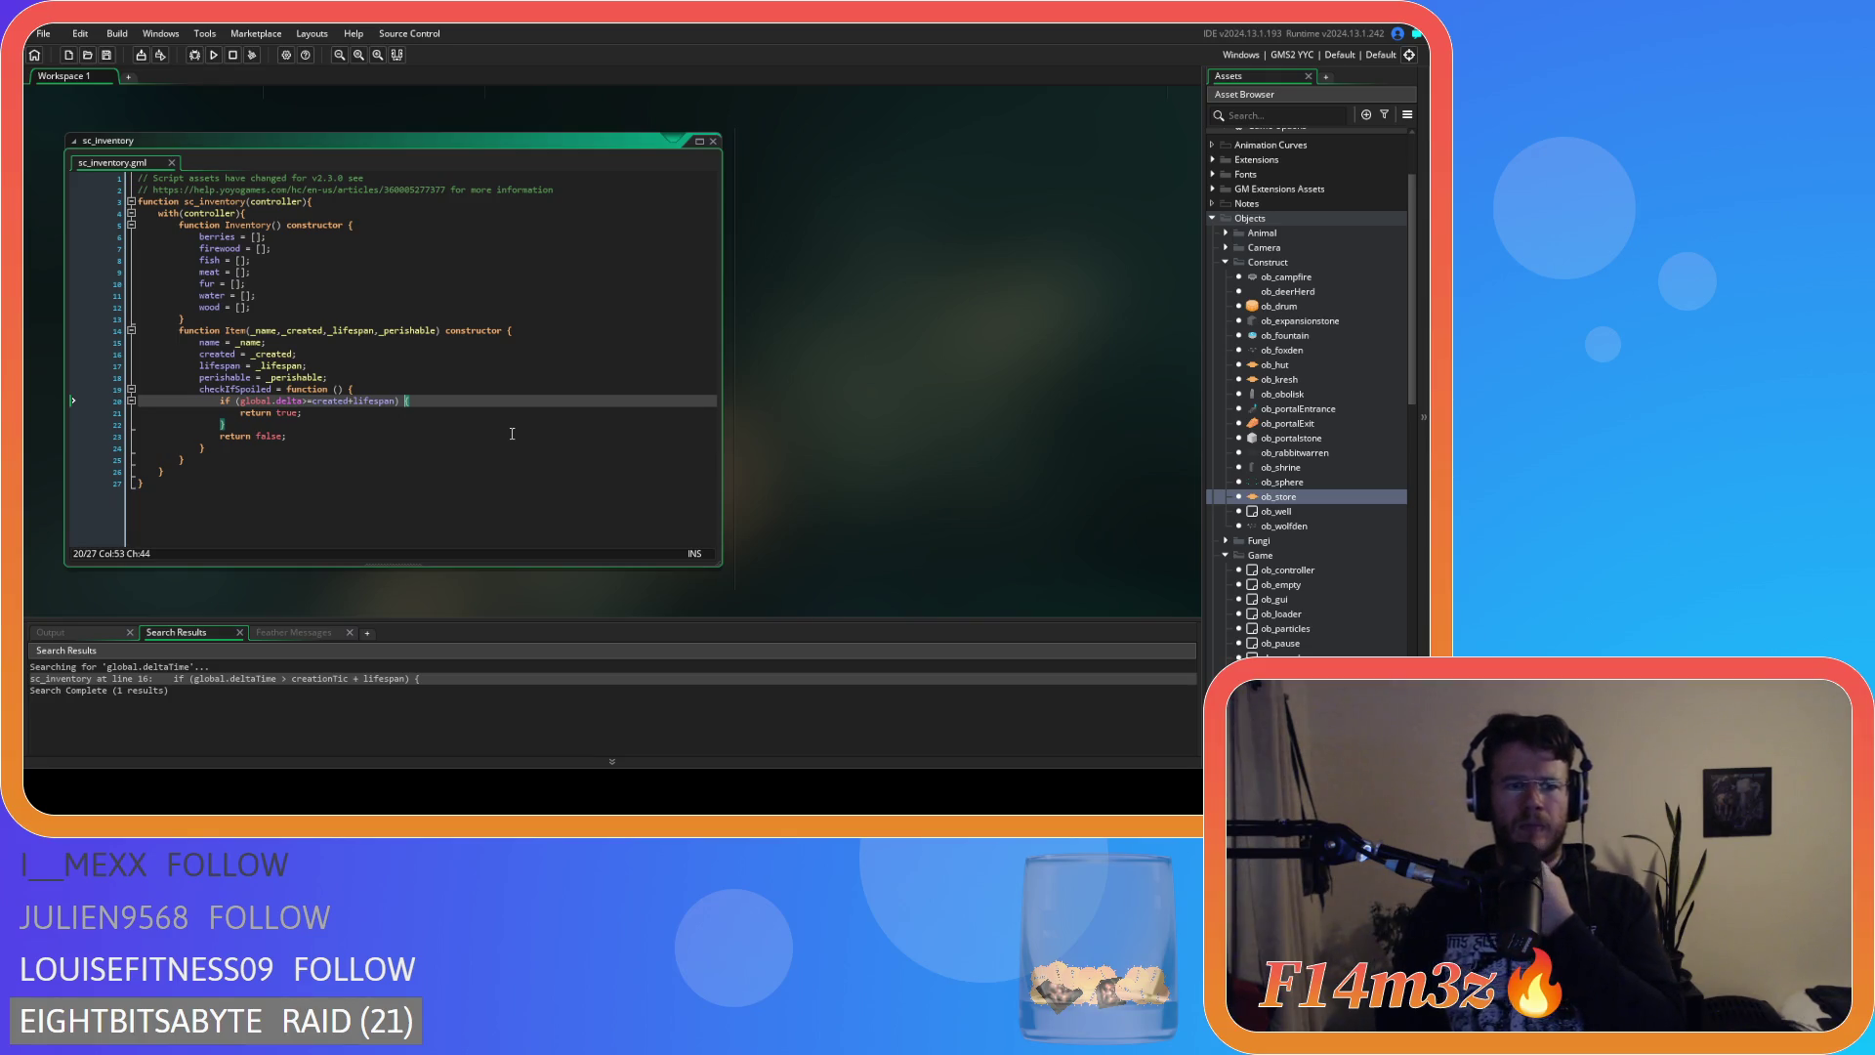
key("ctrl+Tab")
left_click(820, 433)
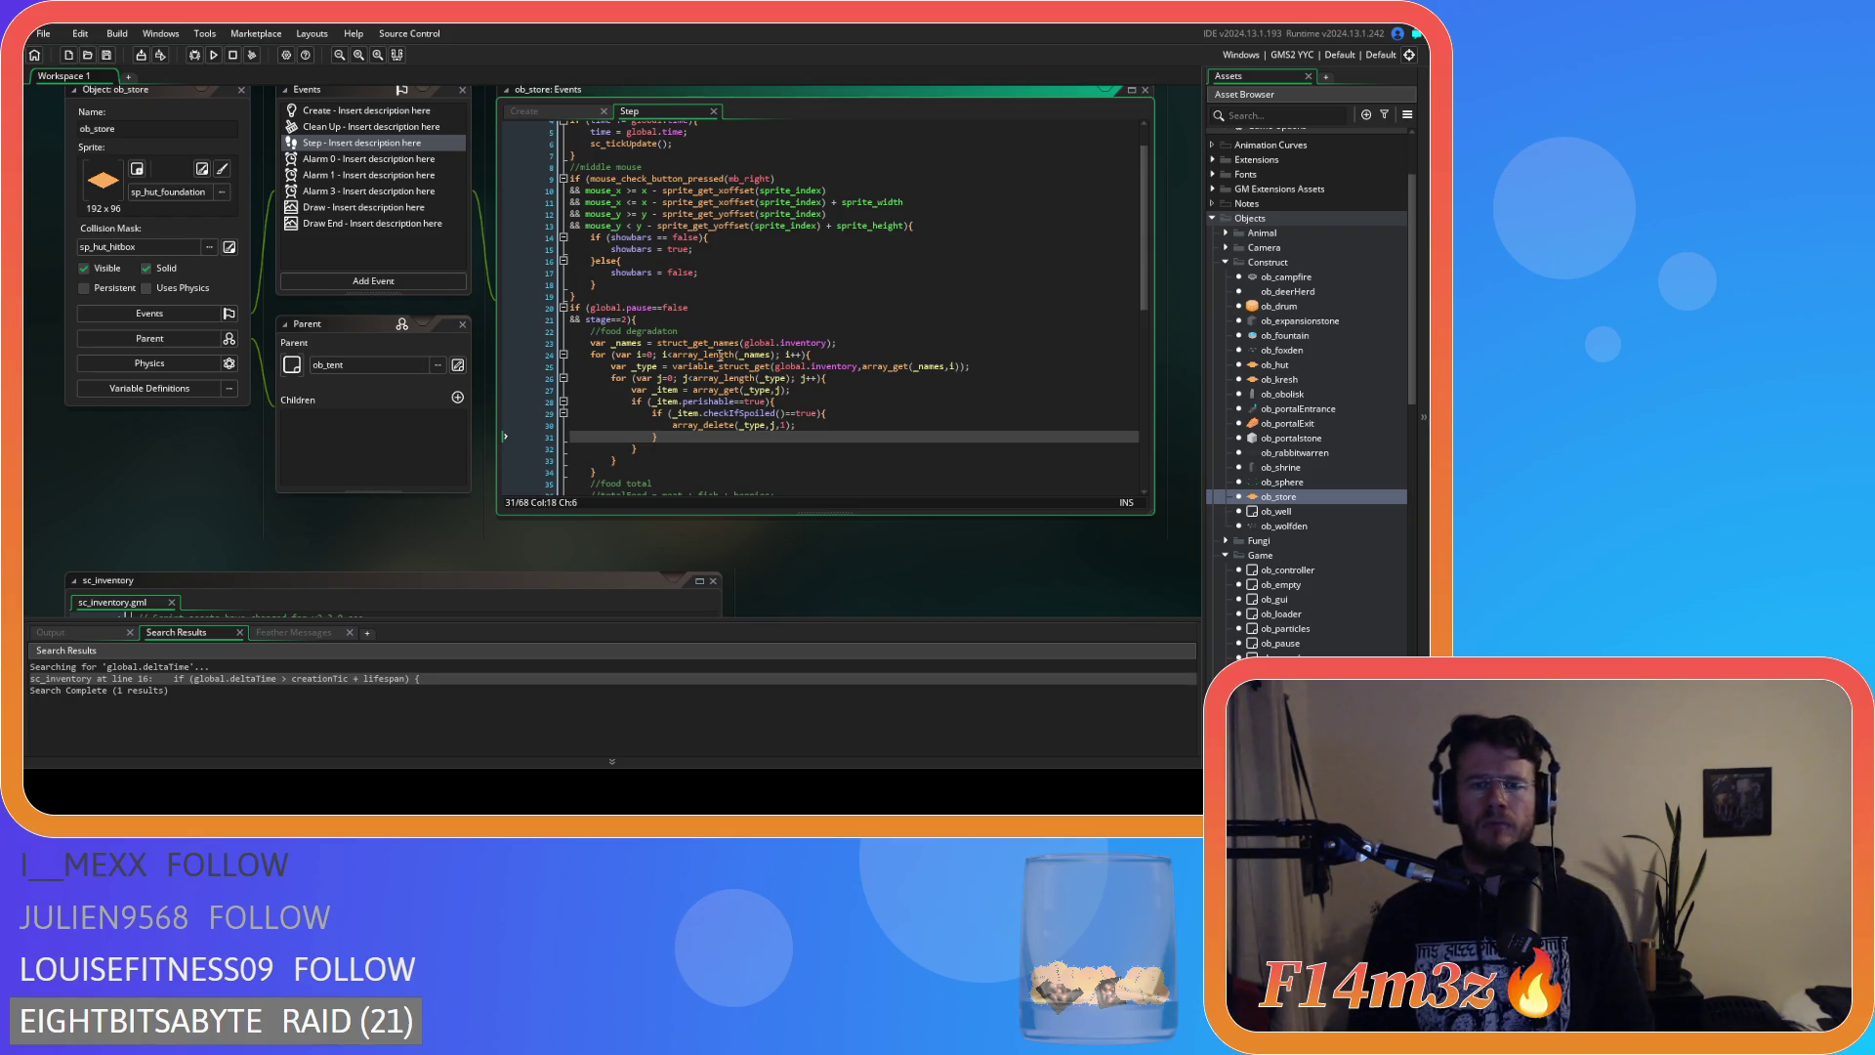
Inspect the food degradation loop's struct-name loop and array_get lines 24–27.
left_click(677, 333)
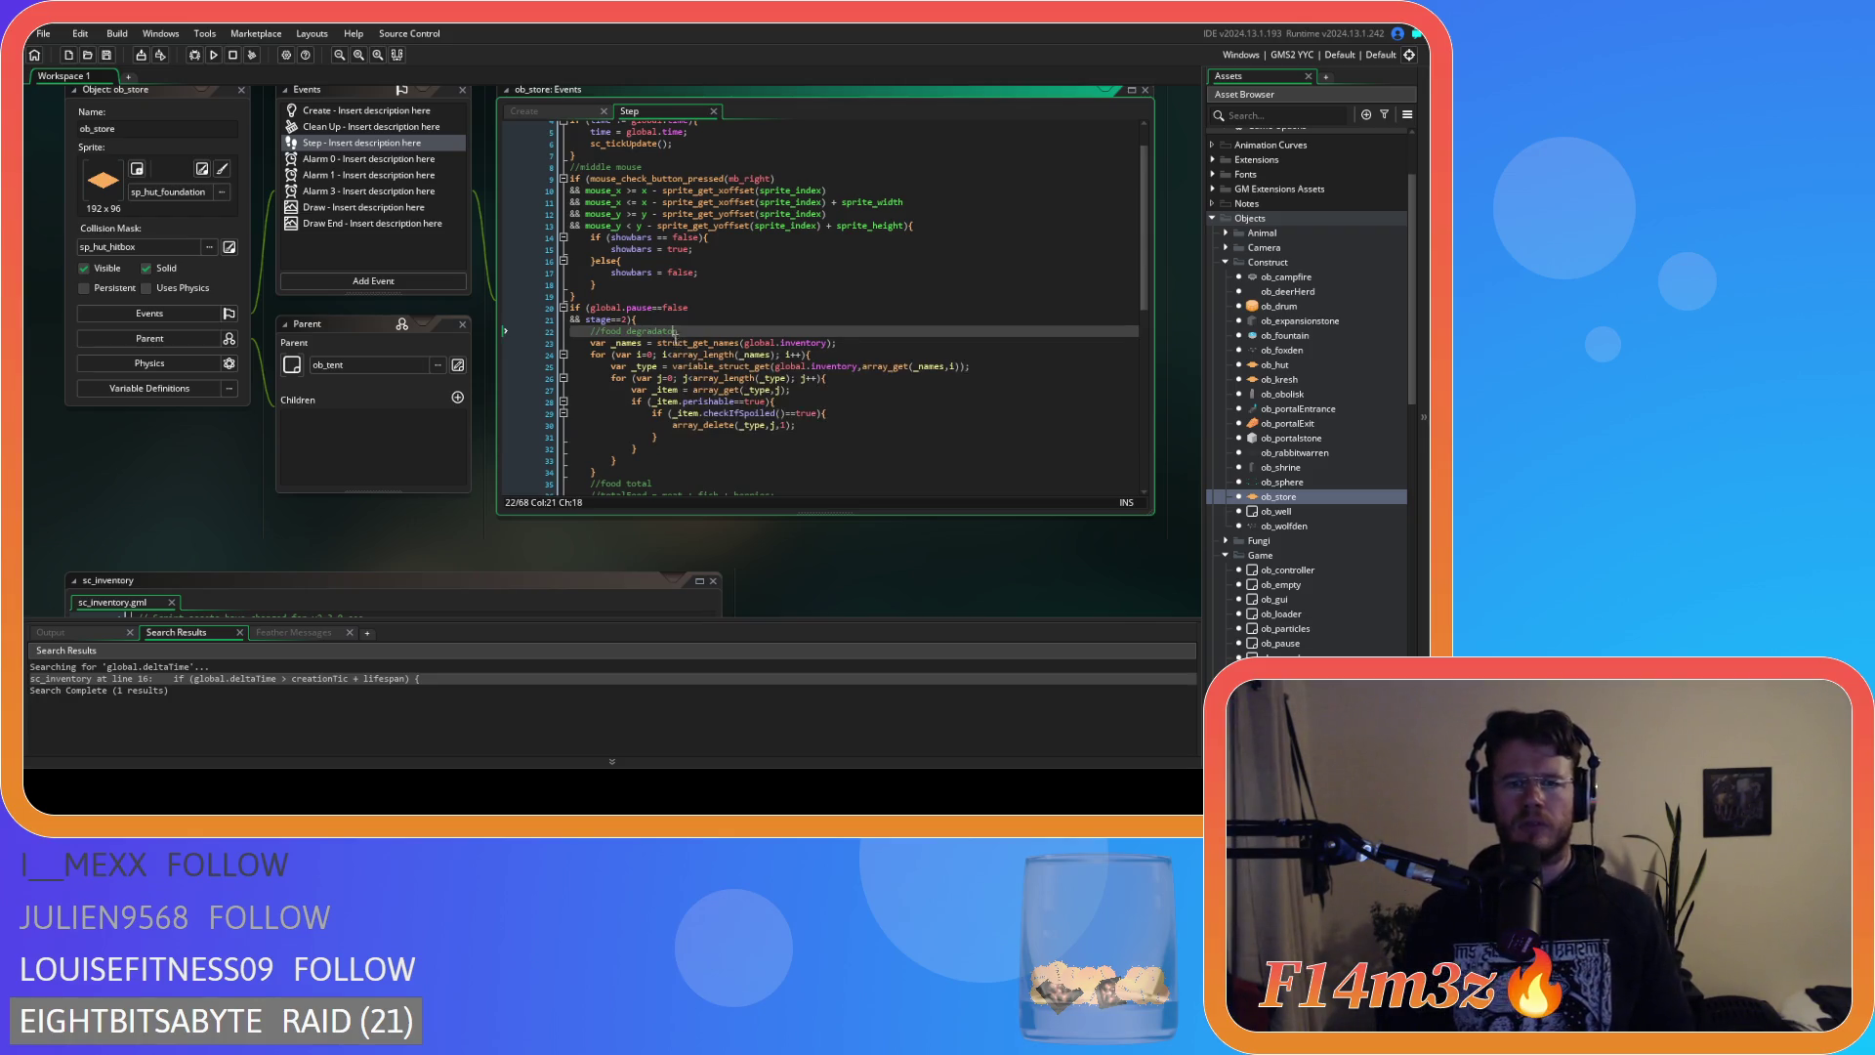
mouse_move(724, 345)
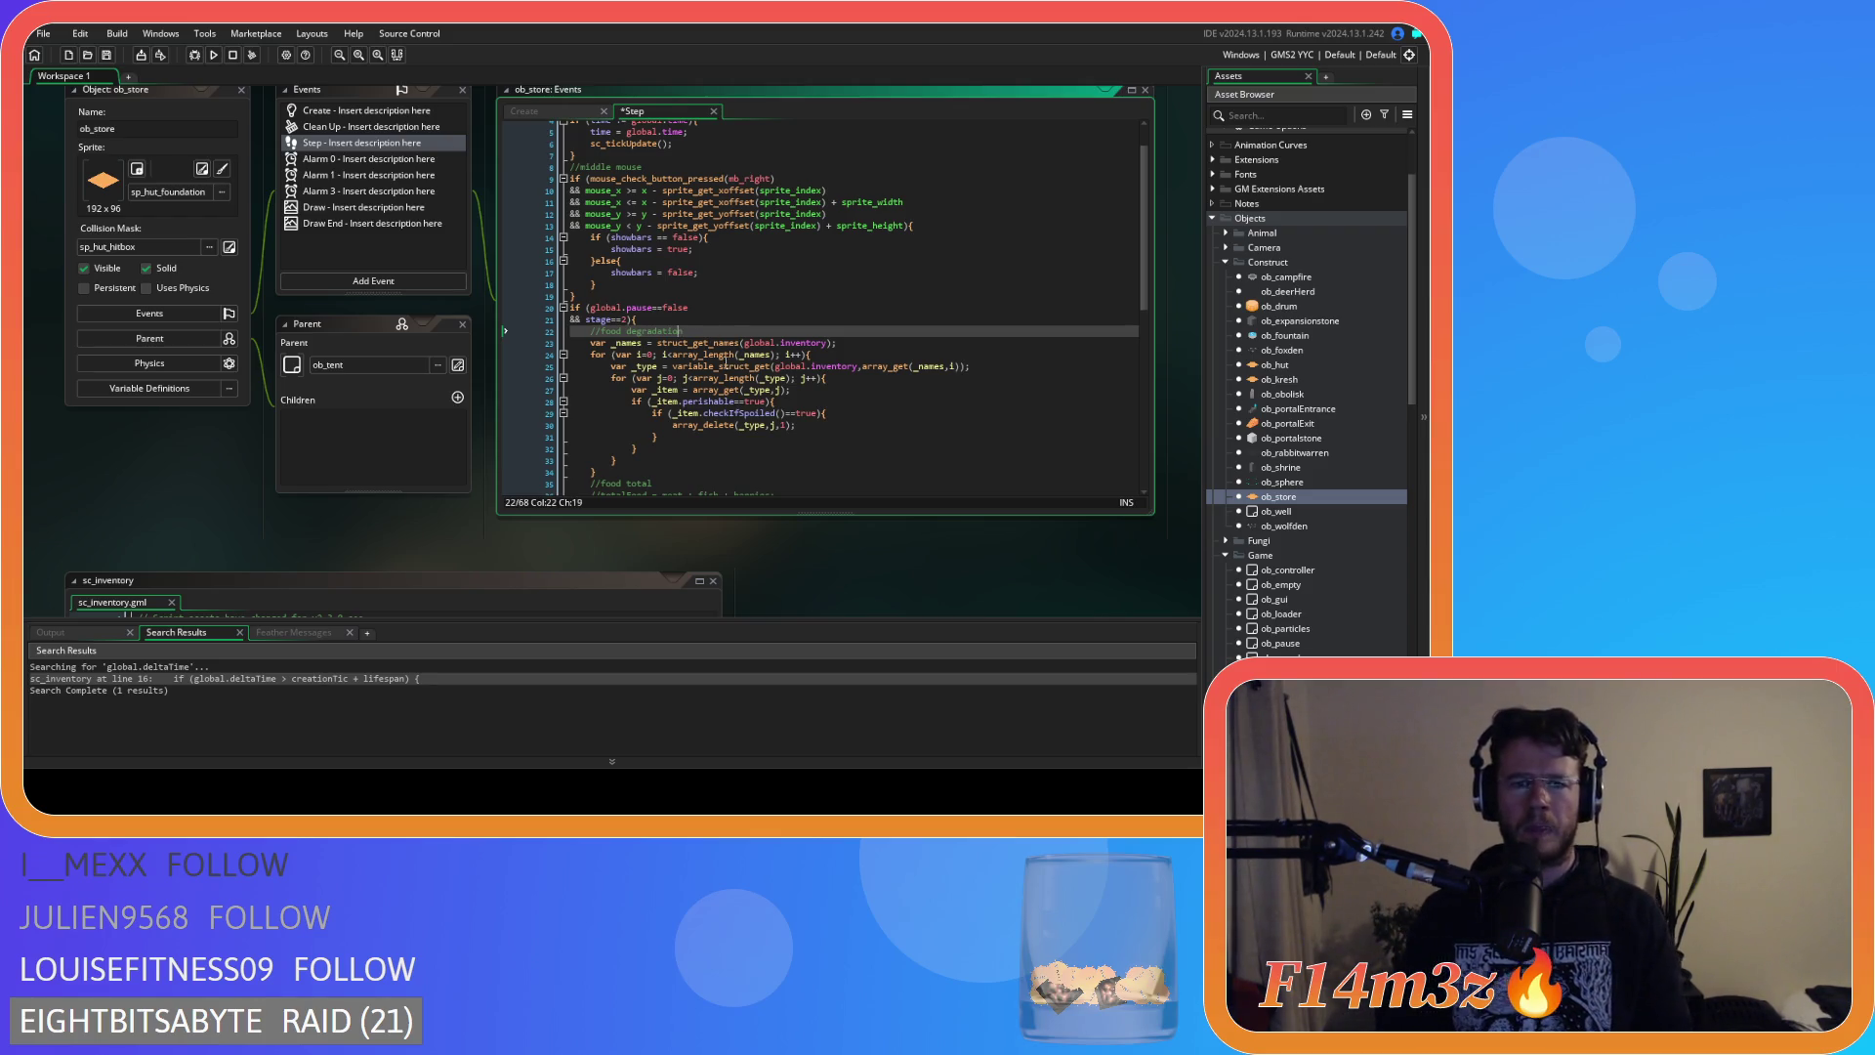
left_click(762, 390)
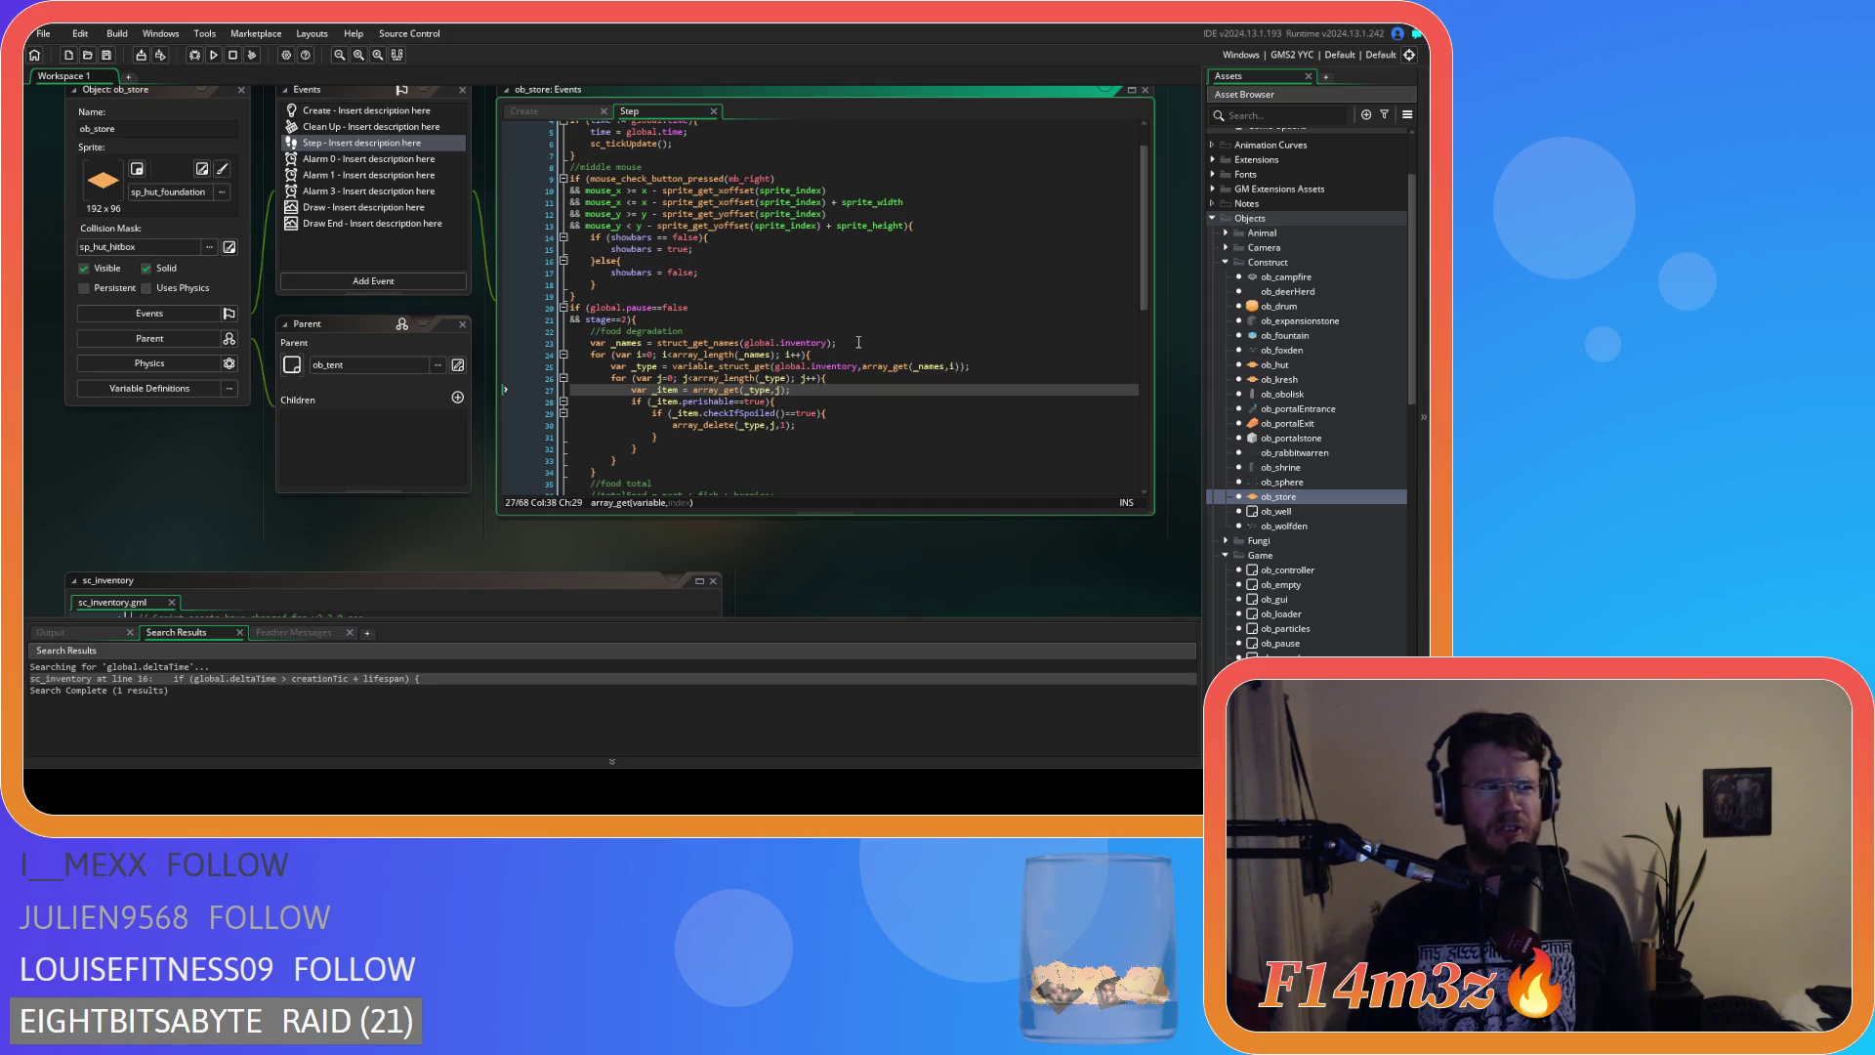
left_click(800, 354)
left_click(801, 331)
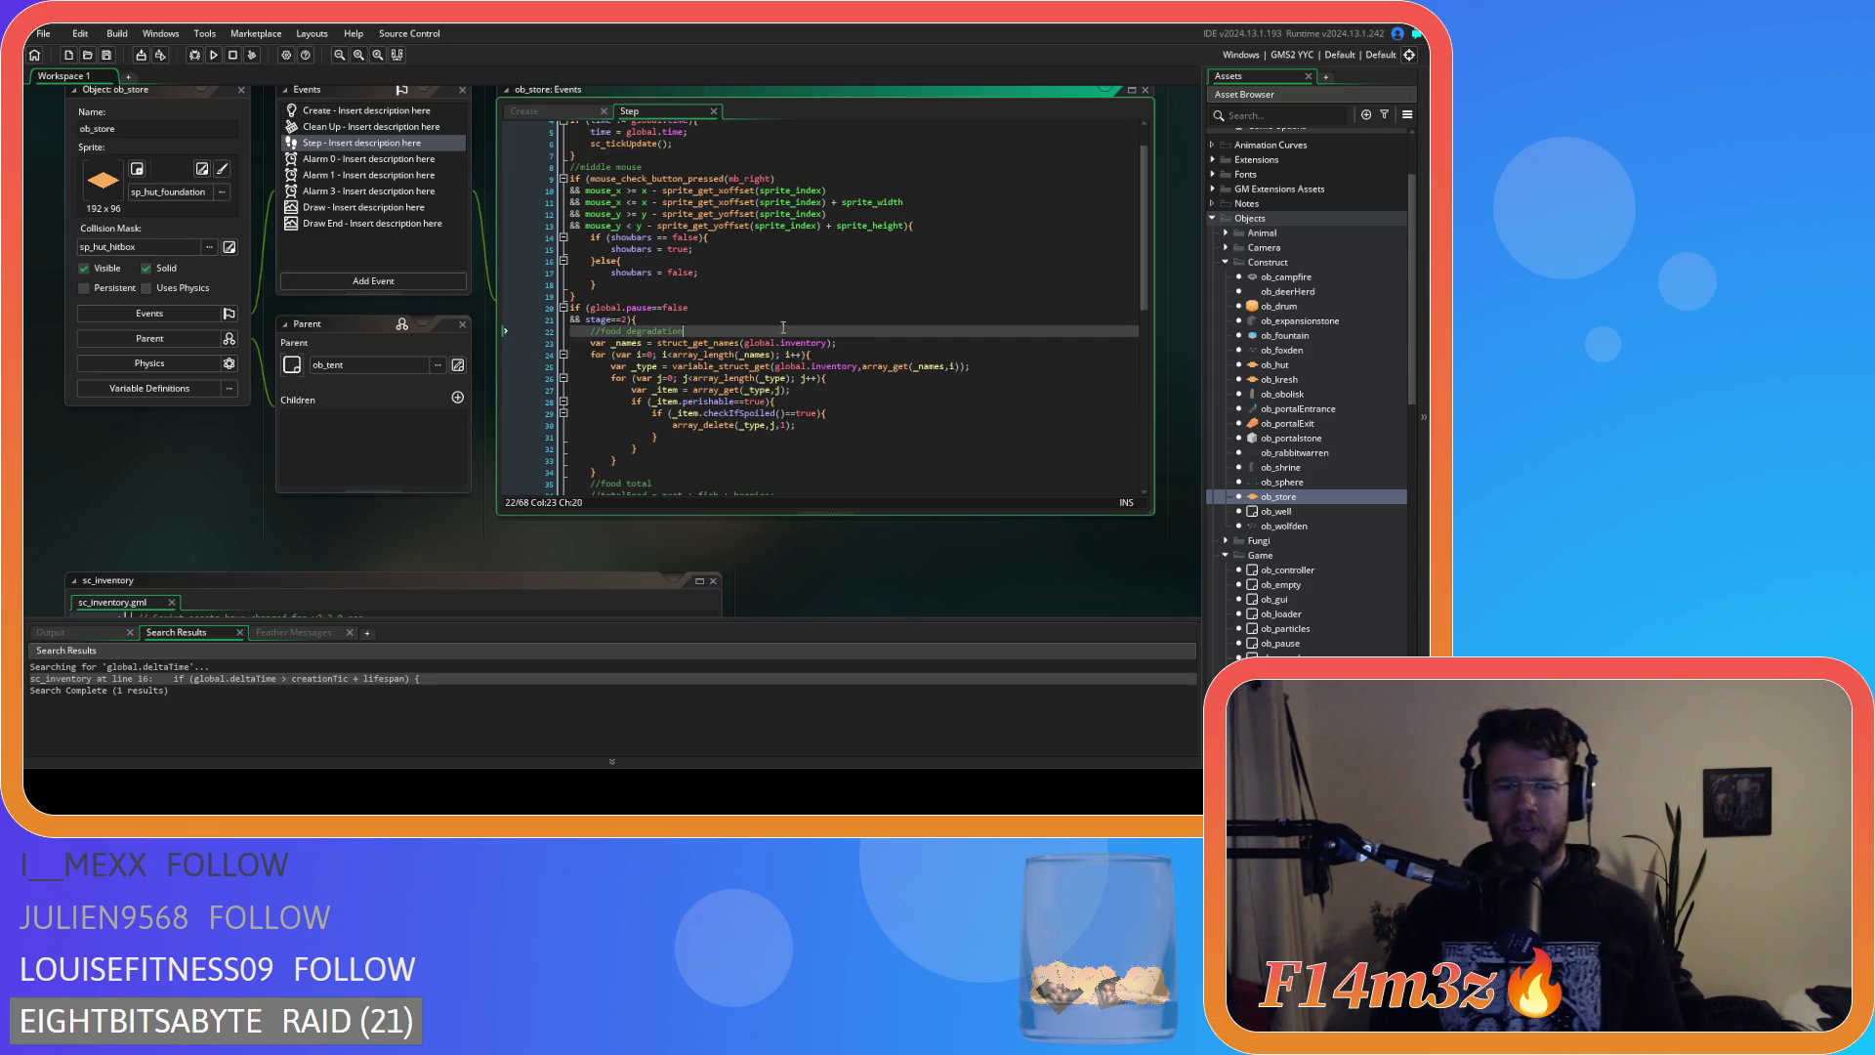
left_click(787, 355)
left_click(896, 367)
scroll(828, 433, "down", 3)
Check the loop's closing lines and select the food degradation block, lines 23–34.
left_click(694, 372)
left_click(859, 291)
left_click(873, 335)
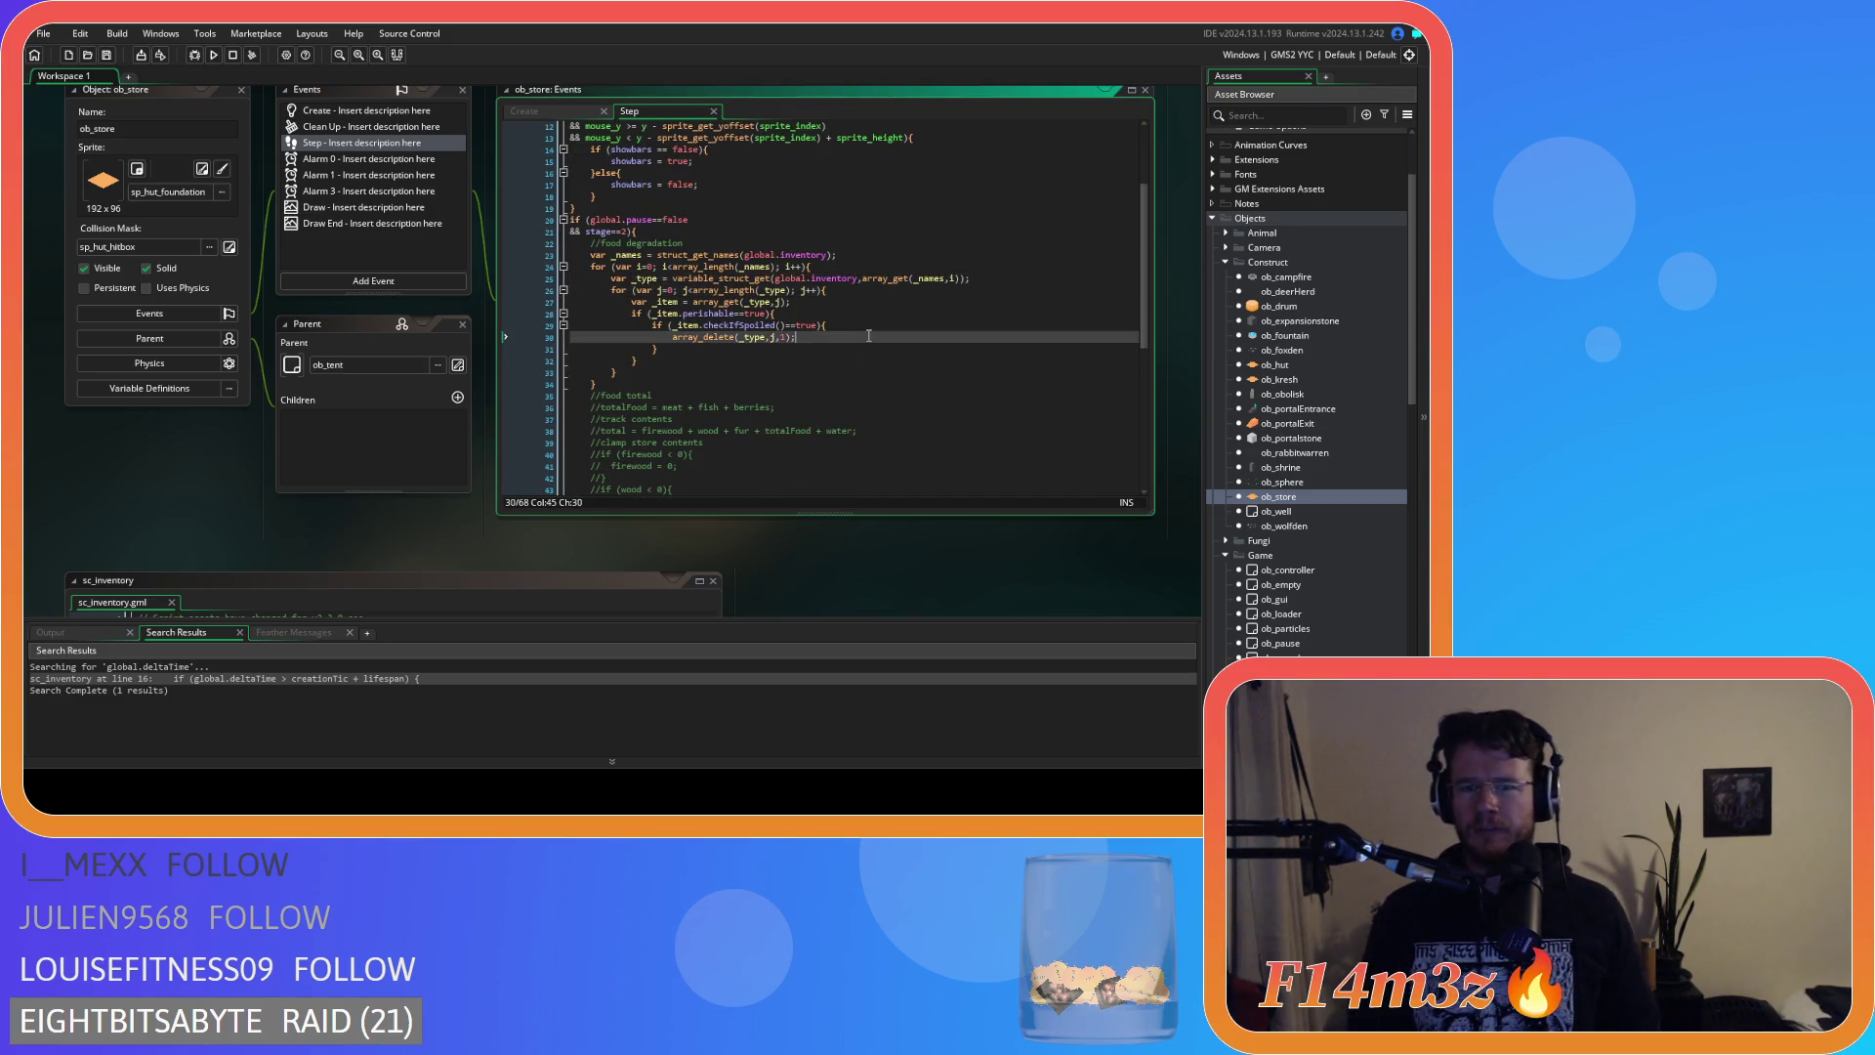
left_click(787, 384)
left_click(728, 361)
left_click_drag(613, 384, 592, 256)
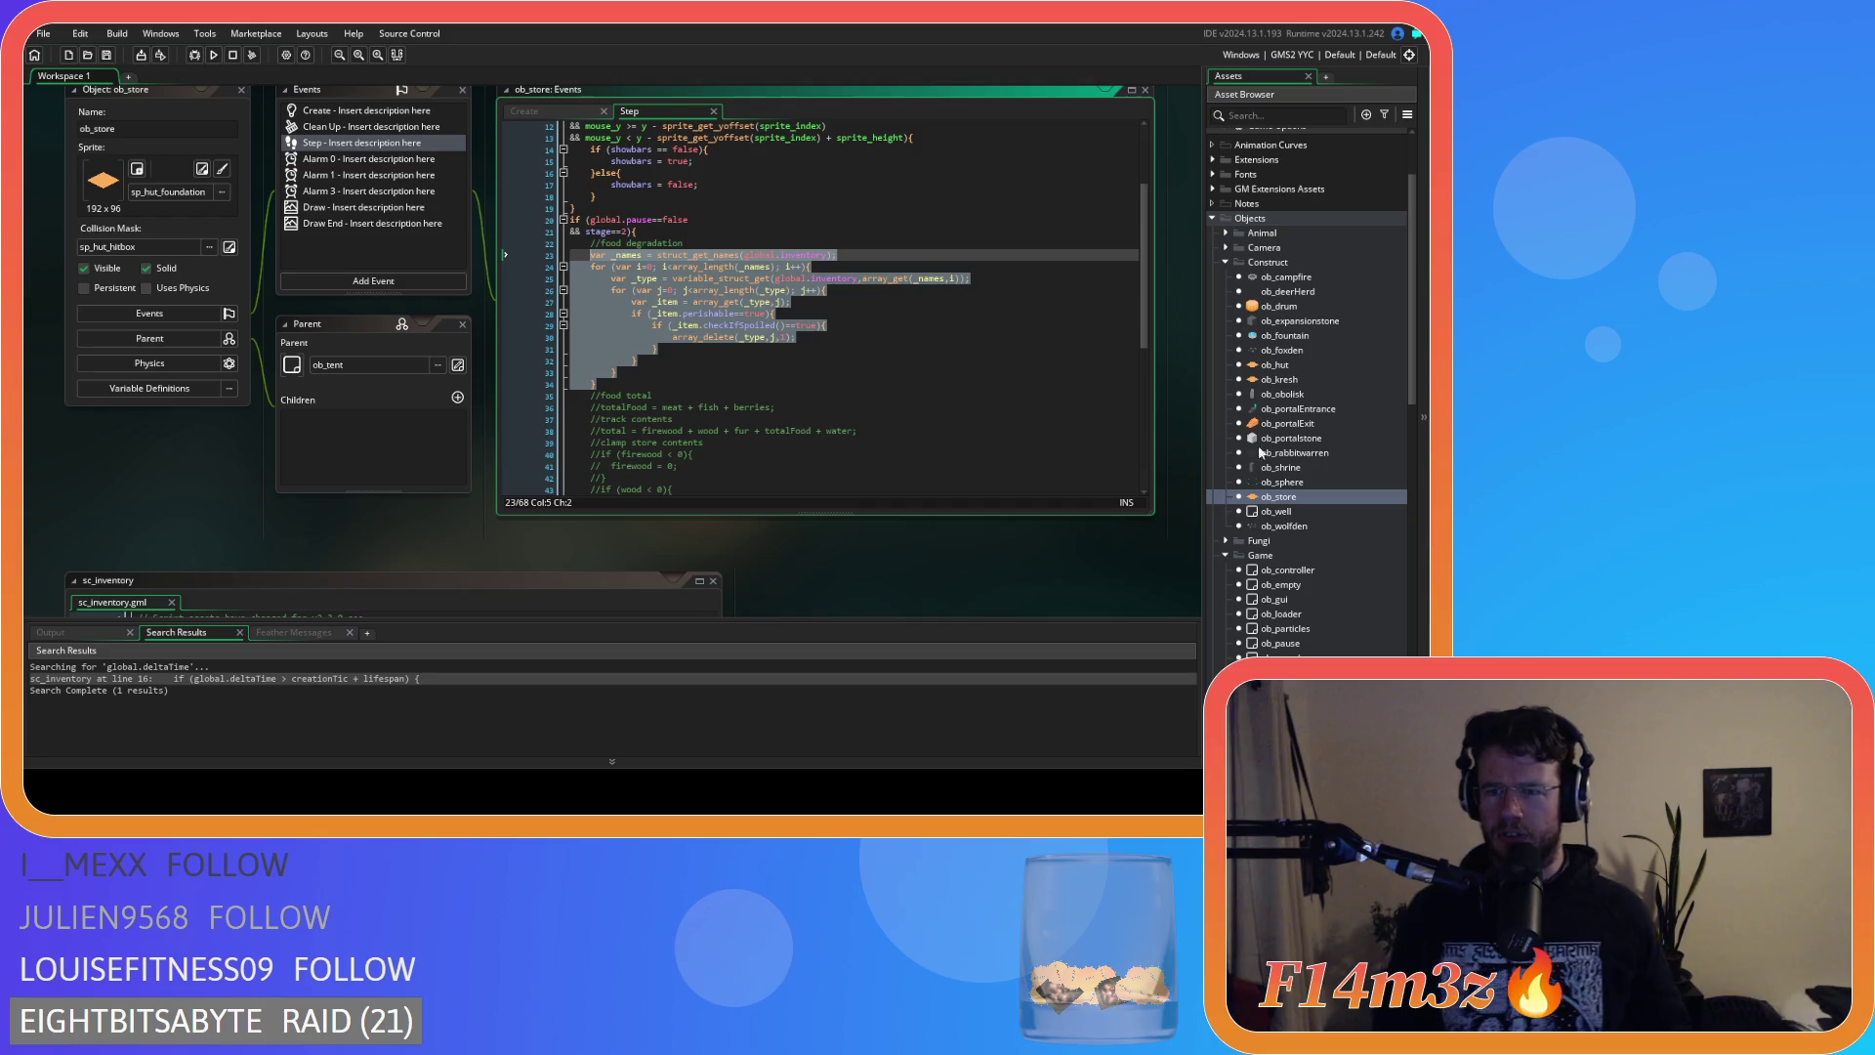
Create a new group named Inventory under the Scripts folder.
scroll(1377, 497, "down", 3)
scroll(1378, 488, "down", 10)
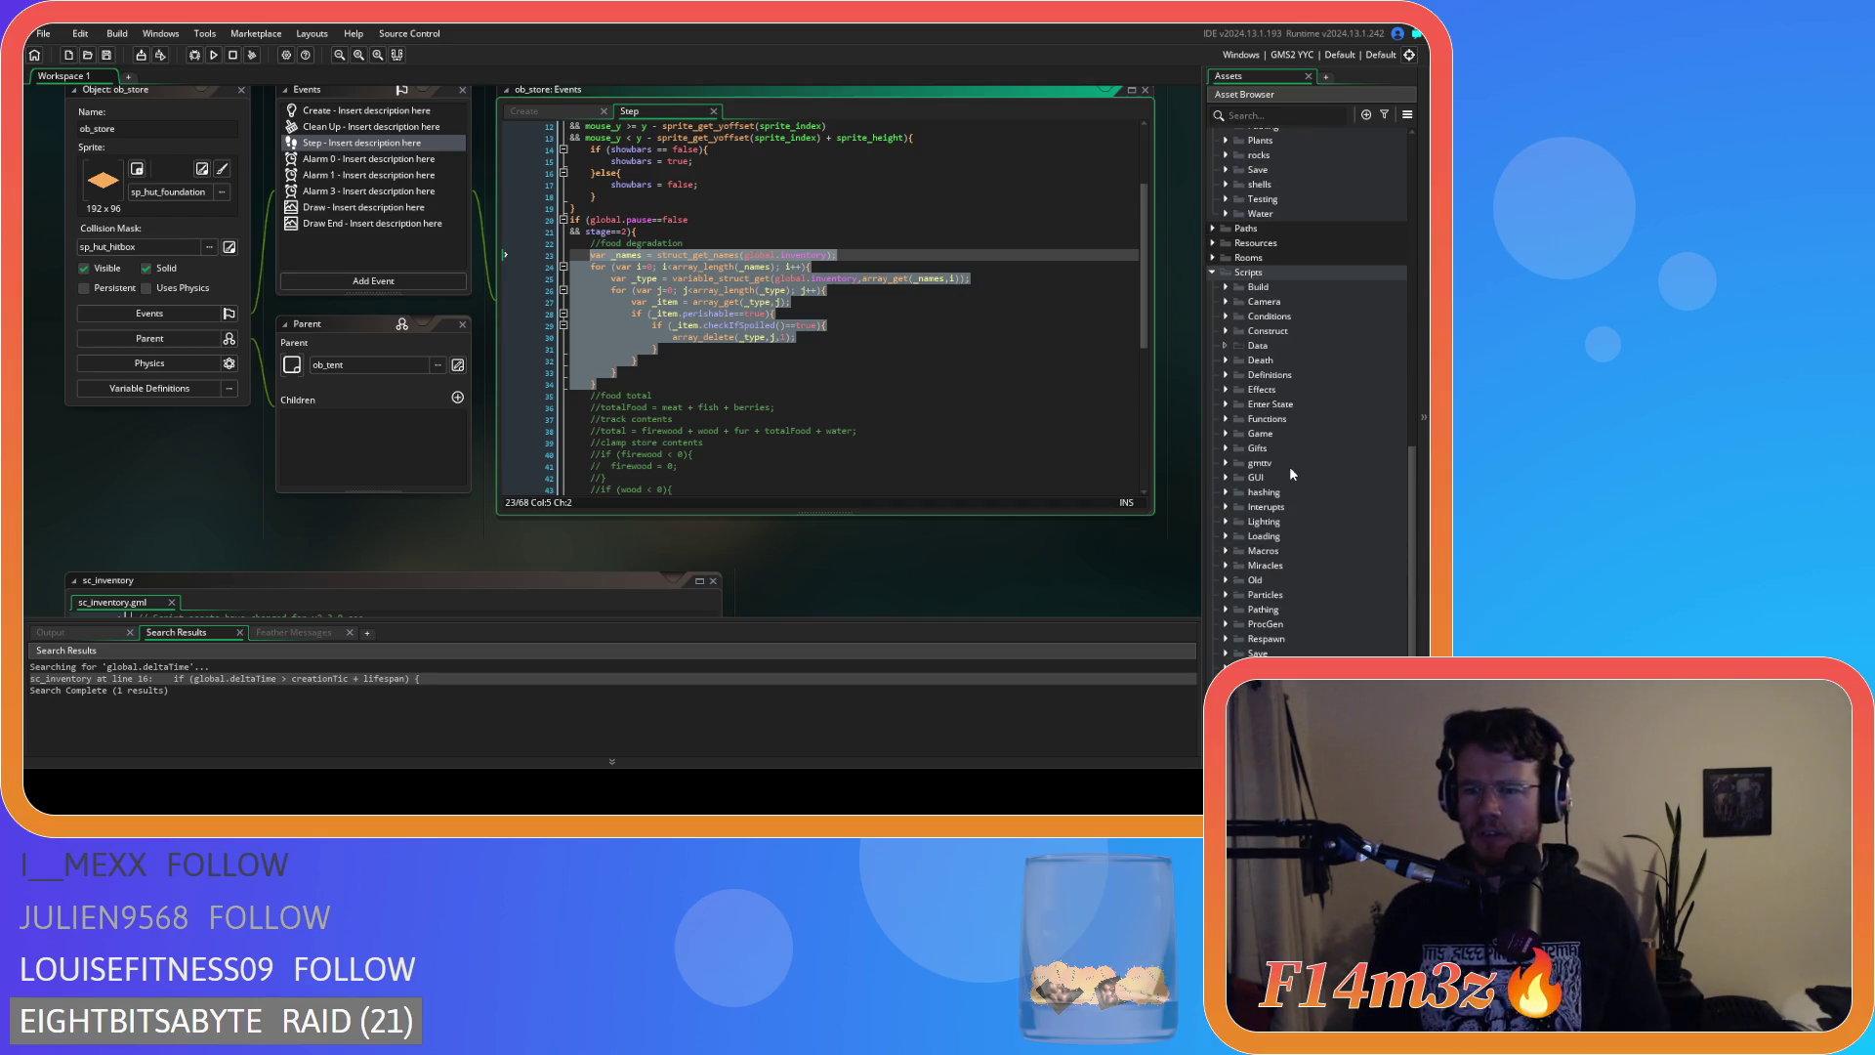
right_click(1252, 273)
mouse_move(1305, 279)
left_click(1283, 405)
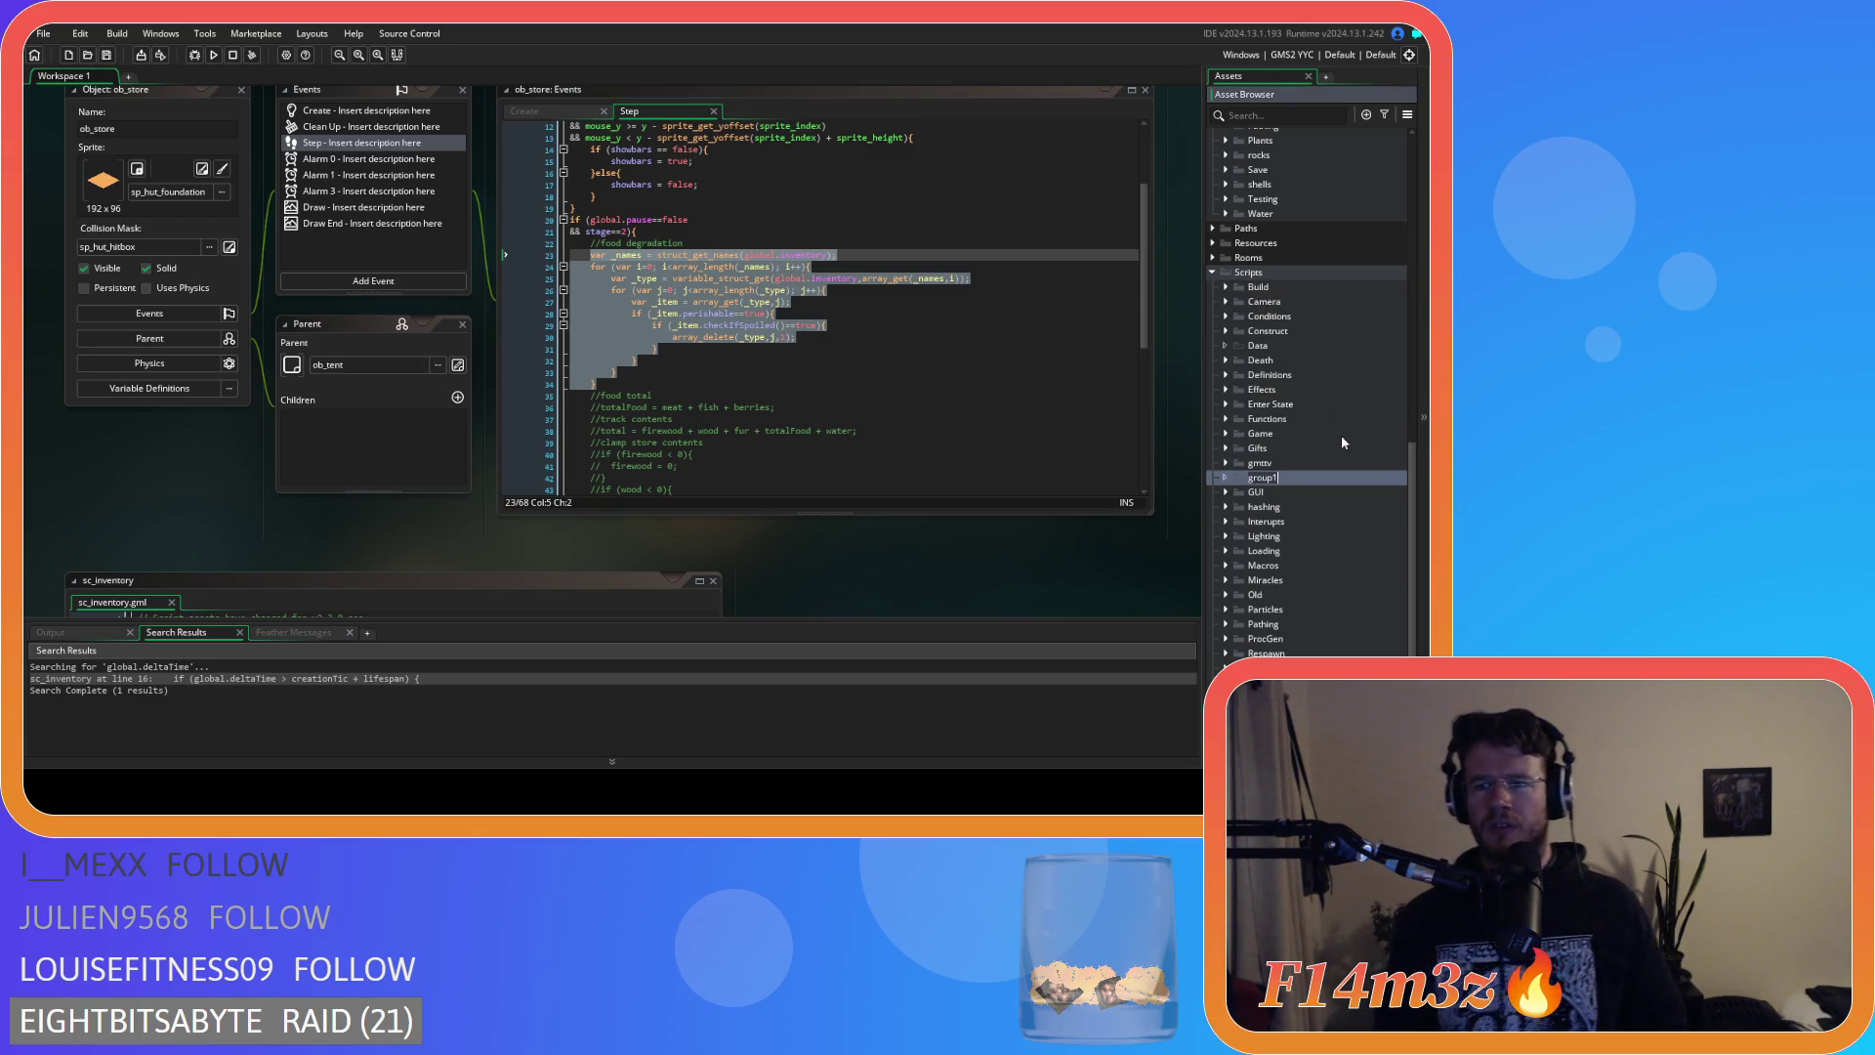
type("Inventory")
key("Return")
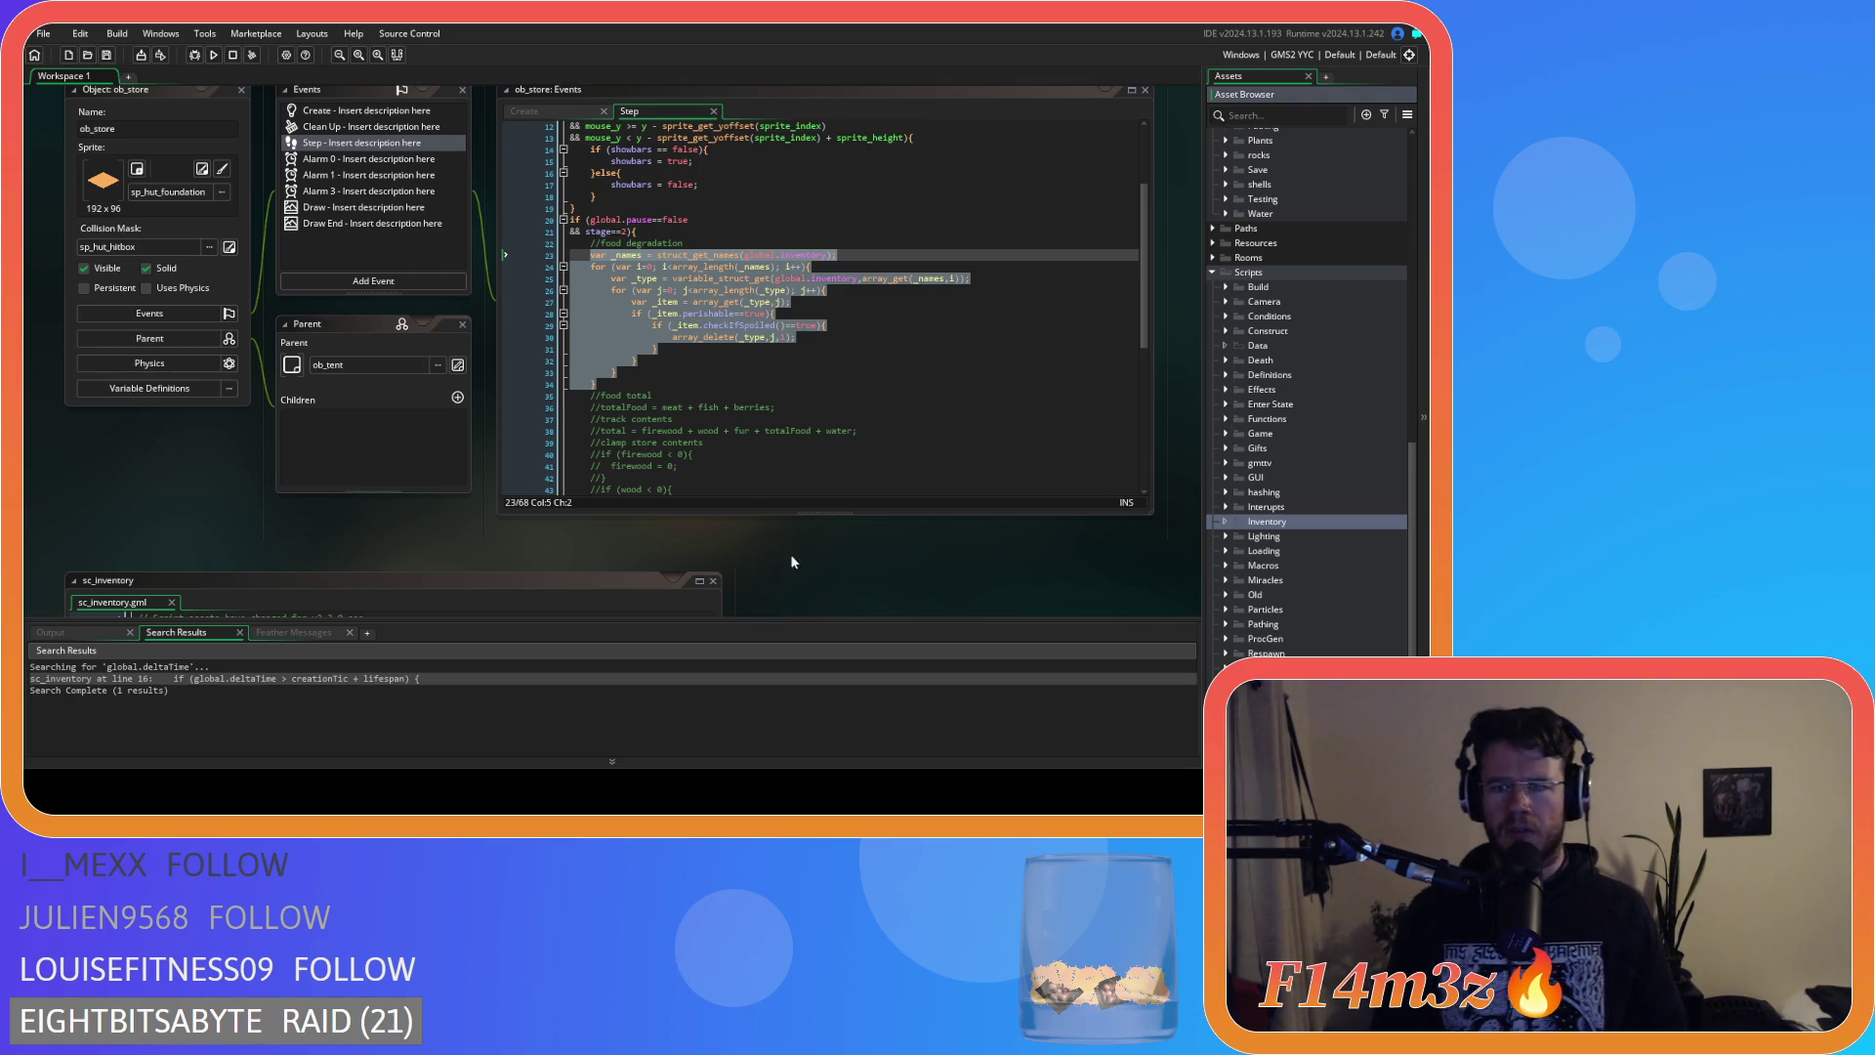
Move sc_inventory from the Functions folder into the Inventory group.
left_click(1227, 419)
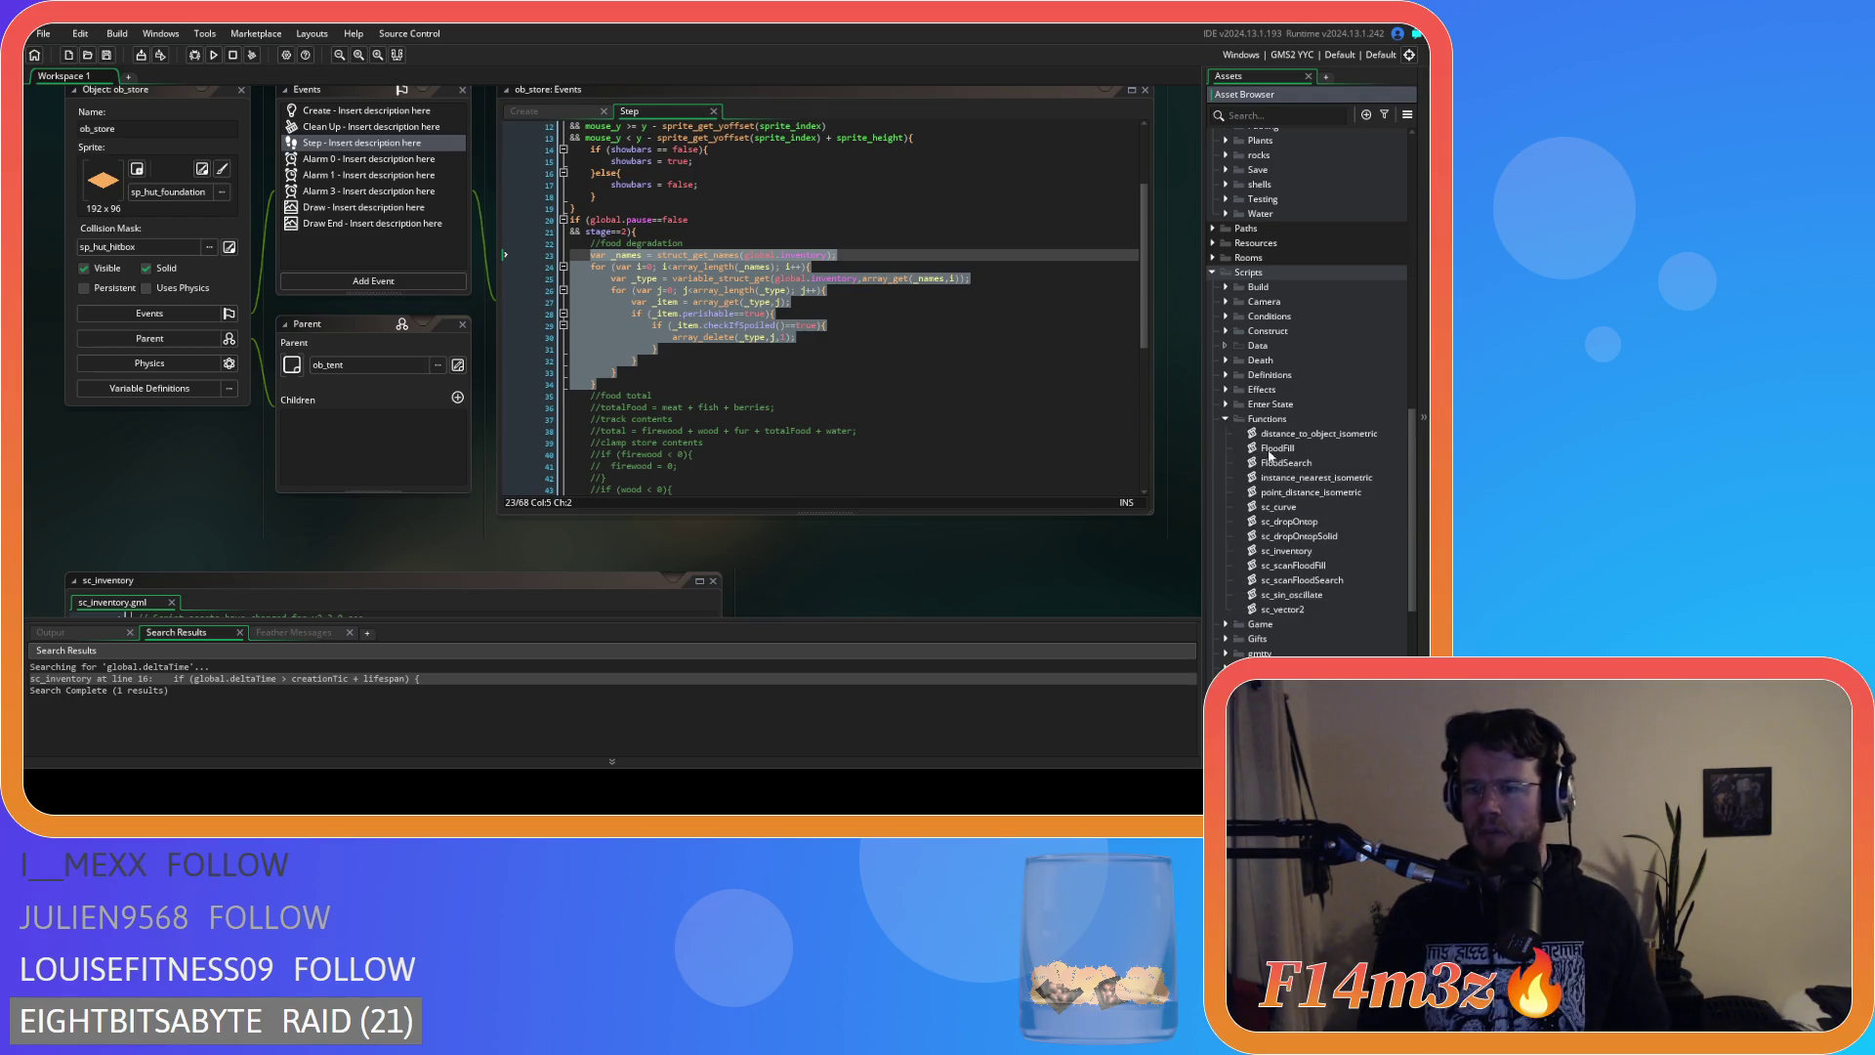
scroll(1286, 458, "down", 2)
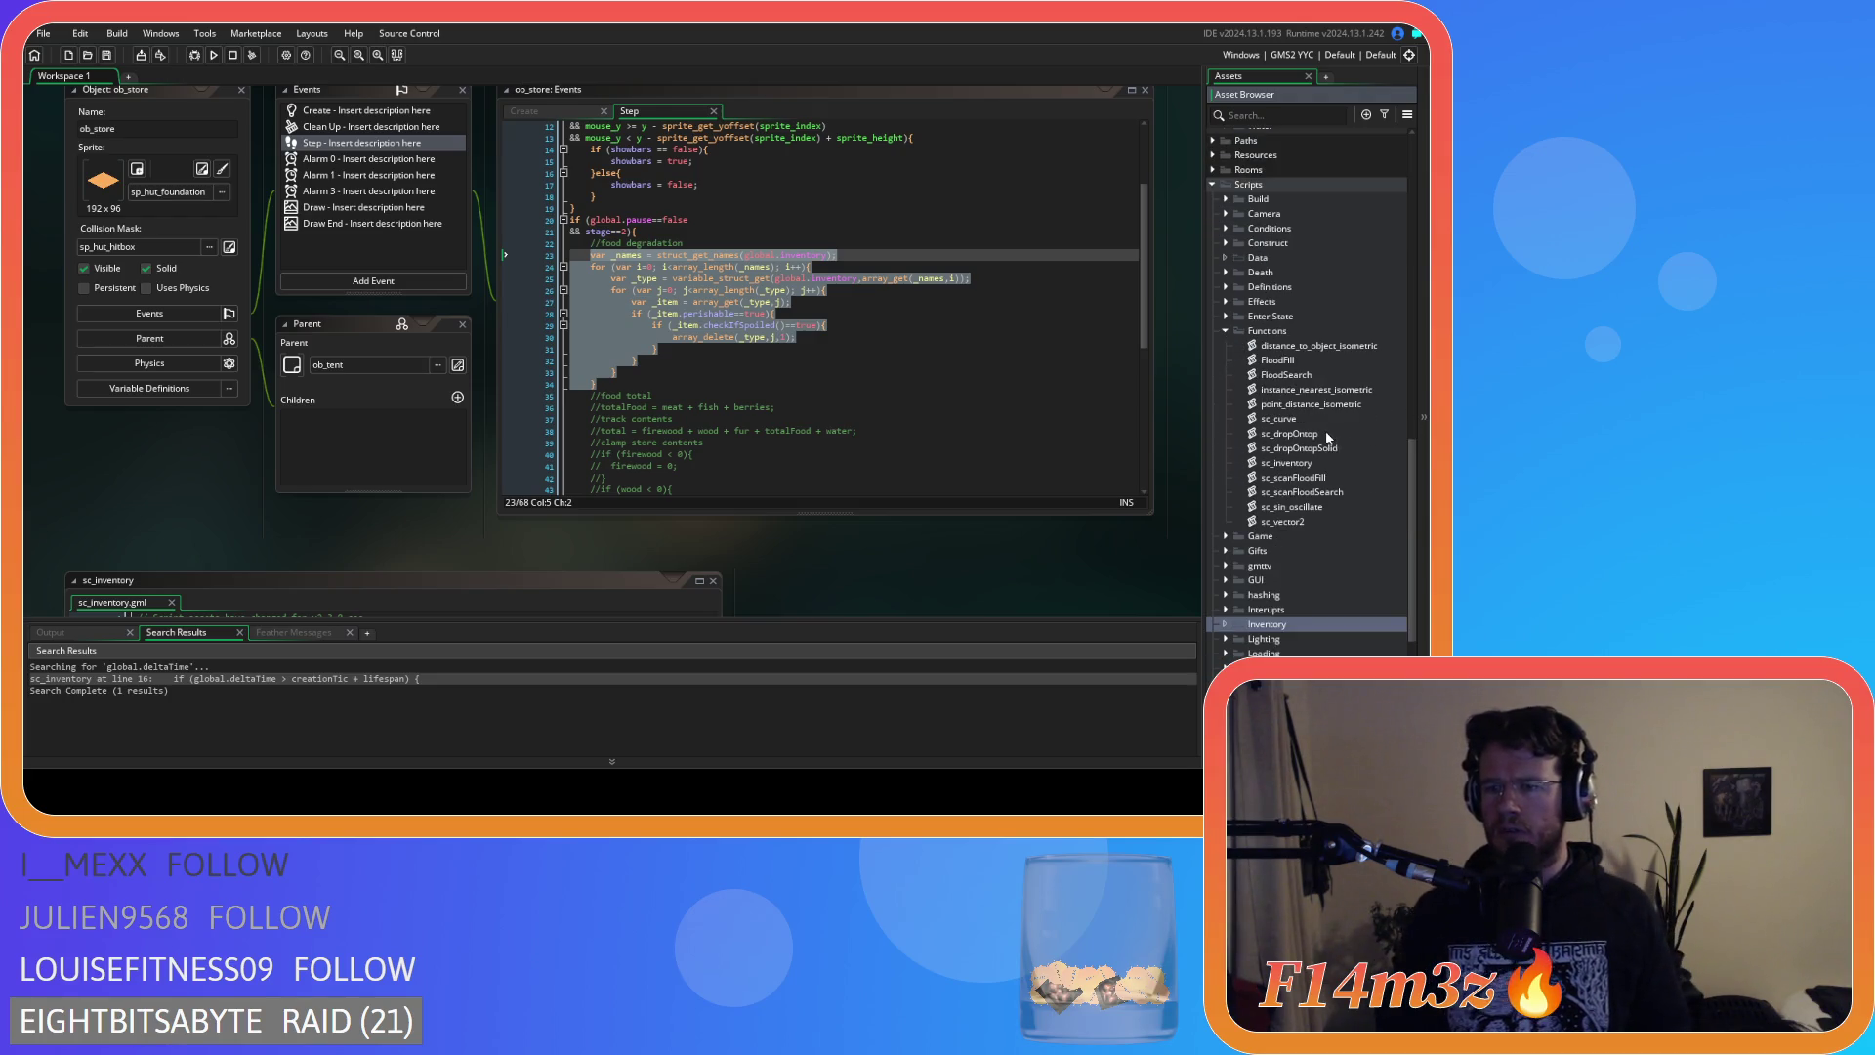
left_click_drag(1306, 467, 1285, 630)
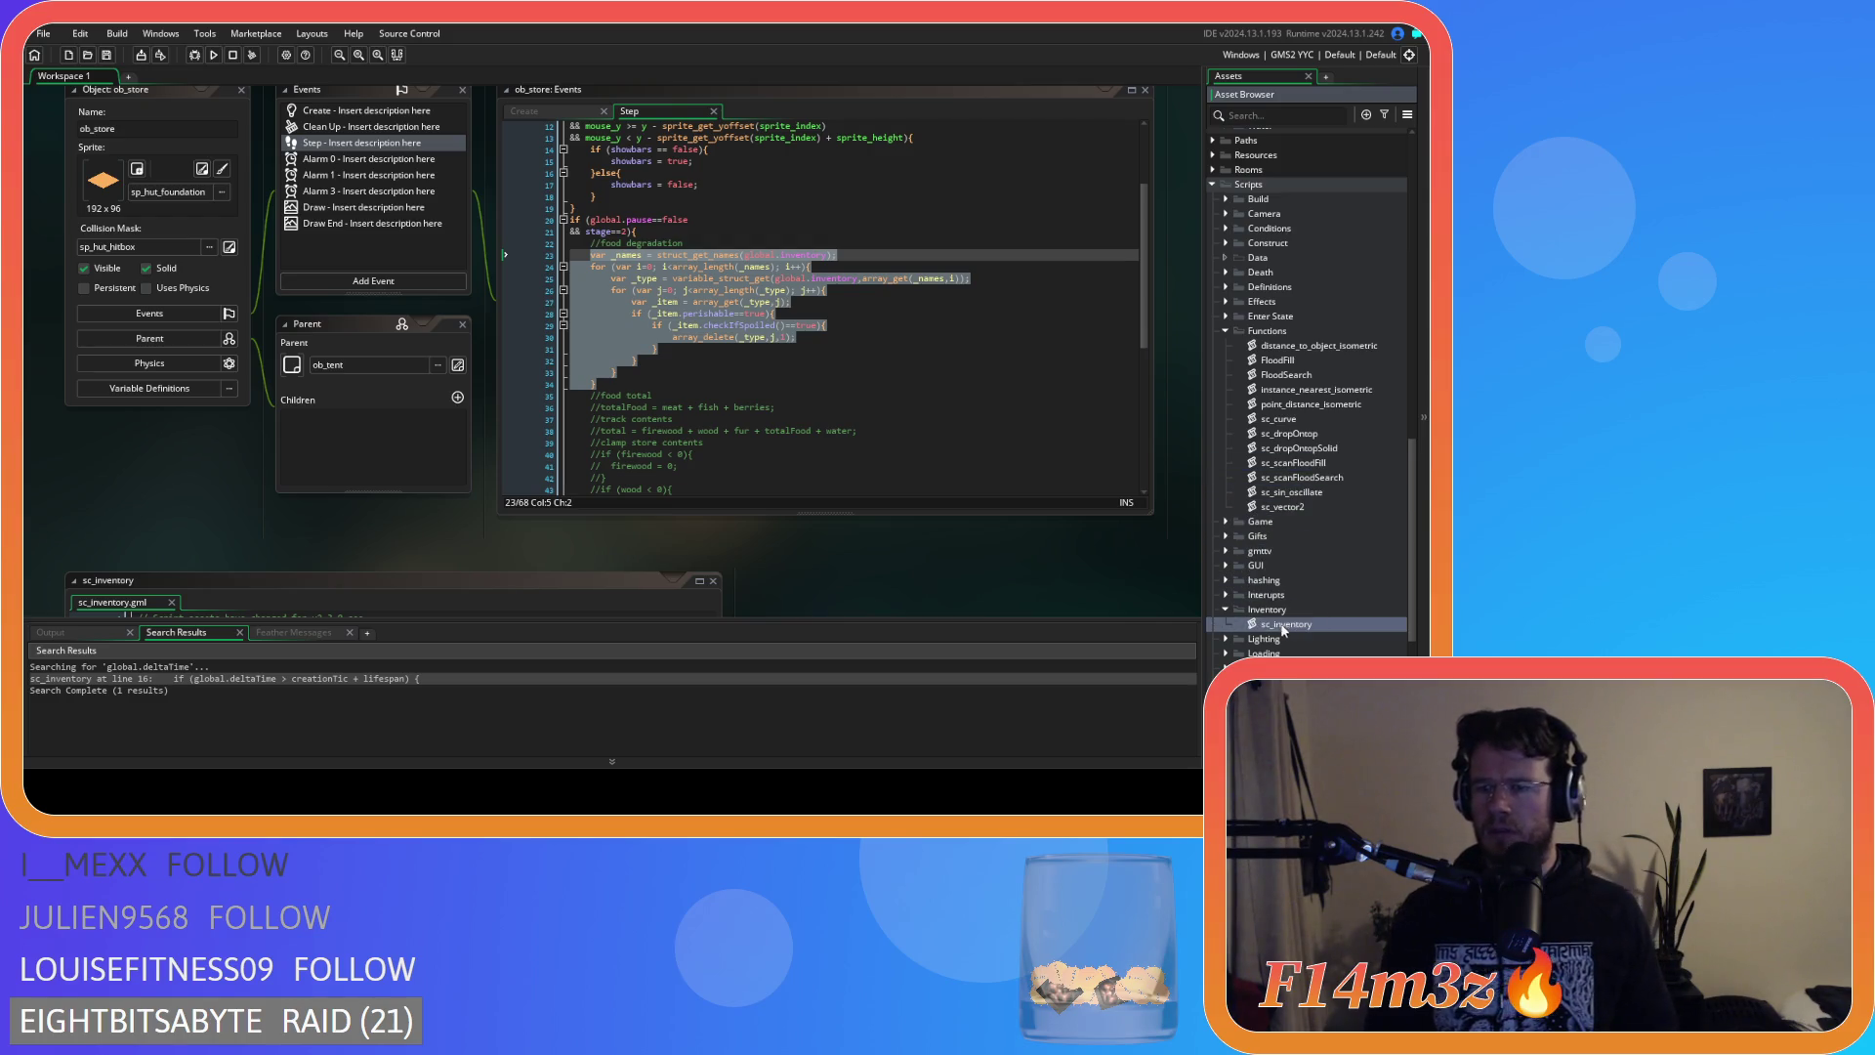
left_click(1226, 331)
Add a new script named sc_degradation to the Inventory group.
left_click(1254, 436)
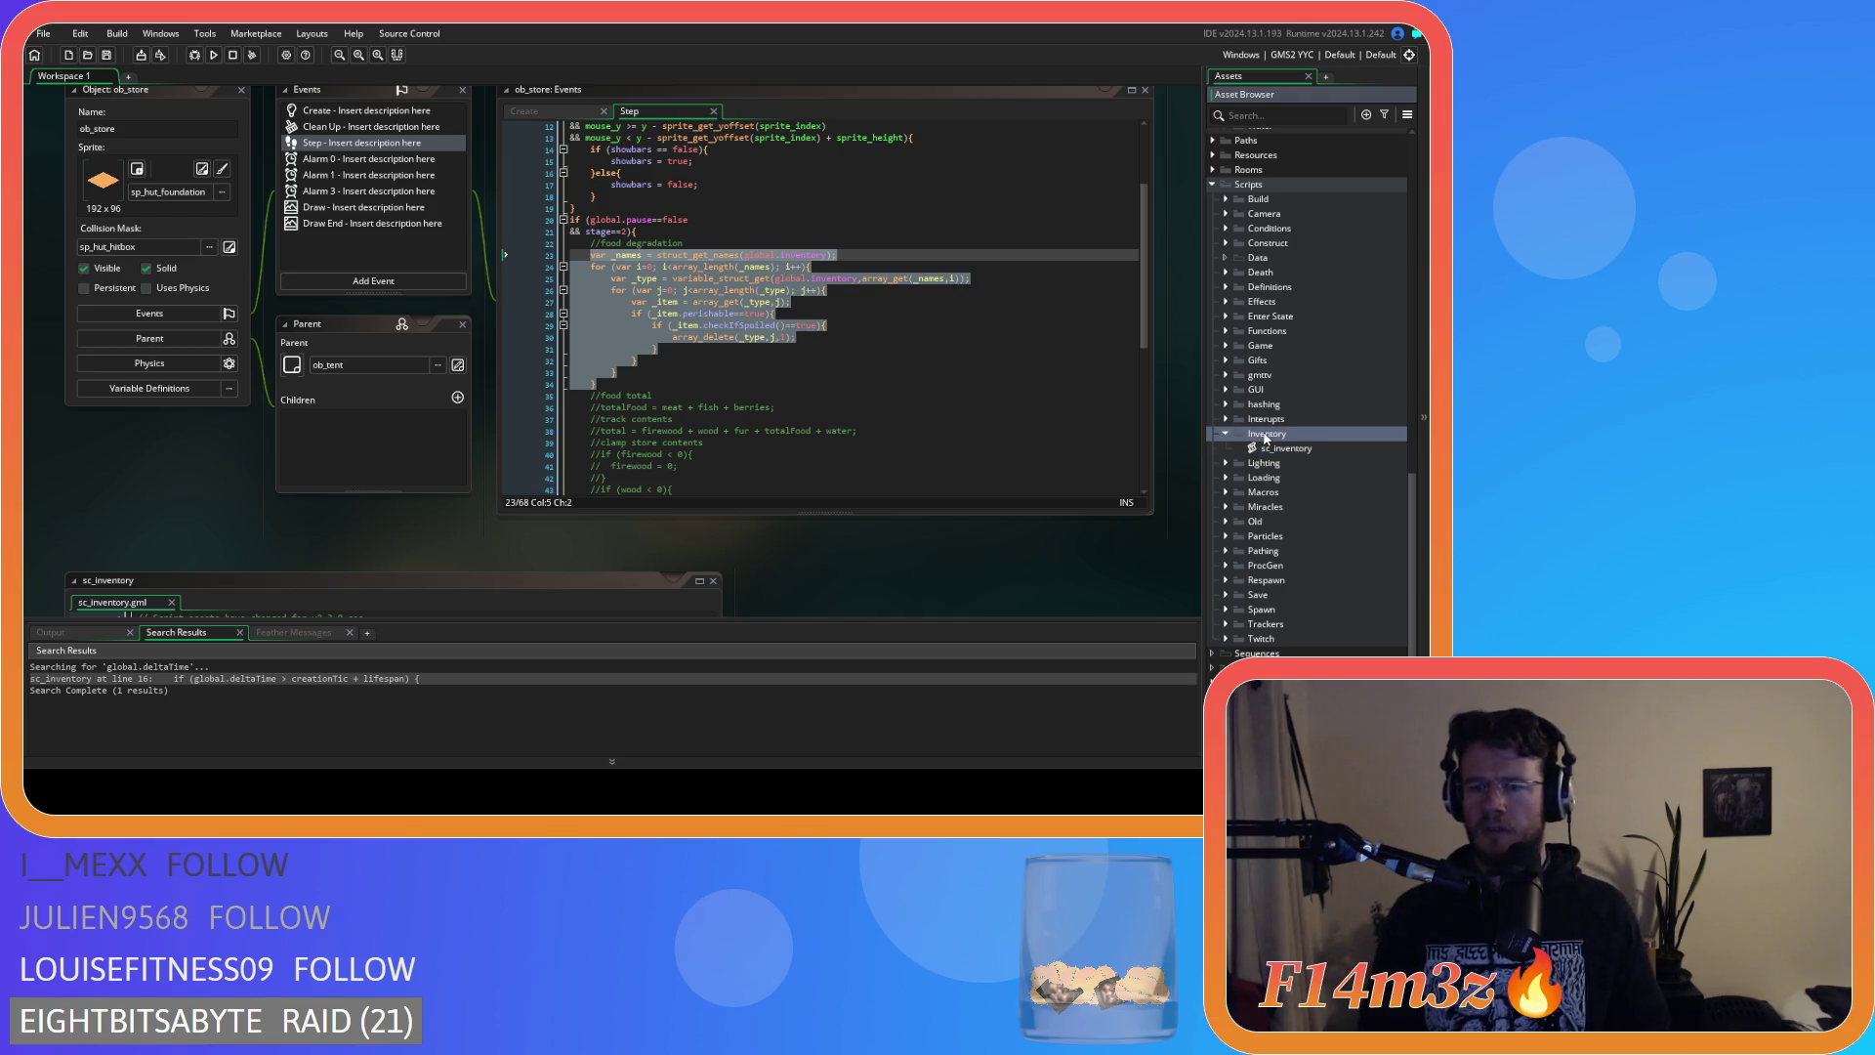
right_click(1266, 438)
mouse_move(1275, 441)
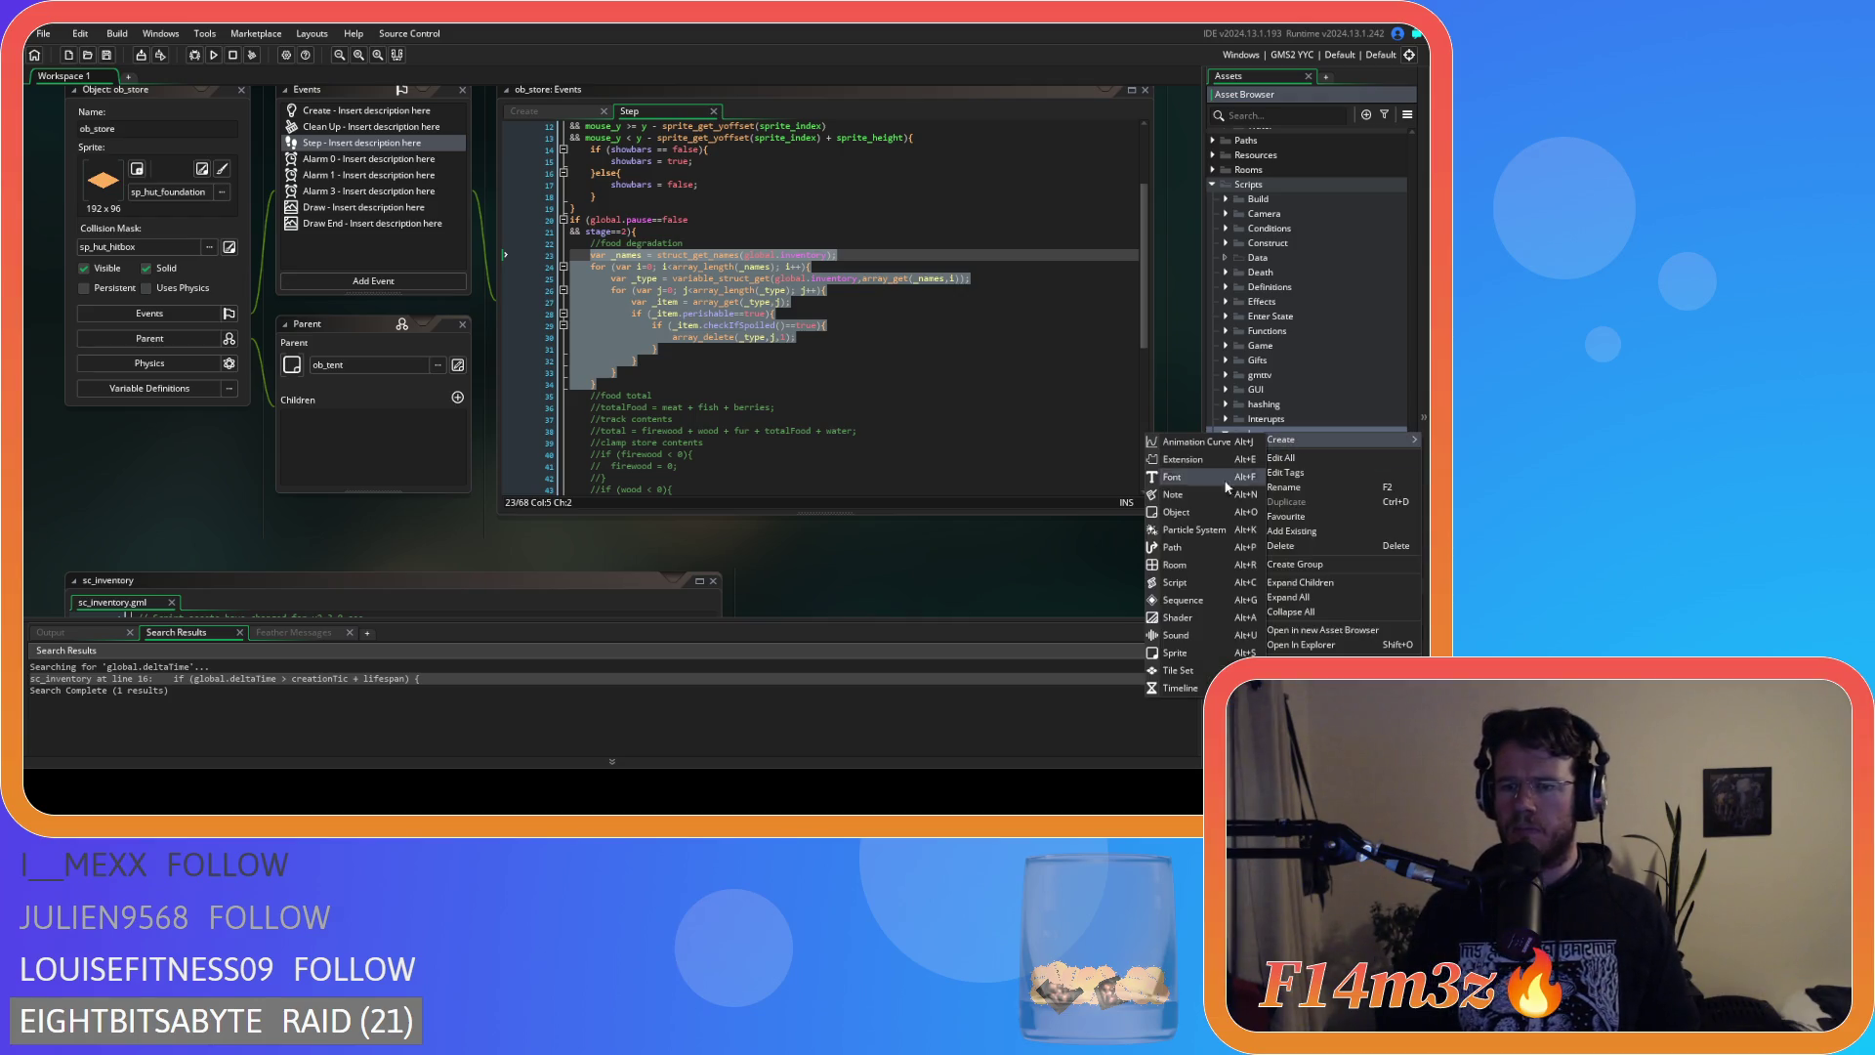
left_click(1178, 583)
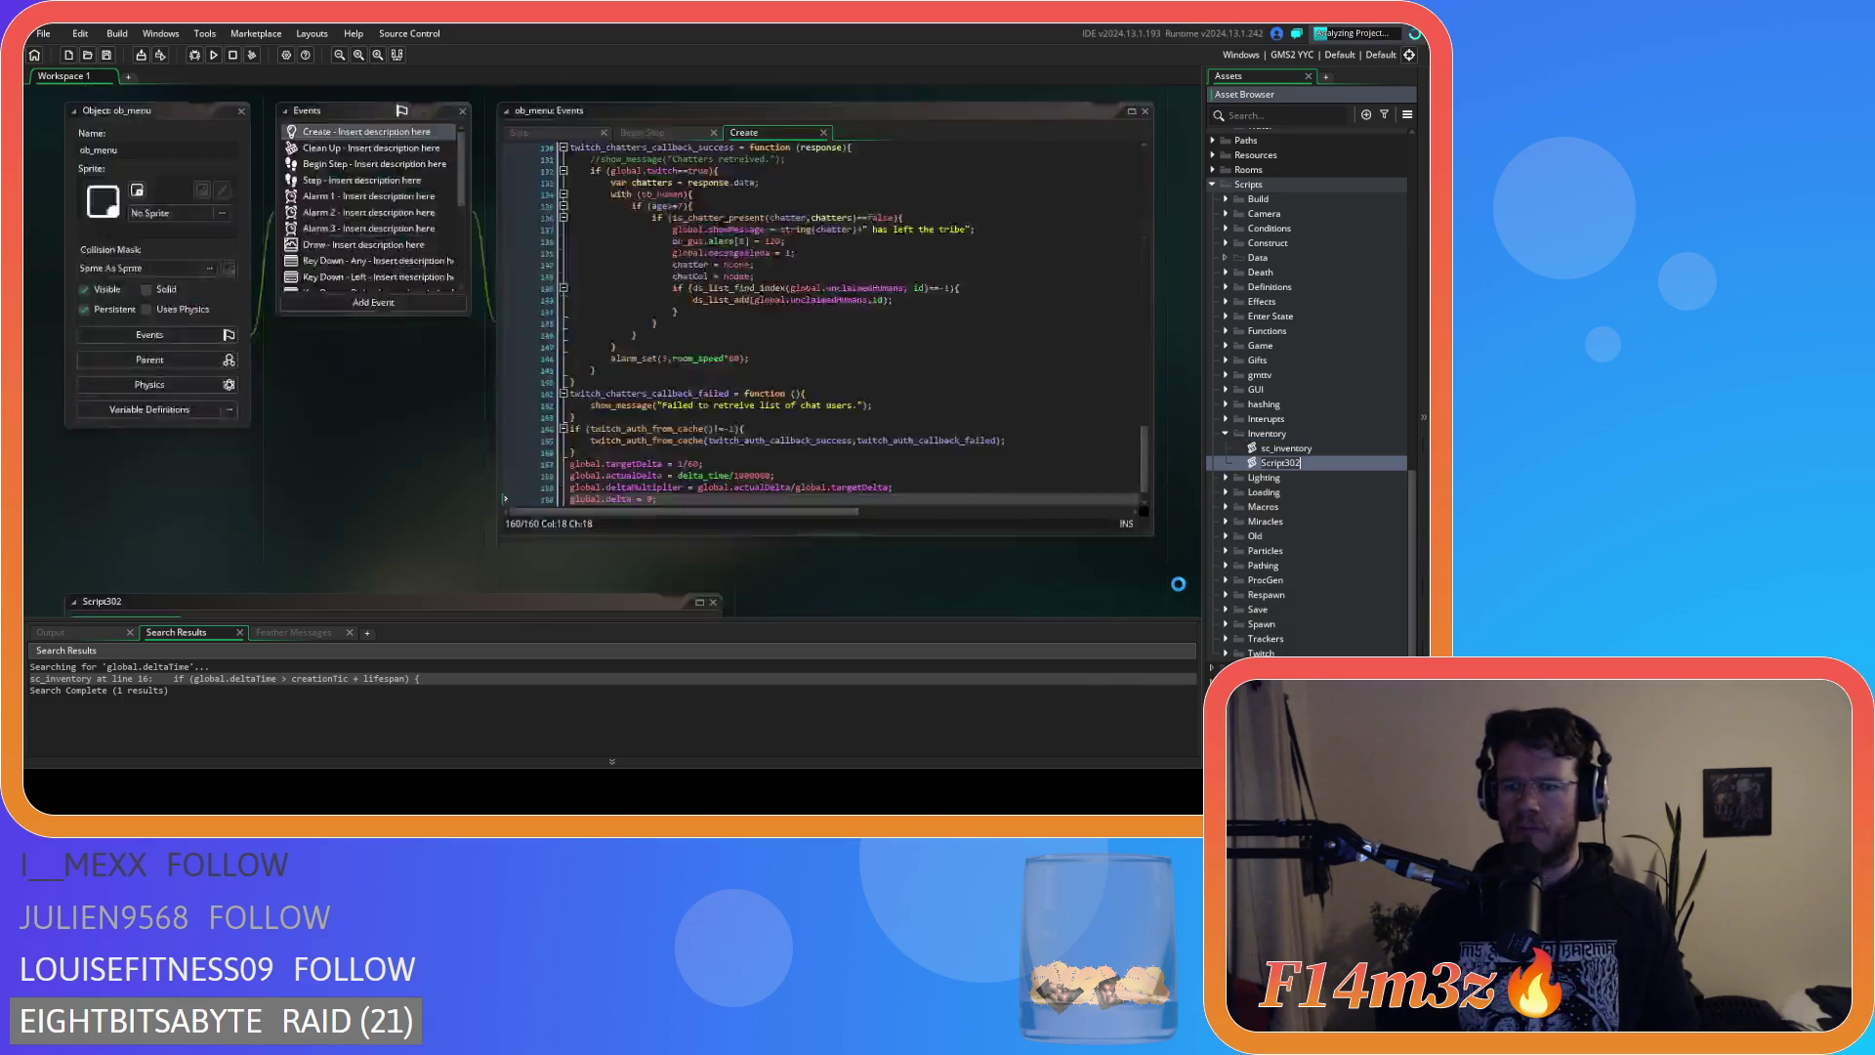
type("sc_degra")
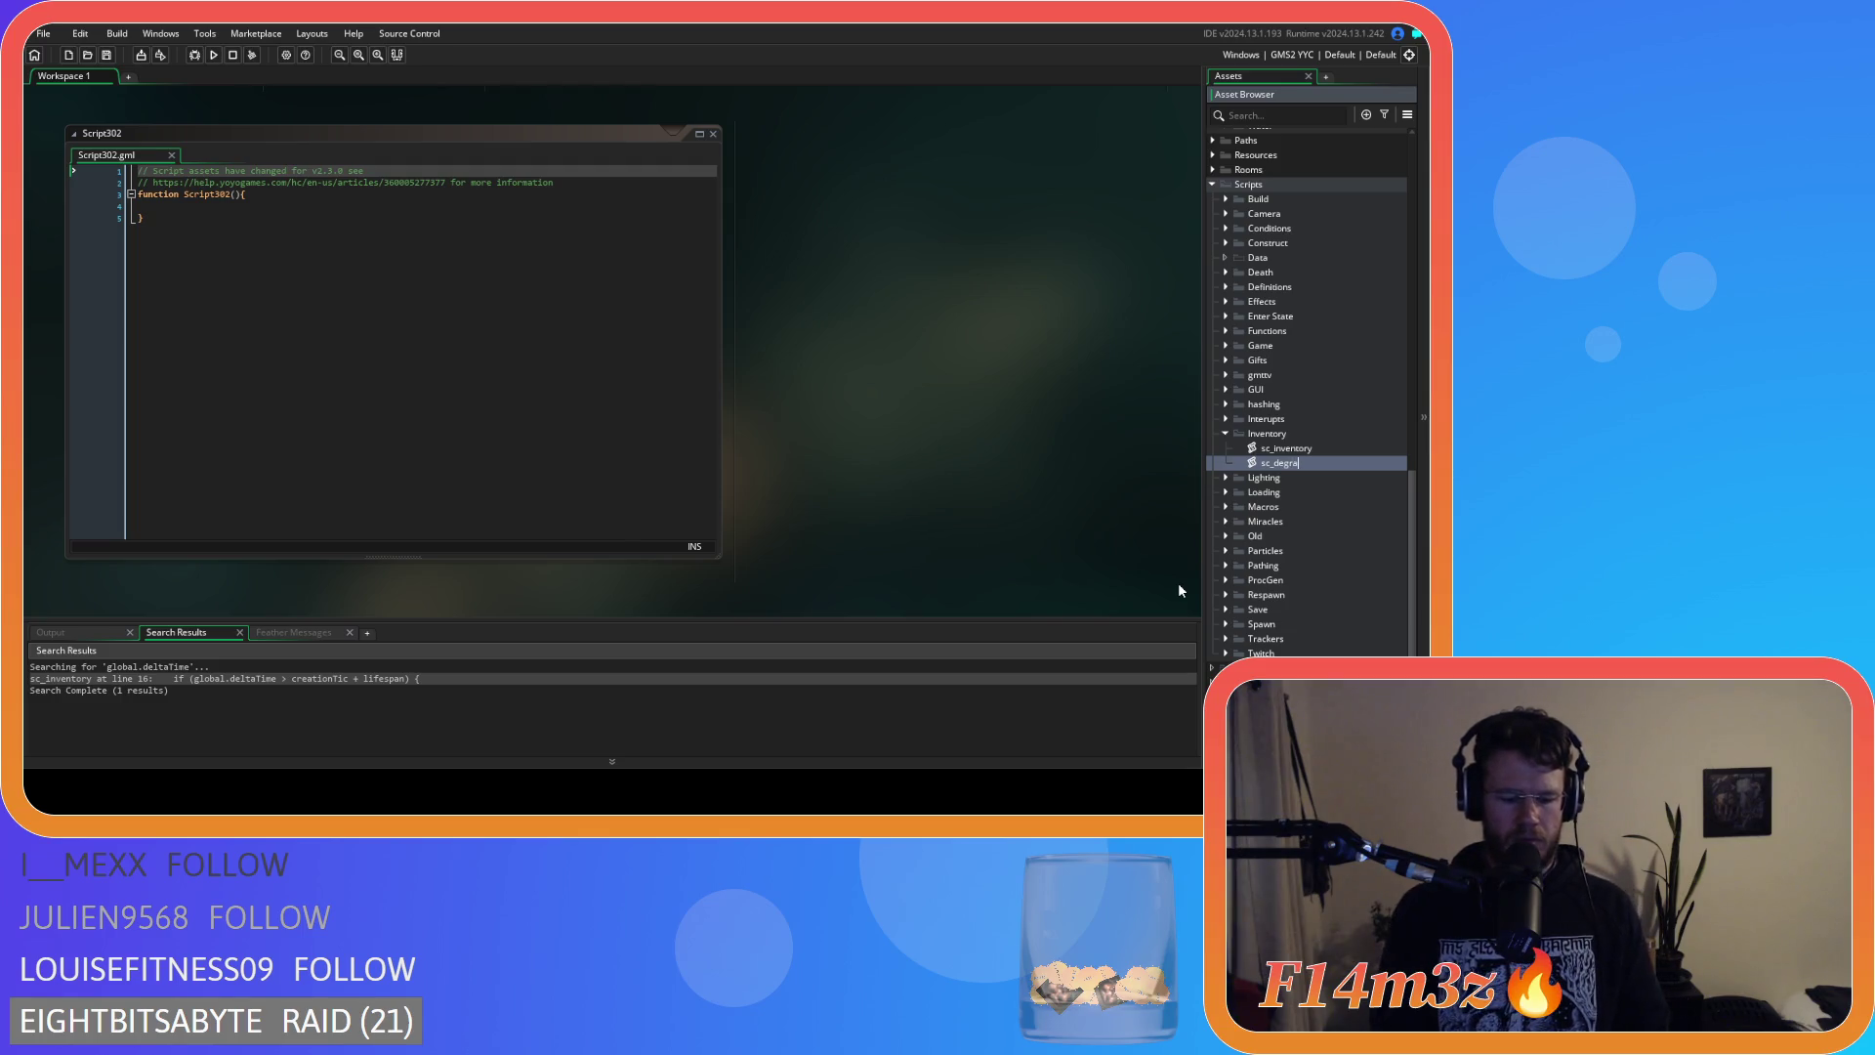
type("dation")
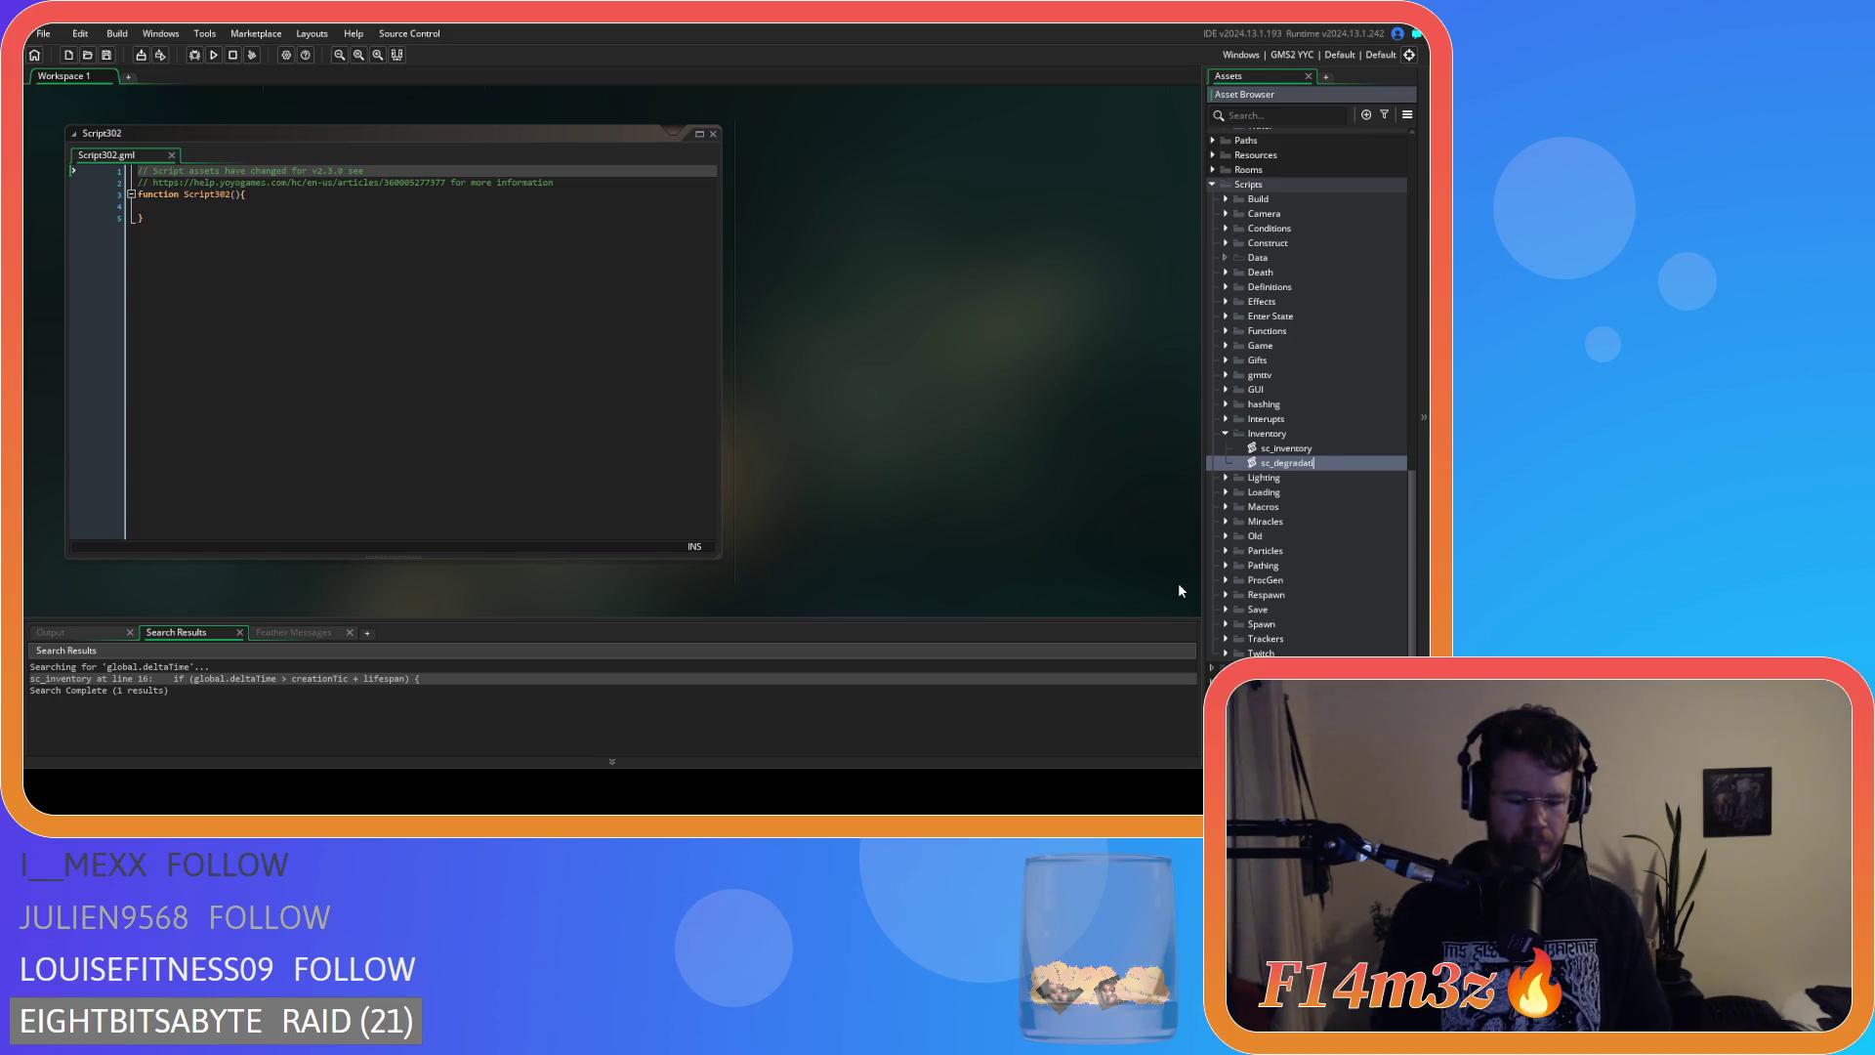
key("Return")
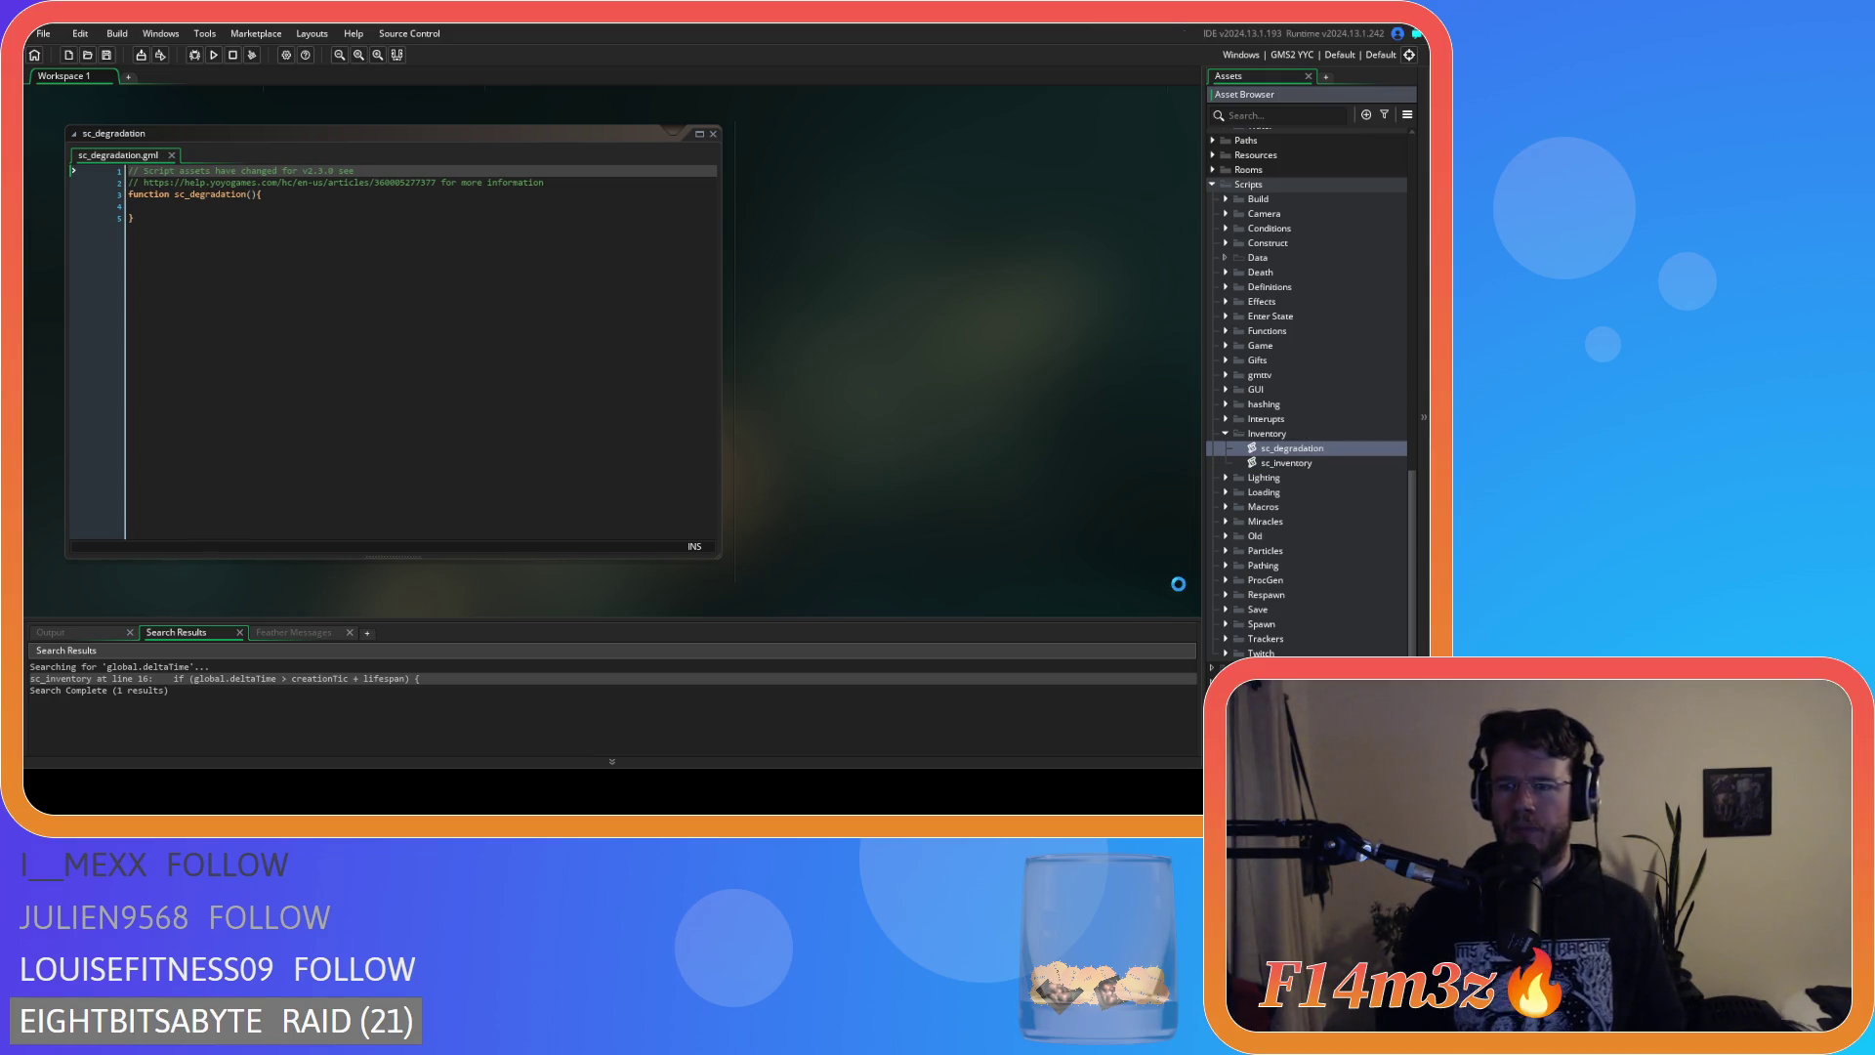
Cut the food degradation loop from ob_store's Step event and paste it into sc_degradation.
scroll(845, 420, "up", 5)
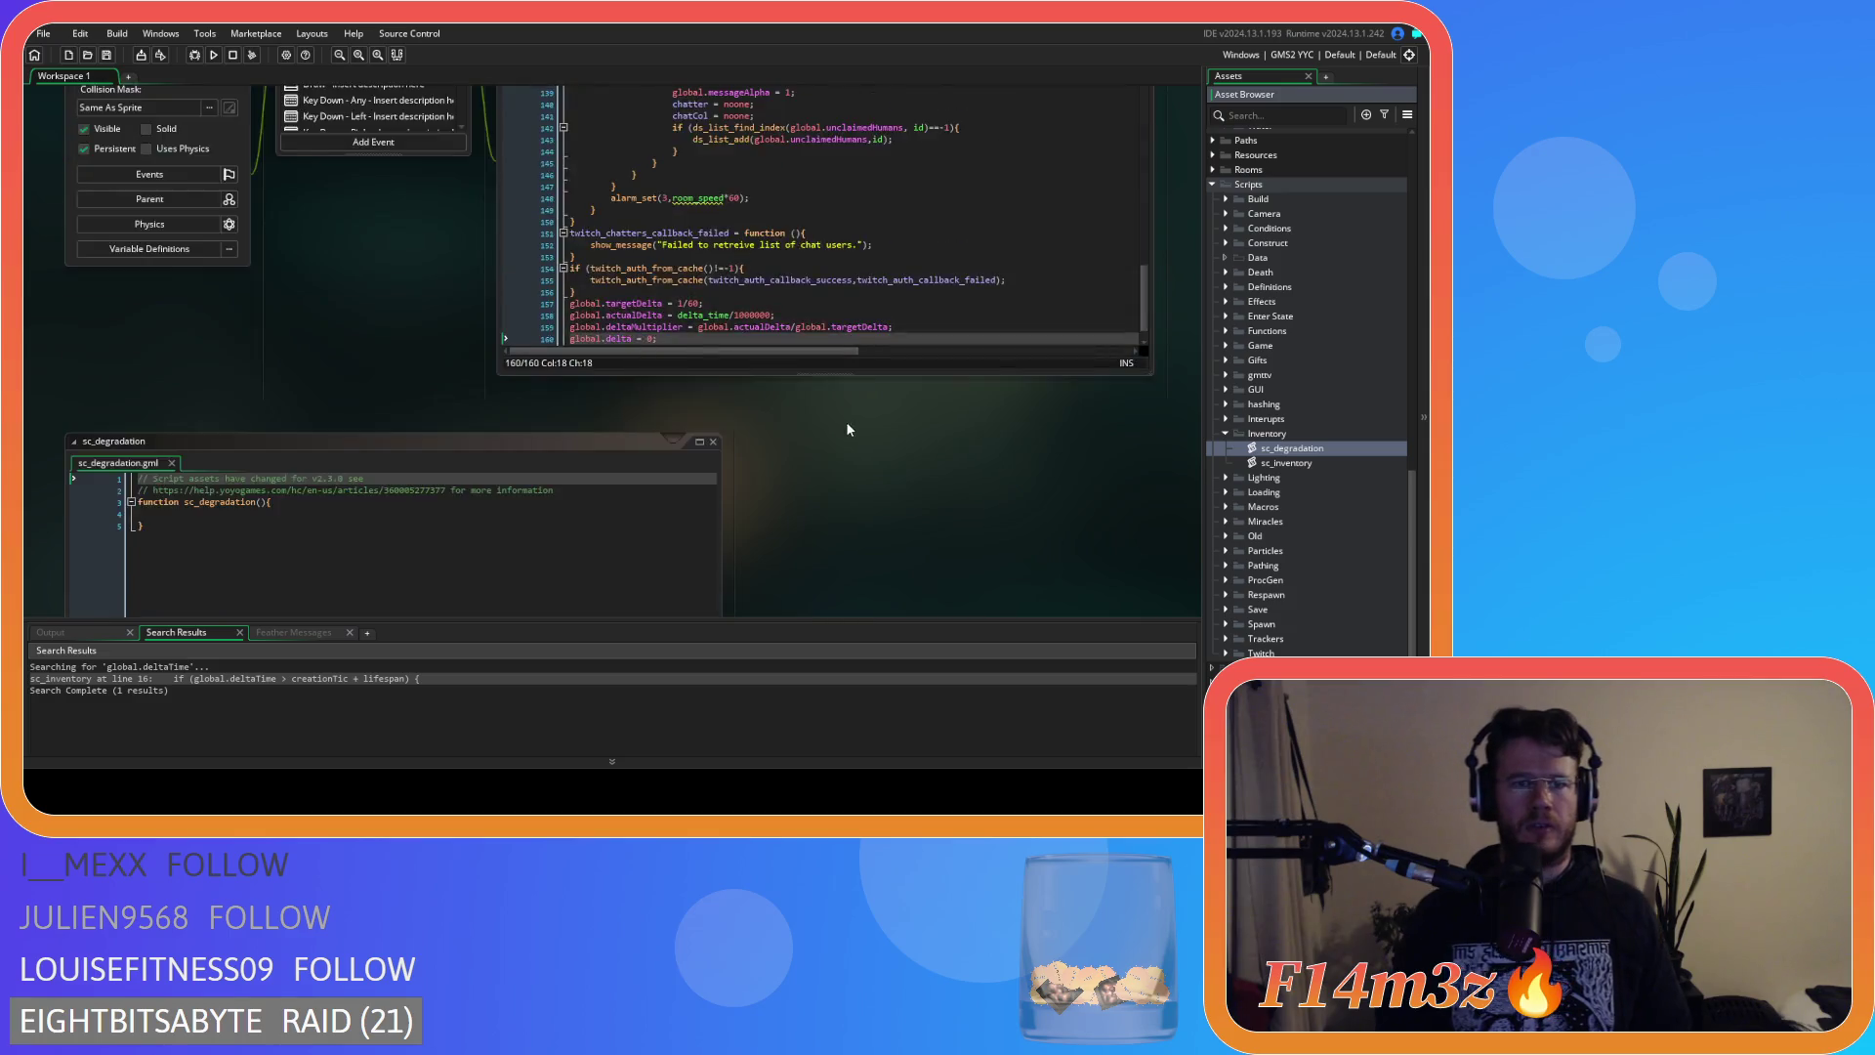
scroll(325, 508, "down", 5)
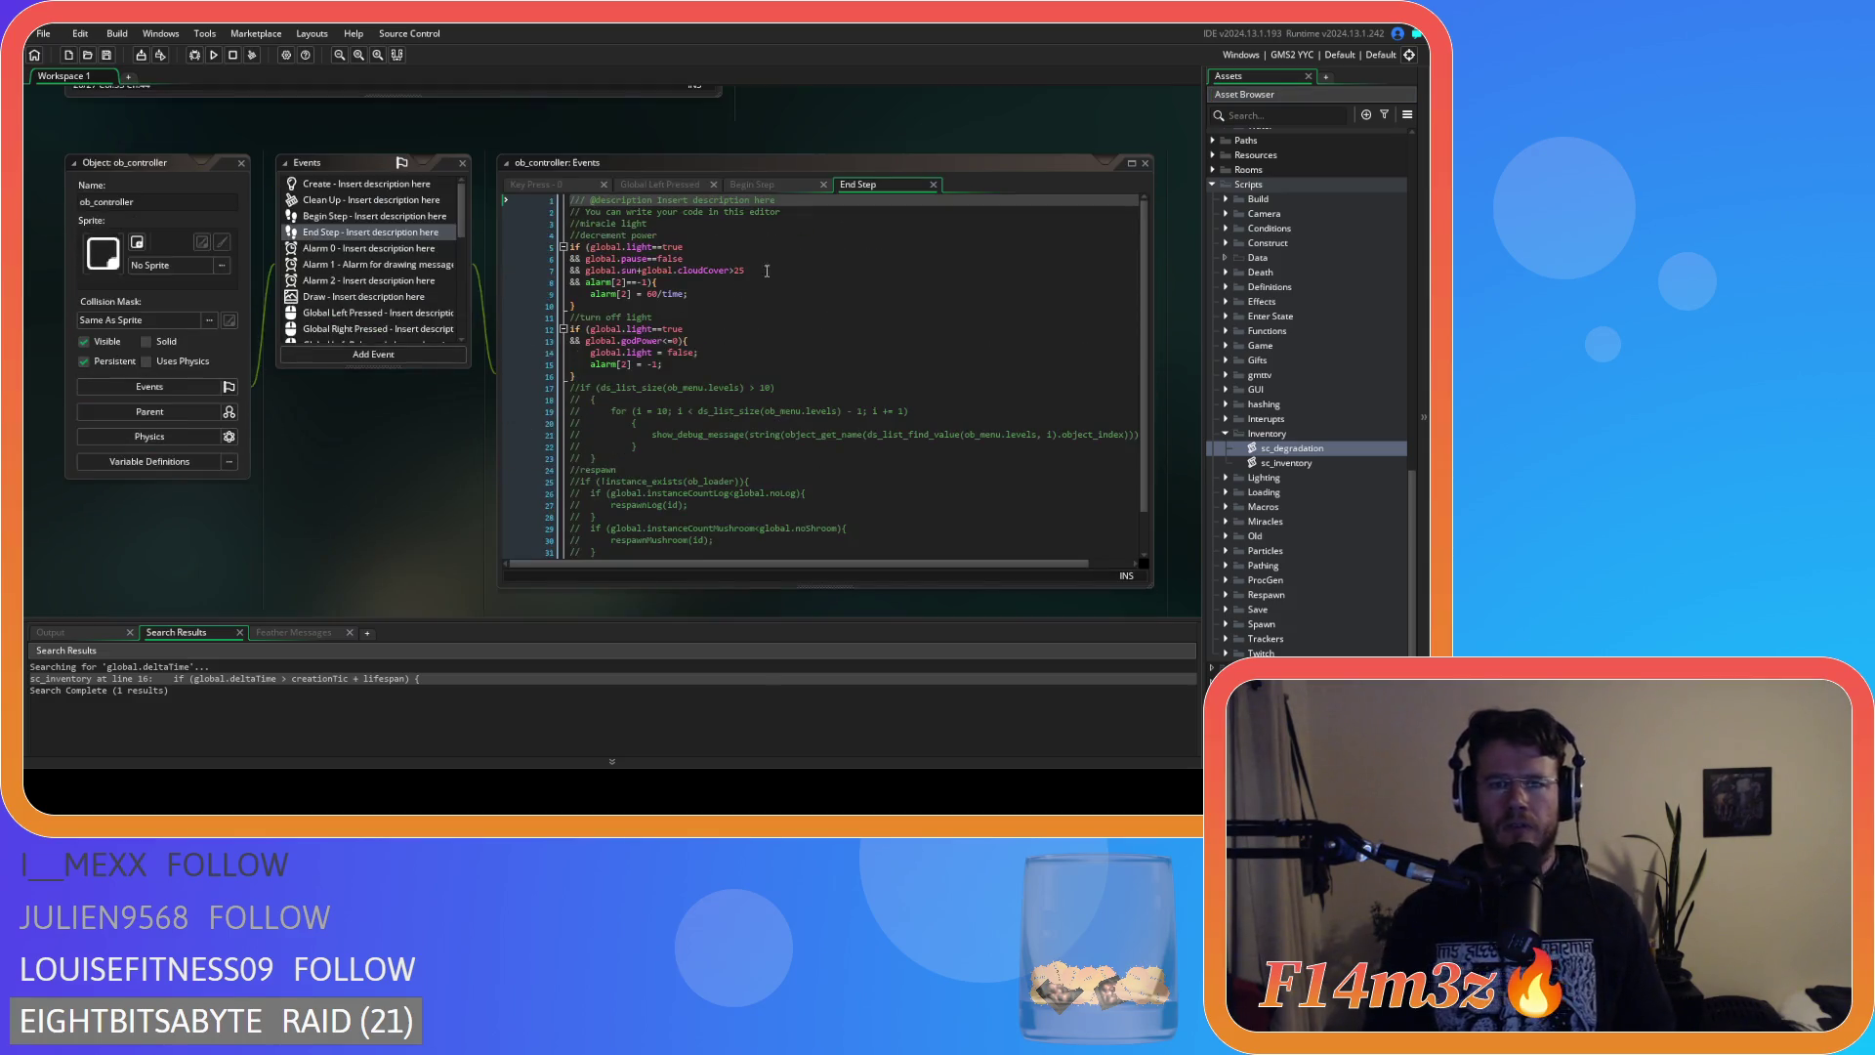
scroll(586, 479, "up", 5)
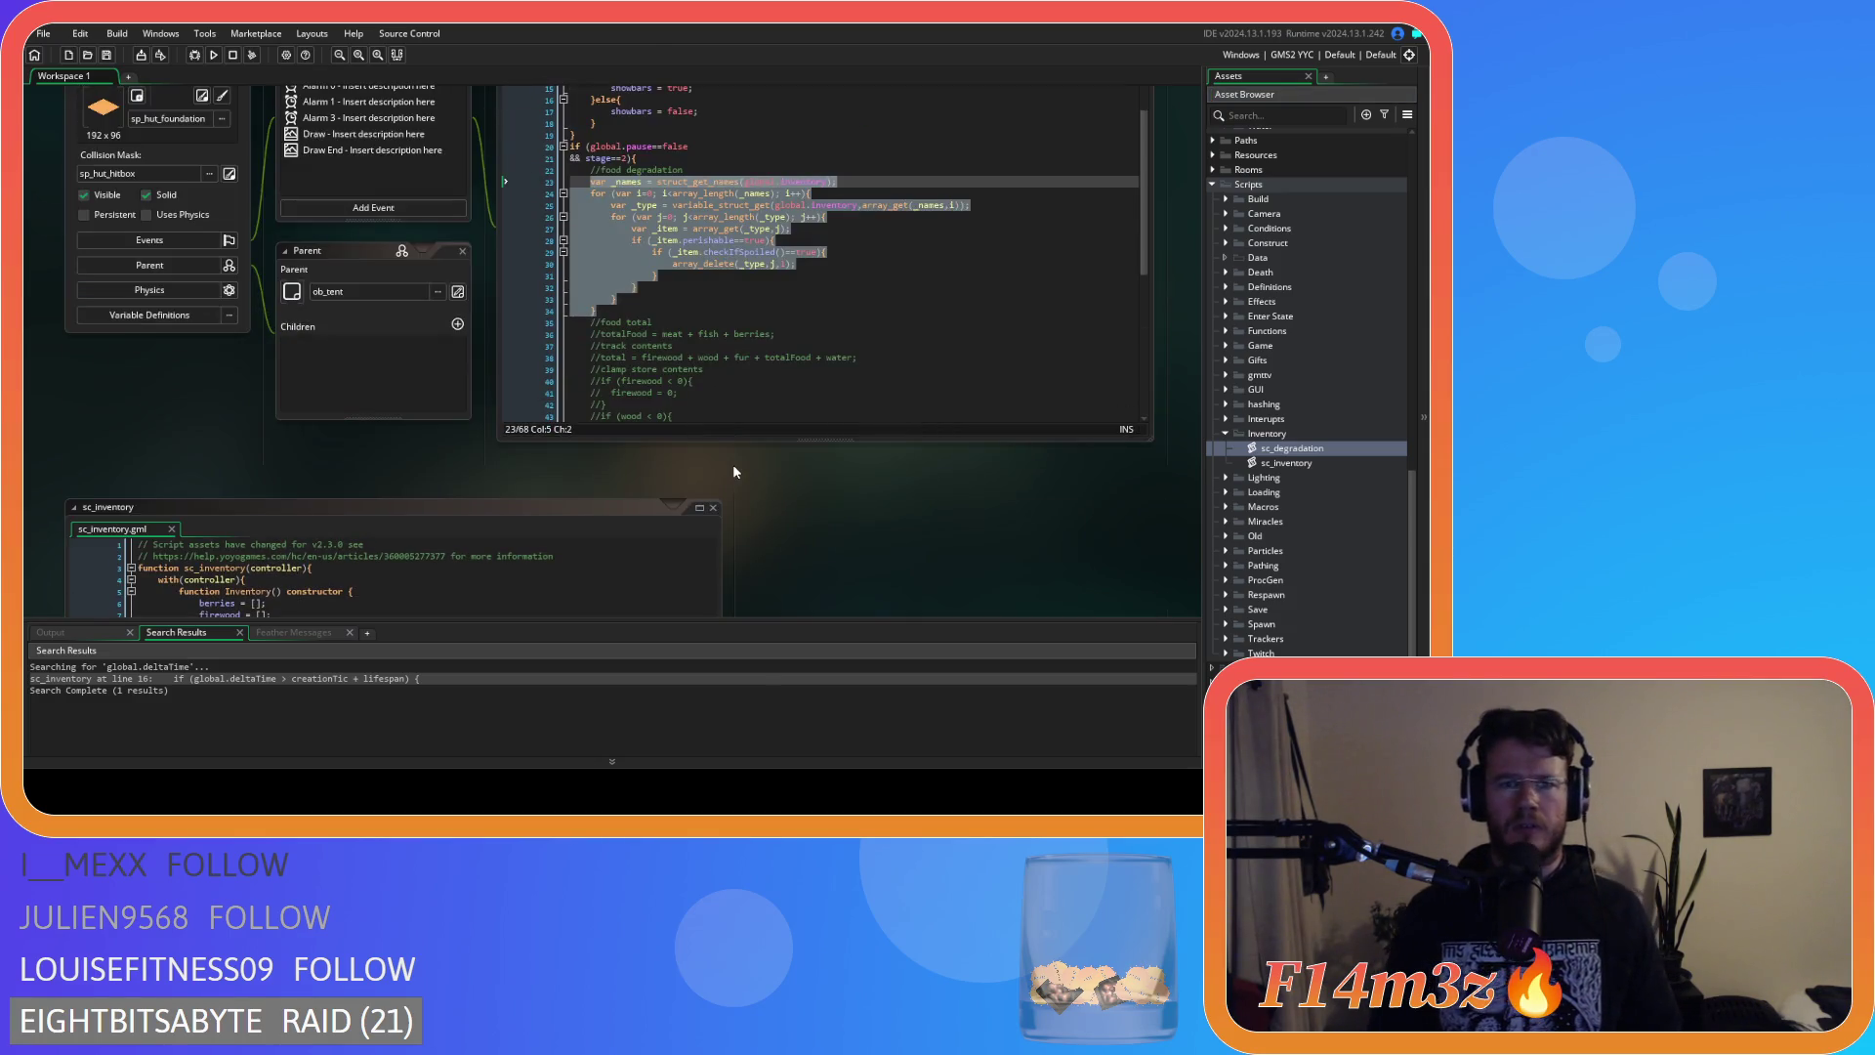
right_click(680, 238)
left_click(728, 242)
scroll(567, 453, "up", 5)
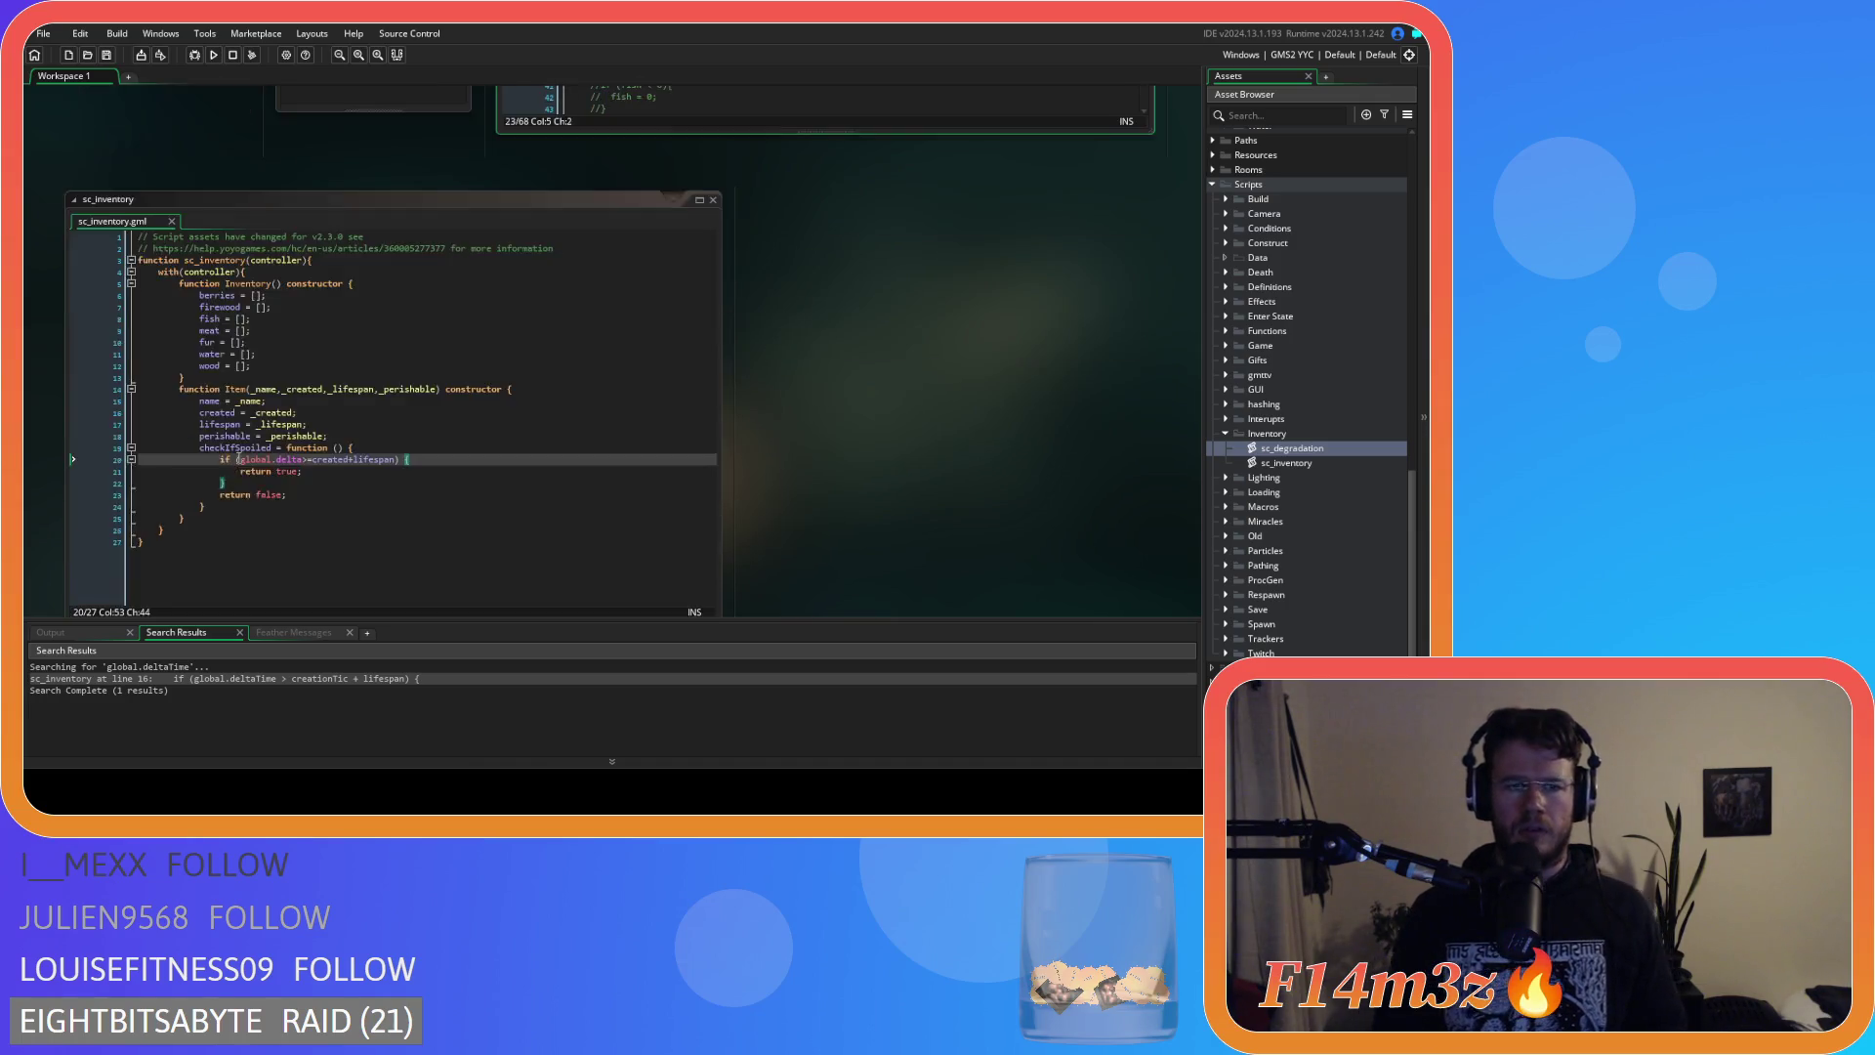
scroll(332, 418, "down", 5)
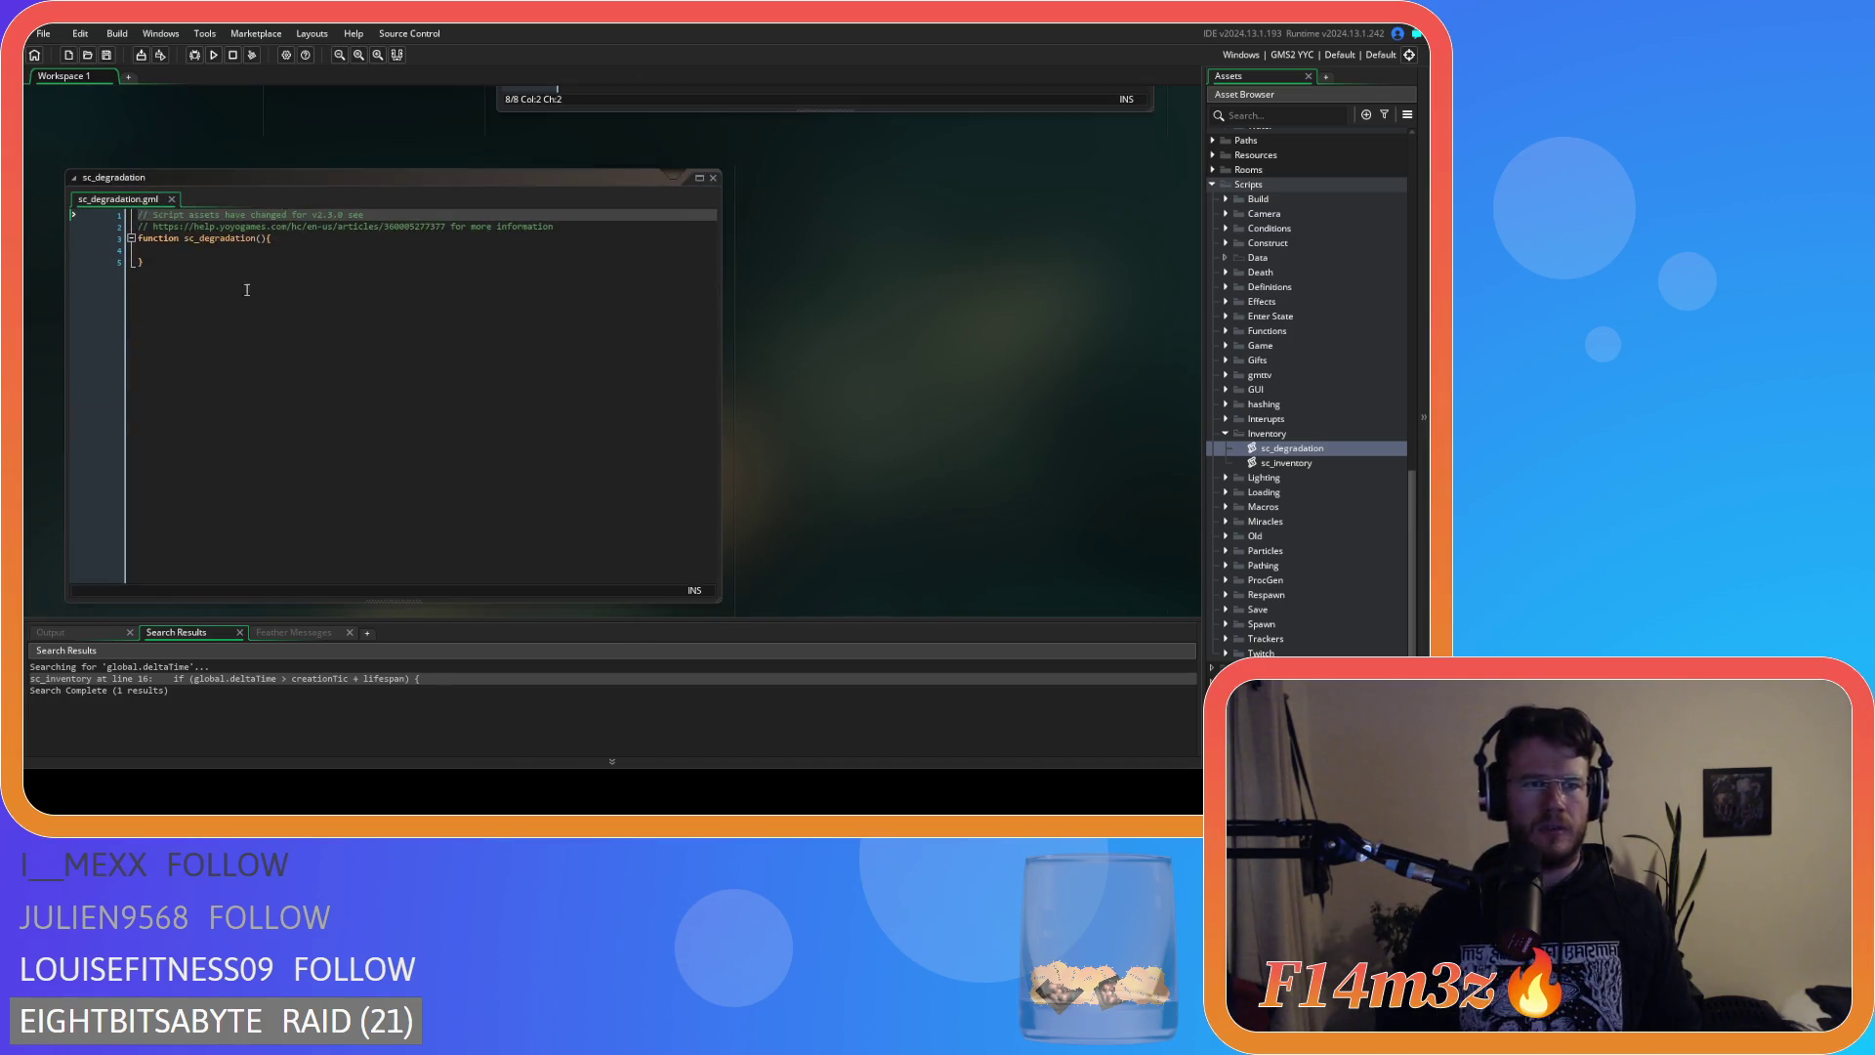
left_click(238, 249)
key("ctrl+v")
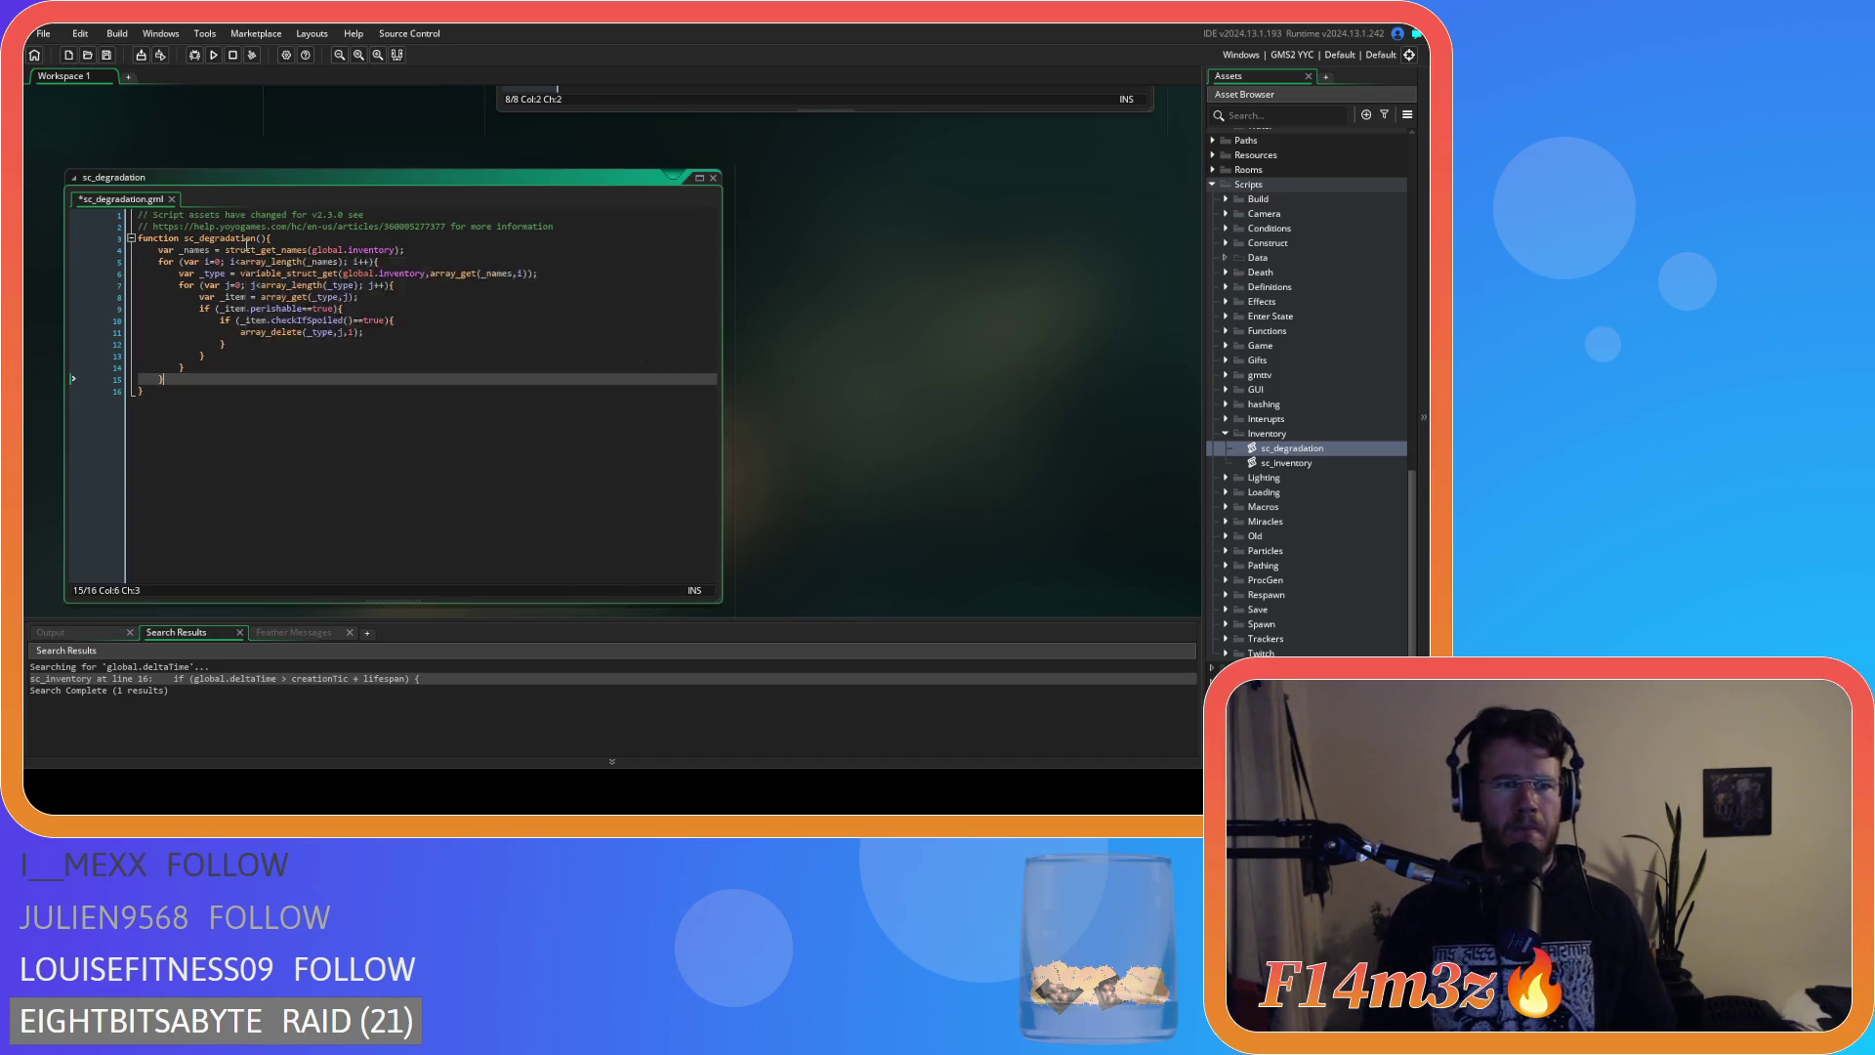
Give the function the parameters controller and _inventory.
left_click(260, 239)
type("contr")
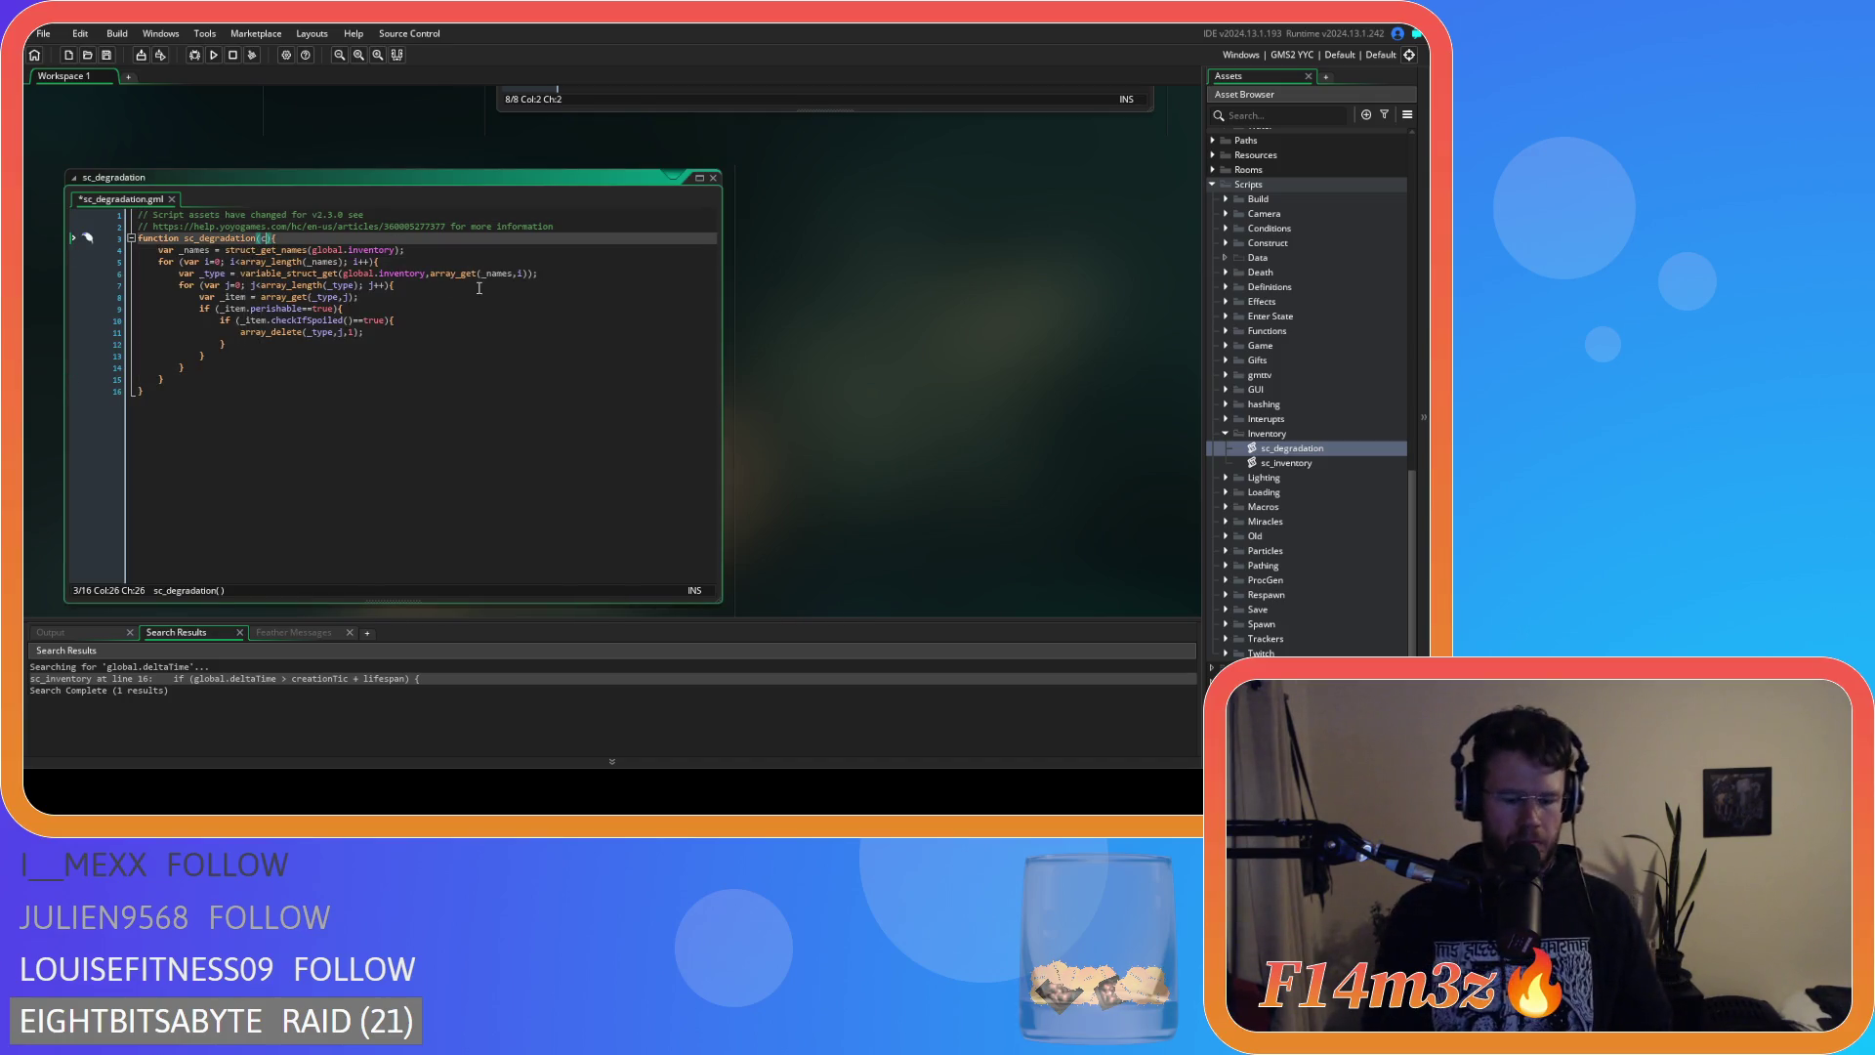
type("oller")
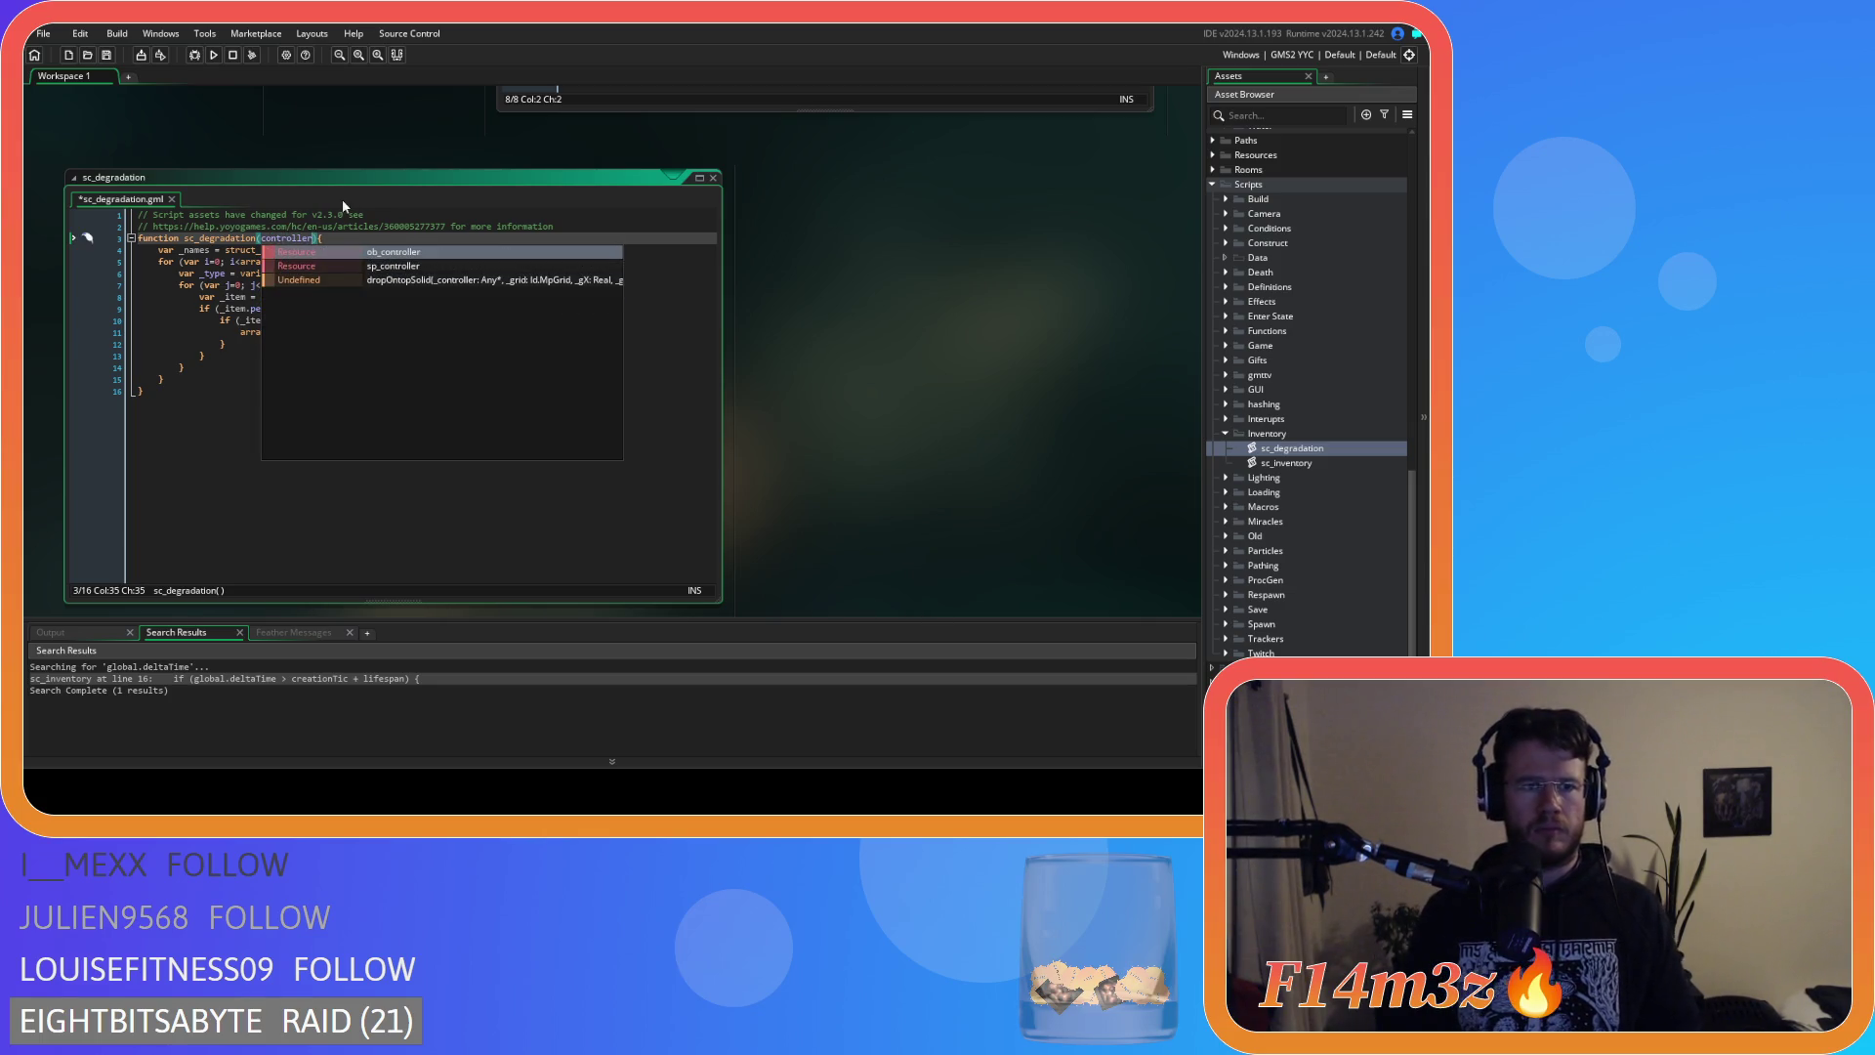
left_click(352, 240)
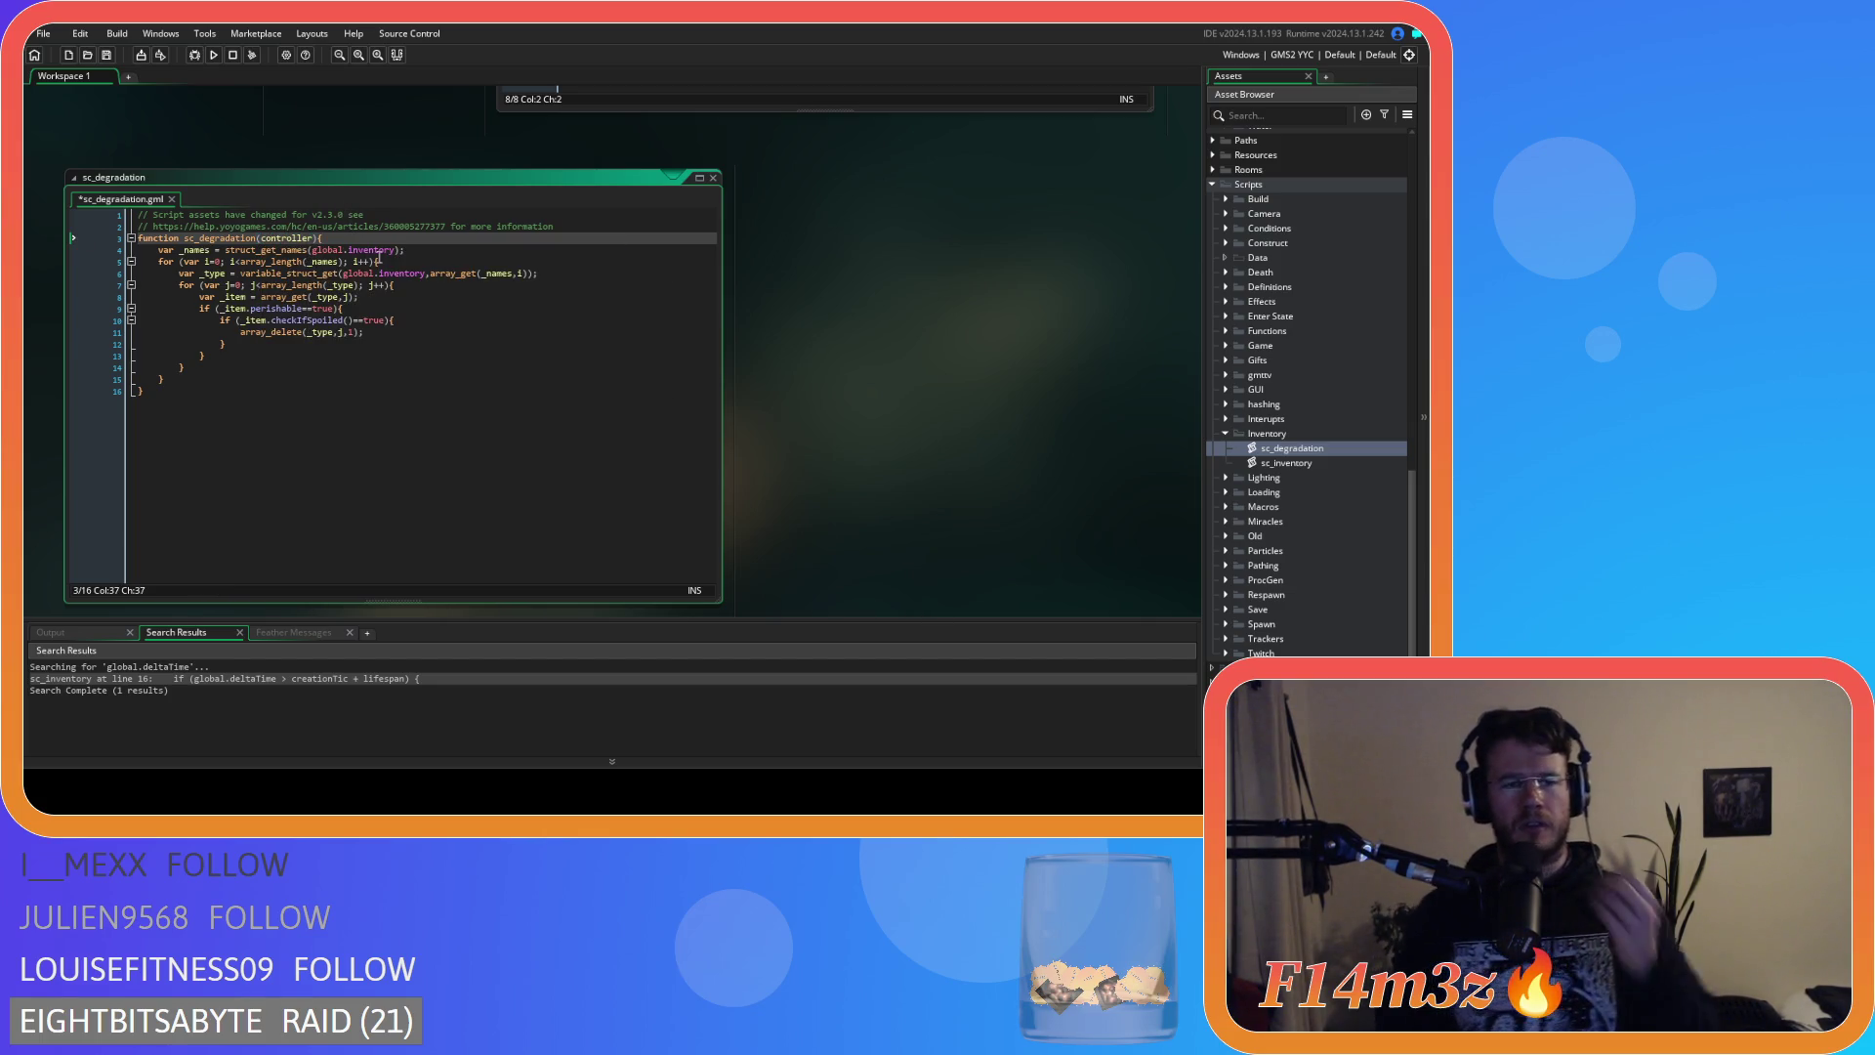
key("Left")
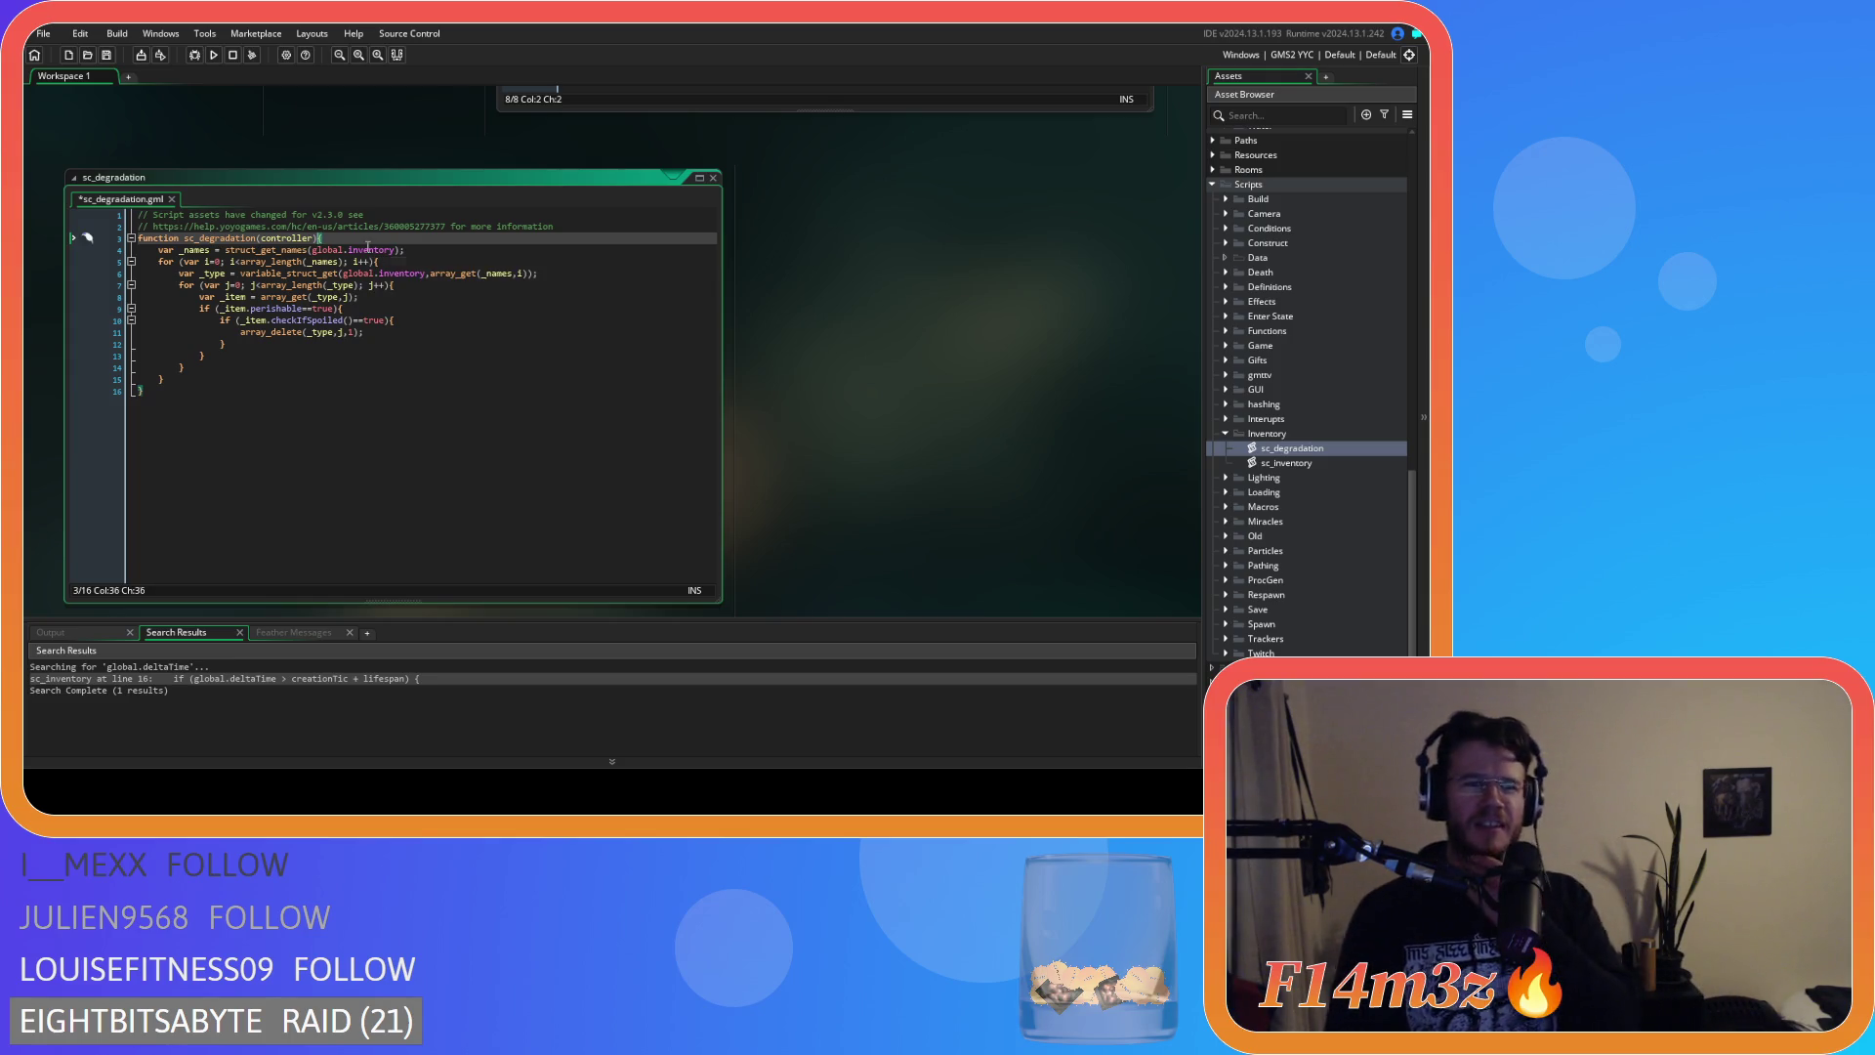
key("Left")
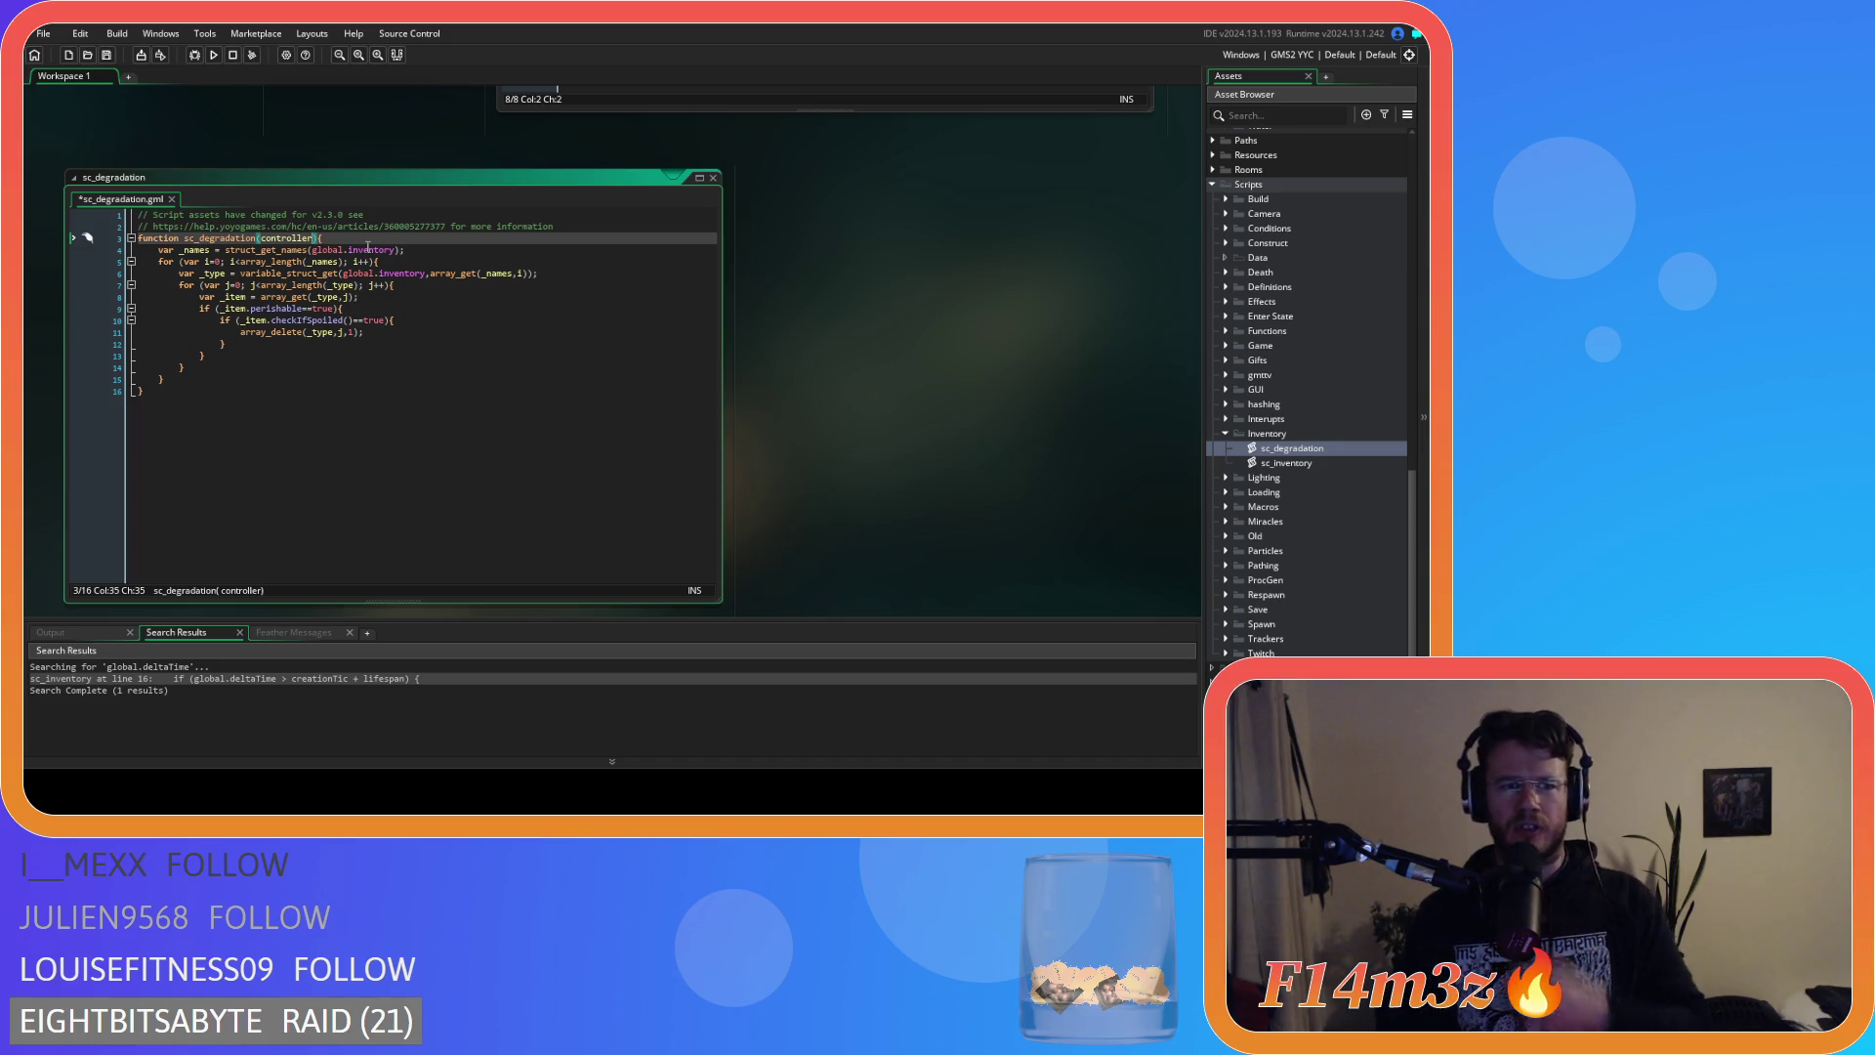
type(",_inventory")
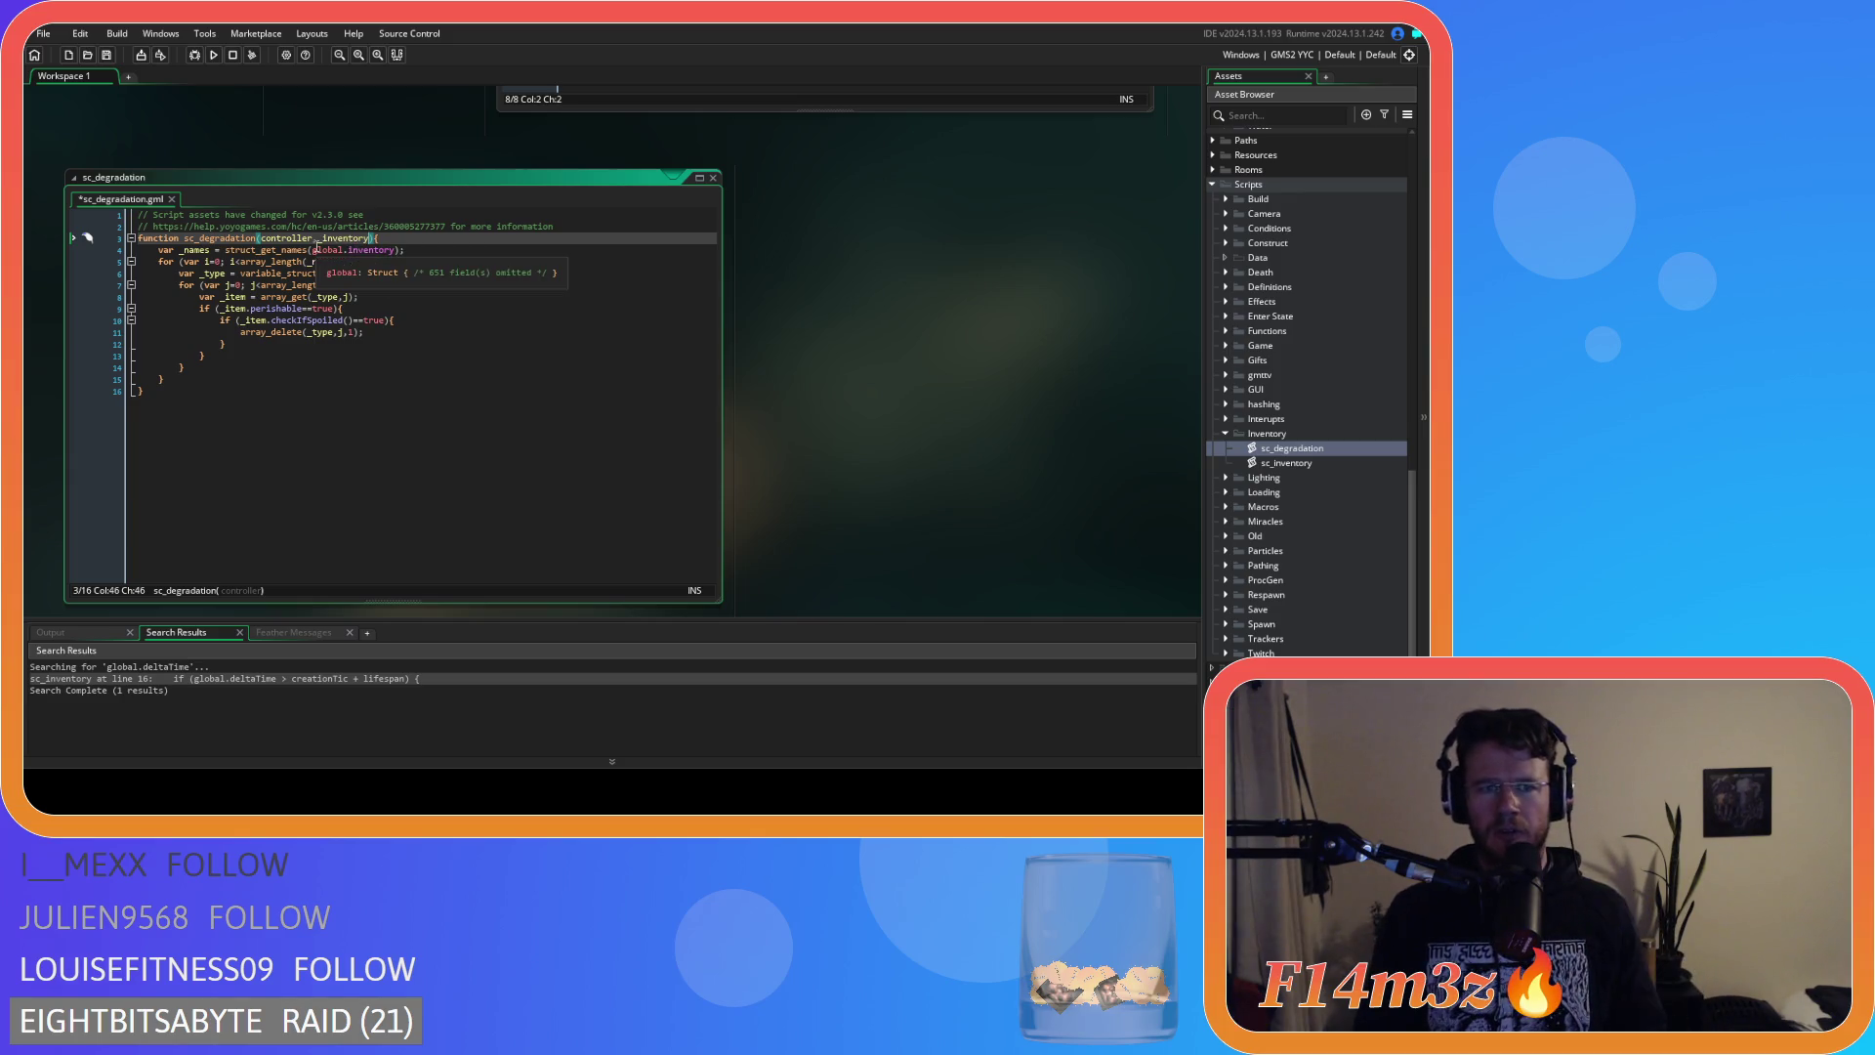
Replace global.inventory with _inventory on lines 4 and 6 and save the script.
left_click(315, 252)
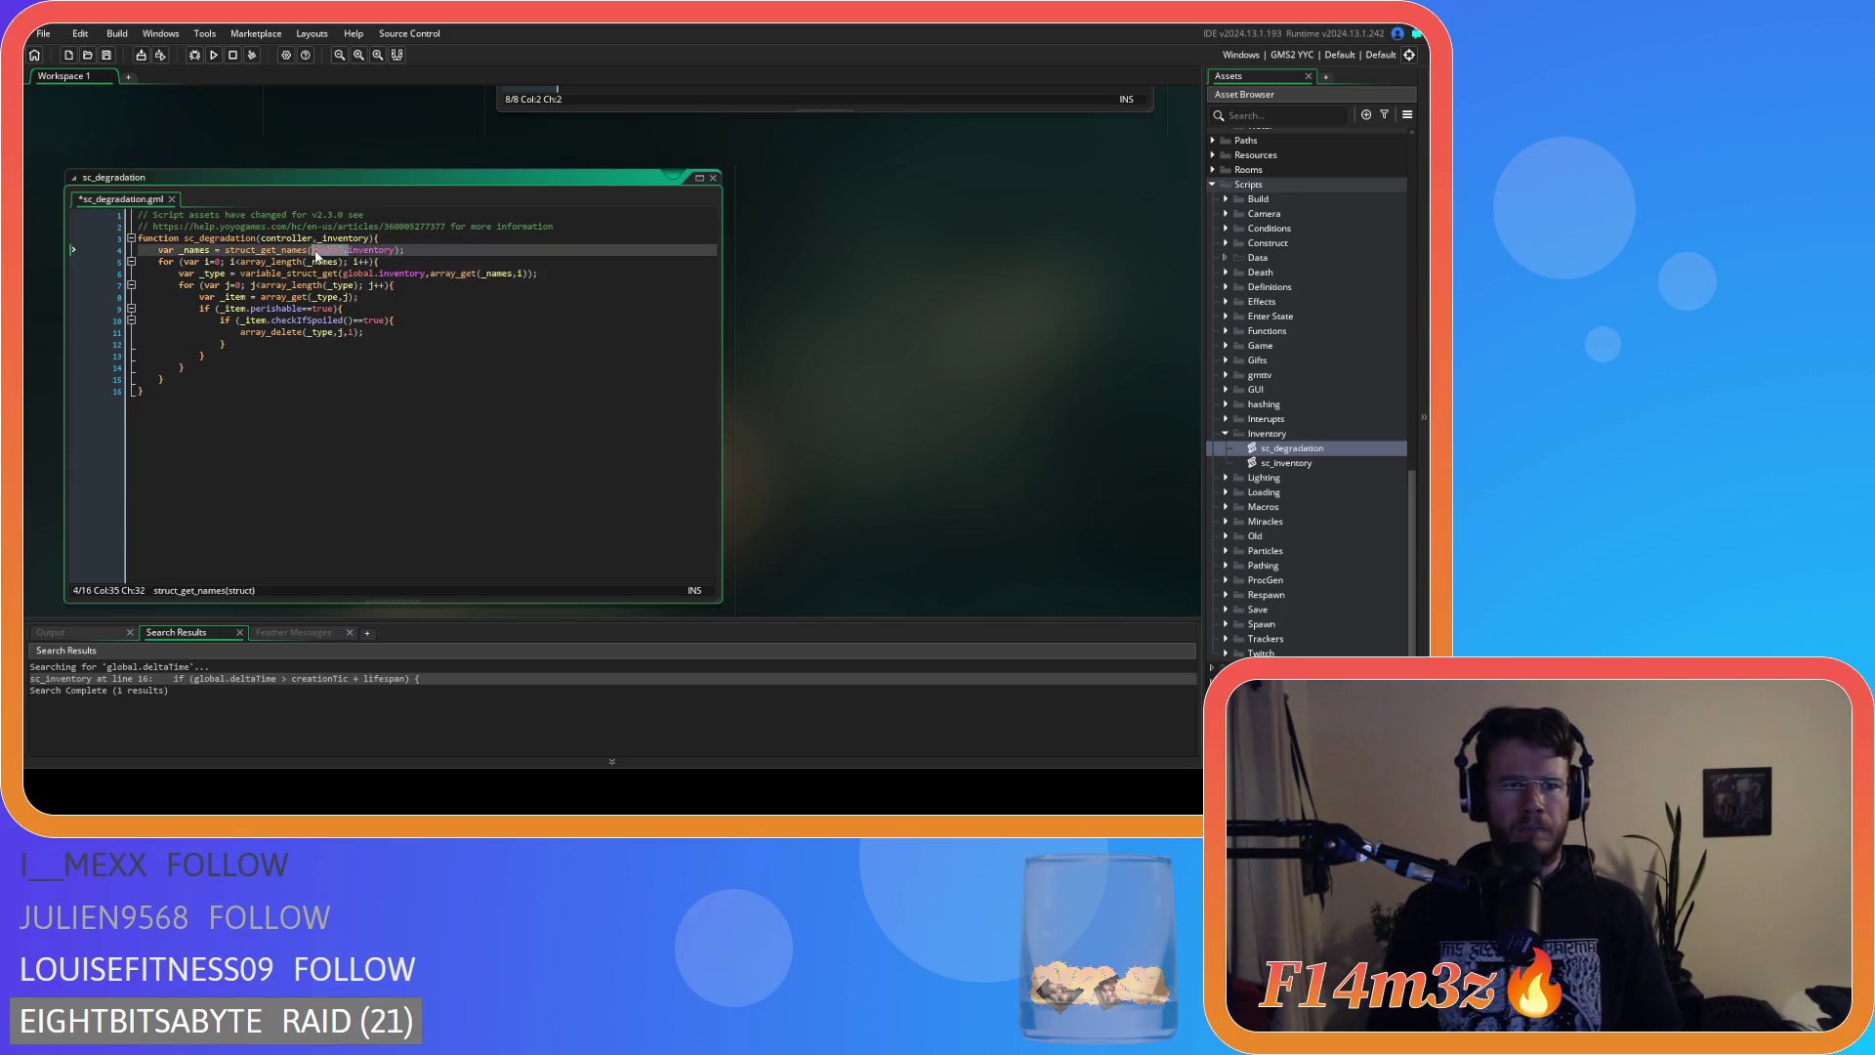
type("_")
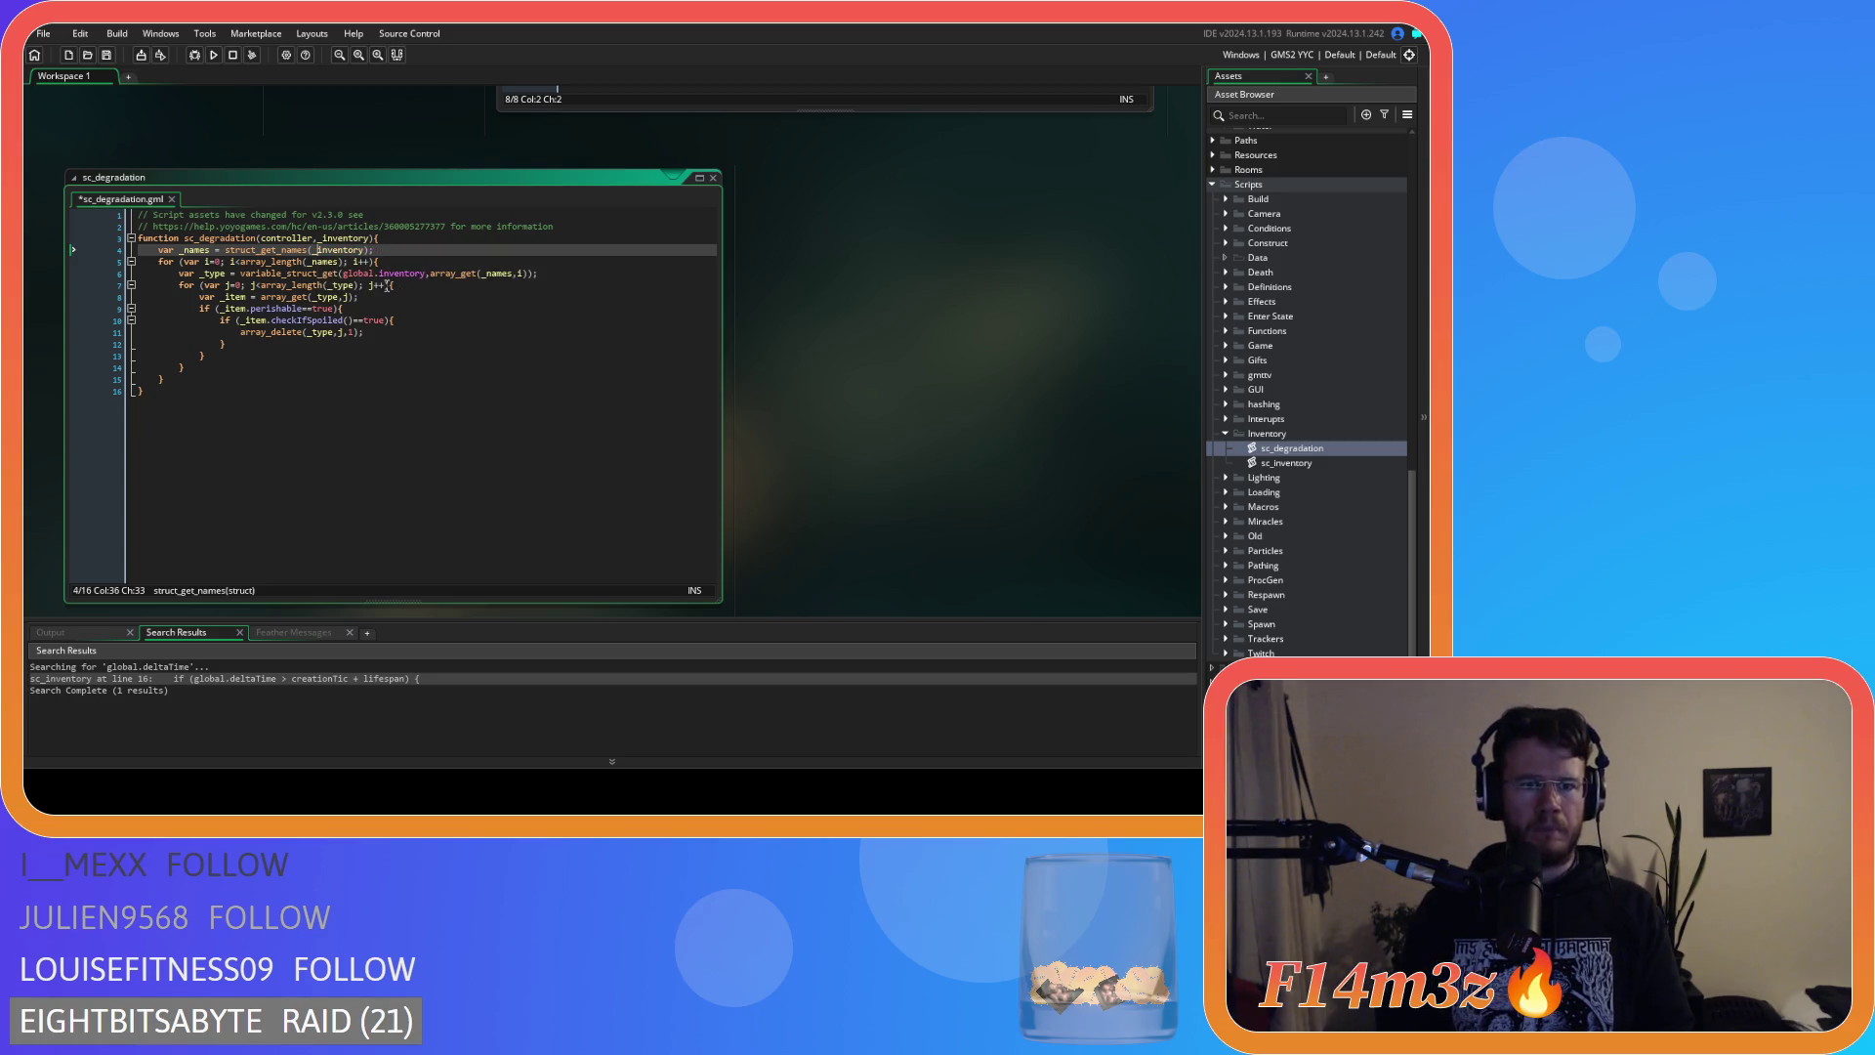
left_click_drag(380, 275, 347, 283)
type("_")
key("ctrl+s")
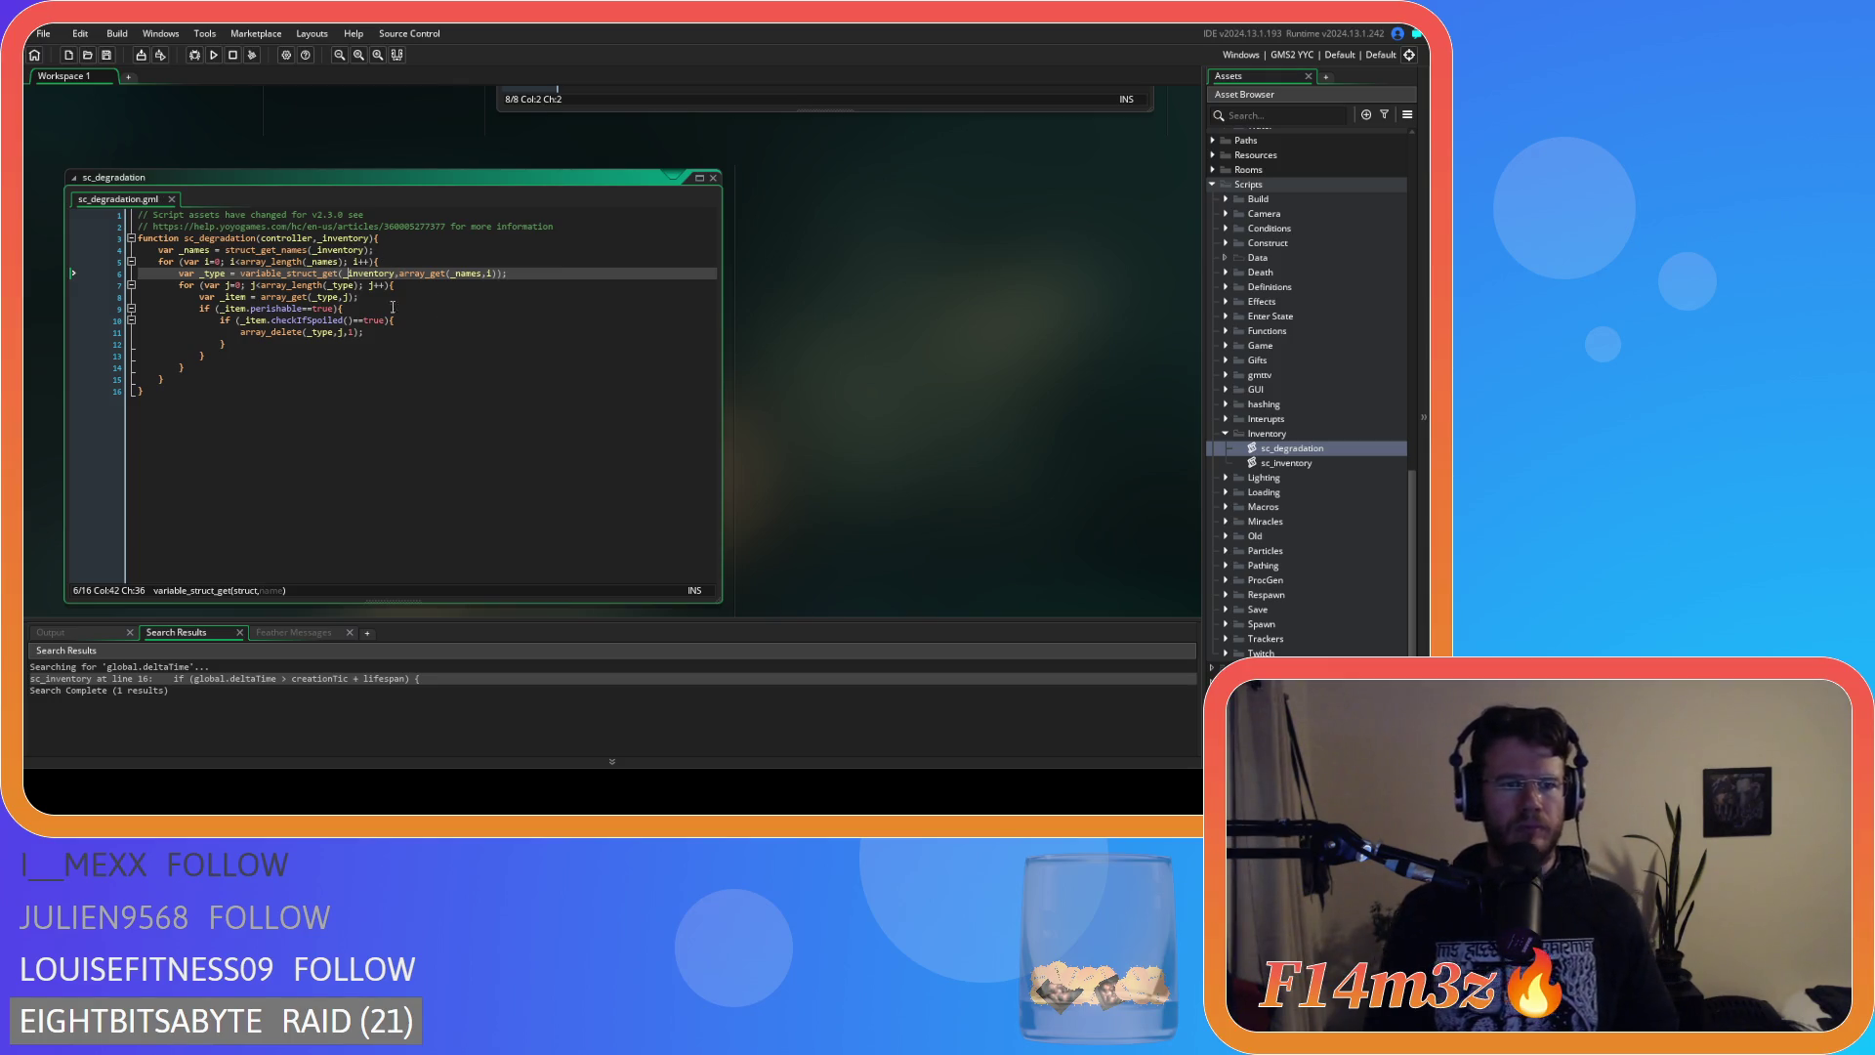
left_click(452, 344)
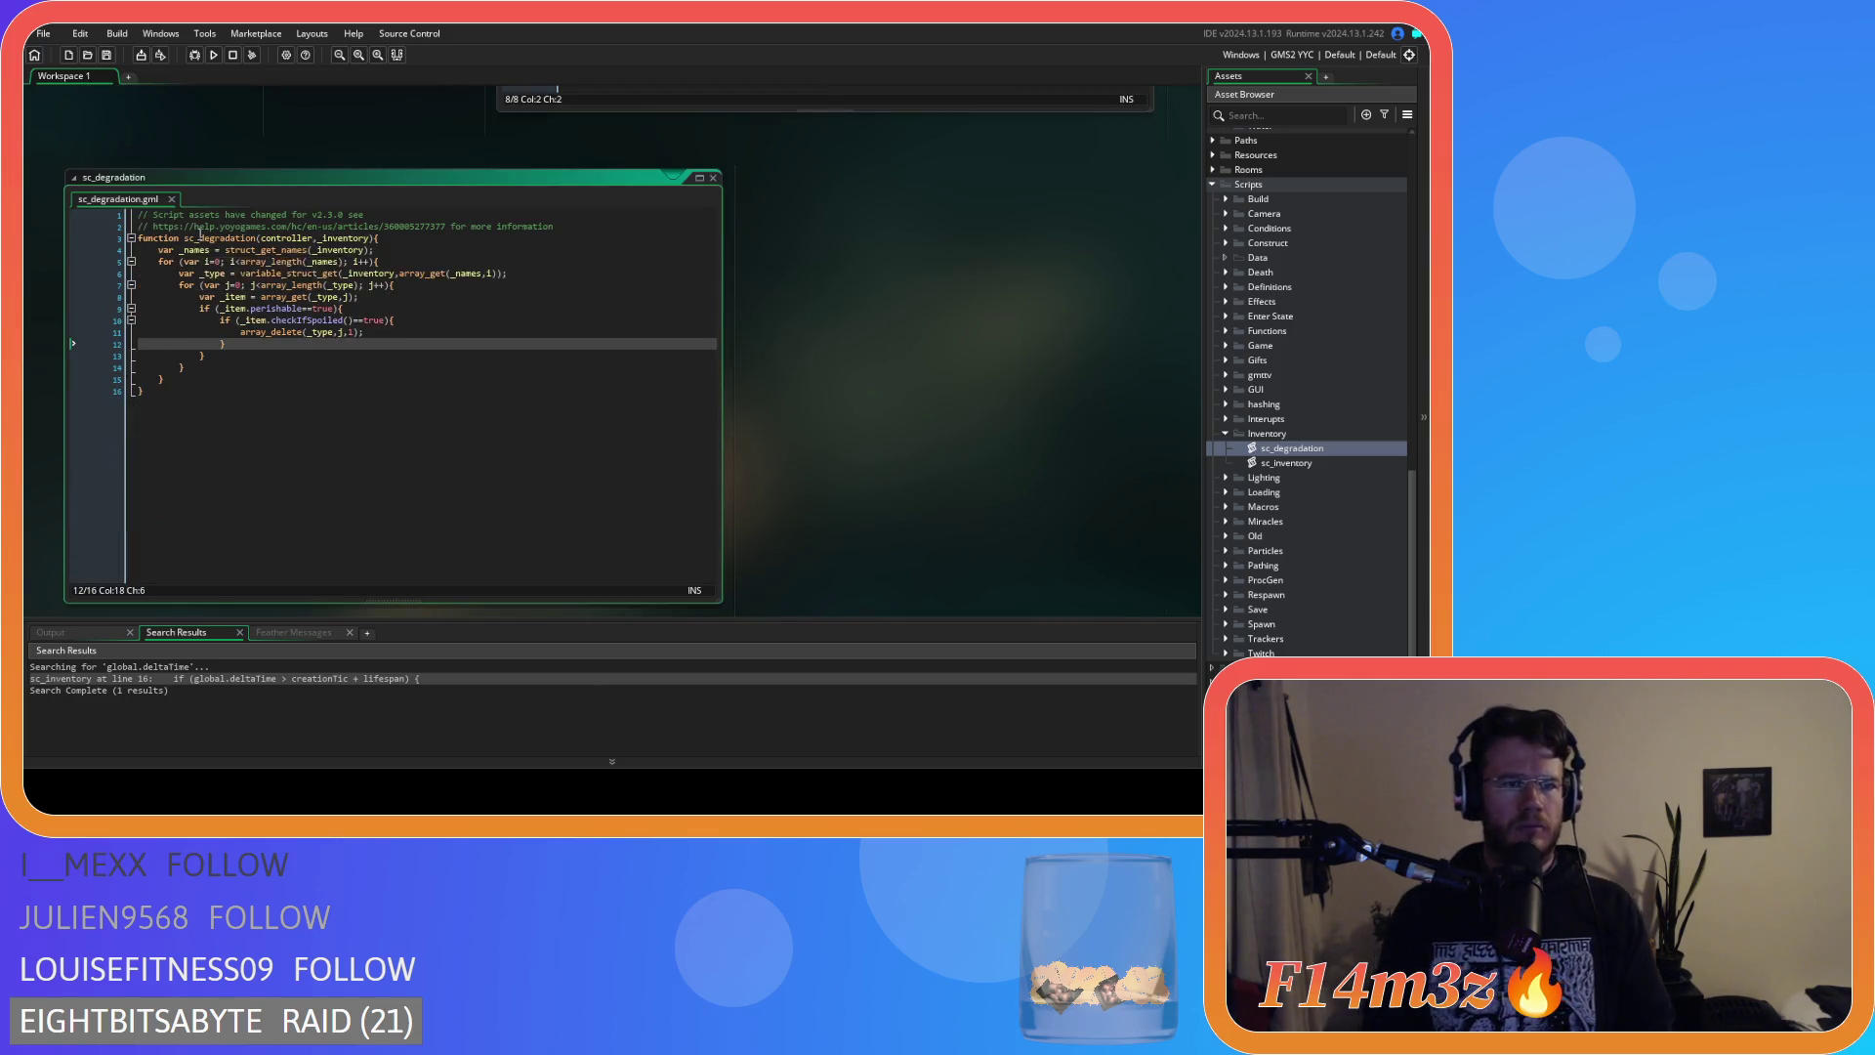
Rename the function to degradation and drop the controller parameter, leaving degradation(_inventory).
left_click(199, 238)
key("BackSpace")
key("BackSpace")
key("BackSpace")
scroll(804, 410, "up", 3)
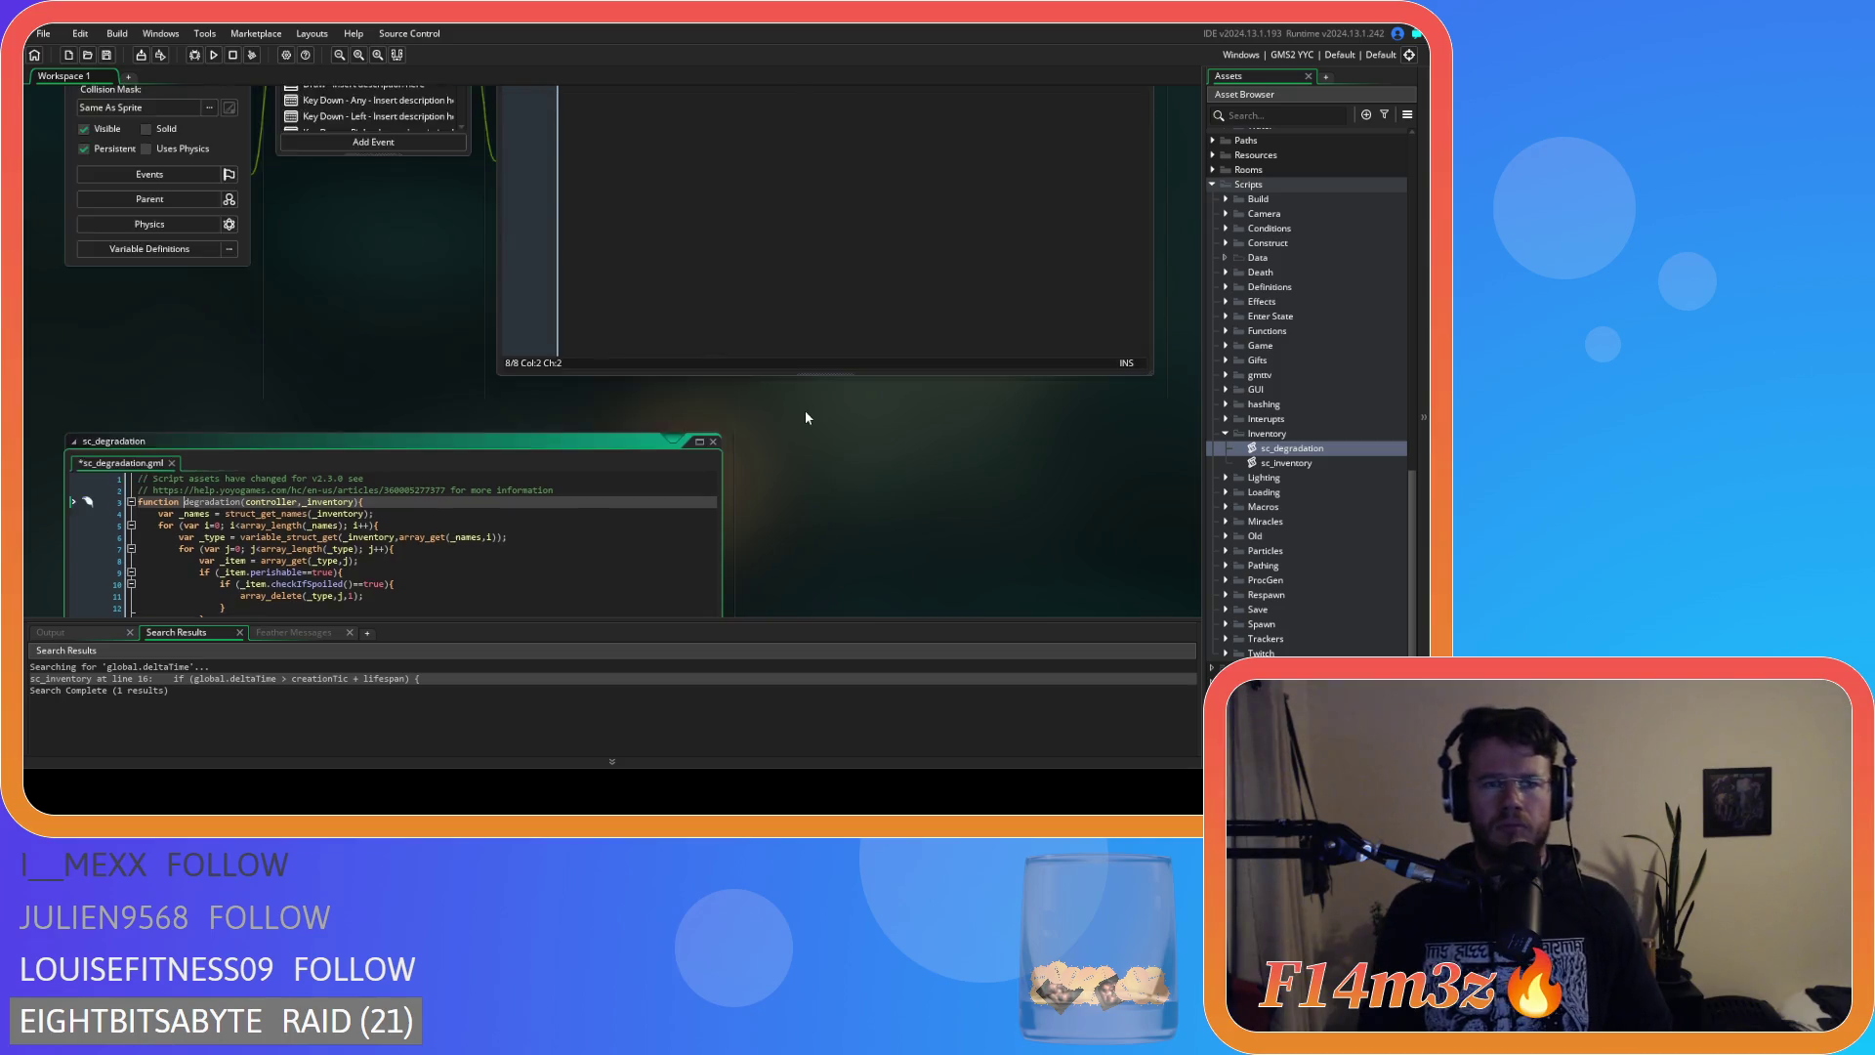
scroll(384, 382, "down", 3)
left_click(391, 198)
key("Return")
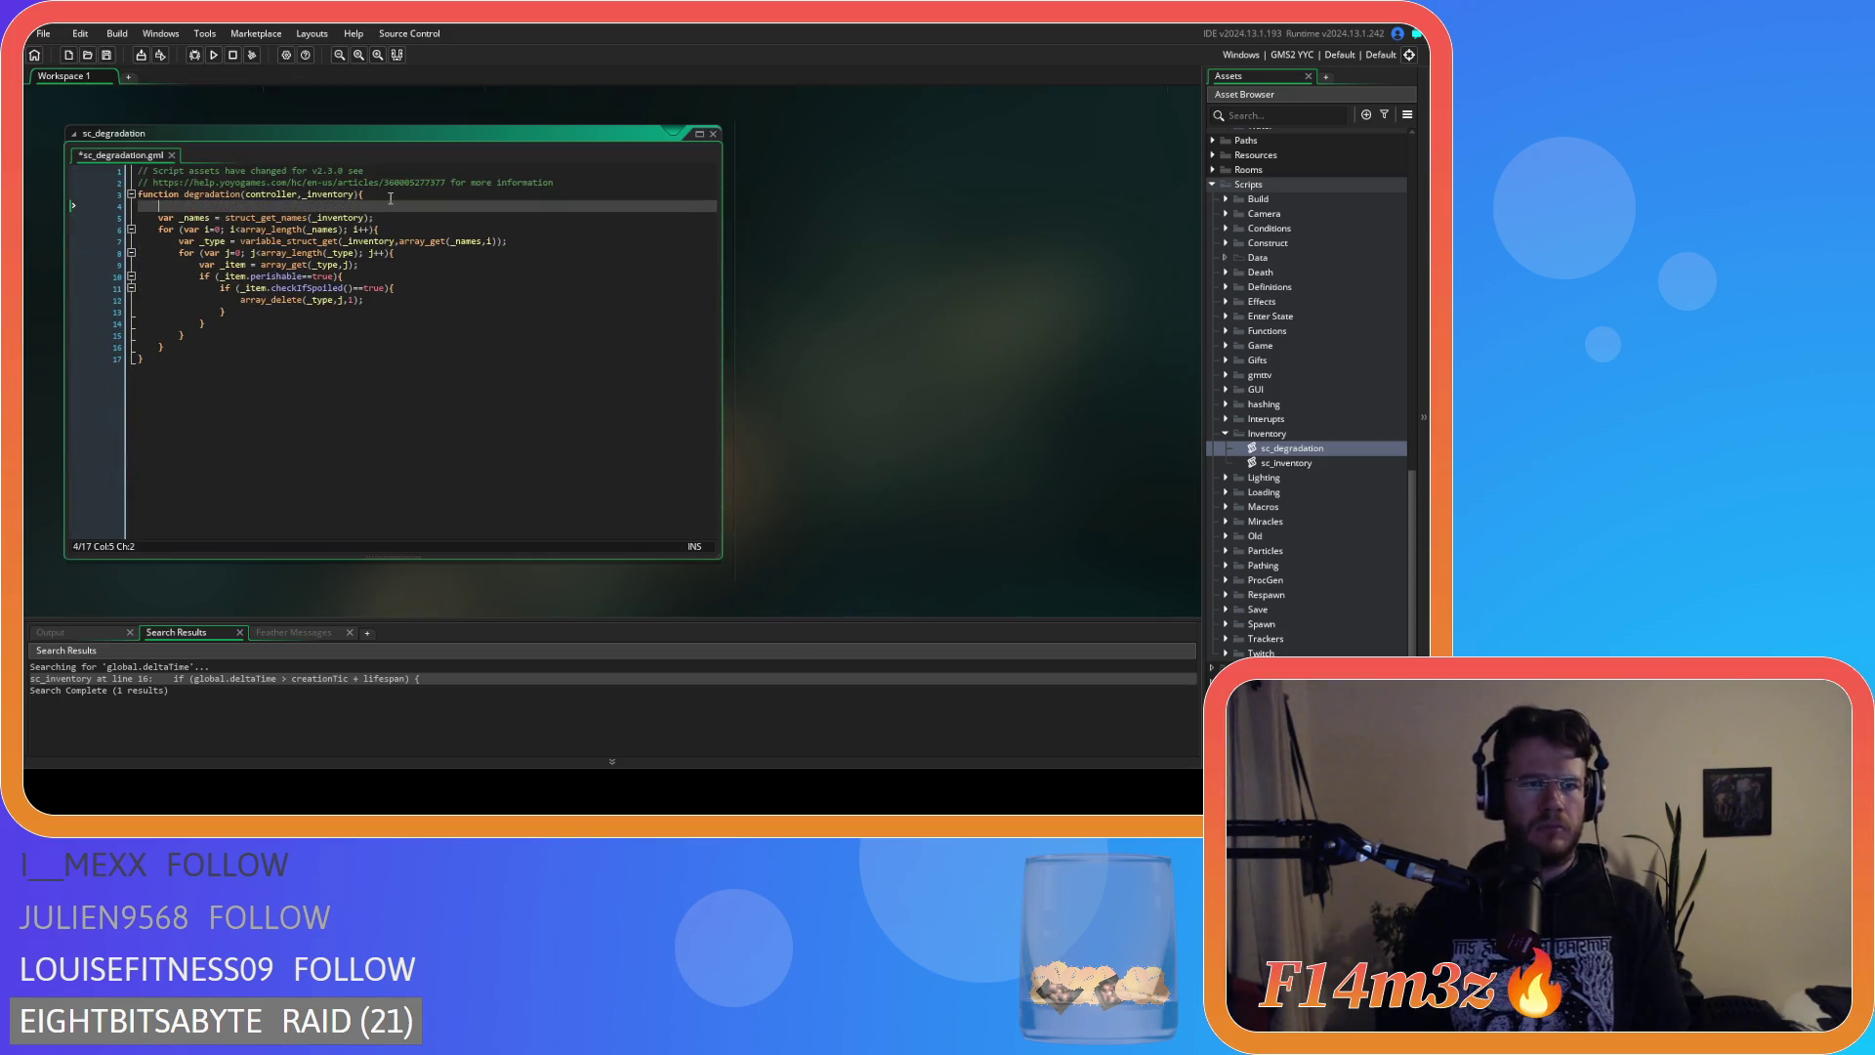
type("with")
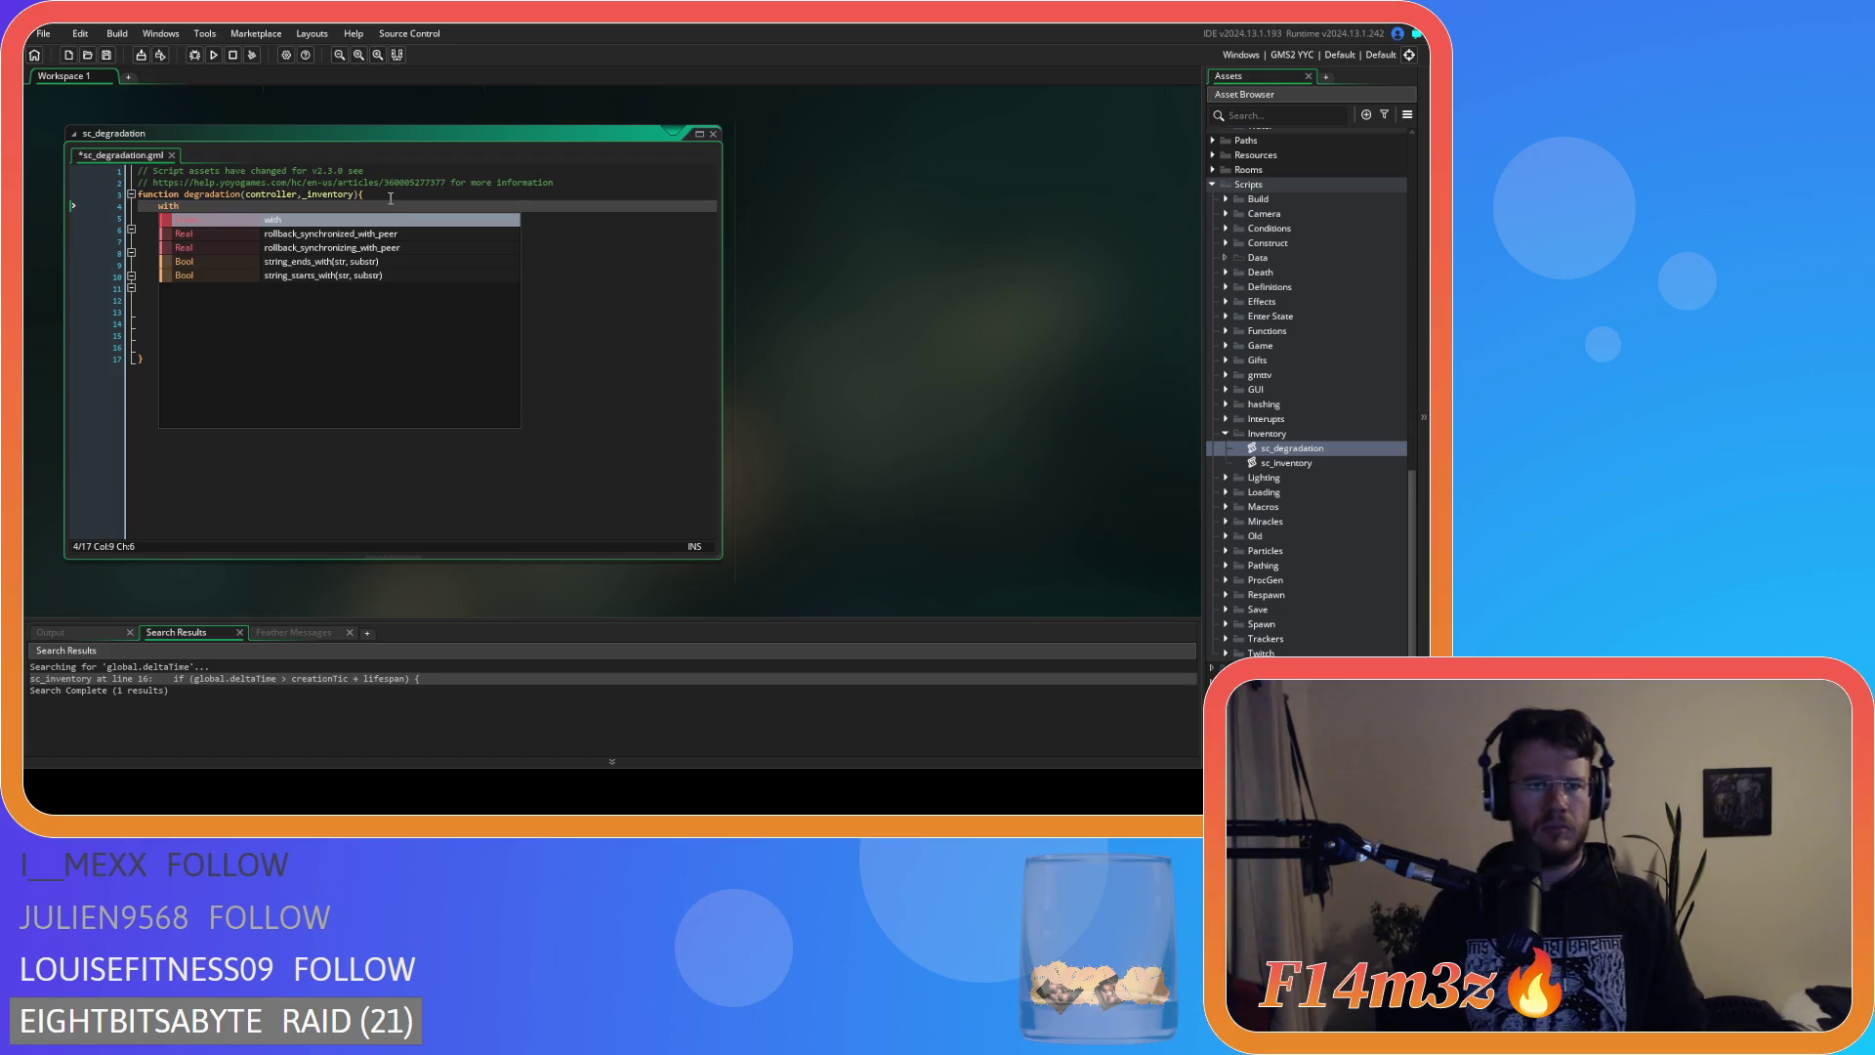
type("()")
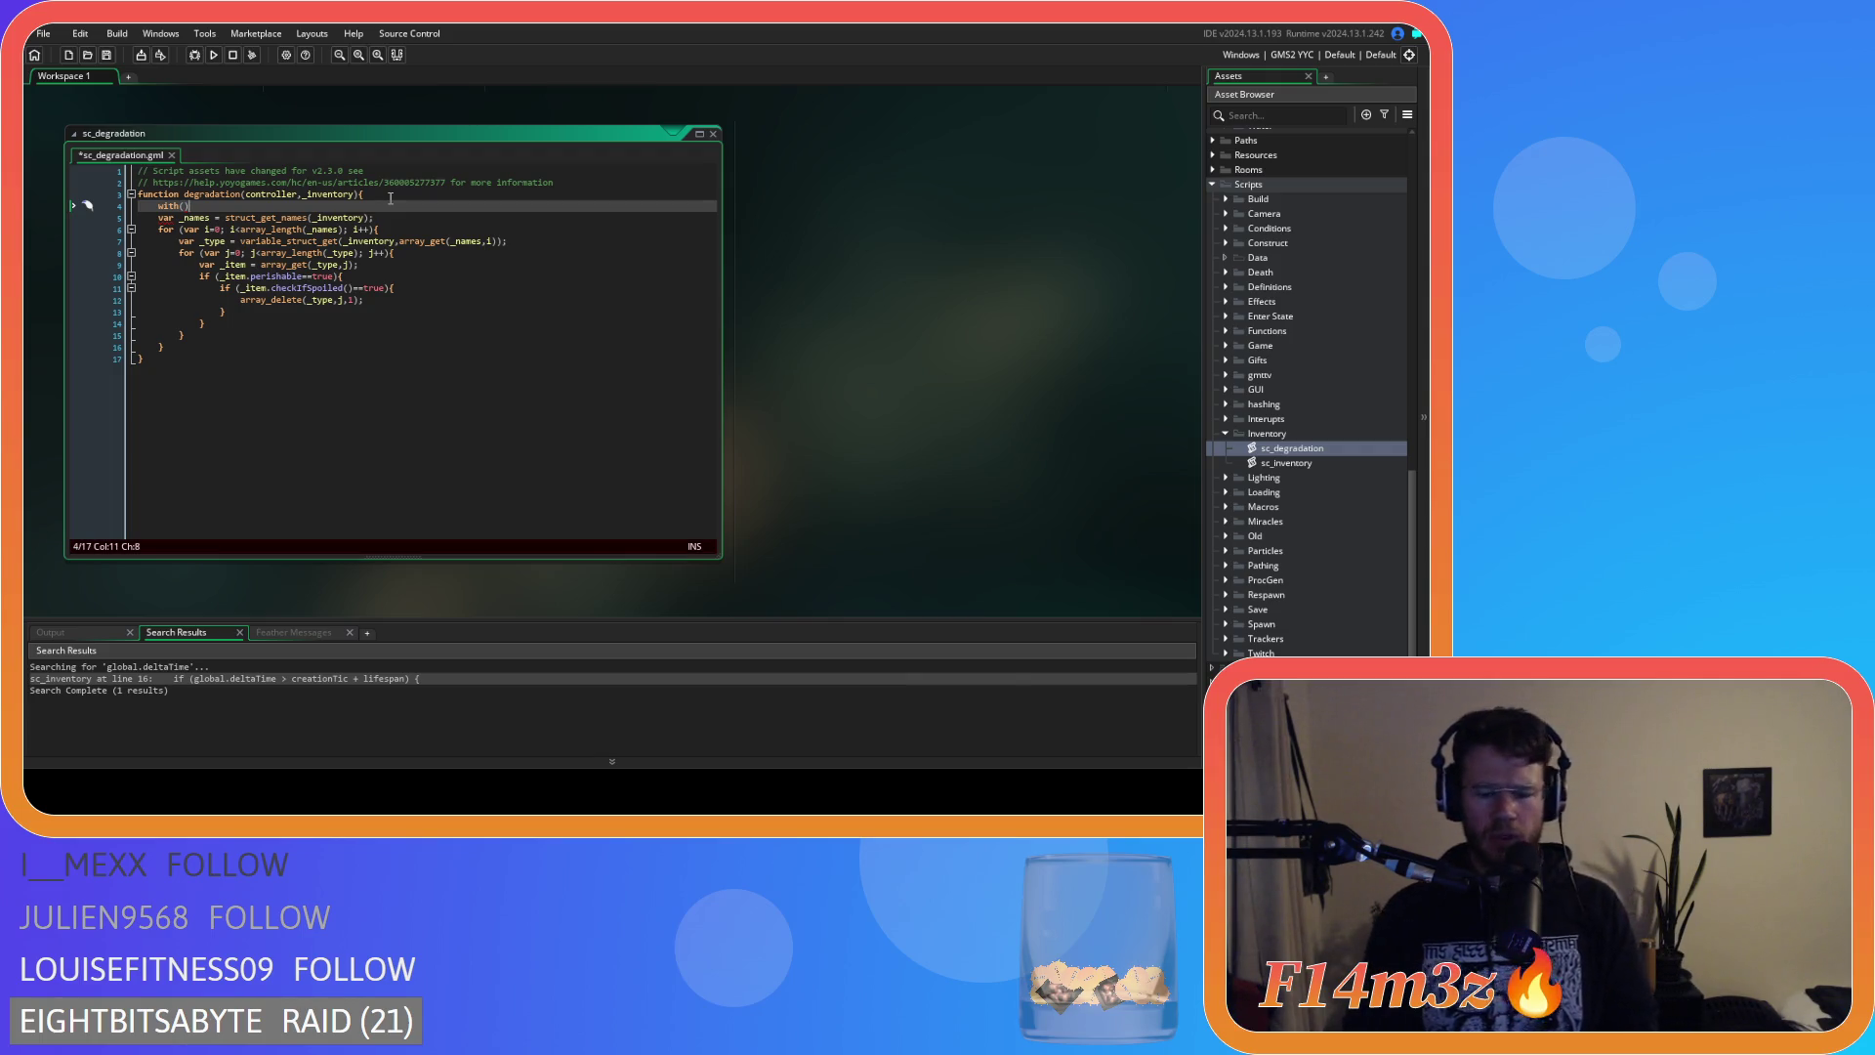
left_click(128, 221)
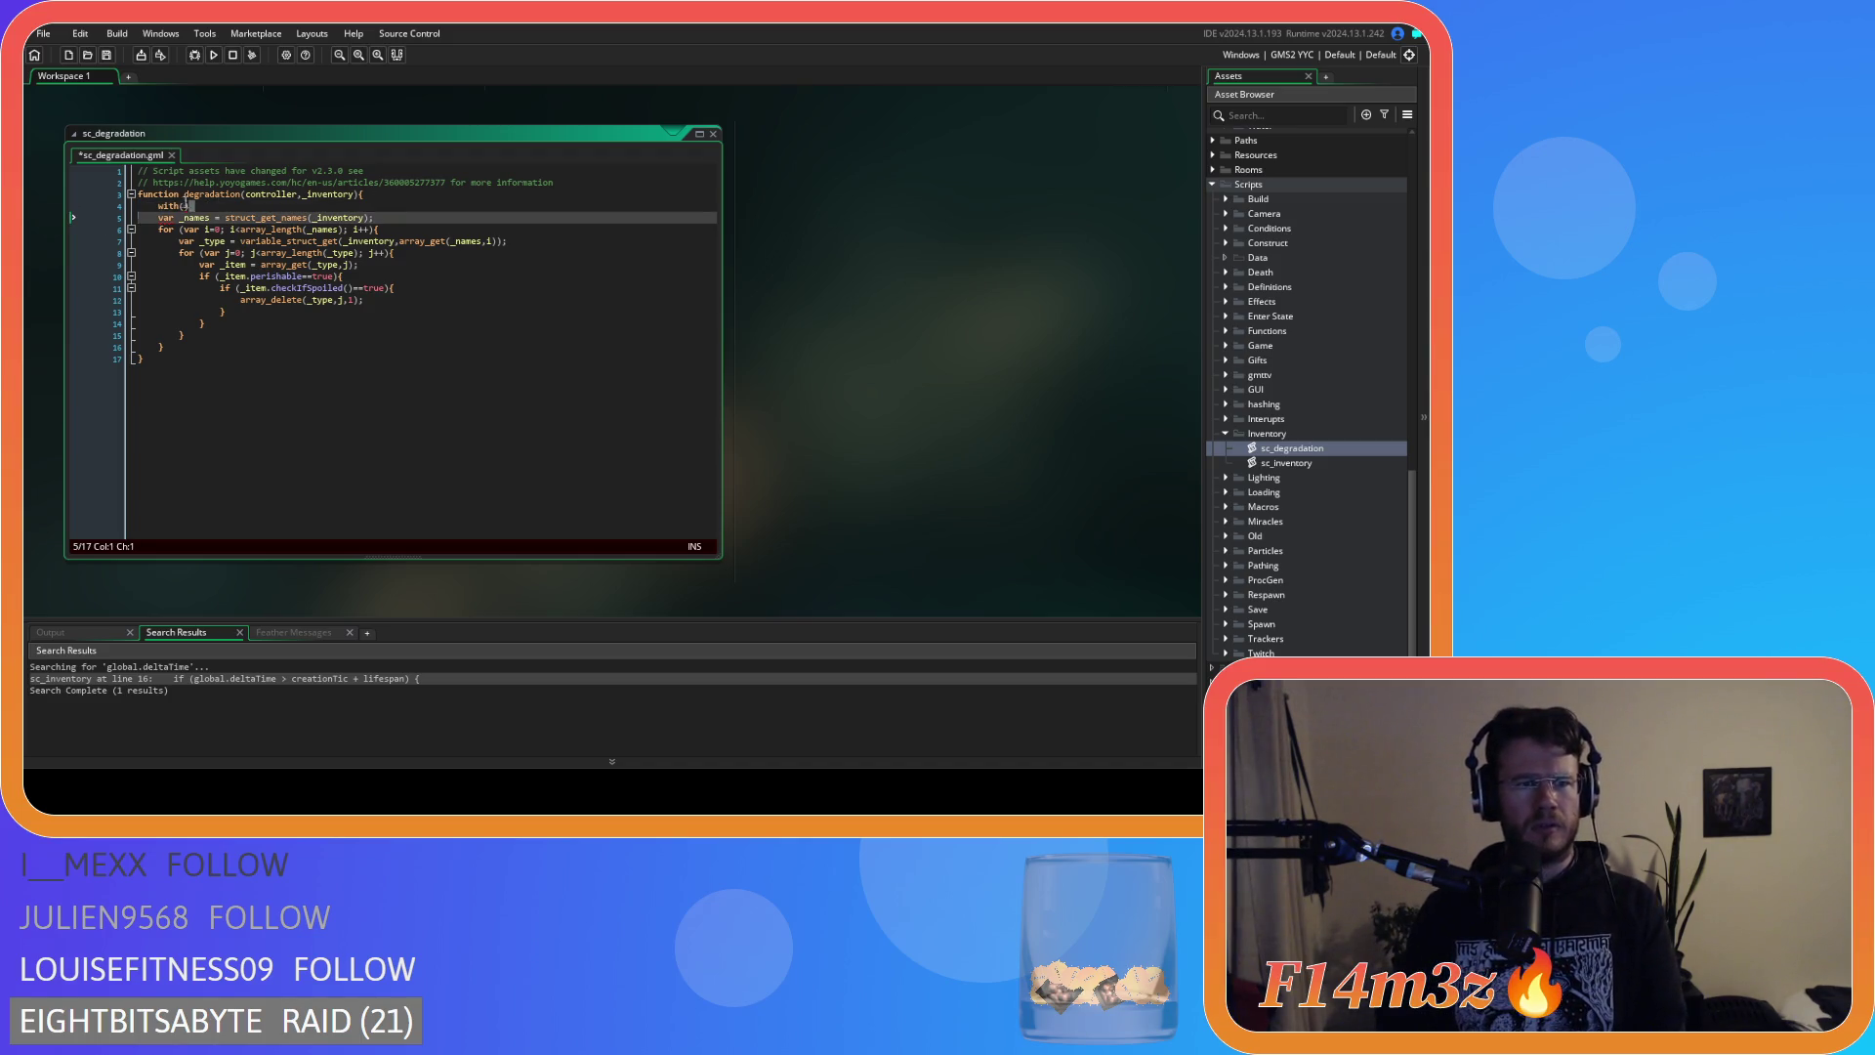
key("ctrl+z")
key("ctrl+z")
key("ctrl+z")
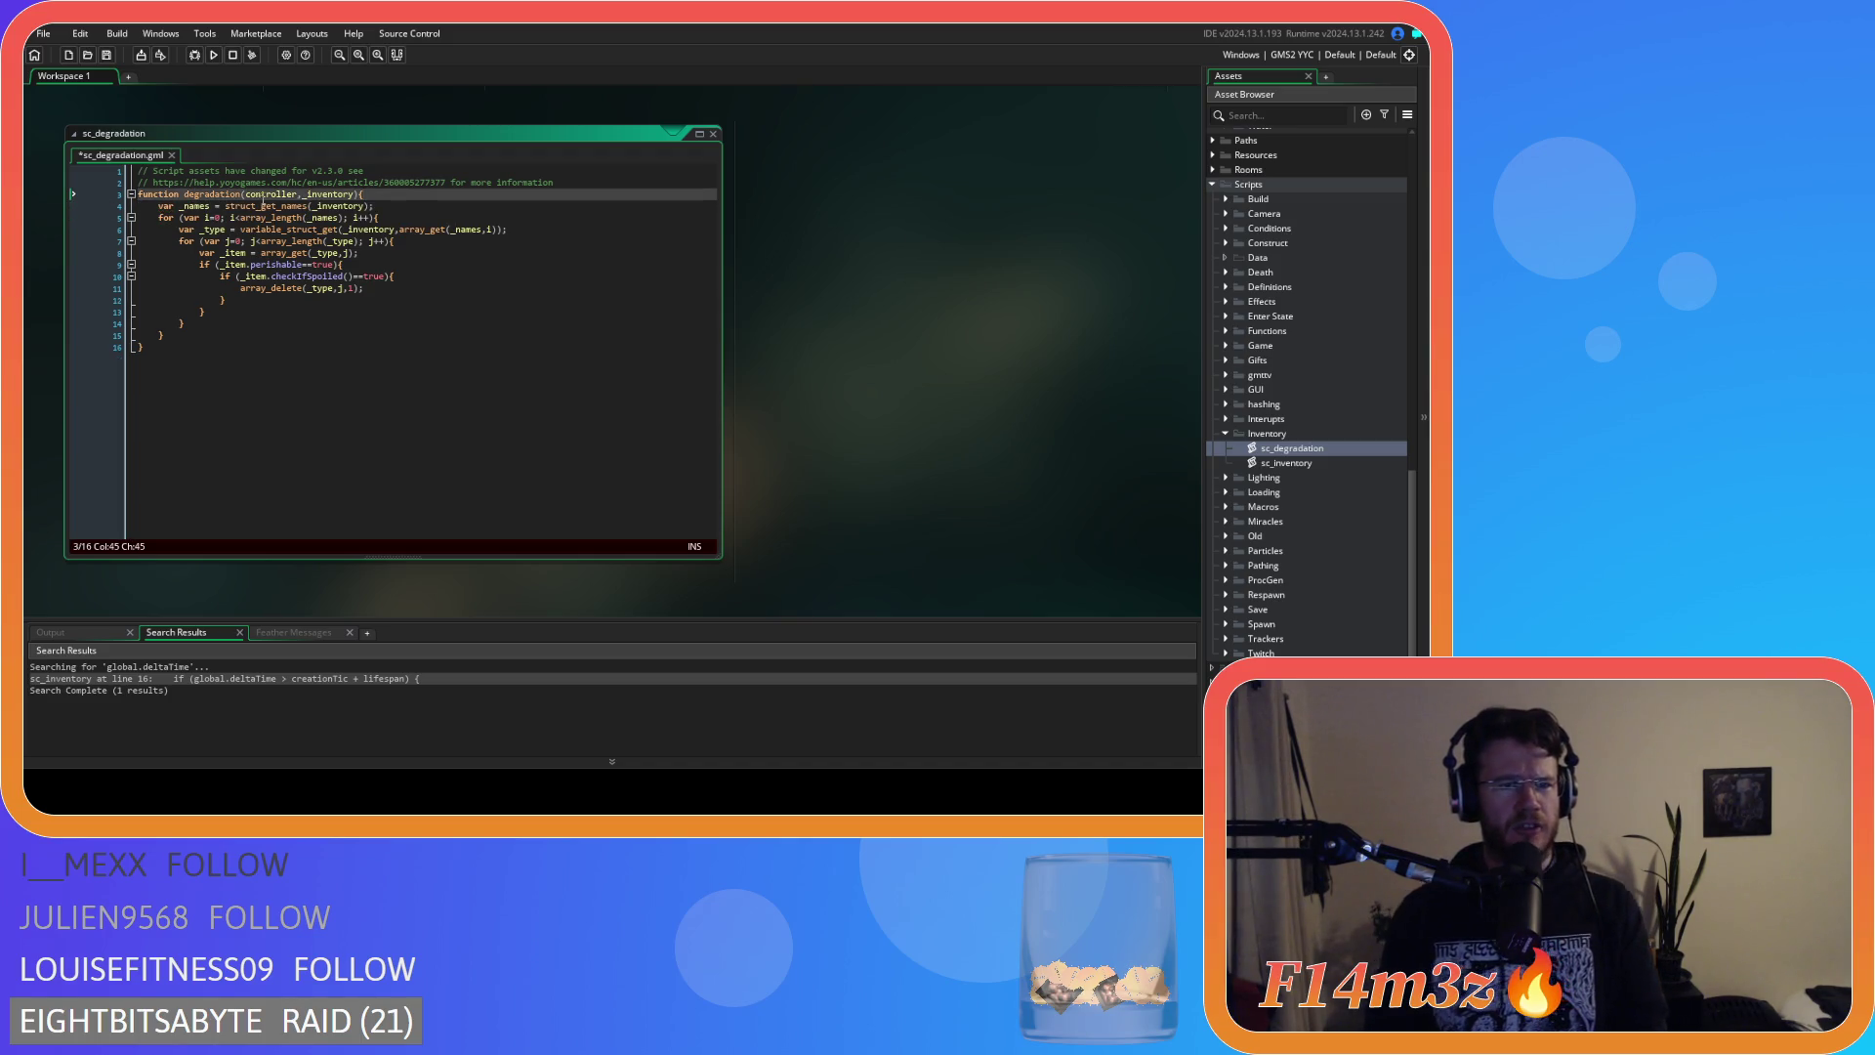
double_click(272, 195)
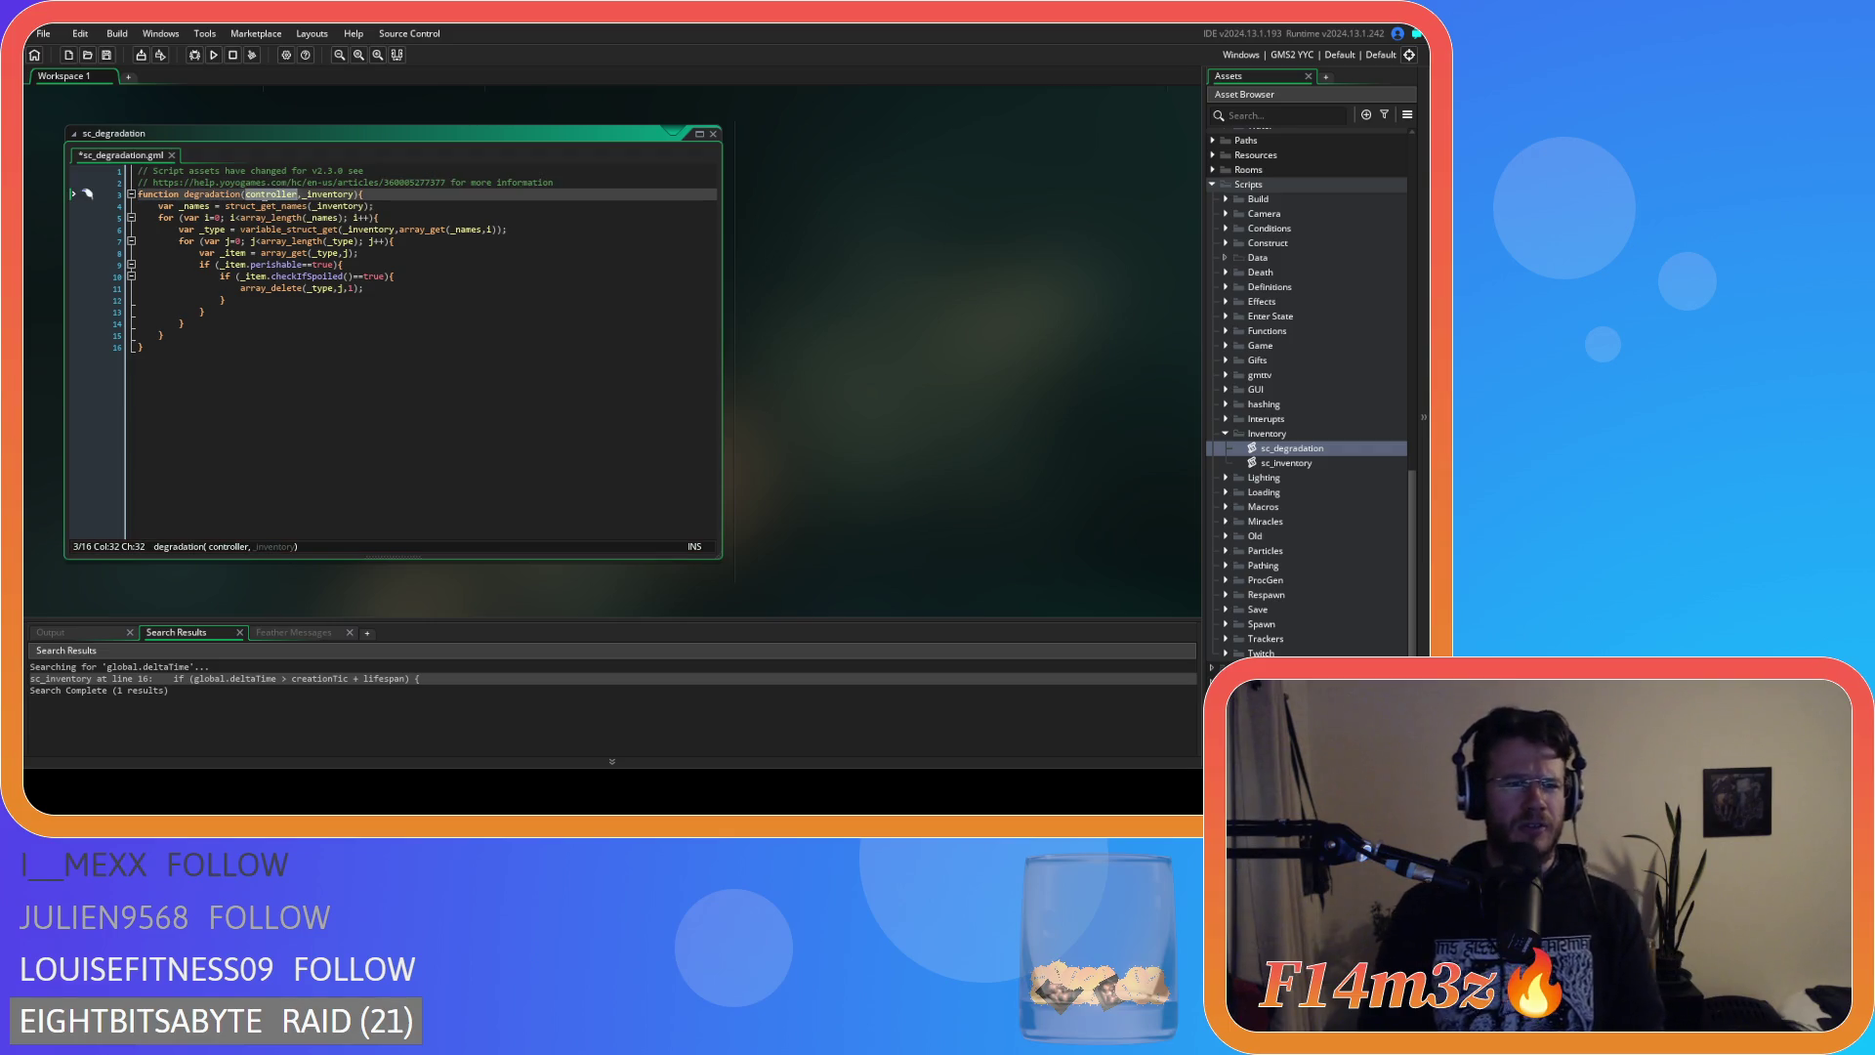
key("Delete")
key("Delete")
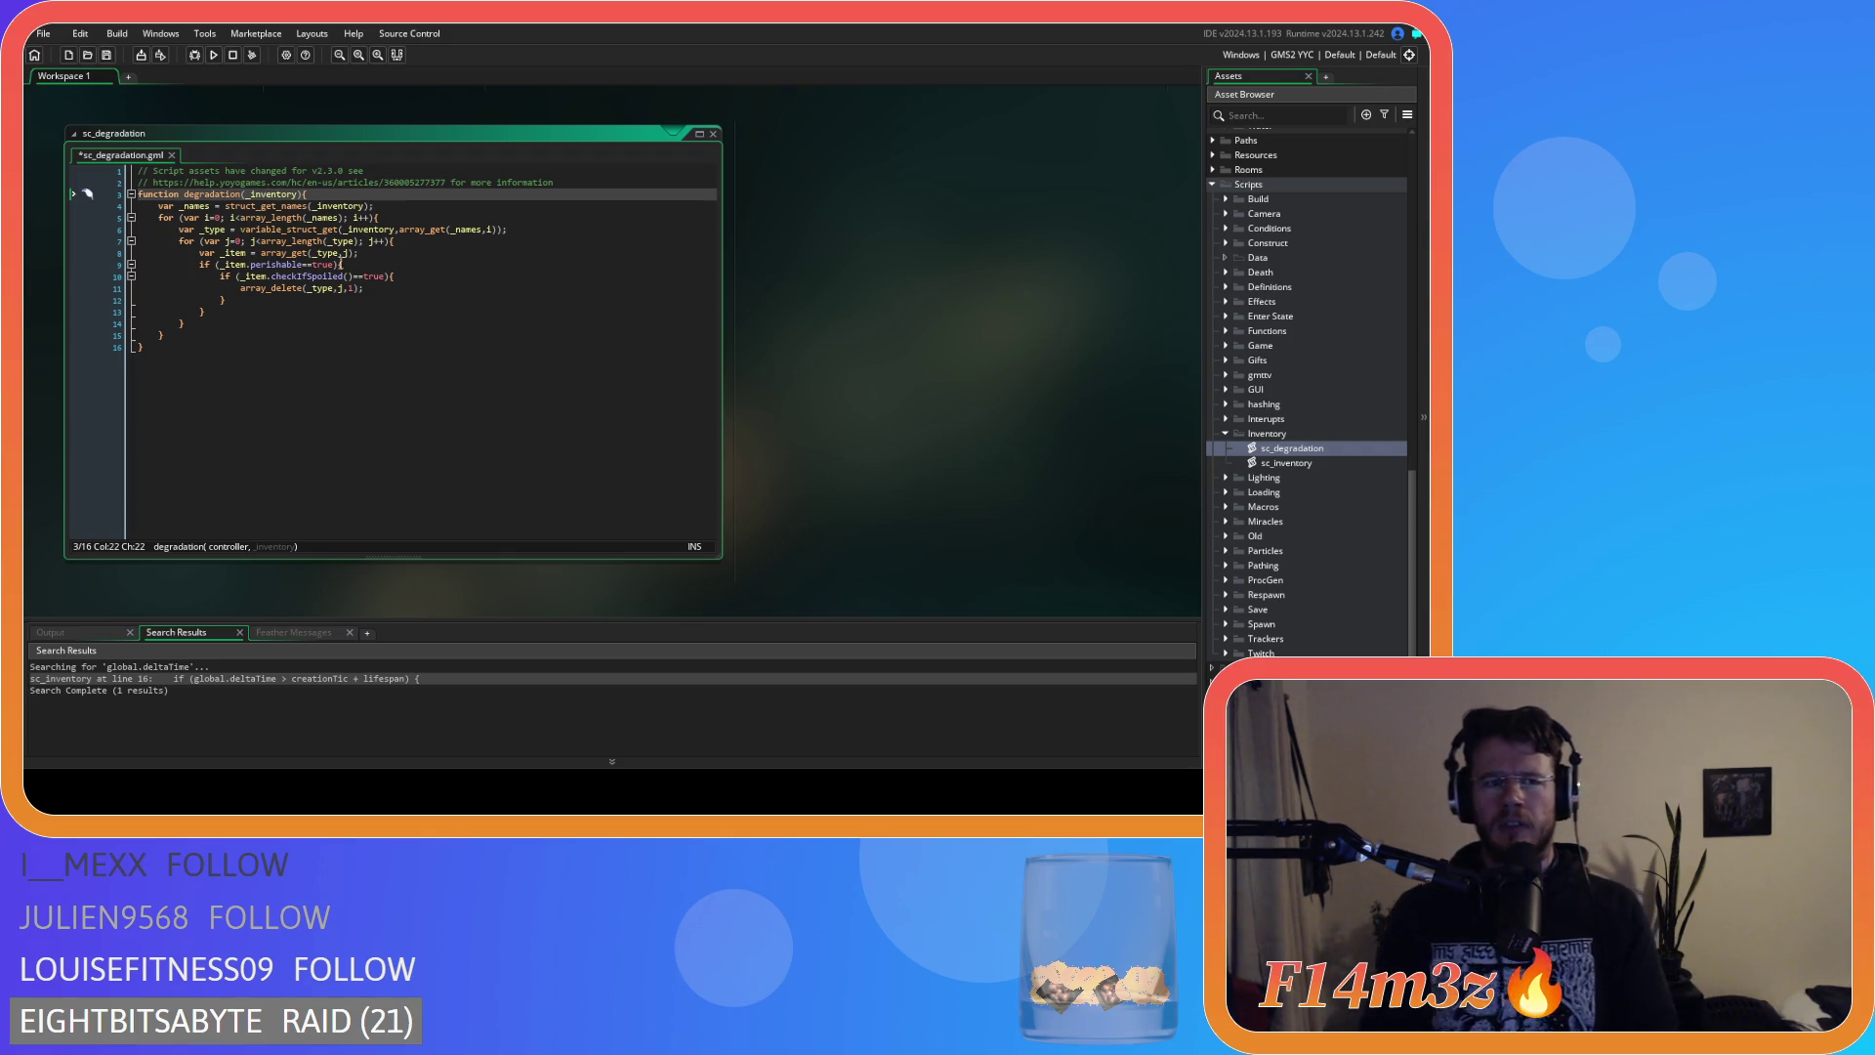
scroll(940, 332, "up", 5)
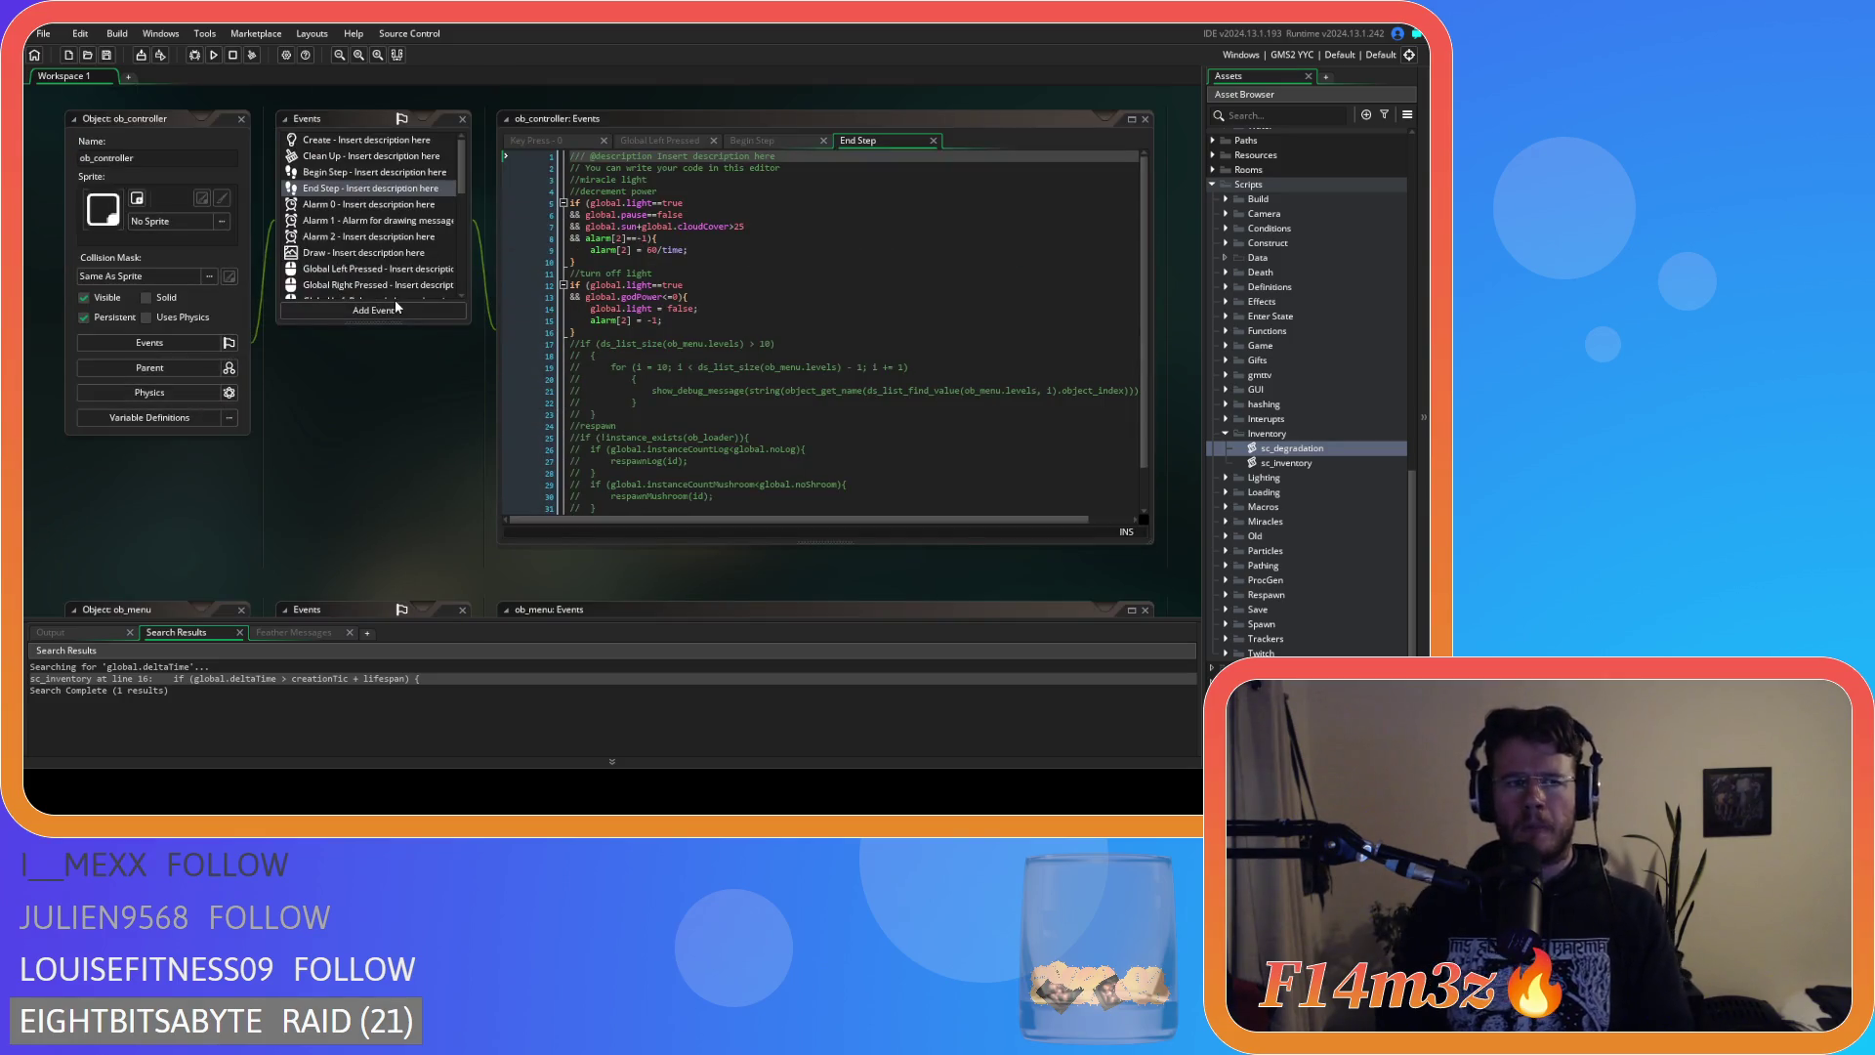
Call degradation(global.inventory) on line 23 of ob_store's Step event, then show its Create event.
scroll(373, 334, "up", 5)
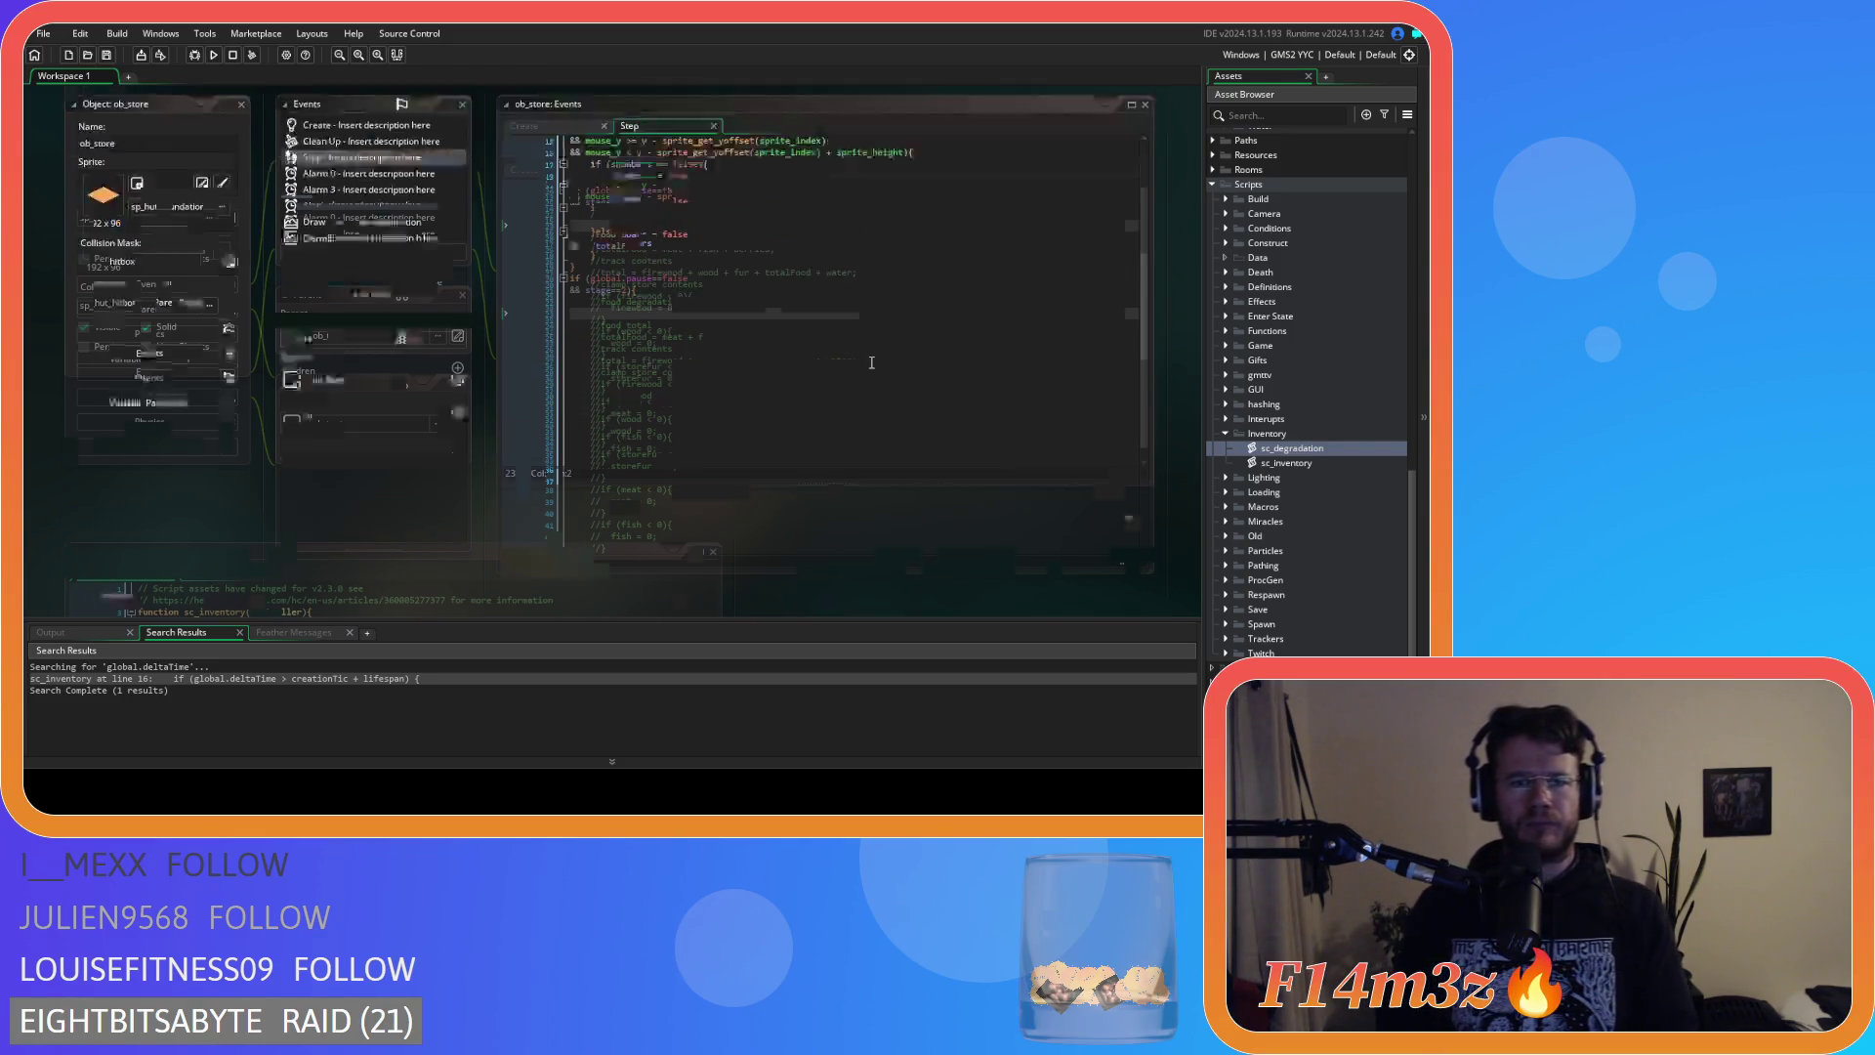
type("degr")
key("Return")
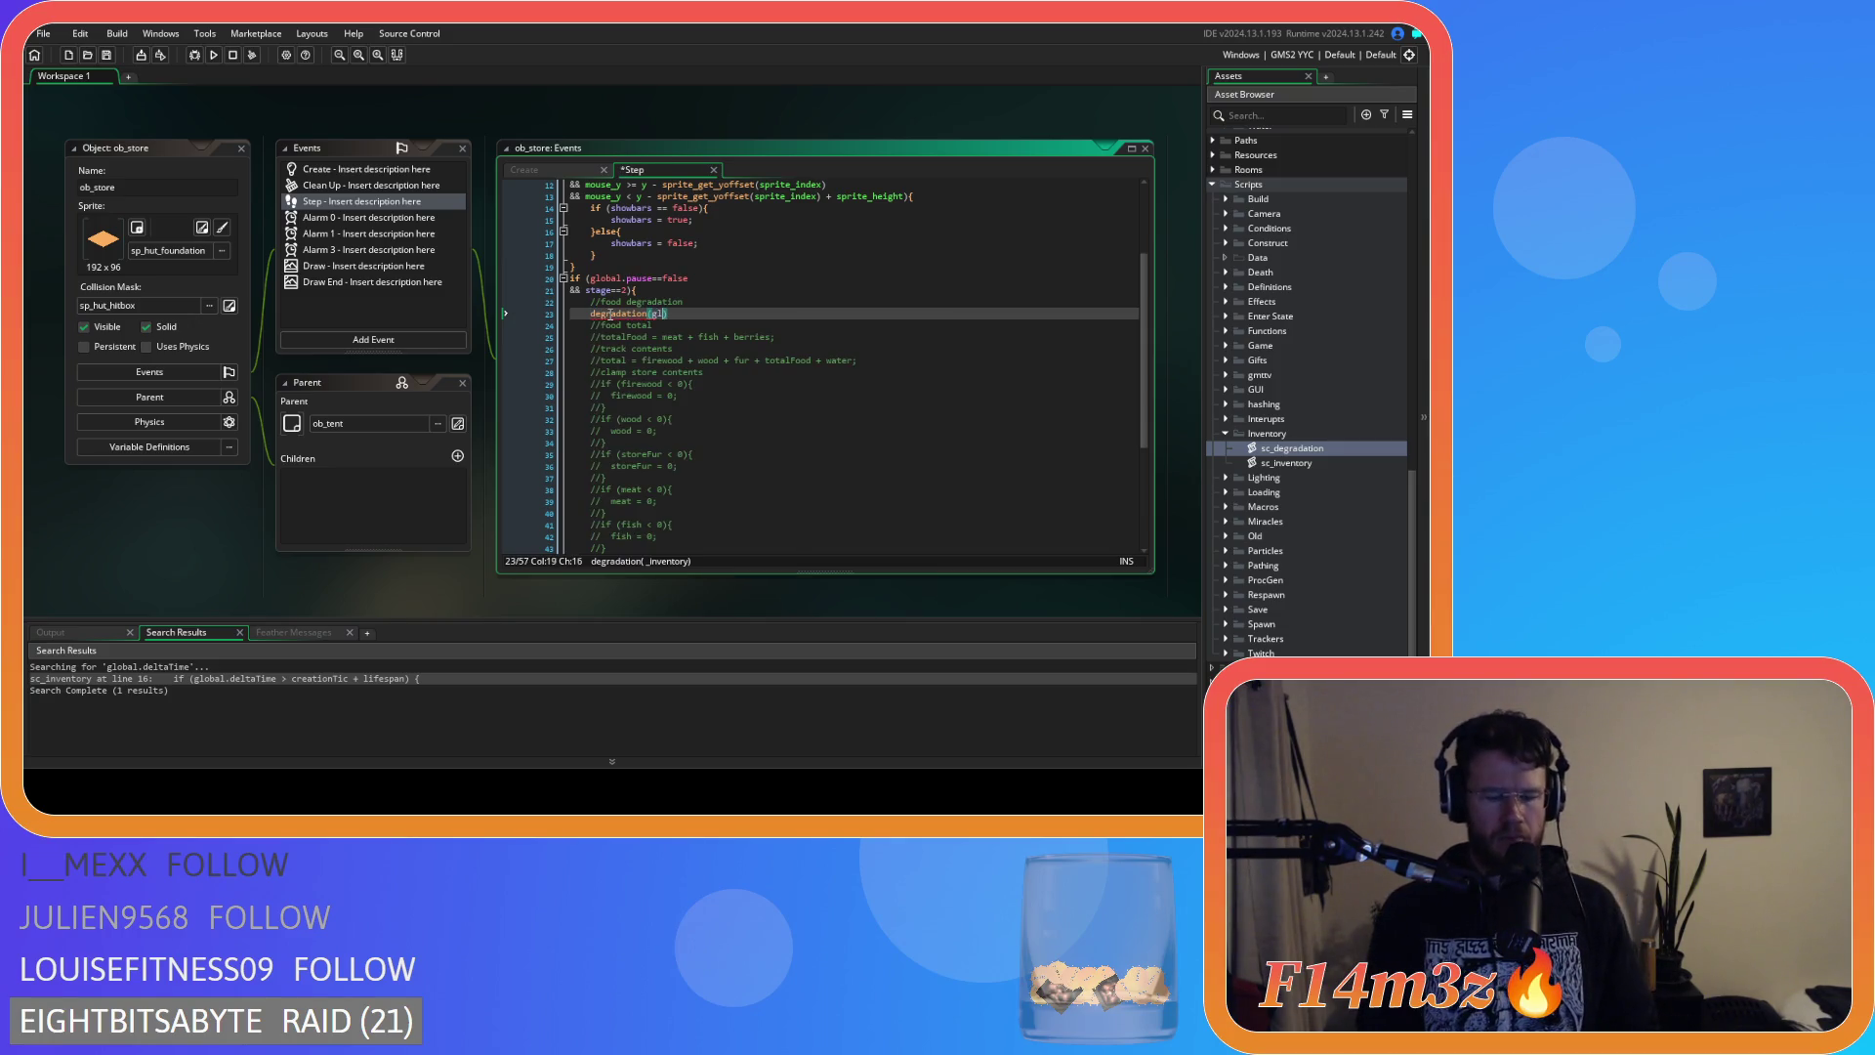
type("obal.inv")
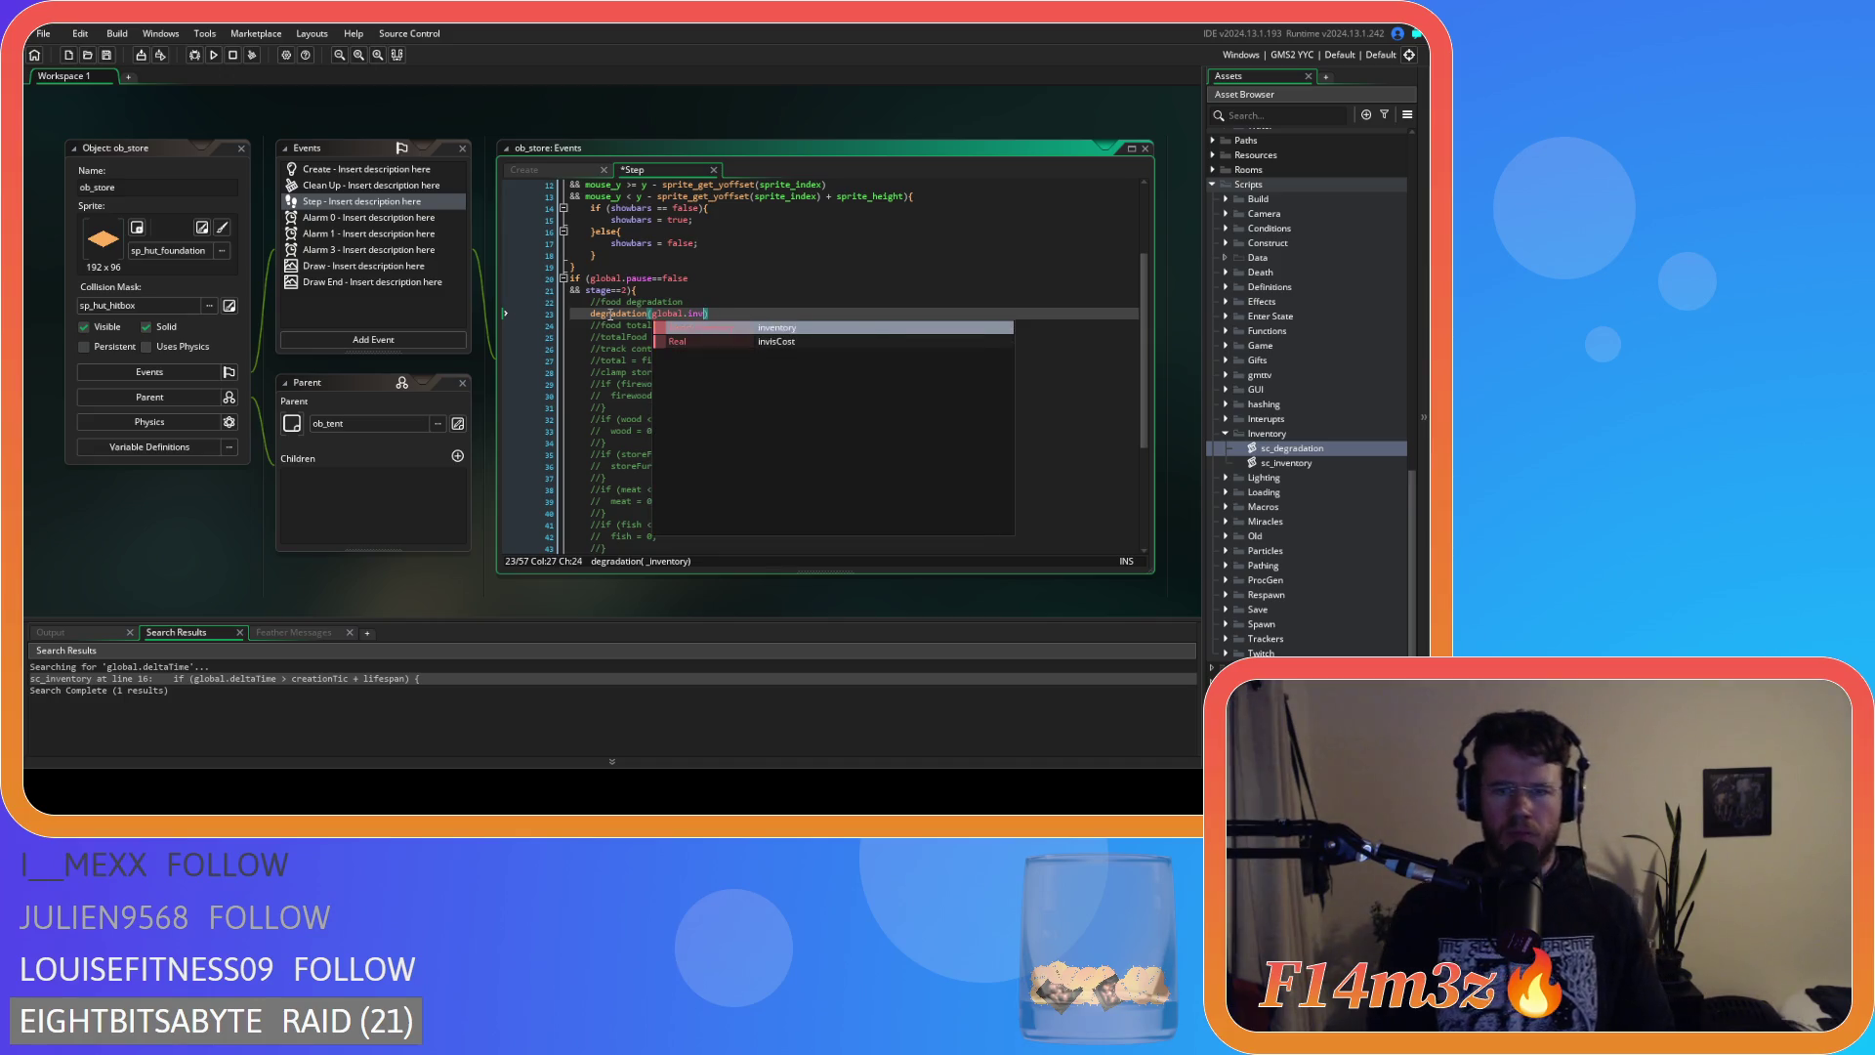
key("Return")
type(");")
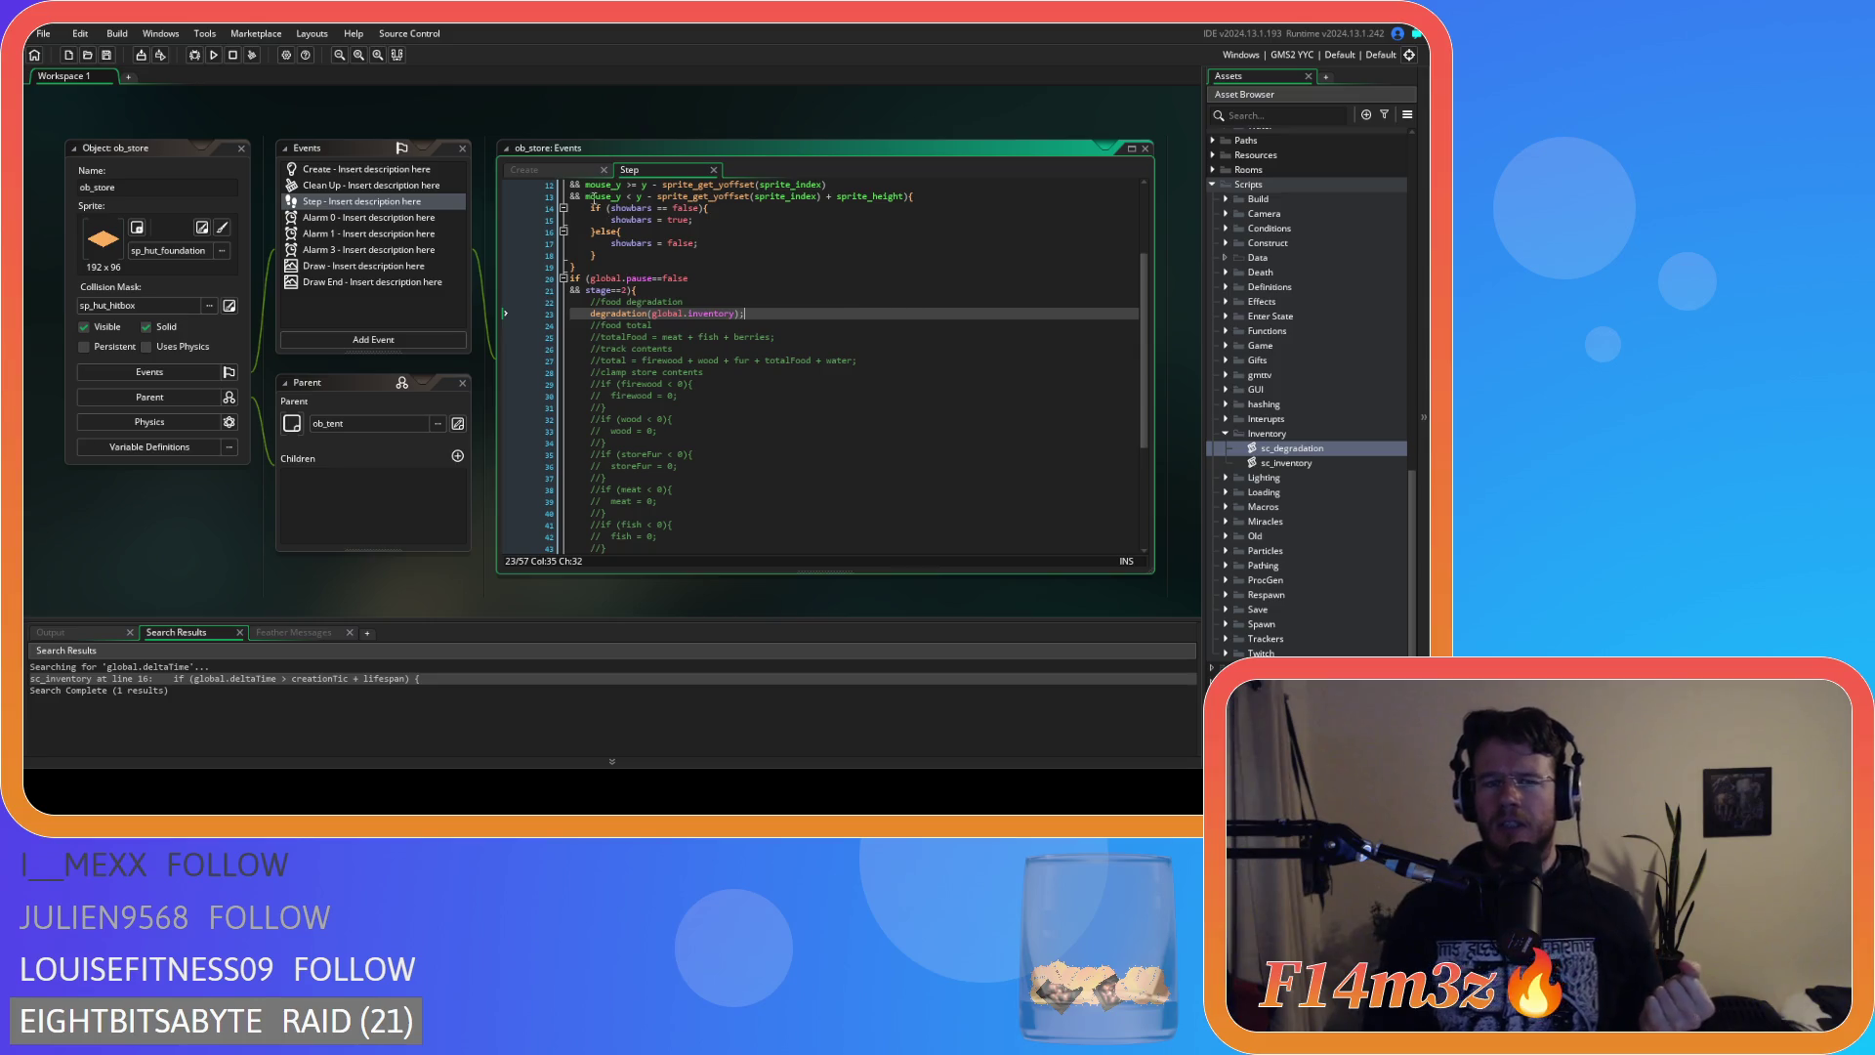
left_click(561, 172)
left_click(938, 323)
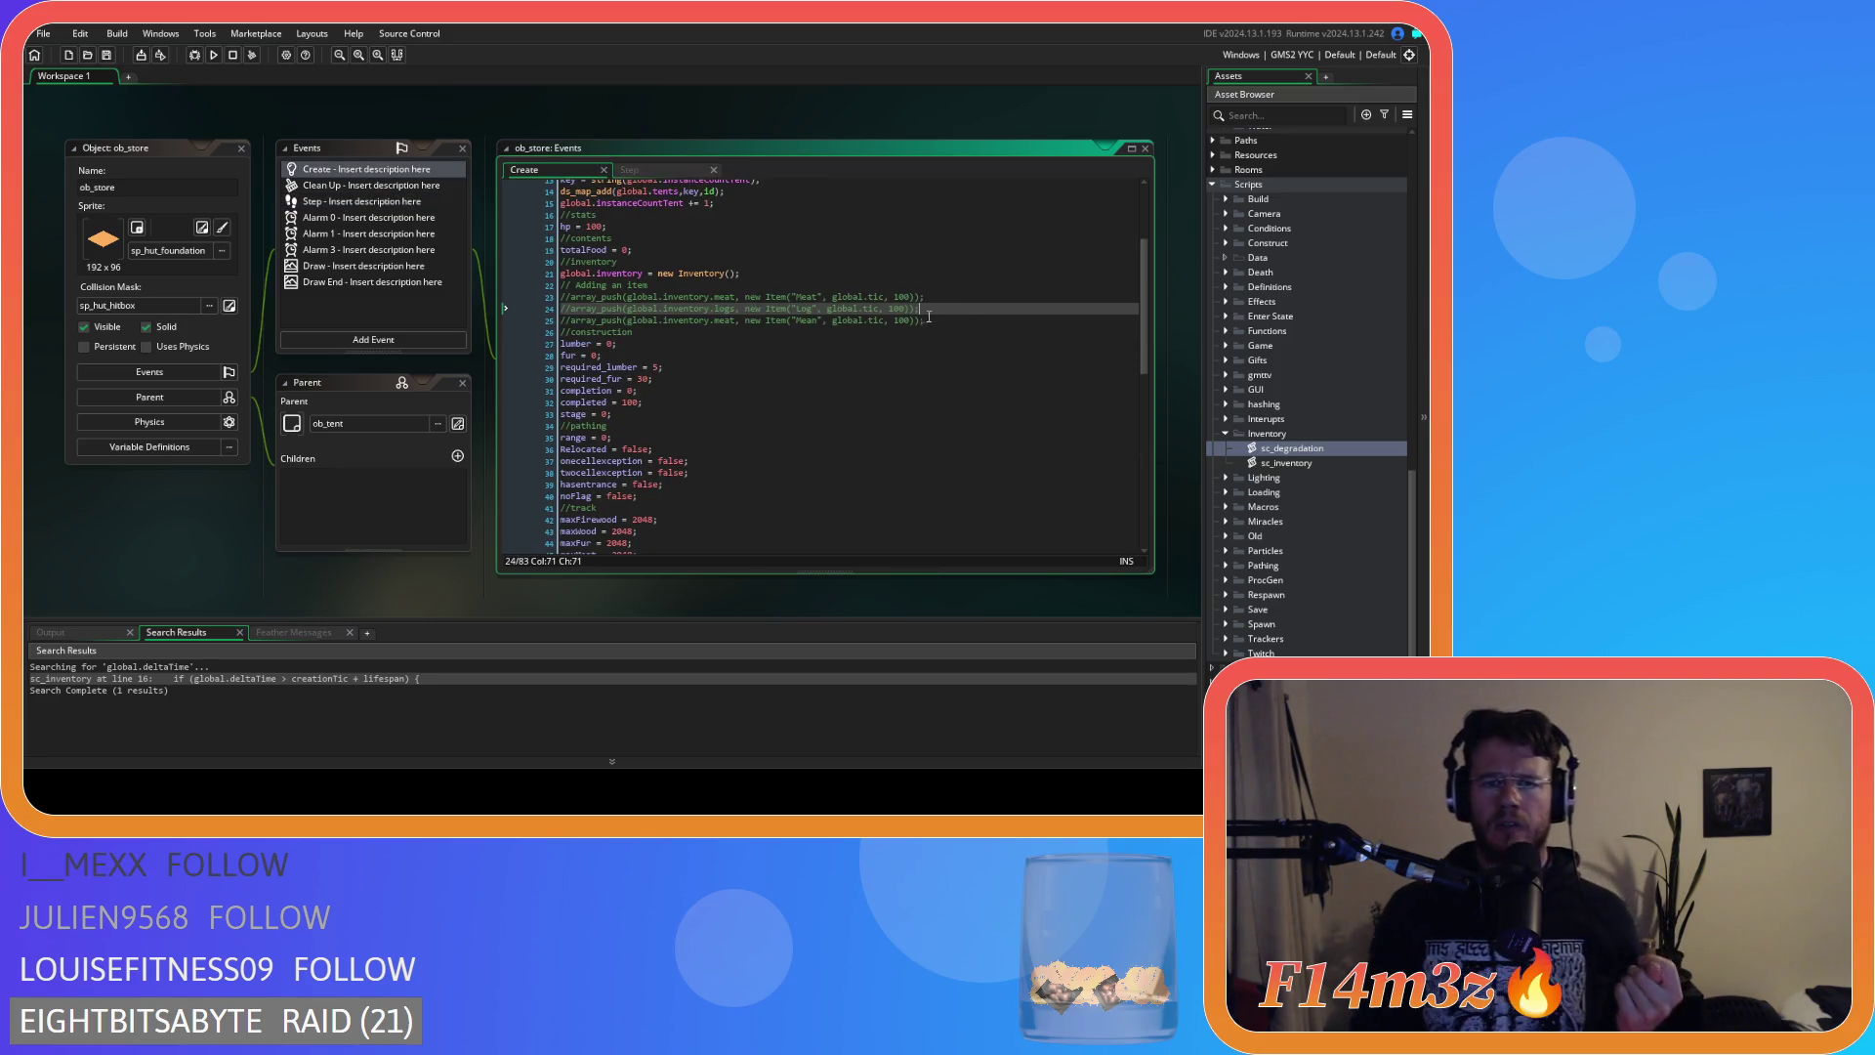
Select the commented item-adding lines 23–25 in ob_store's Create event, then scroll to sc_inventory.
left_click_drag(938, 324, 545, 301)
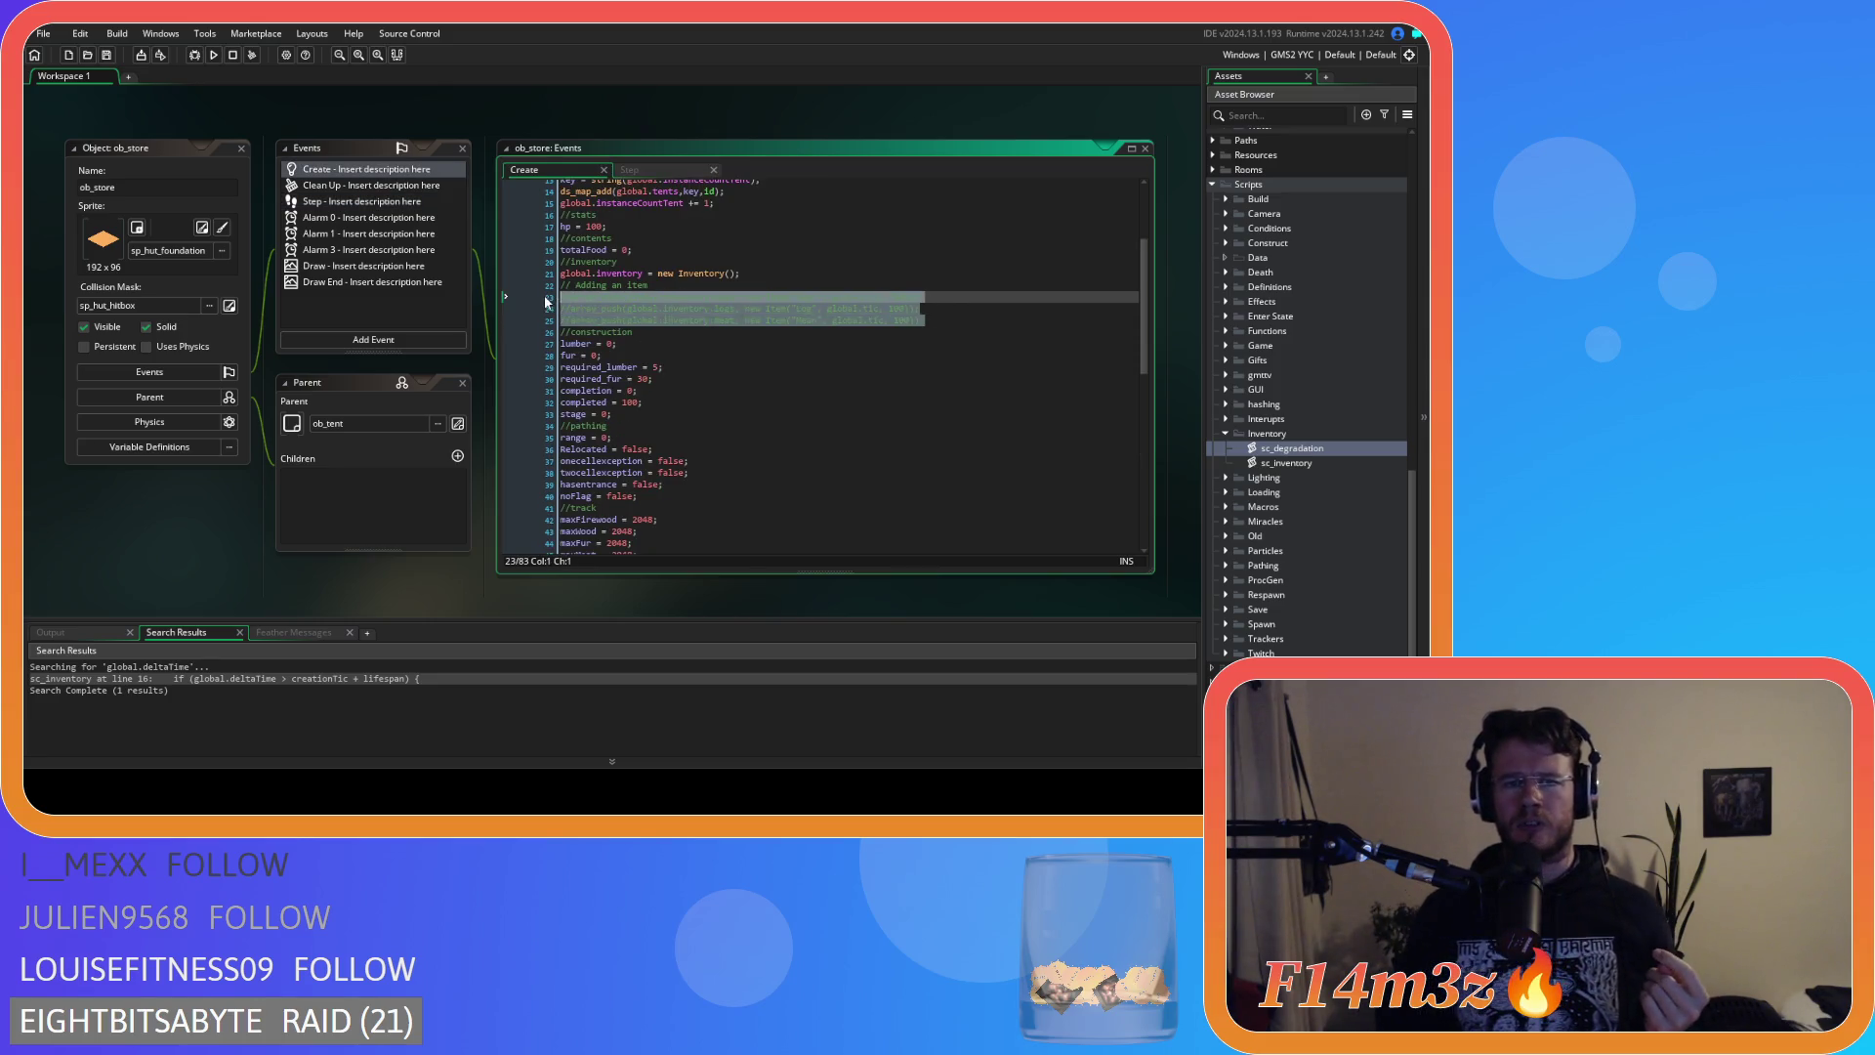
left_click(670, 173)
left_click(541, 174)
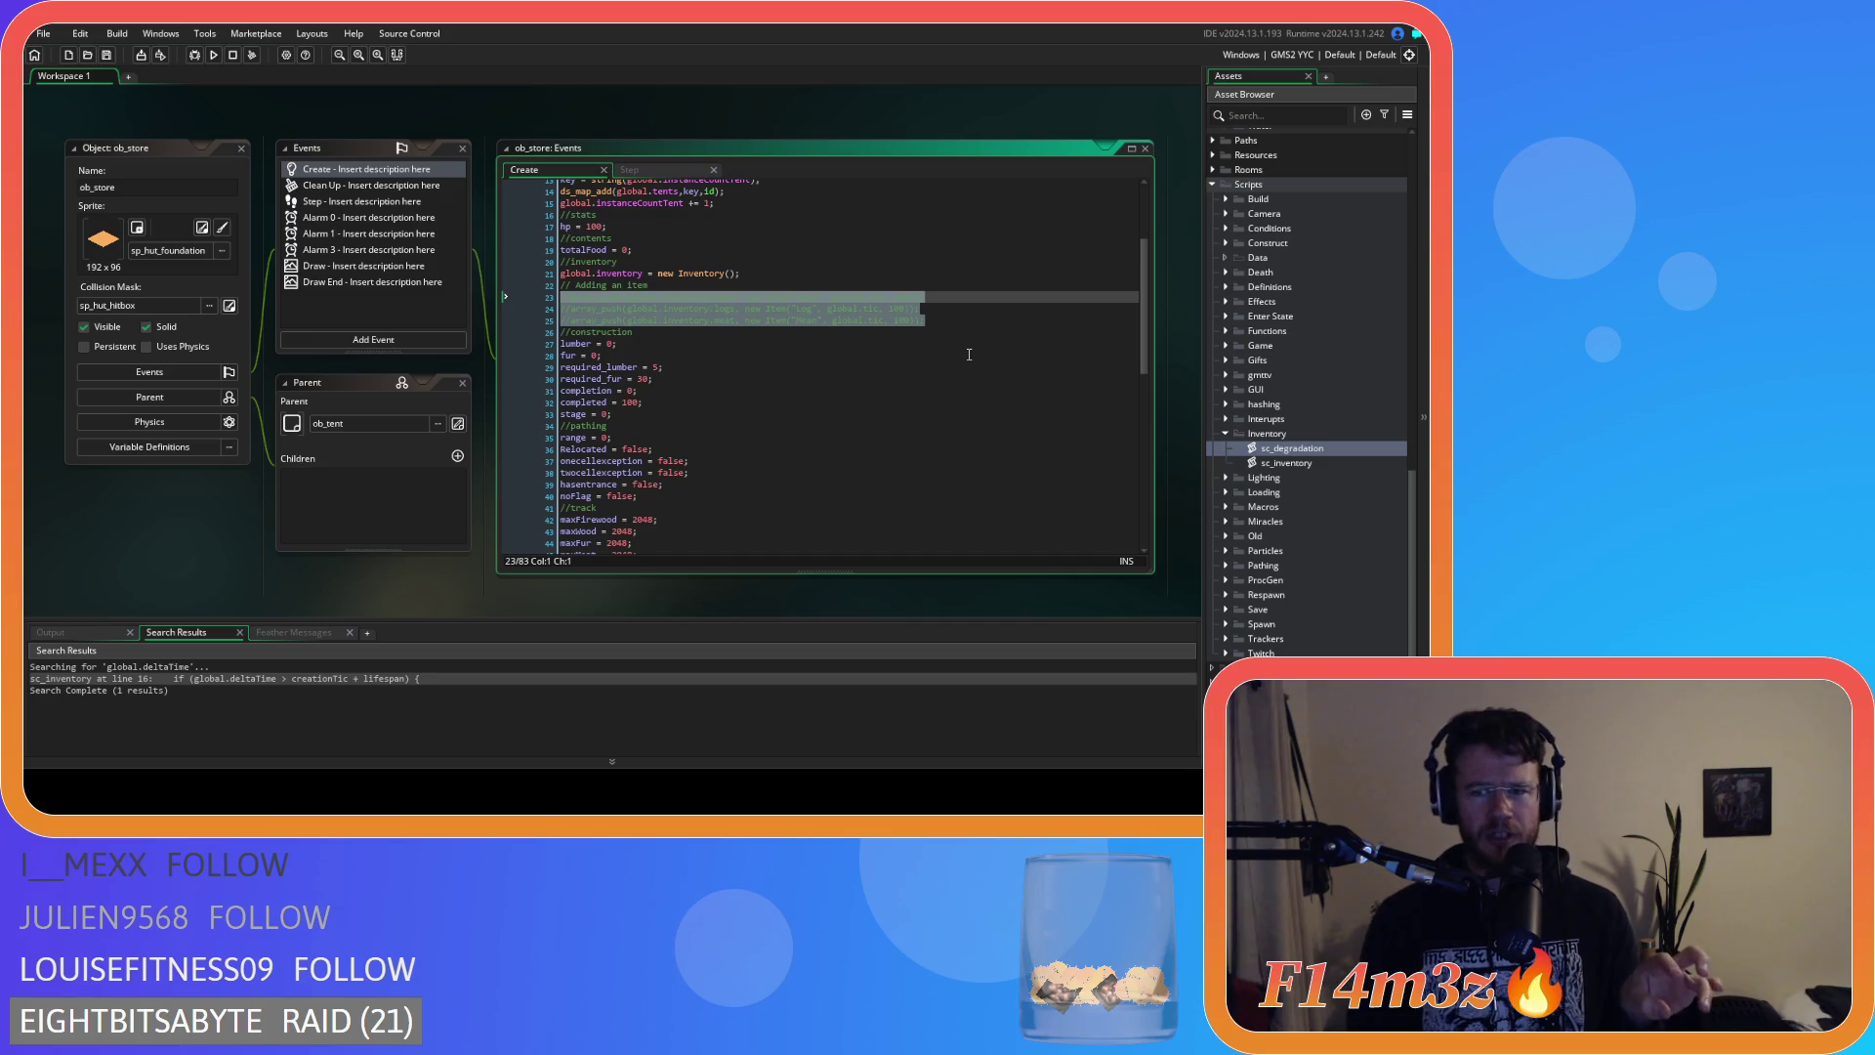
scroll(350, 430, "down", 5)
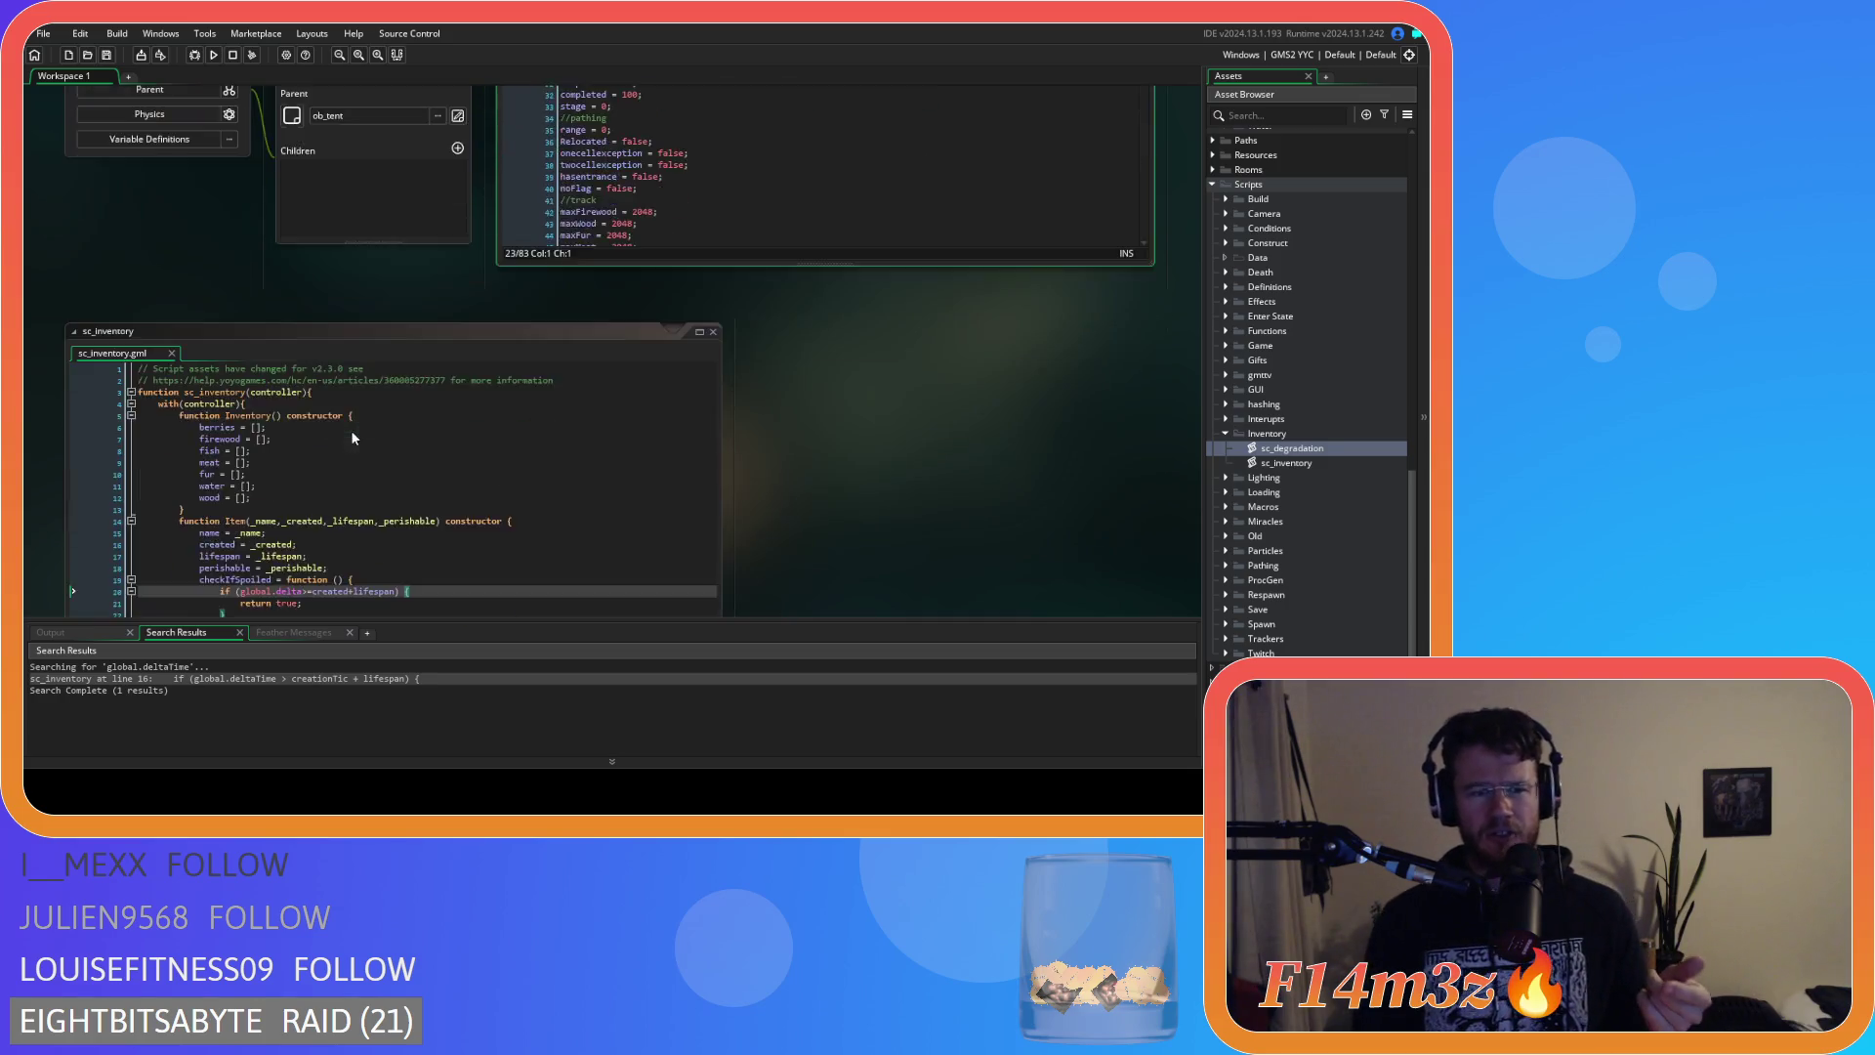
left_click(299, 296)
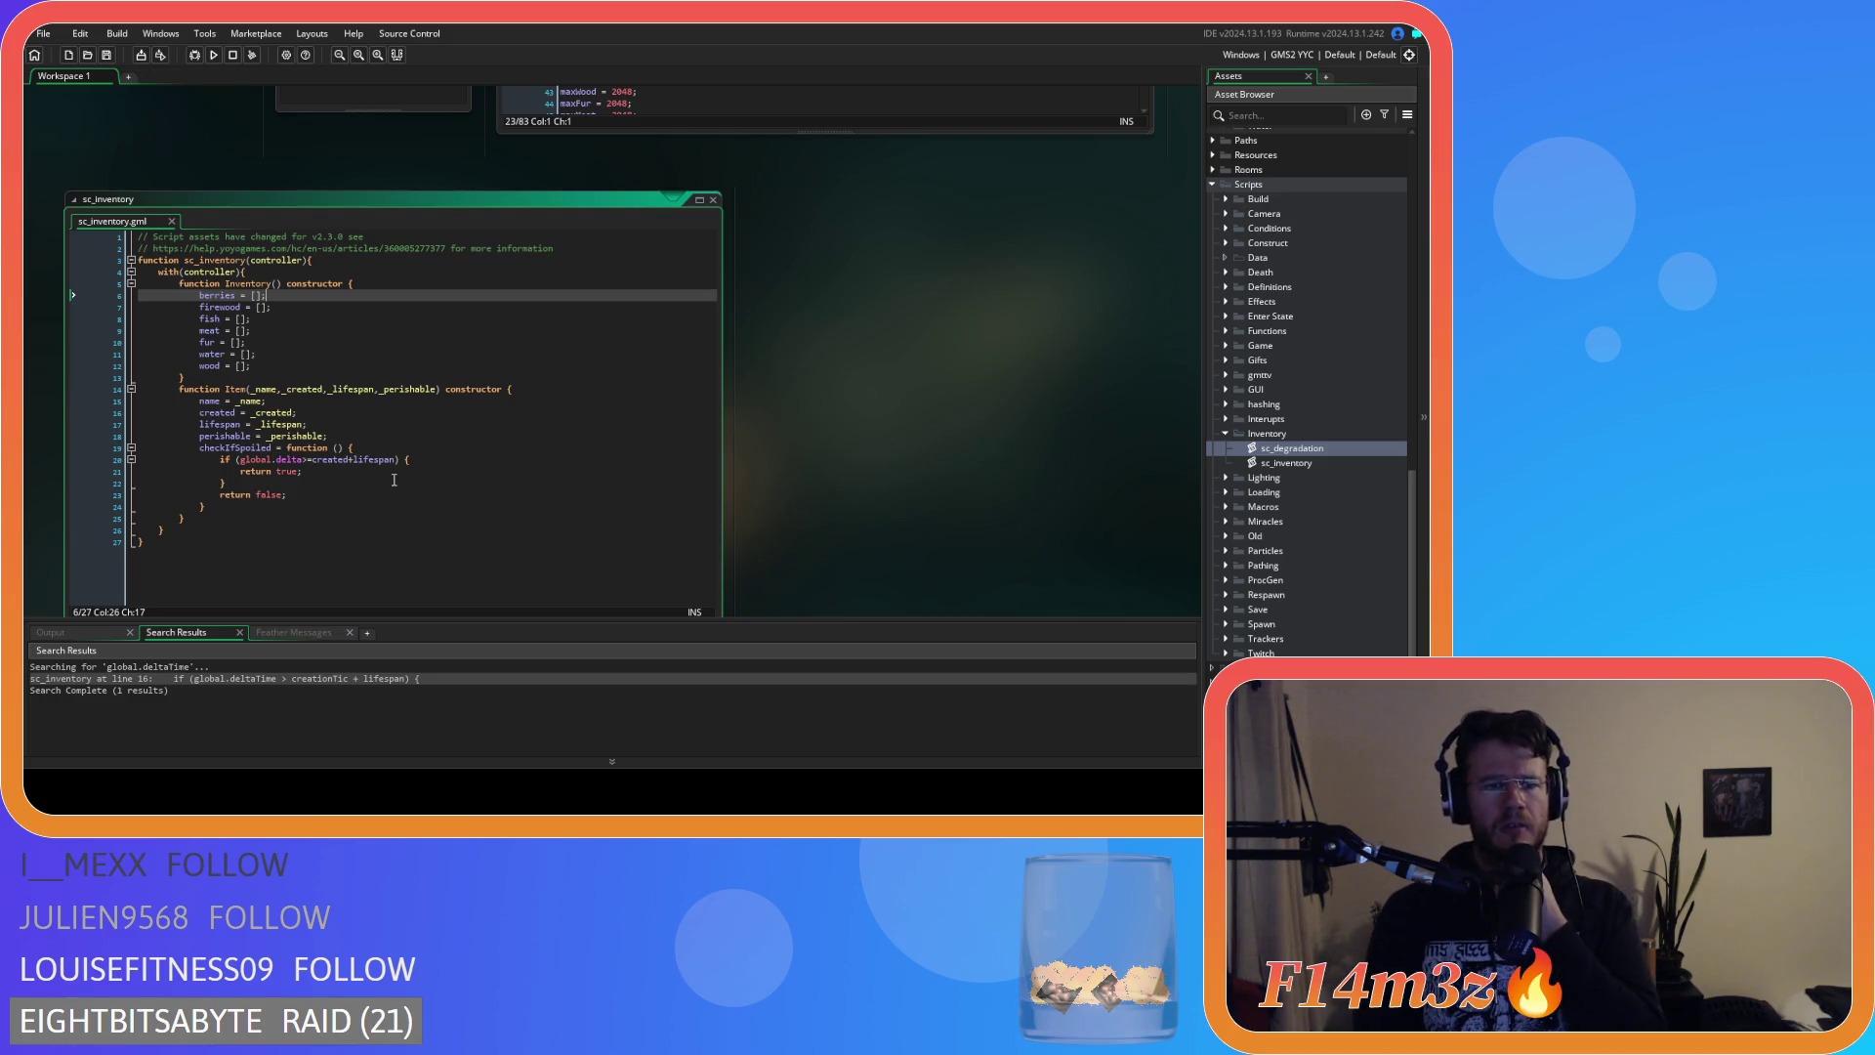
scroll(924, 477, "up", 3)
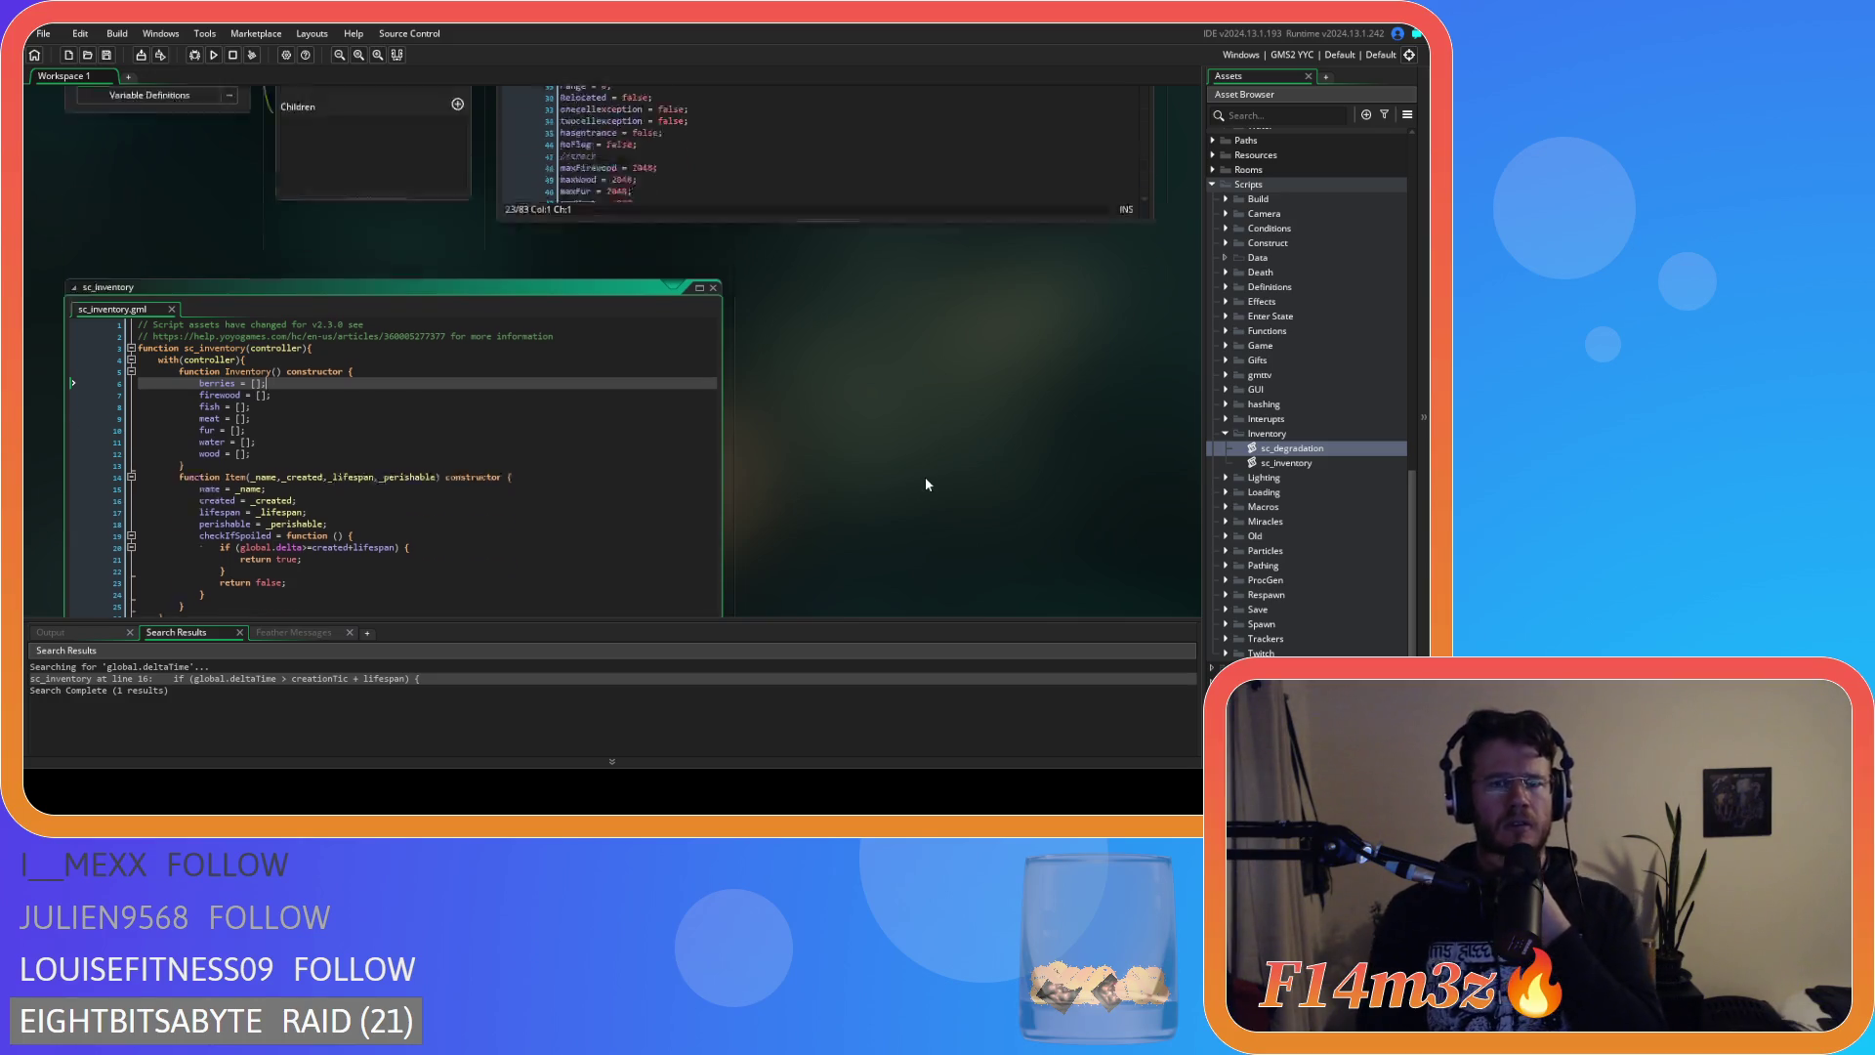
scroll(918, 488, "down", 3)
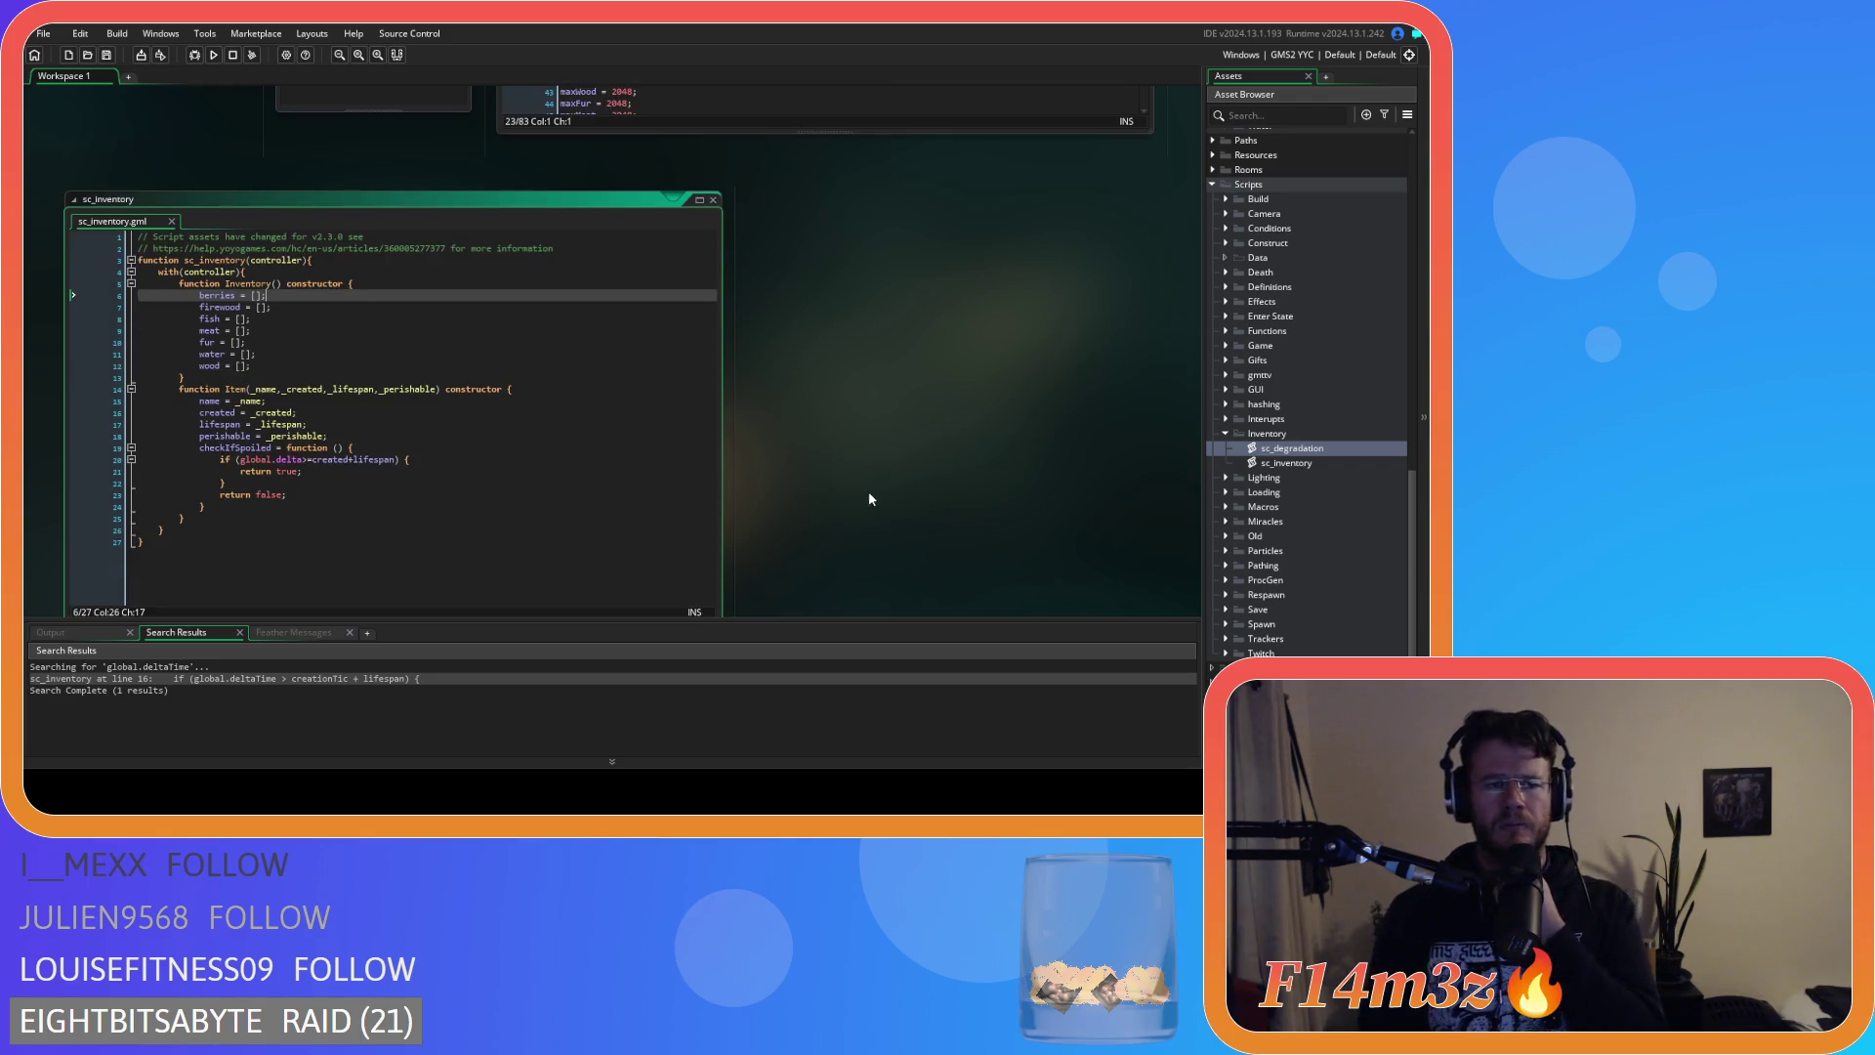
left_click(285, 366)
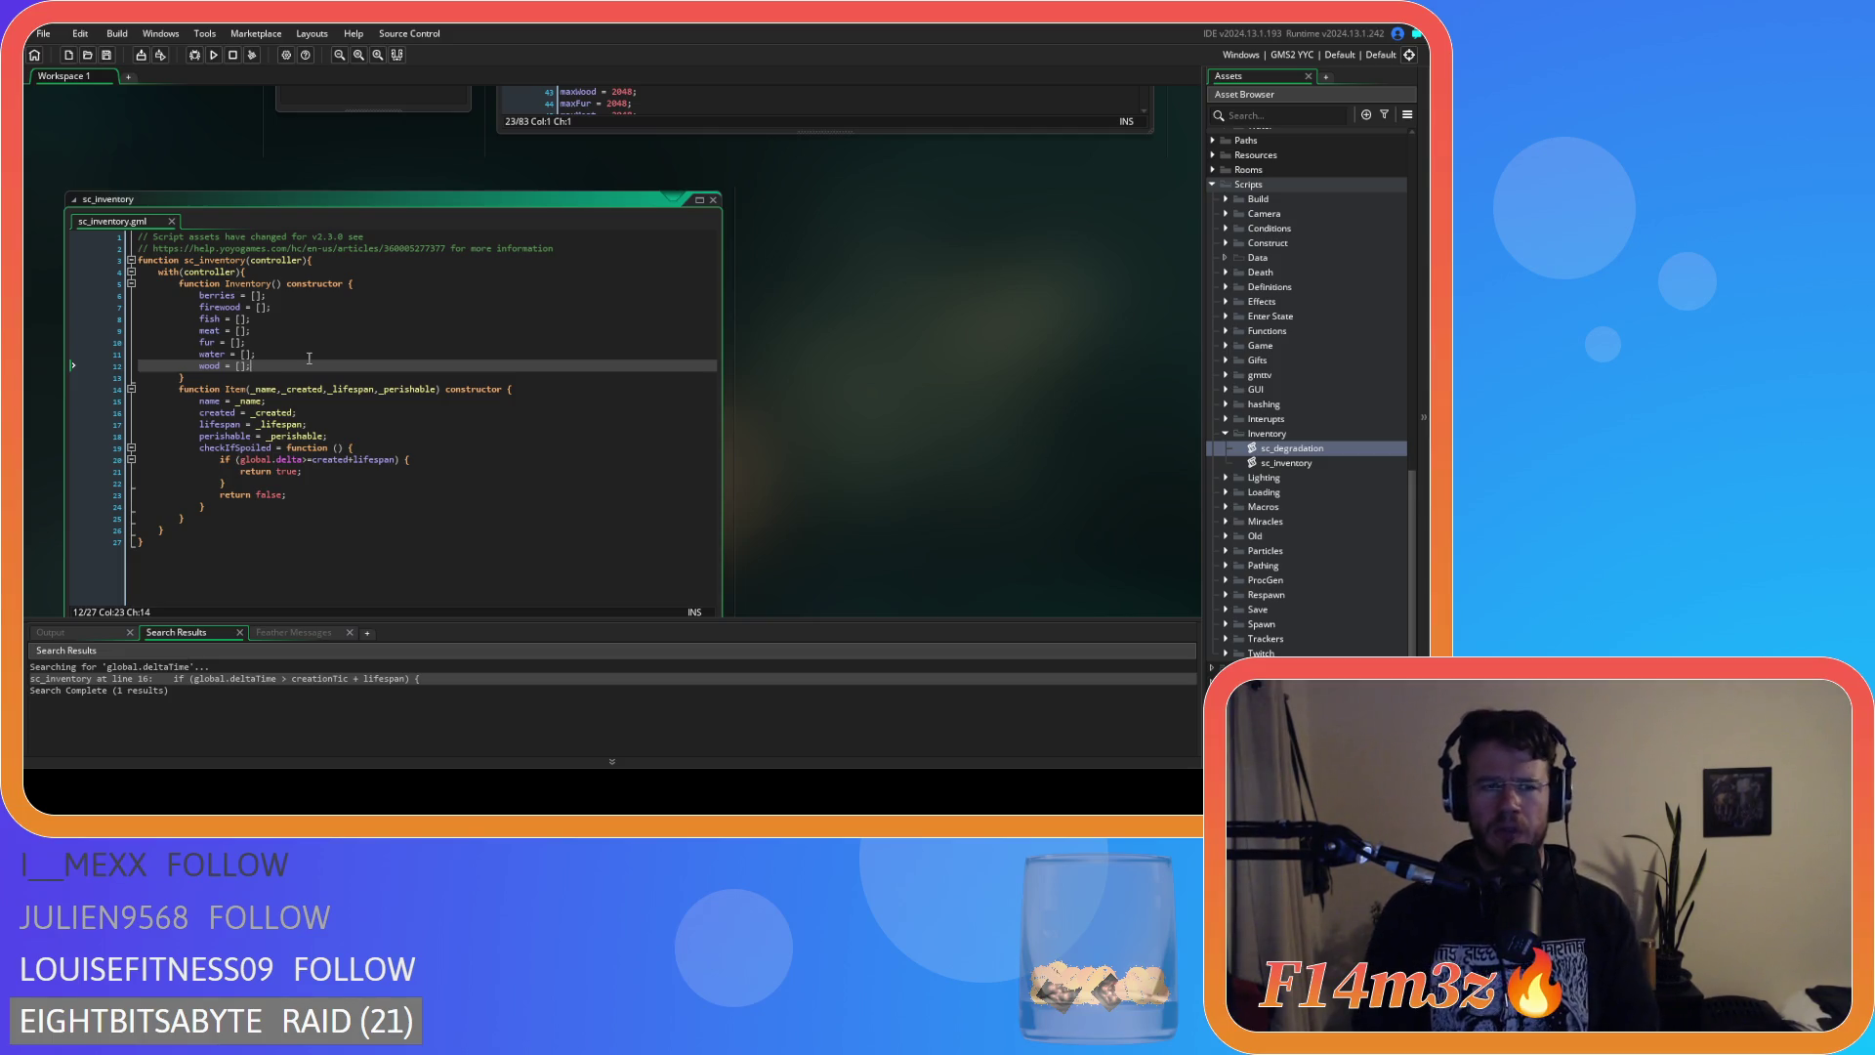
key("Return")
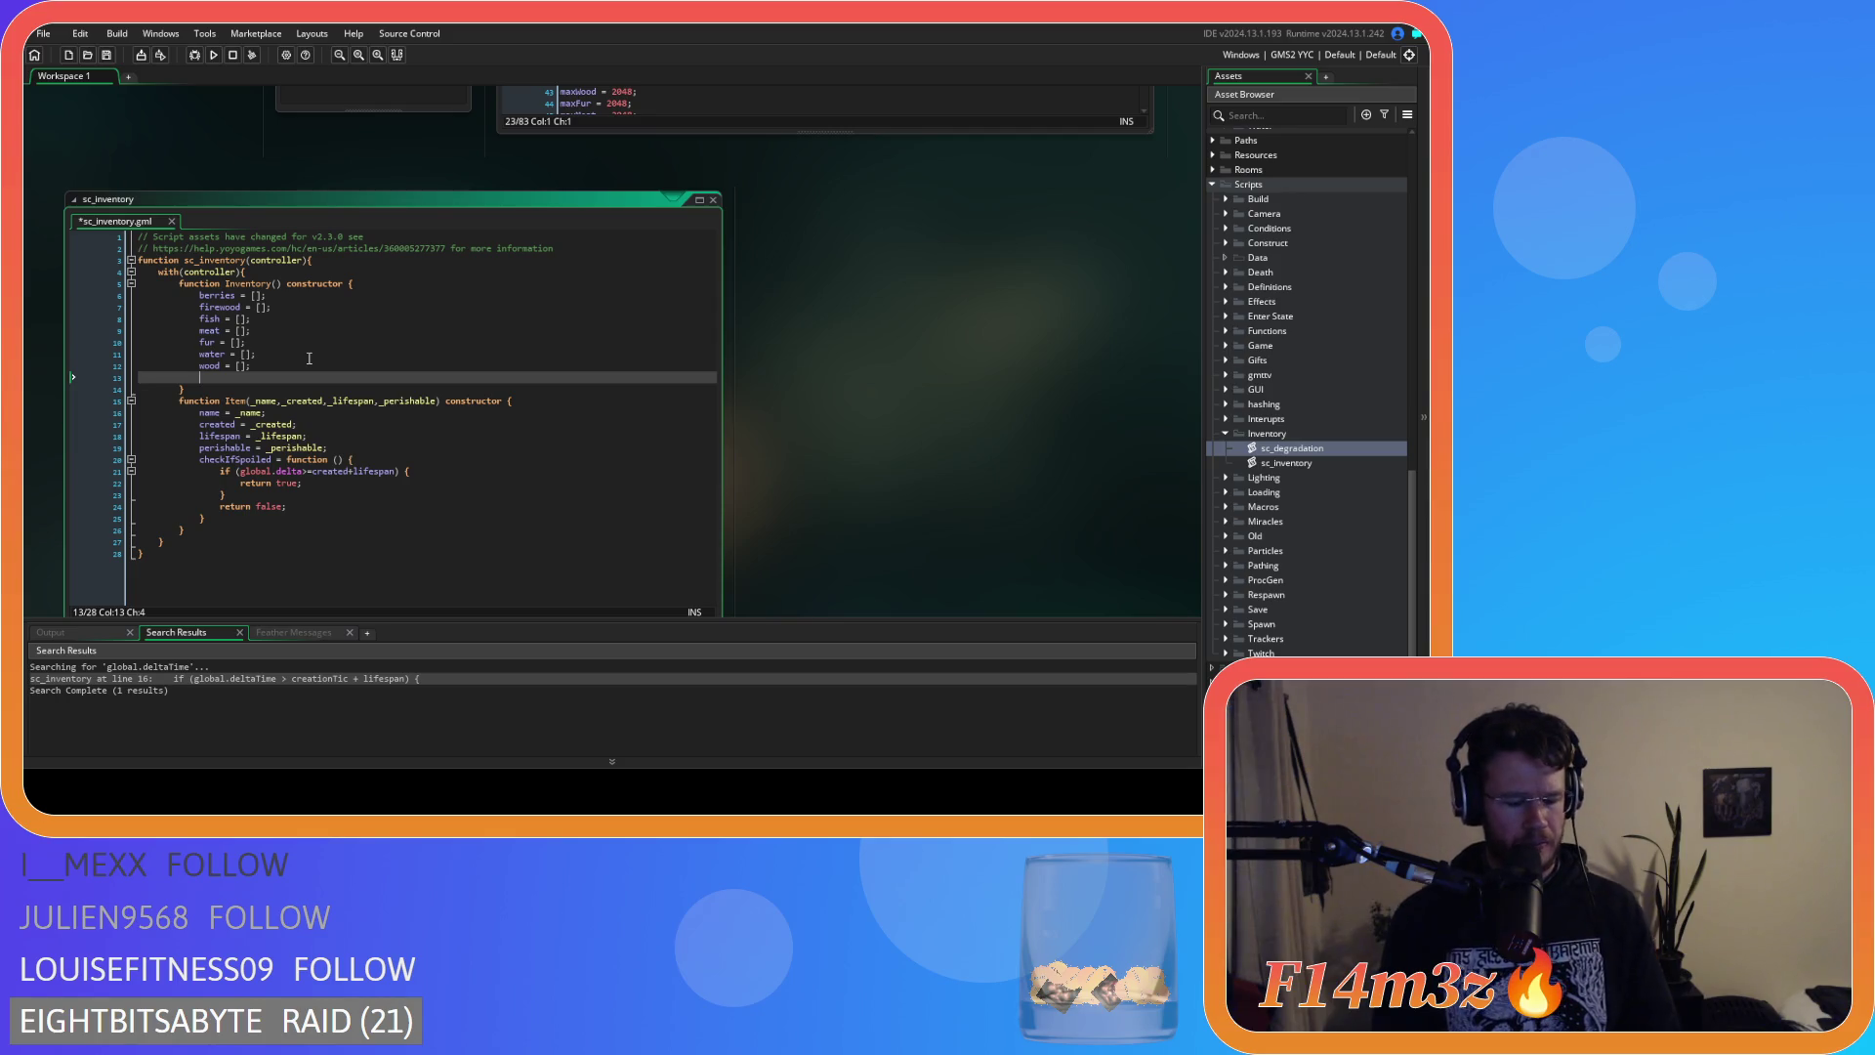
Add total = 0; and totalFood = 0; to the Inventory constructor and save.
type("total = 0;")
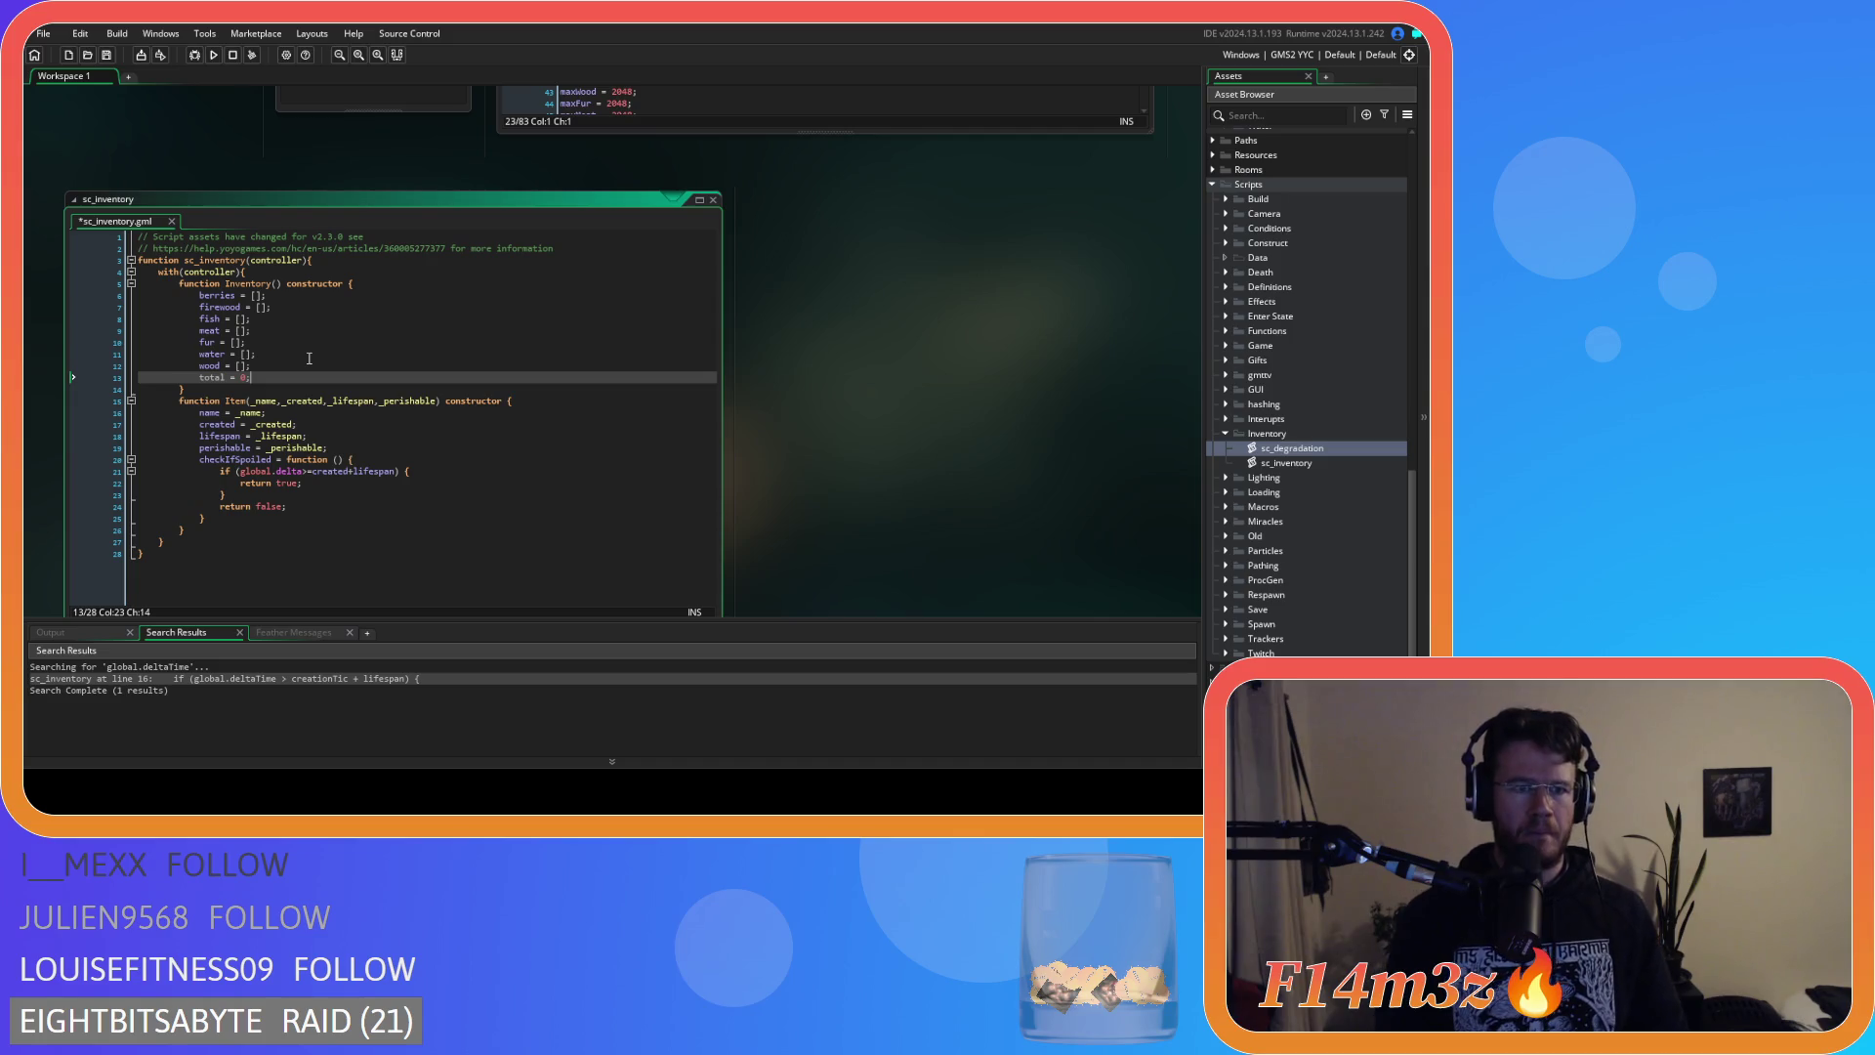
key("ctrl+d")
left_click(229, 390)
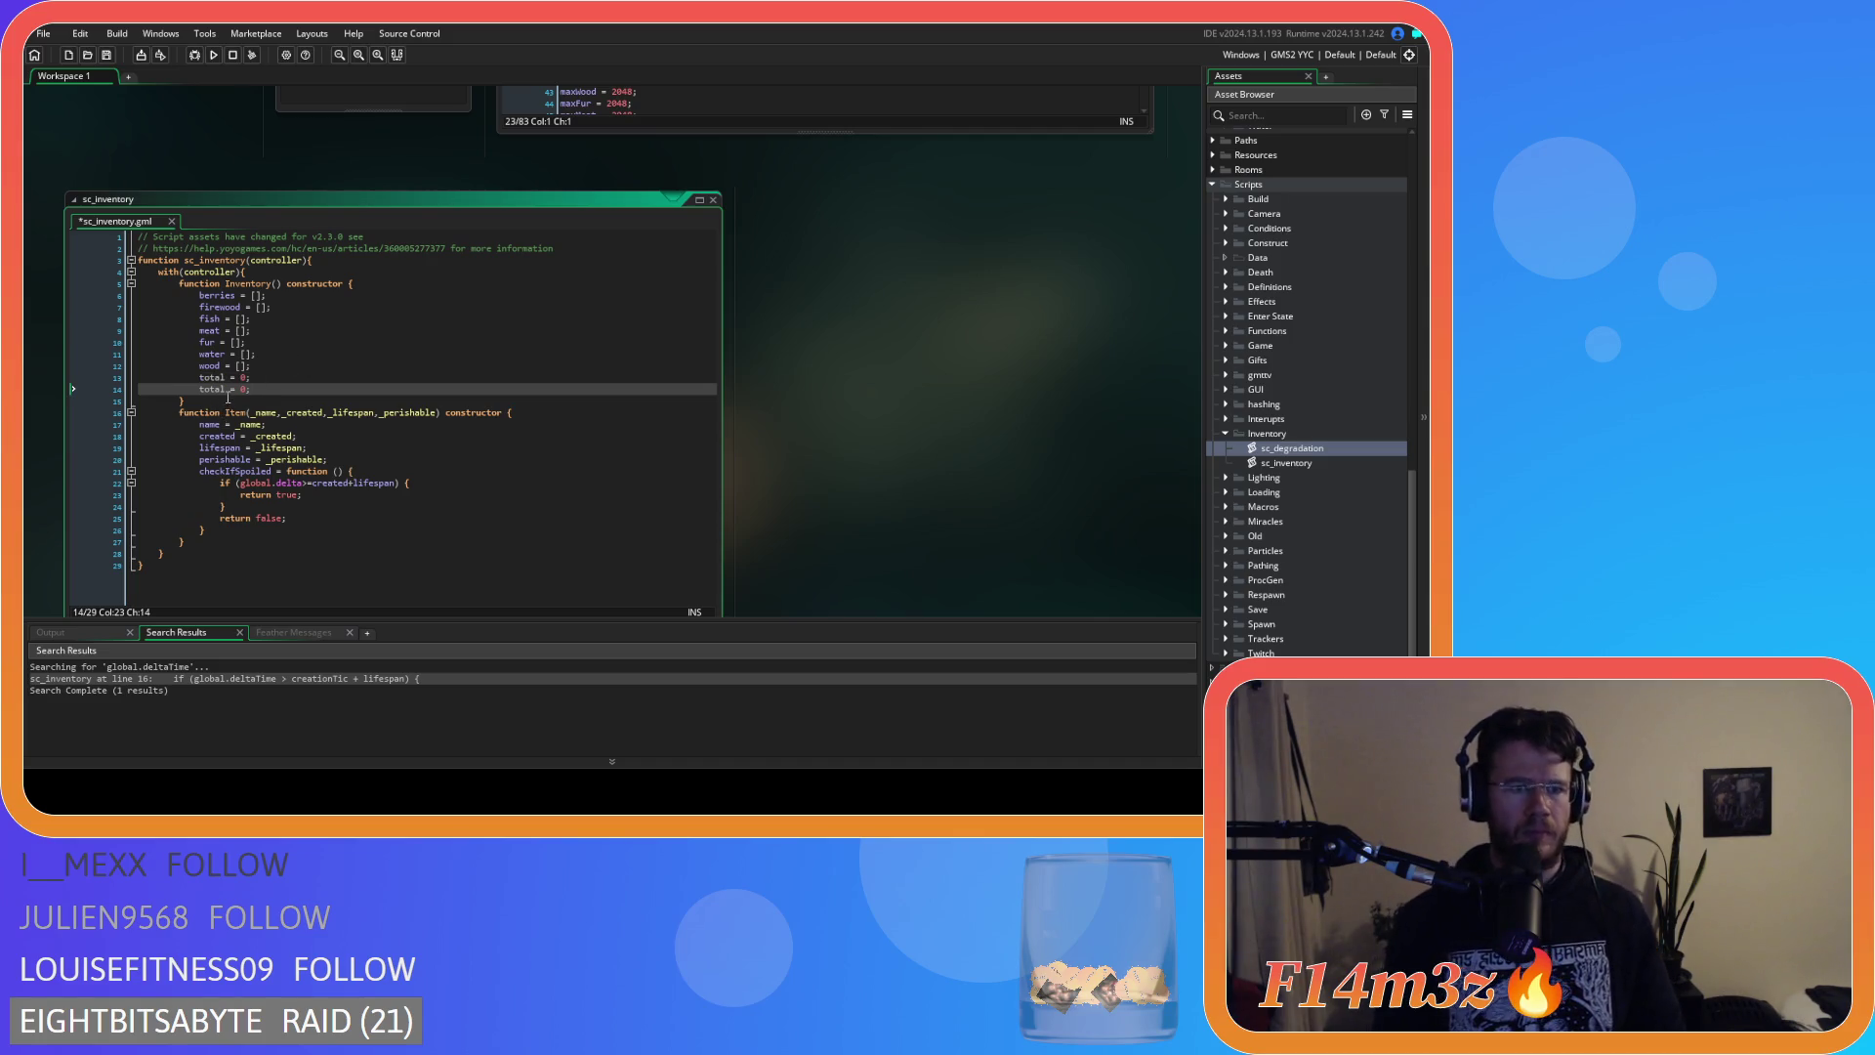
type("Food")
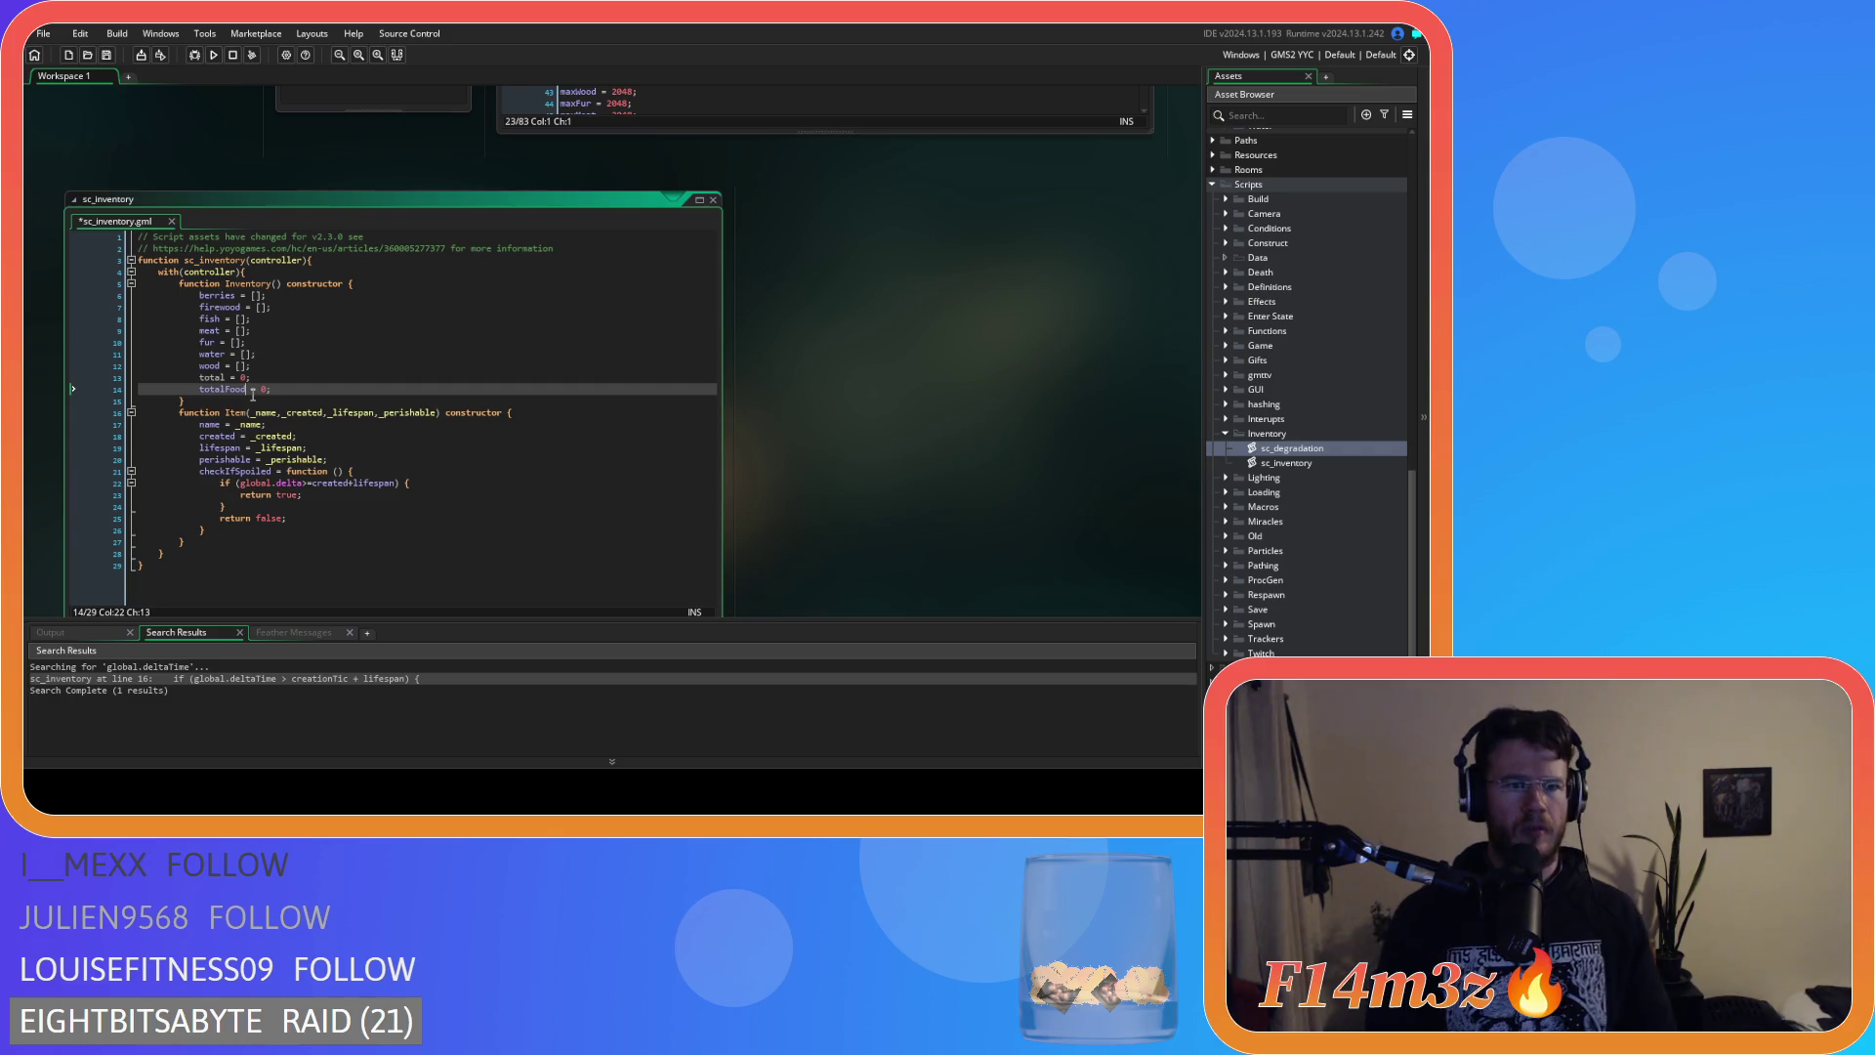
left_click(297, 391)
key("ctrl+s")
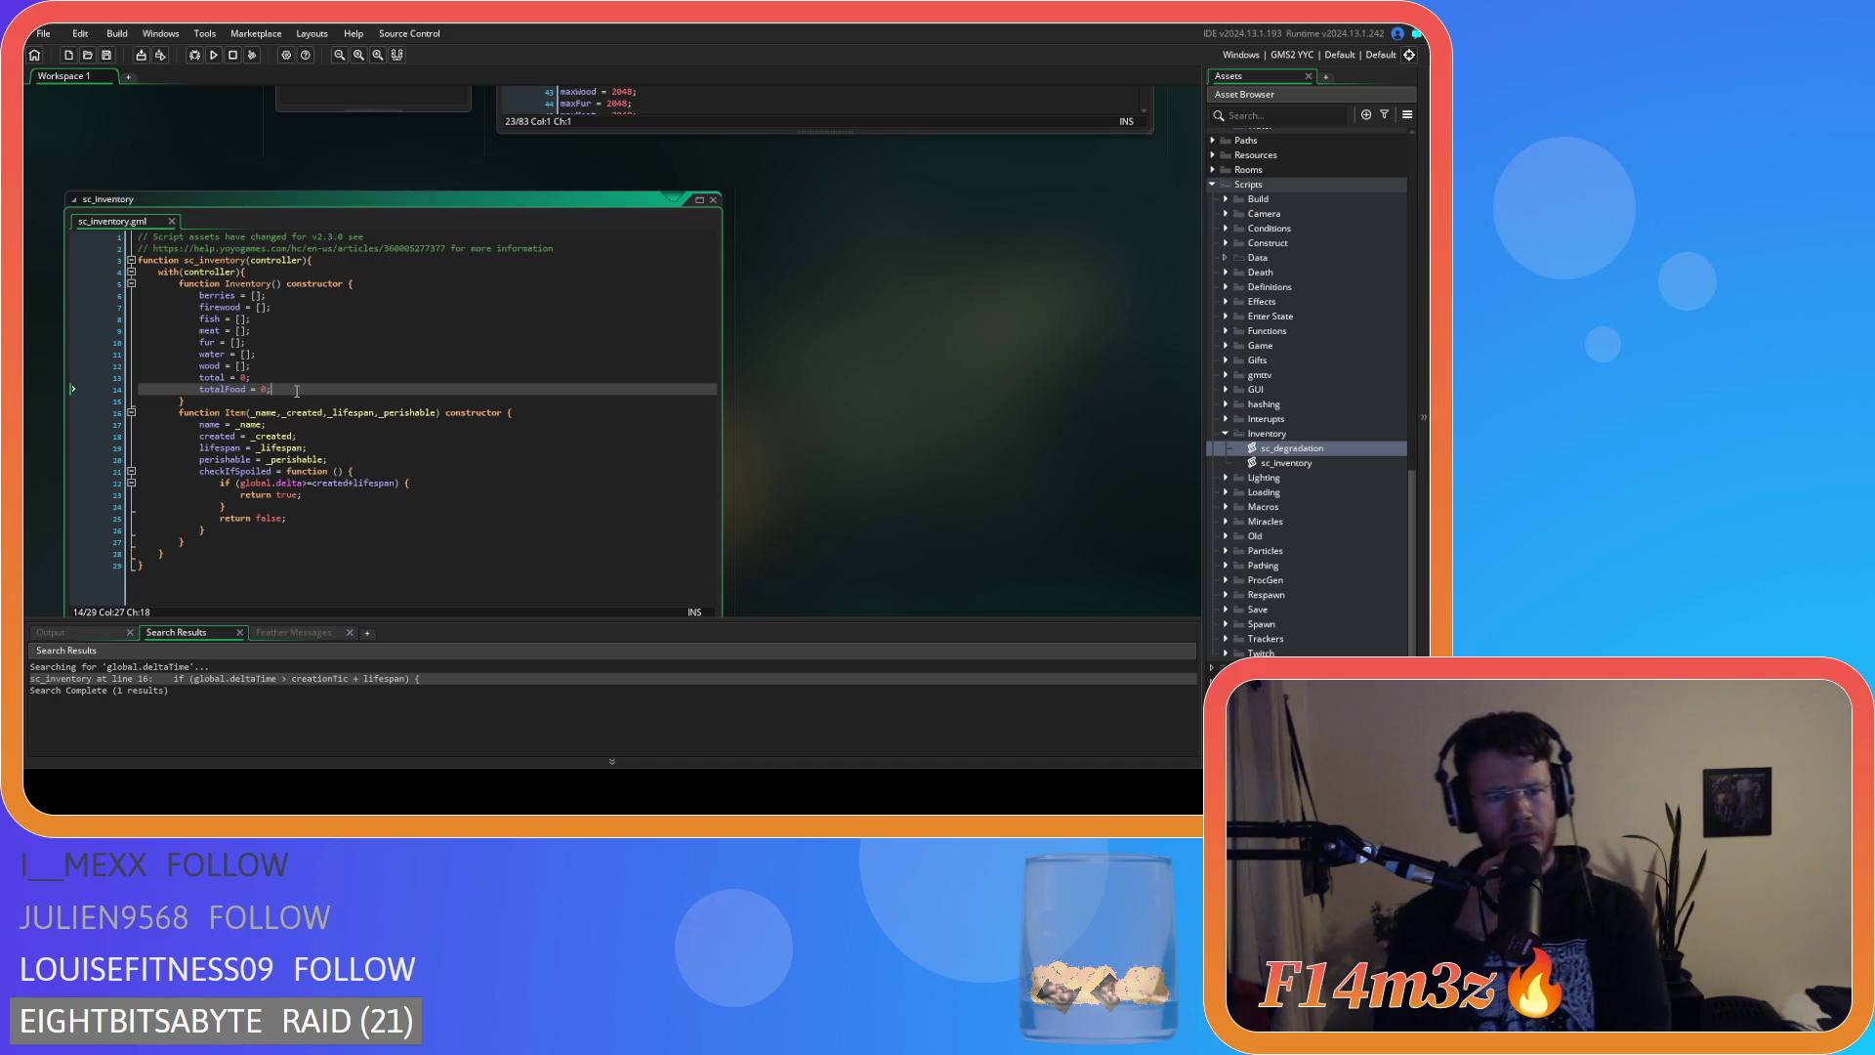
Paste a copy of the checkIfSpoiled function below the totalFood line.
left_click_drag(229, 530, 199, 471)
left_click(291, 391)
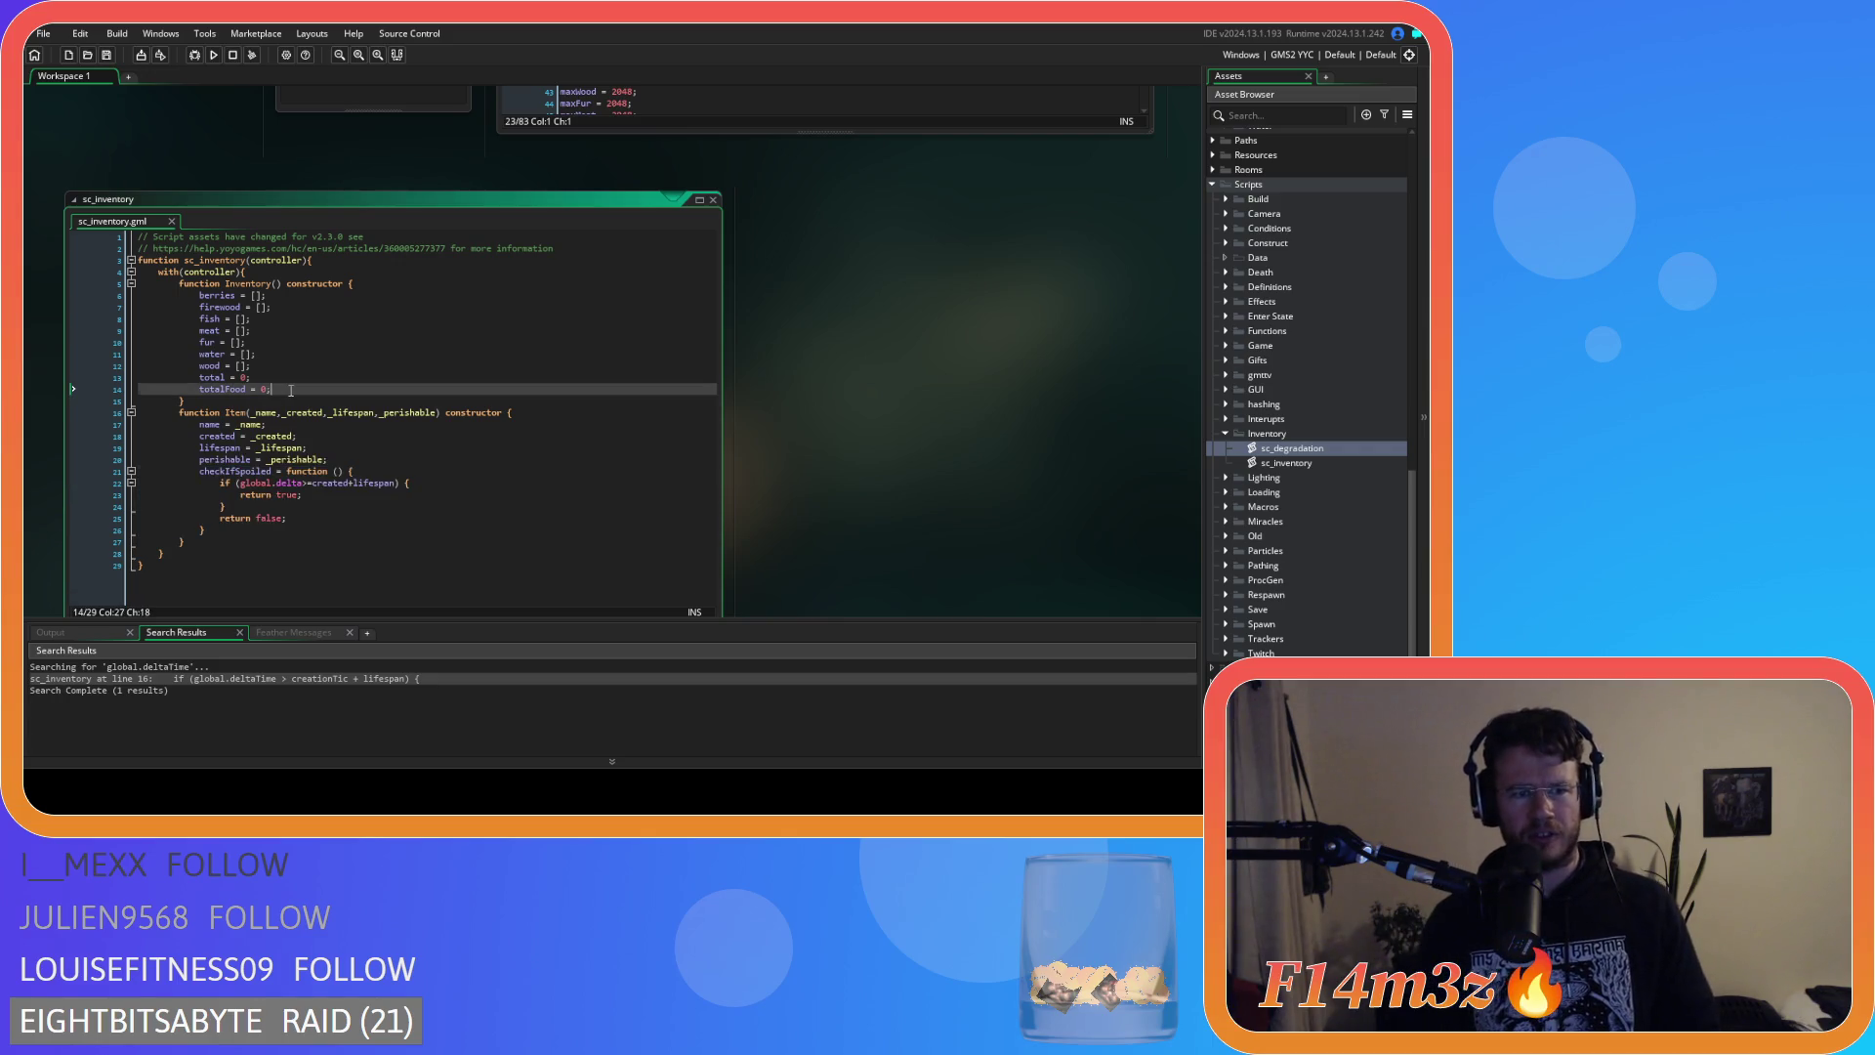
key("Return")
key("ctrl+v")
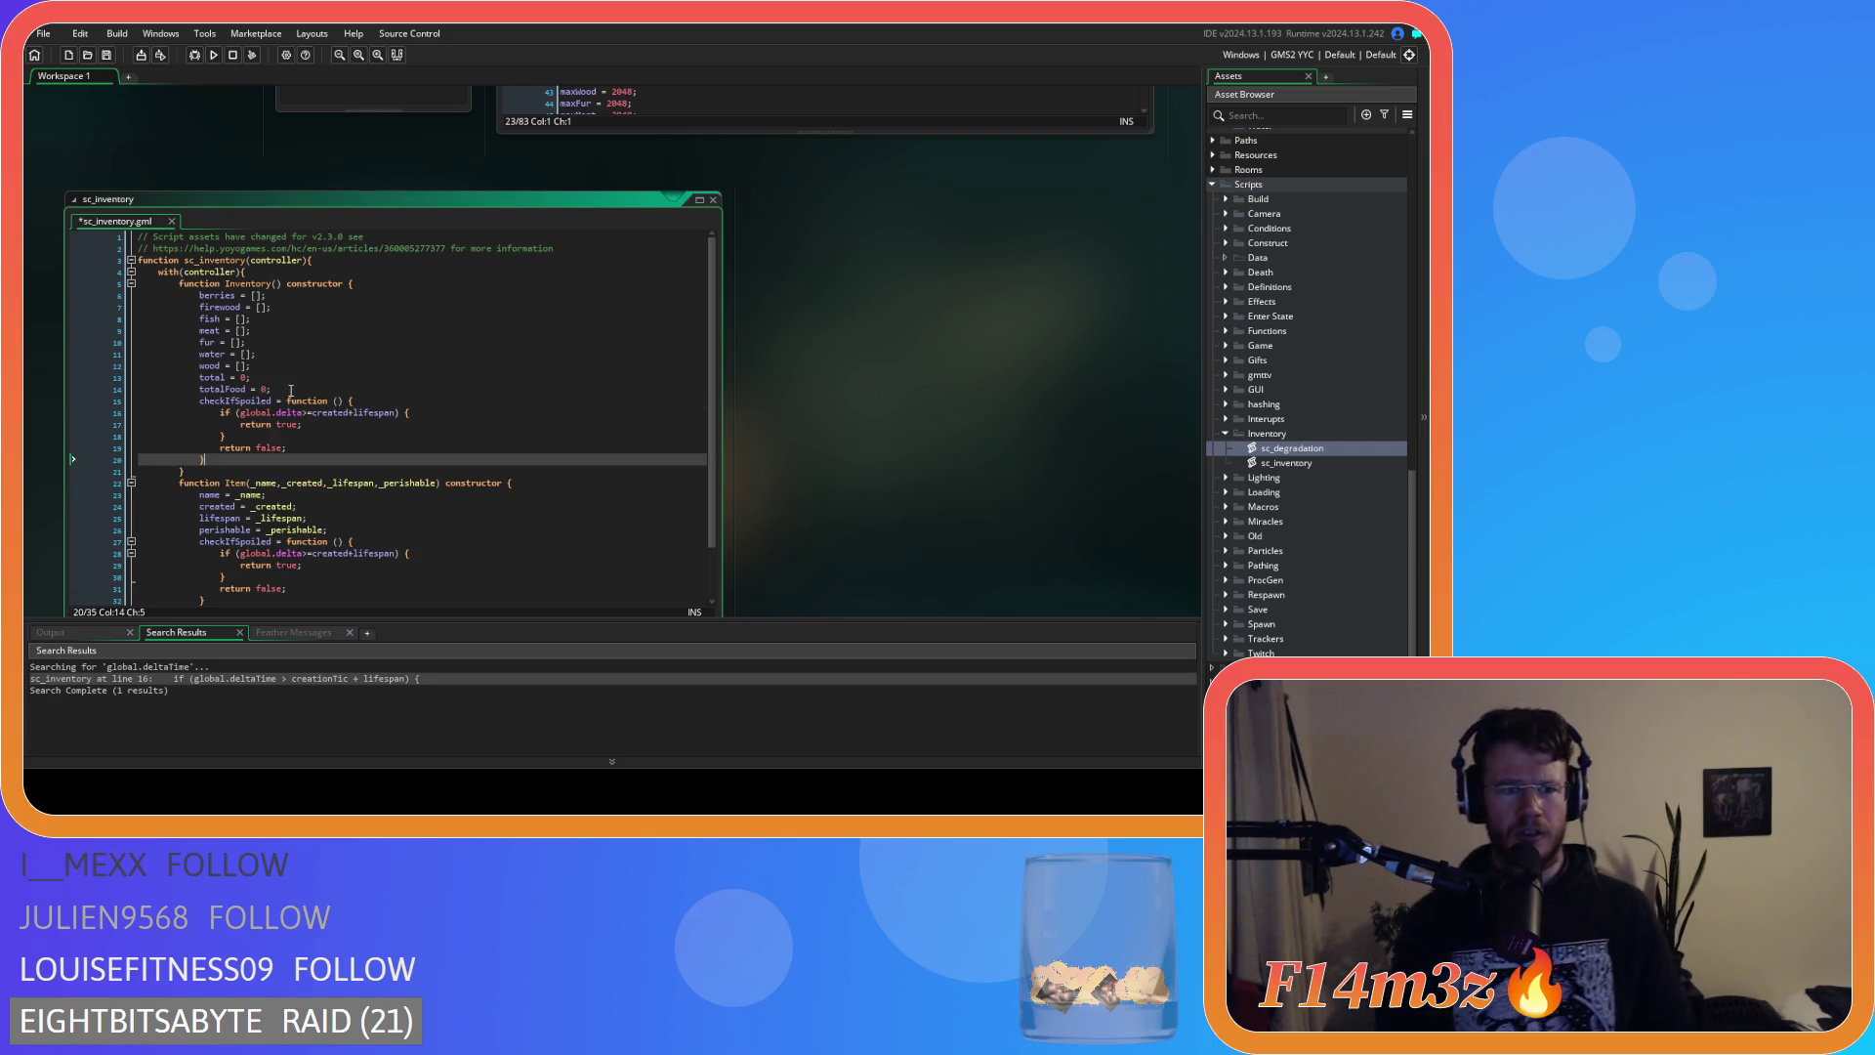
Rename the copied checkIfSpoiled function to getTotal.
double_click(239, 401)
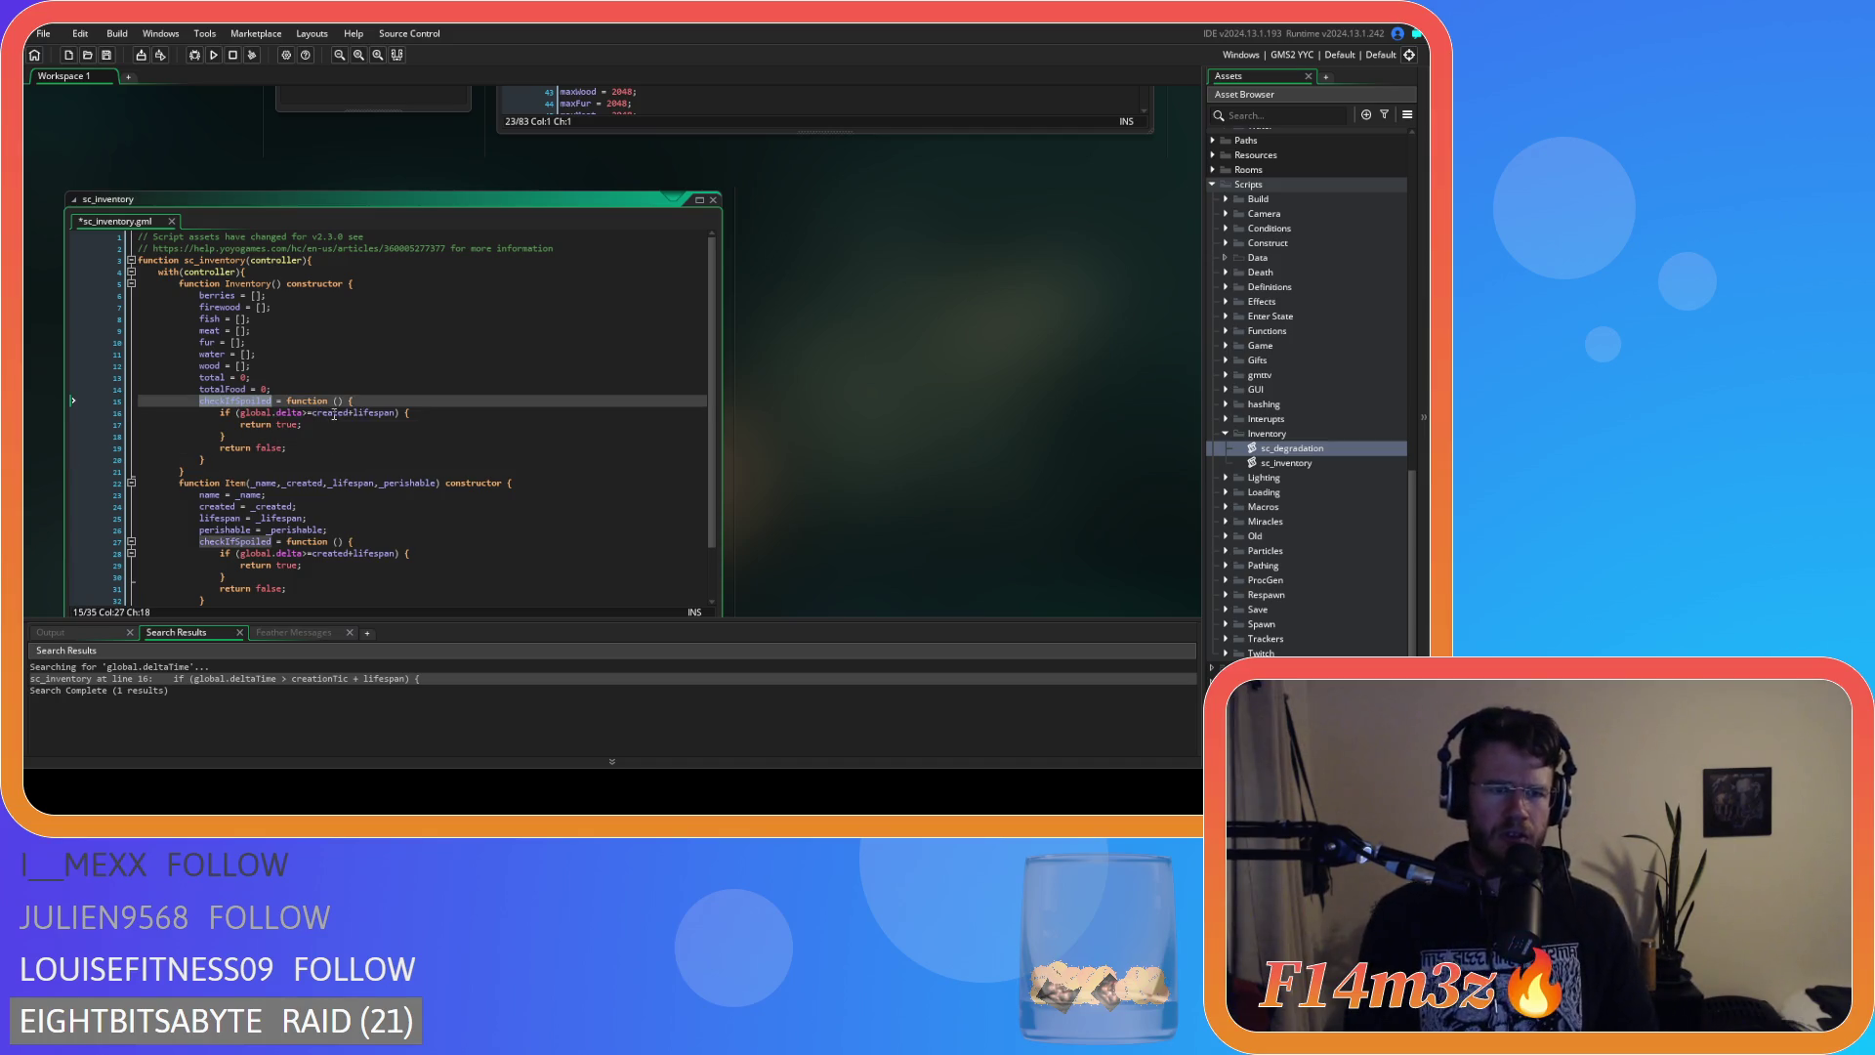
type("getTotal")
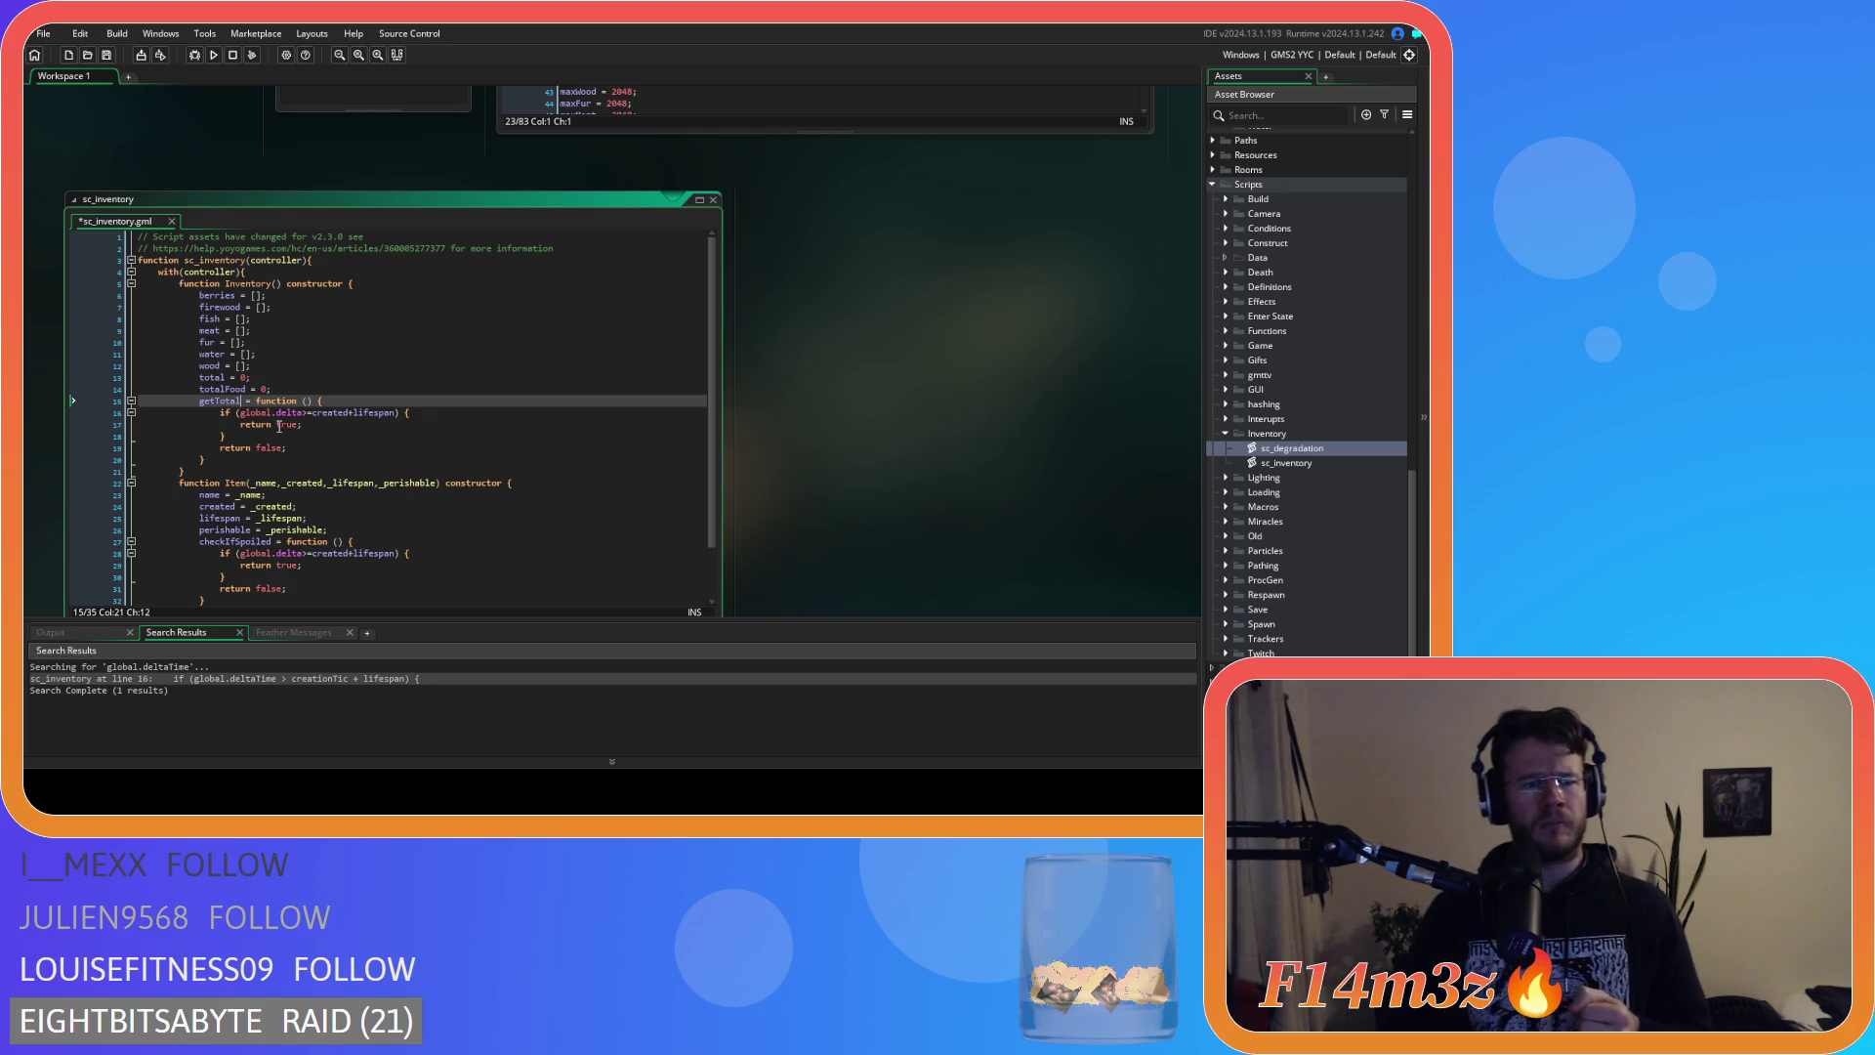
left_click(226, 387)
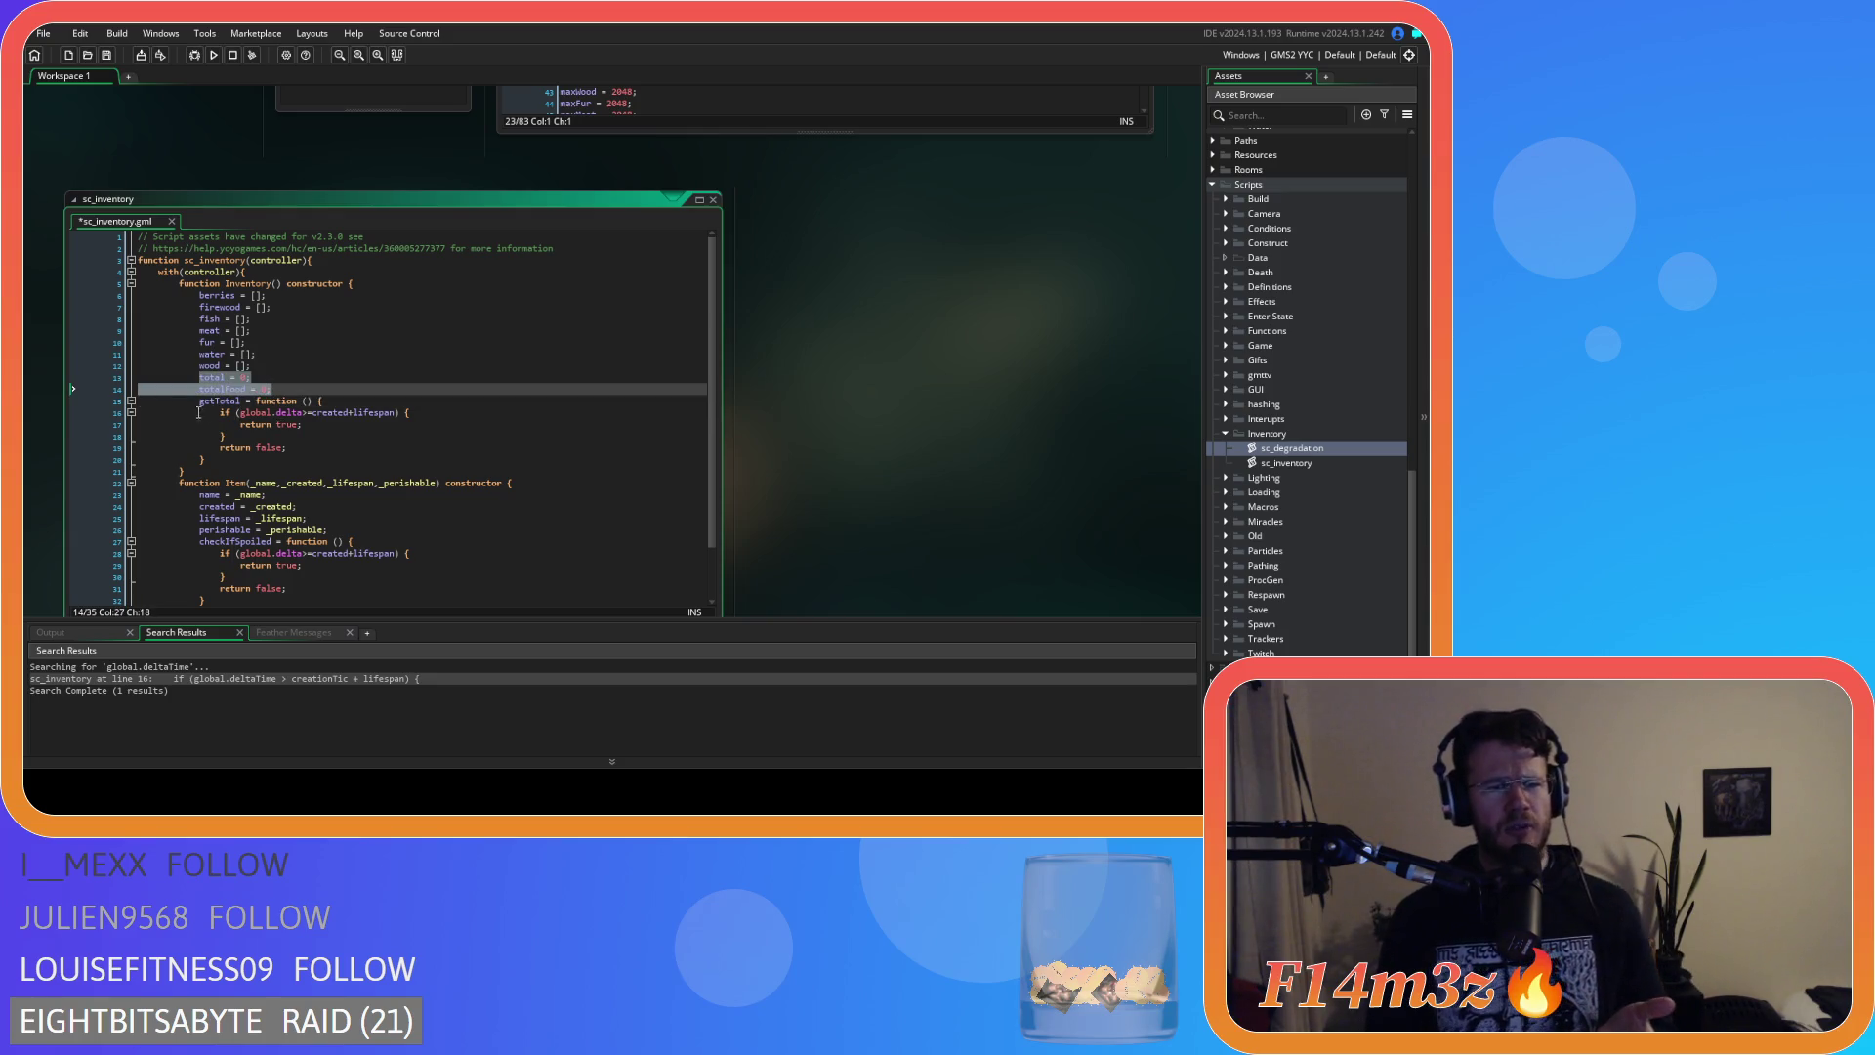
left_click_drag(200, 412, 258, 414)
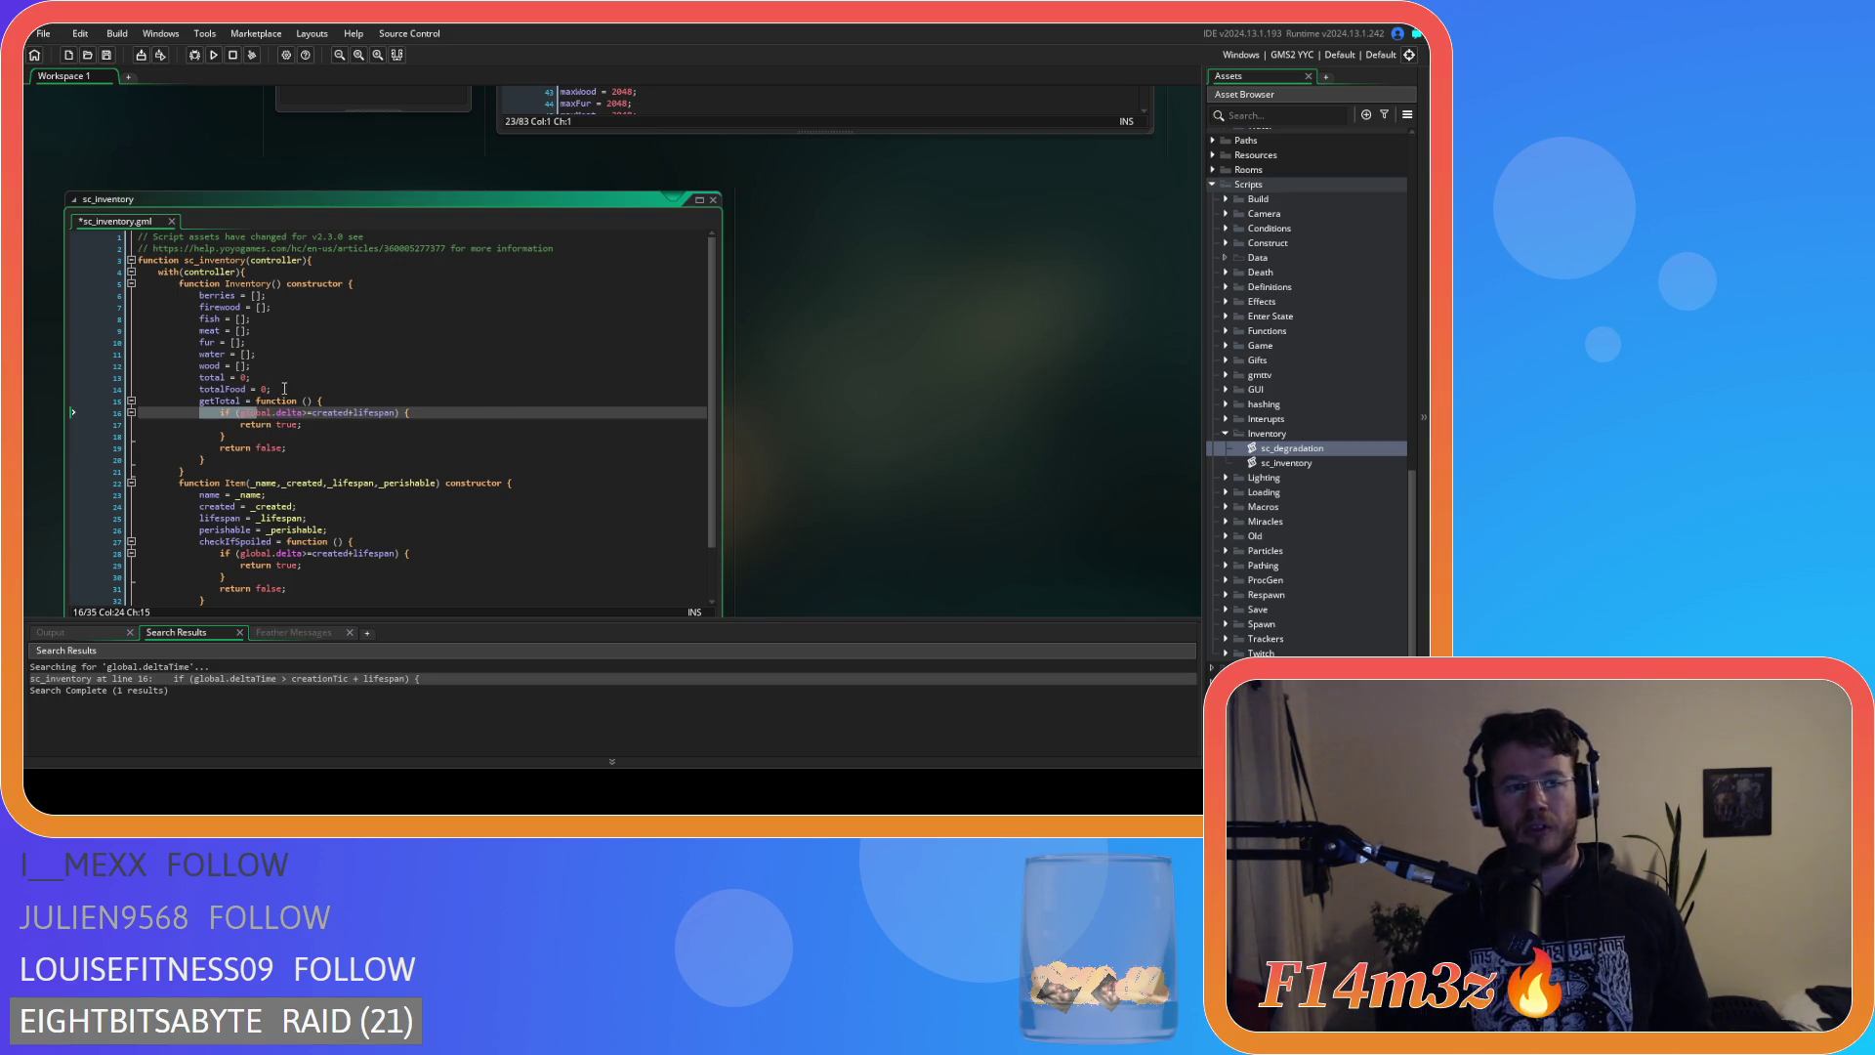
Delete the total and totalFood lines from the Inventory constructor.
left_click(284, 389)
left_click_drag(292, 389, 113, 373)
key("BackSpace")
key("BackSpace")
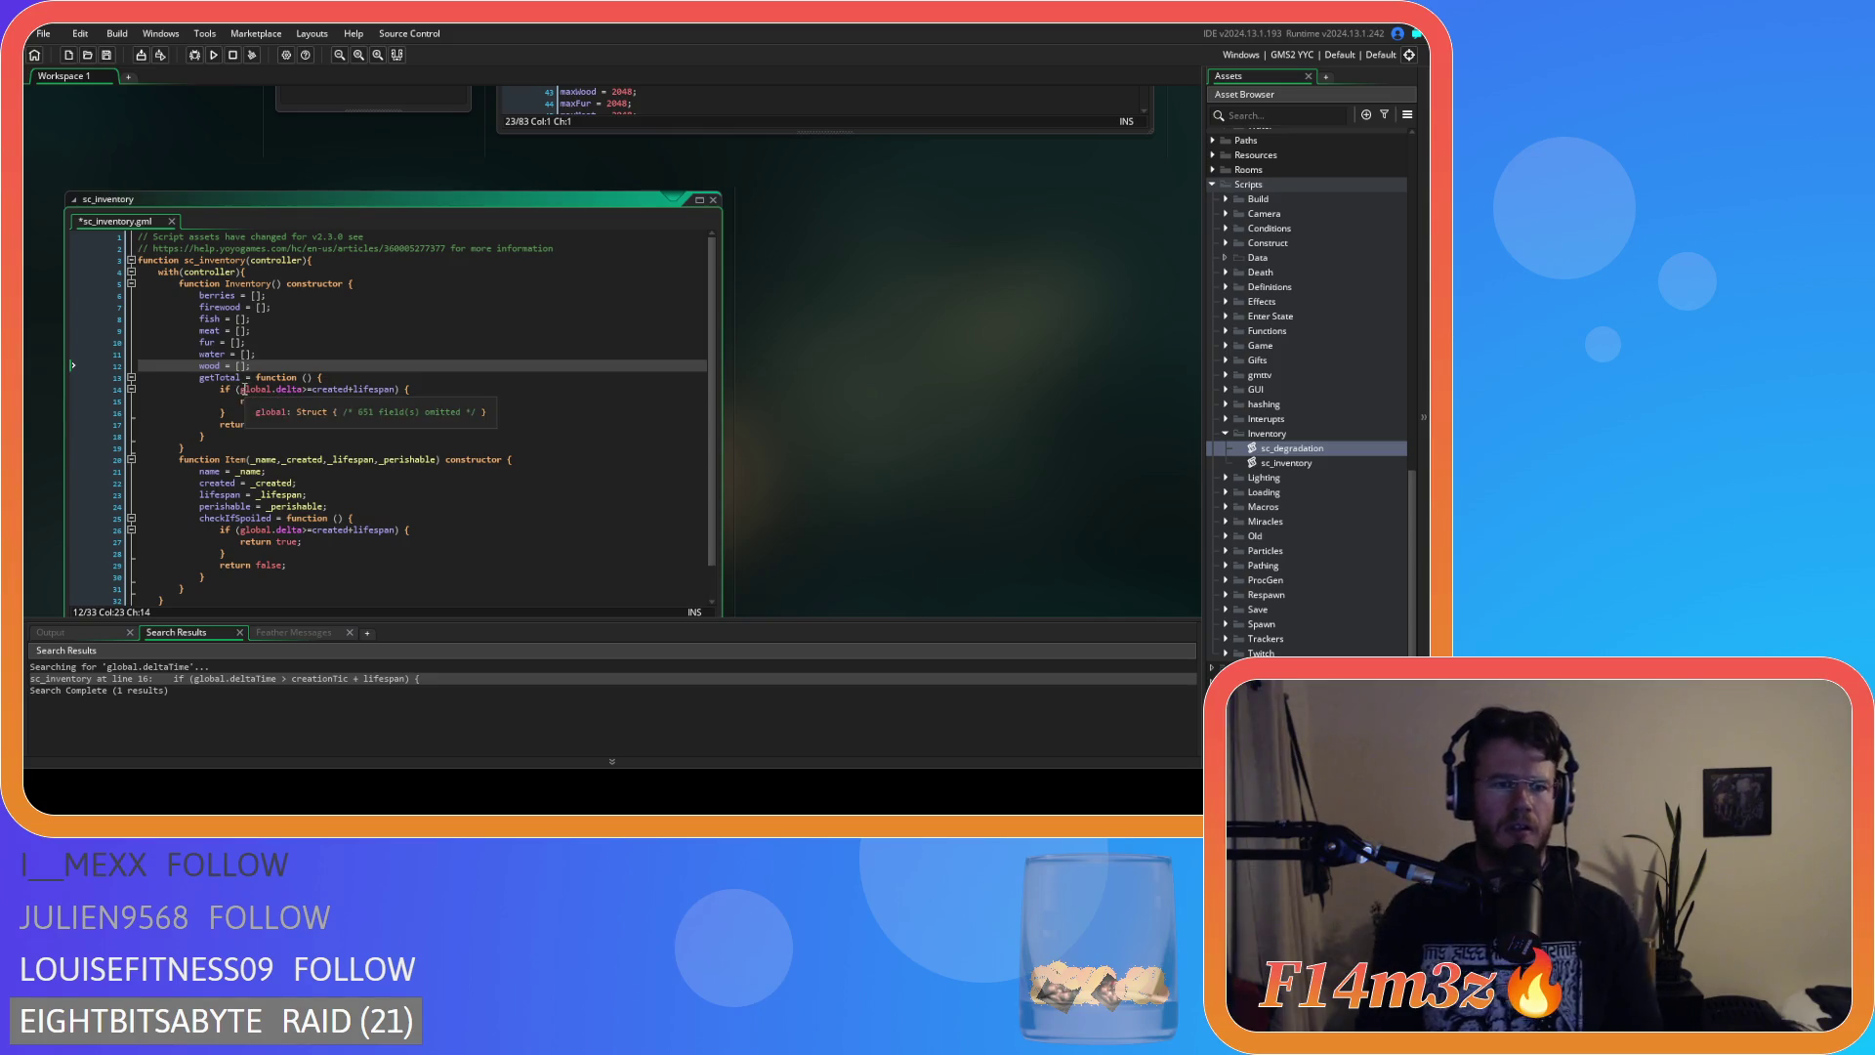
left_click_drag(225, 413, 130, 395)
Remove the if block from getTotal and declare var _total = 0; at its start.
key("BackSpace")
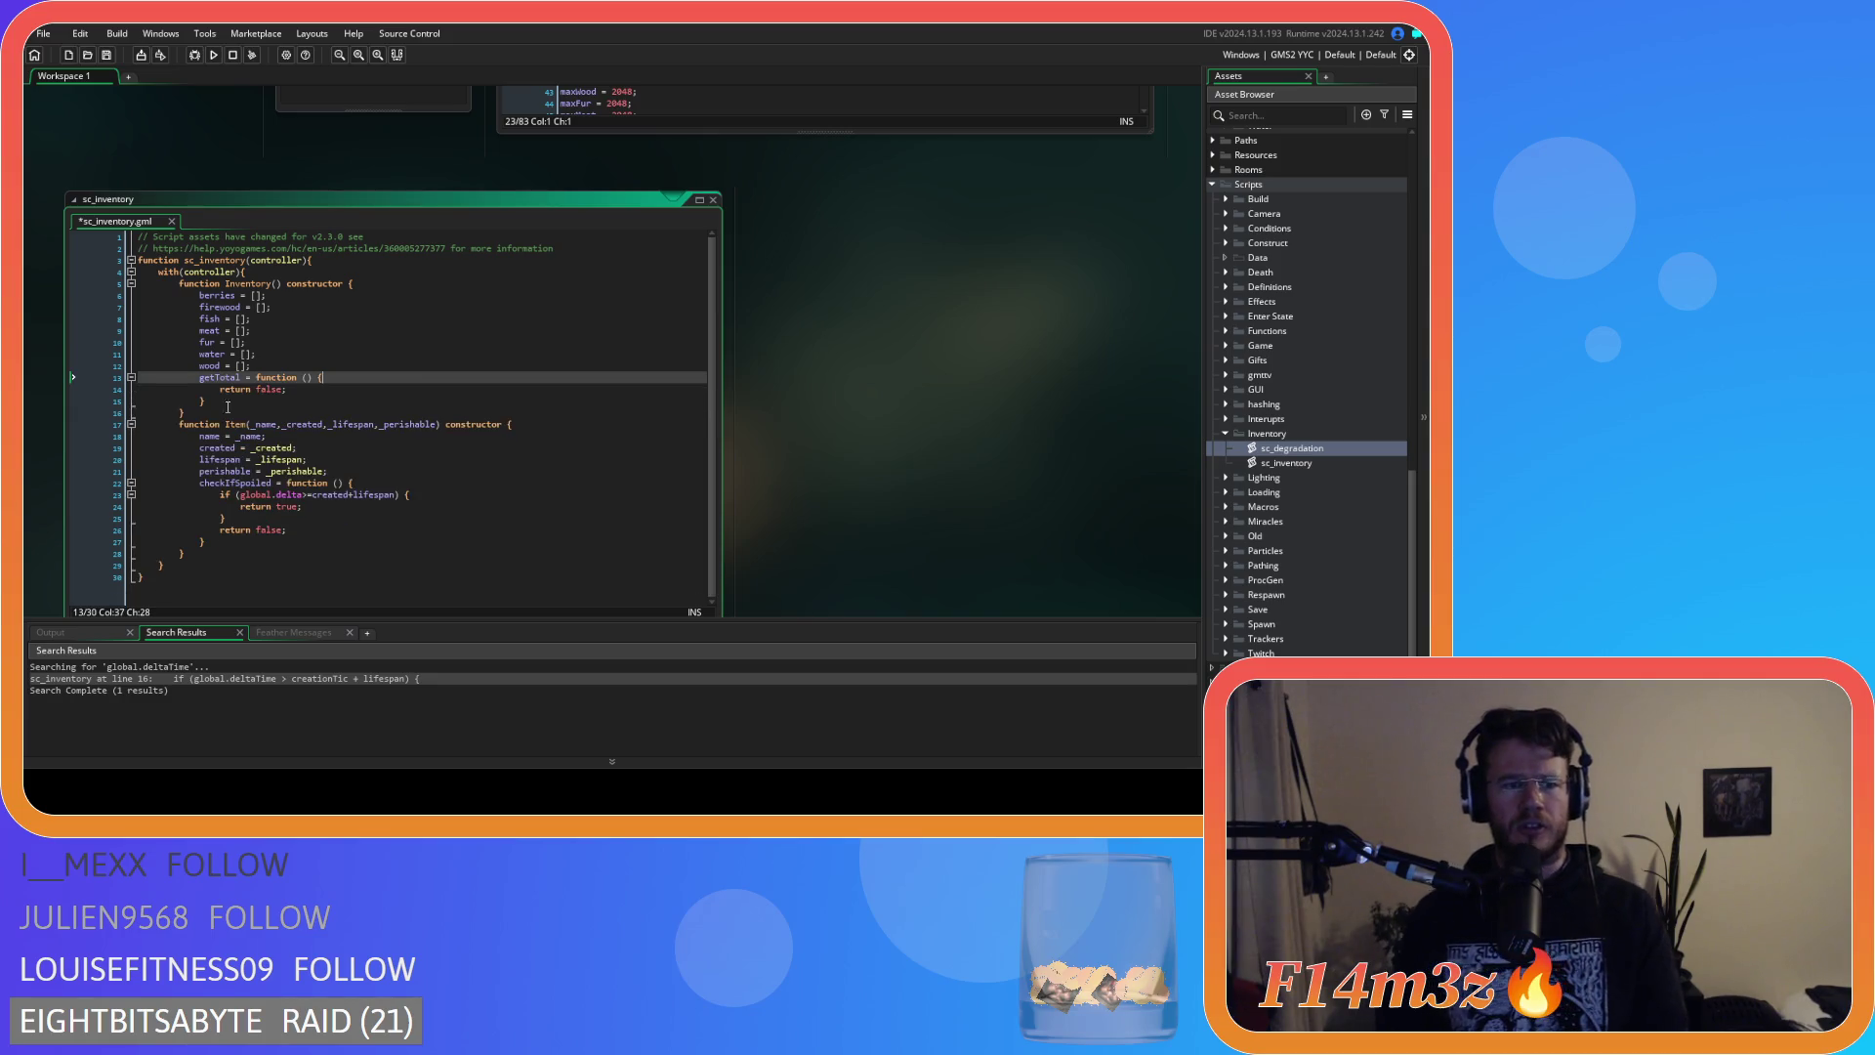
left_click(259, 388)
key("Right")
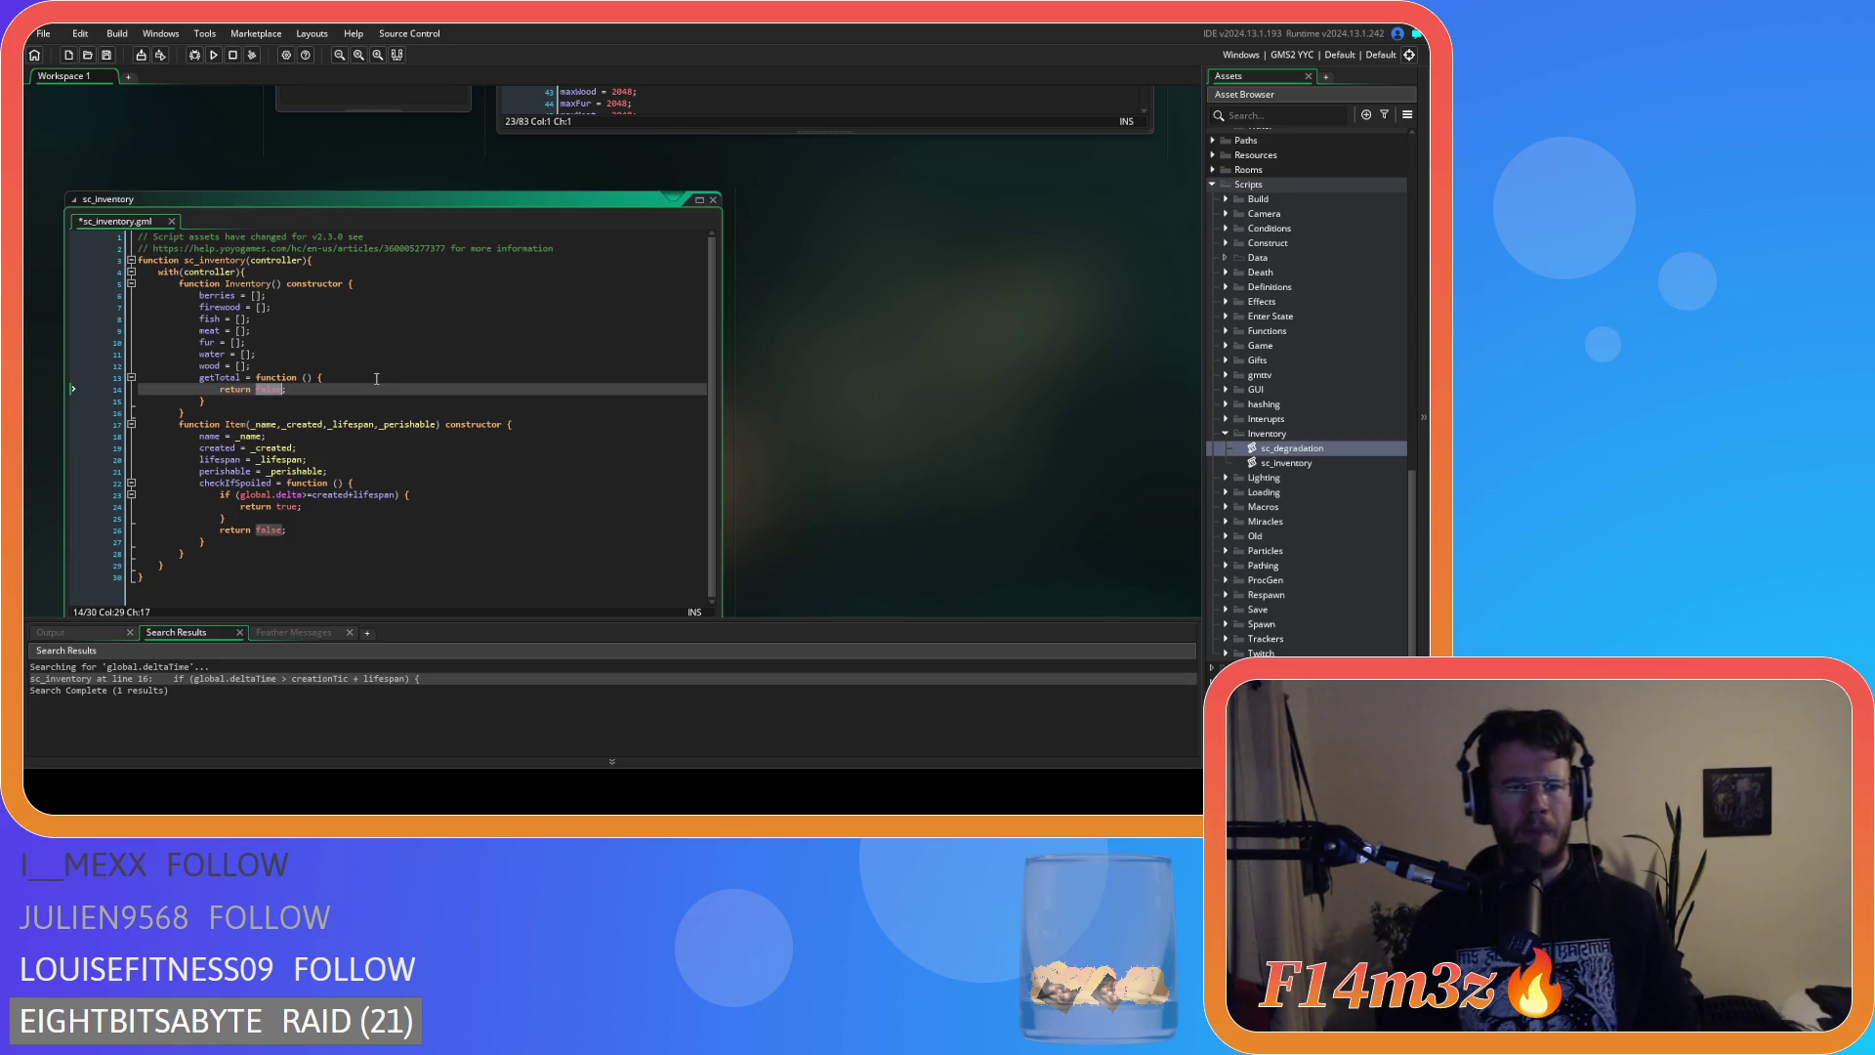
left_click(373, 378)
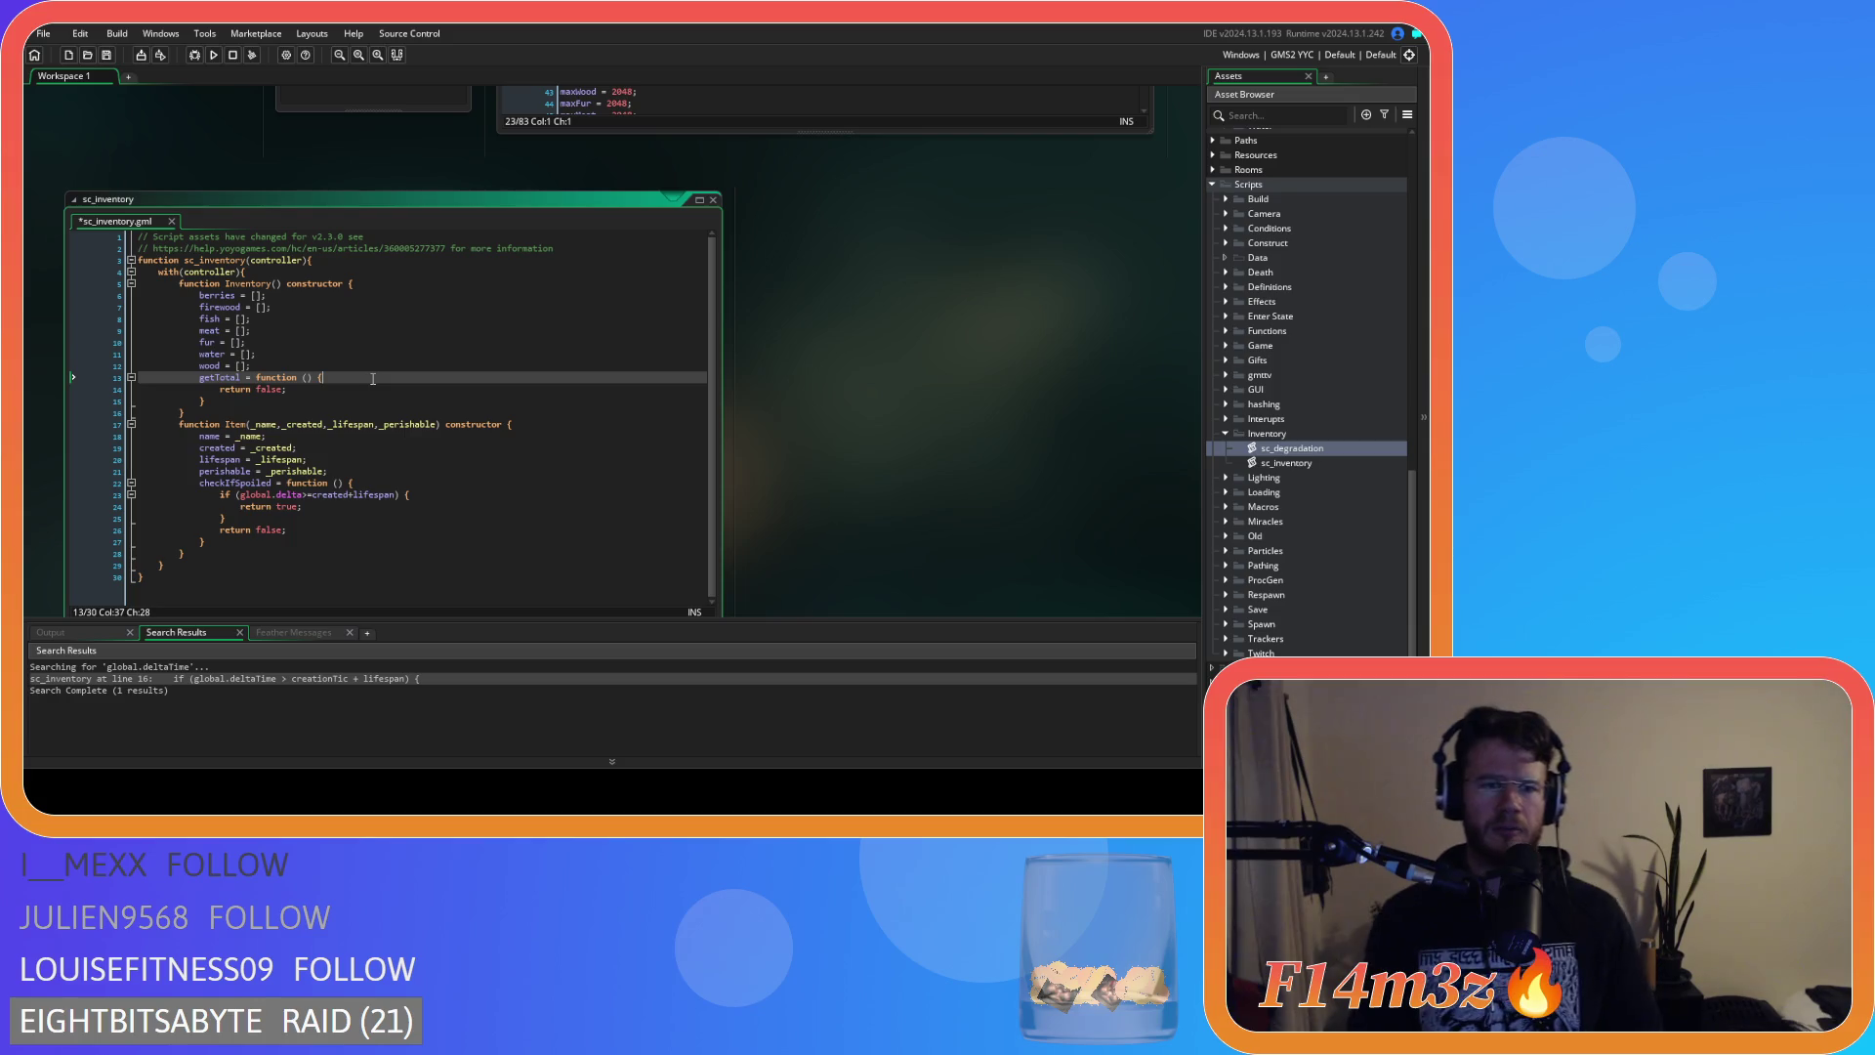
key("Return")
type("_")
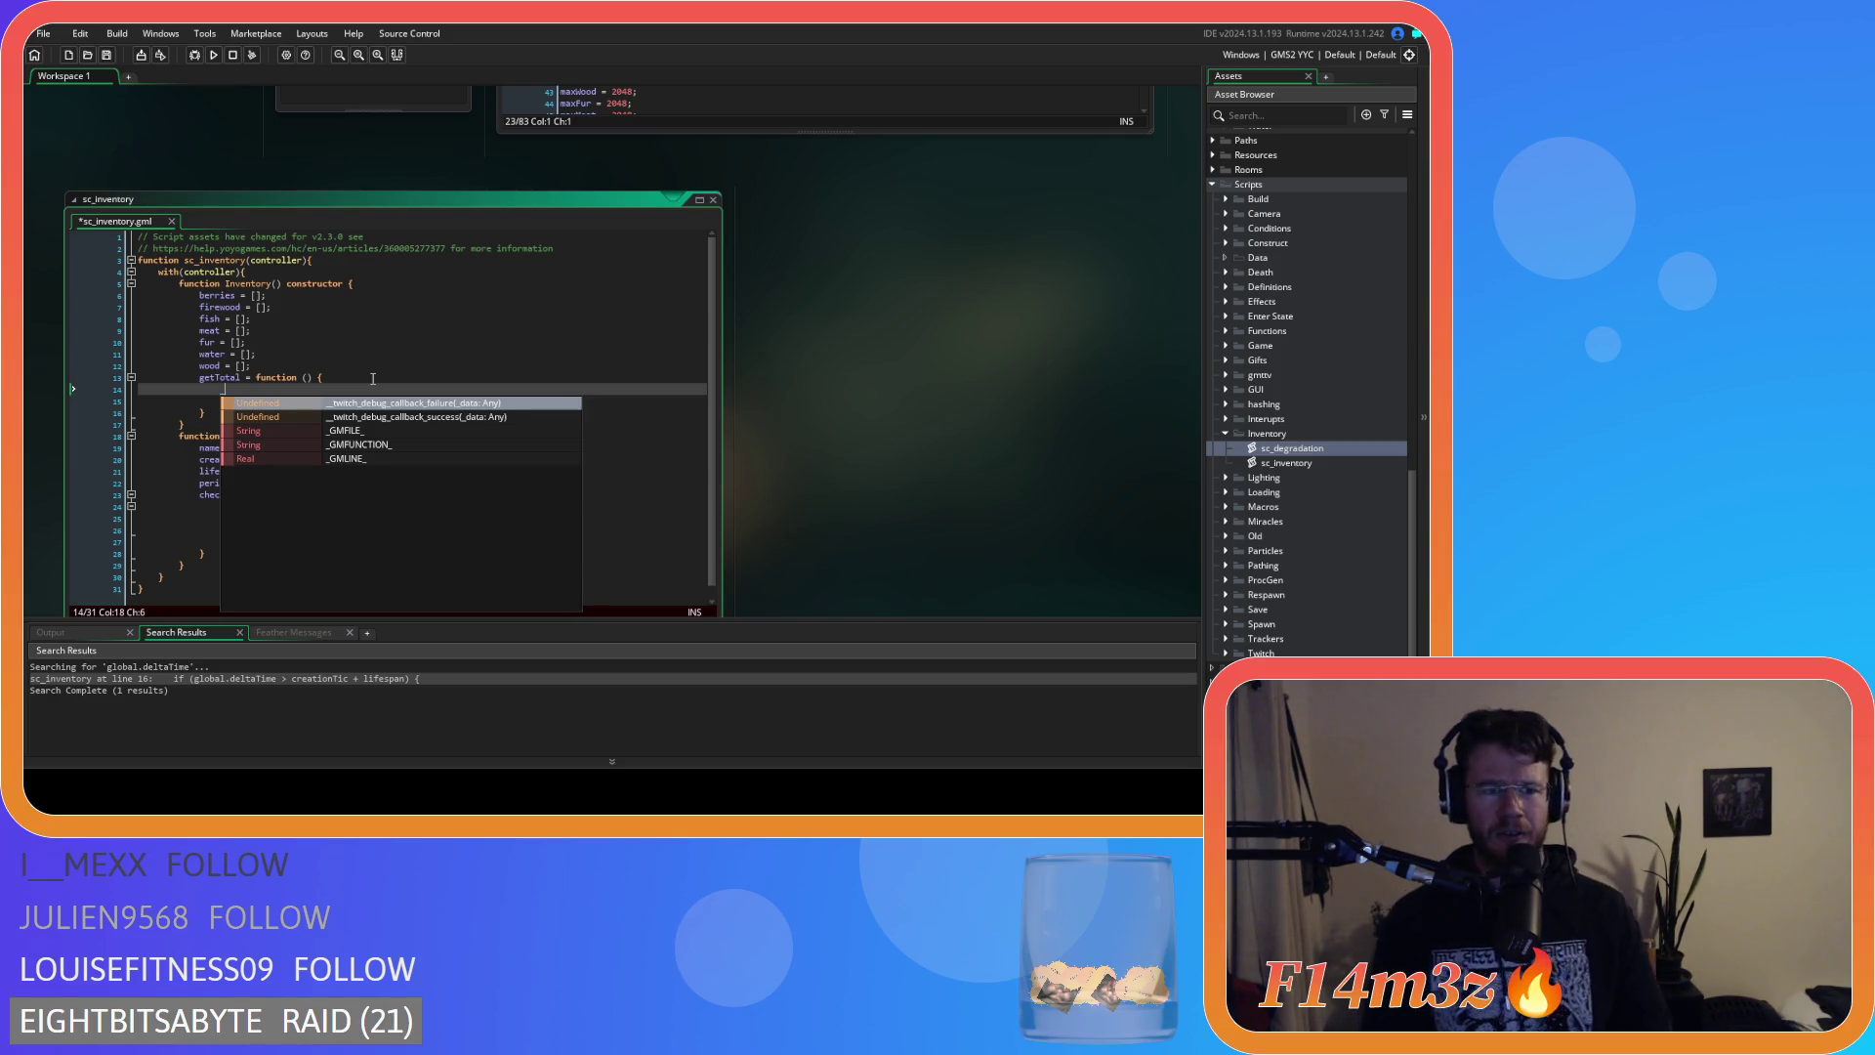
key("BackSpace")
type("var _")
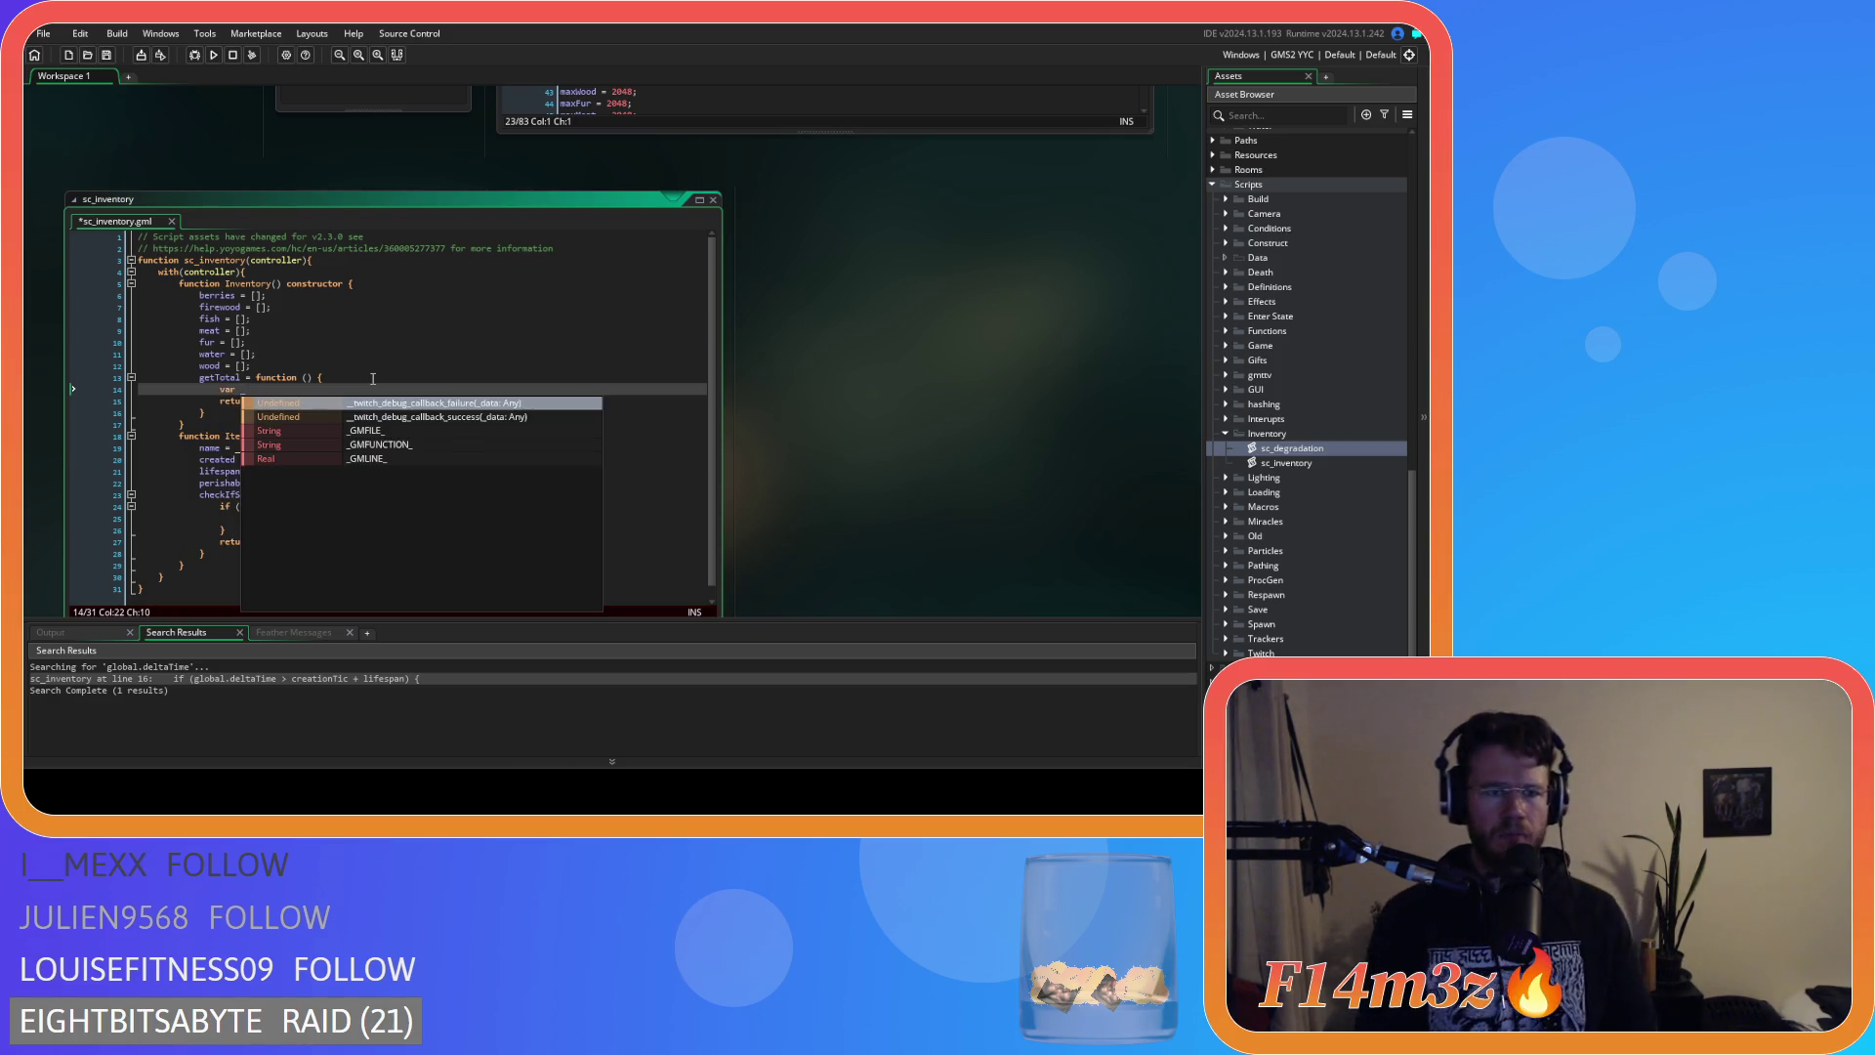
type("total = ")
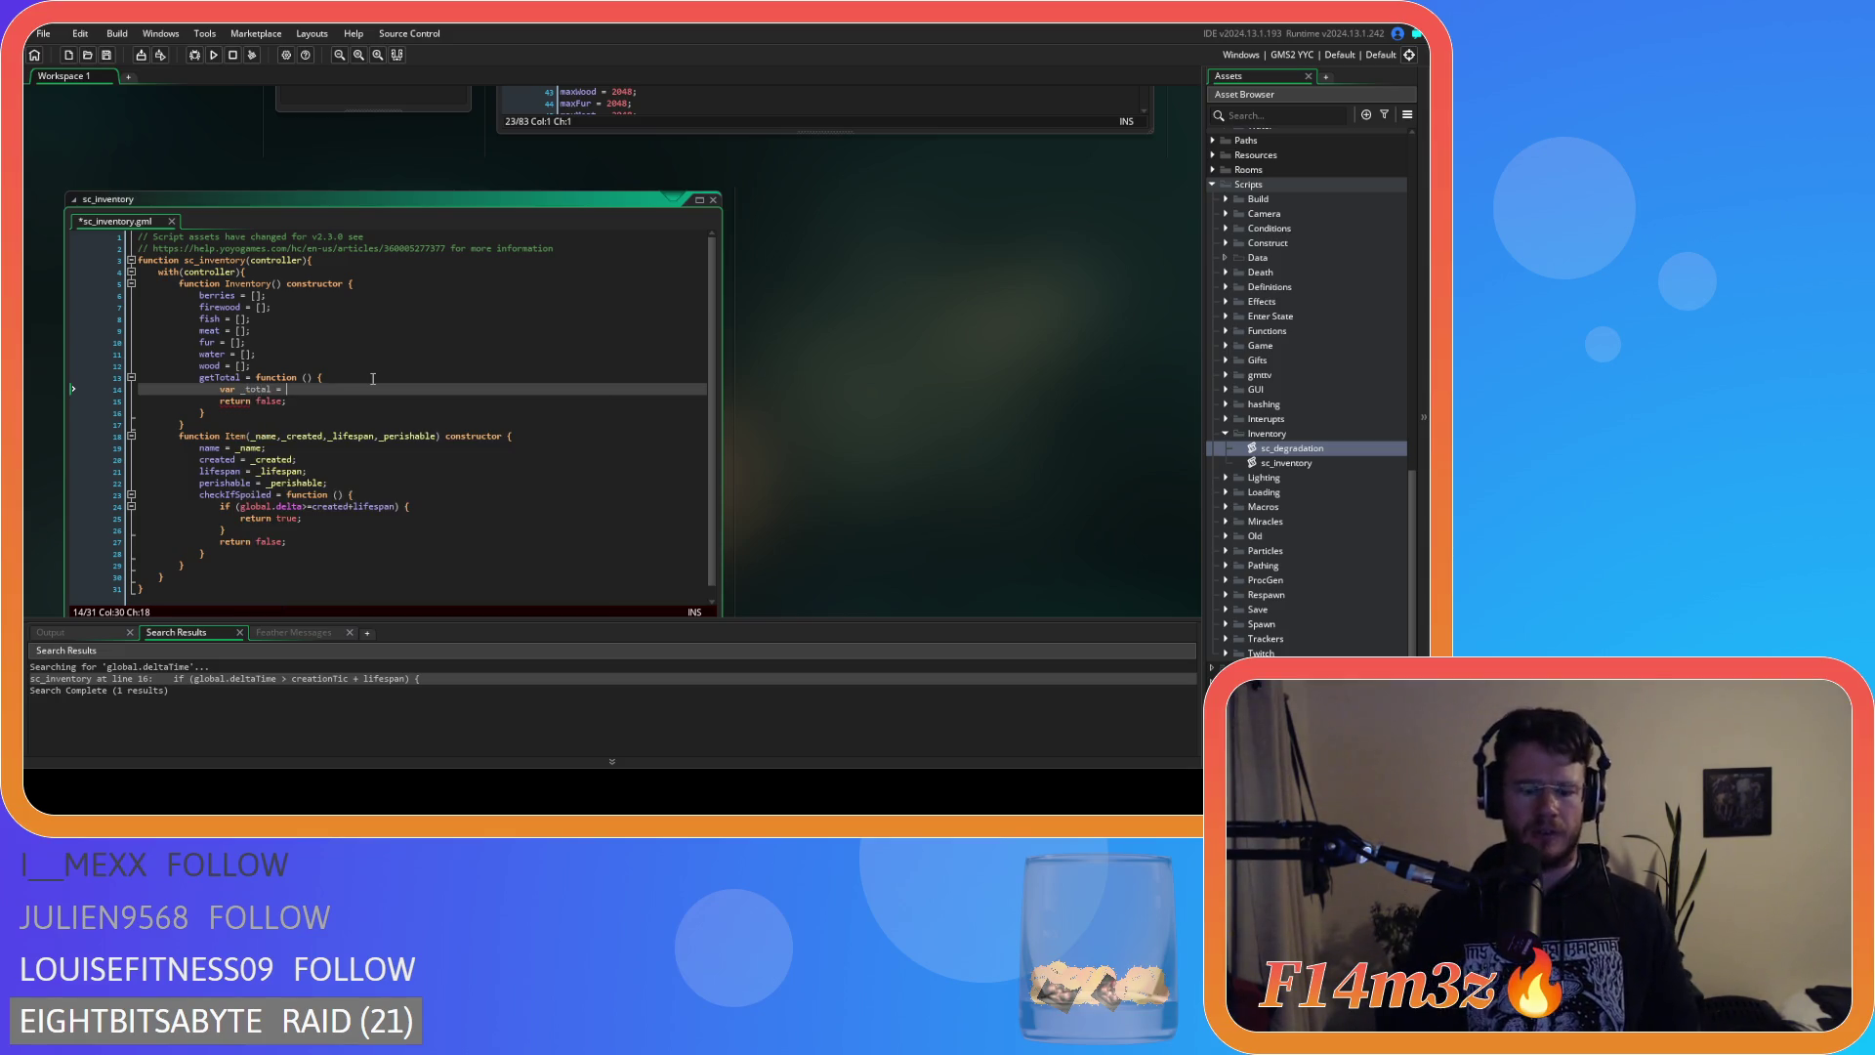
type("0;")
key("Return")
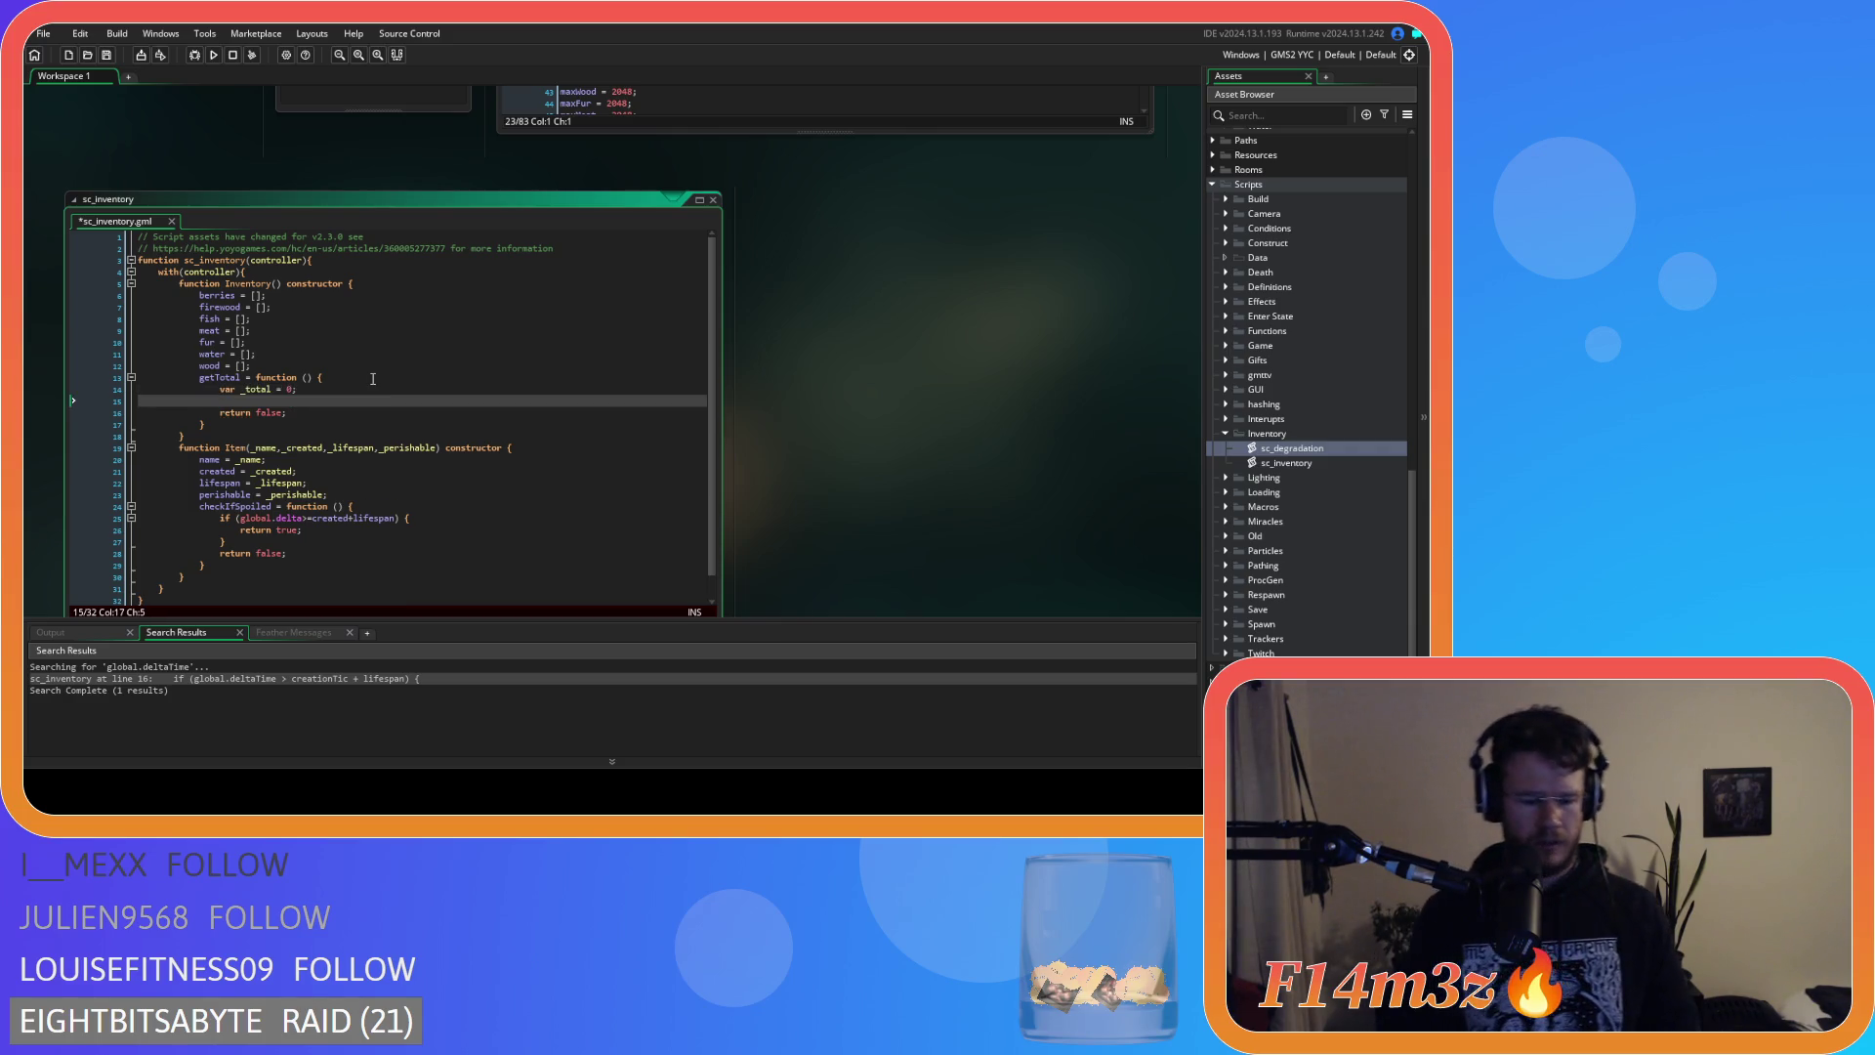
Add the line total += array_length(berries); and duplicate it several times.
type("to")
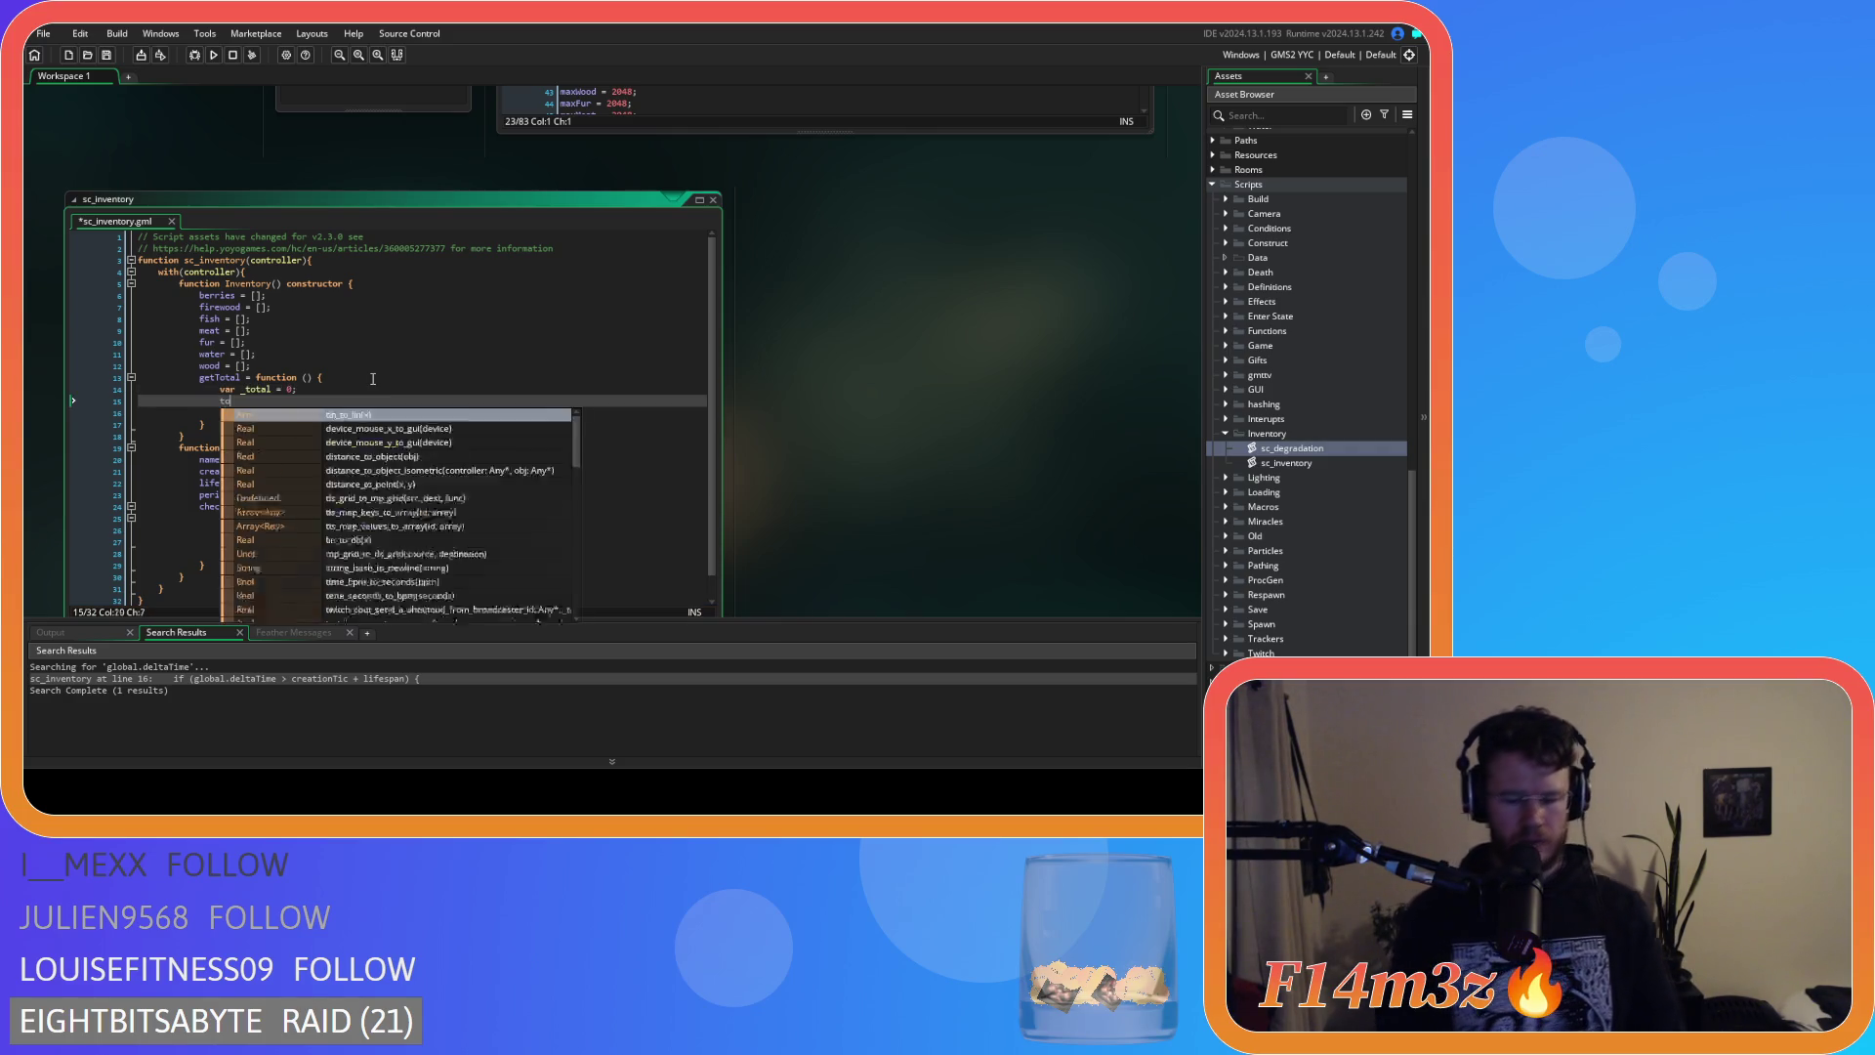
type("tal += ")
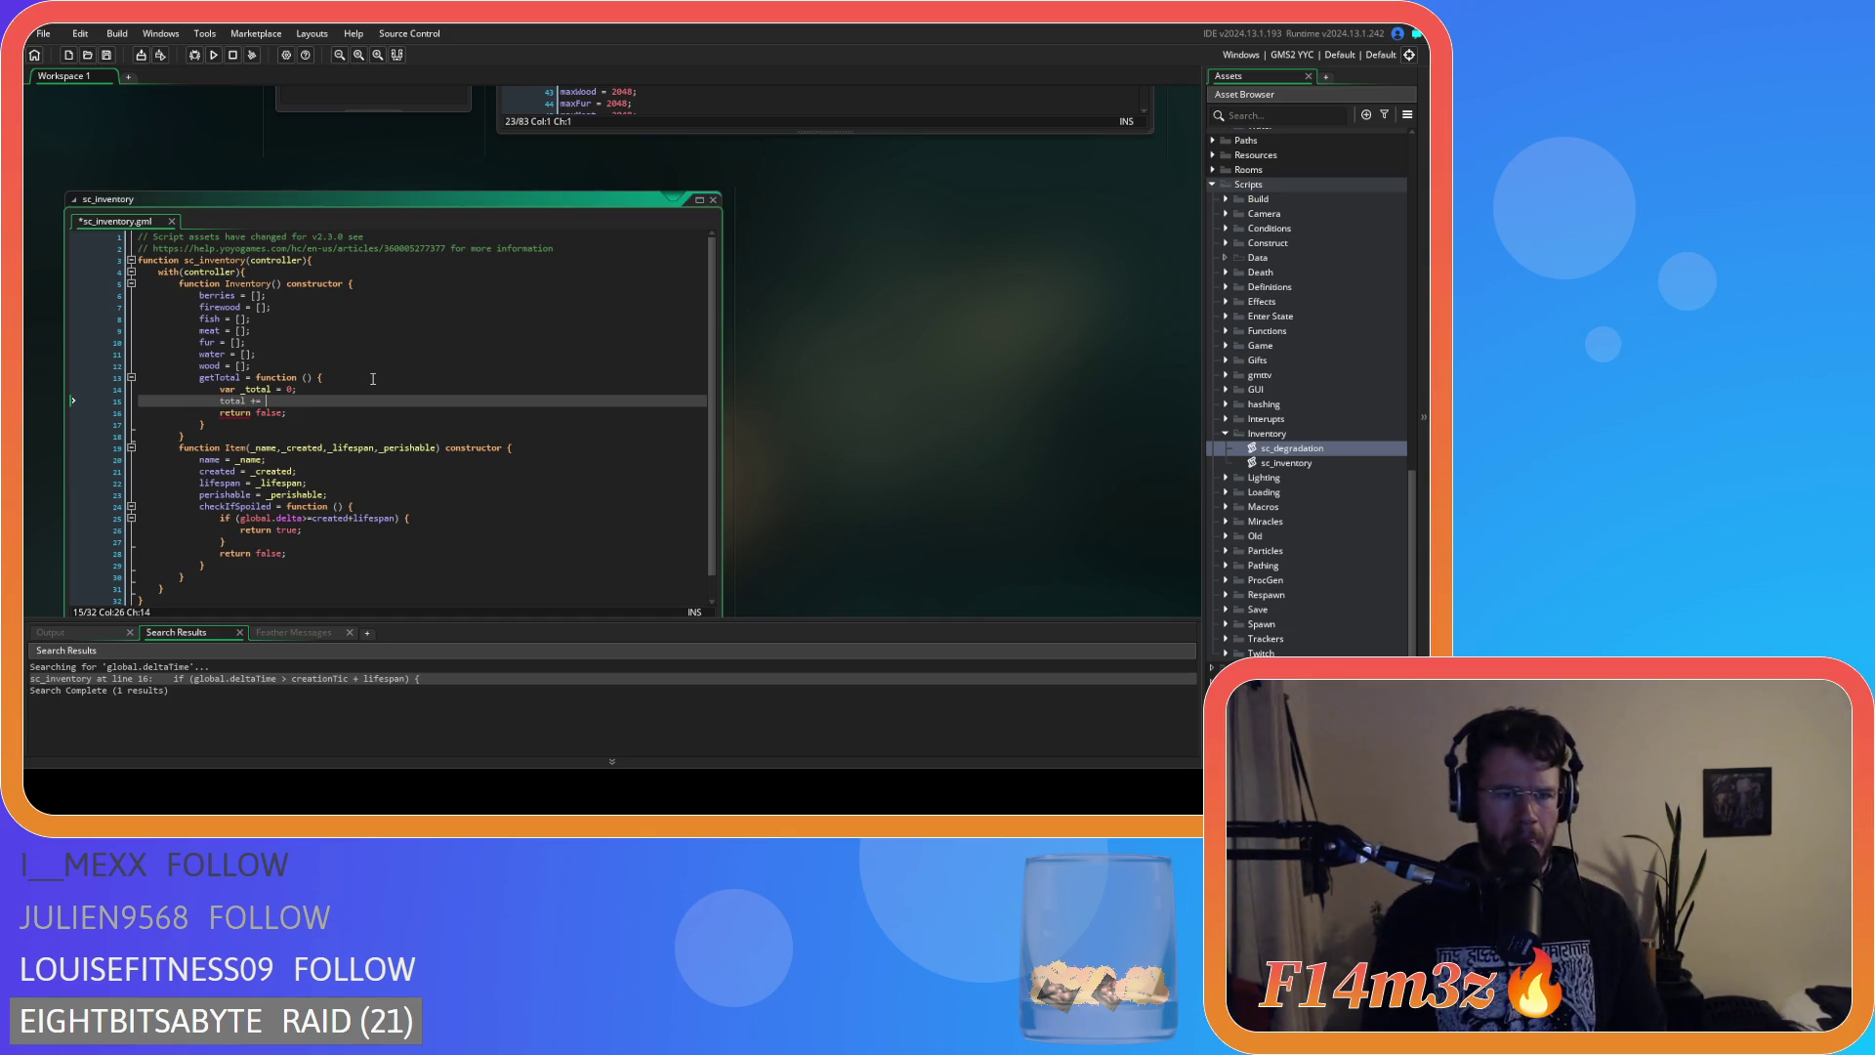
type("array_")
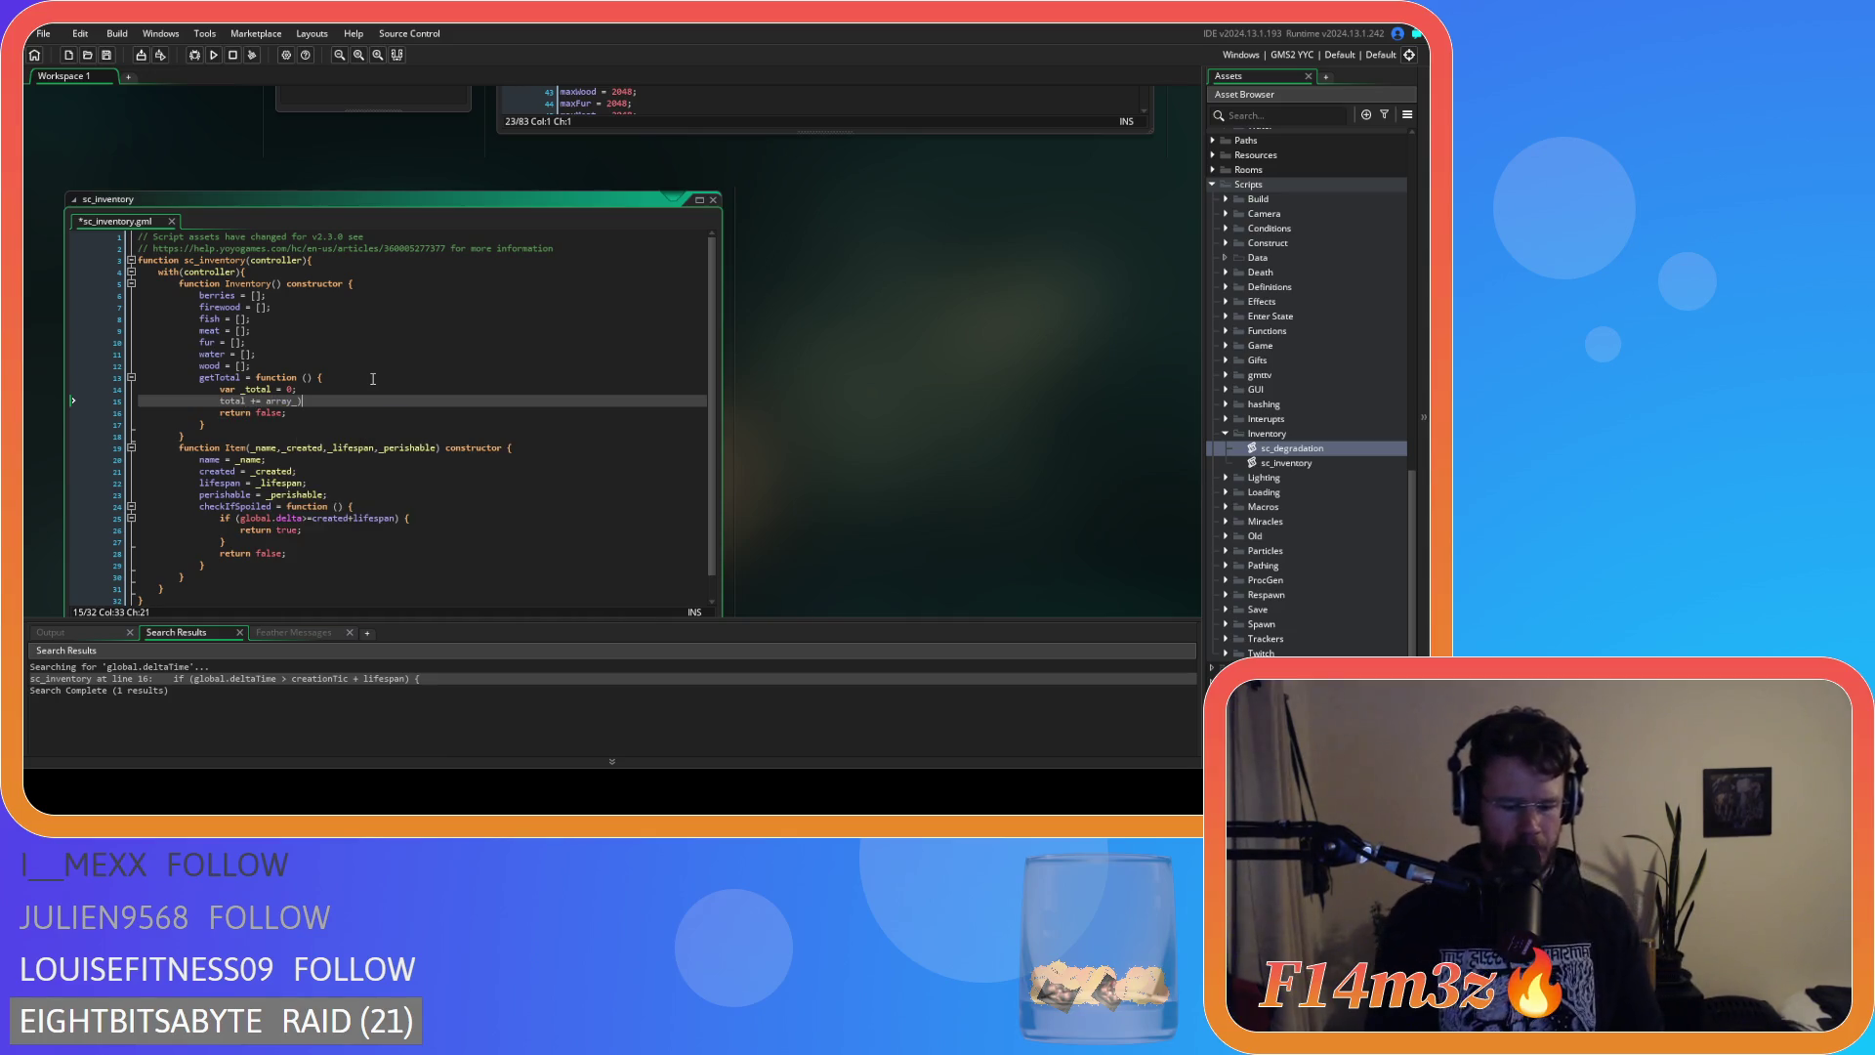
type("l")
key("Down")
key("Return")
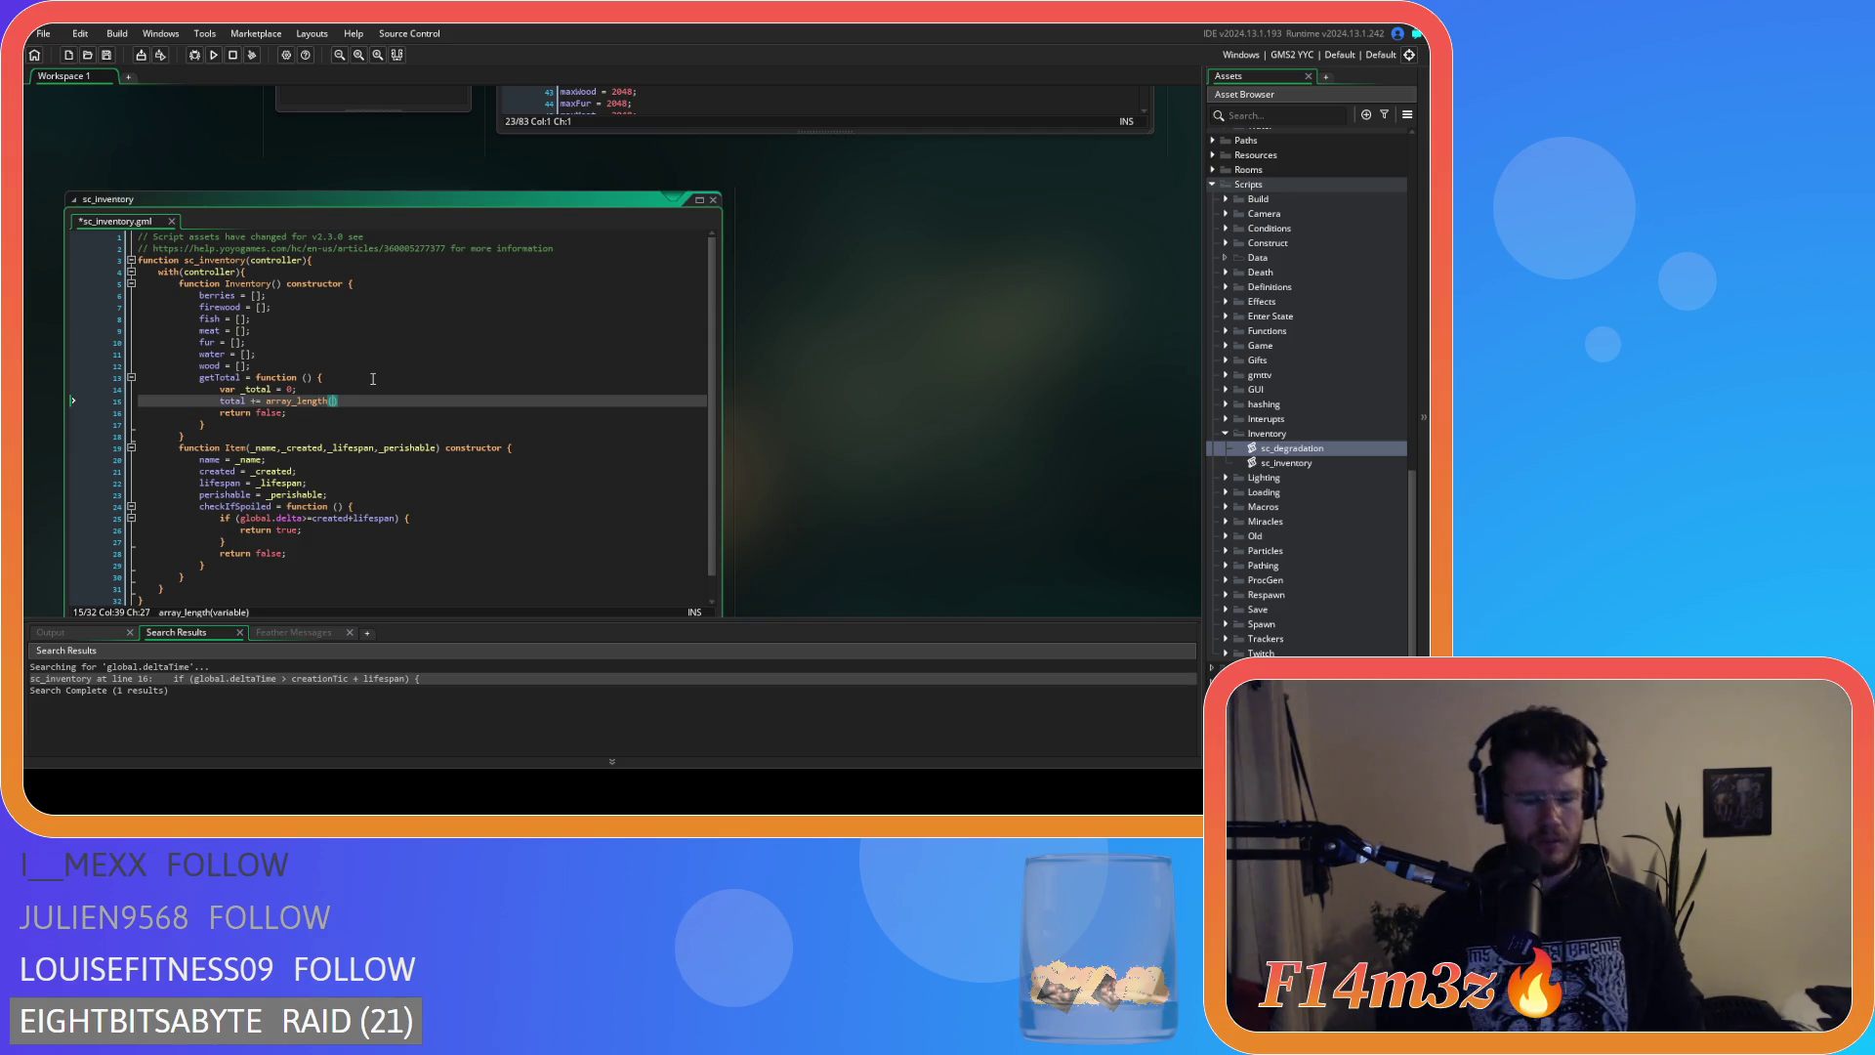
type("berr")
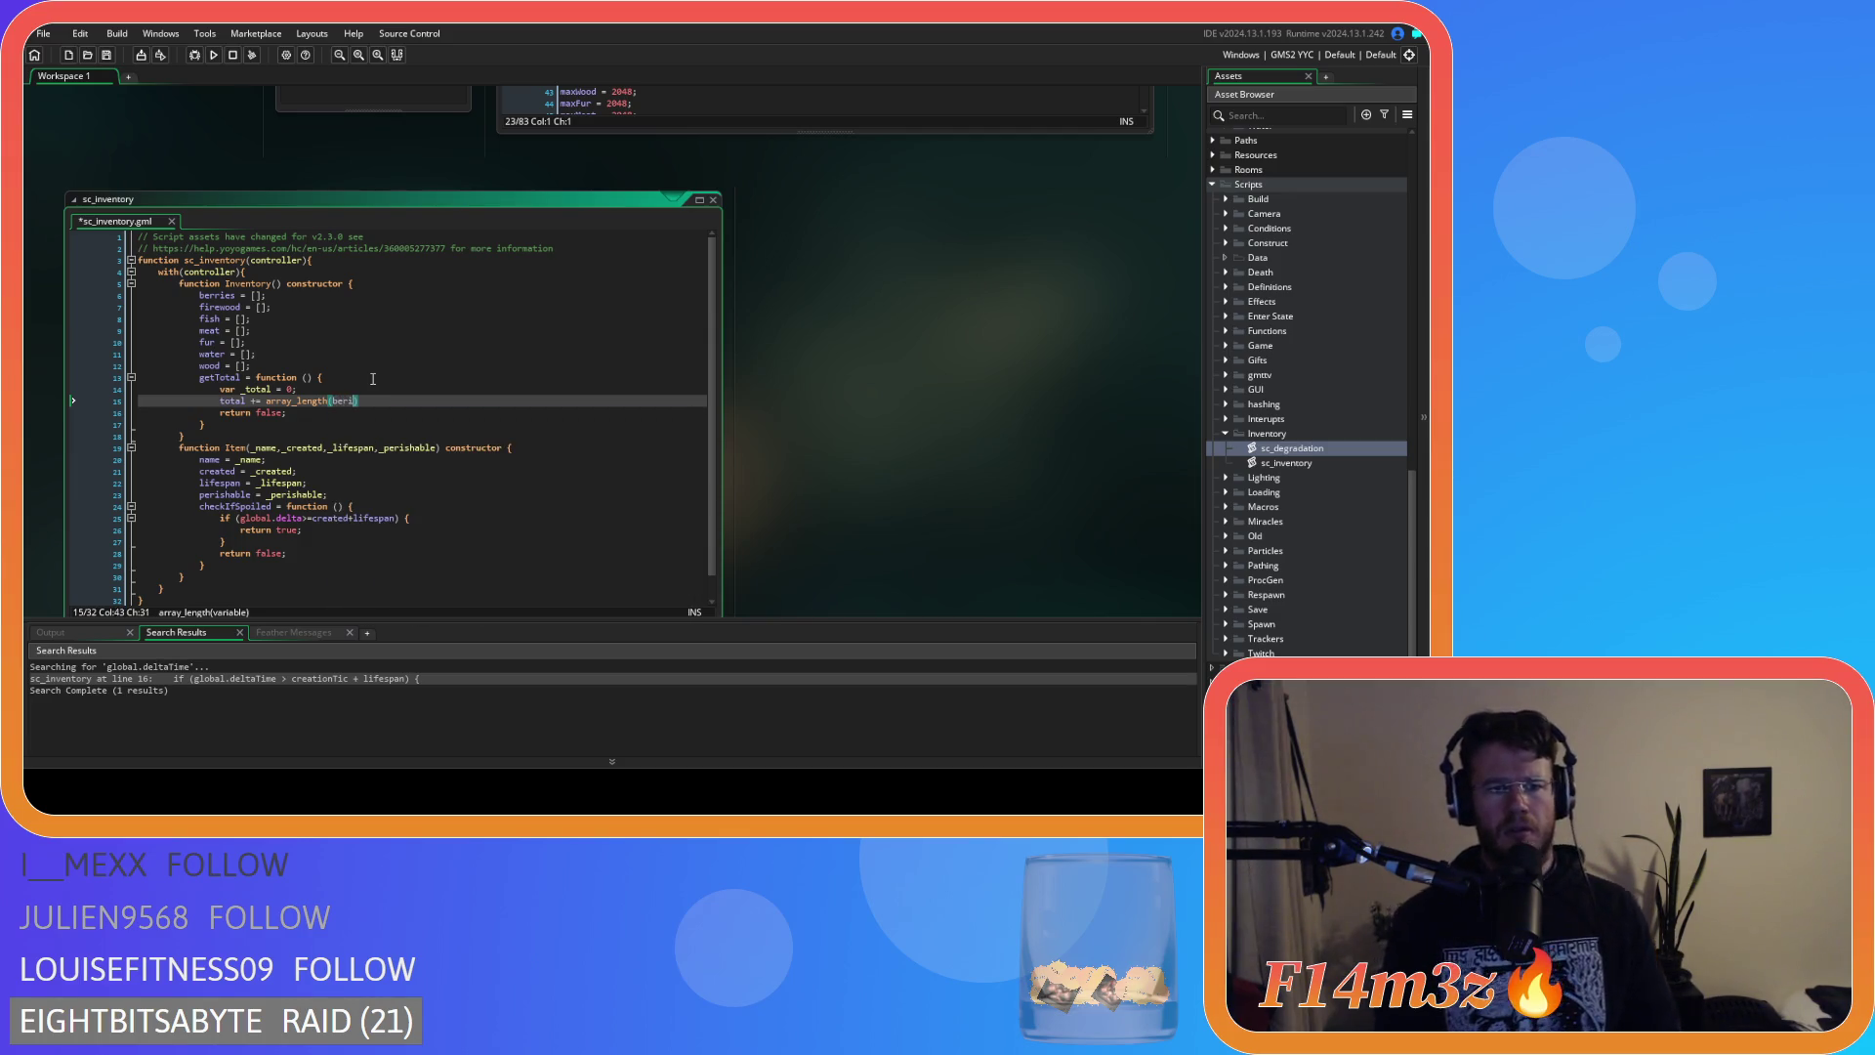
key("Return")
key("ctrl+z")
type("ies)")
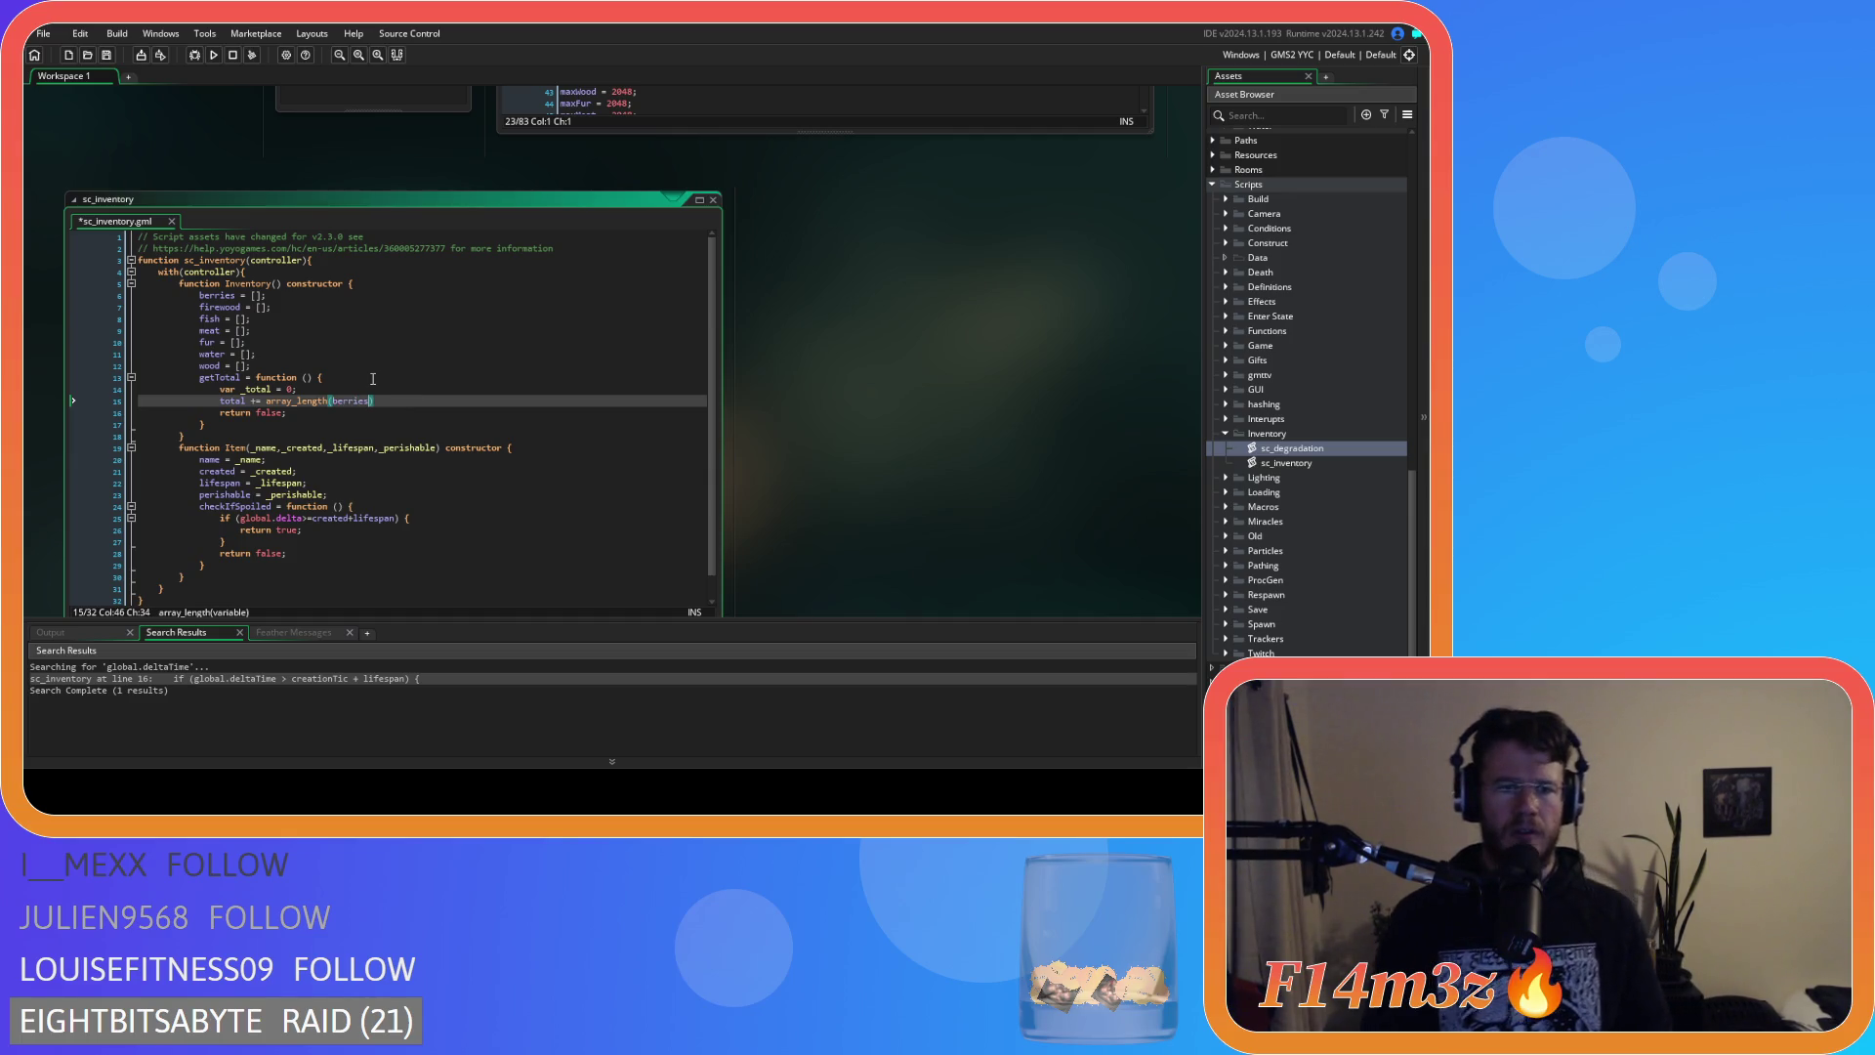
type(";")
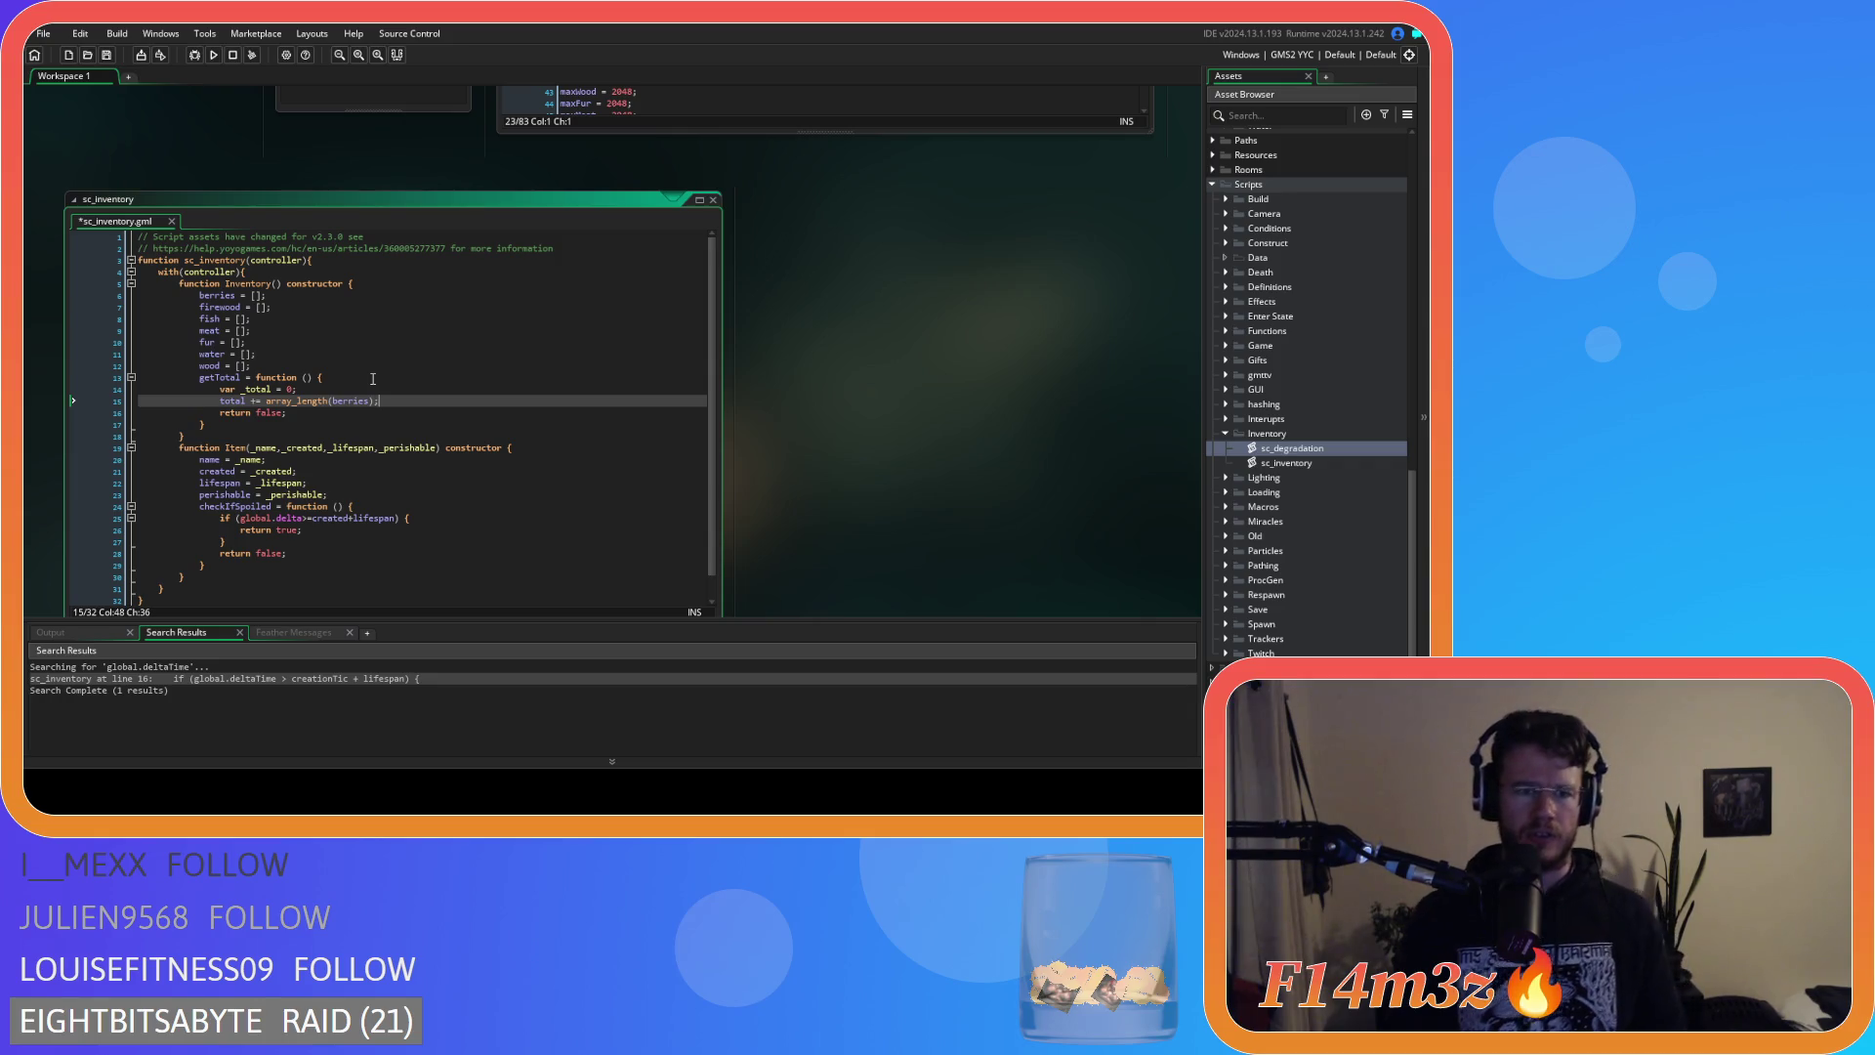
key("ctrl+d")
key("ctrl+d")
key("ctrl+d")
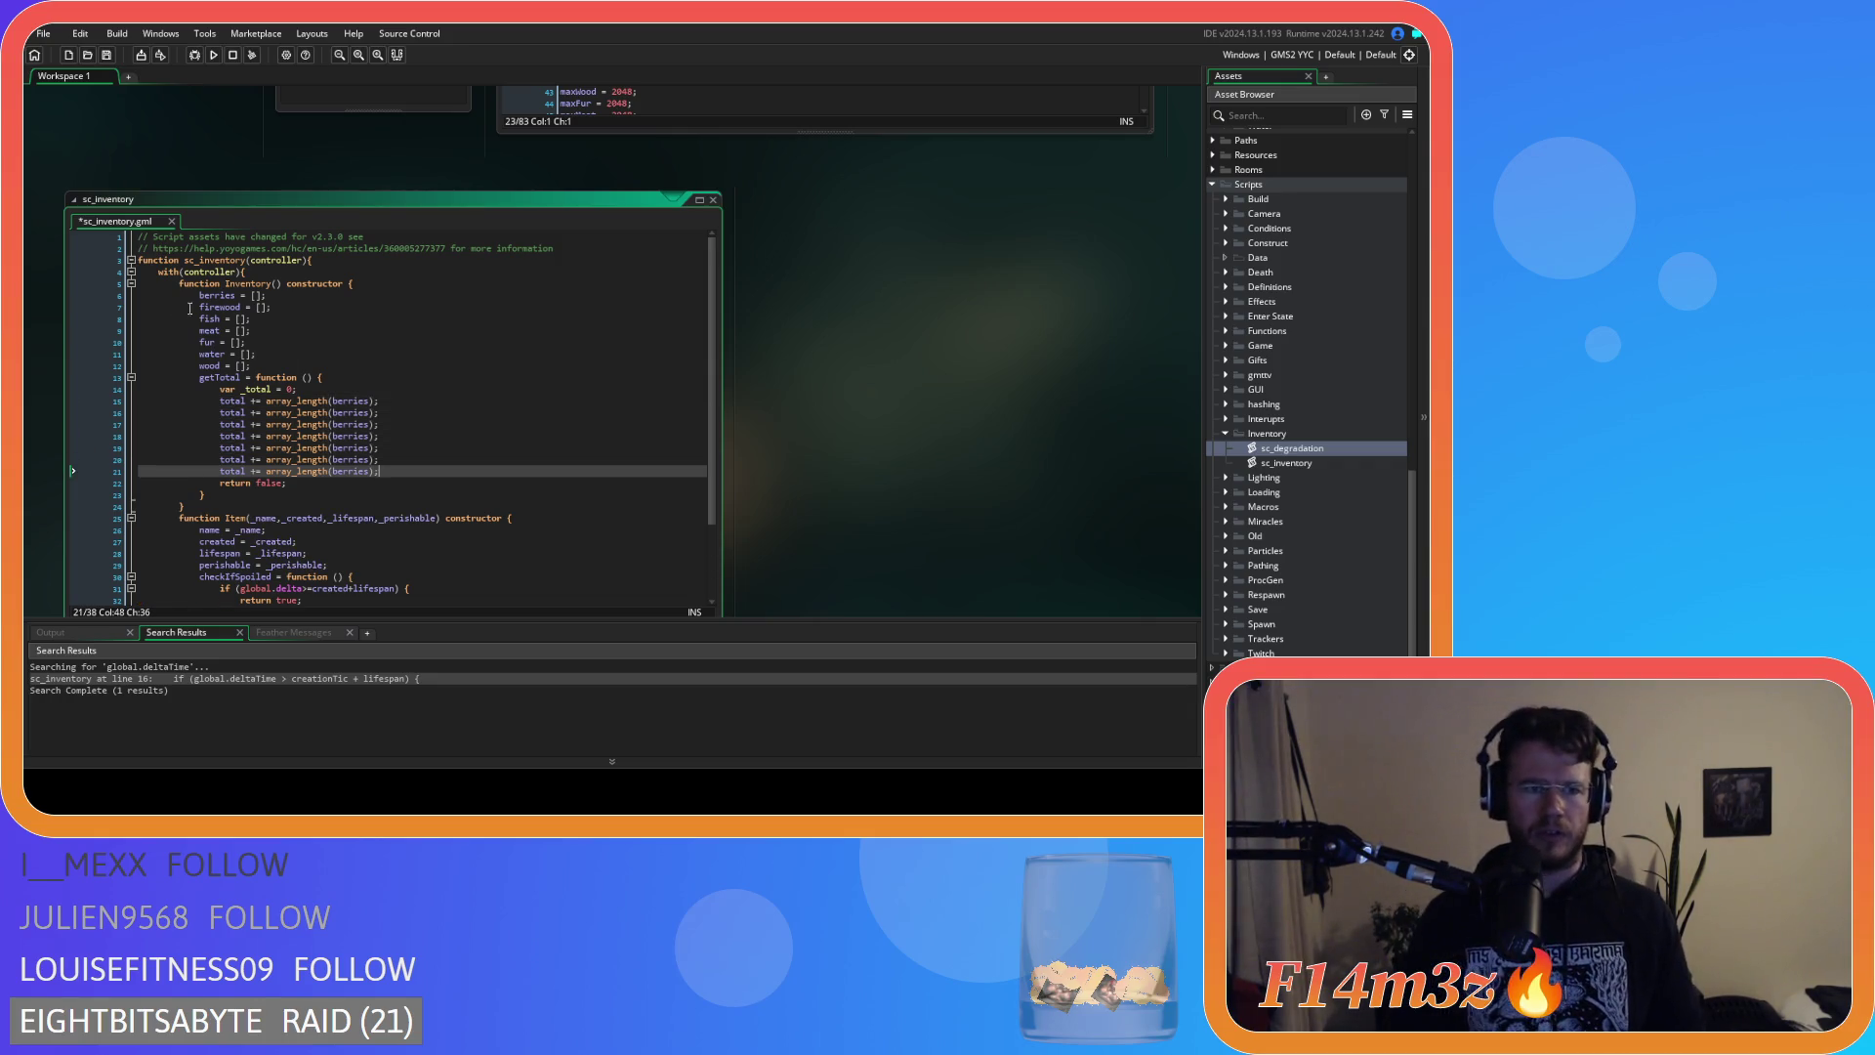
Replace the duplicated berries with firewood, fish and meat on the next three count lines.
double_click(213, 308)
key("ctrl+c")
double_click(351, 412)
key("ctrl+v")
left_click(211, 320)
double_click(211, 320)
key("ctrl+c")
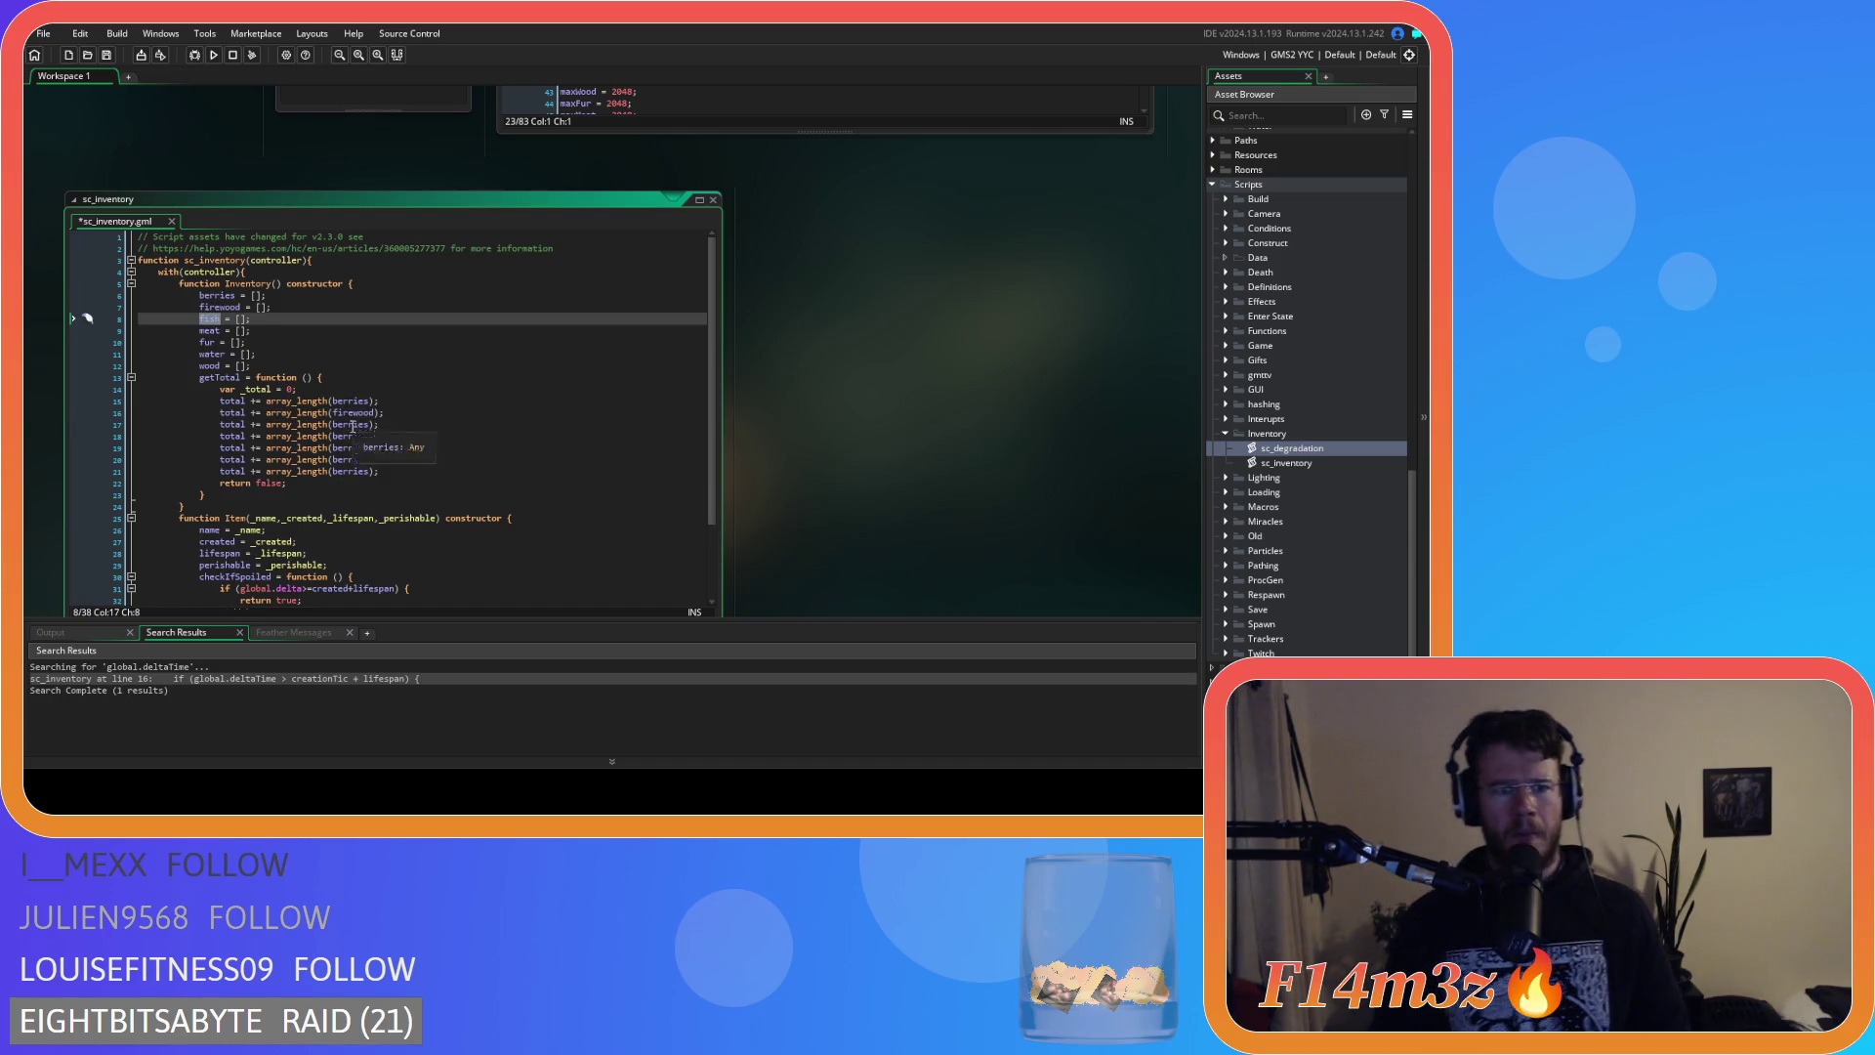
double_click(349, 424)
key("ctrl+v")
double_click(210, 331)
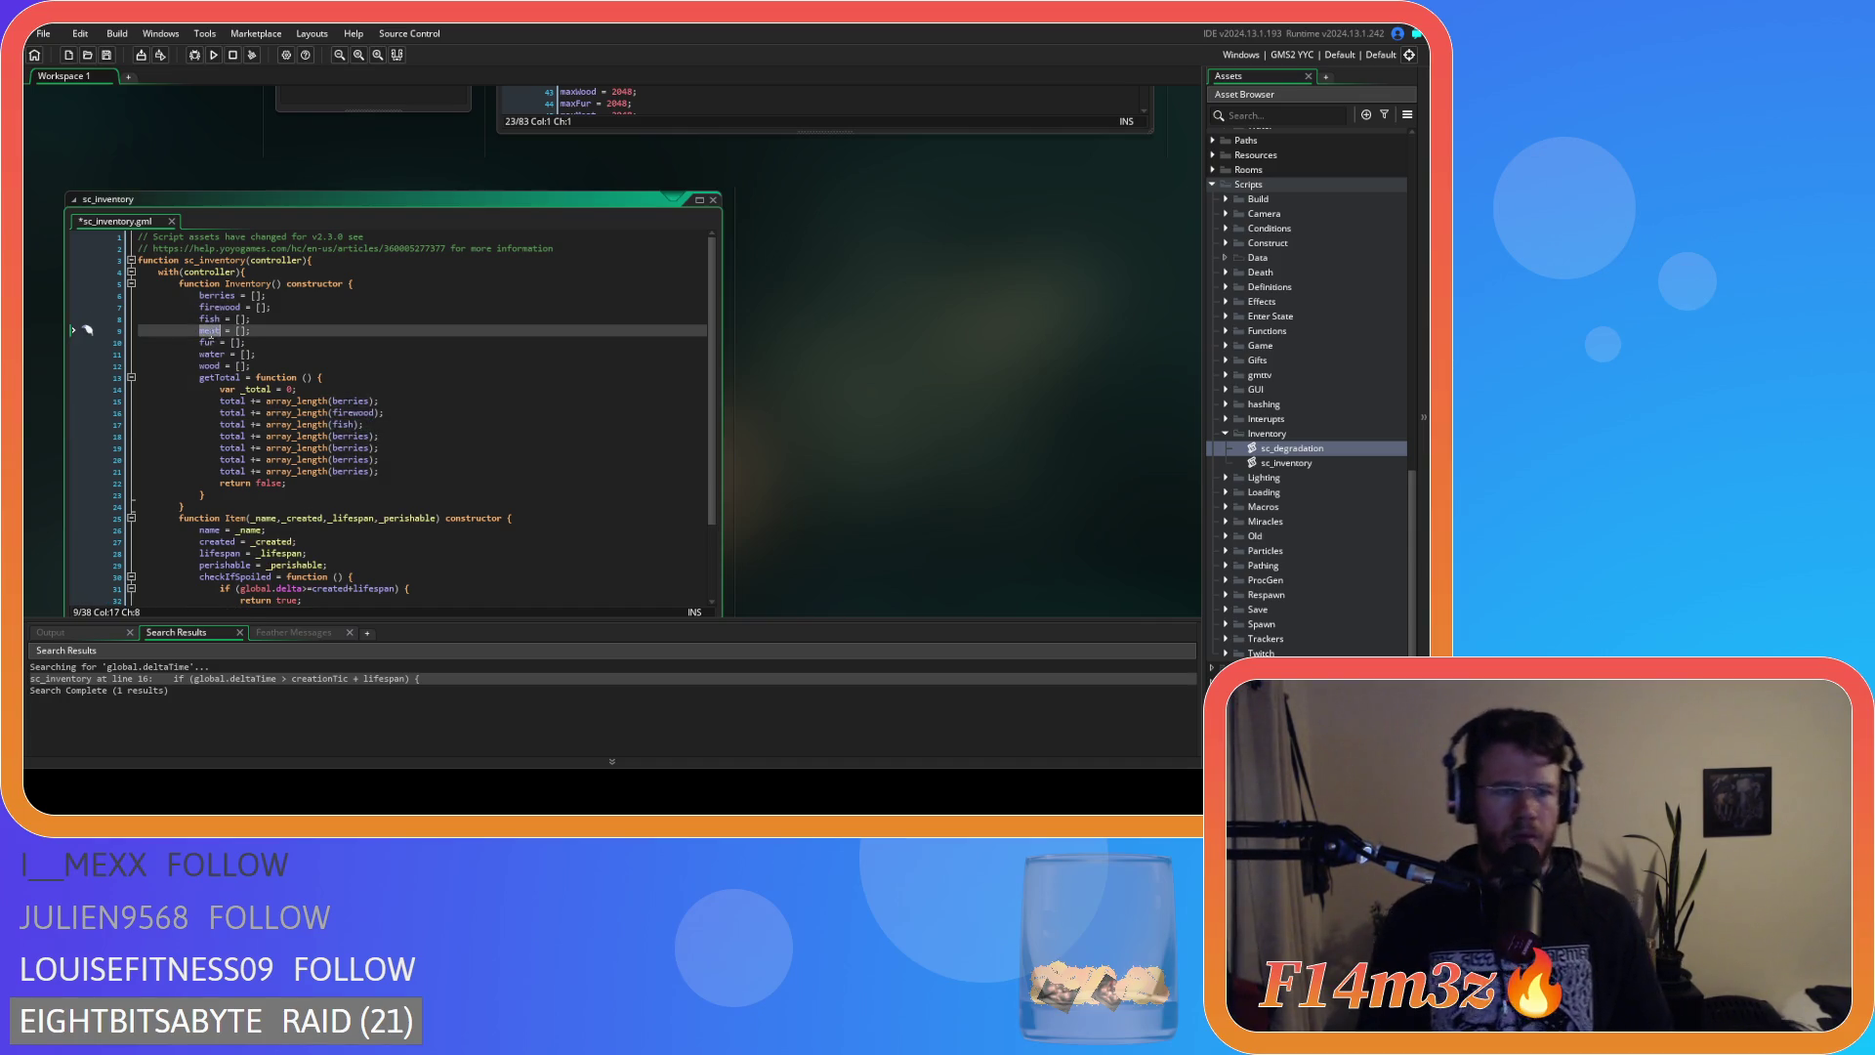
key("ctrl+c")
double_click(341, 437)
key("ctrl+v")
Replace the remaining berries with fur, water and wood, then save sc_inventory.
double_click(207, 343)
key("ctrl+c")
double_click(348, 449)
key("ctrl+v")
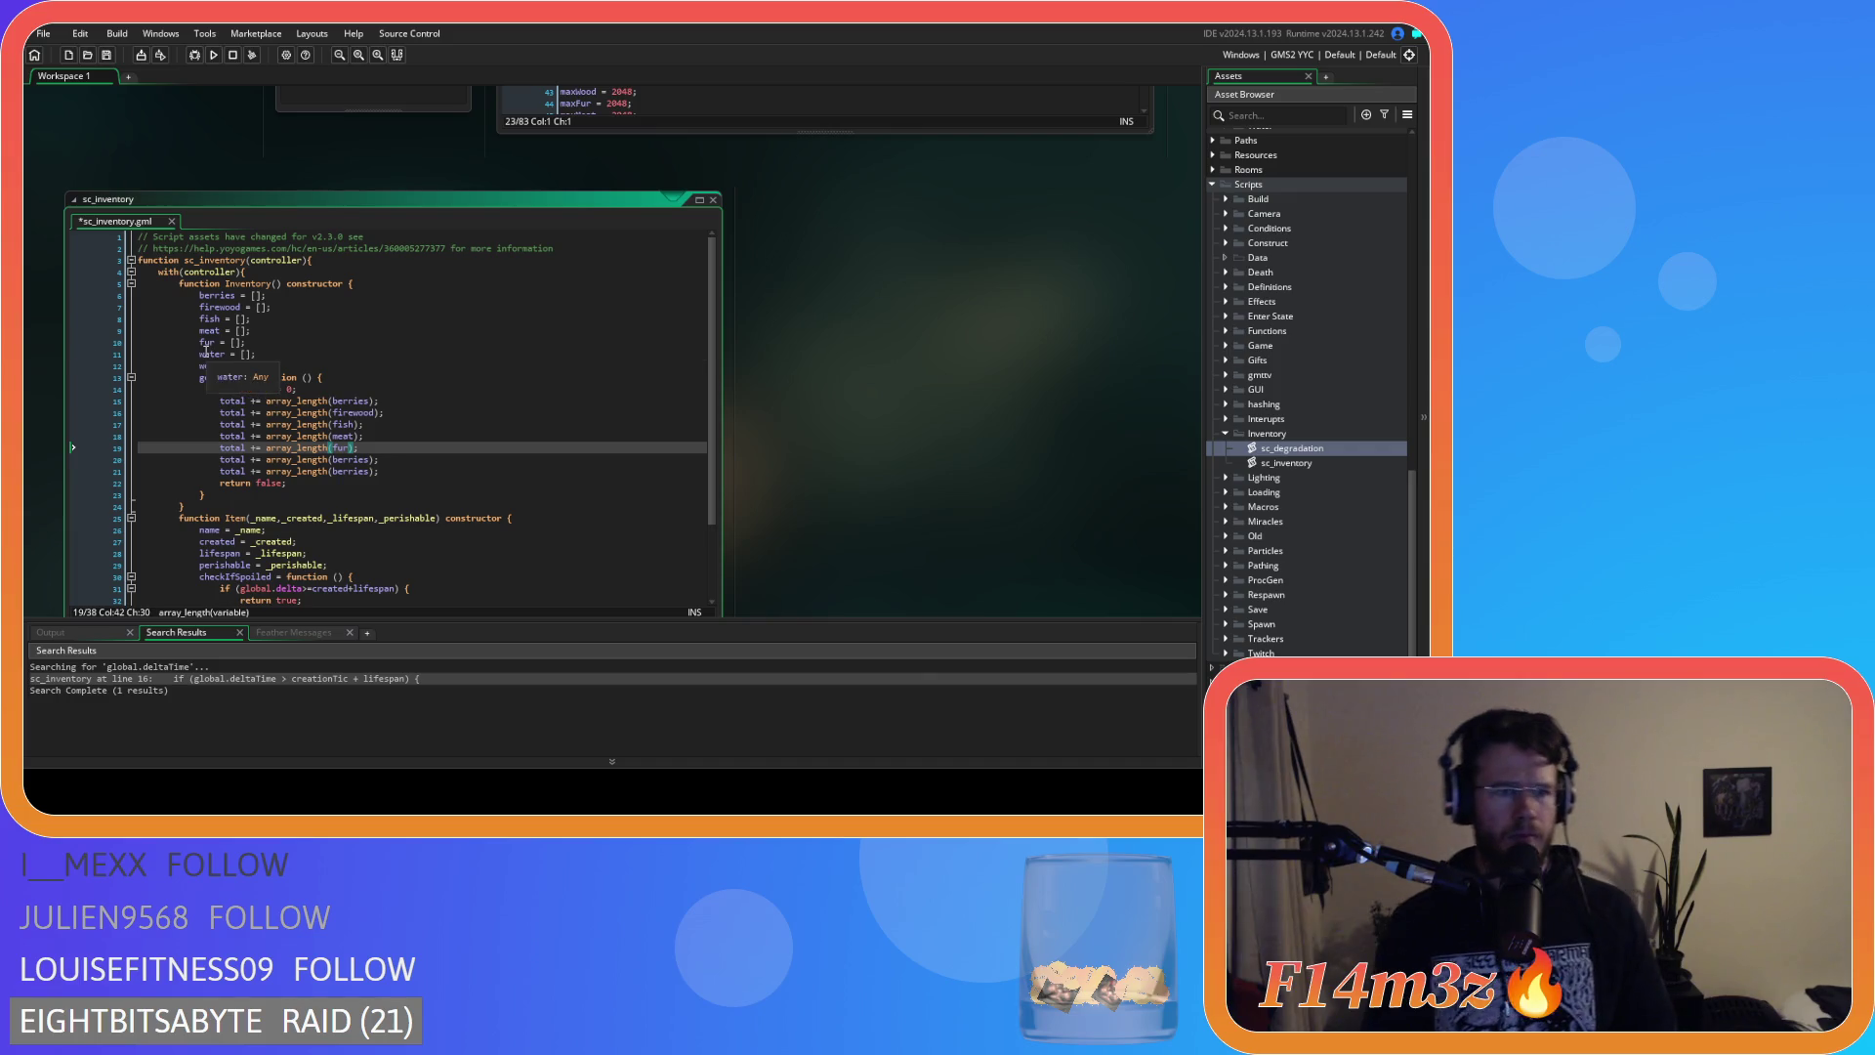
double_click(211, 355)
key("ctrl+c")
double_click(347, 460)
key("ctrl+v")
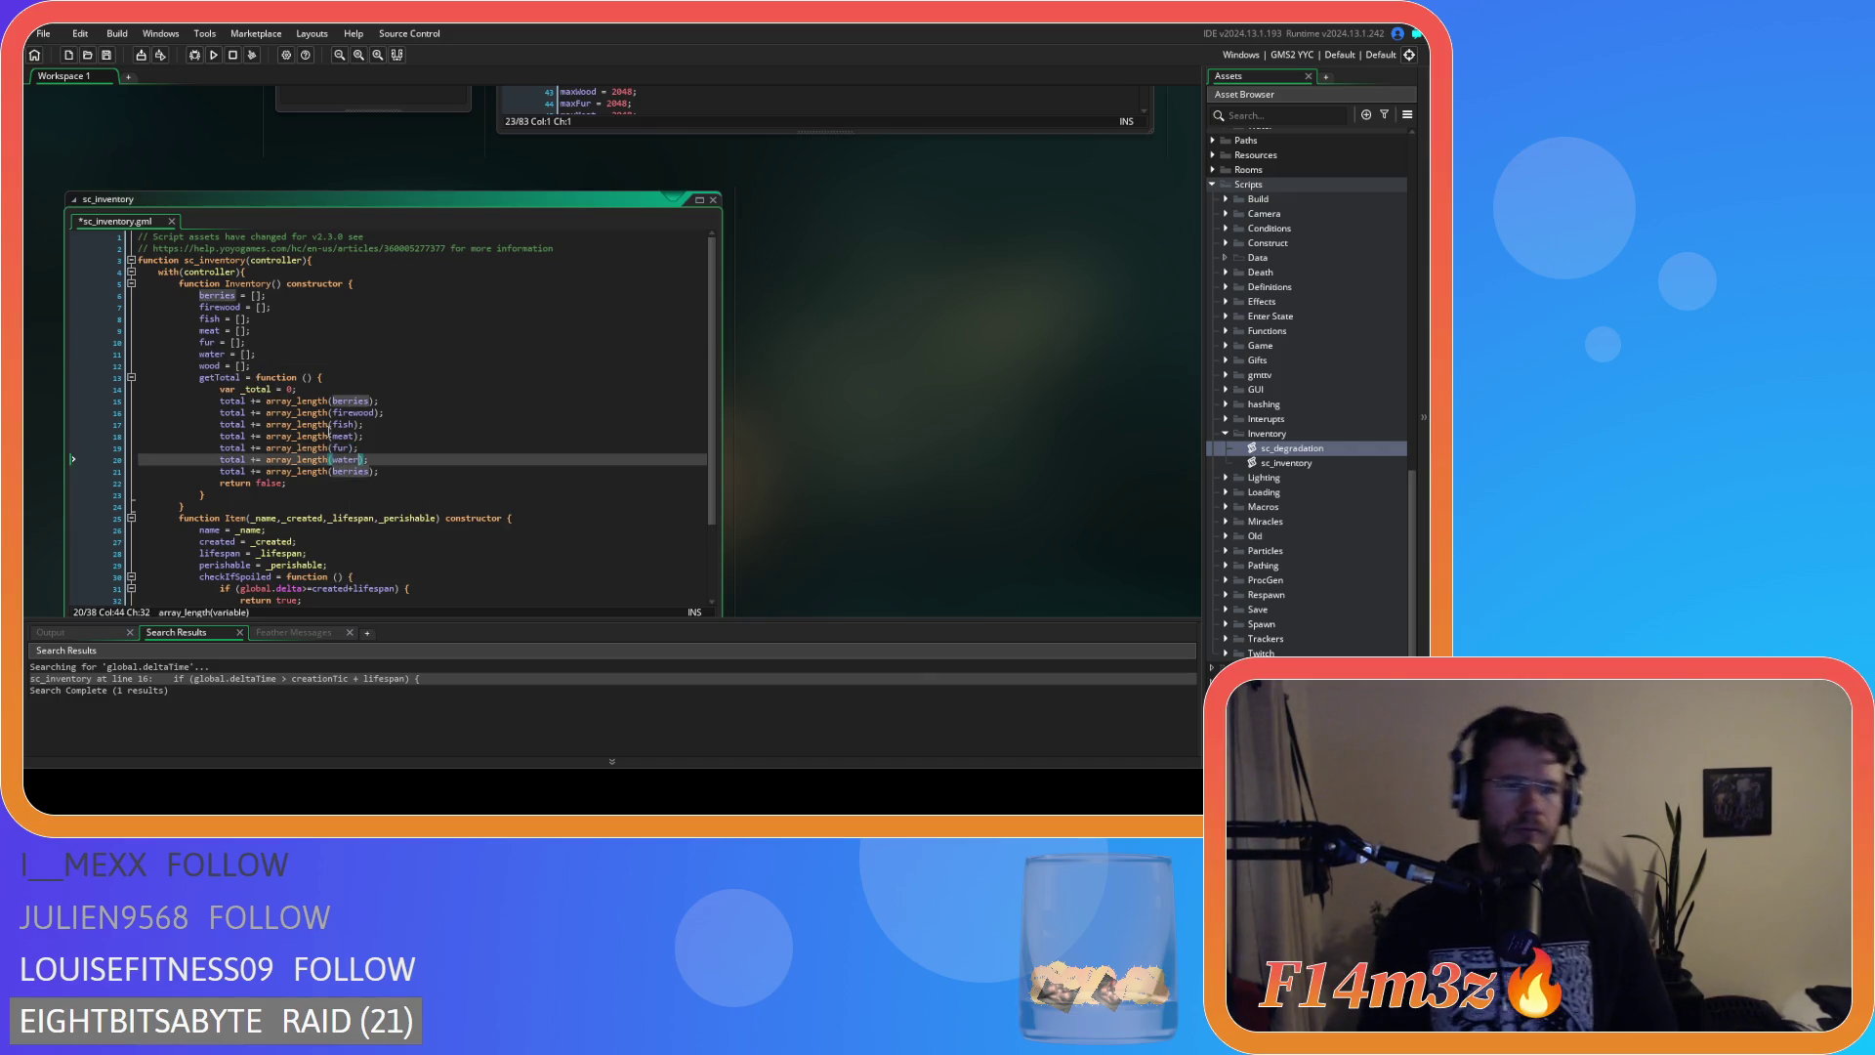
double_click(209, 366)
key("ctrl+c")
double_click(347, 472)
key("ctrl+v")
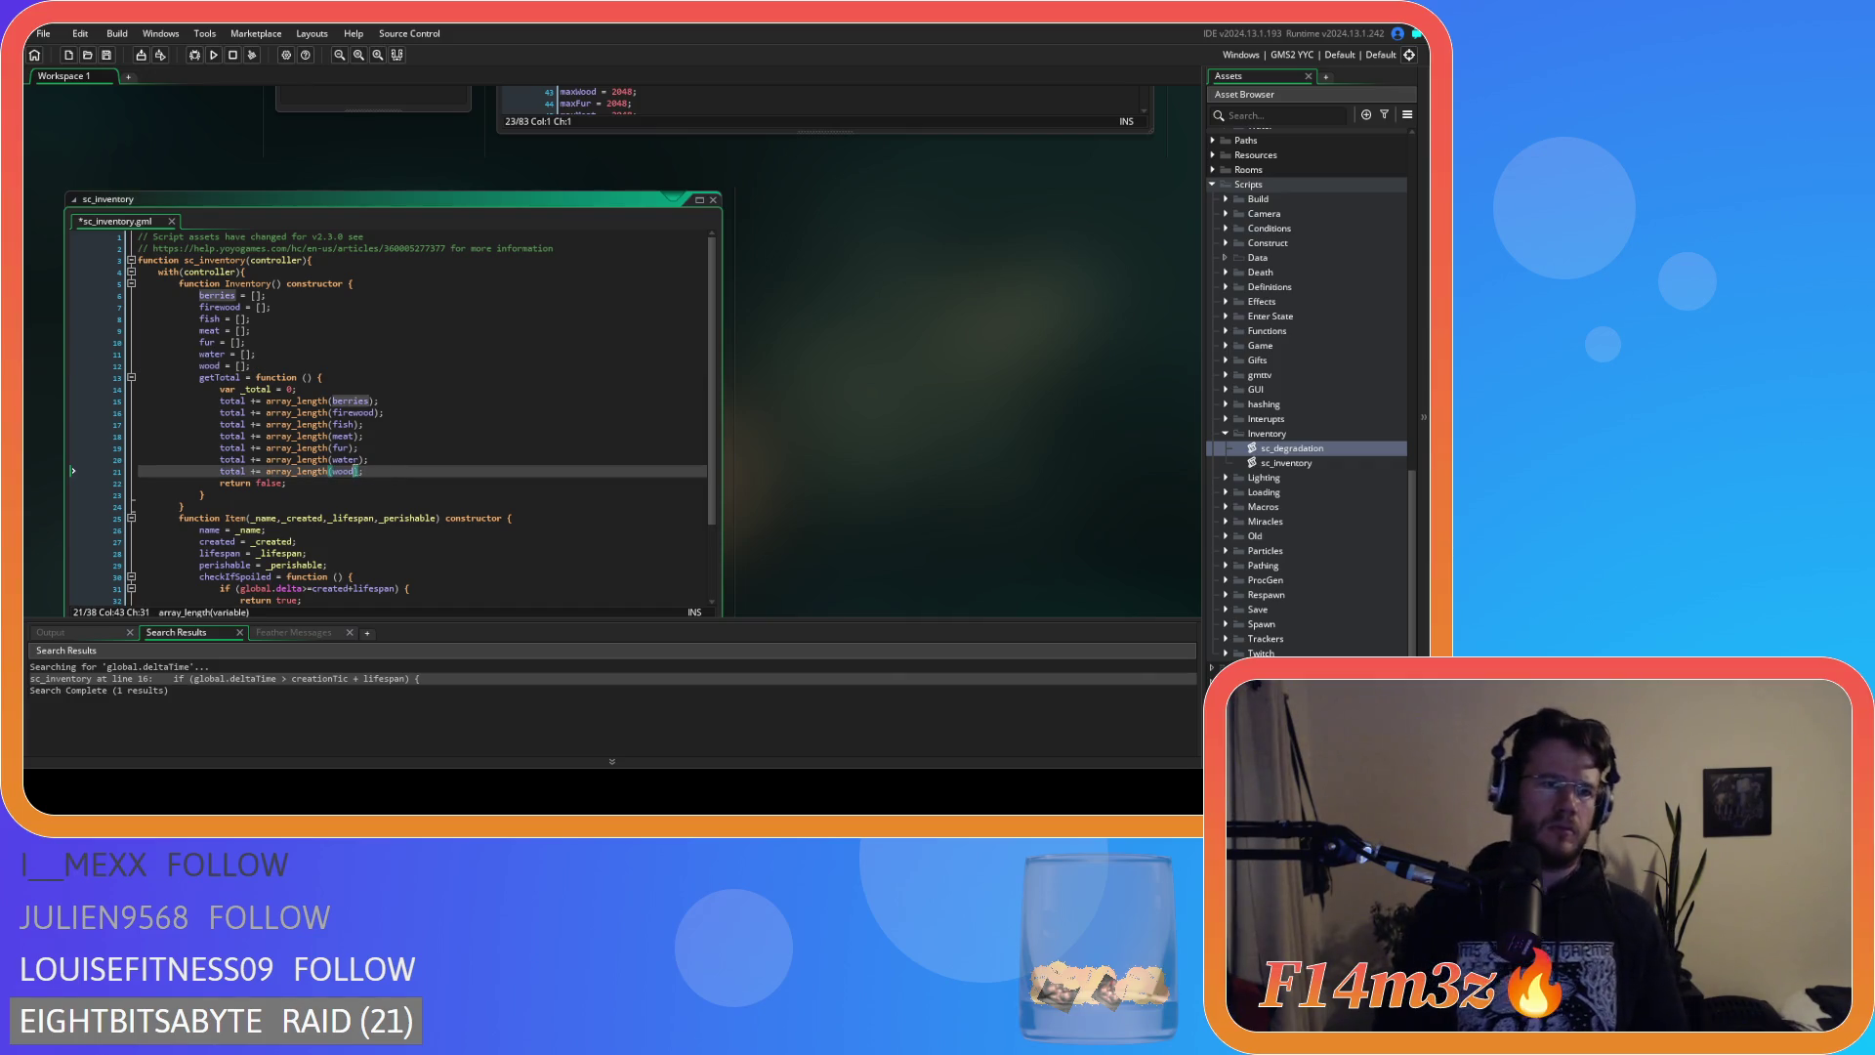
type(");")
left_click(391, 470)
key("ctrl+s")
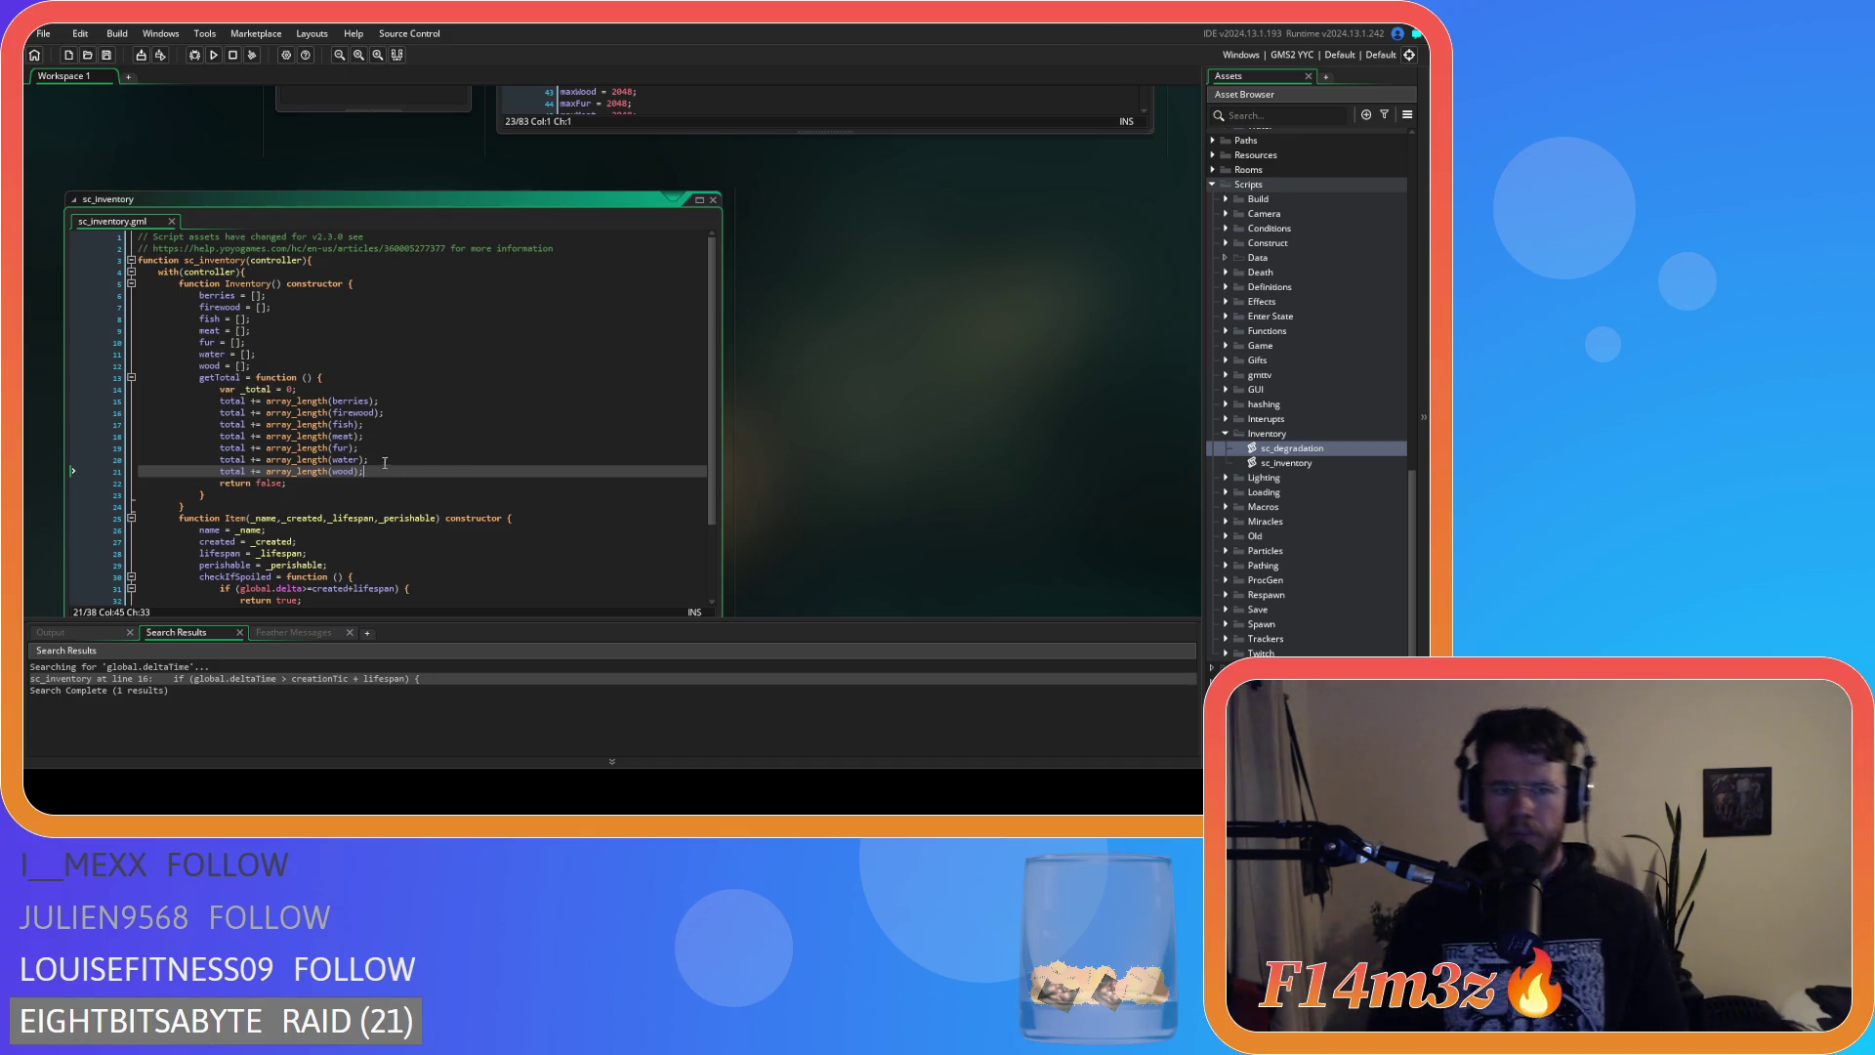
double_click(270, 483)
Make getTotal return _total, save, and duplicate it as getTotalFood.
type("_total")
left_click(330, 495)
key("ctrl+s")
mouse_move(330, 494)
left_mouse_down()
mouse_move(196, 410)
mouse_move(199, 379)
left_mouse_up()
key("ctrl+d")
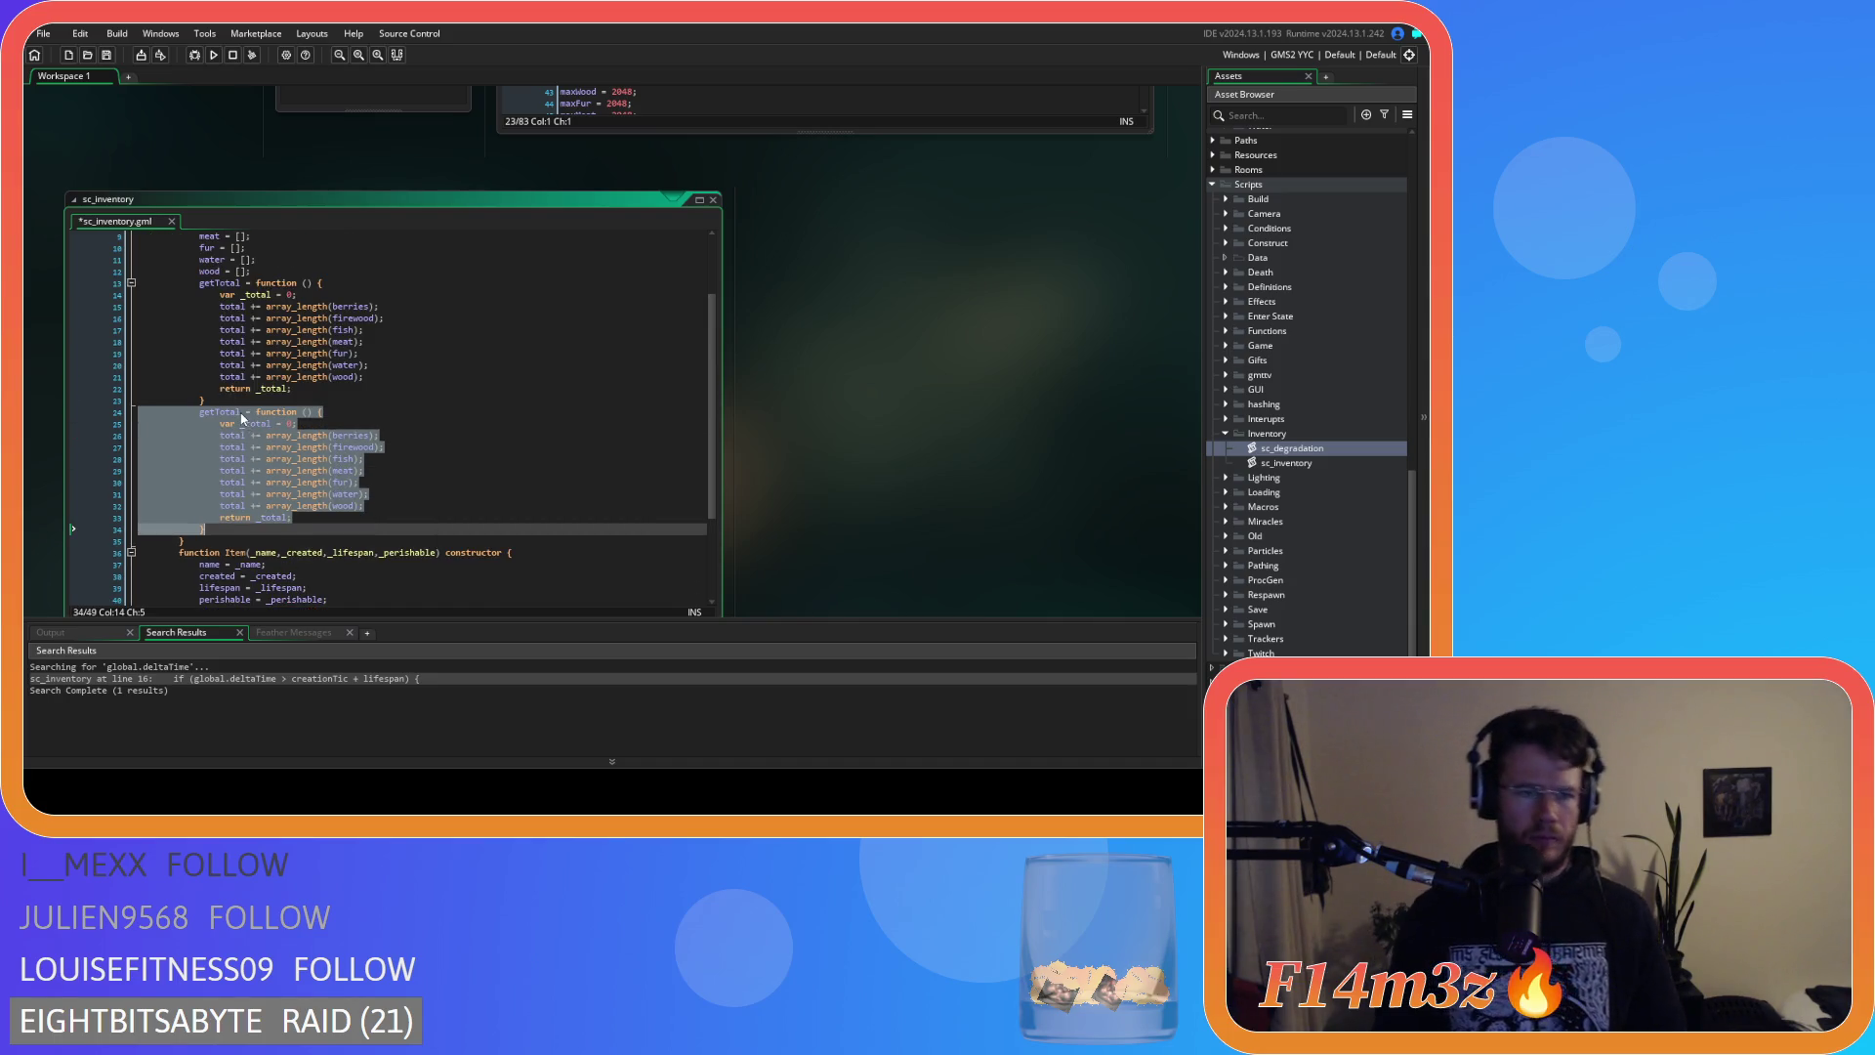
left_click(241, 414)
type("Food")
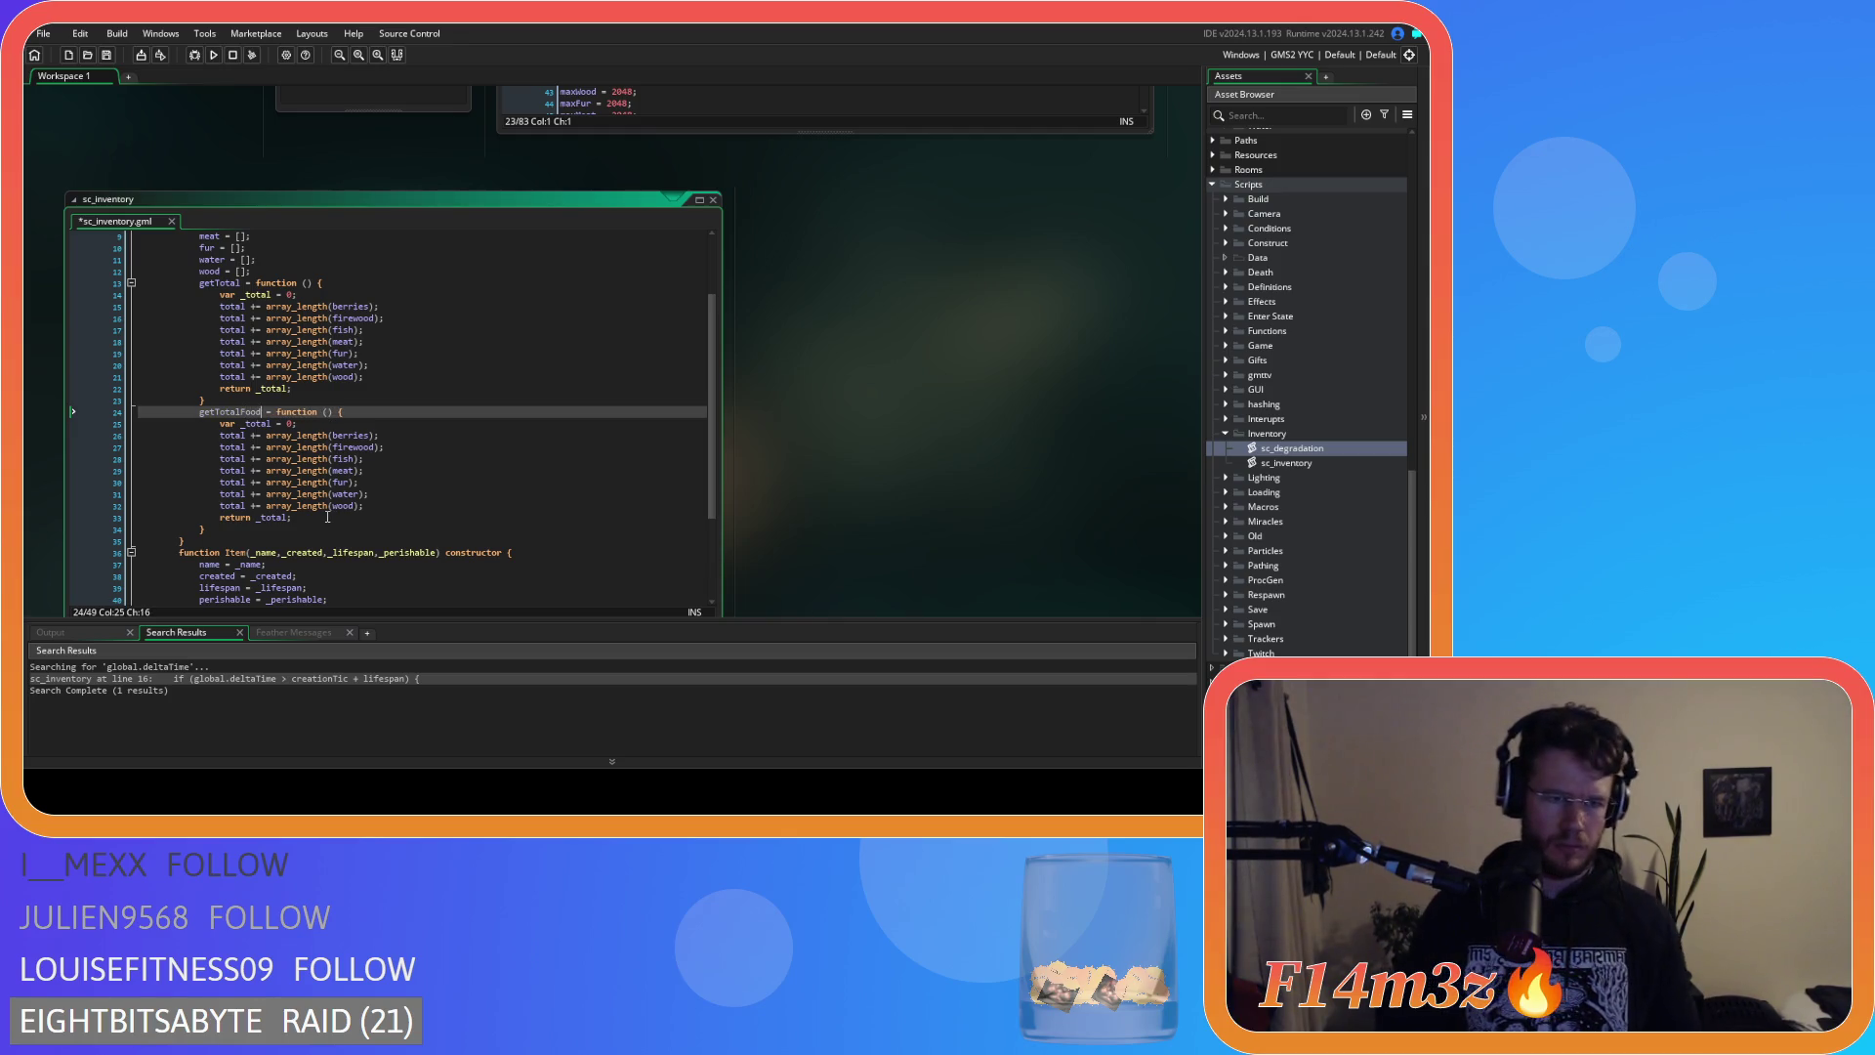
Delete the firewood, fur, water and wood lines from getTotalFood, leaving berries, fish, meat, and save.
left_click(389, 451)
key("shift+Up")
key("BackSpace")
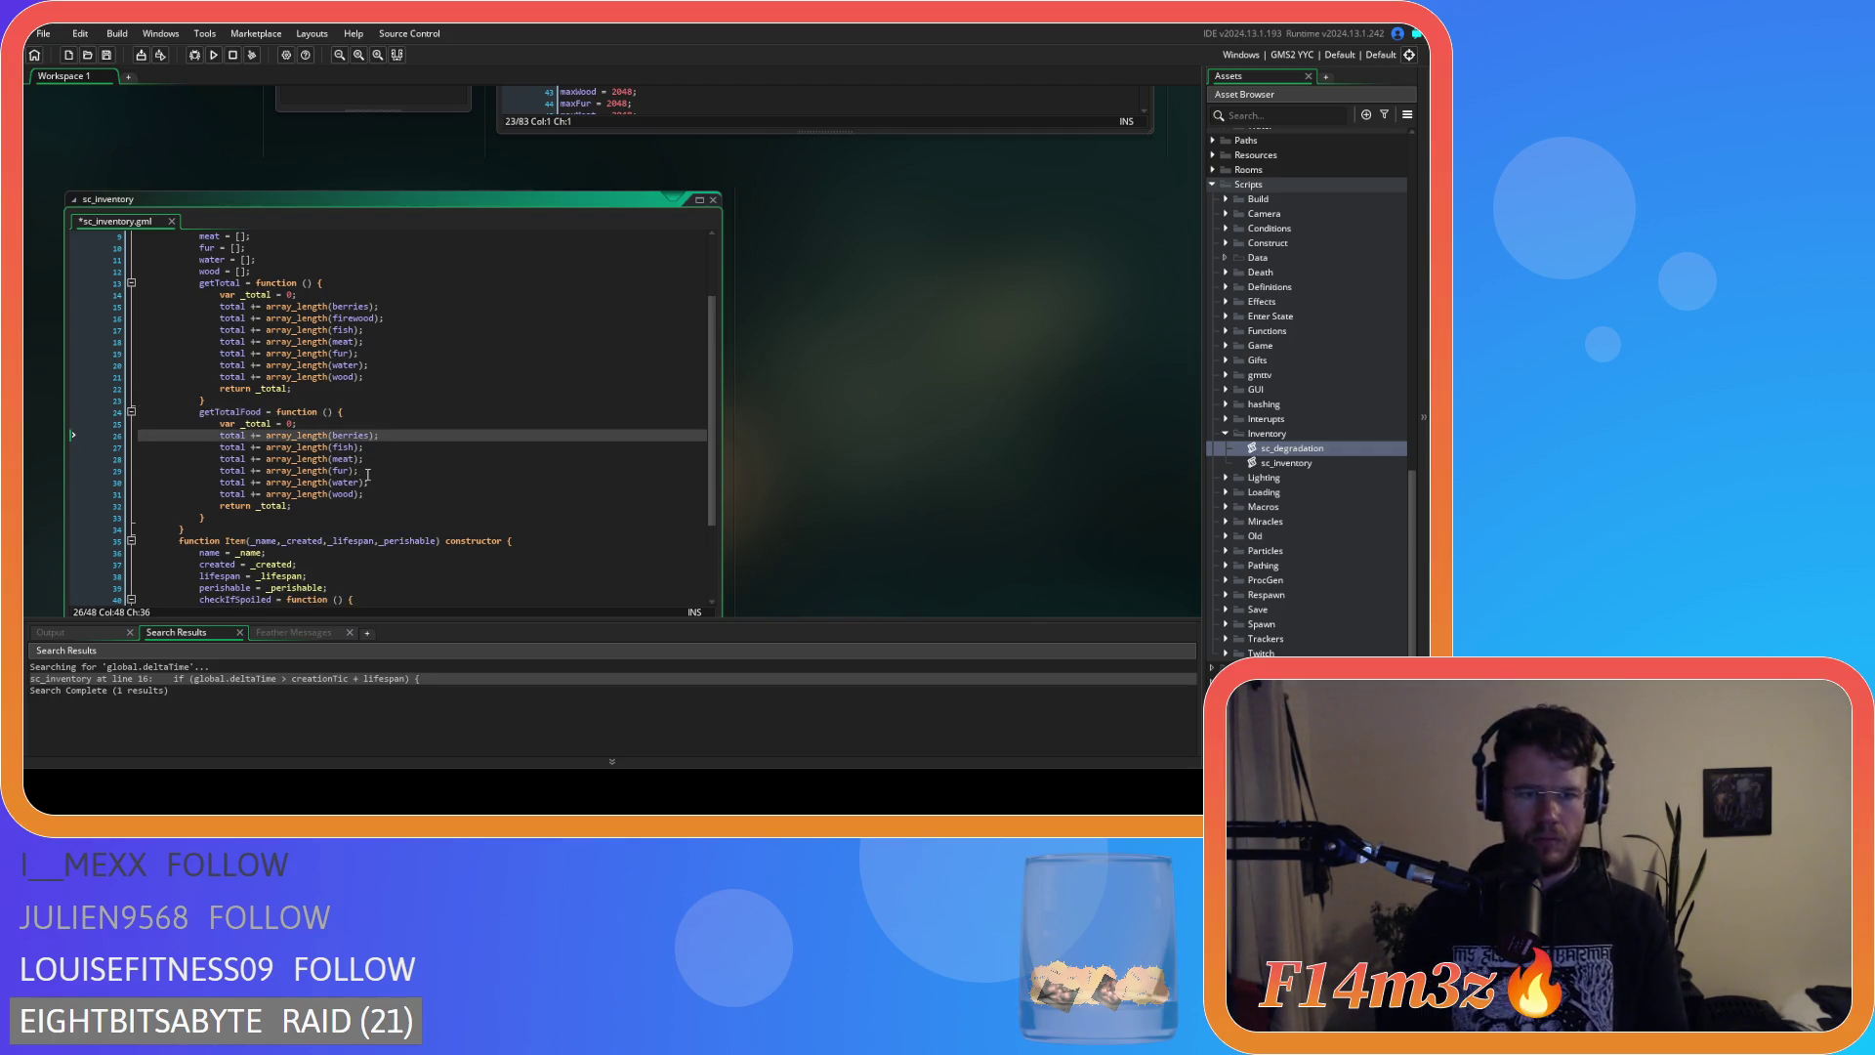
left_click_drag(366, 494, 365, 459)
key("BackSpace")
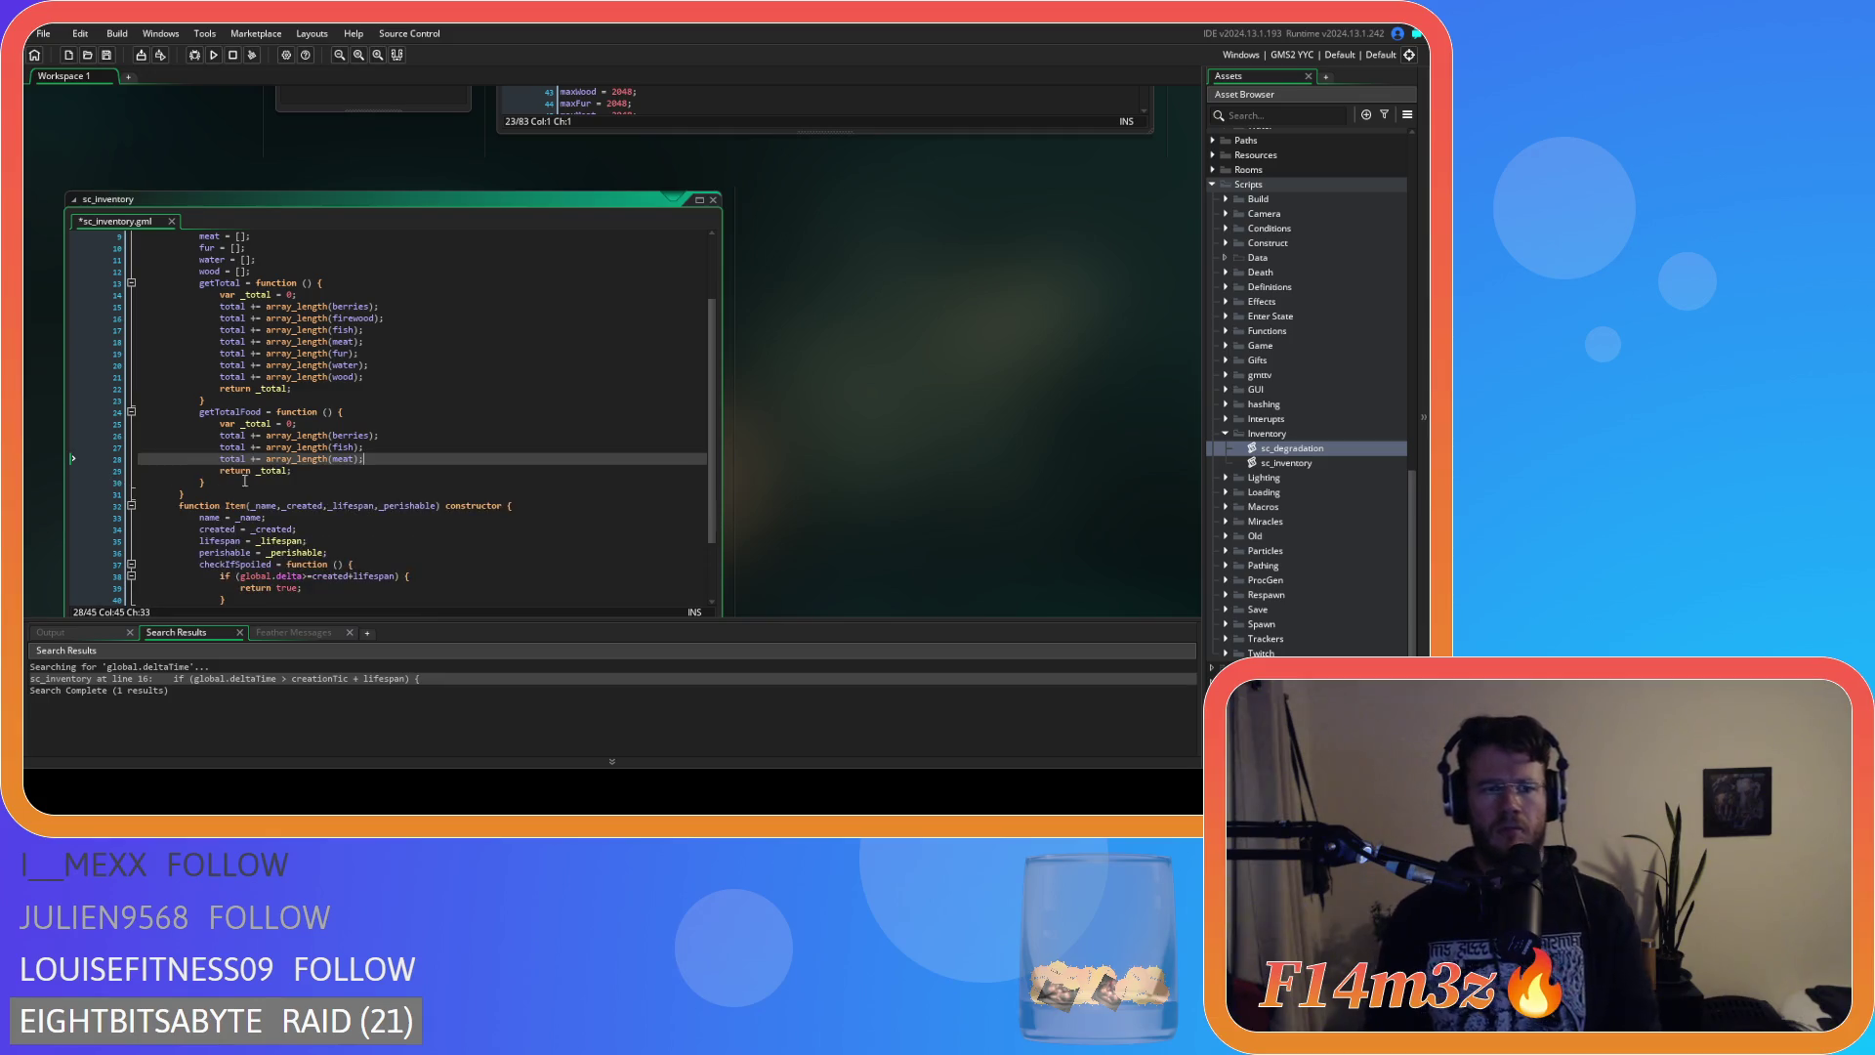
key("shift+Up")
key("ctrl+s")
left_click(414, 453)
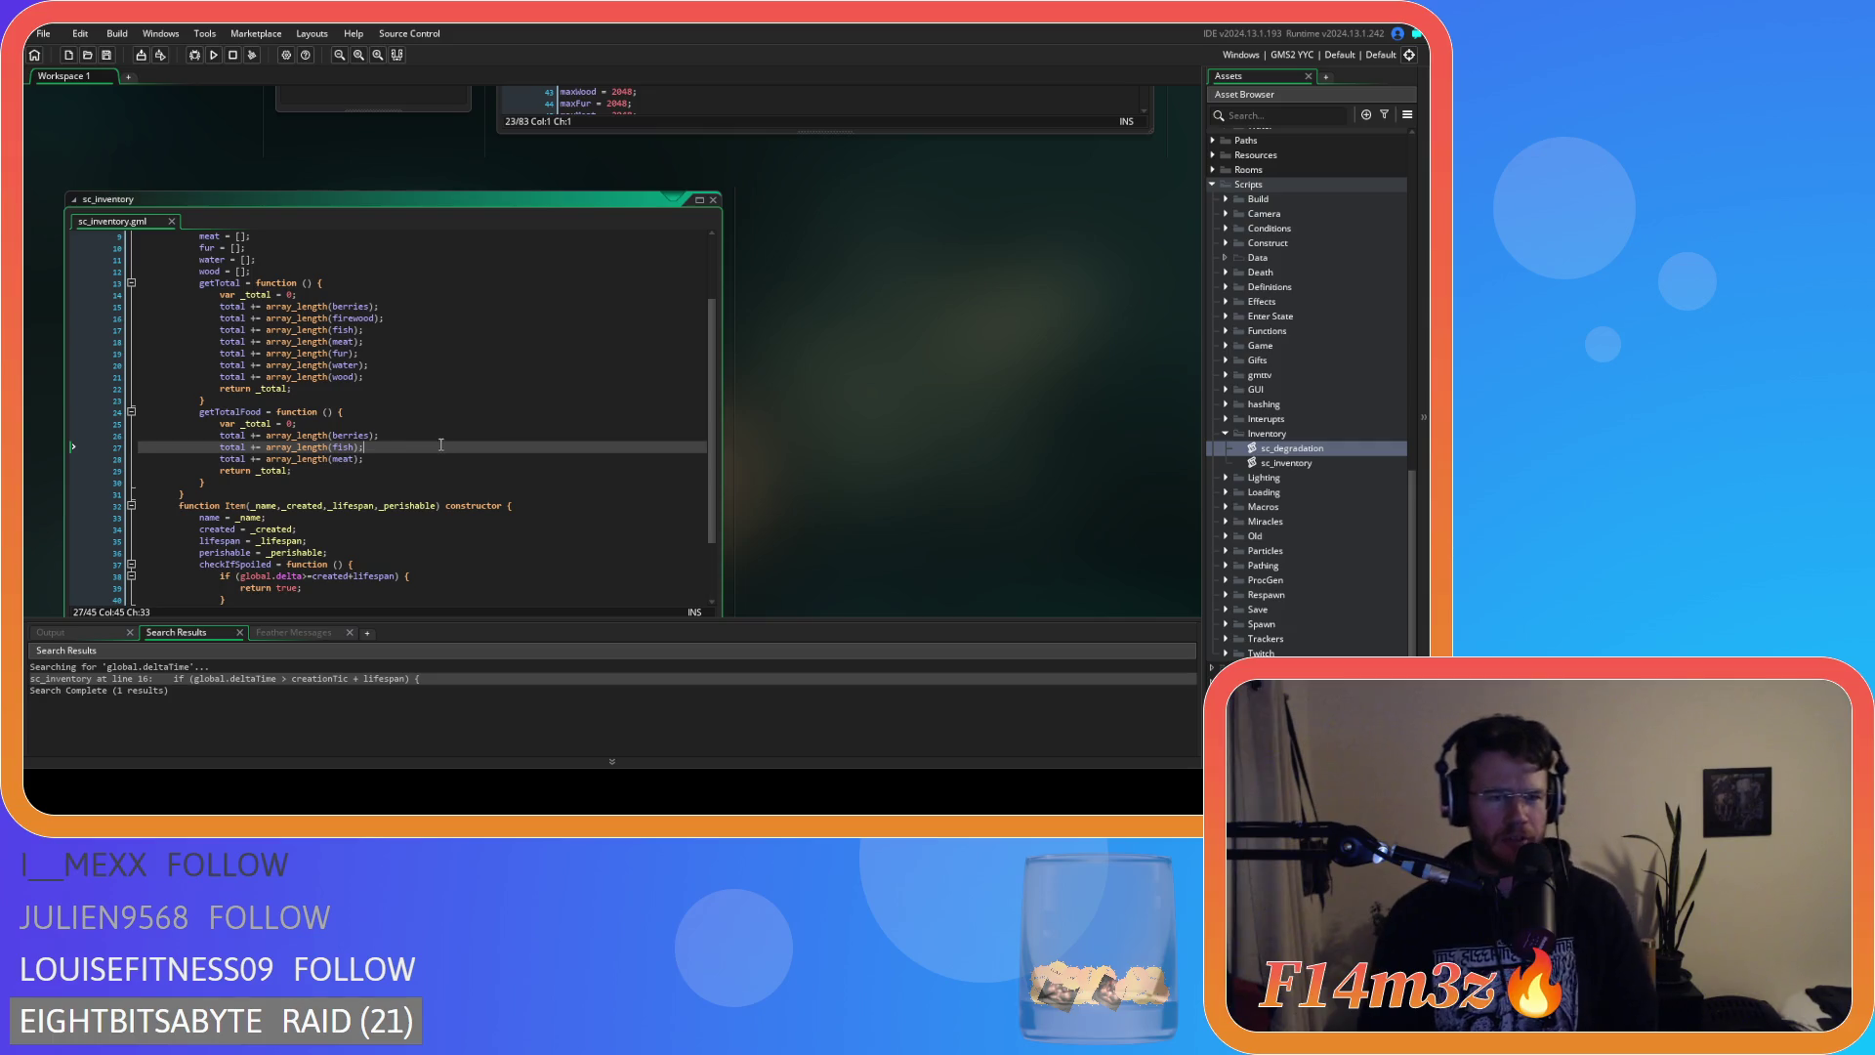
Remove the space between function and its brackets in getTotal's header.
left_click(411, 391)
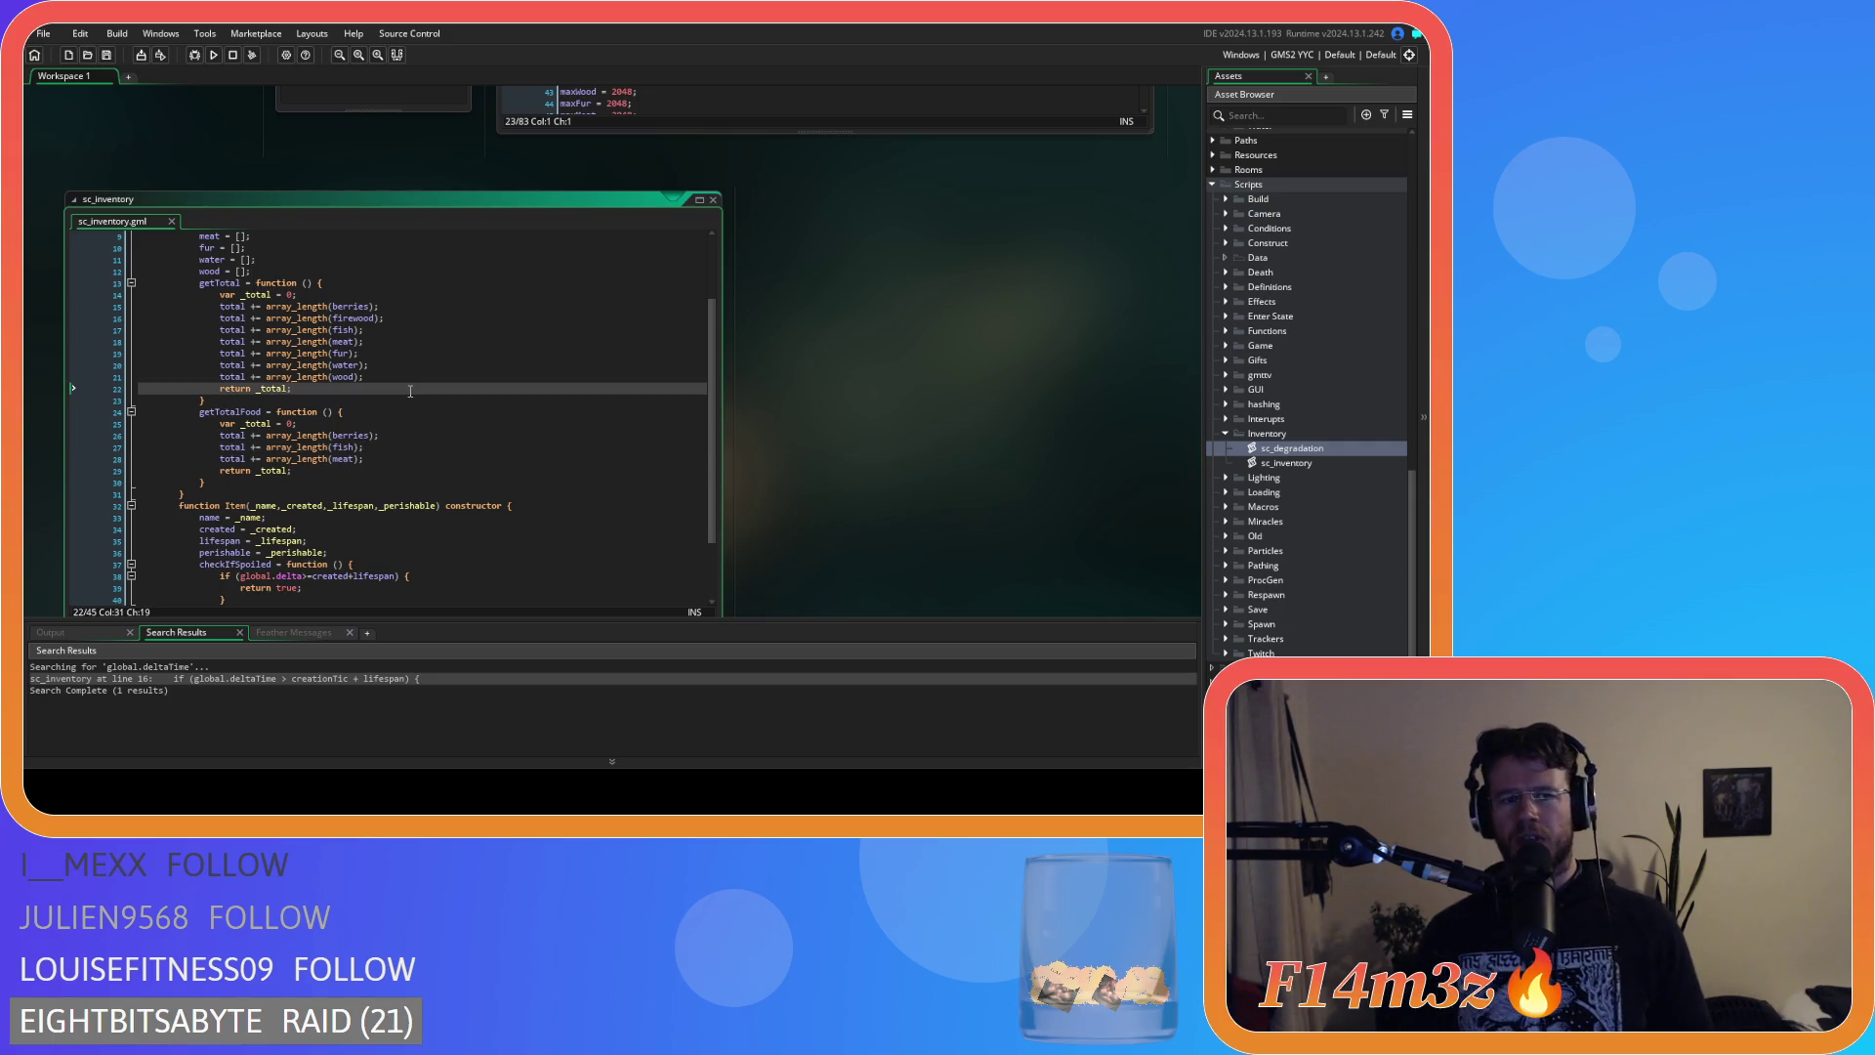
scroll(419, 397, "up", 3)
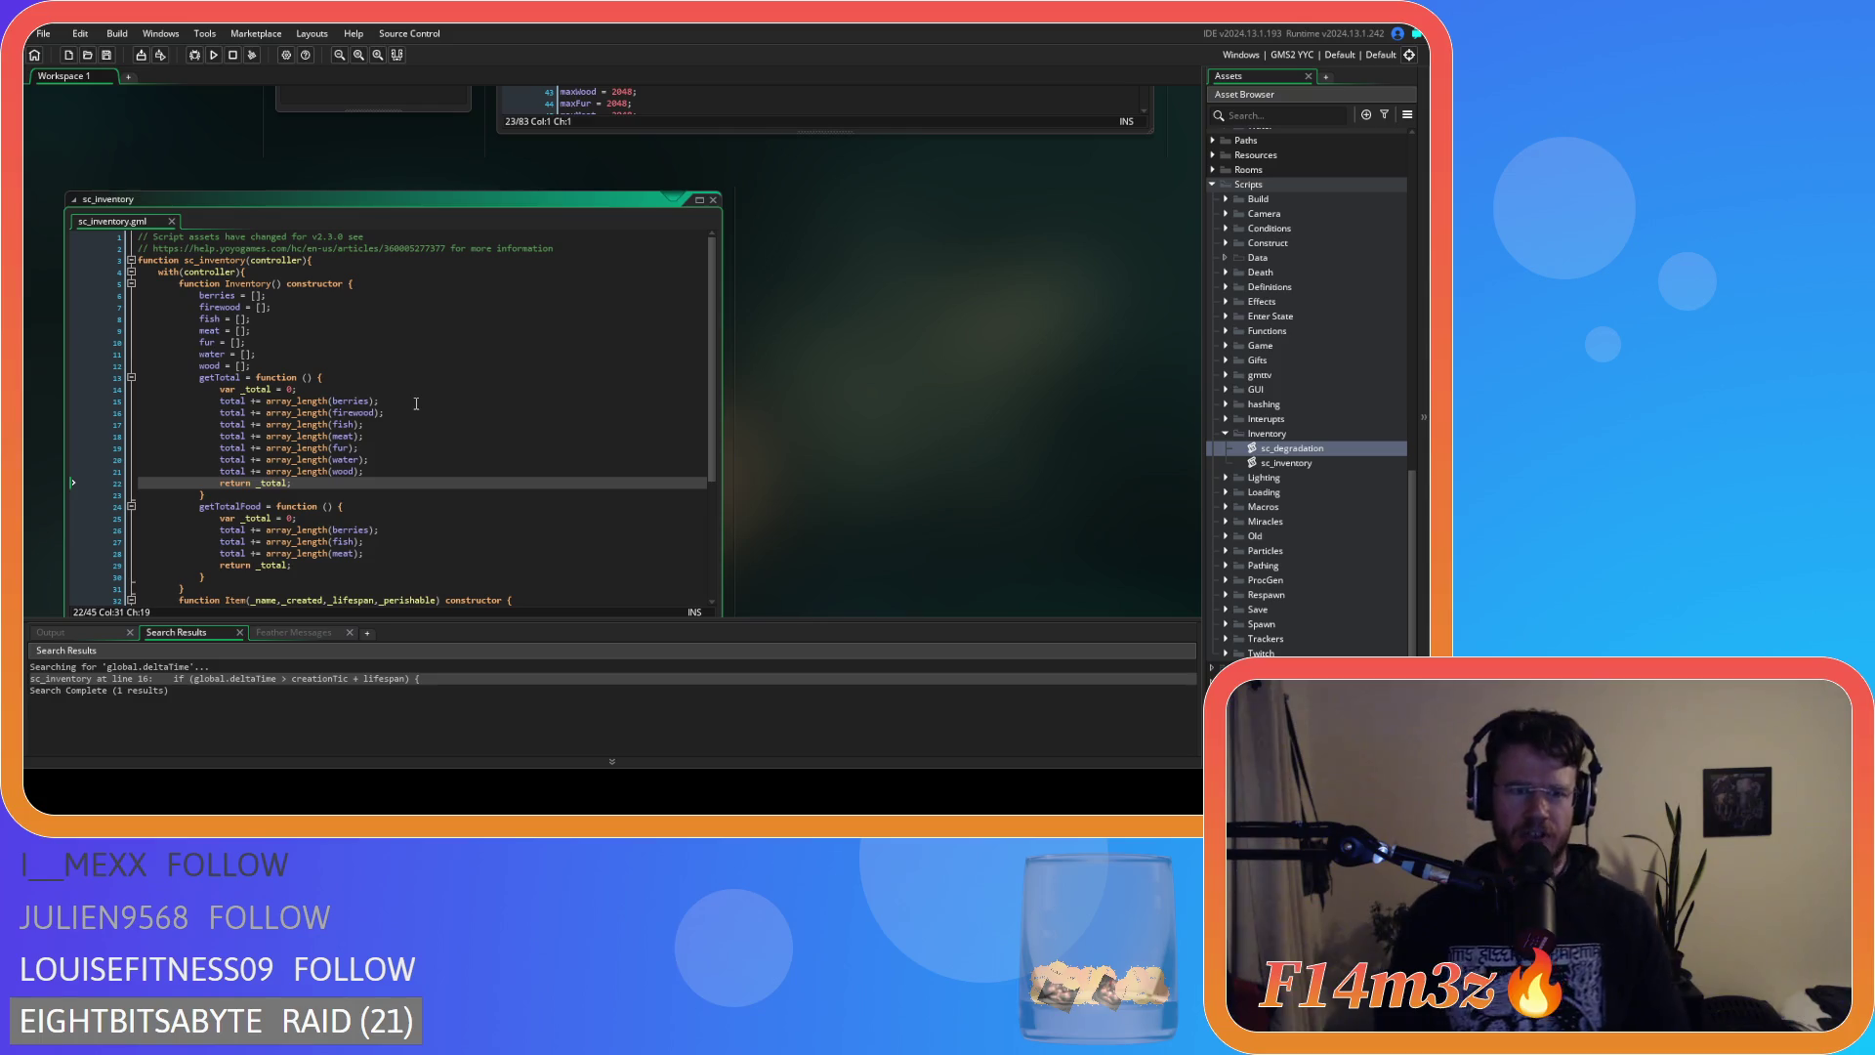
left_click(423, 343)
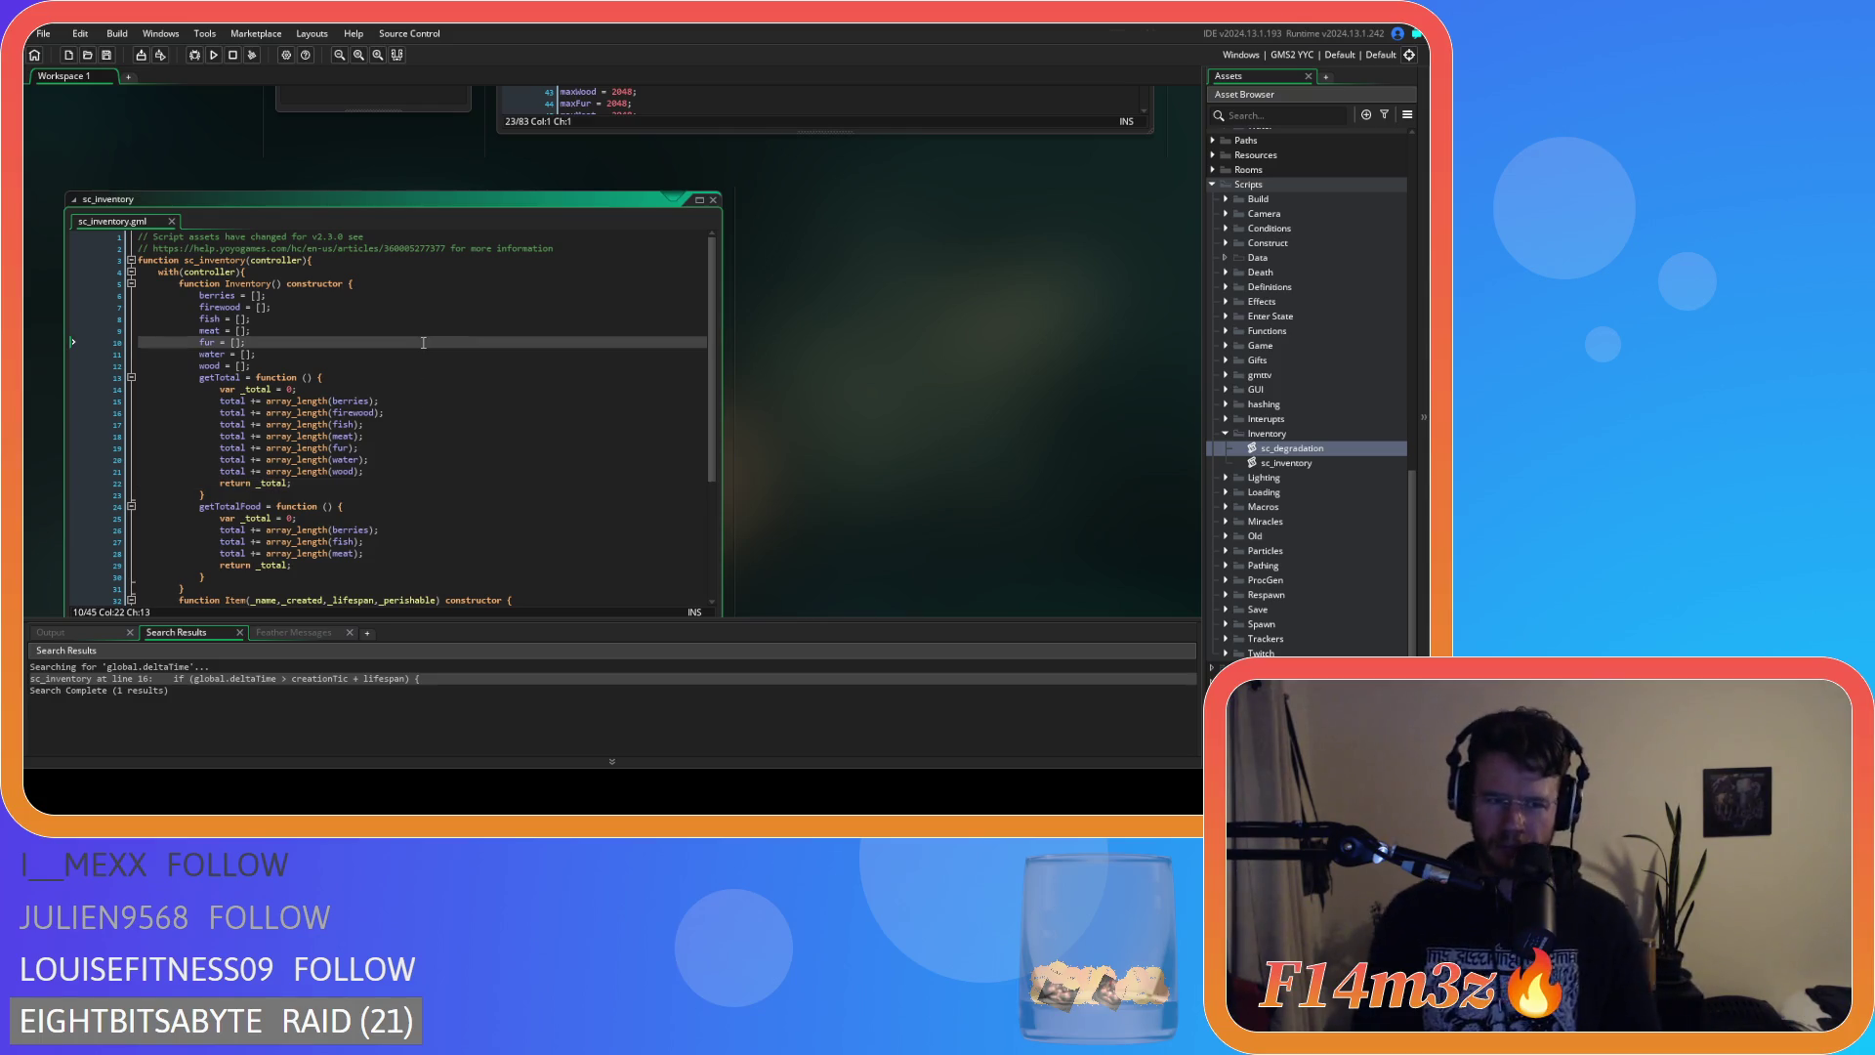
left_click(307, 377)
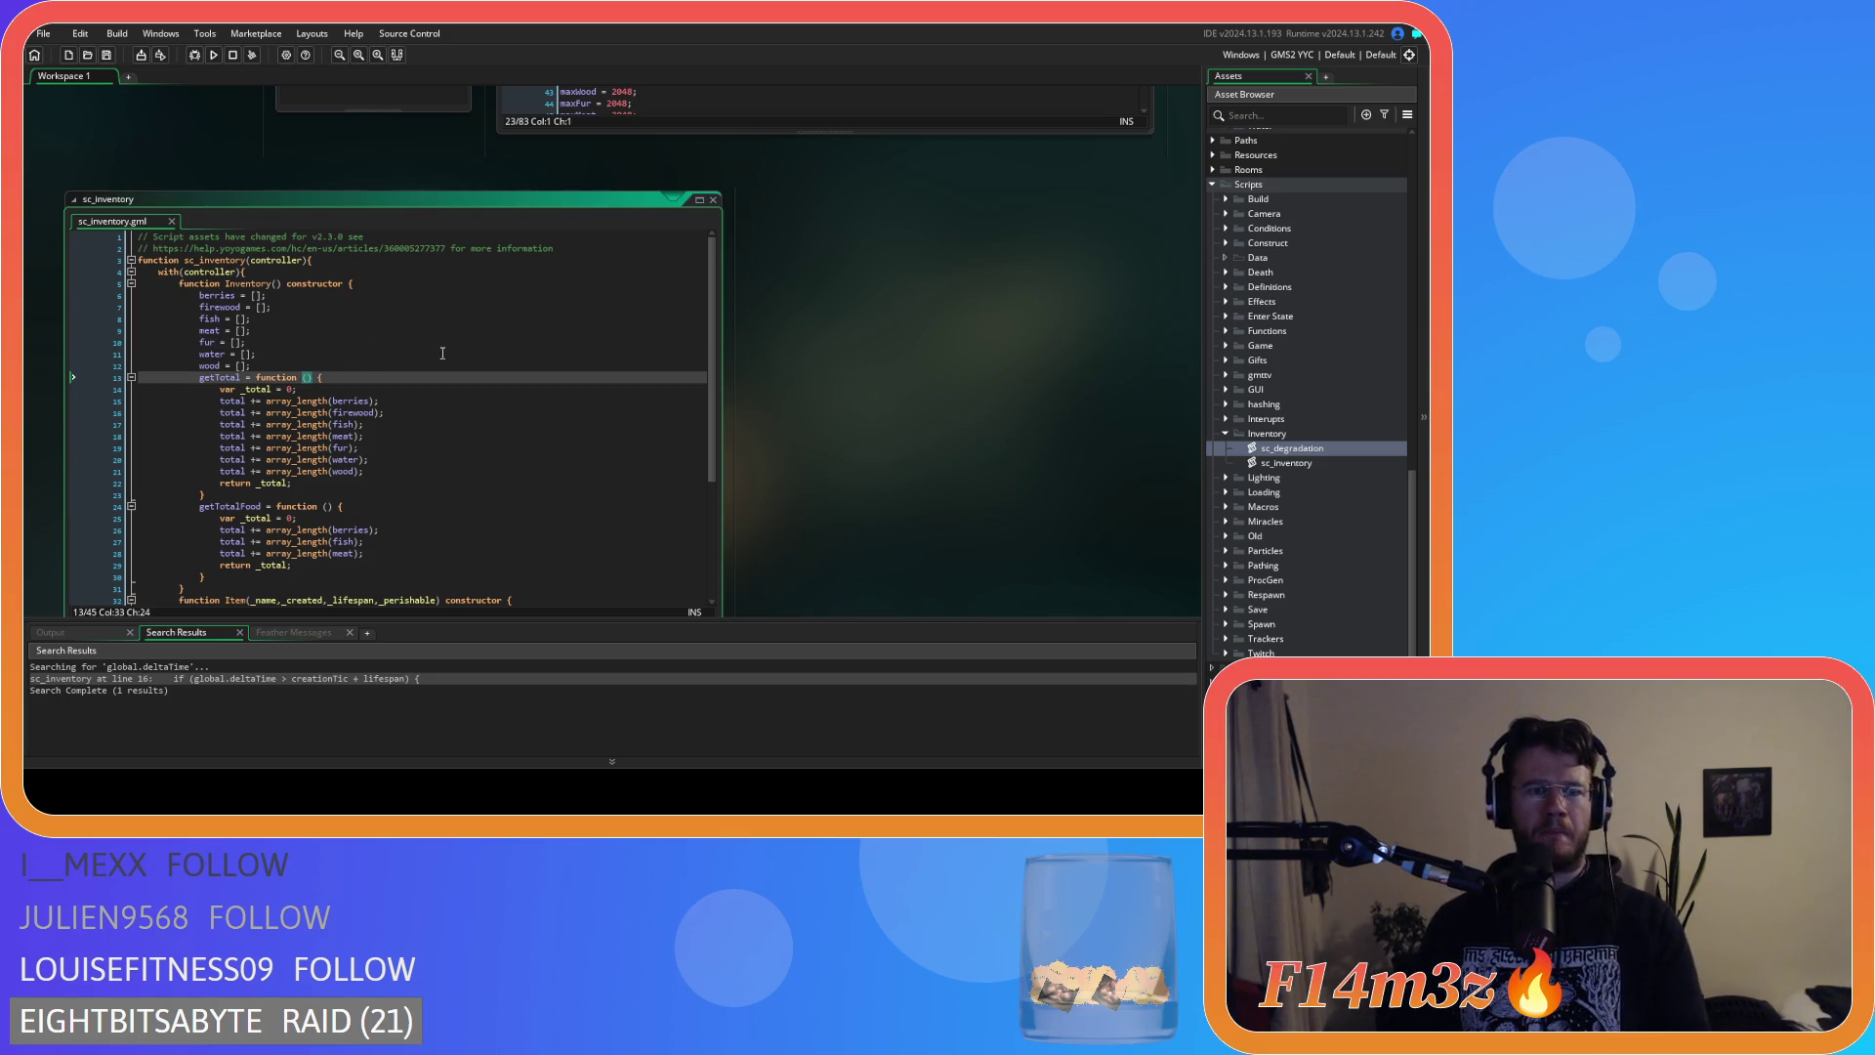
key("Left")
key("BackSpace")
Remove the same space in getTotalFood and checkIfSpoiled, save, and return to ob_store's Create code.
left_click(335, 323)
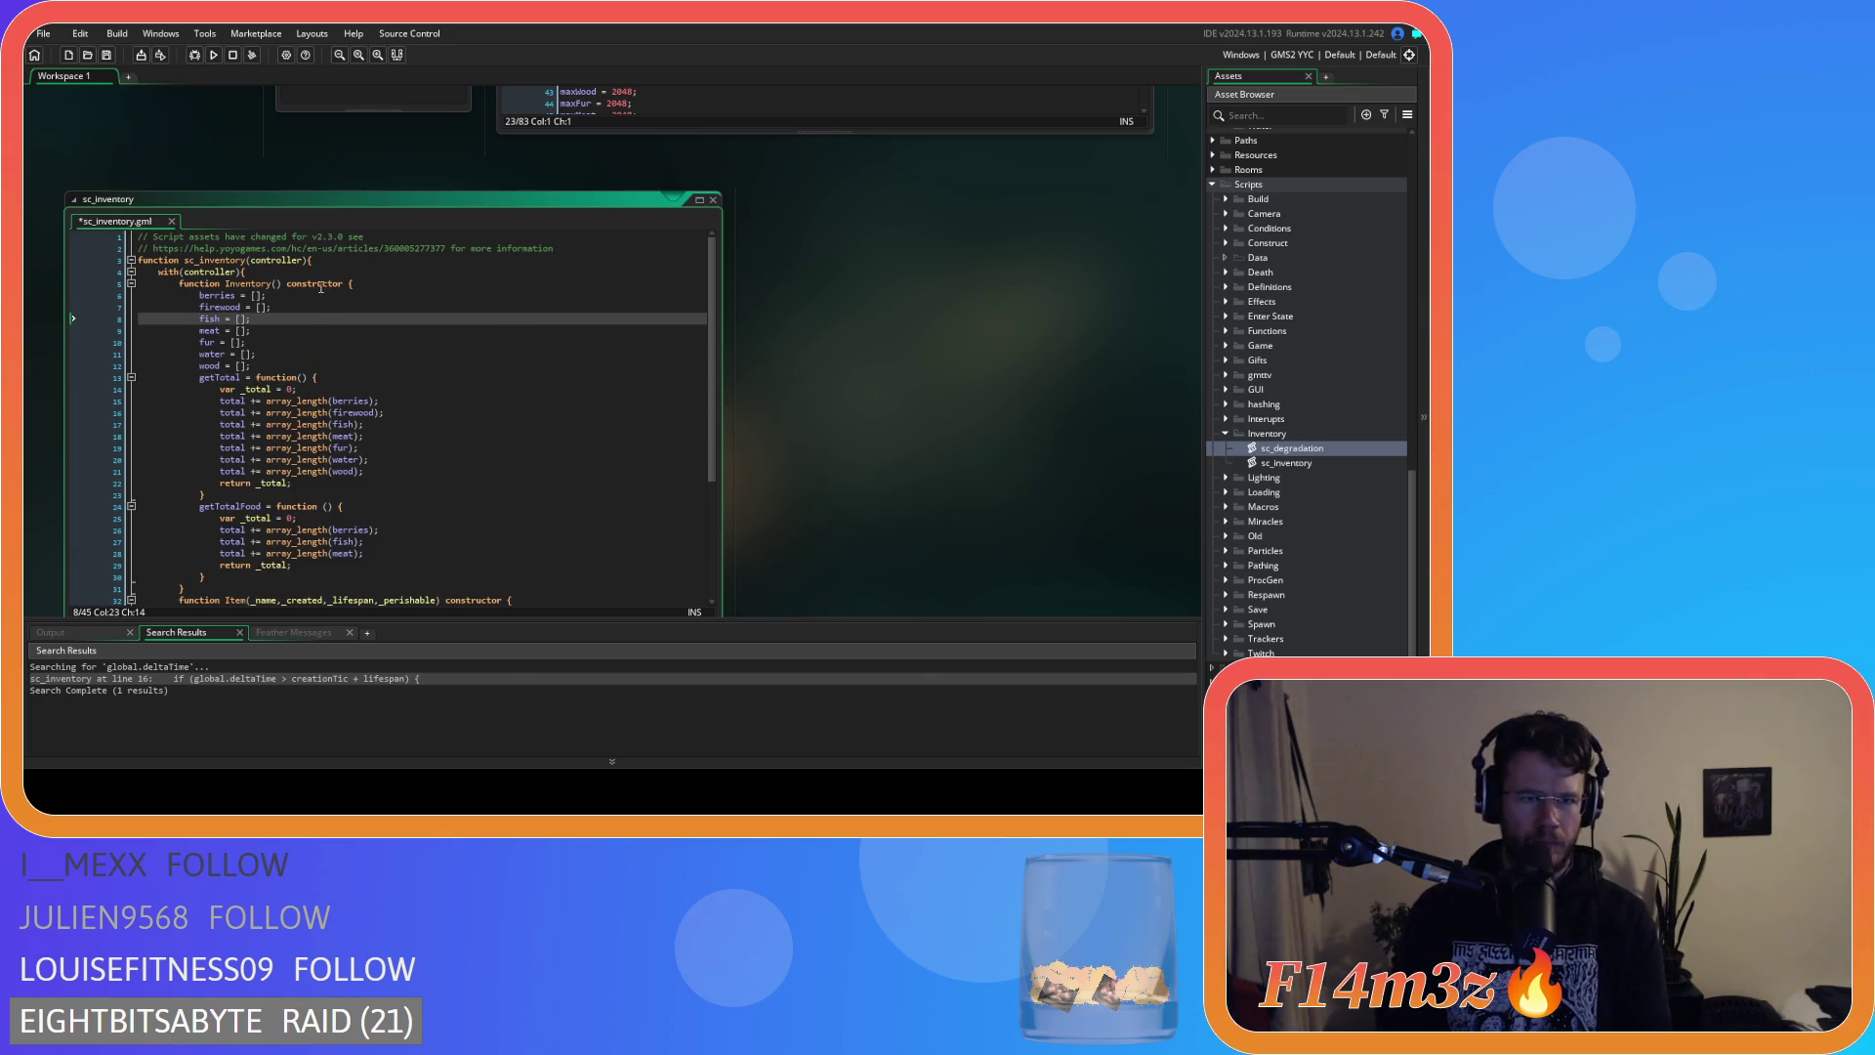
left_click(332, 307)
scroll(419, 439, "down", 2)
scroll(411, 431, "down", 3)
left_click(320, 331)
key("Delete")
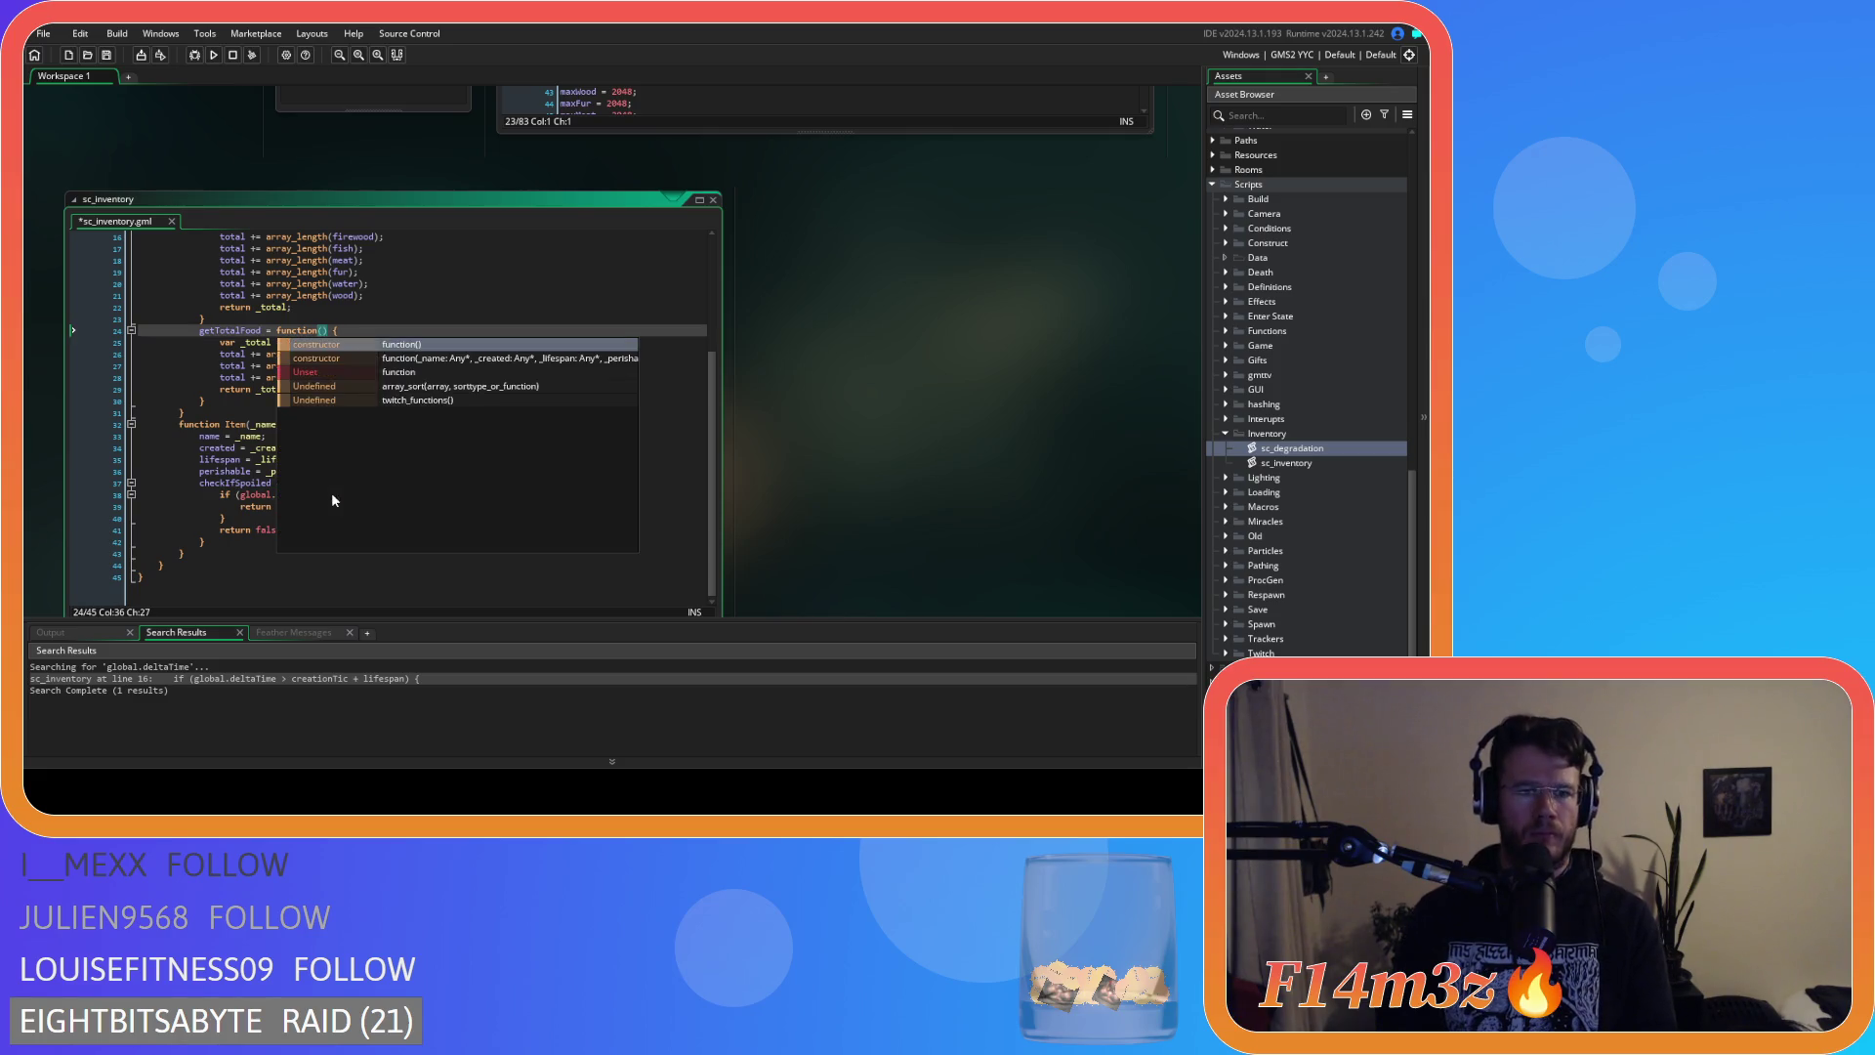
left_click(328, 482)
key("Delete")
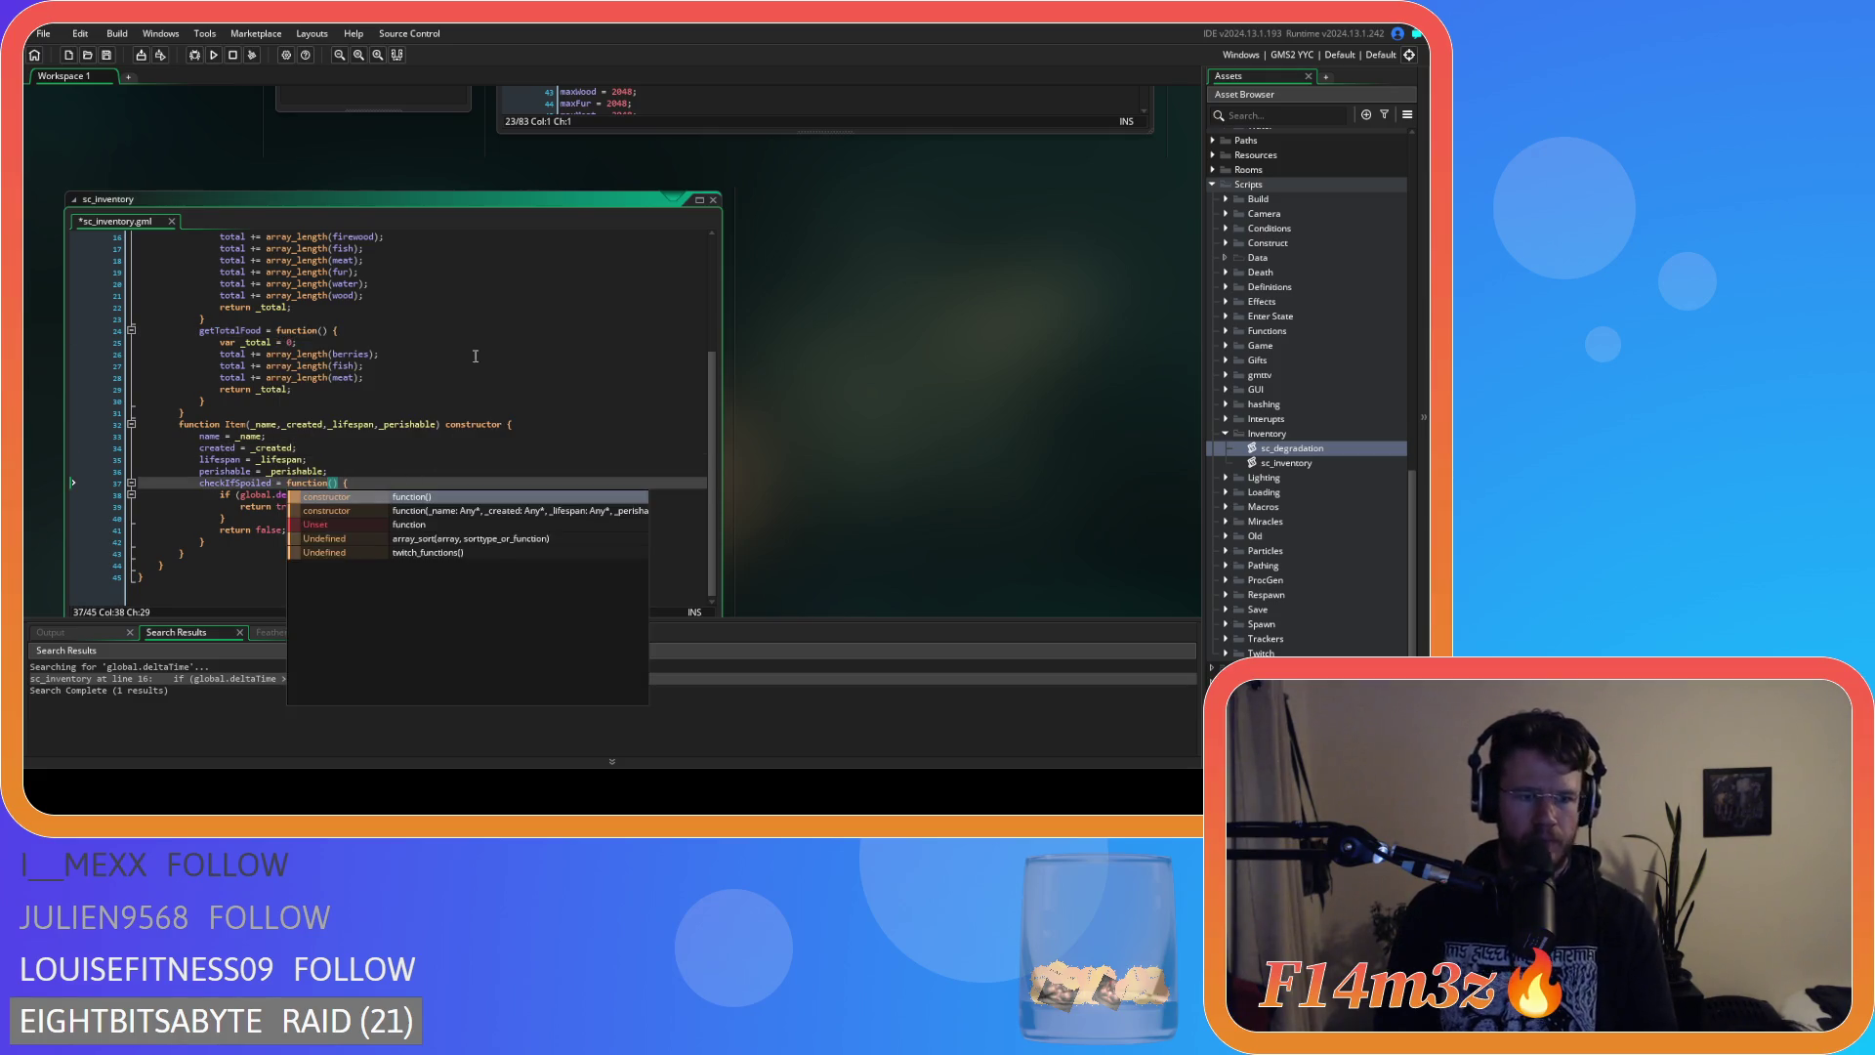
key("ctrl+s")
scroll(818, 467, "up", 5)
left_click(811, 330)
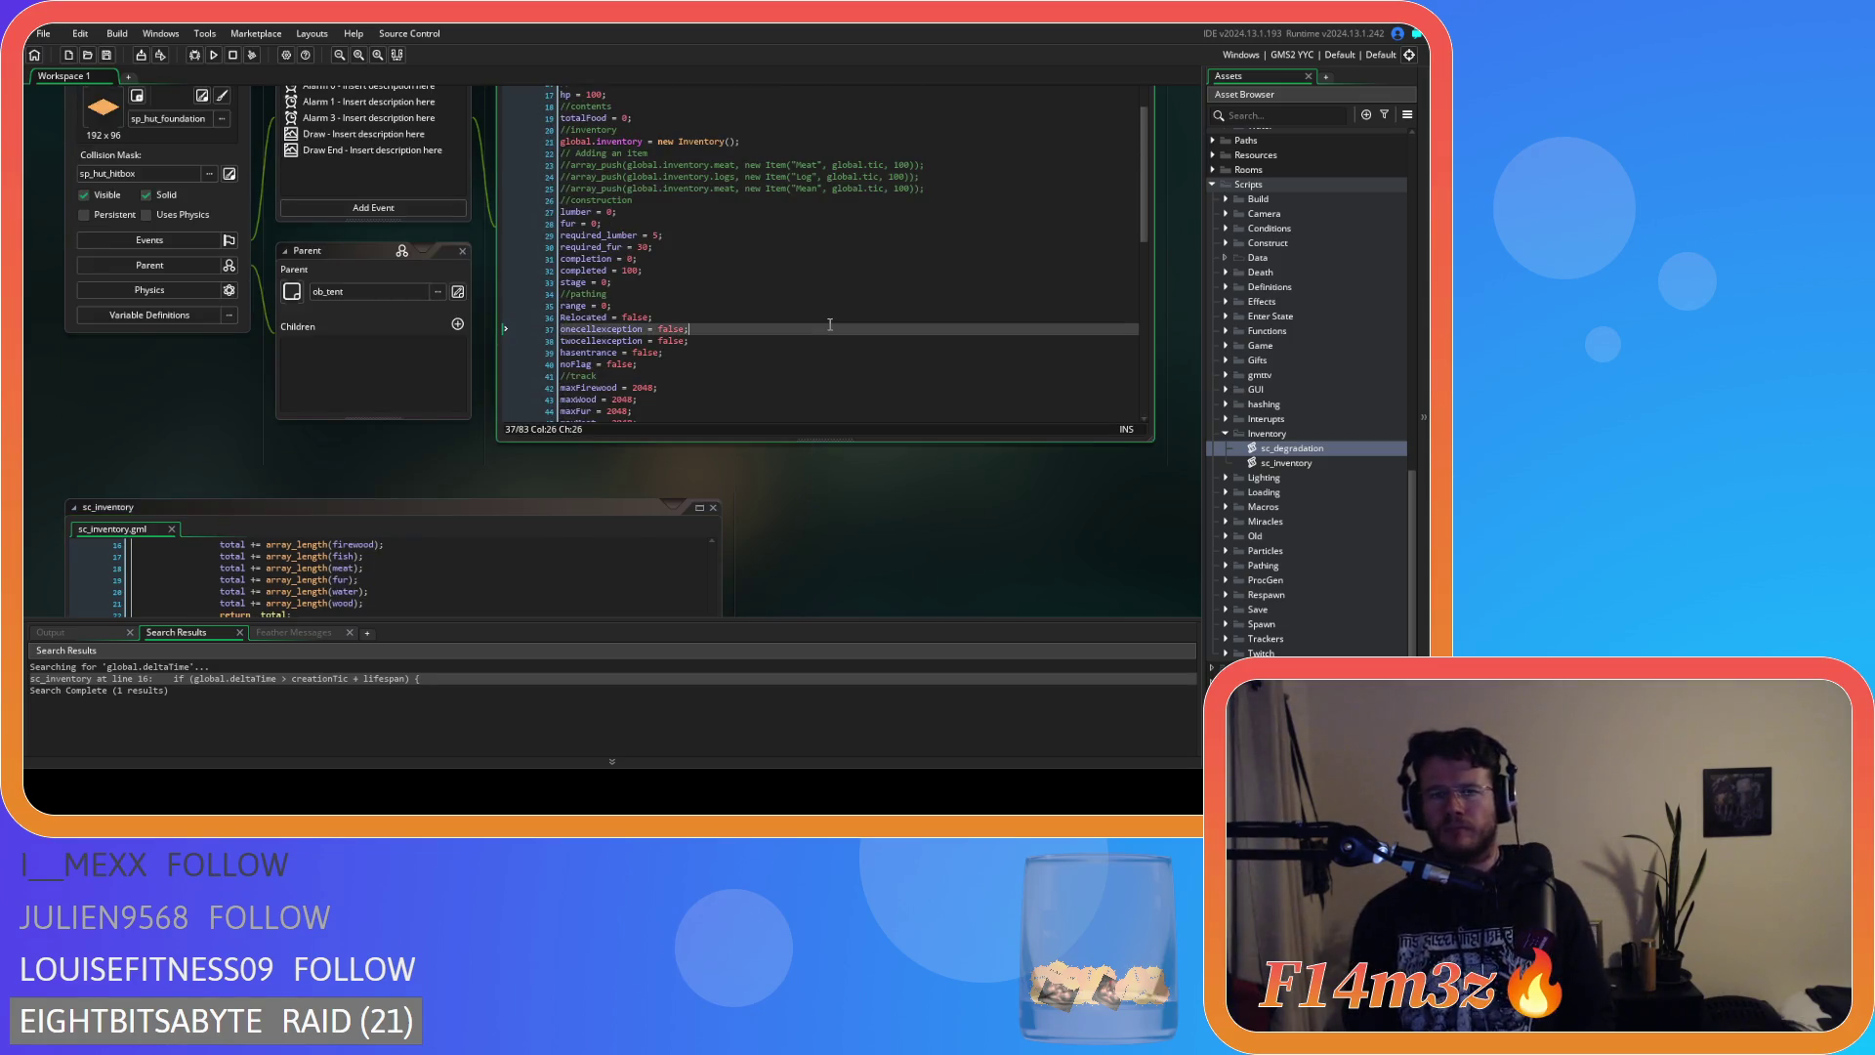
Open ob_store's Step event code to check how global.inventory reaches degradation.
scroll(758, 539, "up", 3)
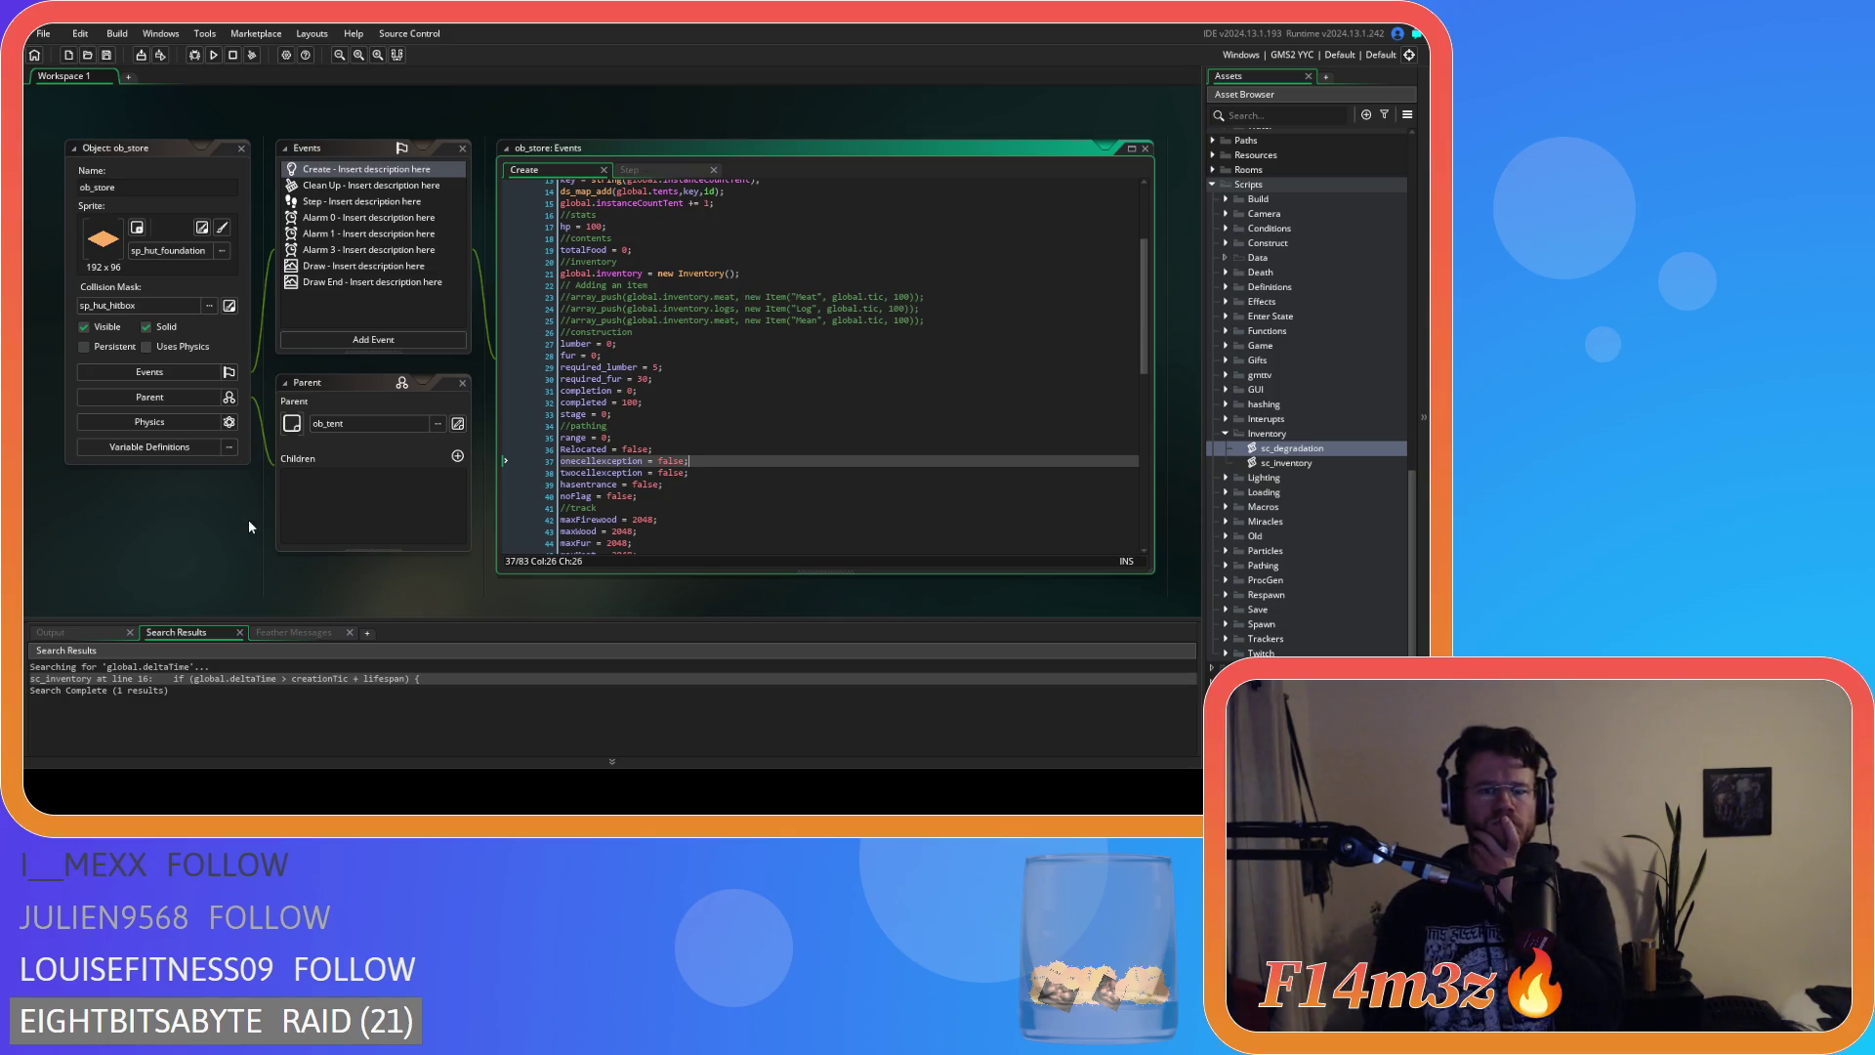
scroll(248, 526, "down", 6)
scroll(857, 529, "up", 6)
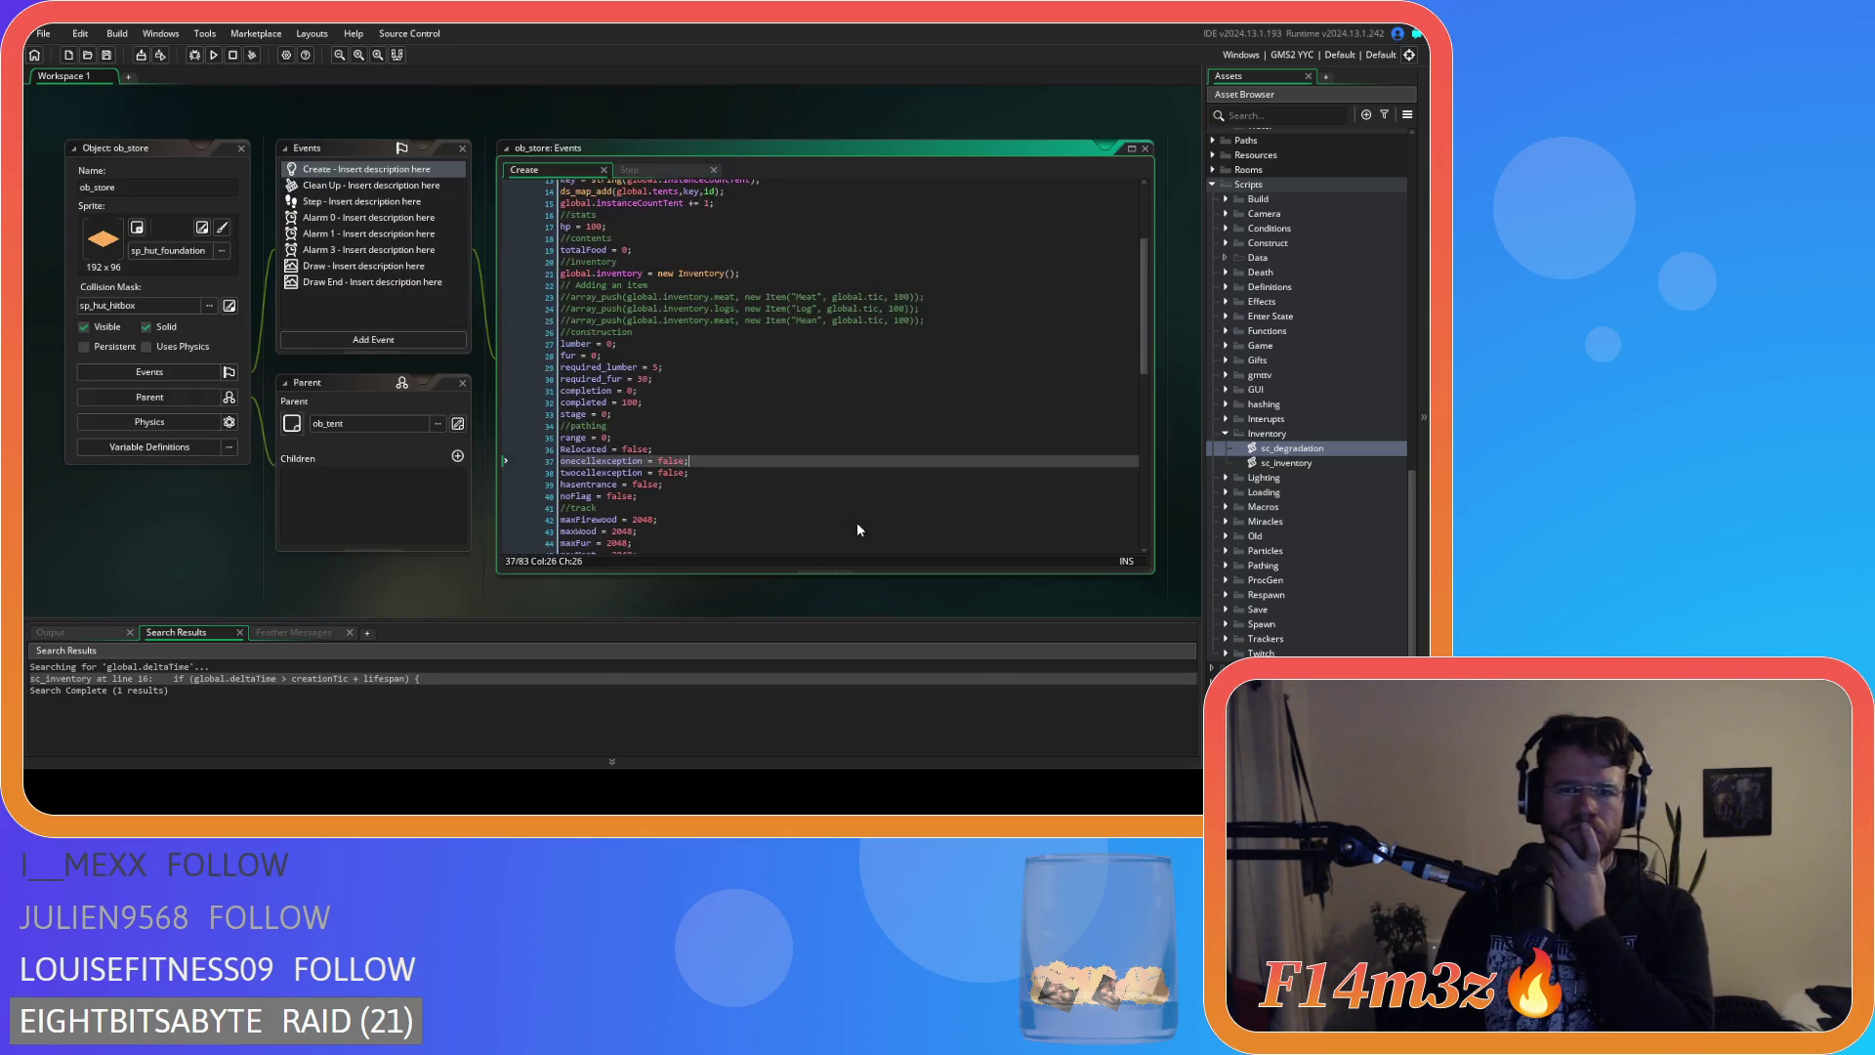
left_click(626, 170)
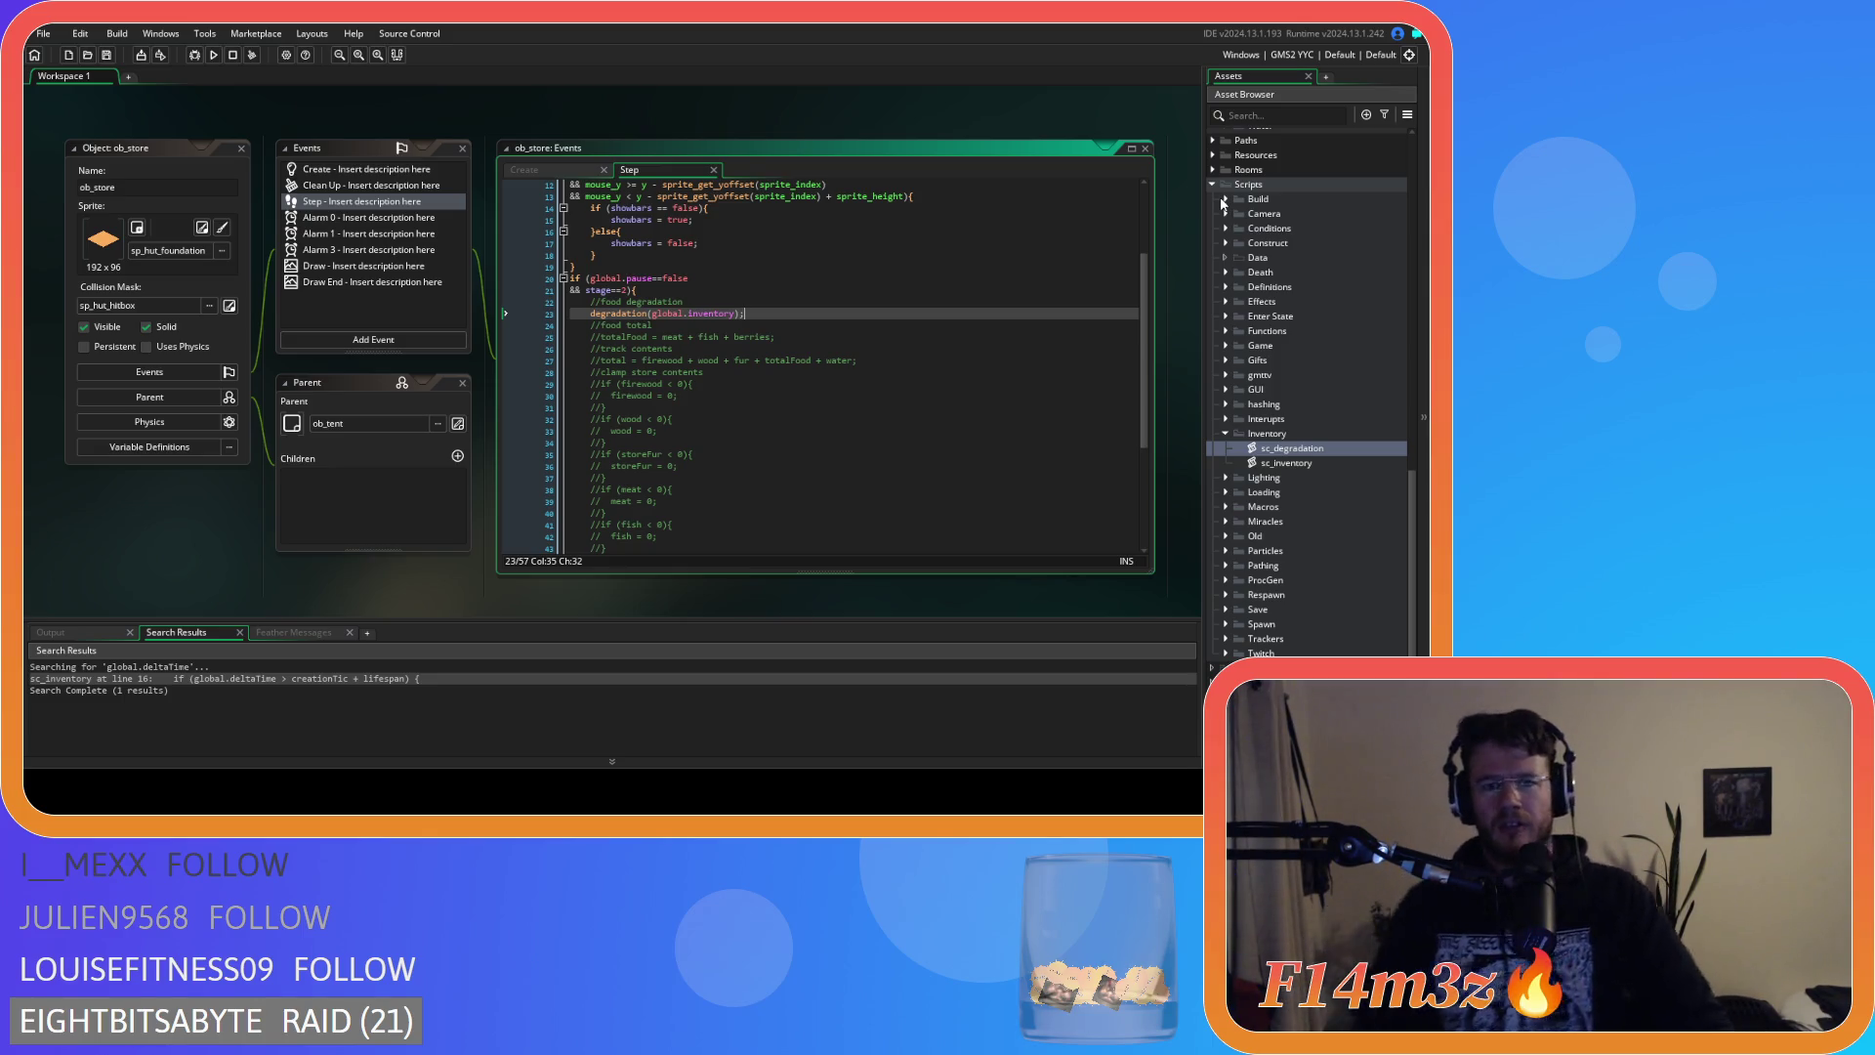
scroll(820, 391, "down", 4)
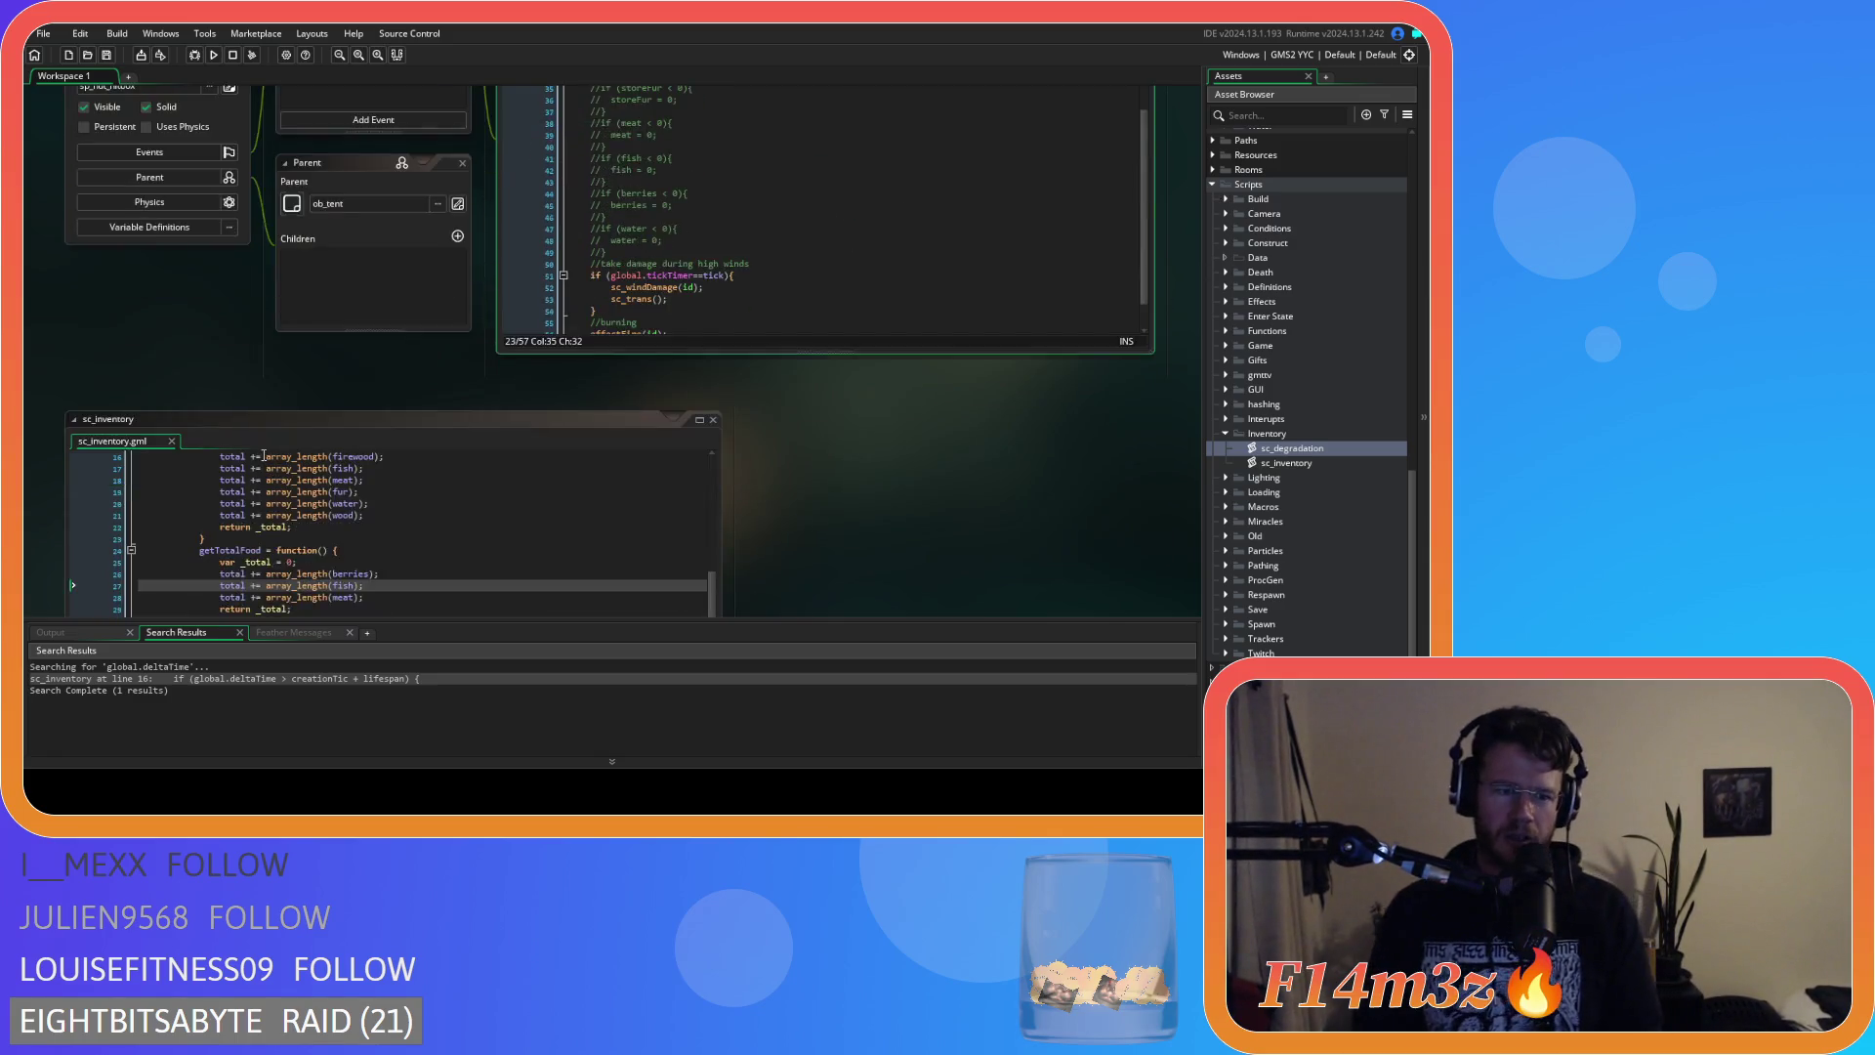
Select the getTotalFood function block in sc_inventory and duplicate it below.
scroll(484, 388, "down", 5)
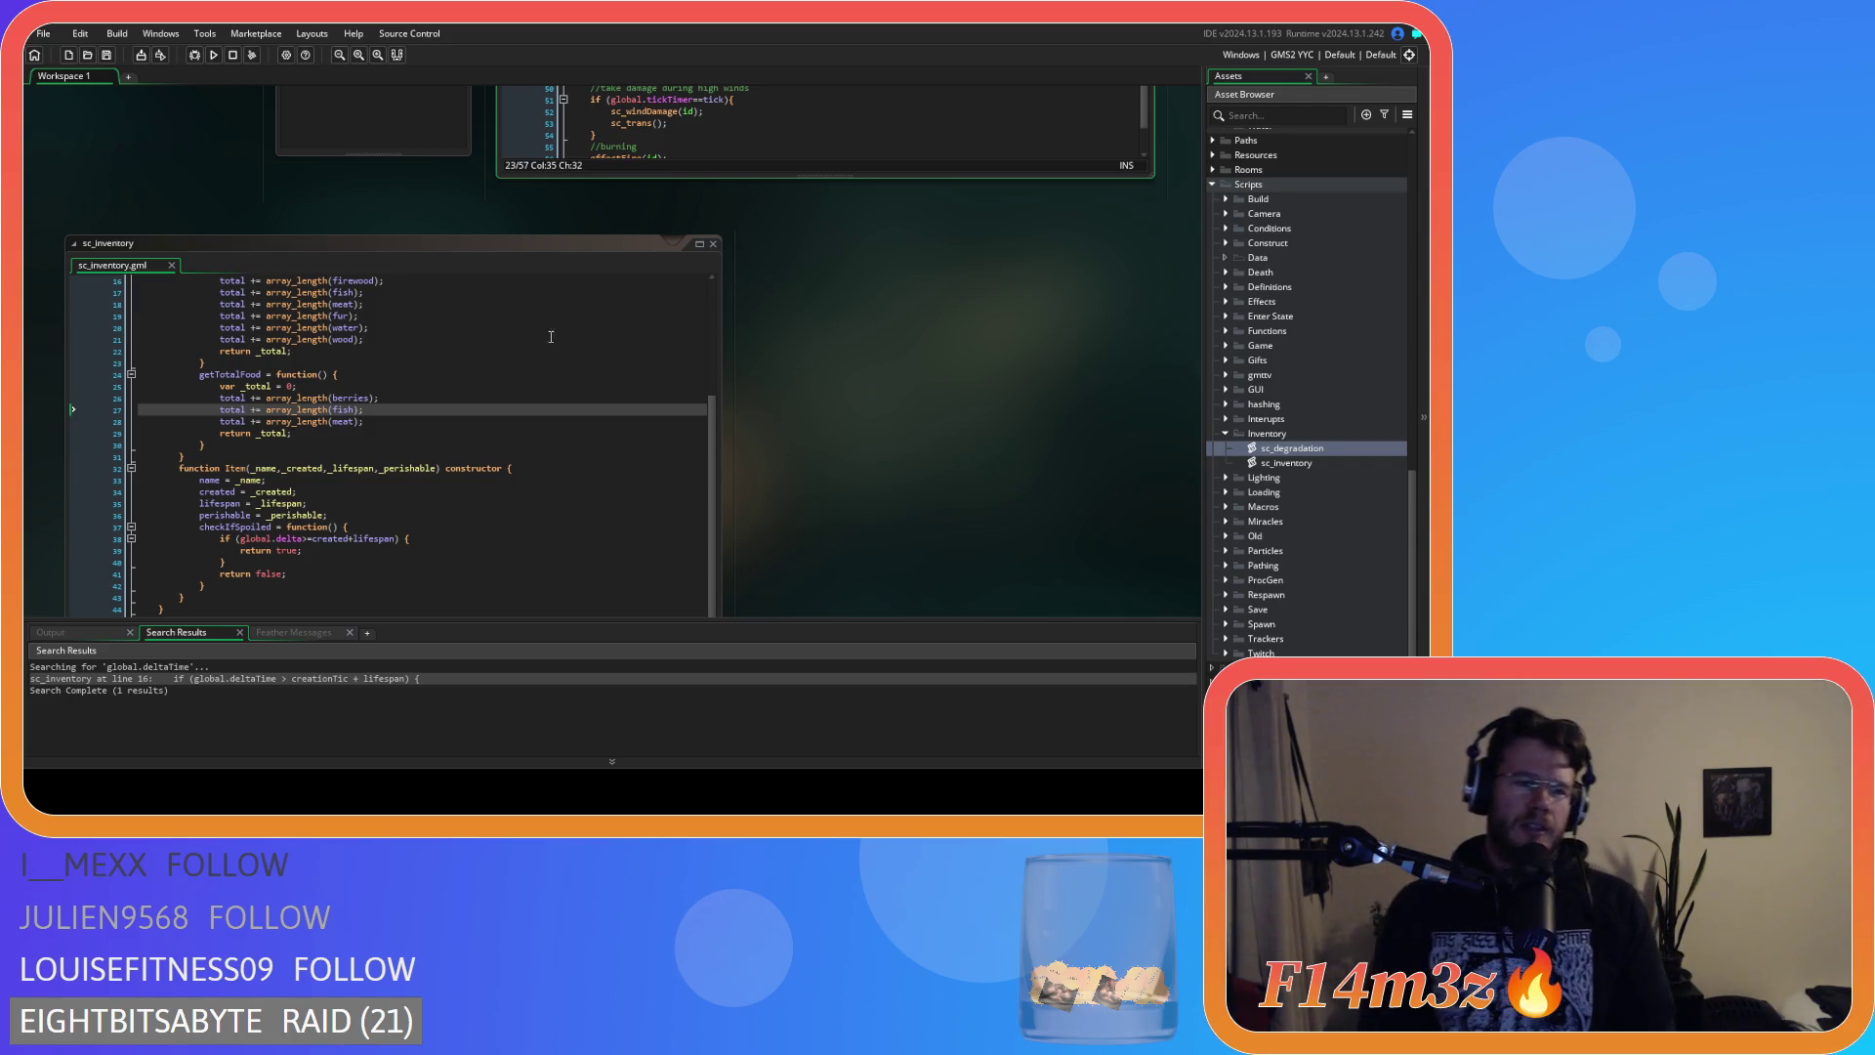
left_click_drag(206, 445, 196, 371)
key("ctrl+d")
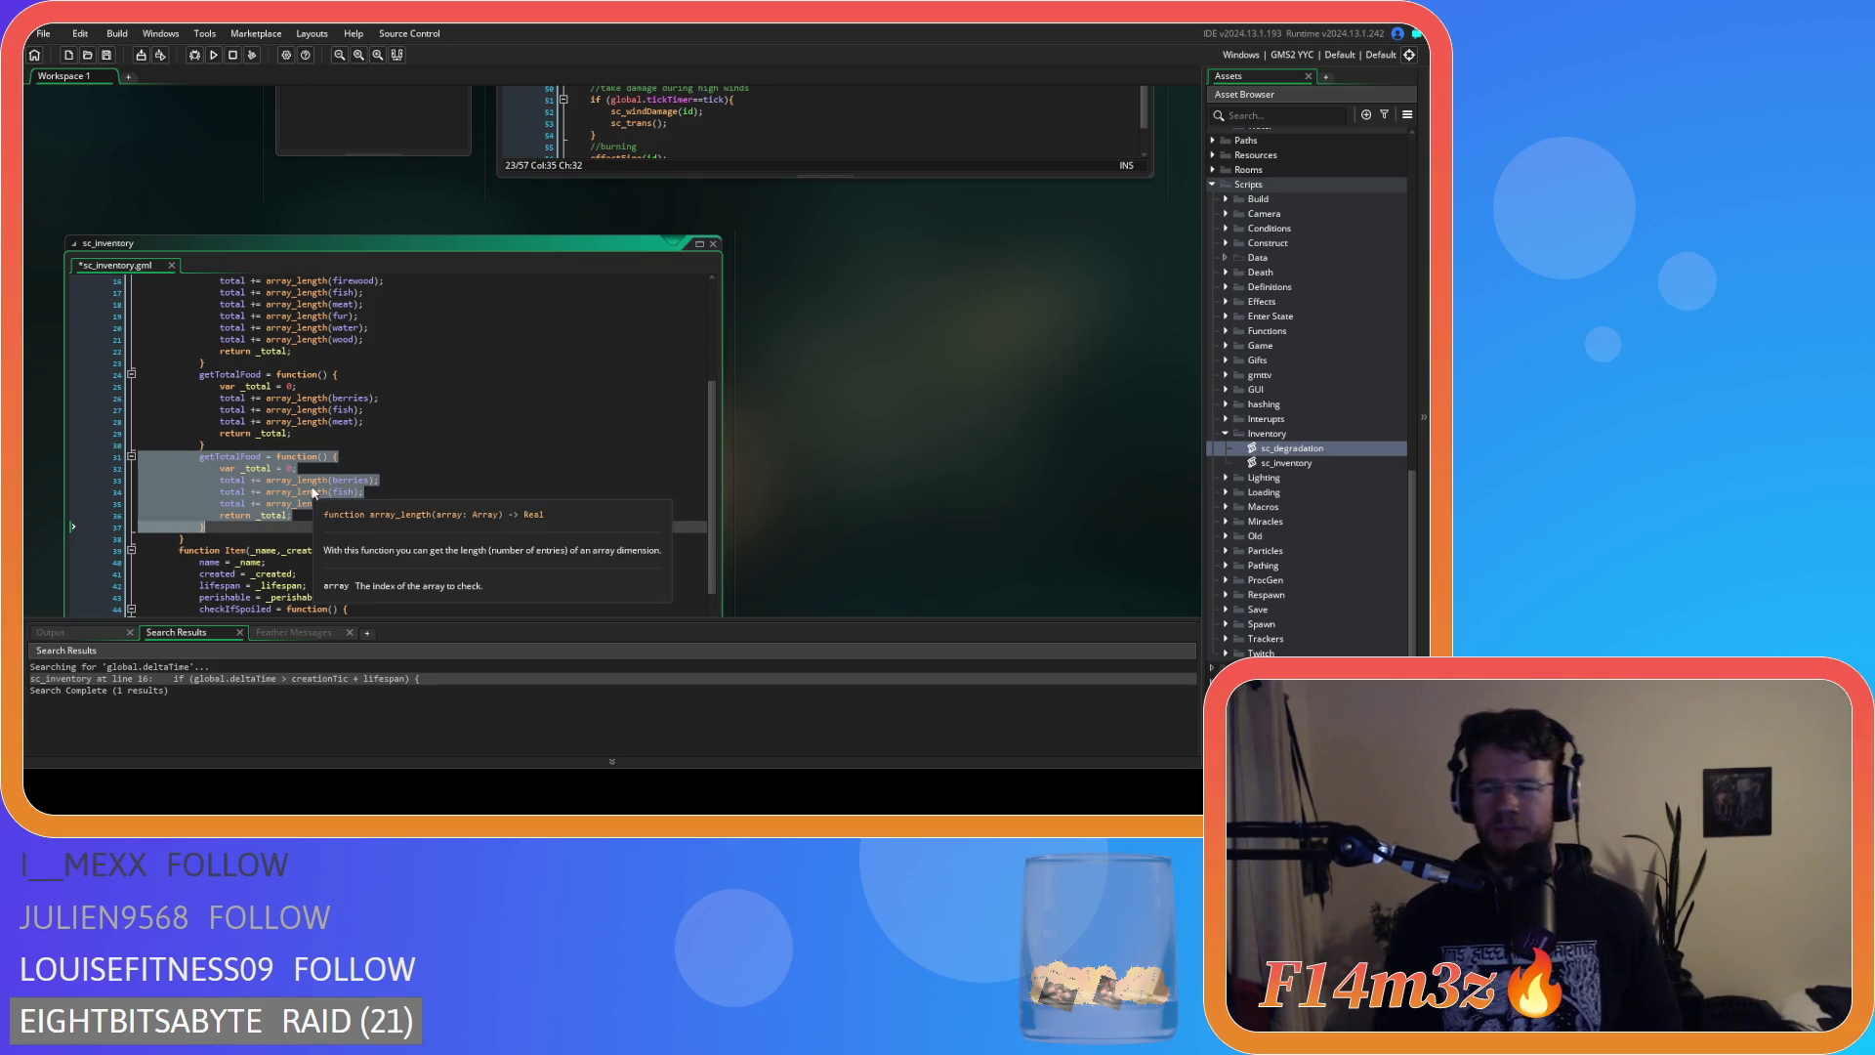
Rename the copied function to clear and replace its body with array_delete().
left_click(378, 525)
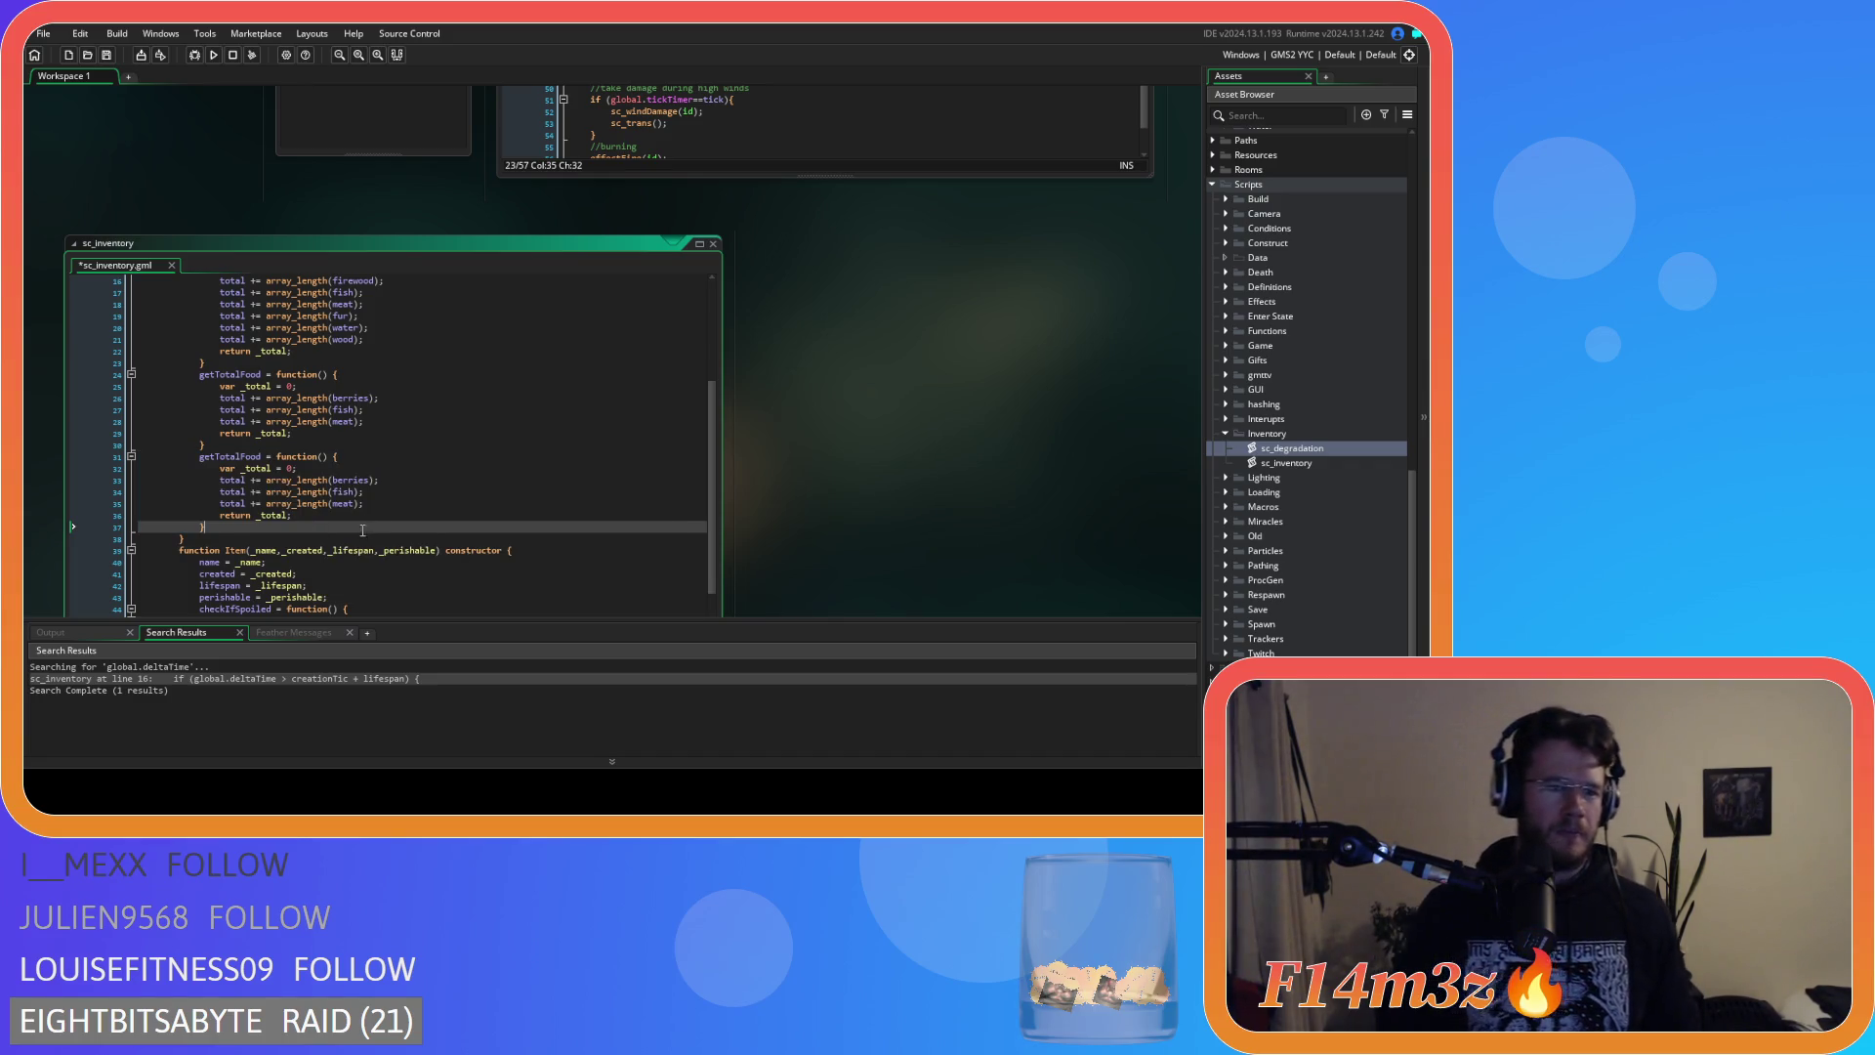
double_click(219, 456)
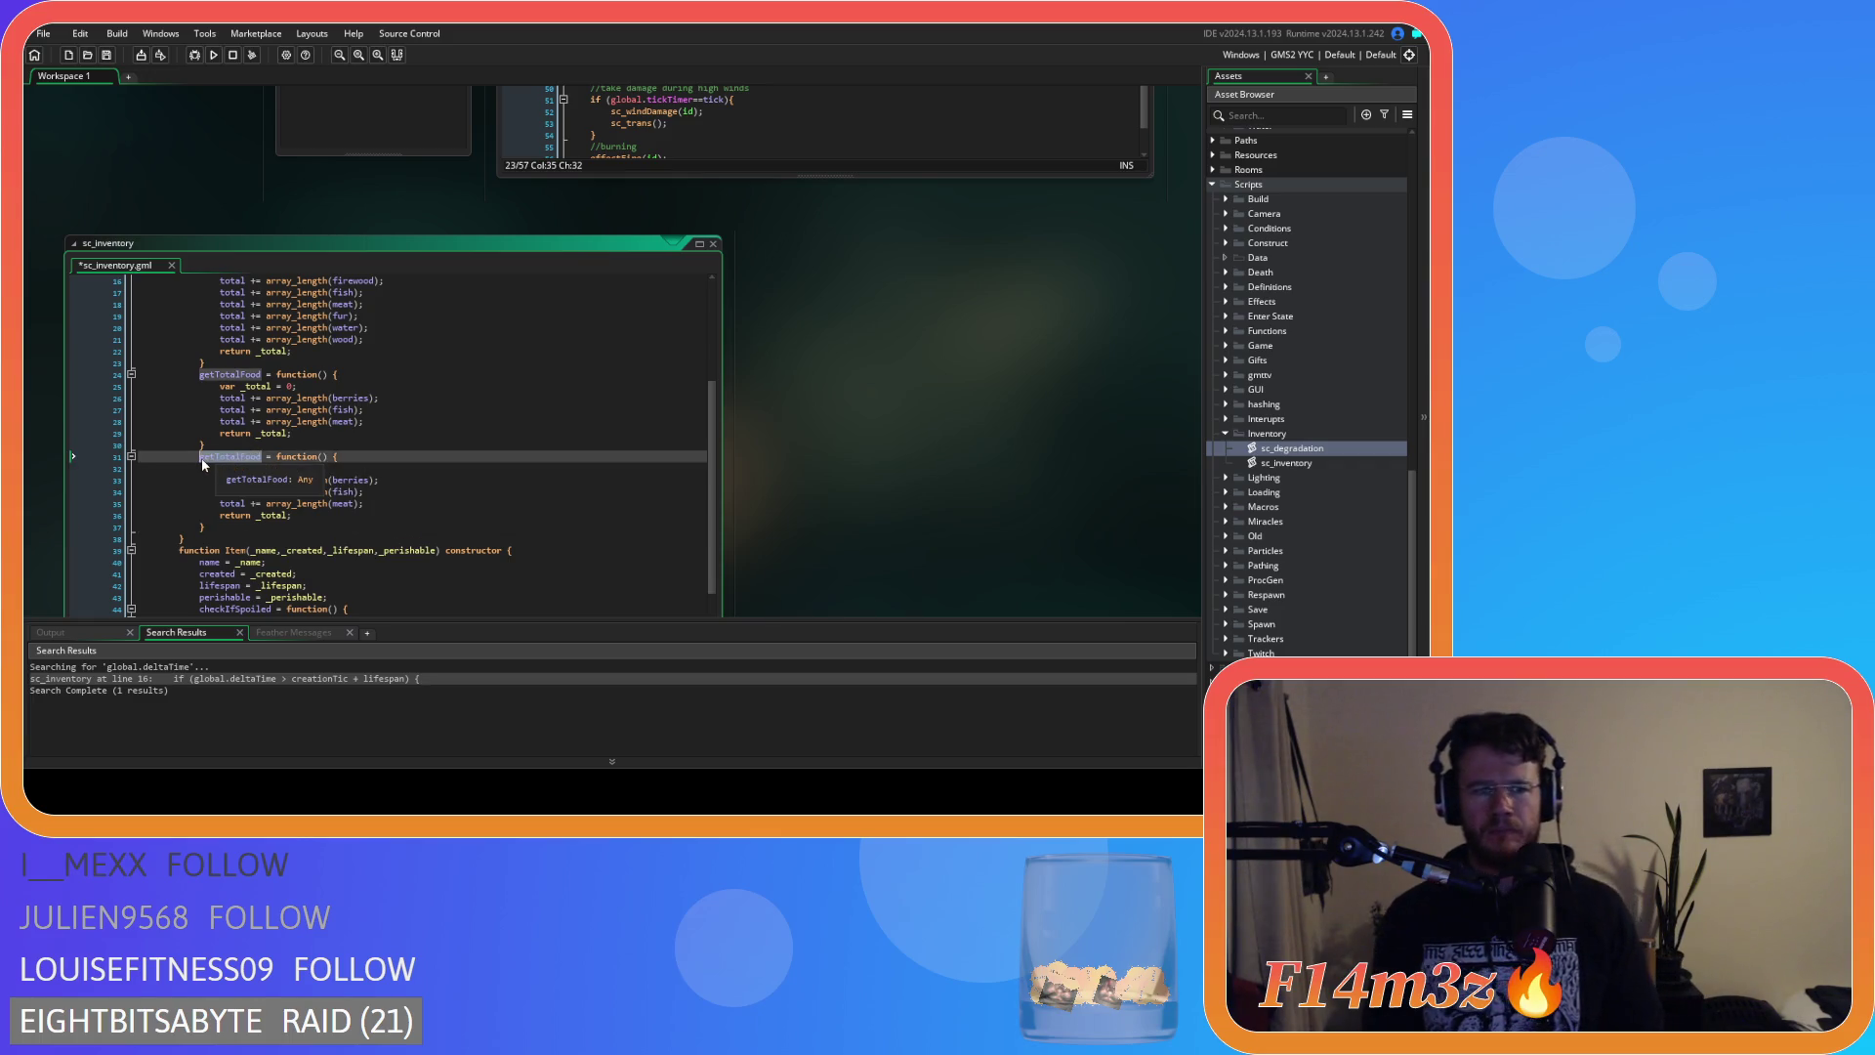
type("clear")
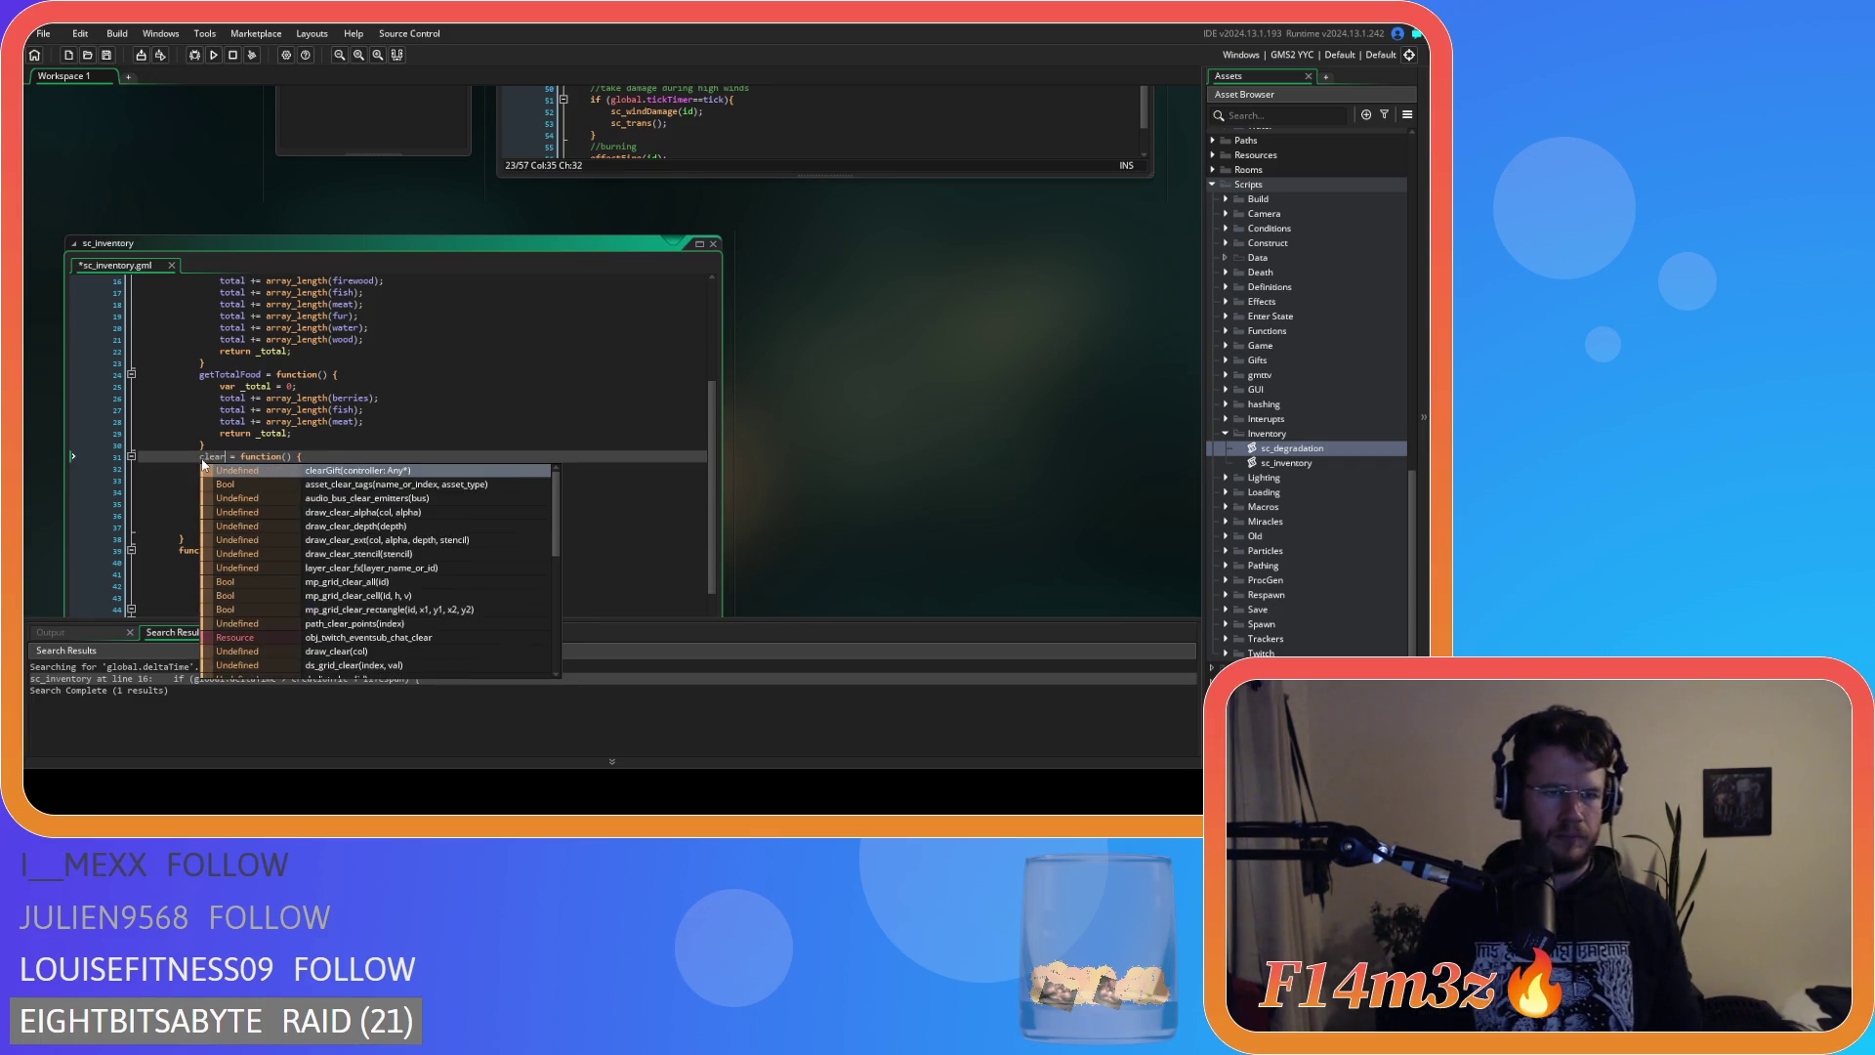
left_click(398, 432)
left_click(391, 499)
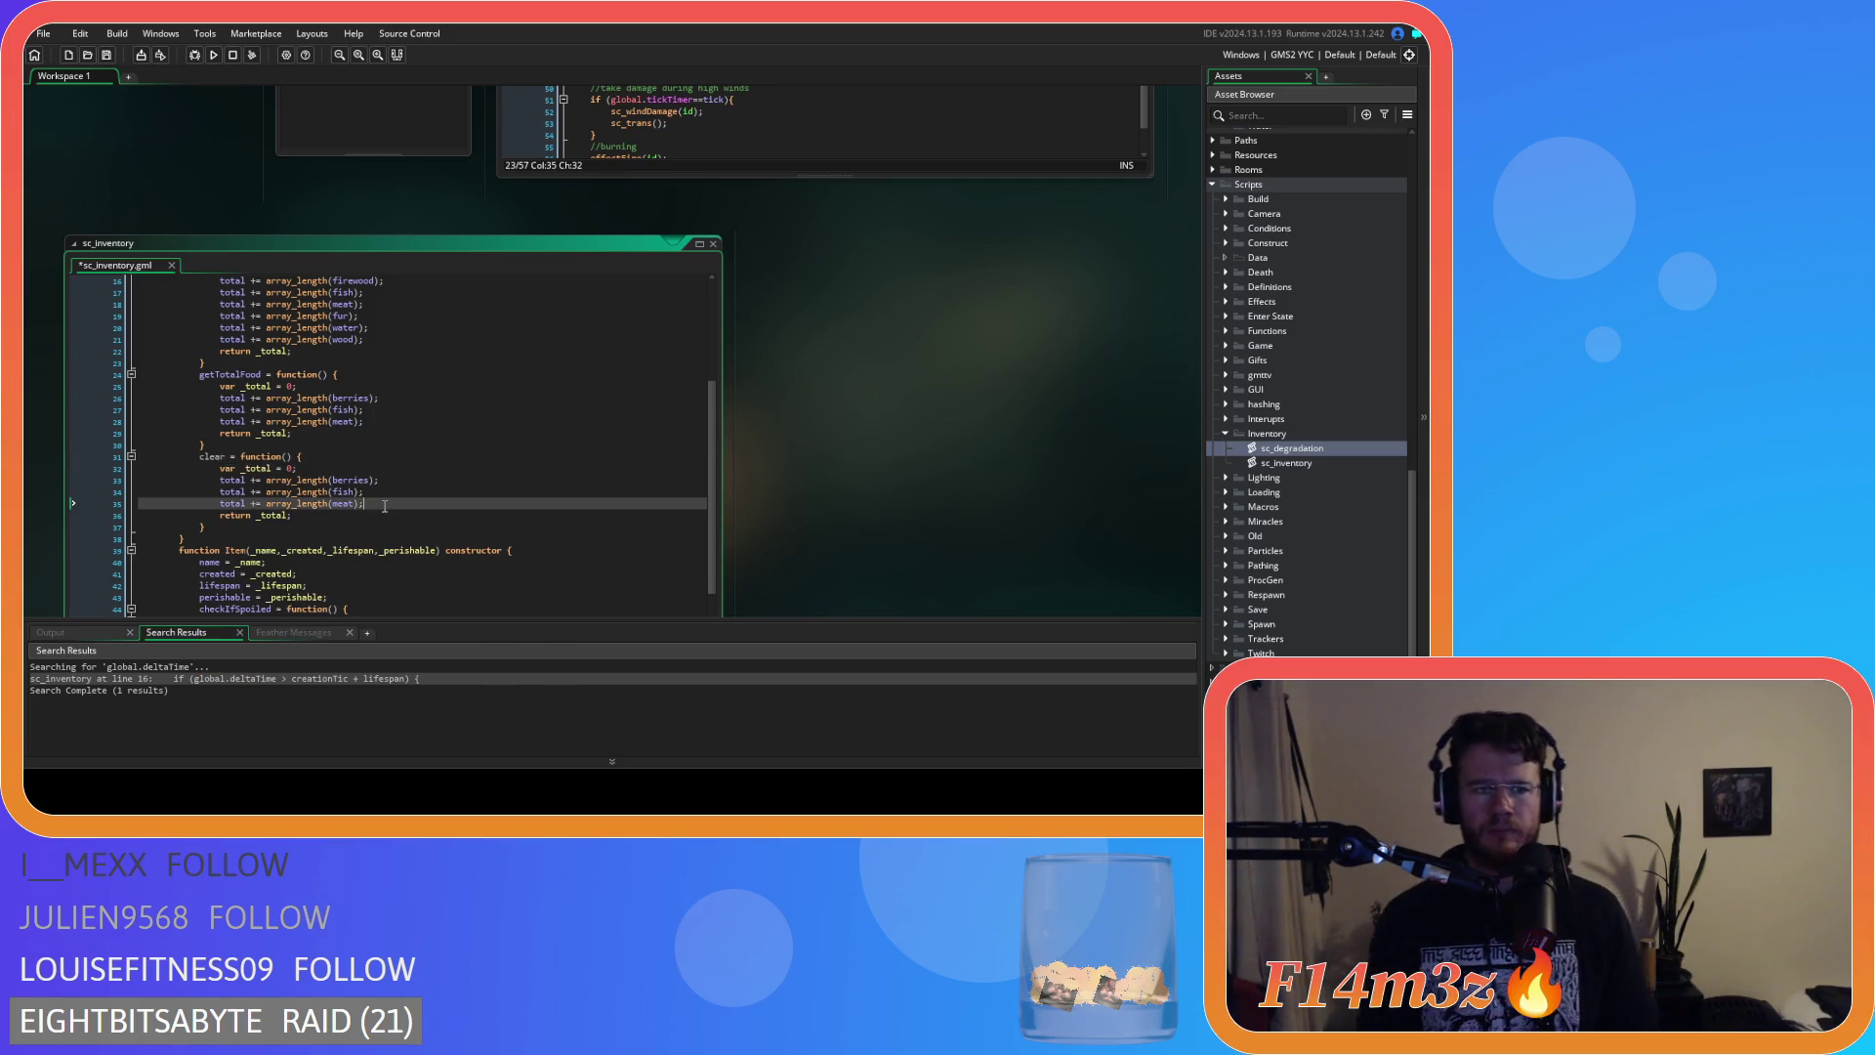
left_click_drag(294, 515, 218, 474)
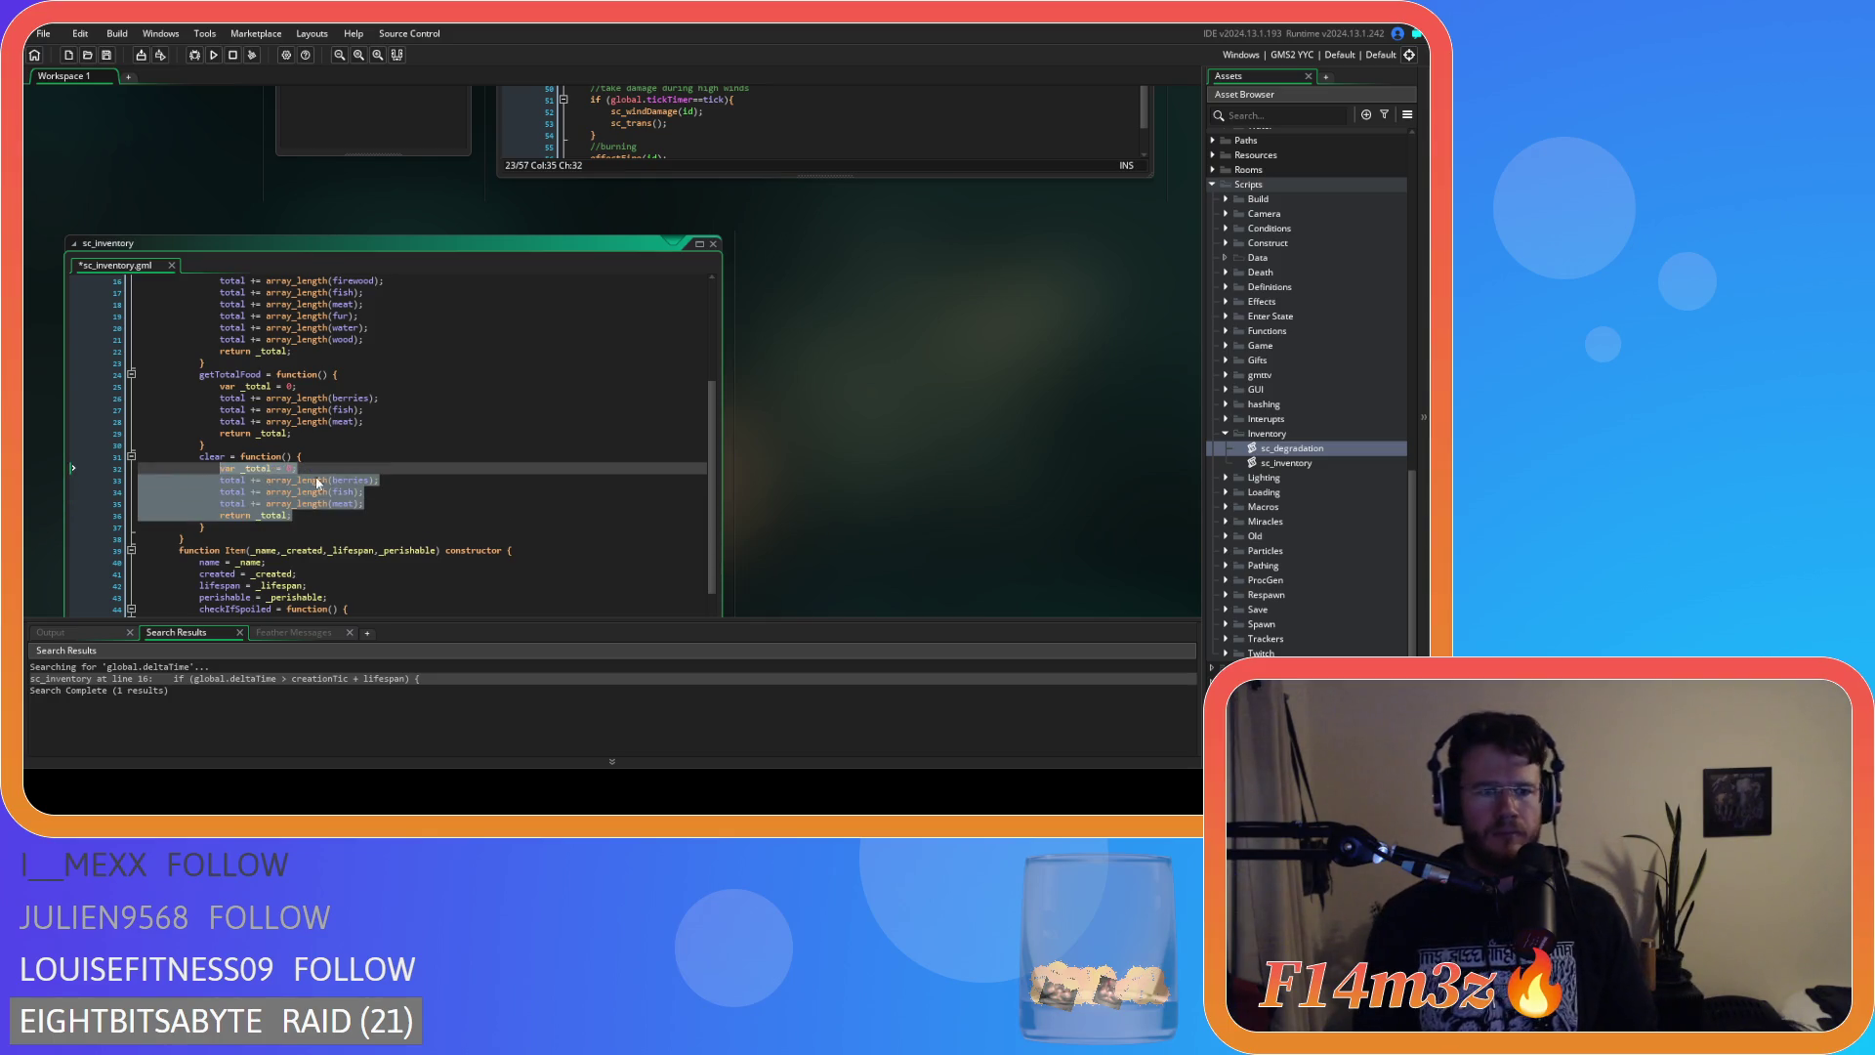
type("array_de")
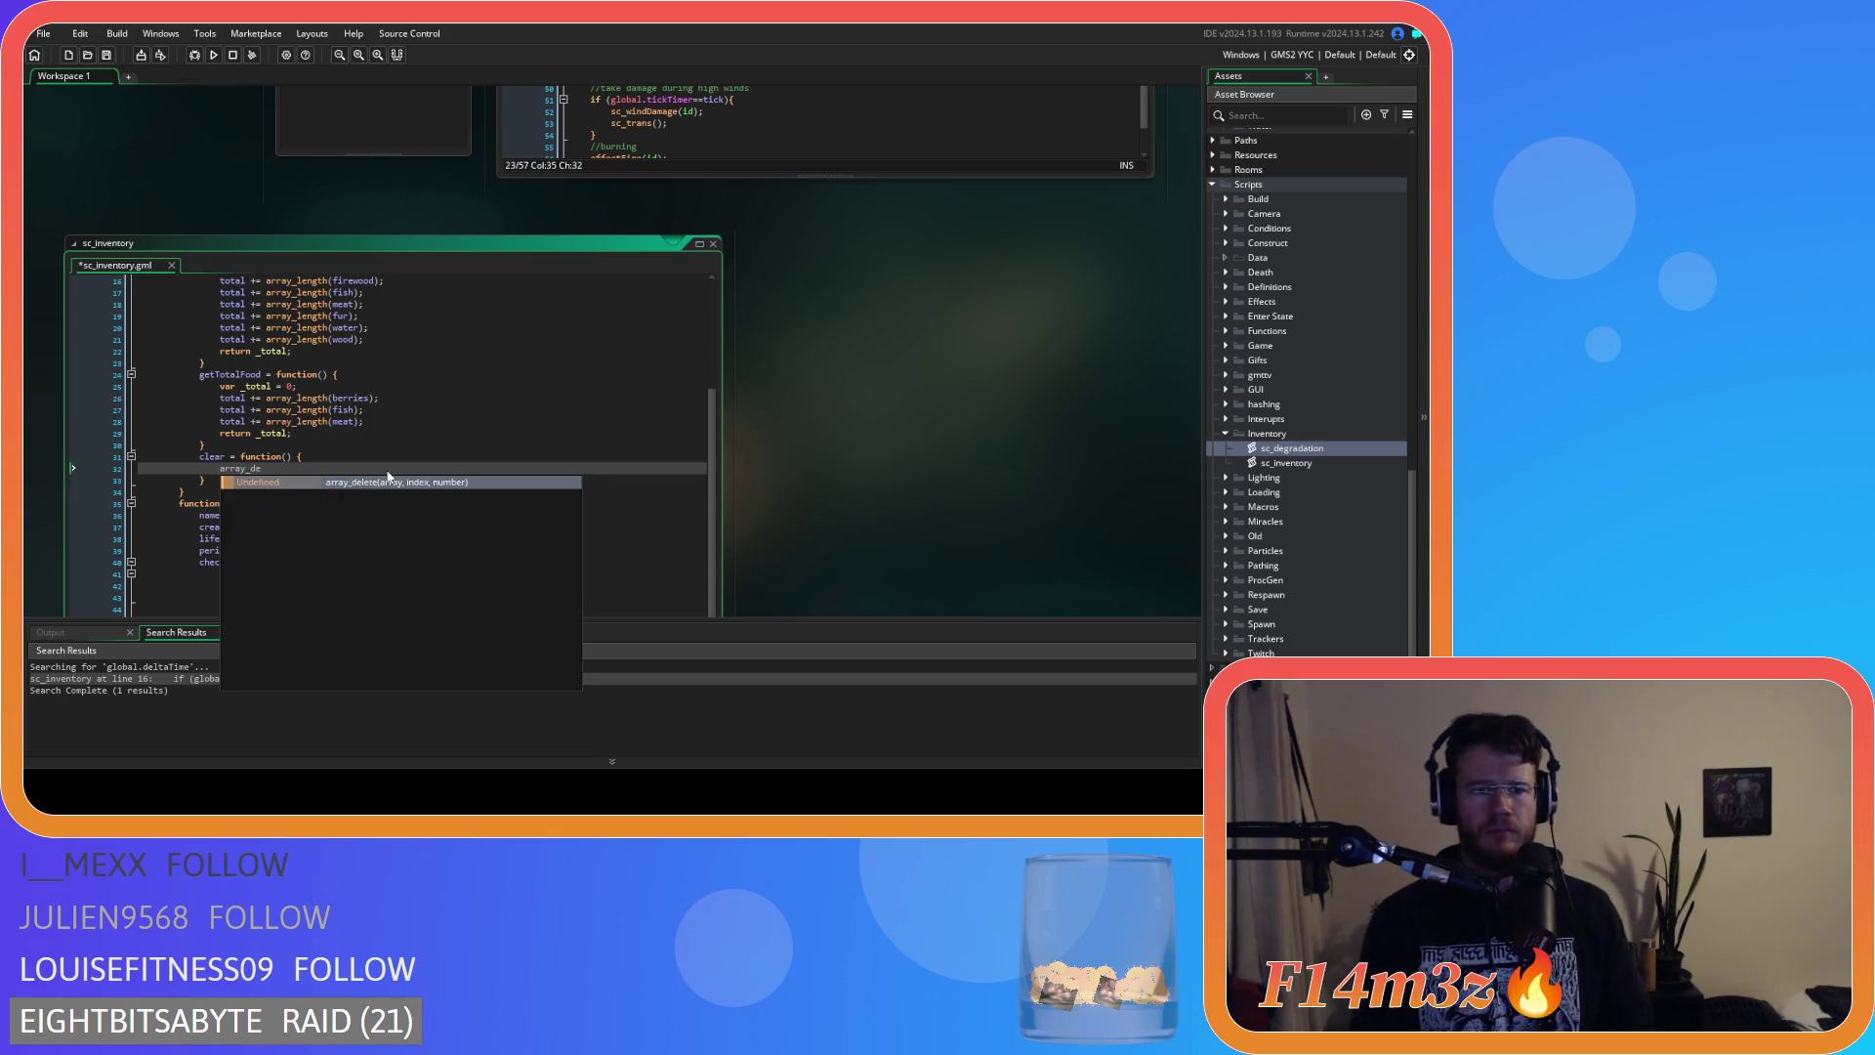
key("Return")
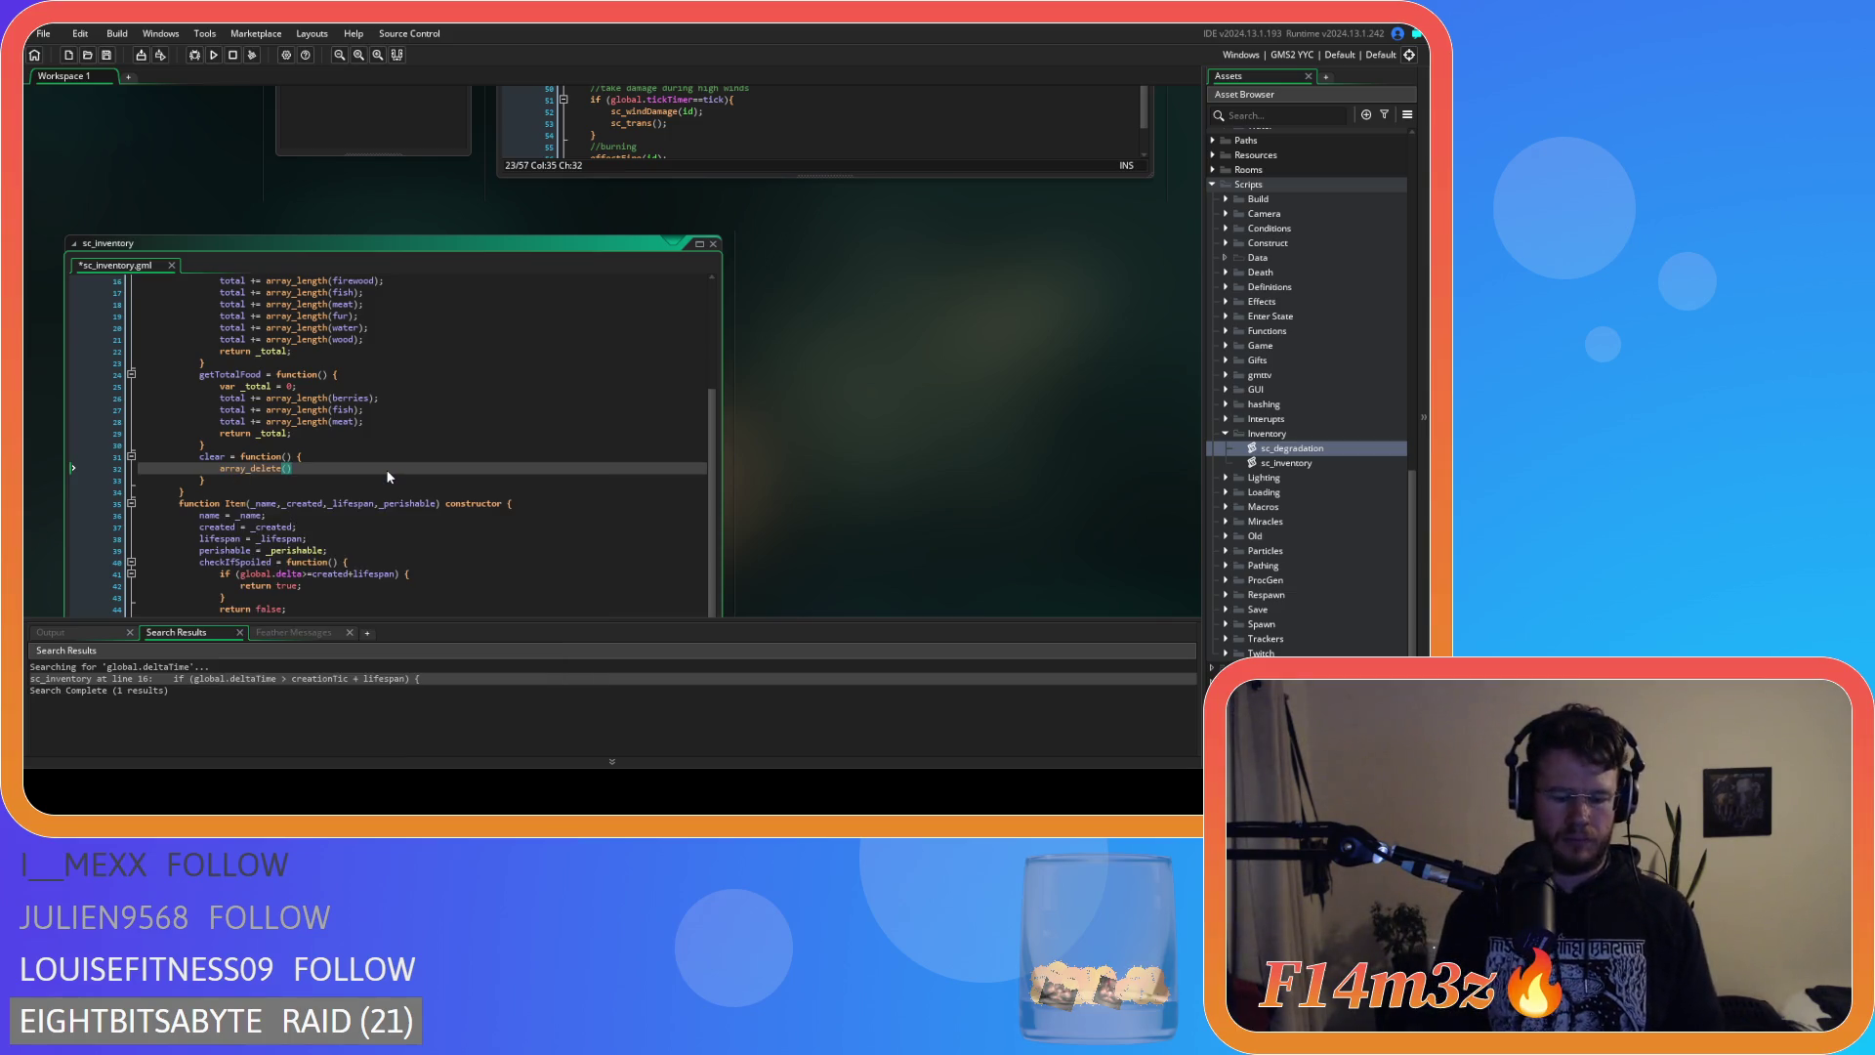
Copy getTotal's seven array_length lines into the clear function.
scroll(387, 475, "up", 2)
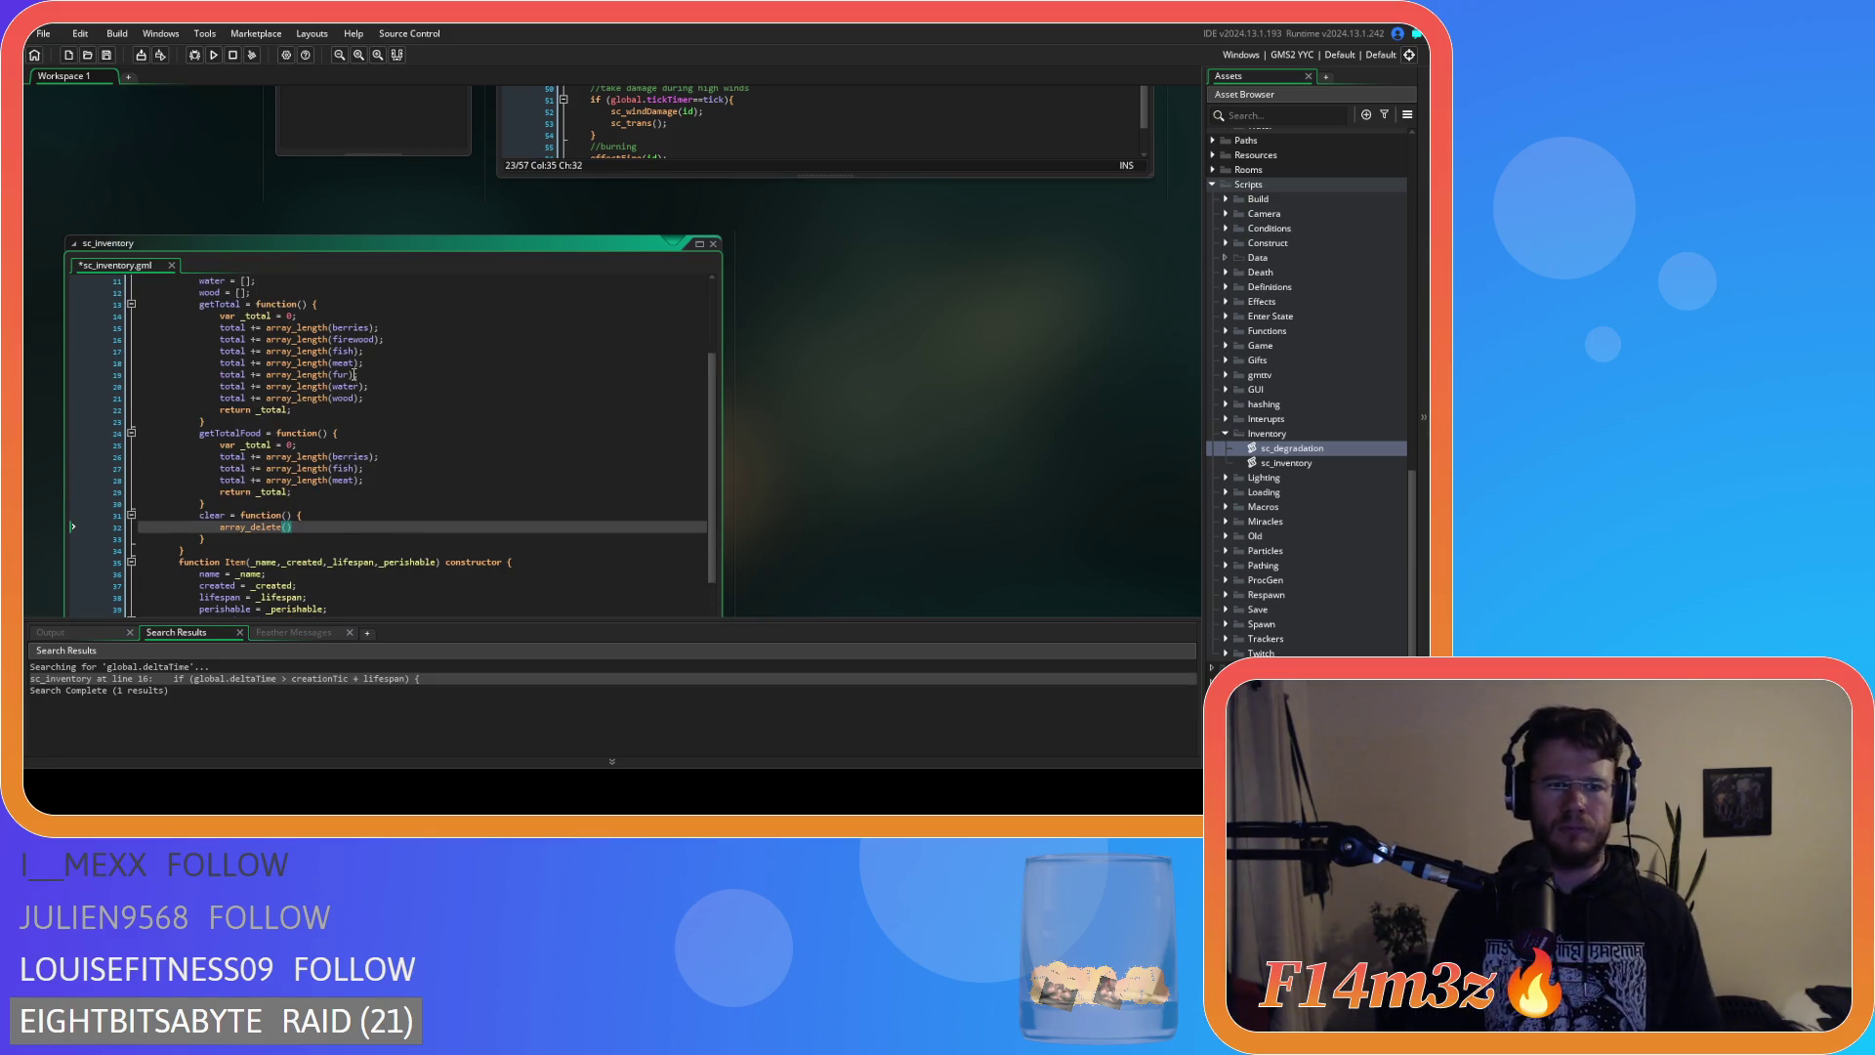
left_click_drag(392, 402, 227, 328)
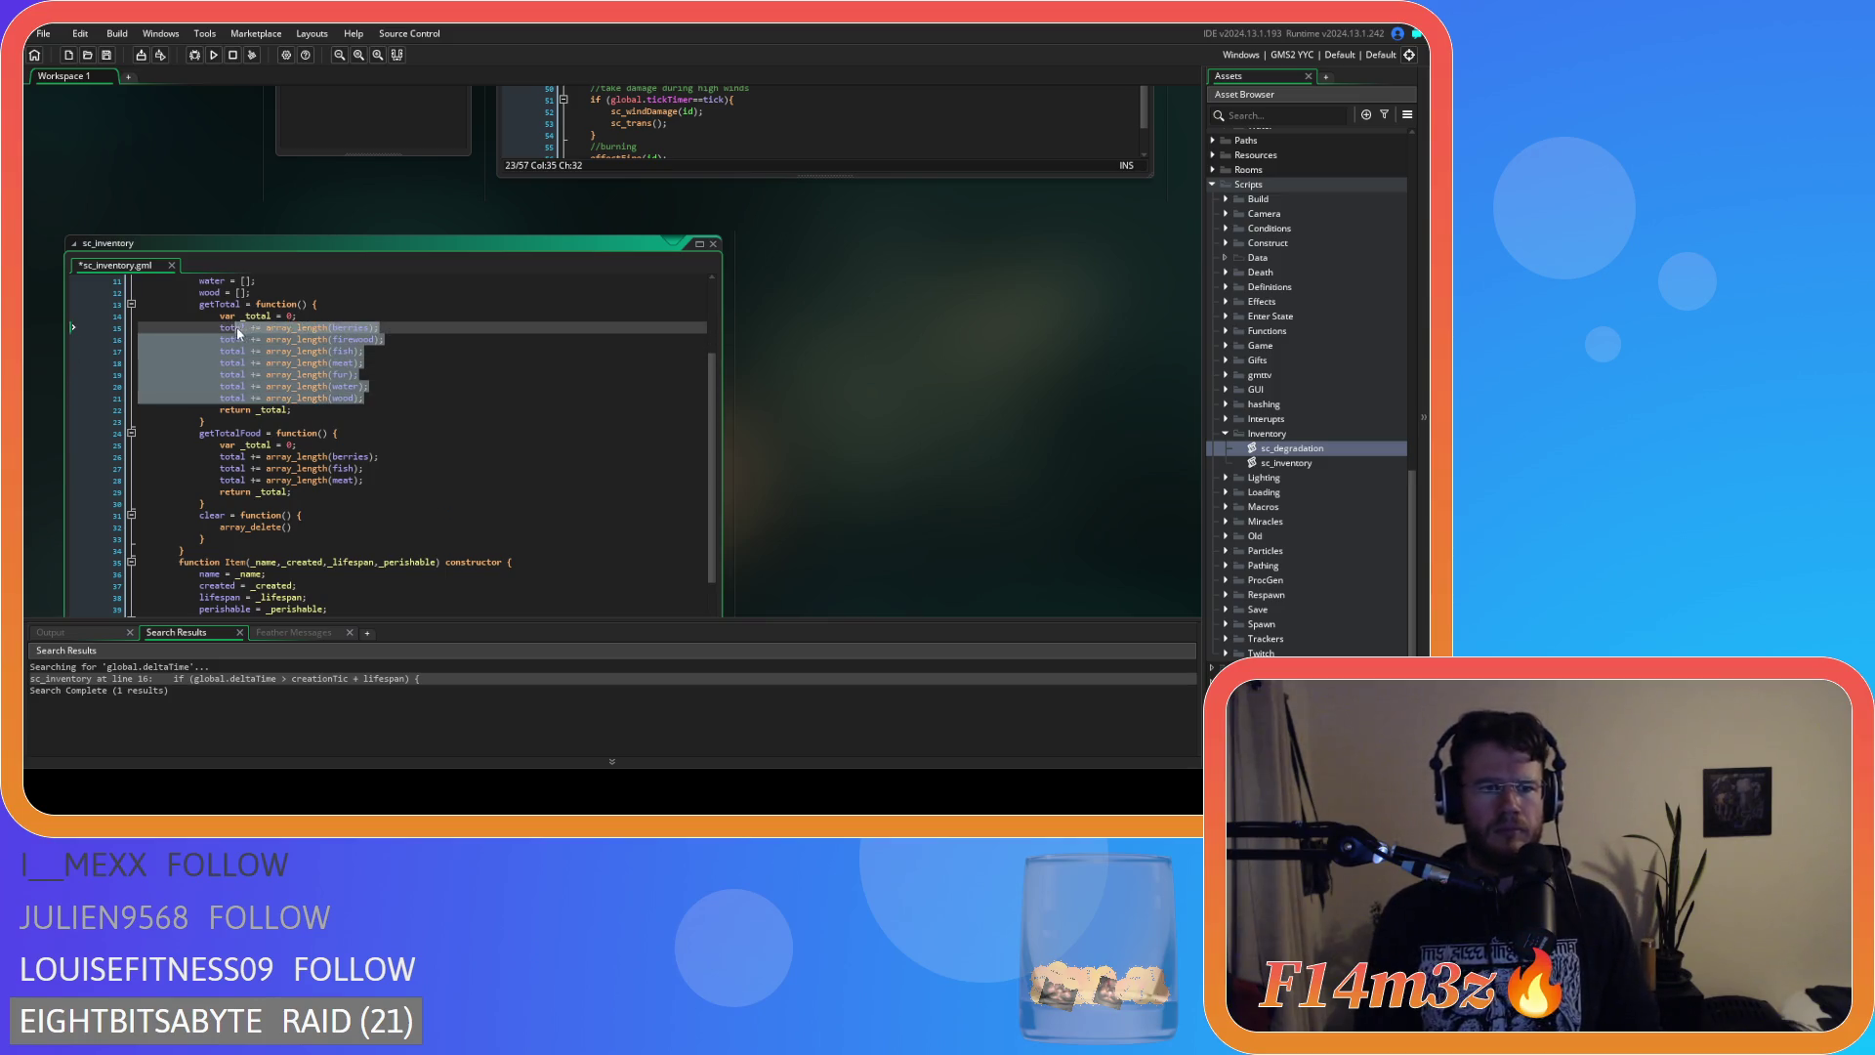
scroll(257, 375, "up", 3)
left_click(401, 514)
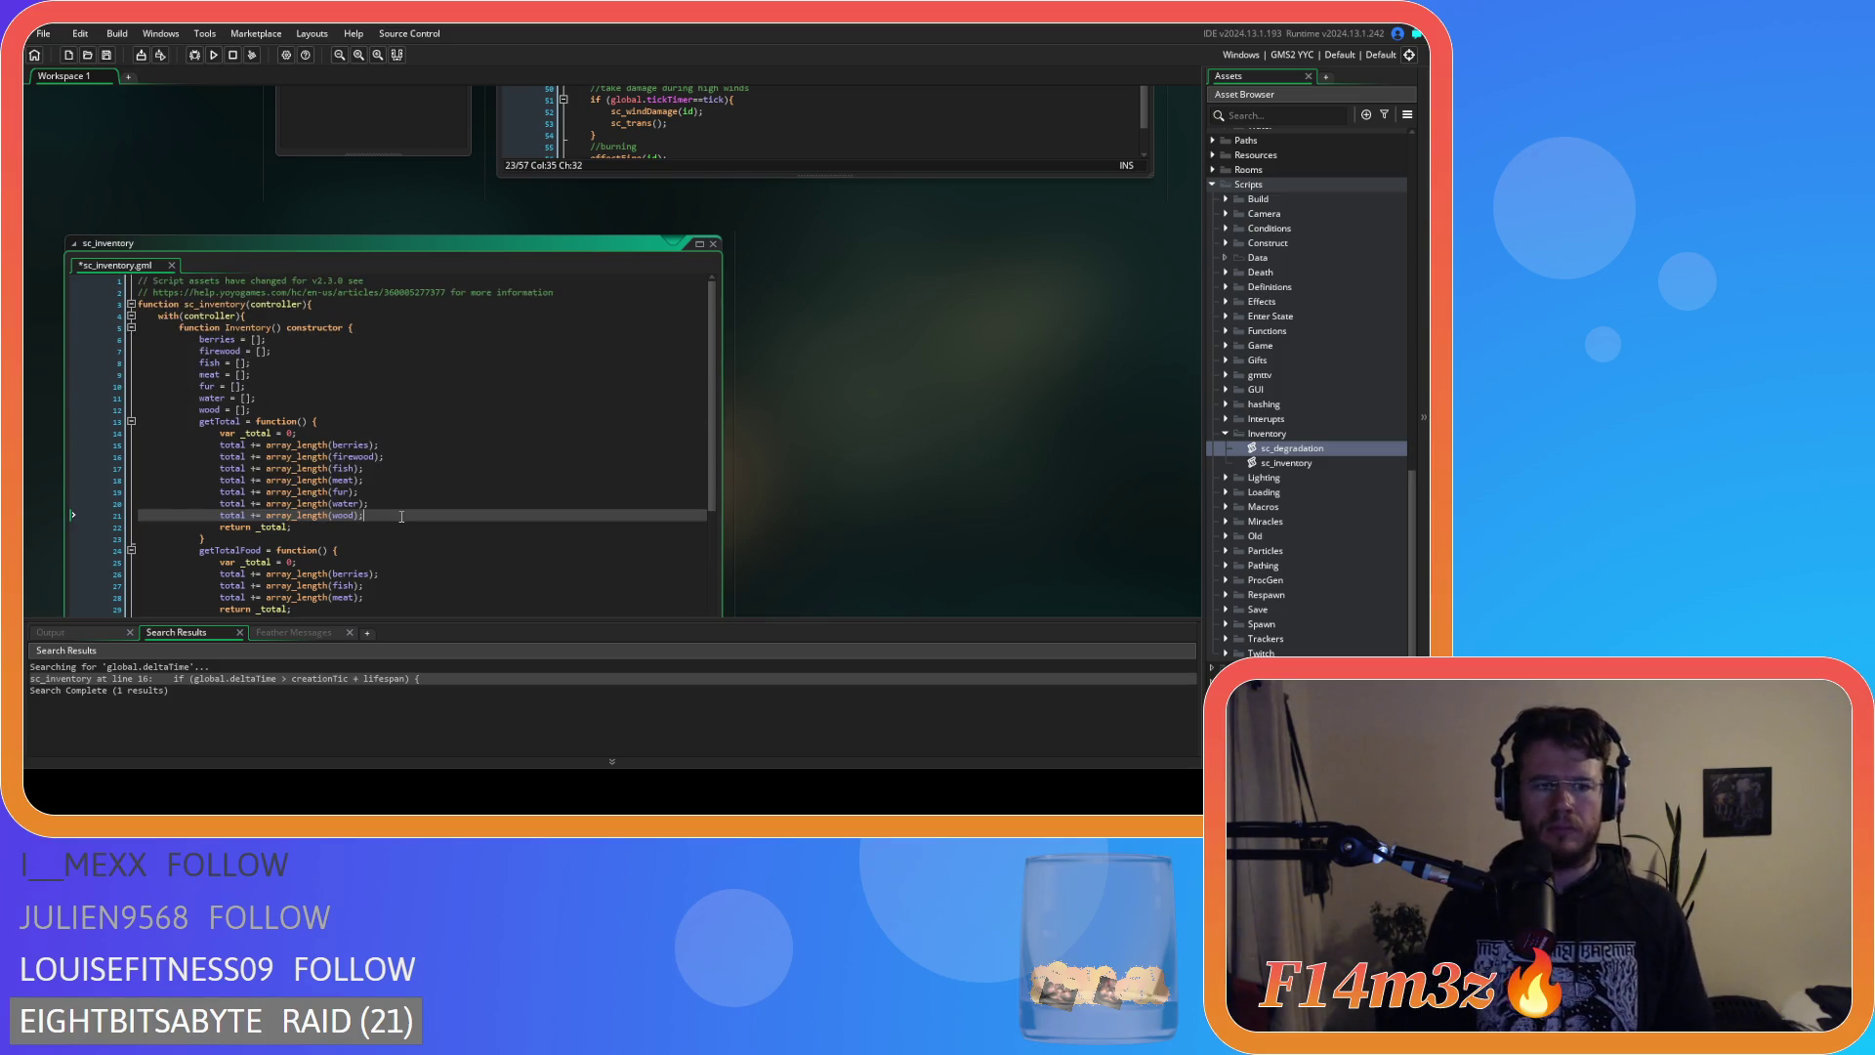
left_click_drag(388, 515, 214, 444)
key("ctrl+c")
scroll(214, 444, "down", 3)
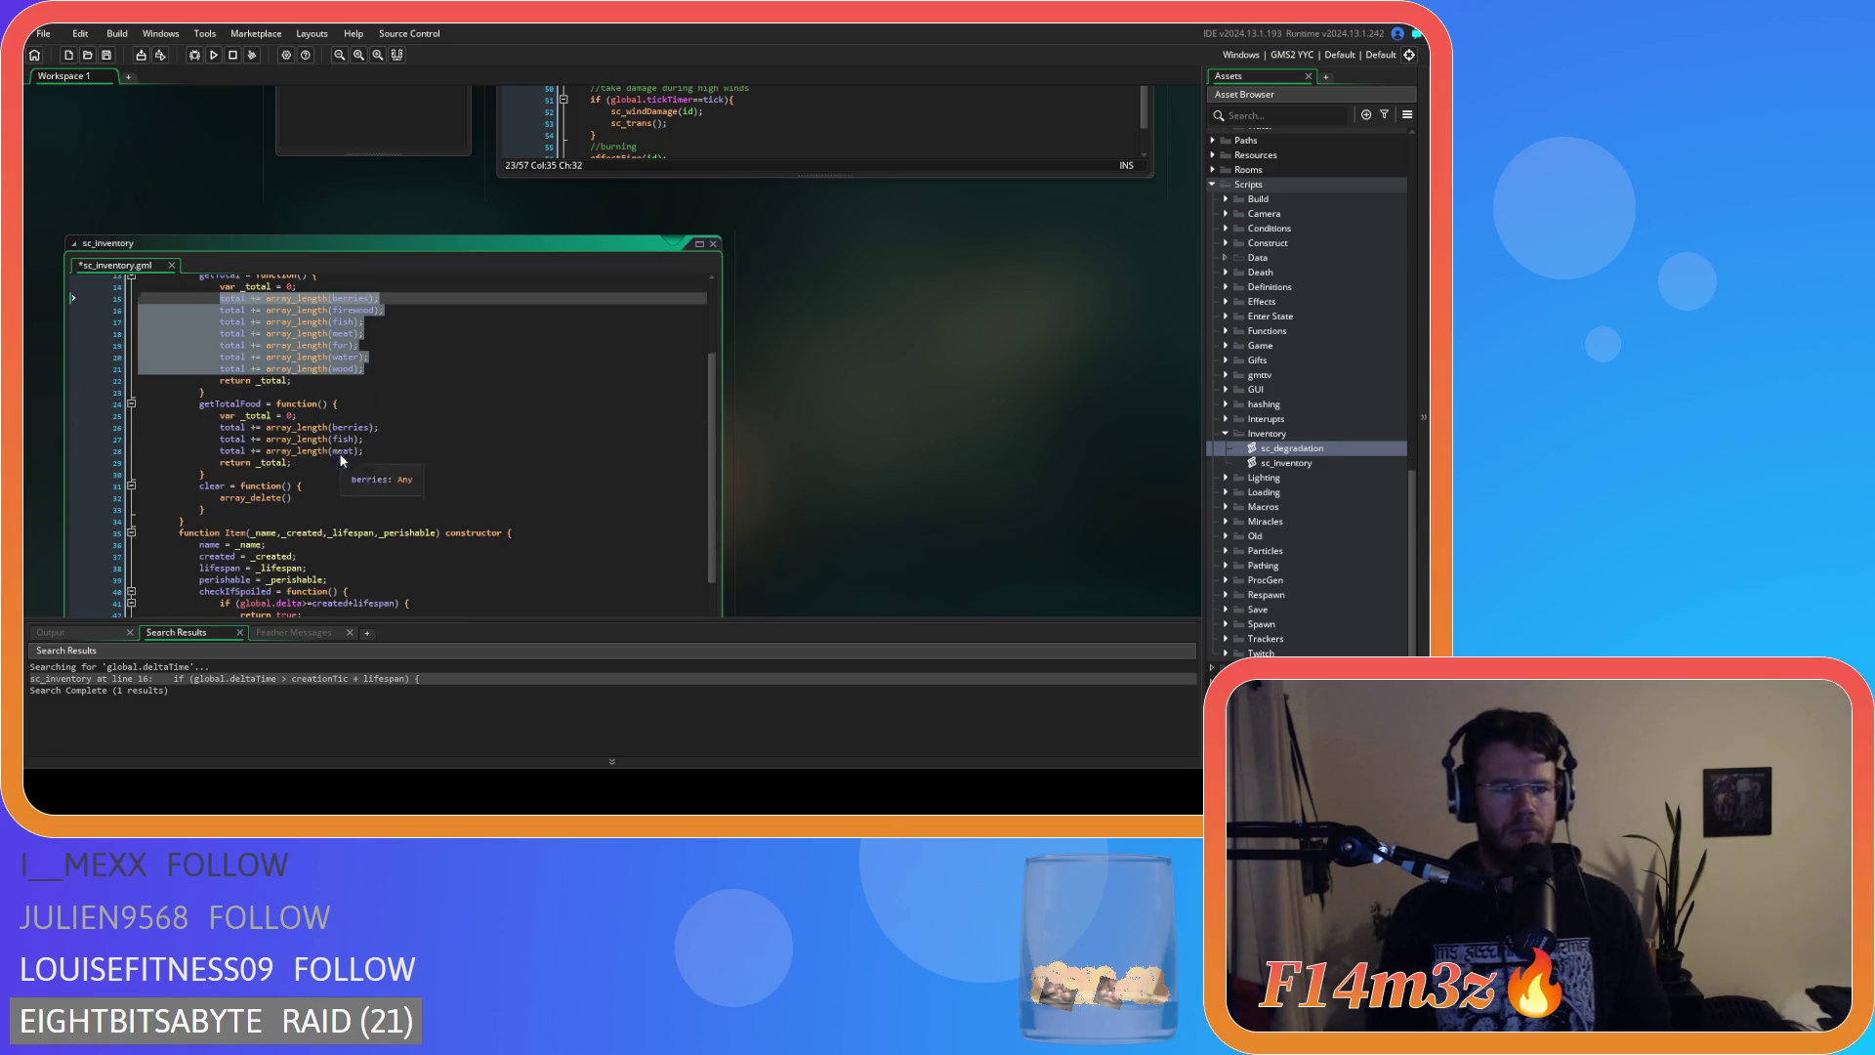
left_click(329, 497)
key("Return")
key("ctrl+v")
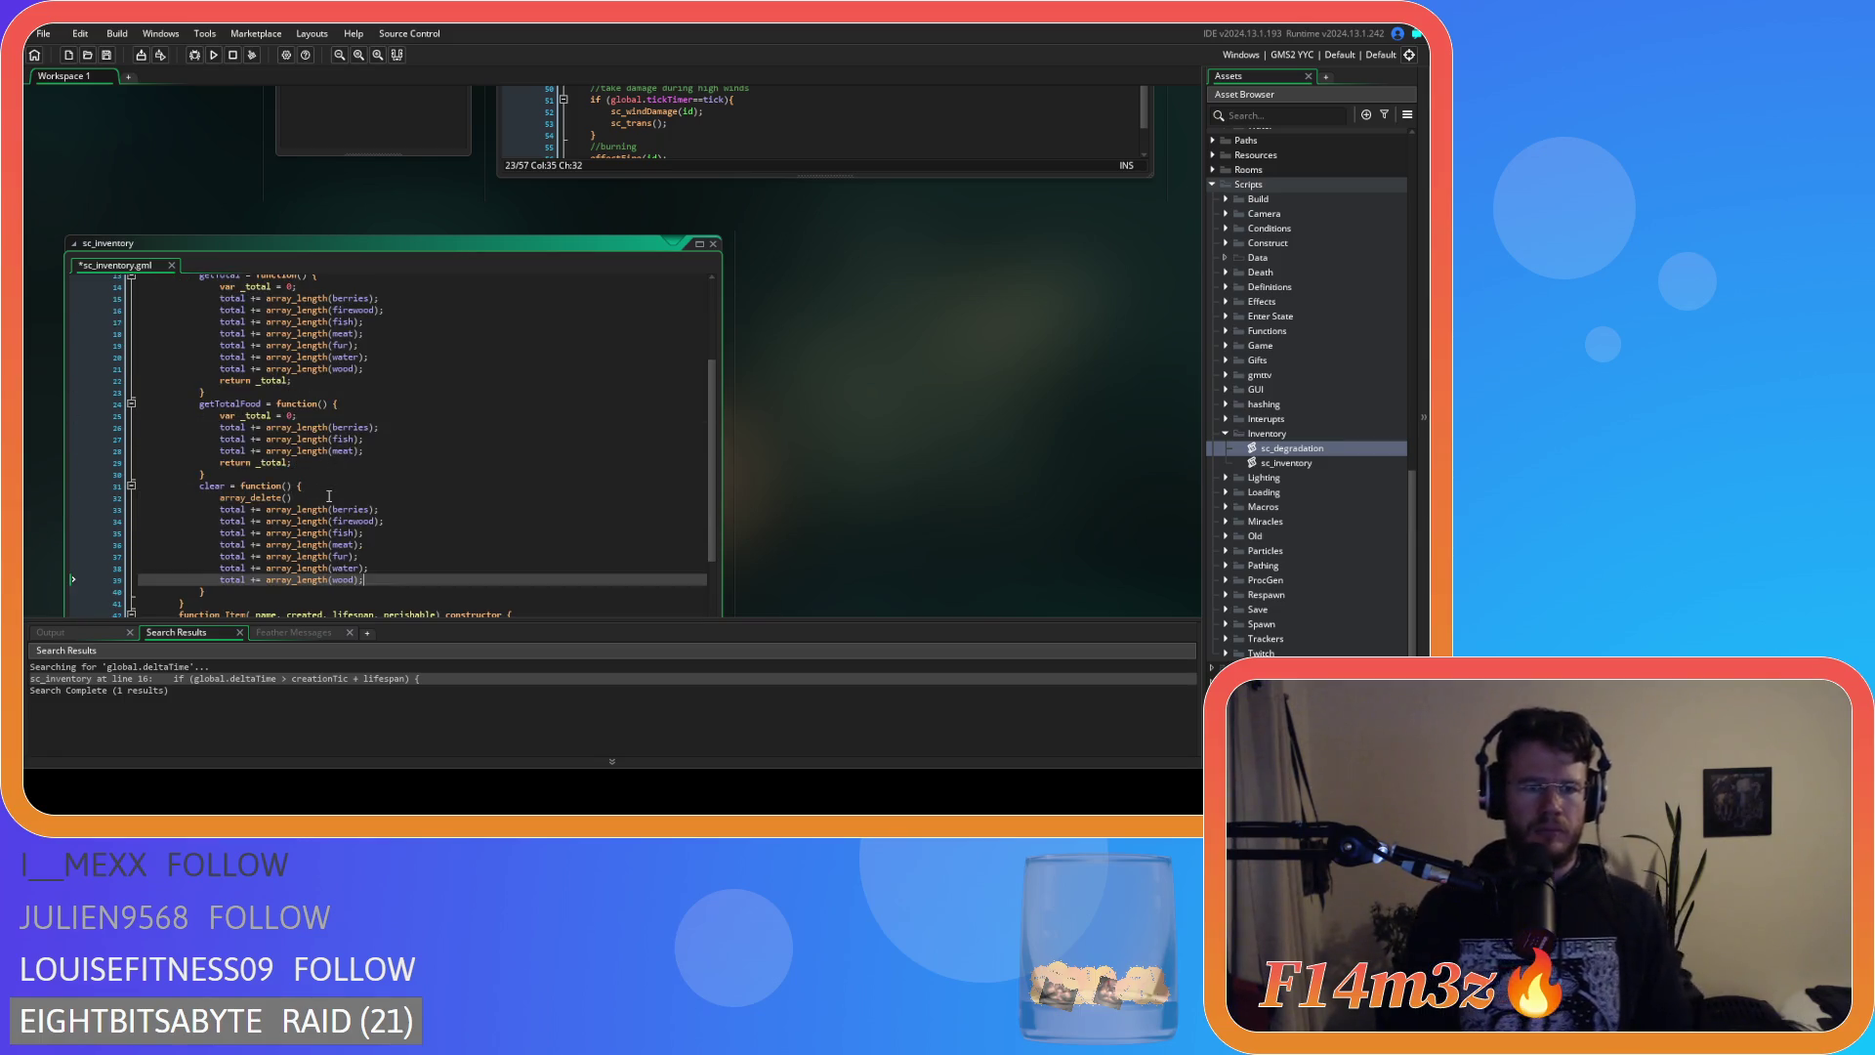
Strip the 'total +=' prefix from the pasted lines with Find and Replace.
left_click_drag(266, 509, 220, 510)
key("ctrl+h")
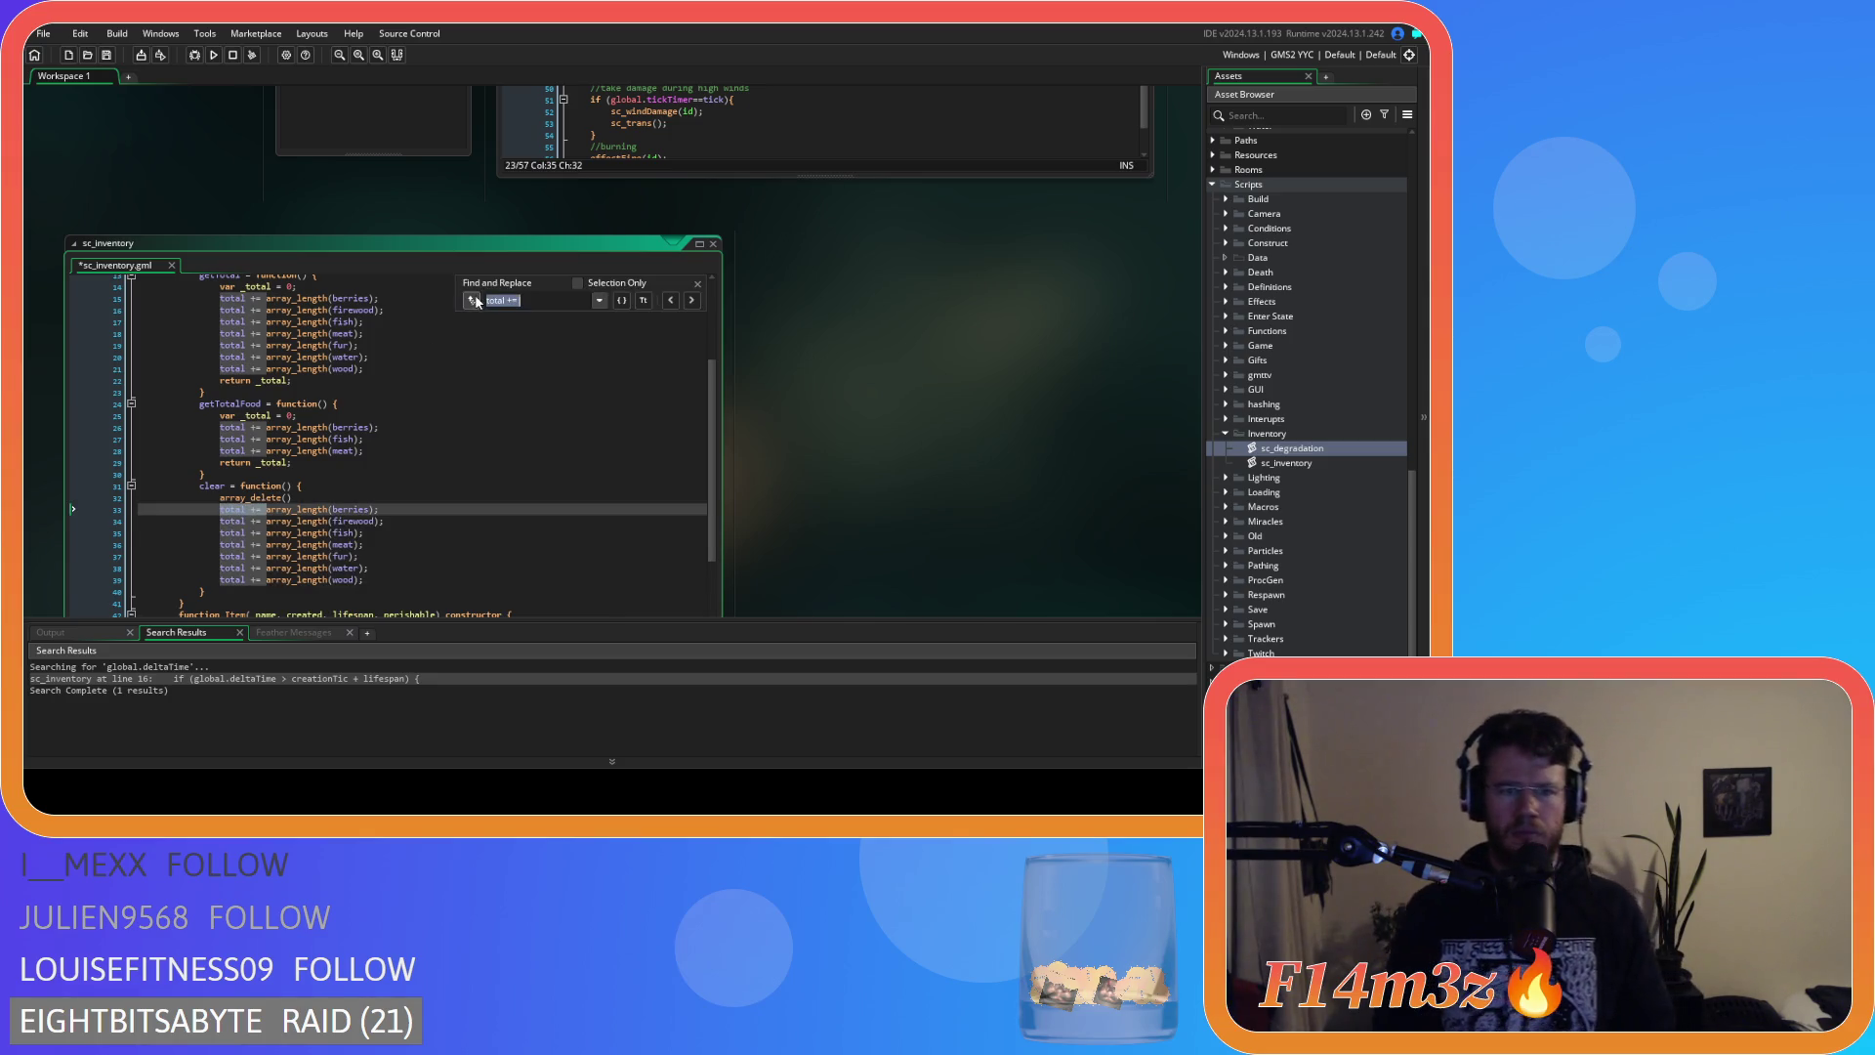
left_click(622, 319)
left_click(622, 319)
left_click(623, 318)
left_click(622, 318)
left_click(622, 319)
left_click(623, 318)
left_click(623, 319)
left_click(699, 284)
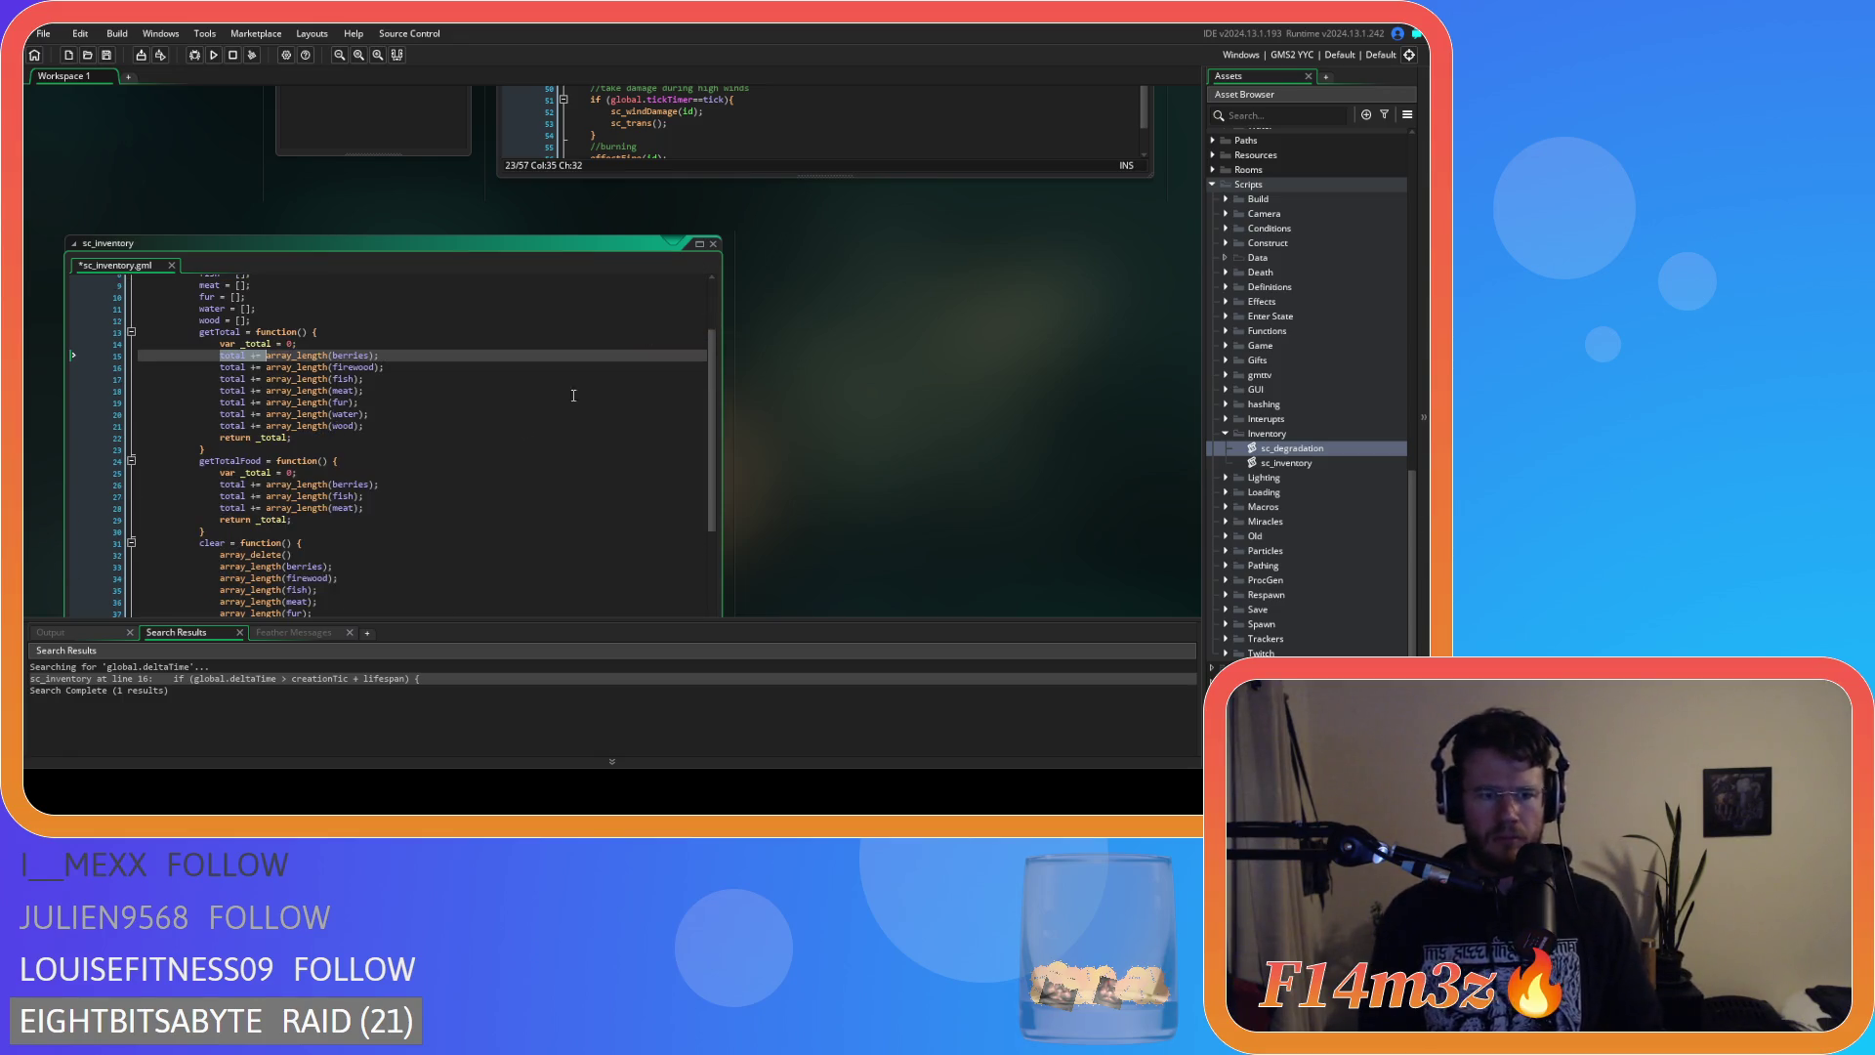
Delete the empty array_delete() line and replace array_length with array_delete throughout clear.
scroll(241, 566, "down", 3)
left_click(285, 467)
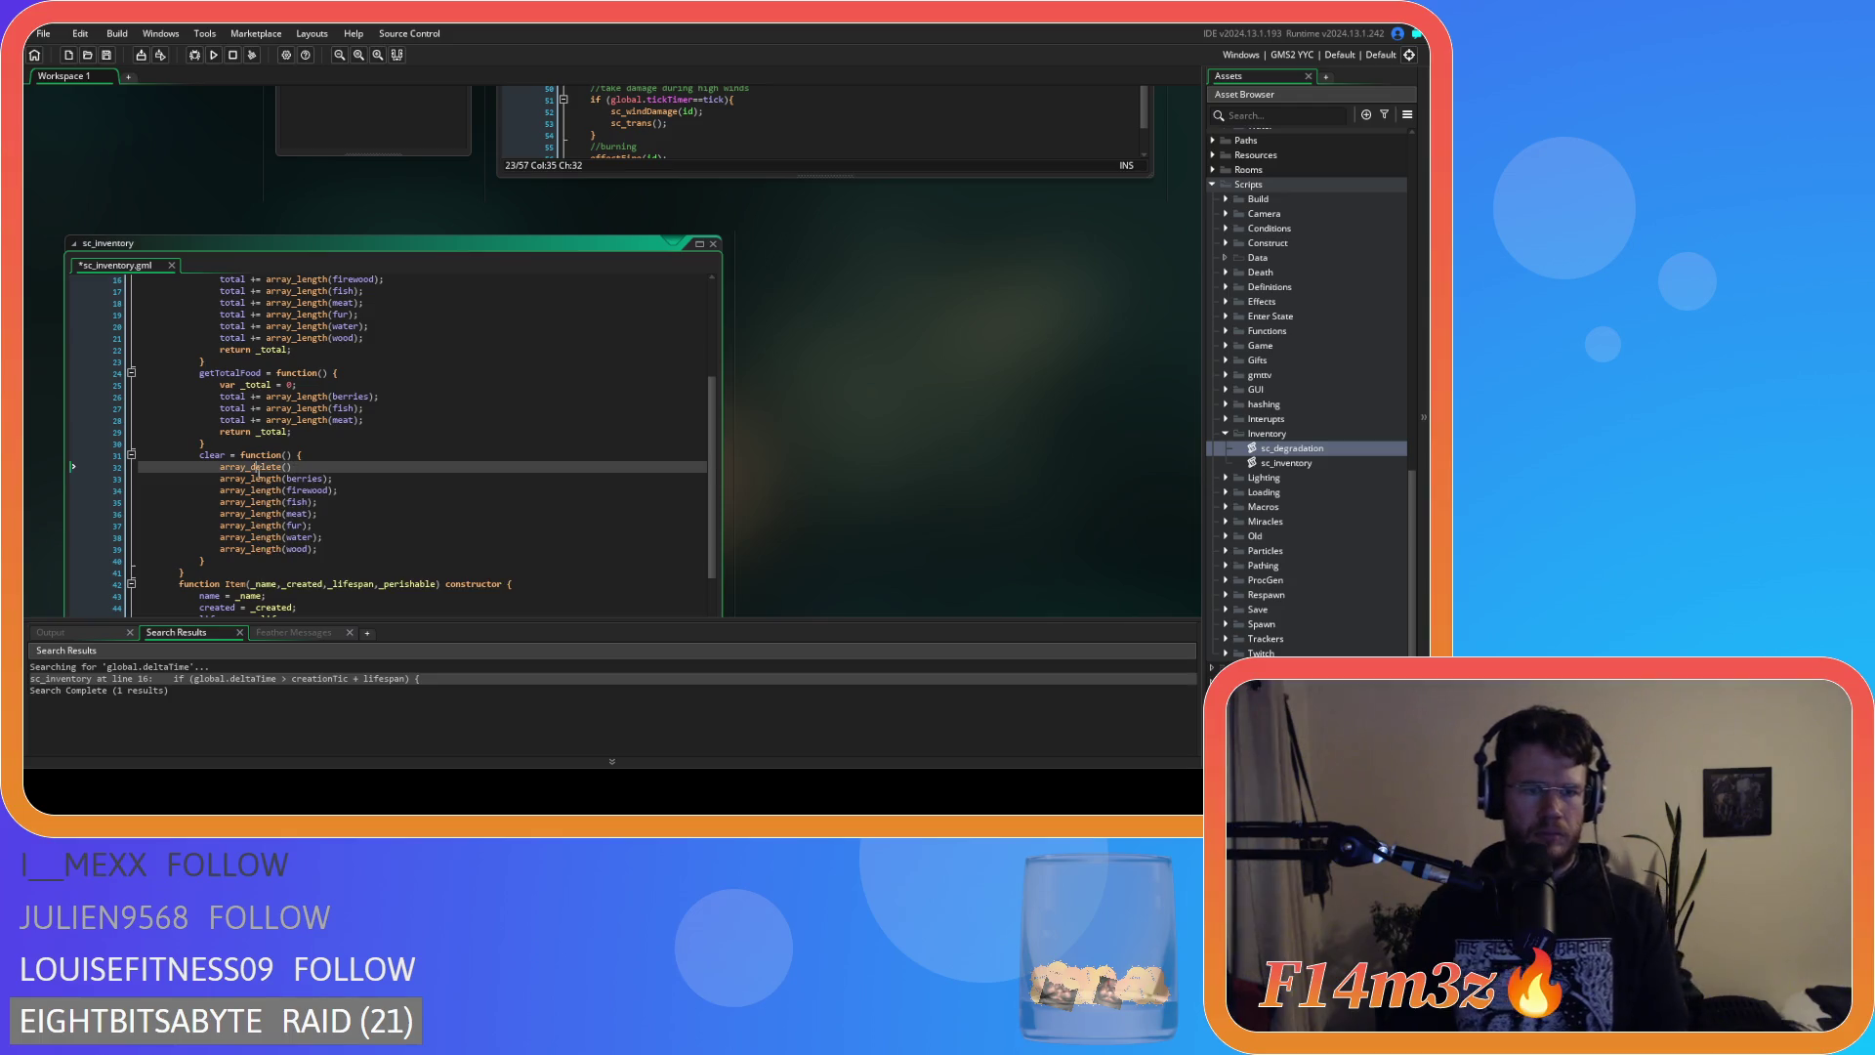
mouse_move(257, 479)
key("BackSpace")
key("BackSpace")
key("BackSpace")
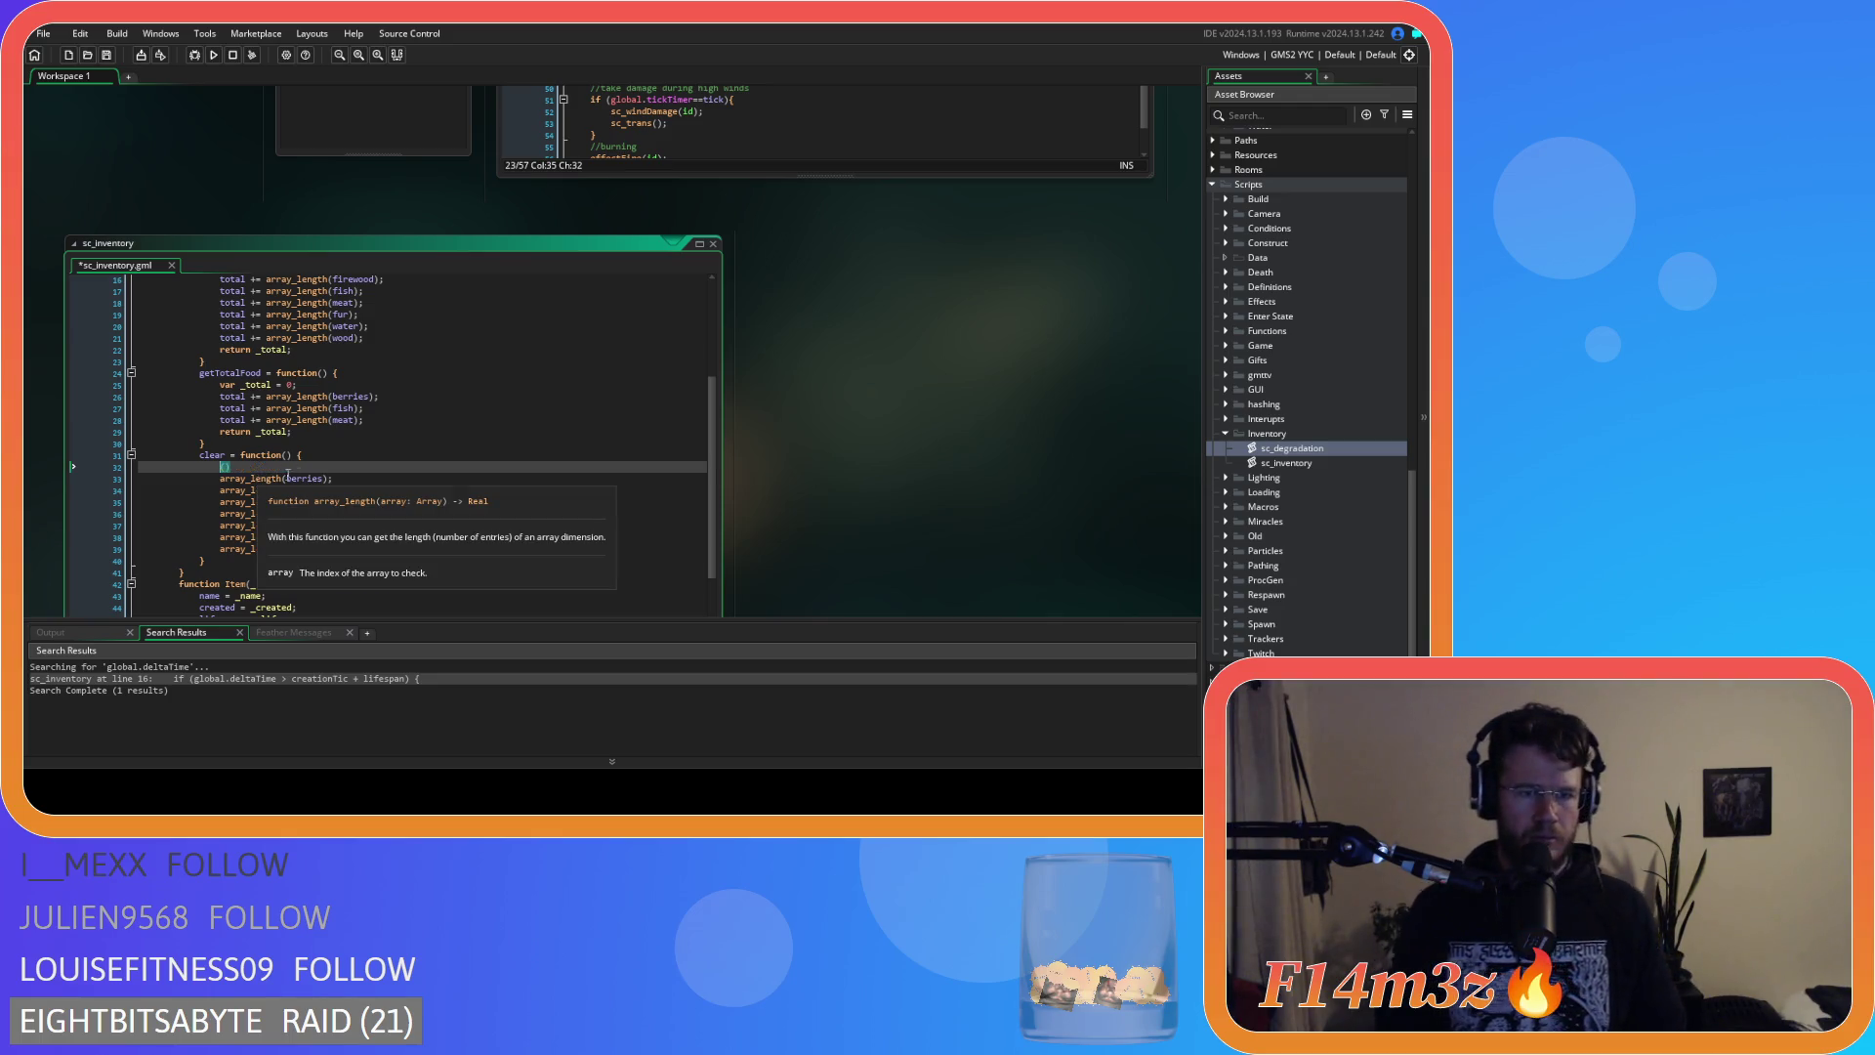
double_click(260, 467)
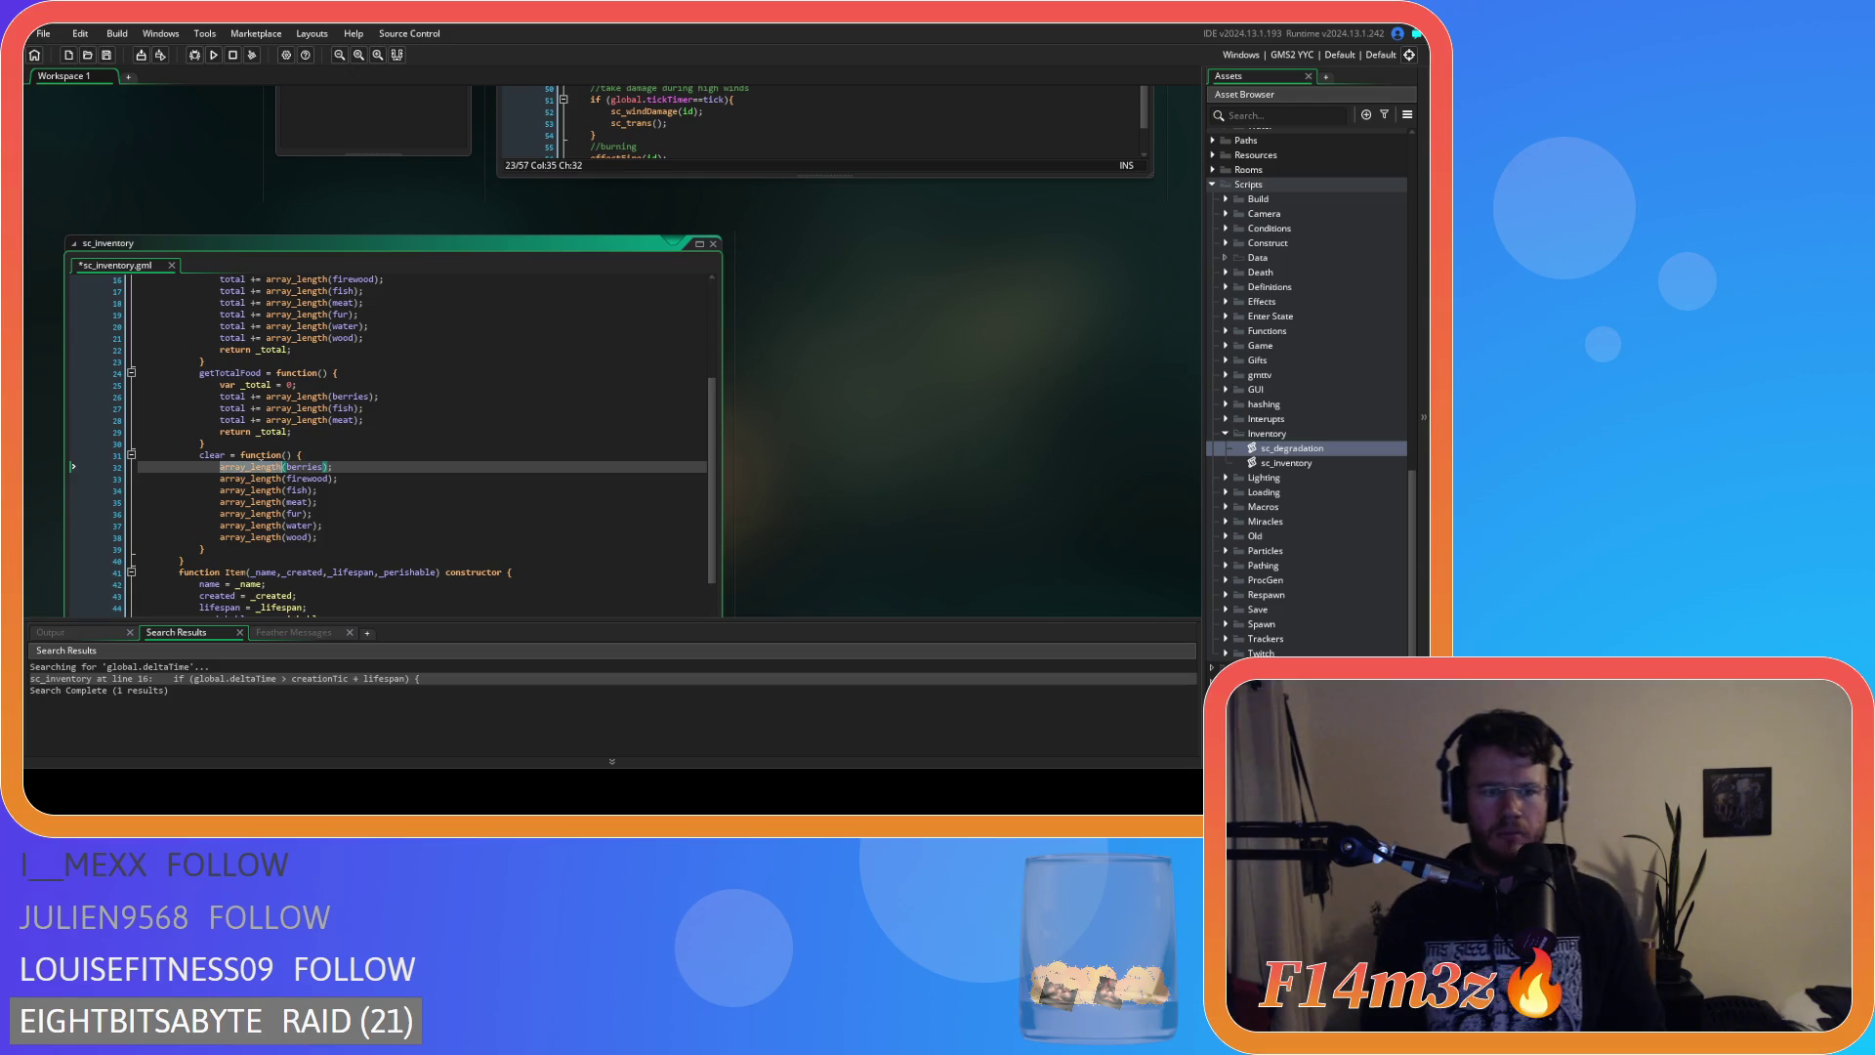
key("ctrl+h")
type("array_delete")
left_click(623, 319)
left_click(623, 319)
left_click(623, 320)
left_click(623, 319)
left_click(623, 319)
left_click(623, 319)
left_click(623, 320)
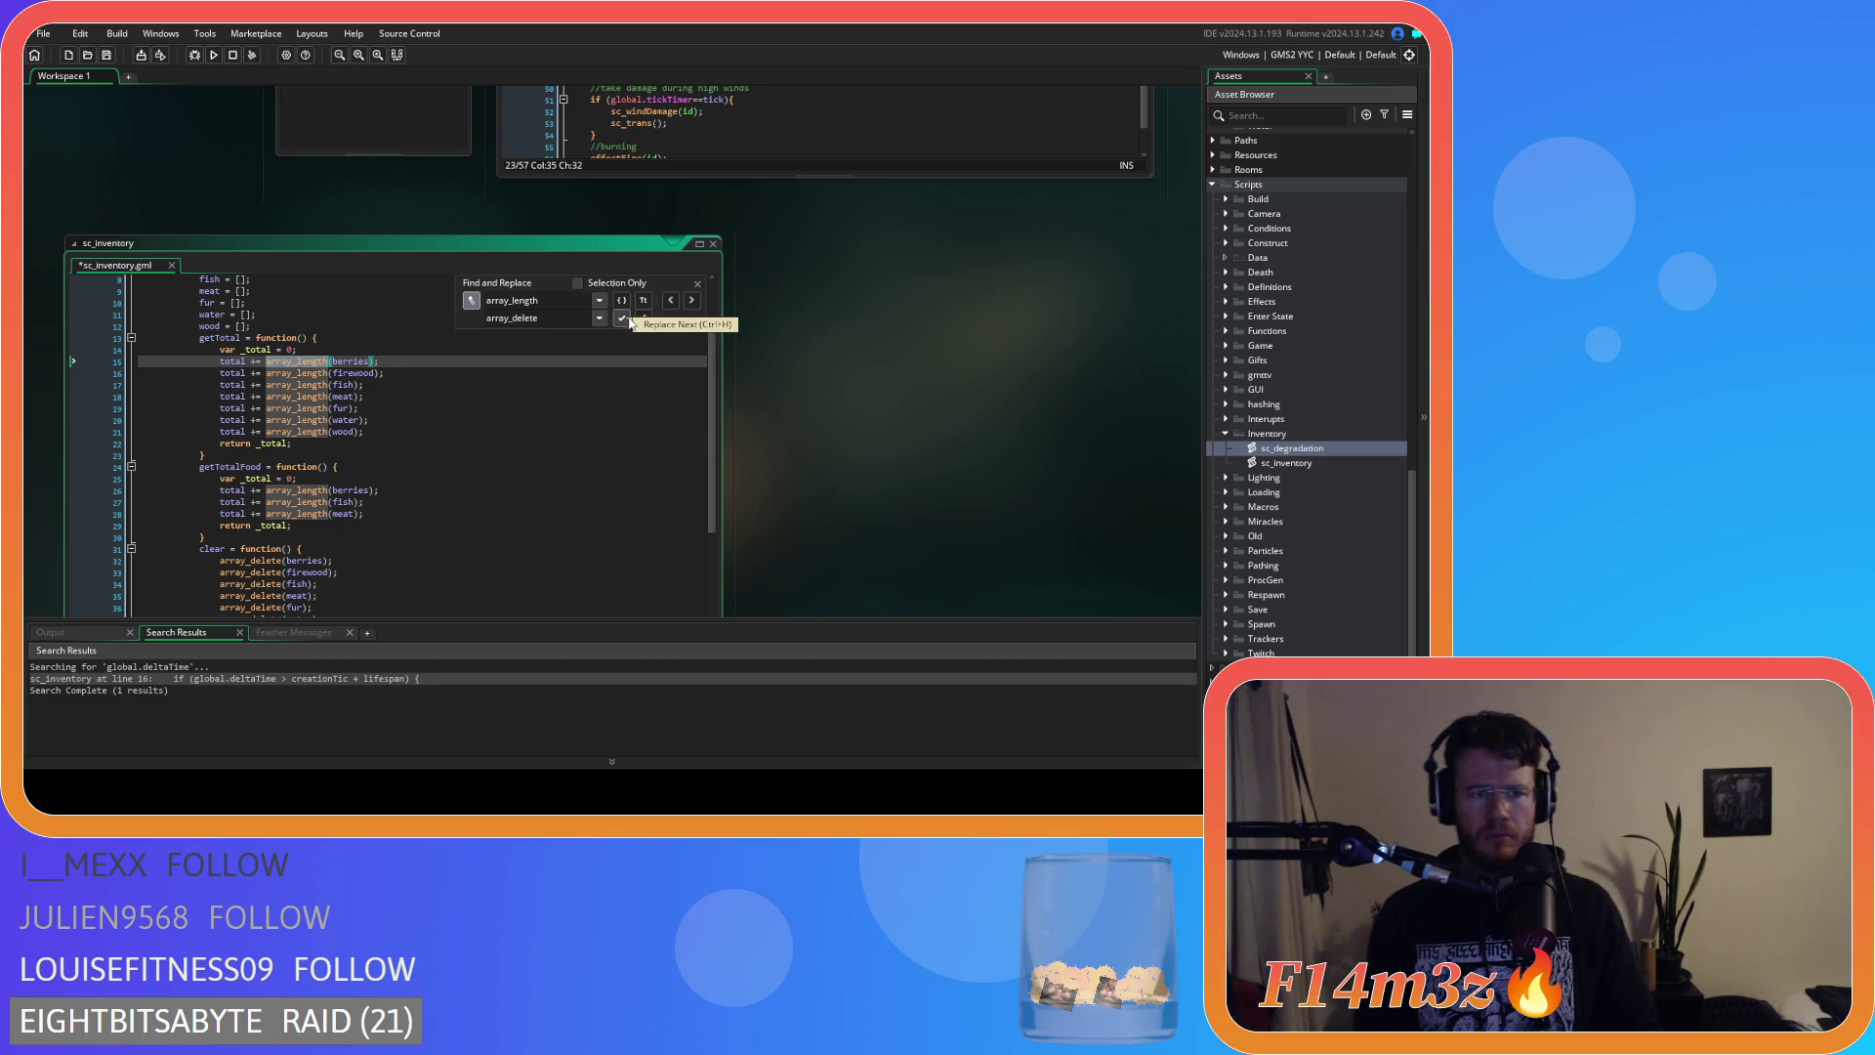
left_click(697, 283)
Start the berries call's arguments as array_delete(berries, 0, array_length(berries).
scroll(416, 481, "down", 4)
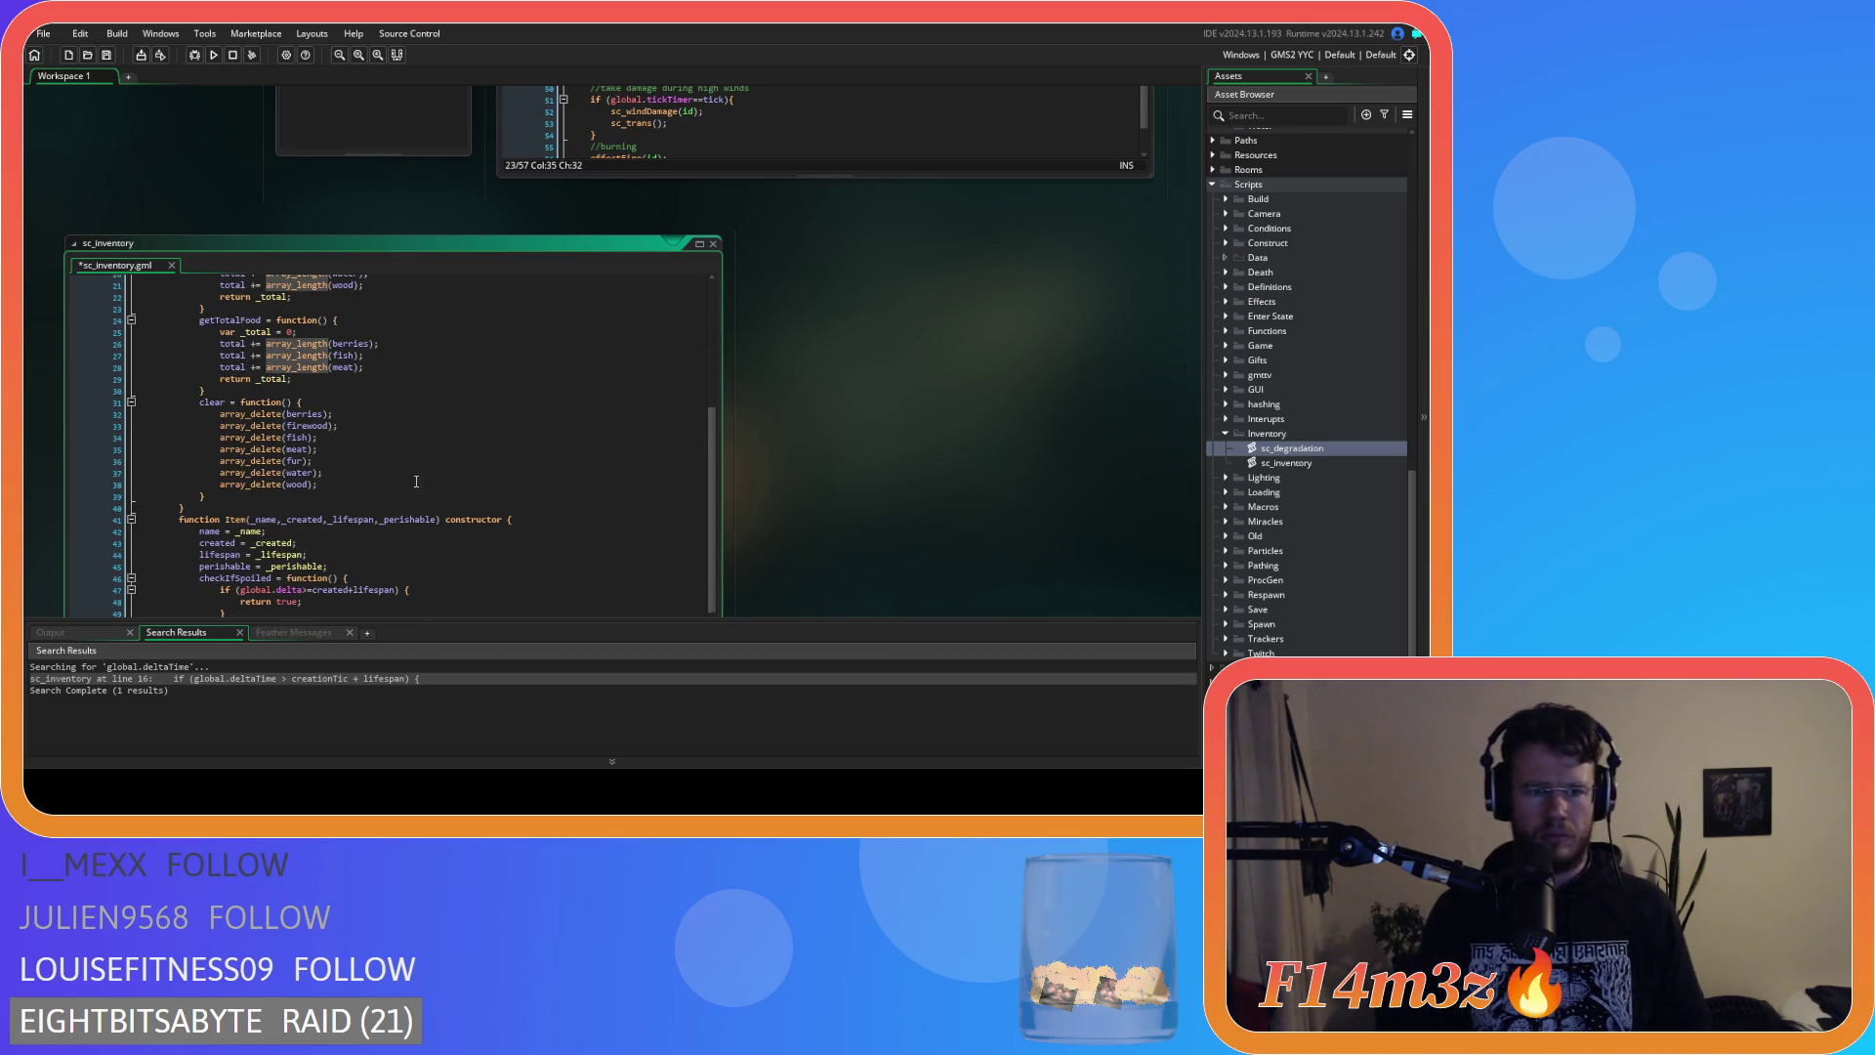
left_click(327, 414)
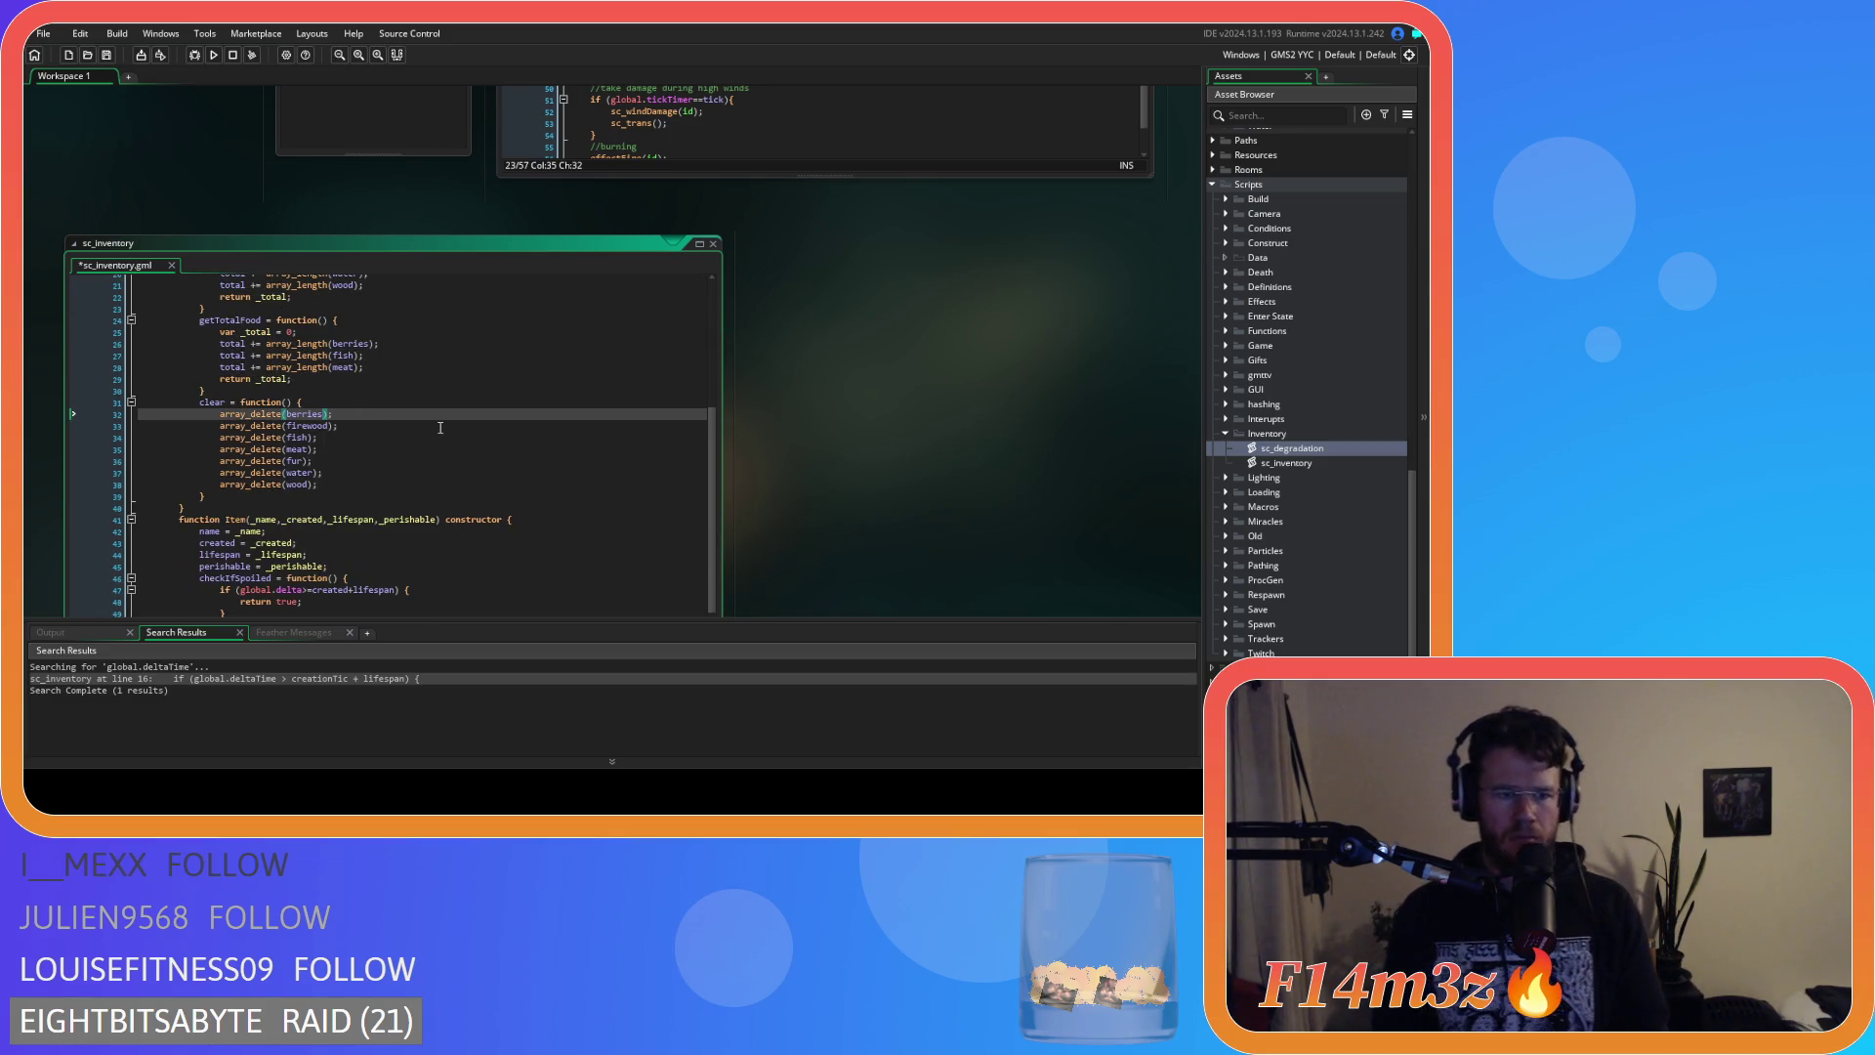
type(",")
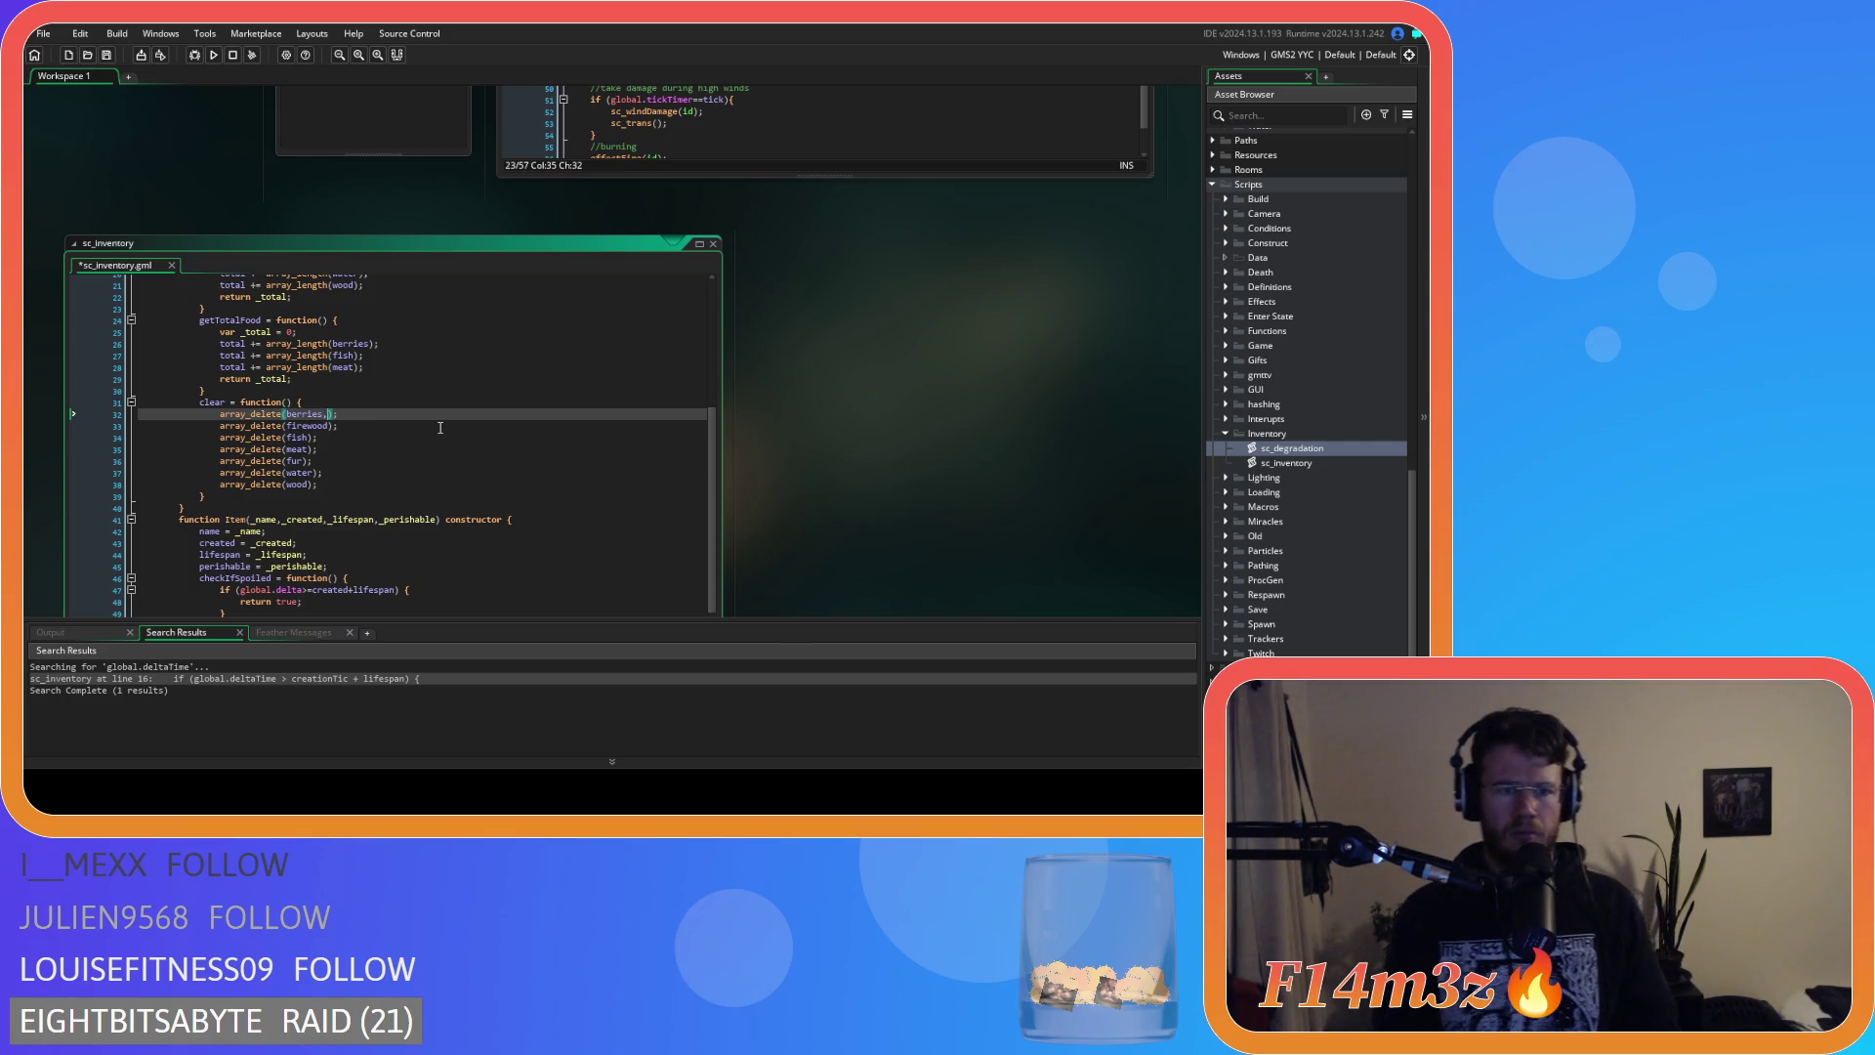
scroll(938, 392, "down", 1)
scroll(834, 399, "down", 1)
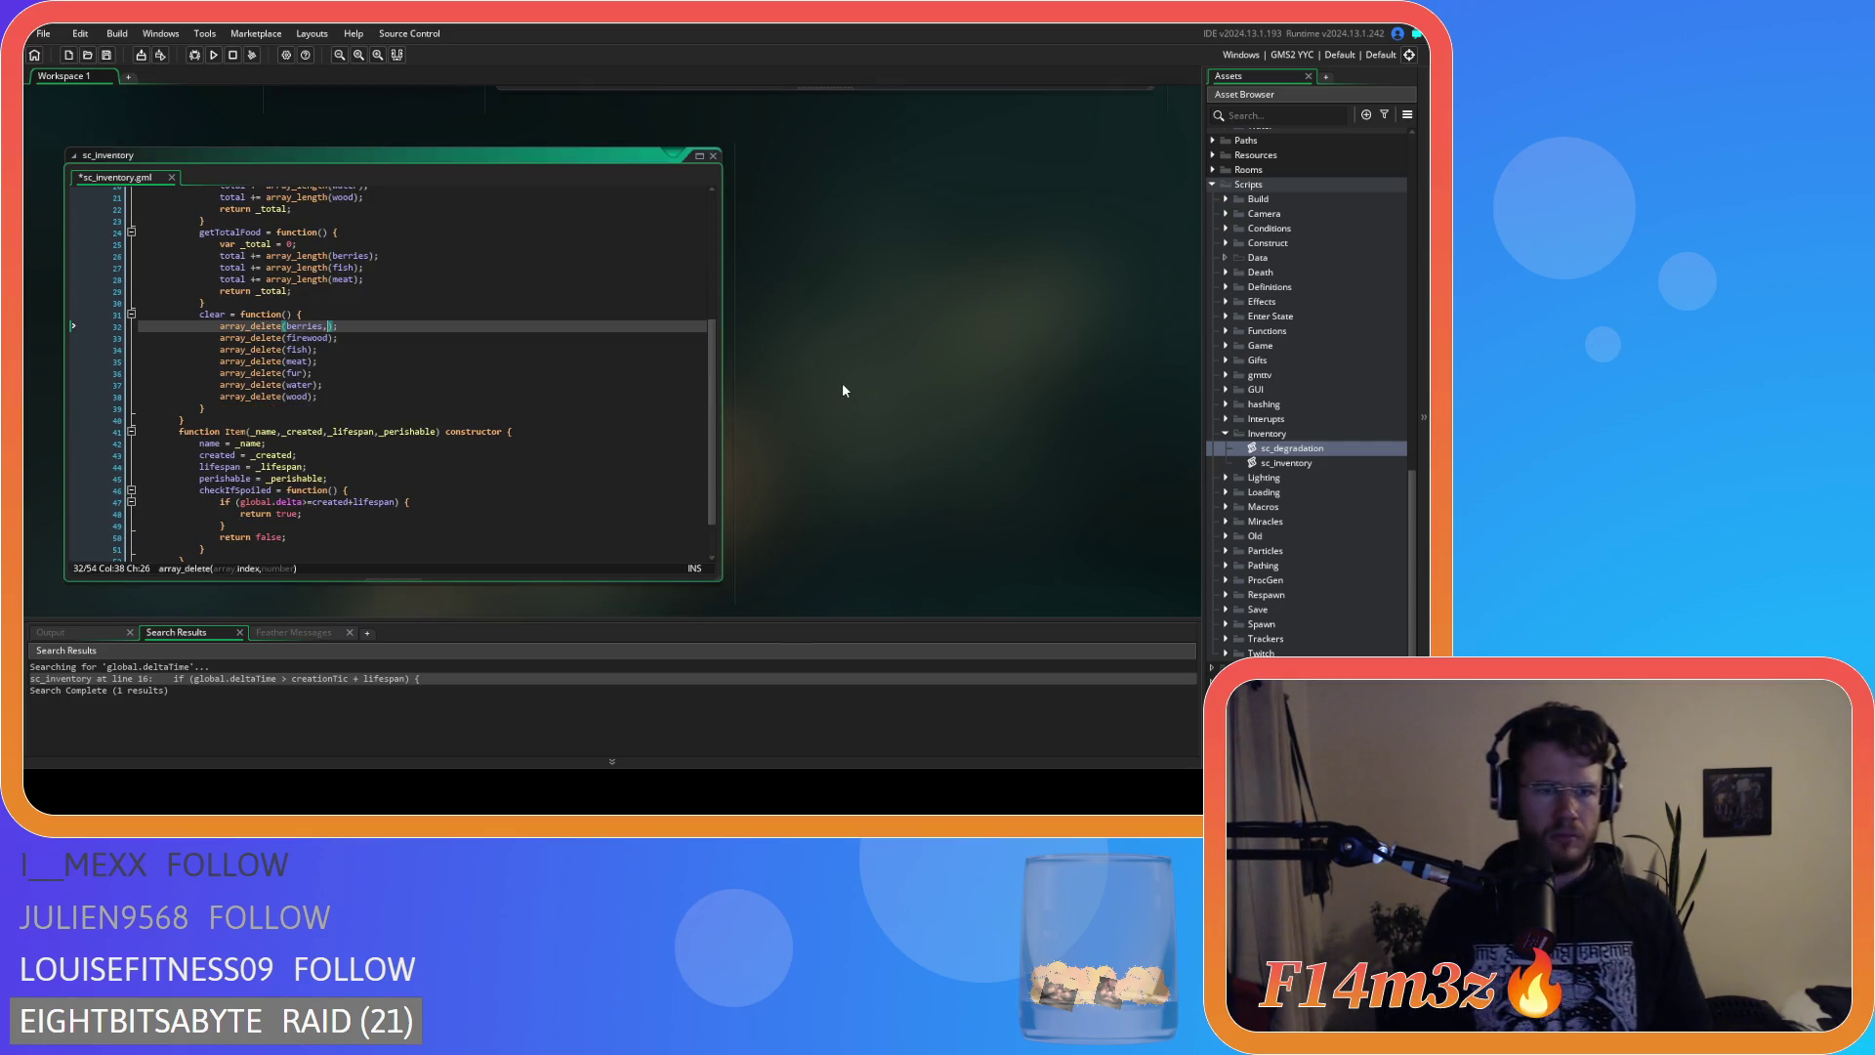
type("0")
type(",")
type("array")
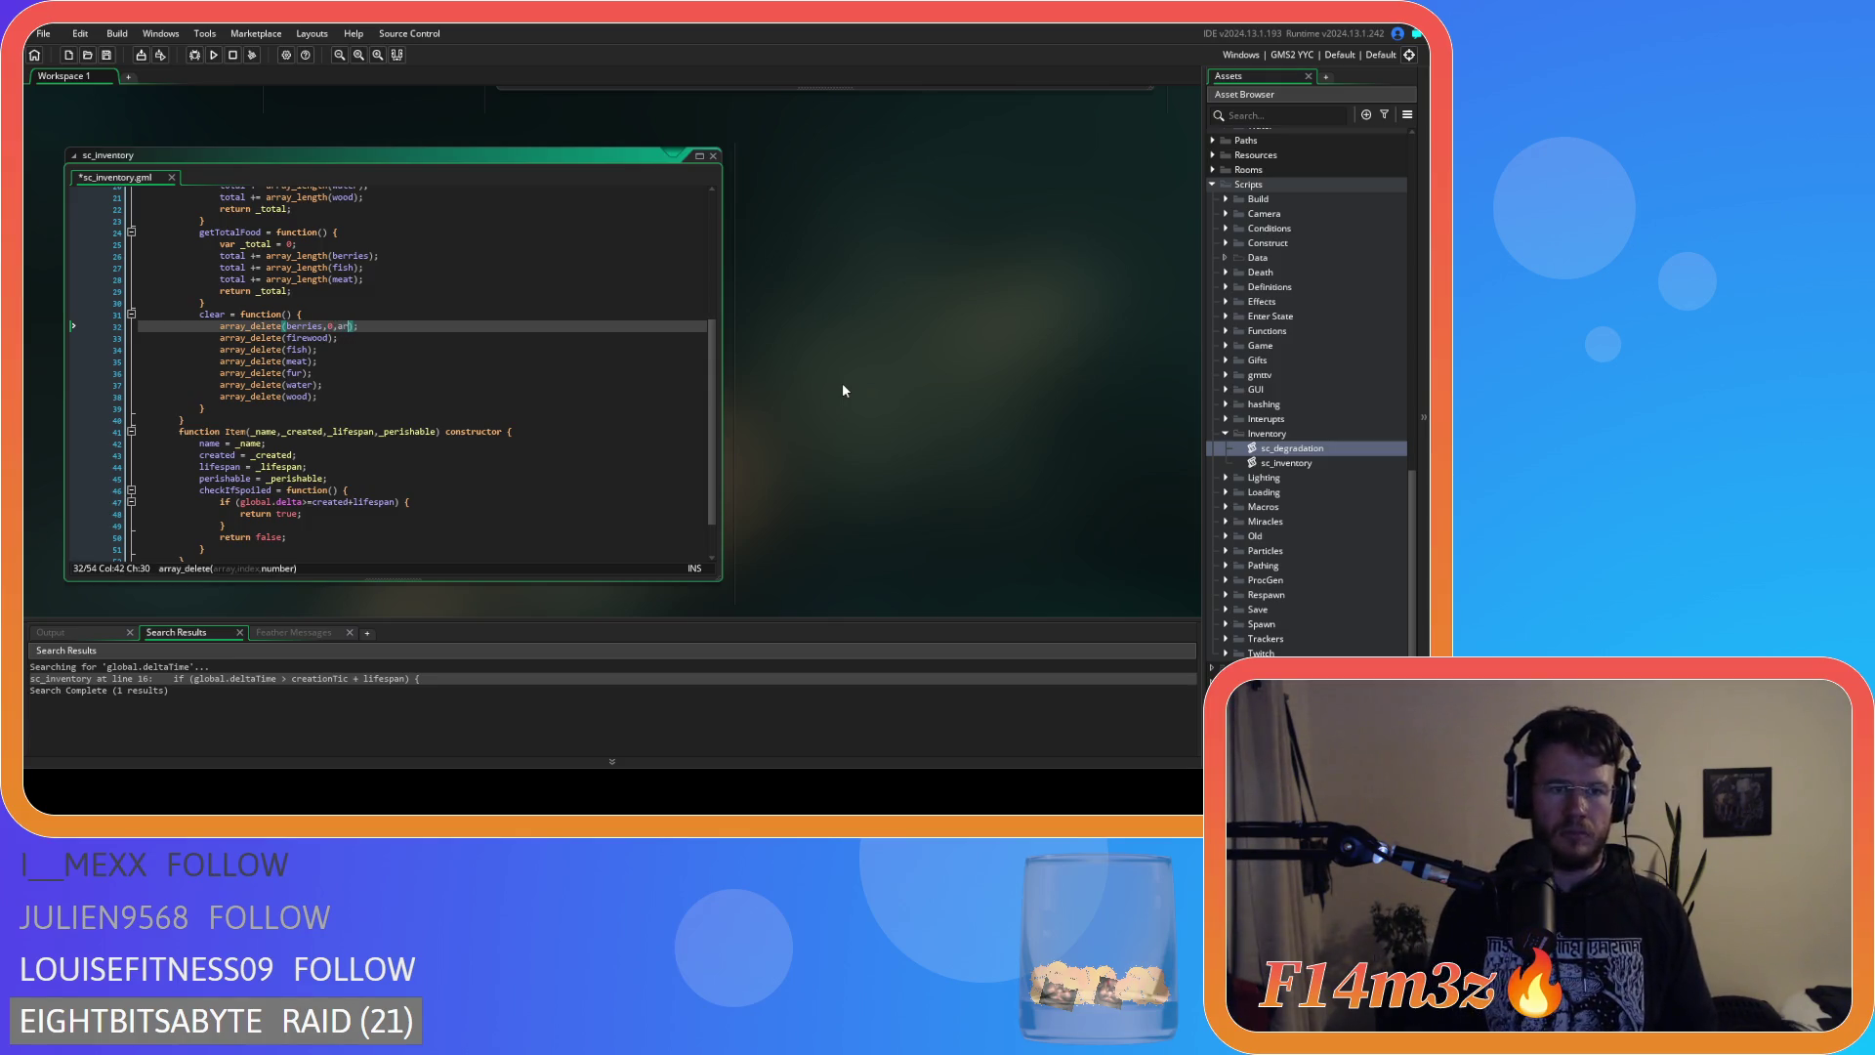
type("_length(b")
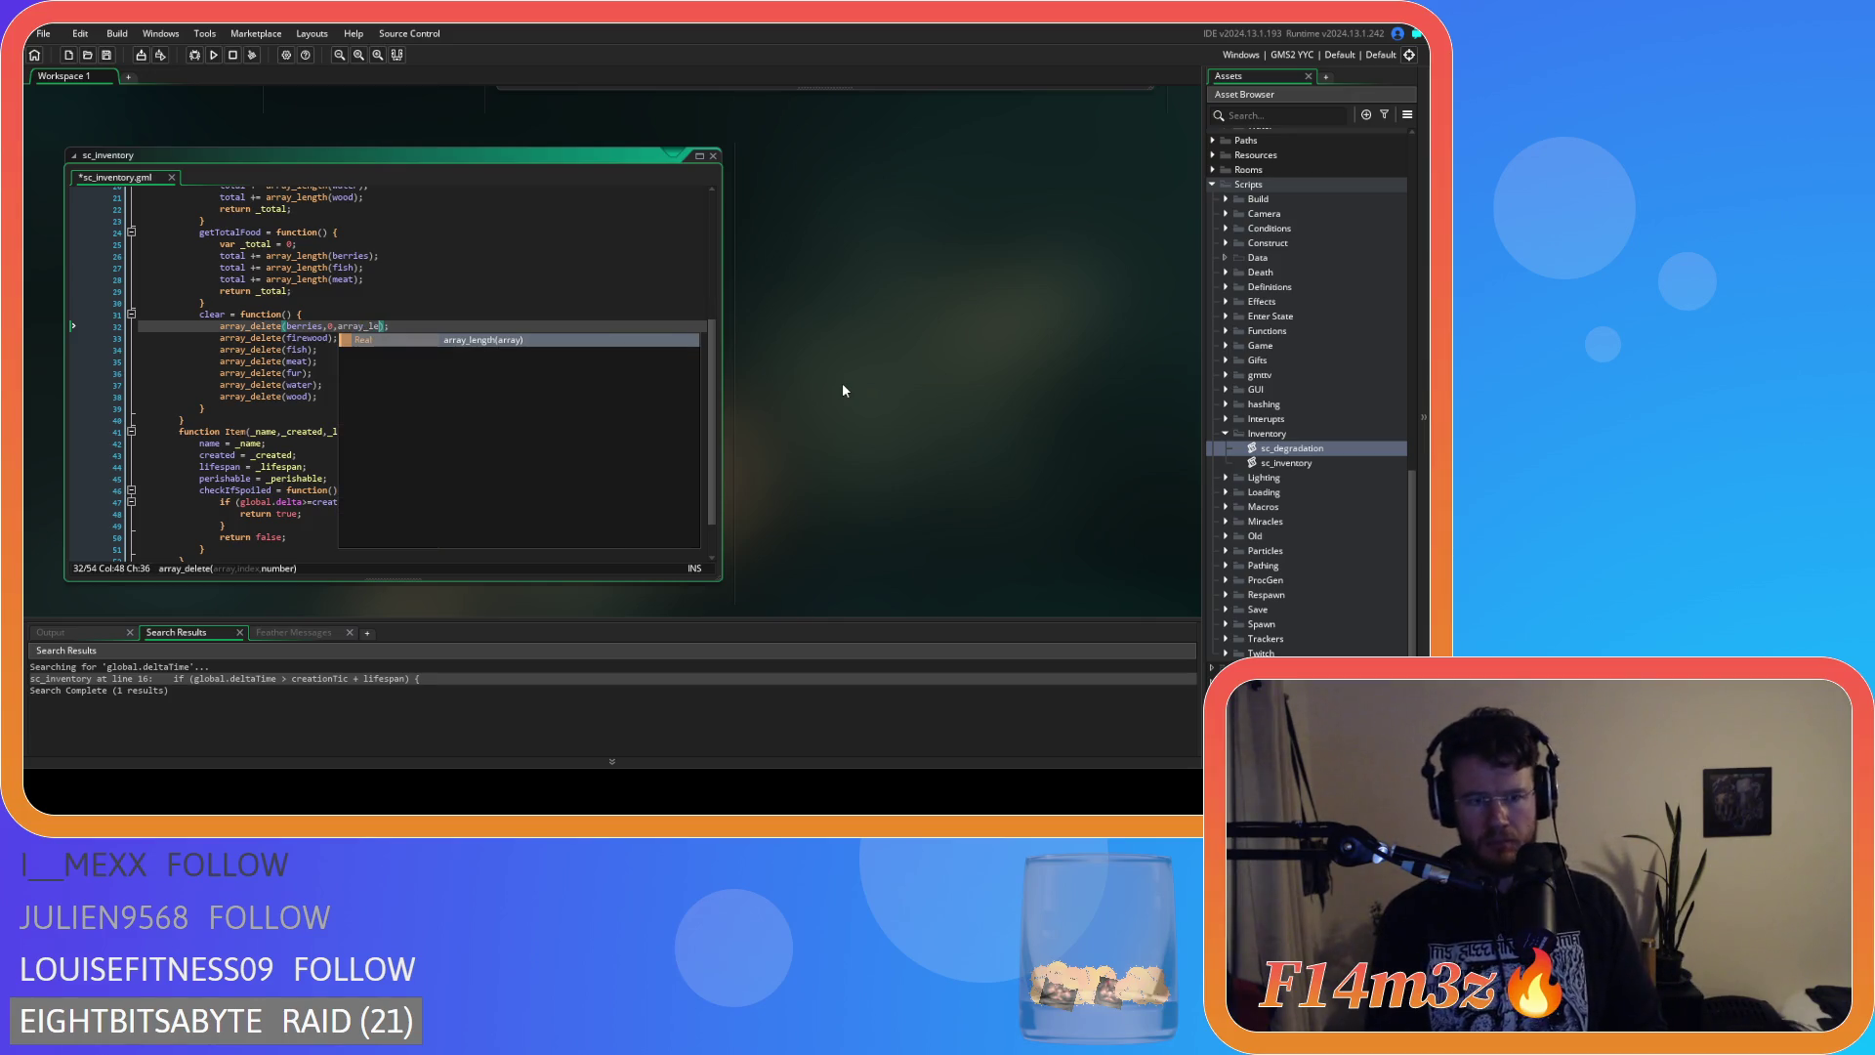
type("erries")
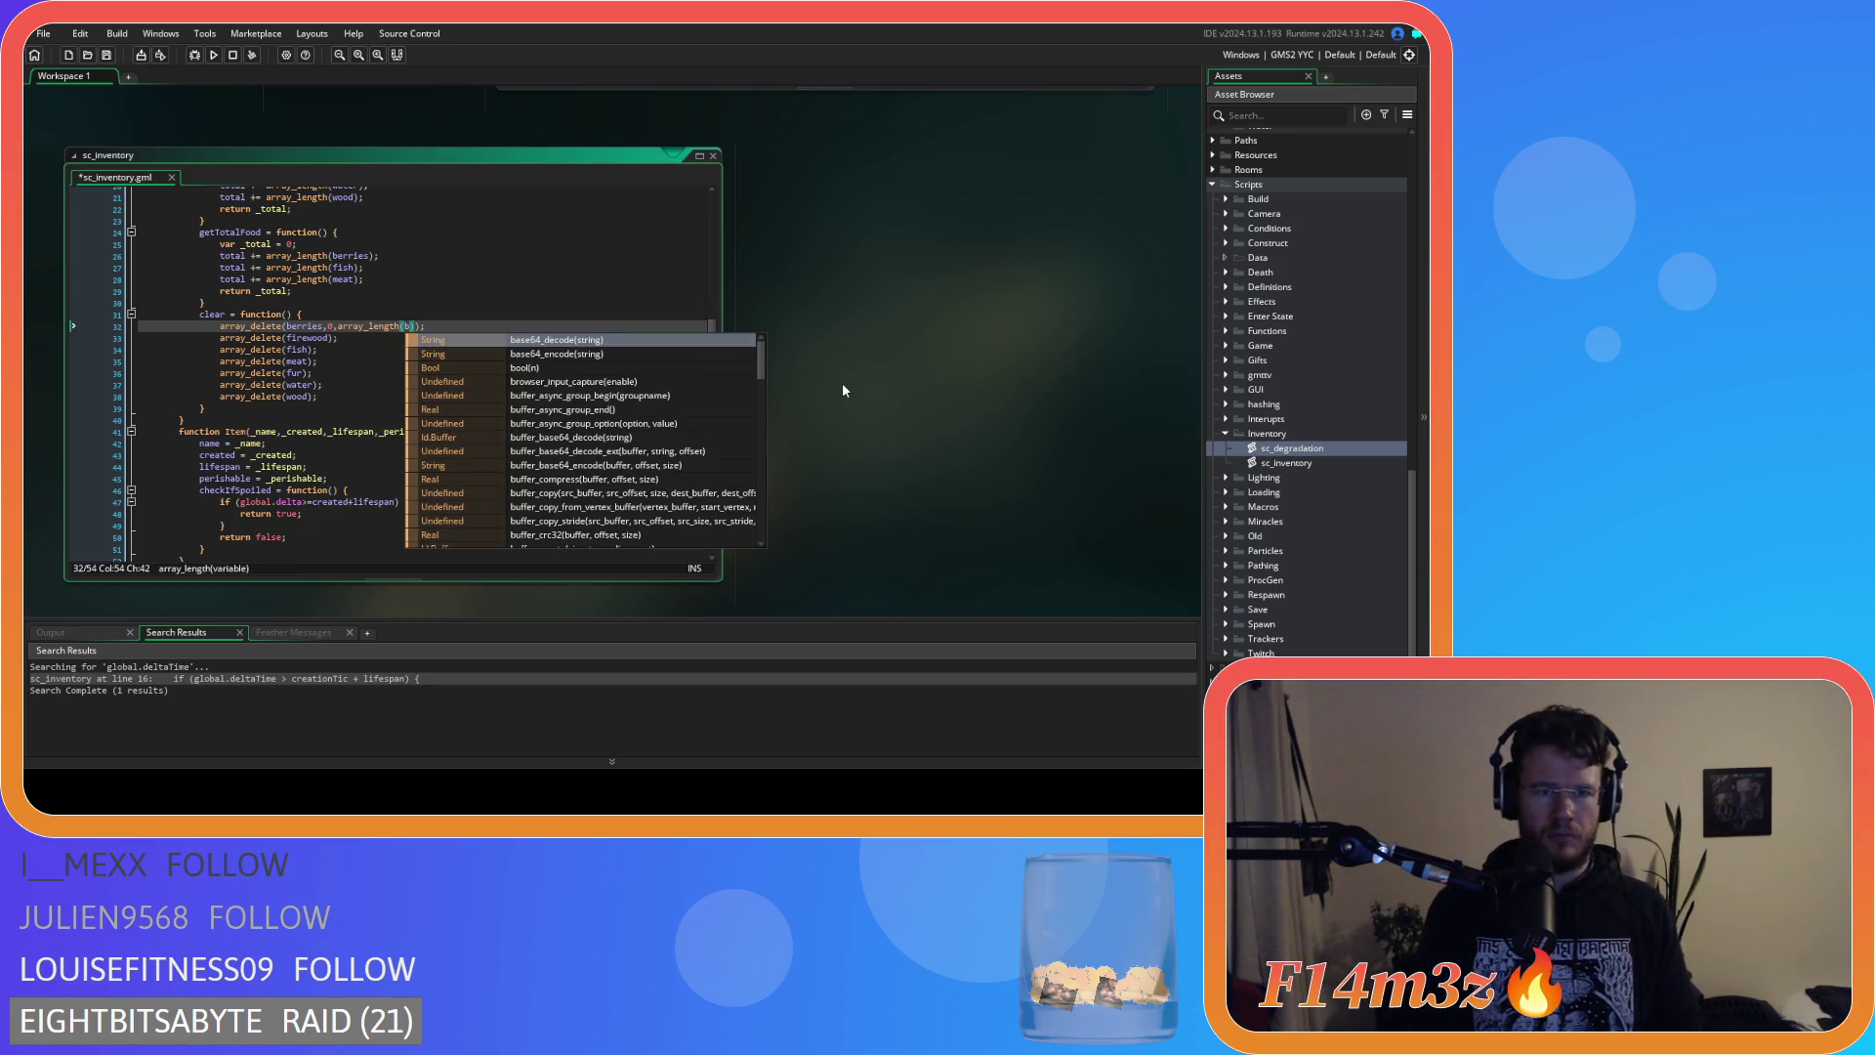
Copy the ',0,array_length(berries)' arguments into the firewood, fish, meat, fur and water array_delete calls.
key("shift+Left")
key("shift+Left")
key("shift+Left")
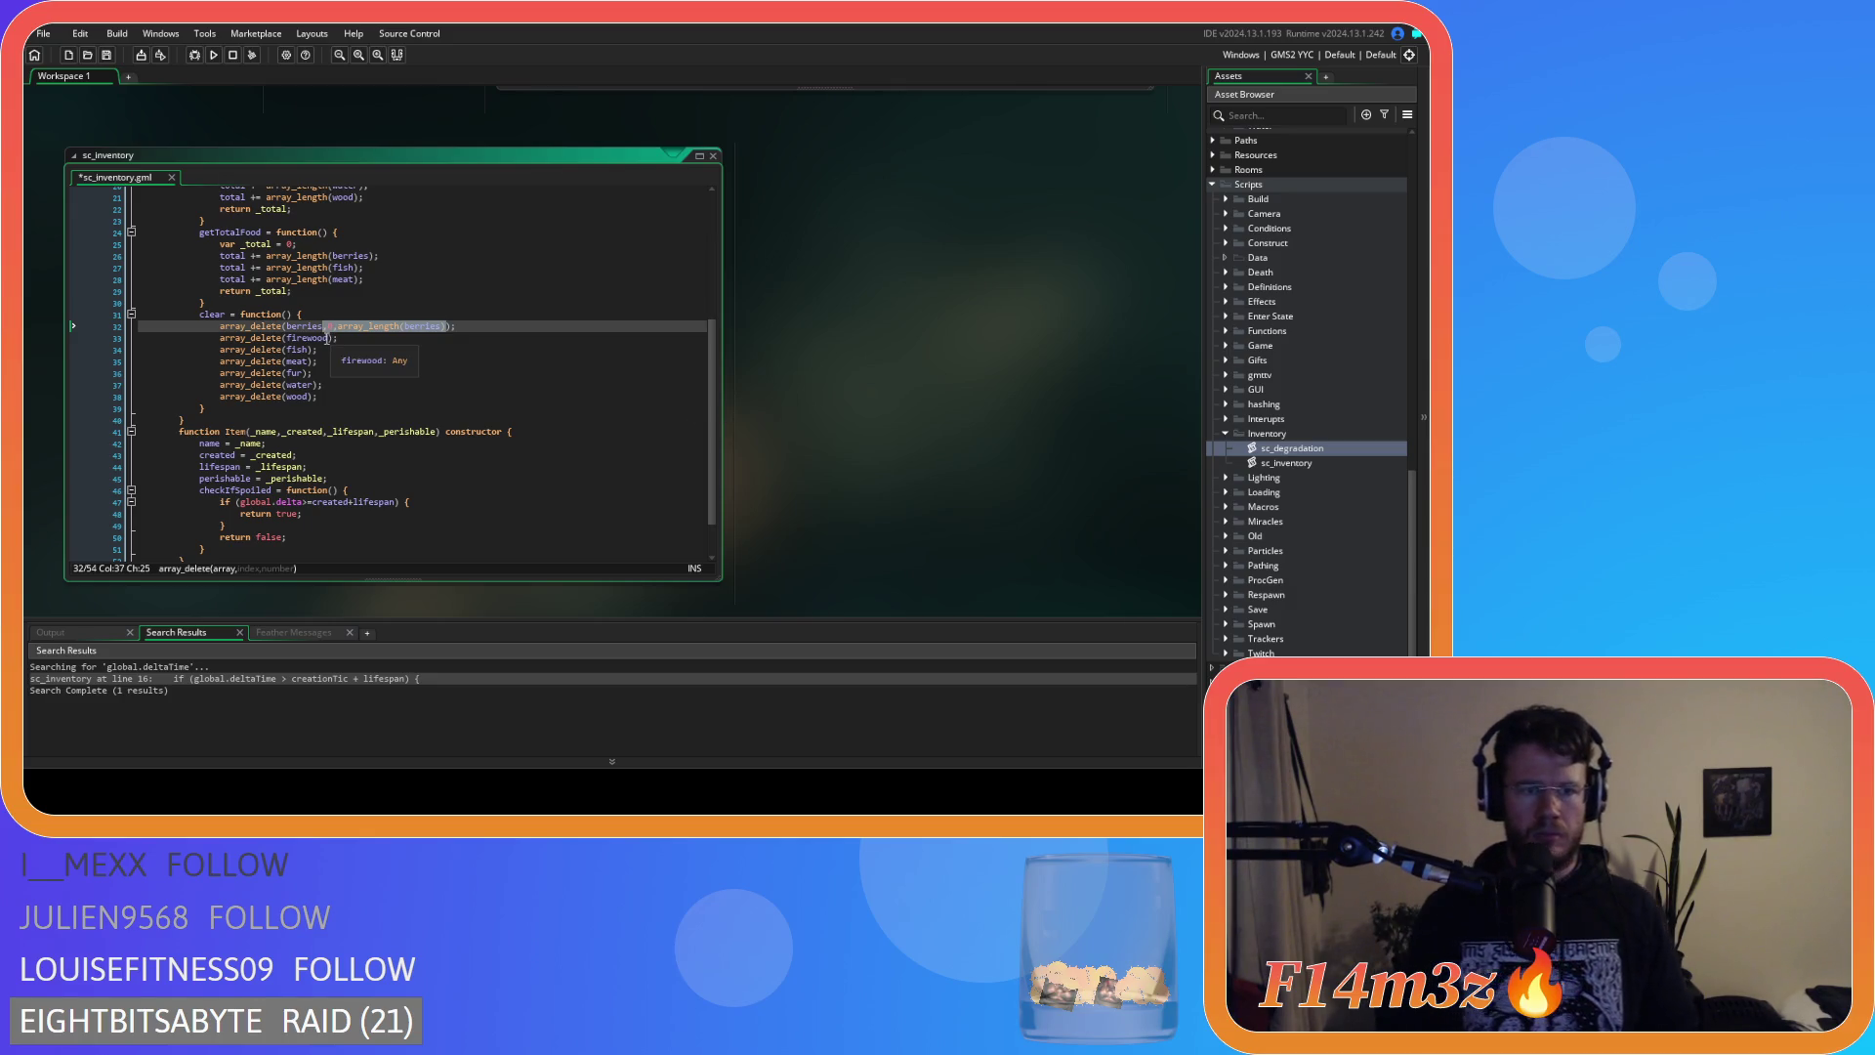
left_click(348, 335)
type(",0,array_length(berries)")
left_click(309, 350)
type(",0,array_length(berries)")
left_click(308, 362)
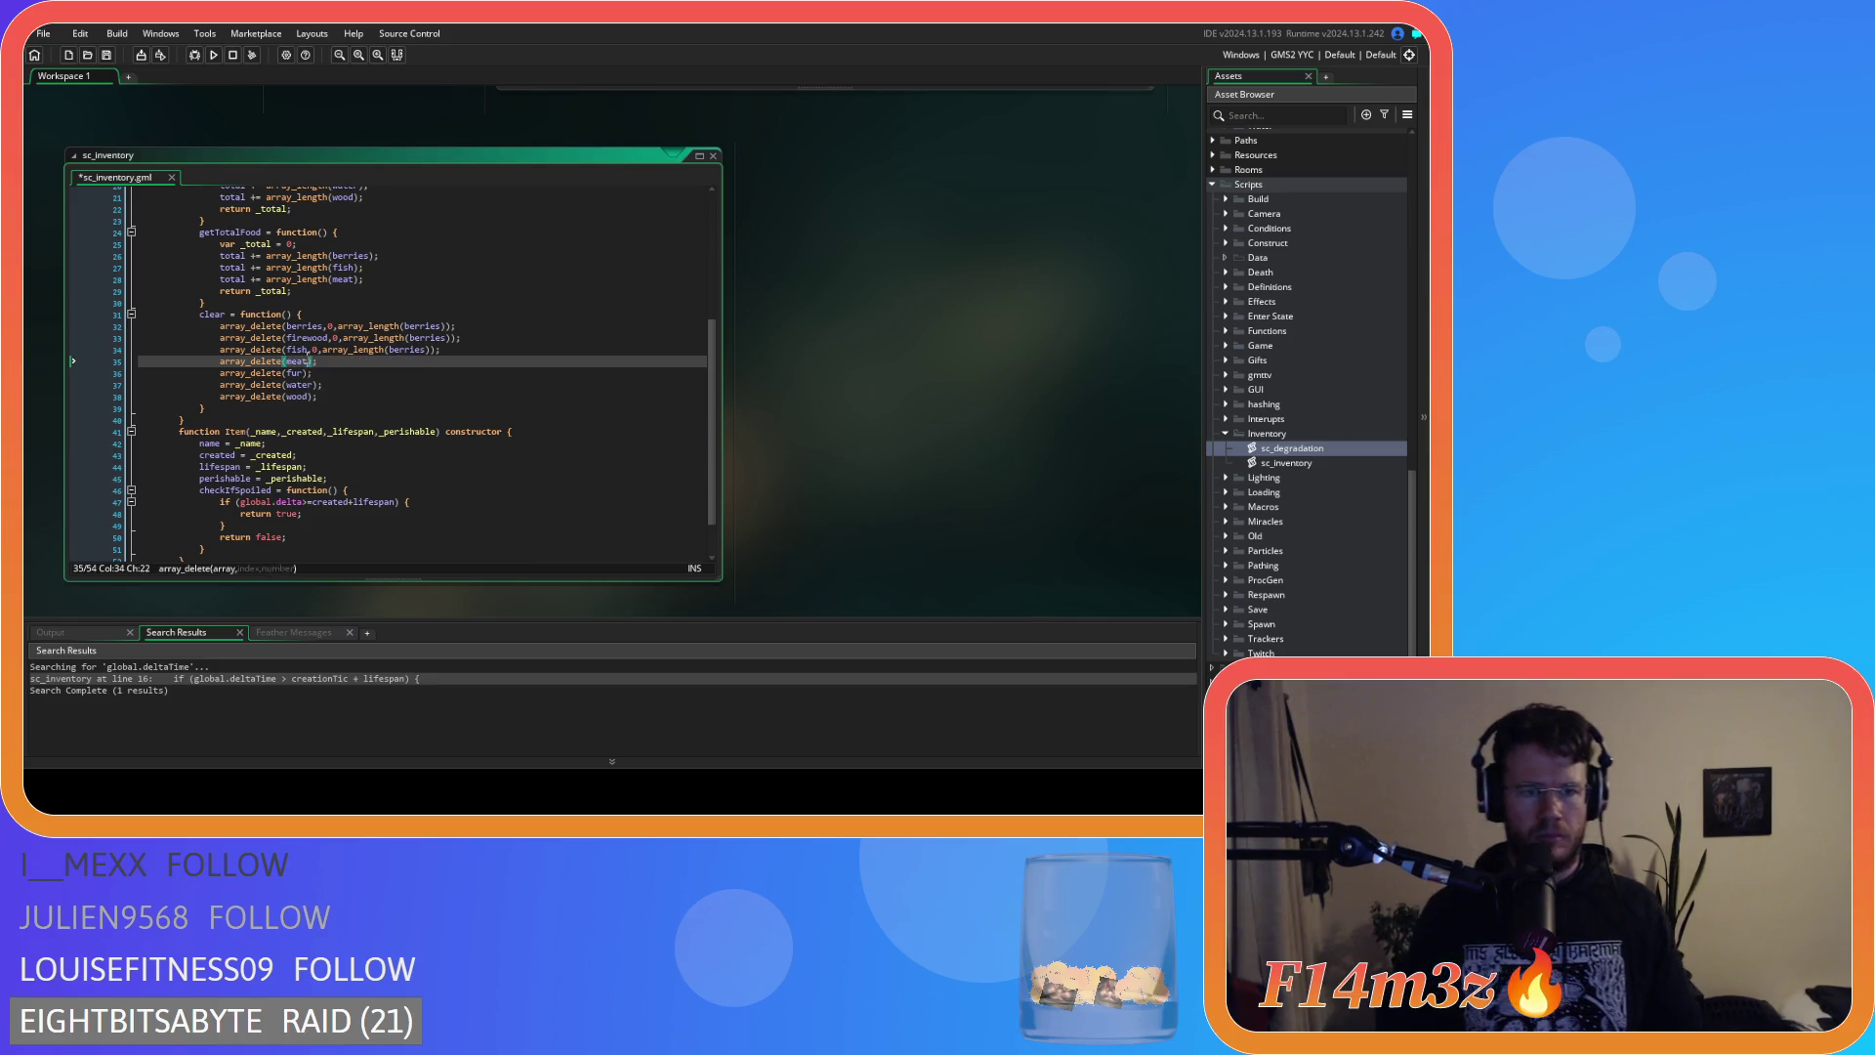
type(",0,array_length(berries)")
left_click(304, 373)
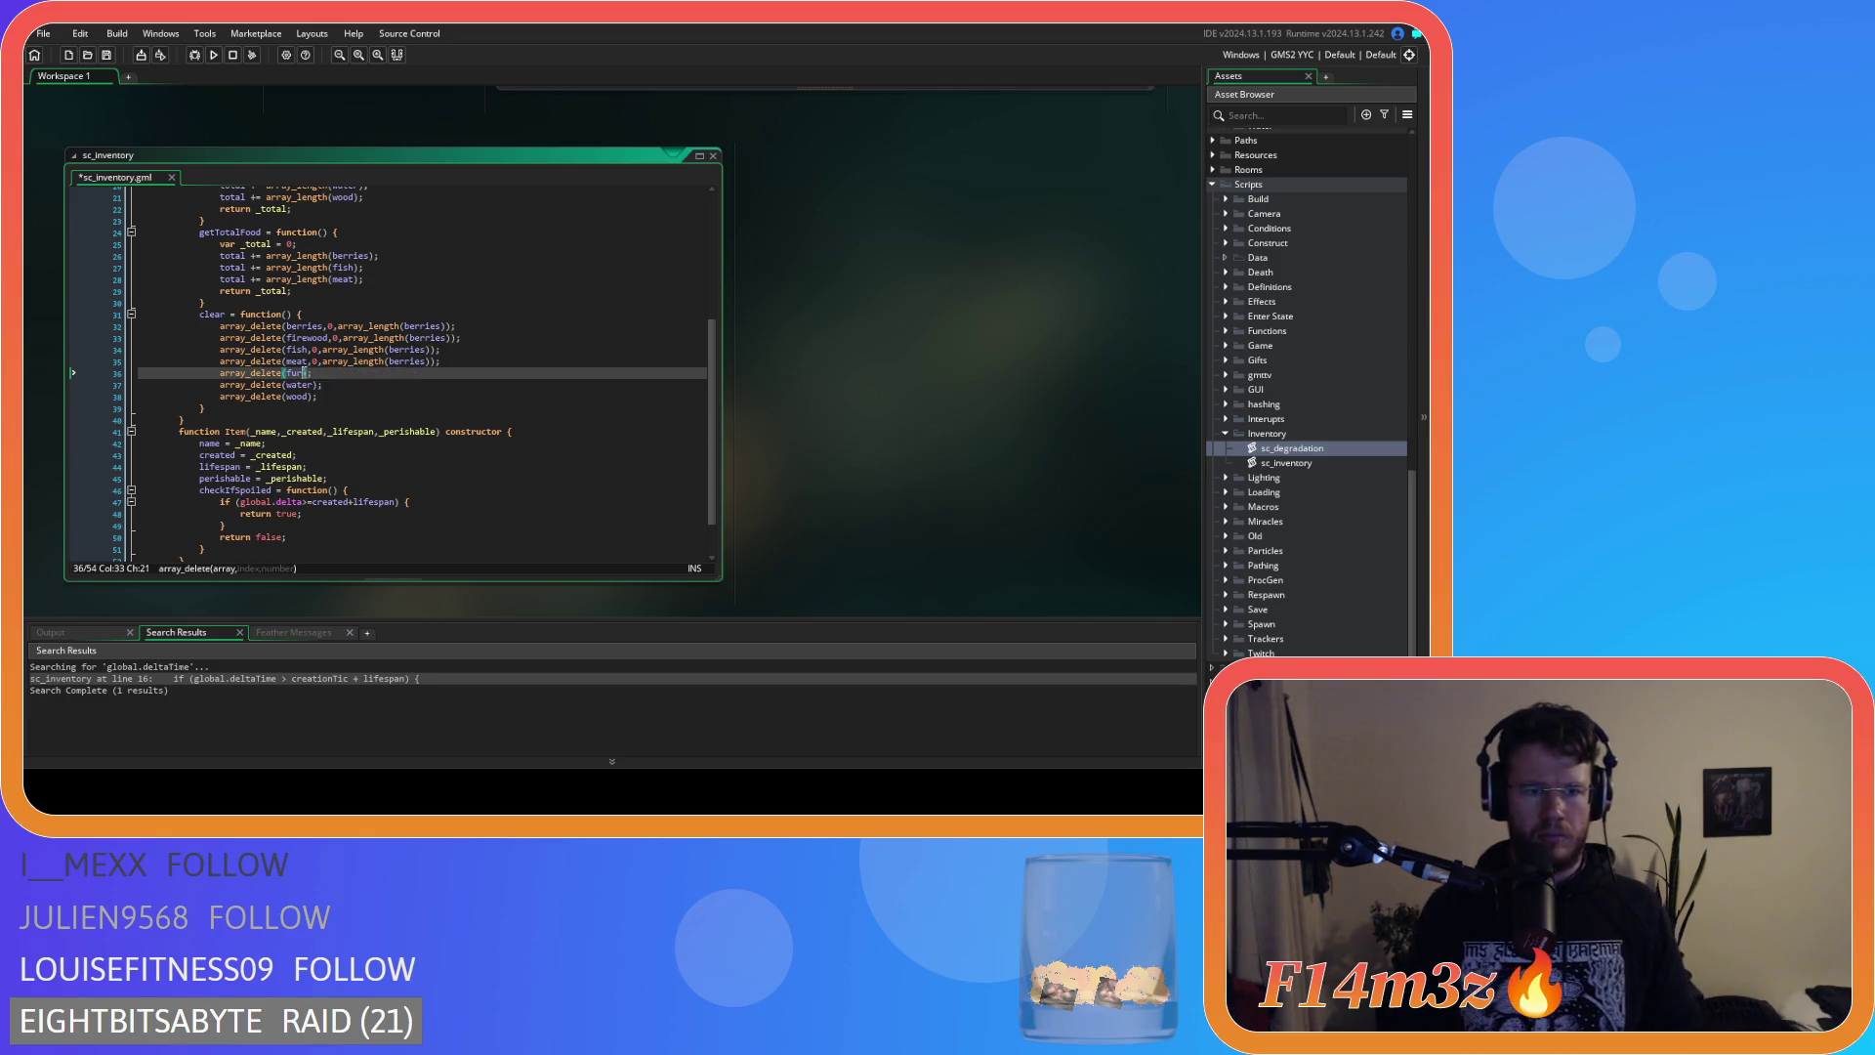
type(",0,array_length(berries)")
left_click(312, 384)
type(",0,array_length(berries)")
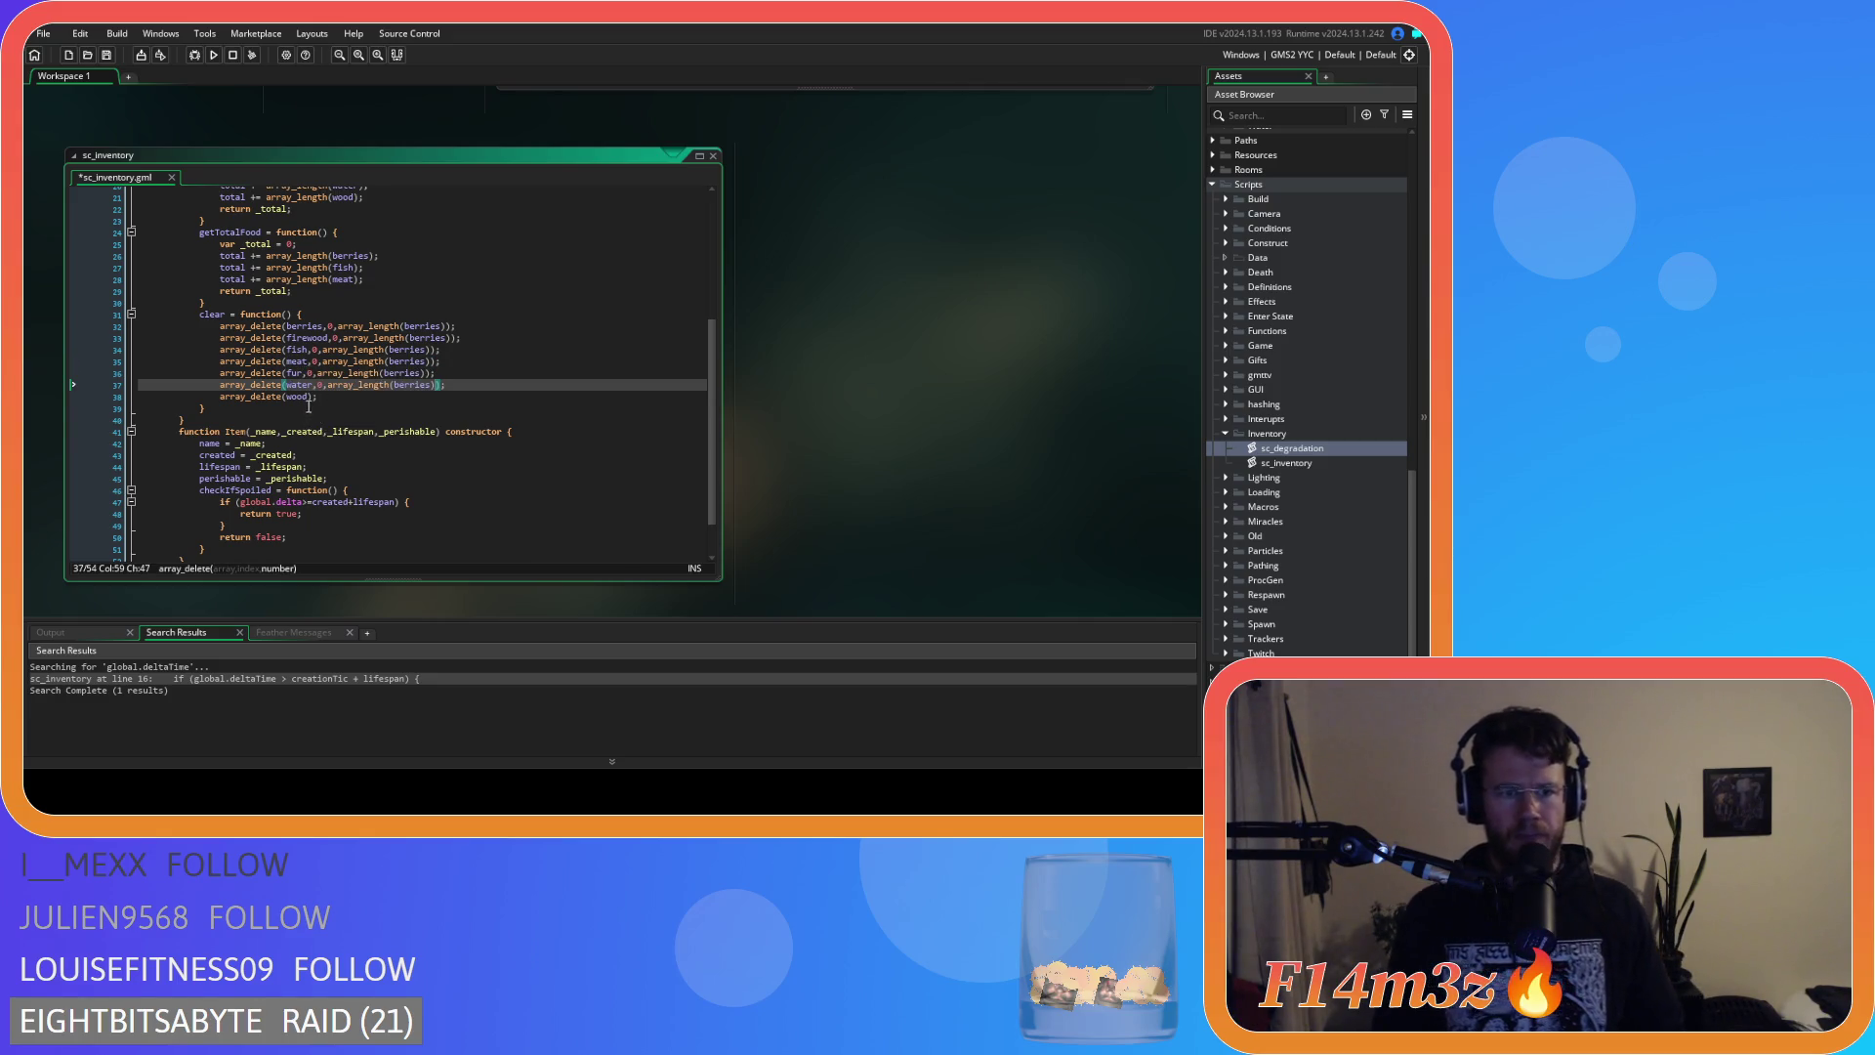
Add the same arguments to the wood array_delete call and save sc_inventory.
left_click(315, 396)
left_click(304, 397)
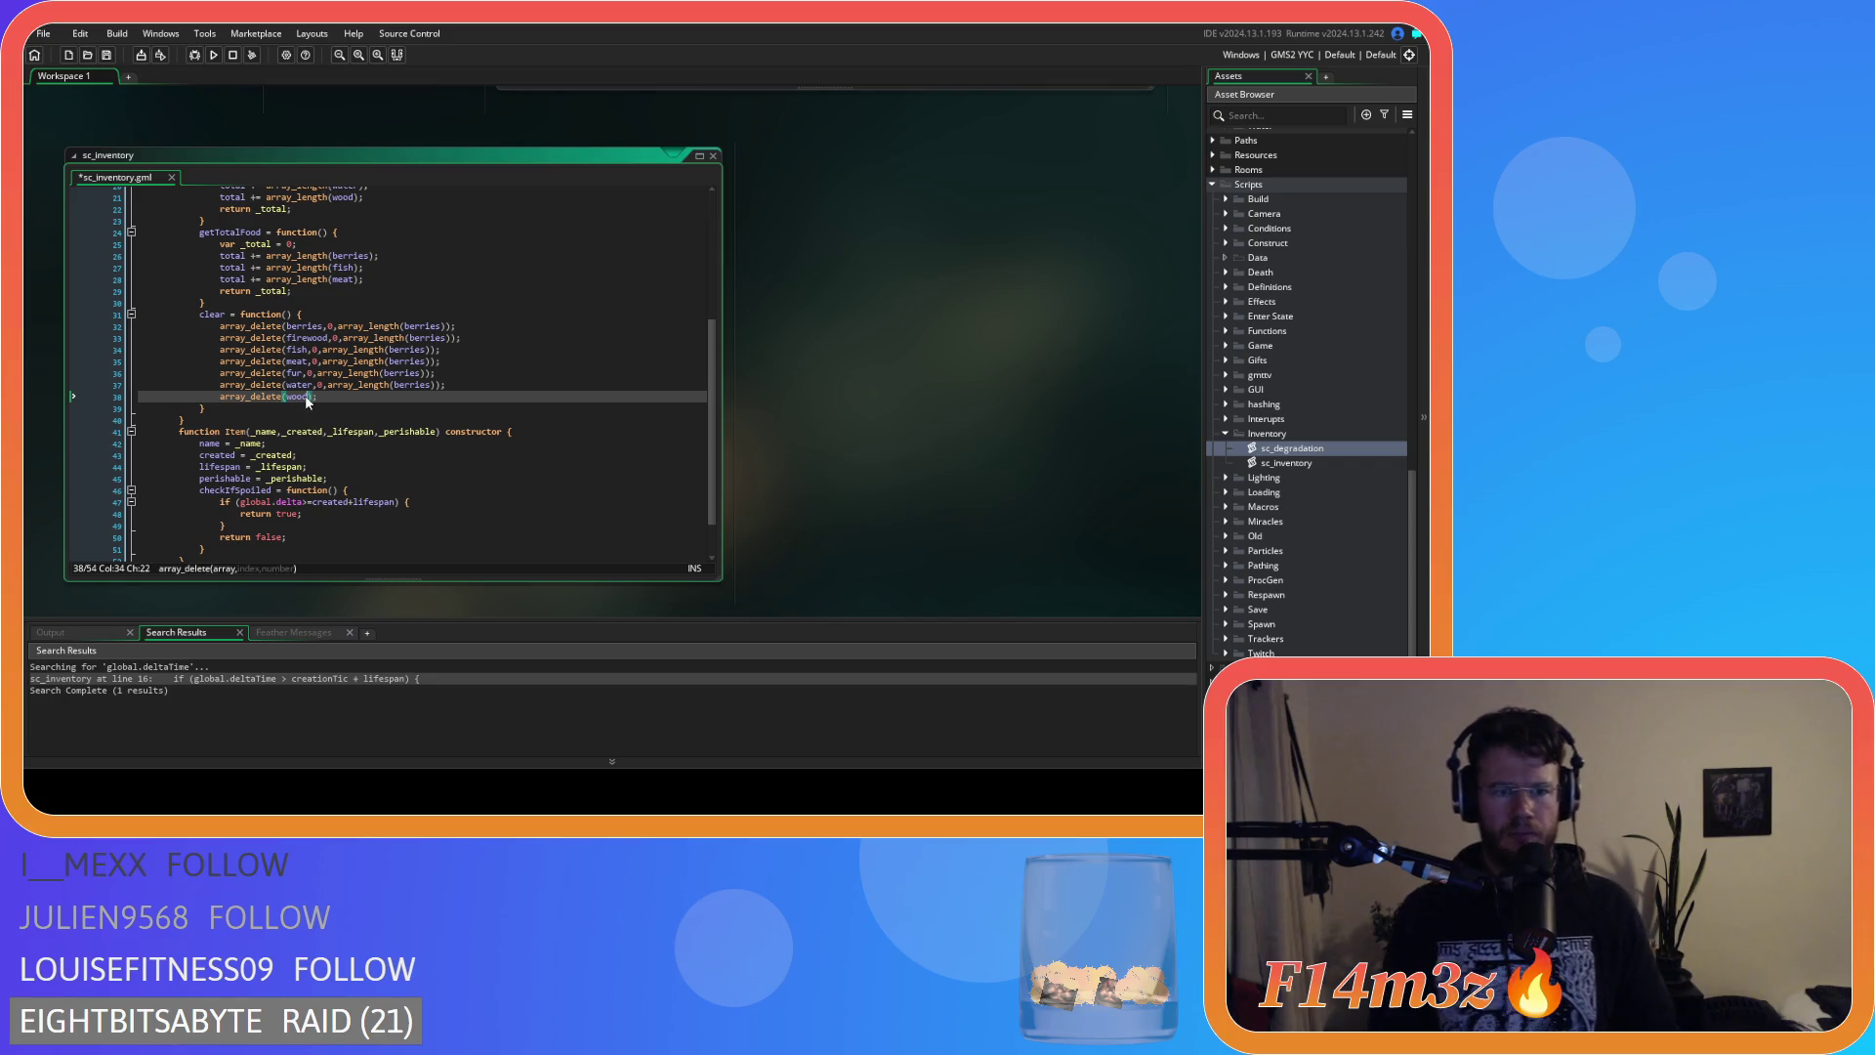
type(",0,array_length(berries)")
left_click(495, 394)
key("ctrl+s")
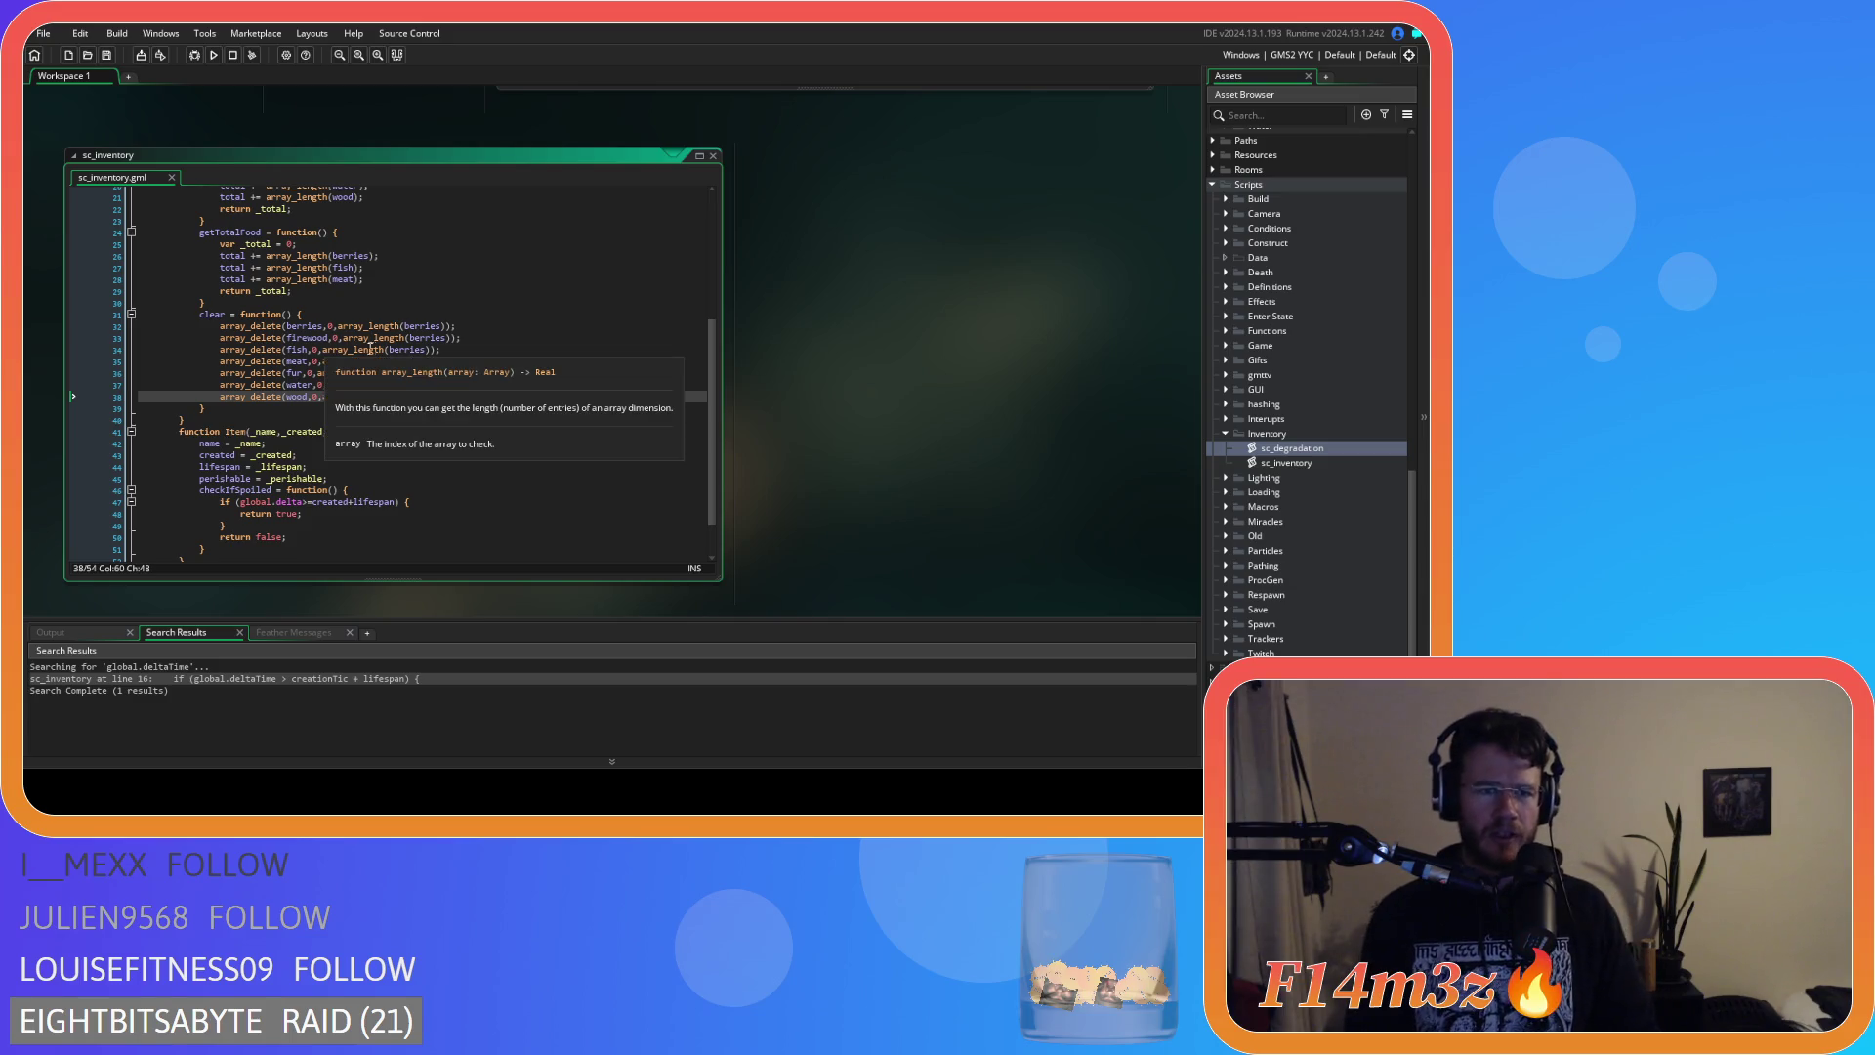
left_click(495, 375)
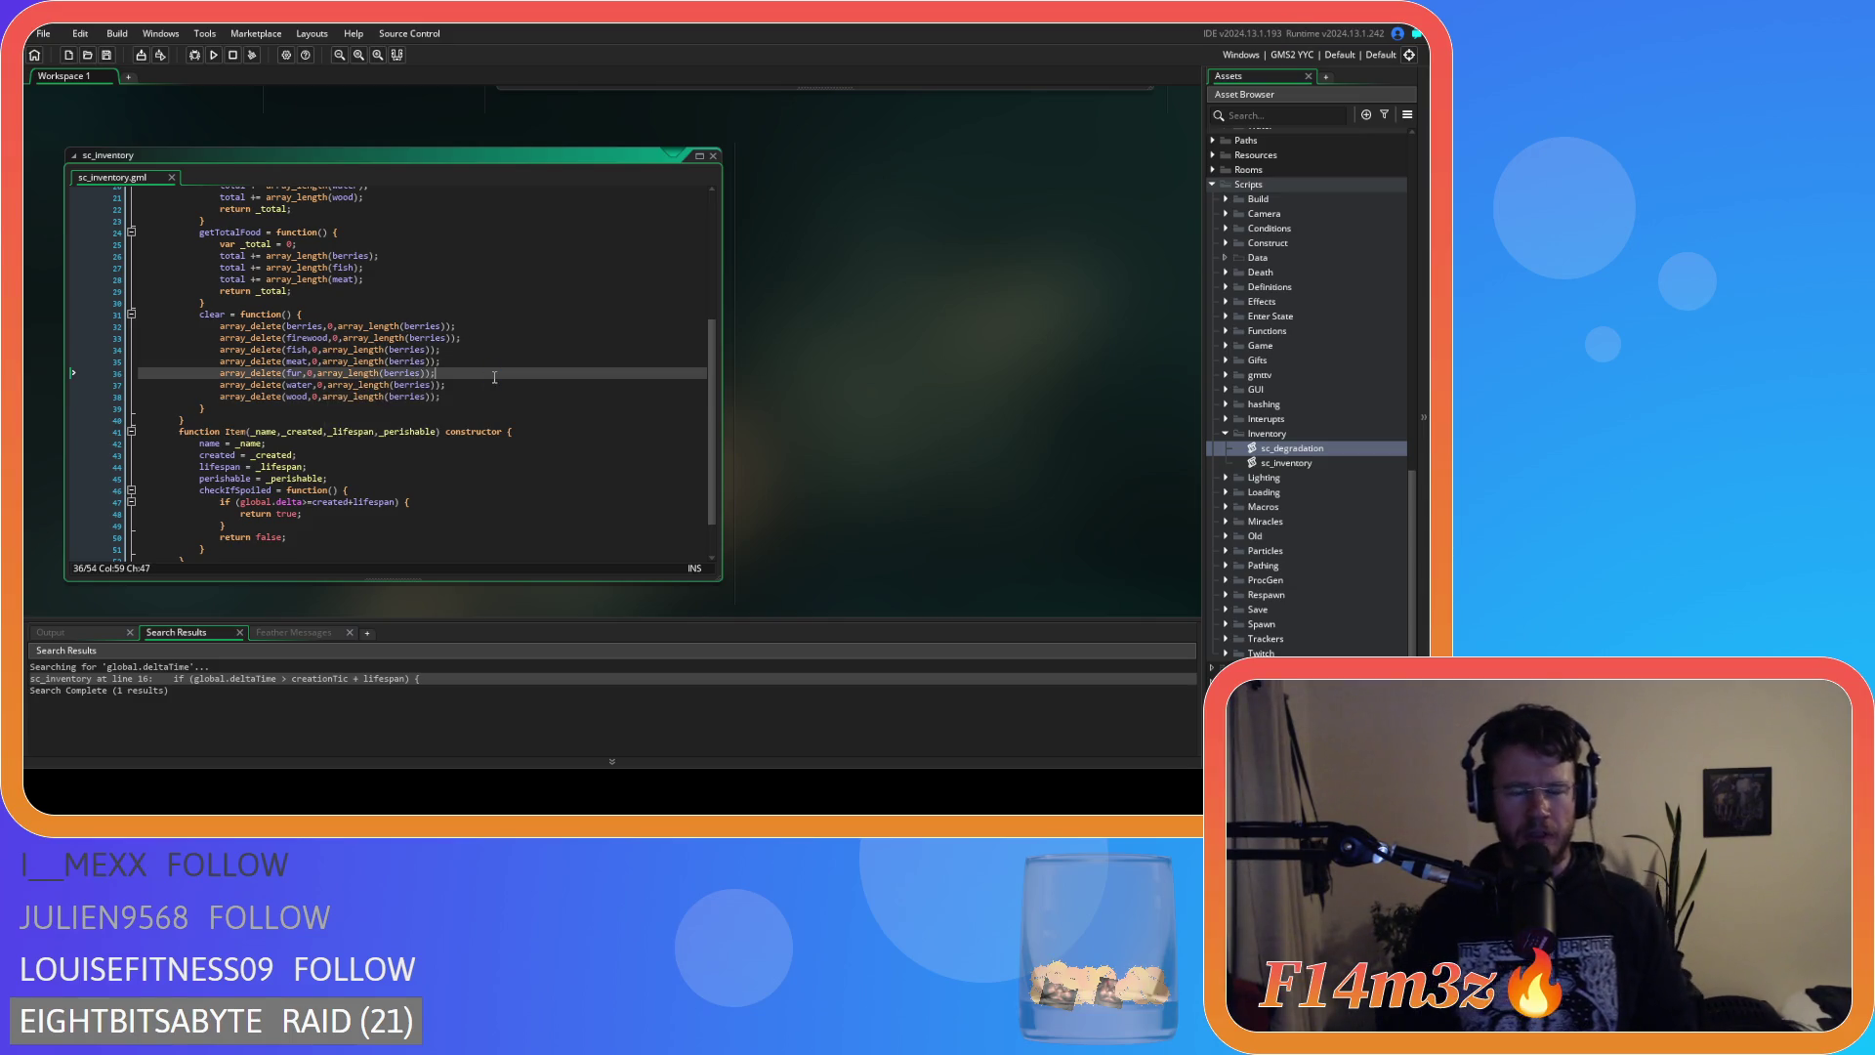
left_click(458, 396)
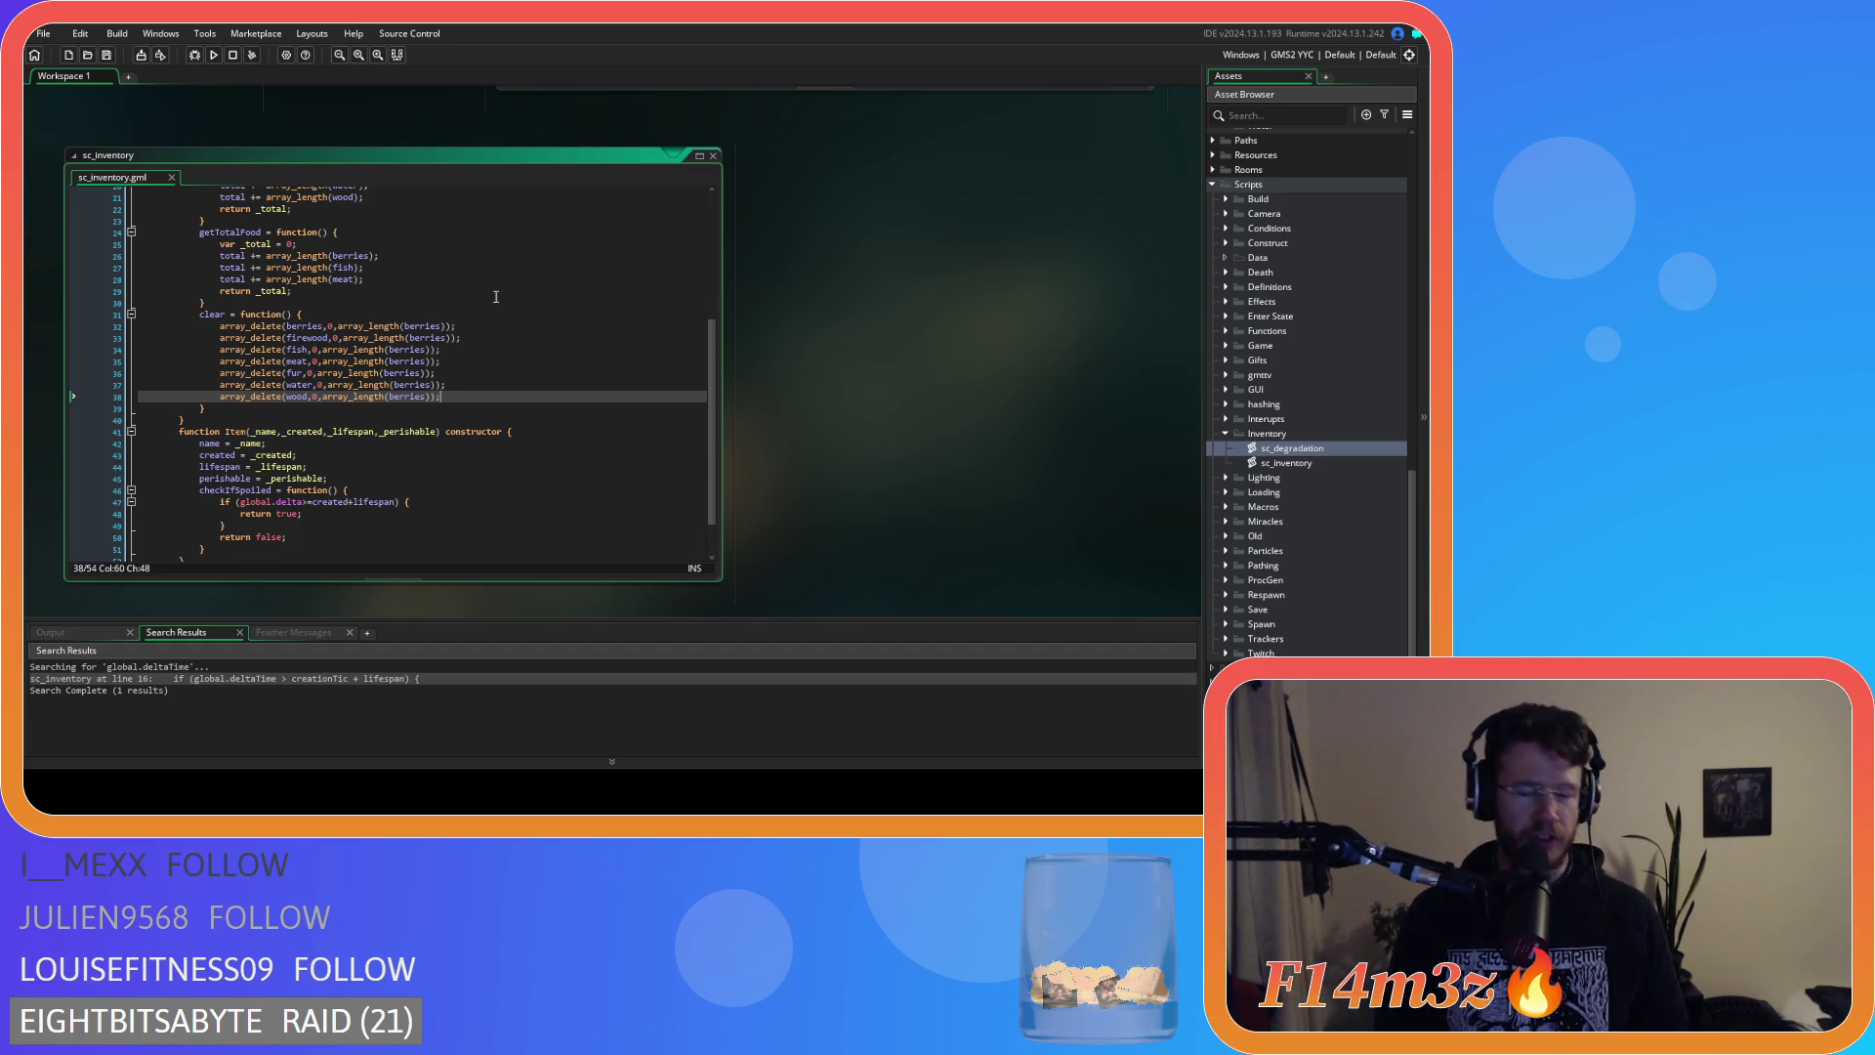
In the Asset Browser, expand Objects > Animal > Human and open ob_human.
left_click(499, 374)
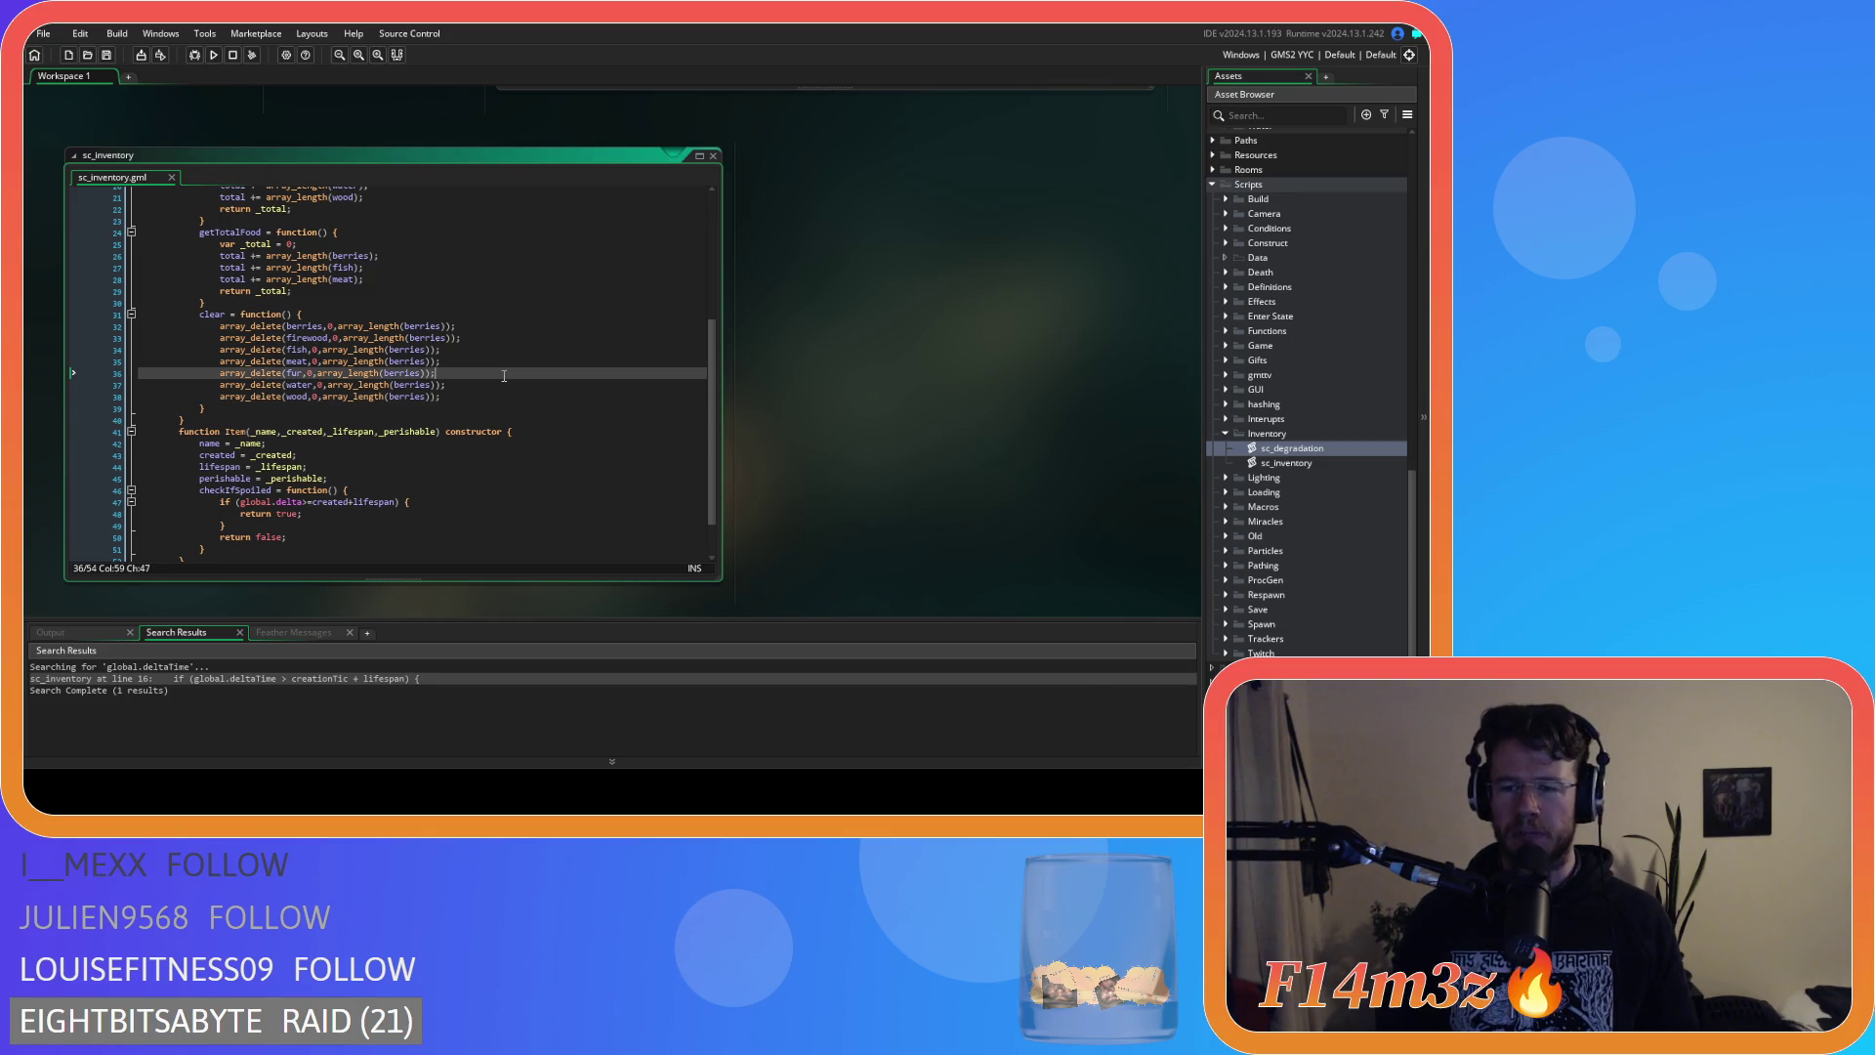
scroll(547, 392, "up", 6)
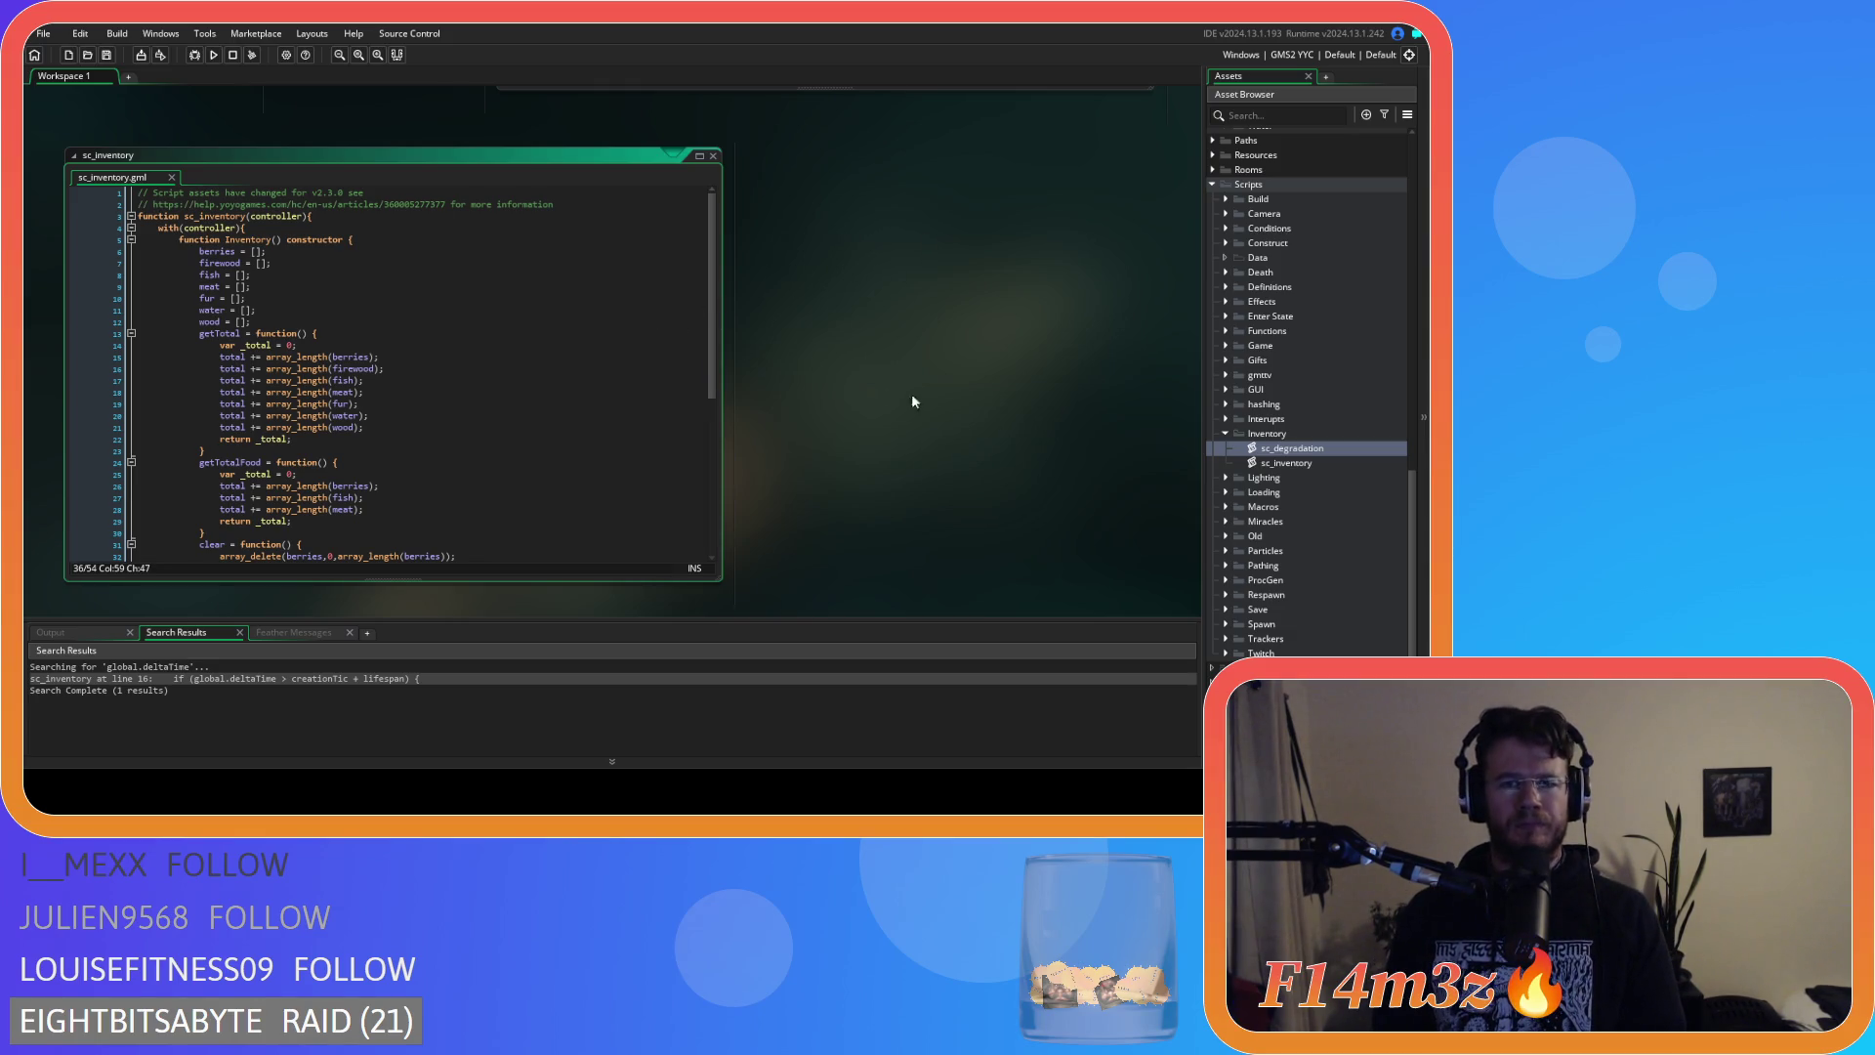
scroll(928, 459, "up", 8)
scroll(945, 536, "down", 7)
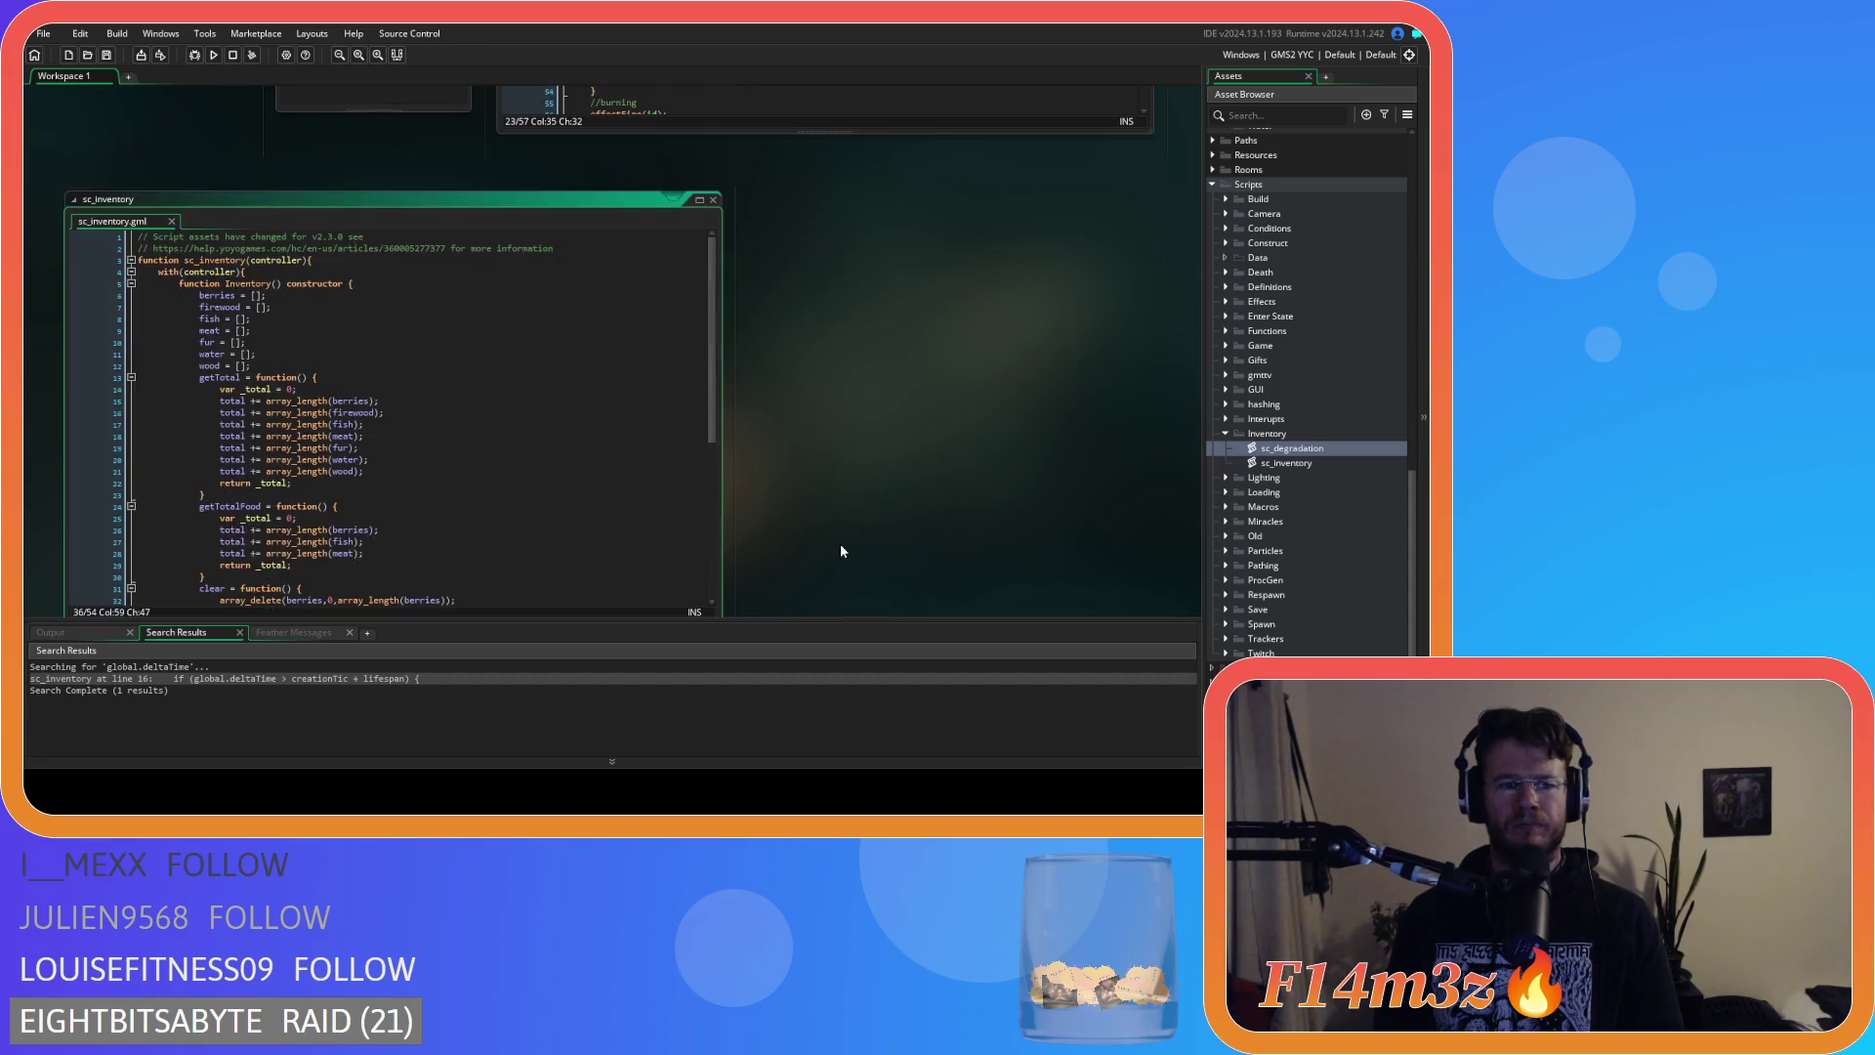
scroll(840, 551, "down", 2)
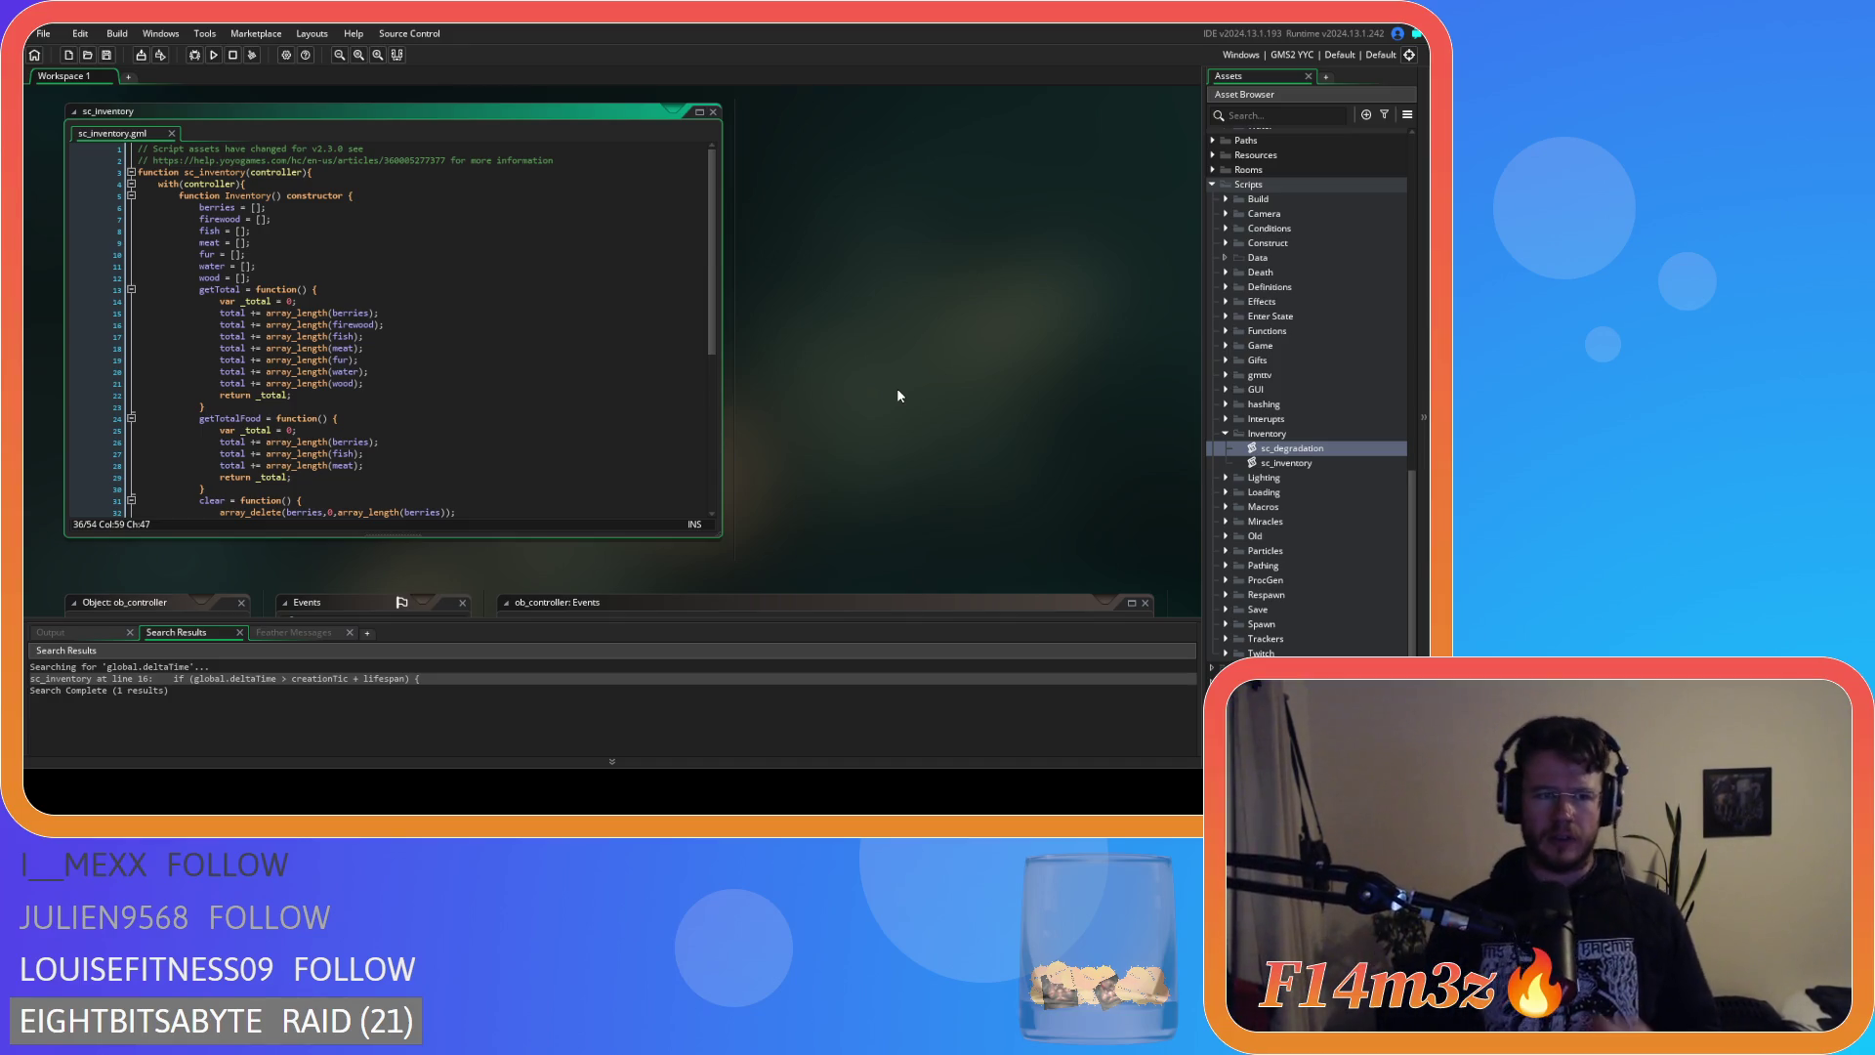
scroll(1395, 148, "up", 10)
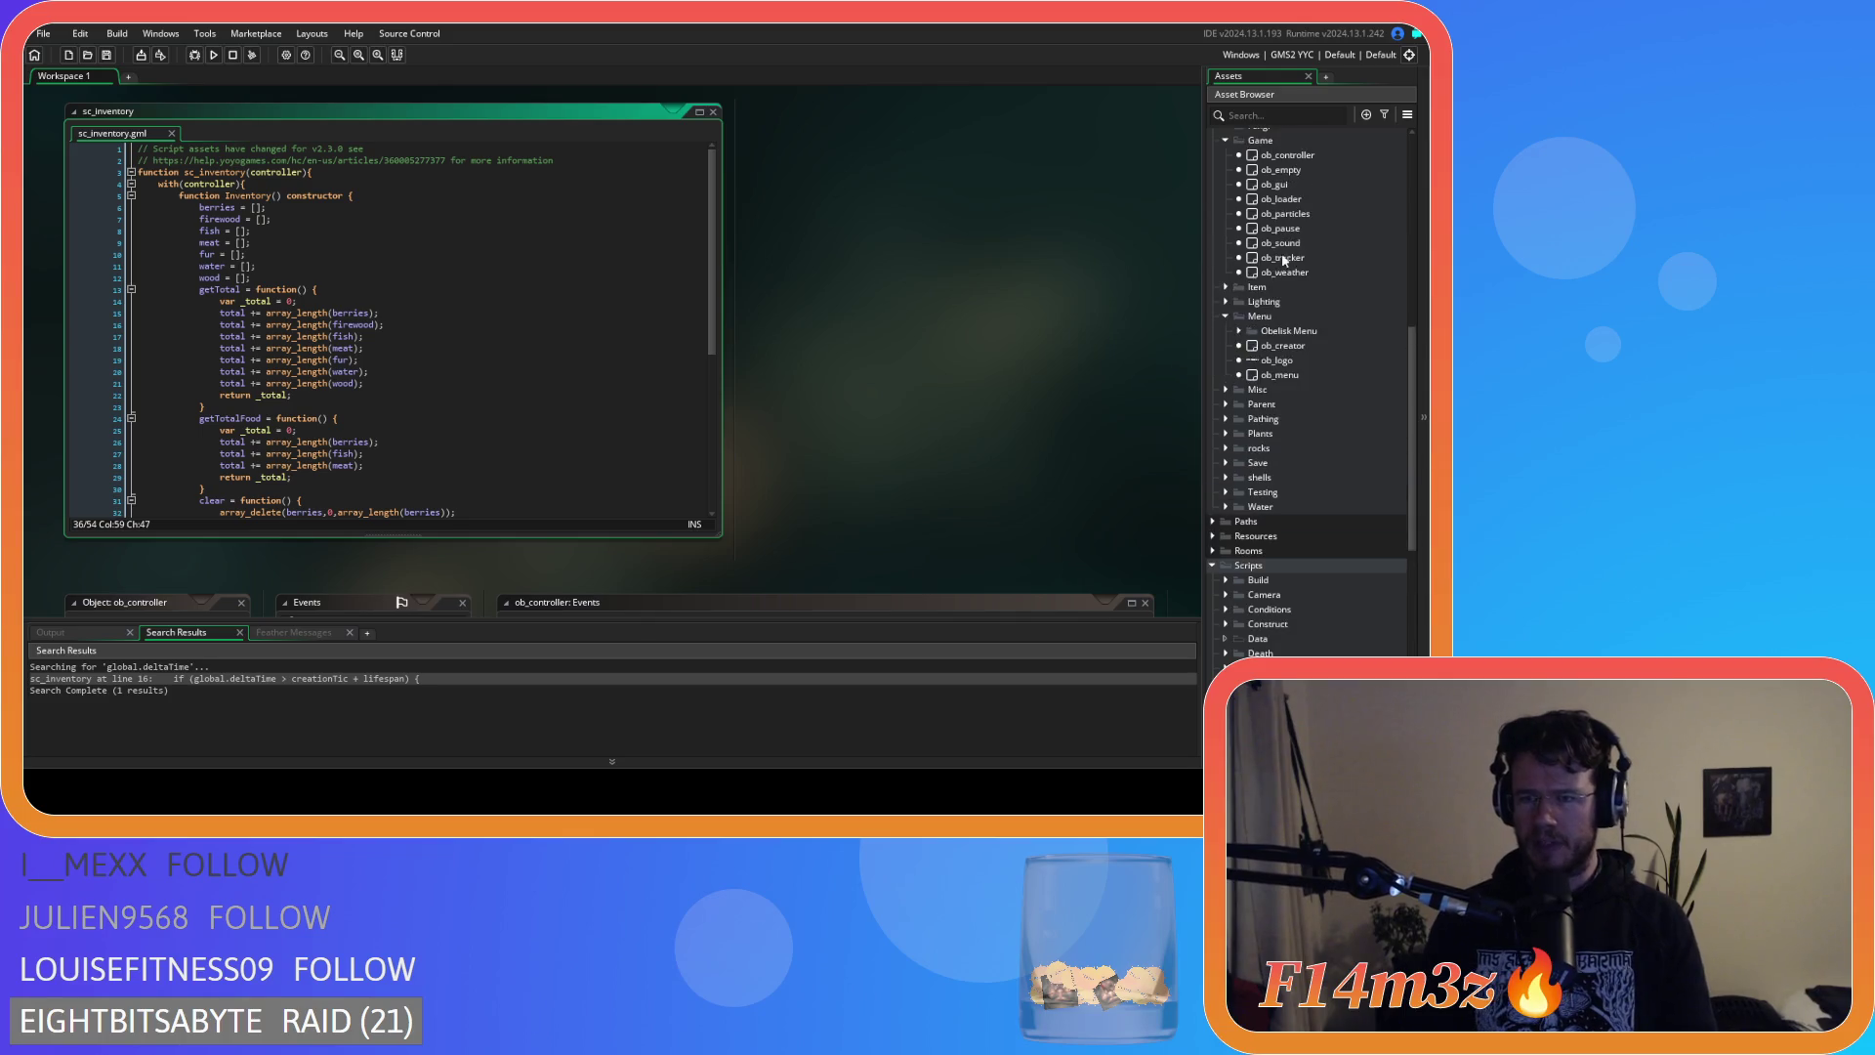
scroll(1299, 249, "up", 8)
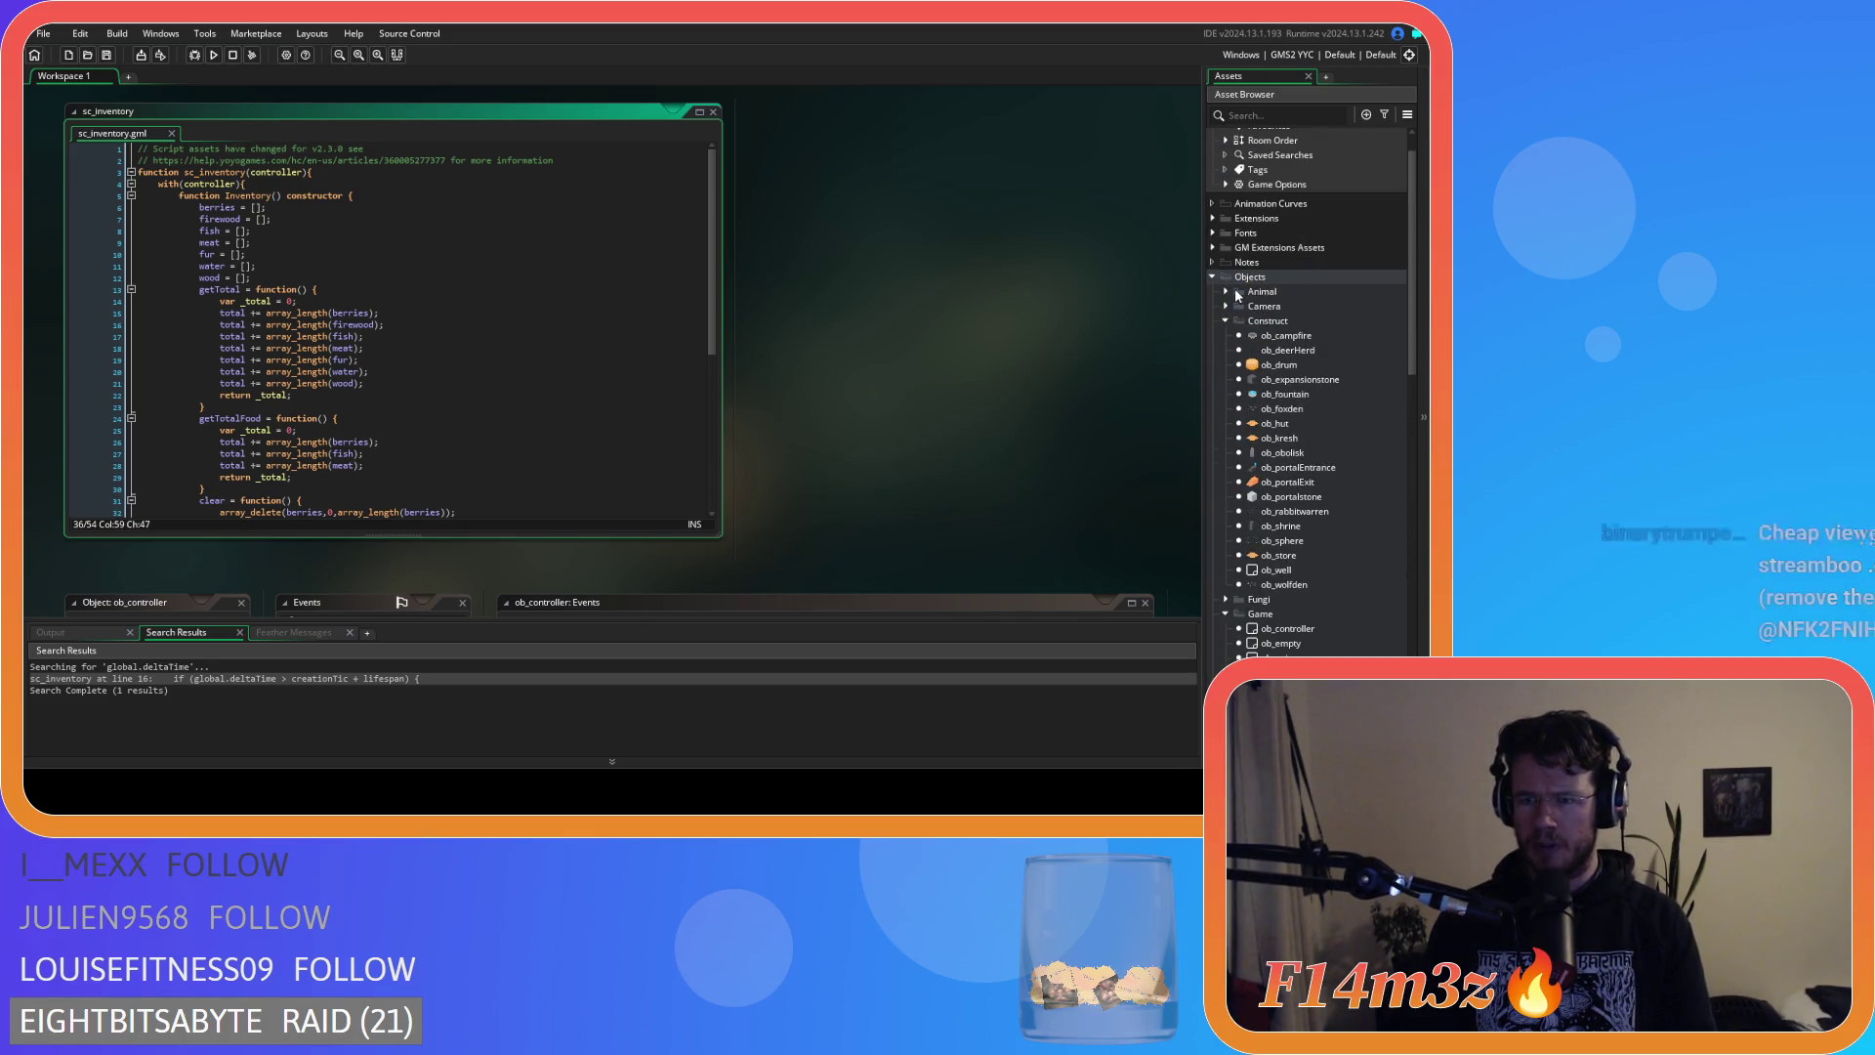
left_click(1228, 289)
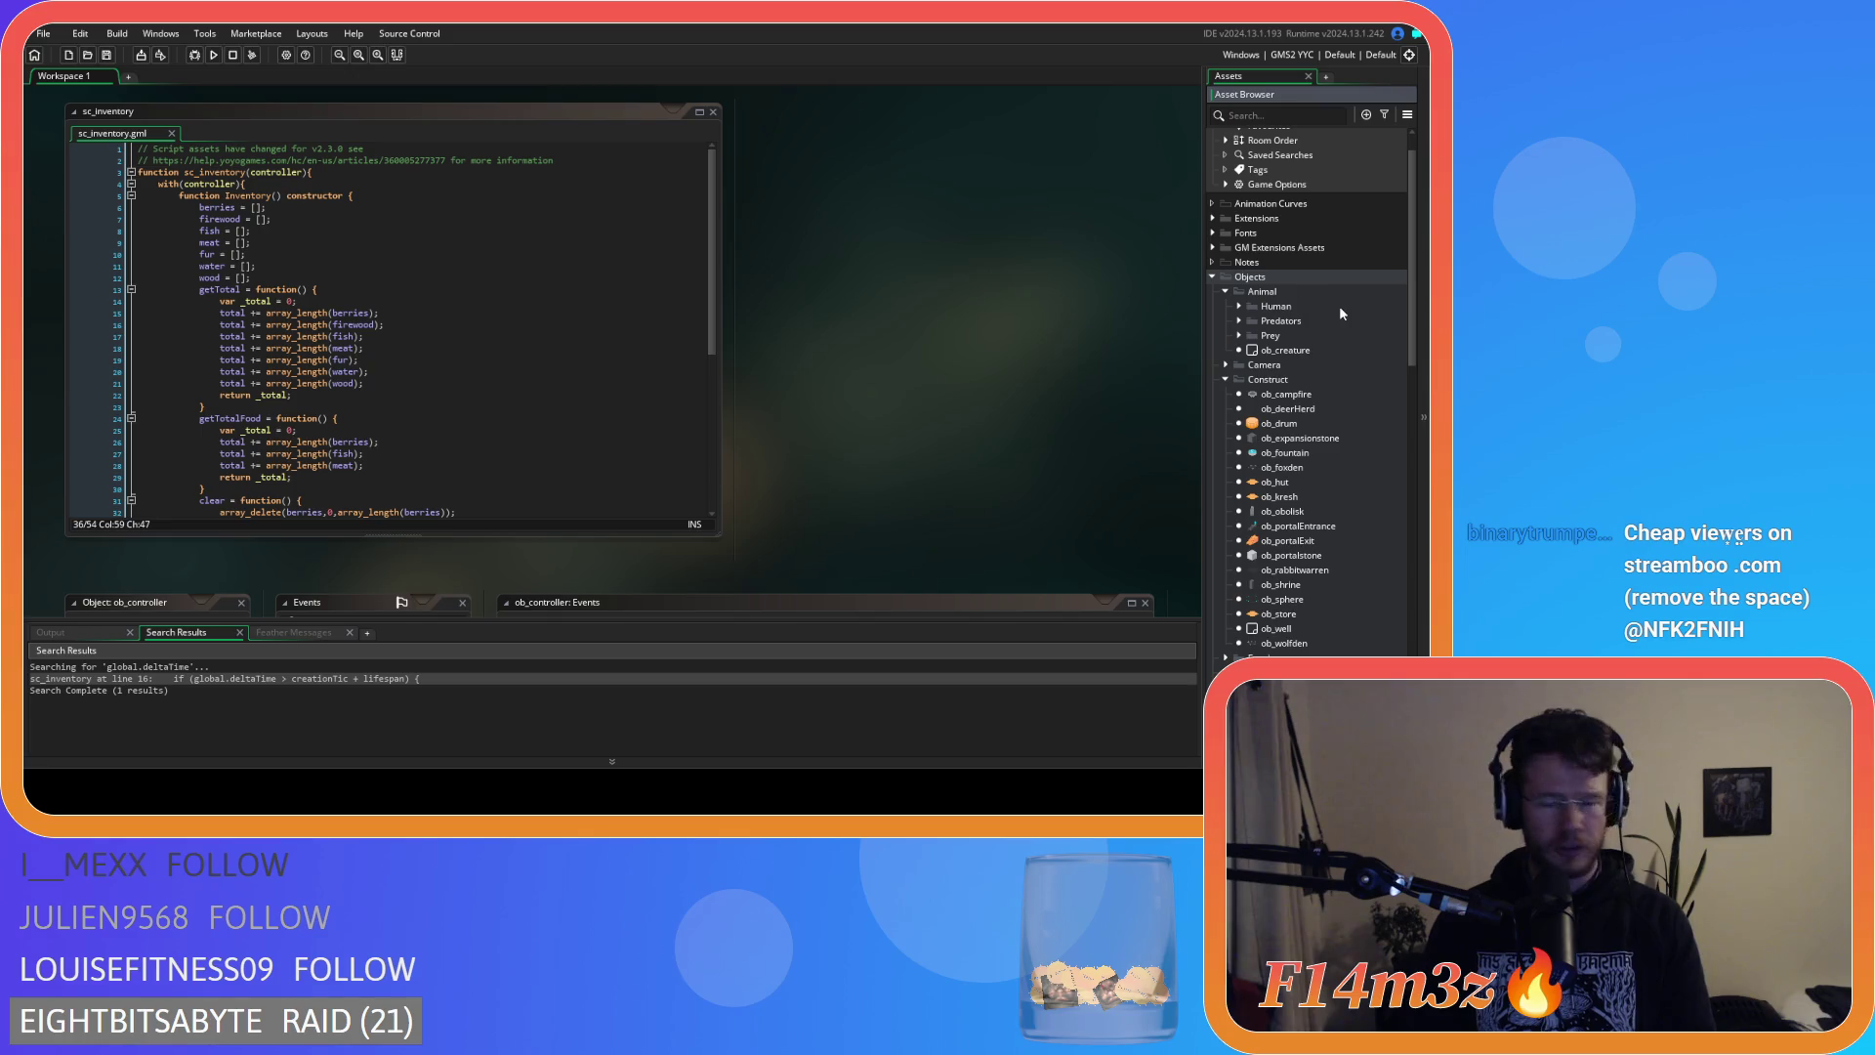
left_click(1238, 306)
double_click(1295, 321)
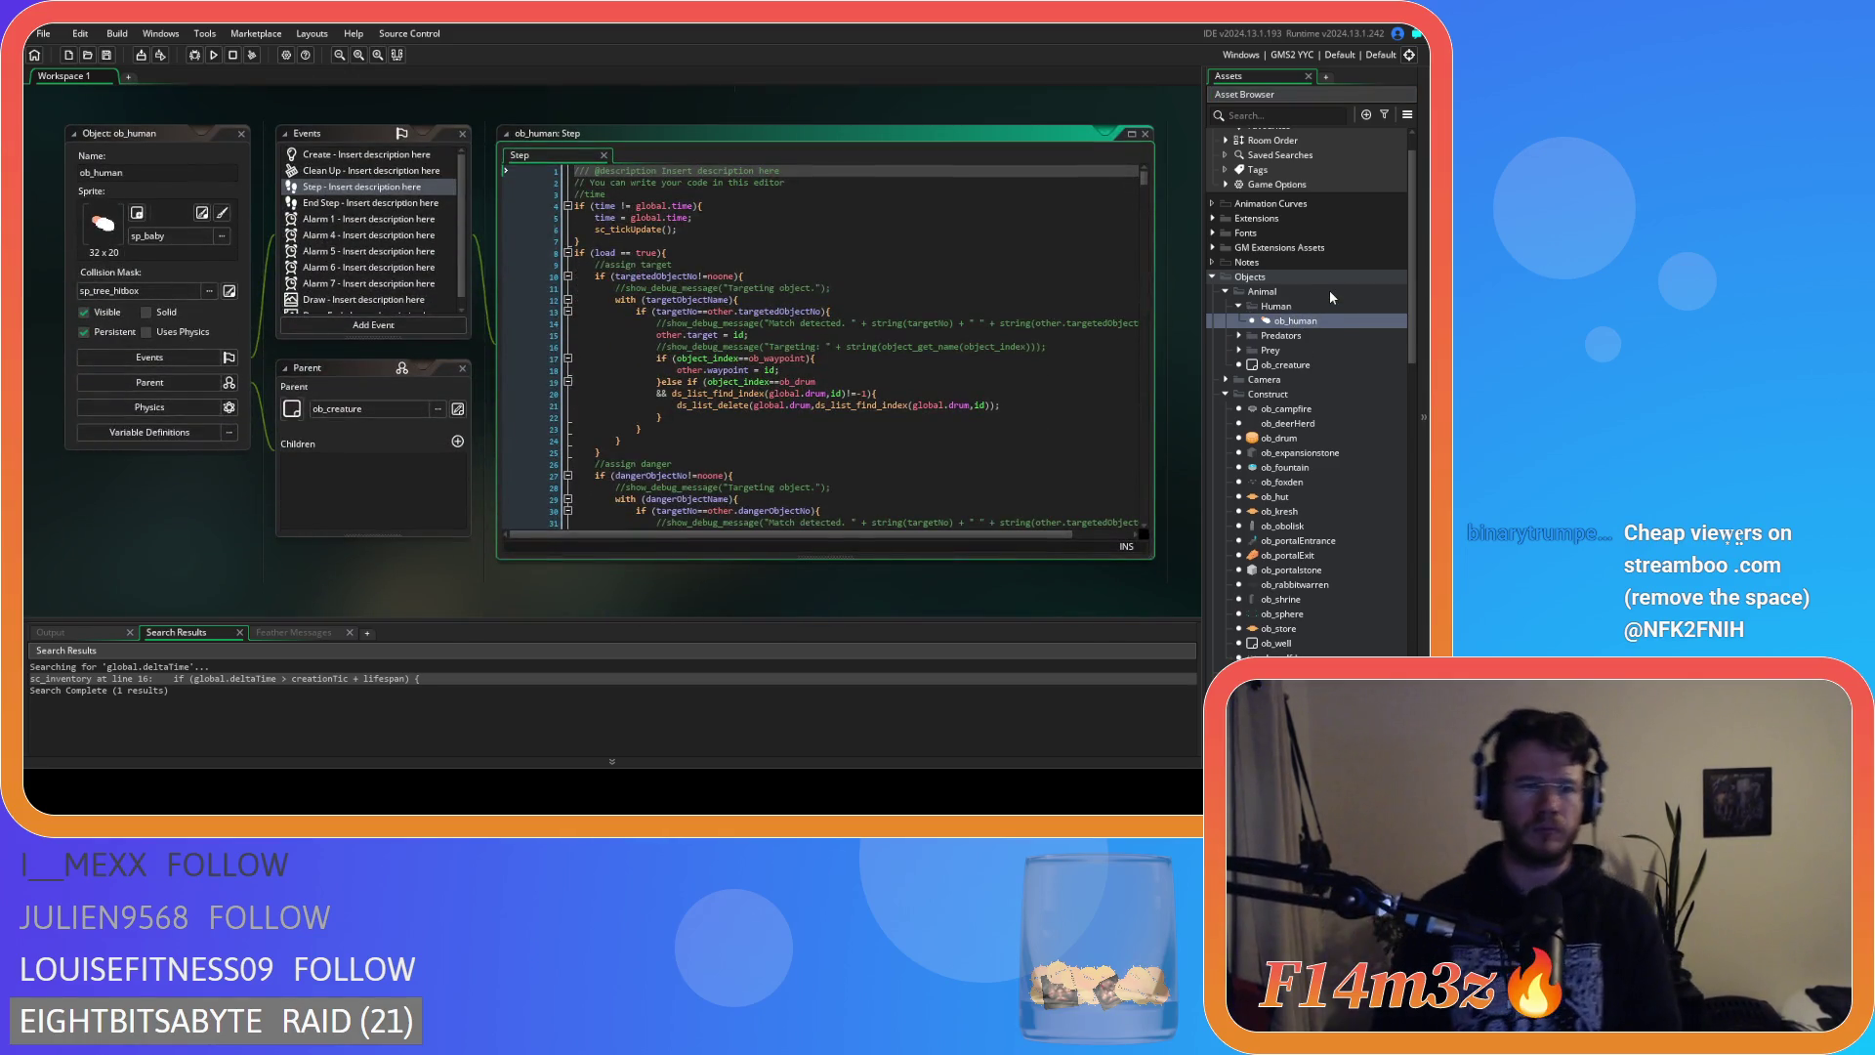
Show ob_human's Create event code and select the old inventory counter lines 79–89.
left_click(396, 153)
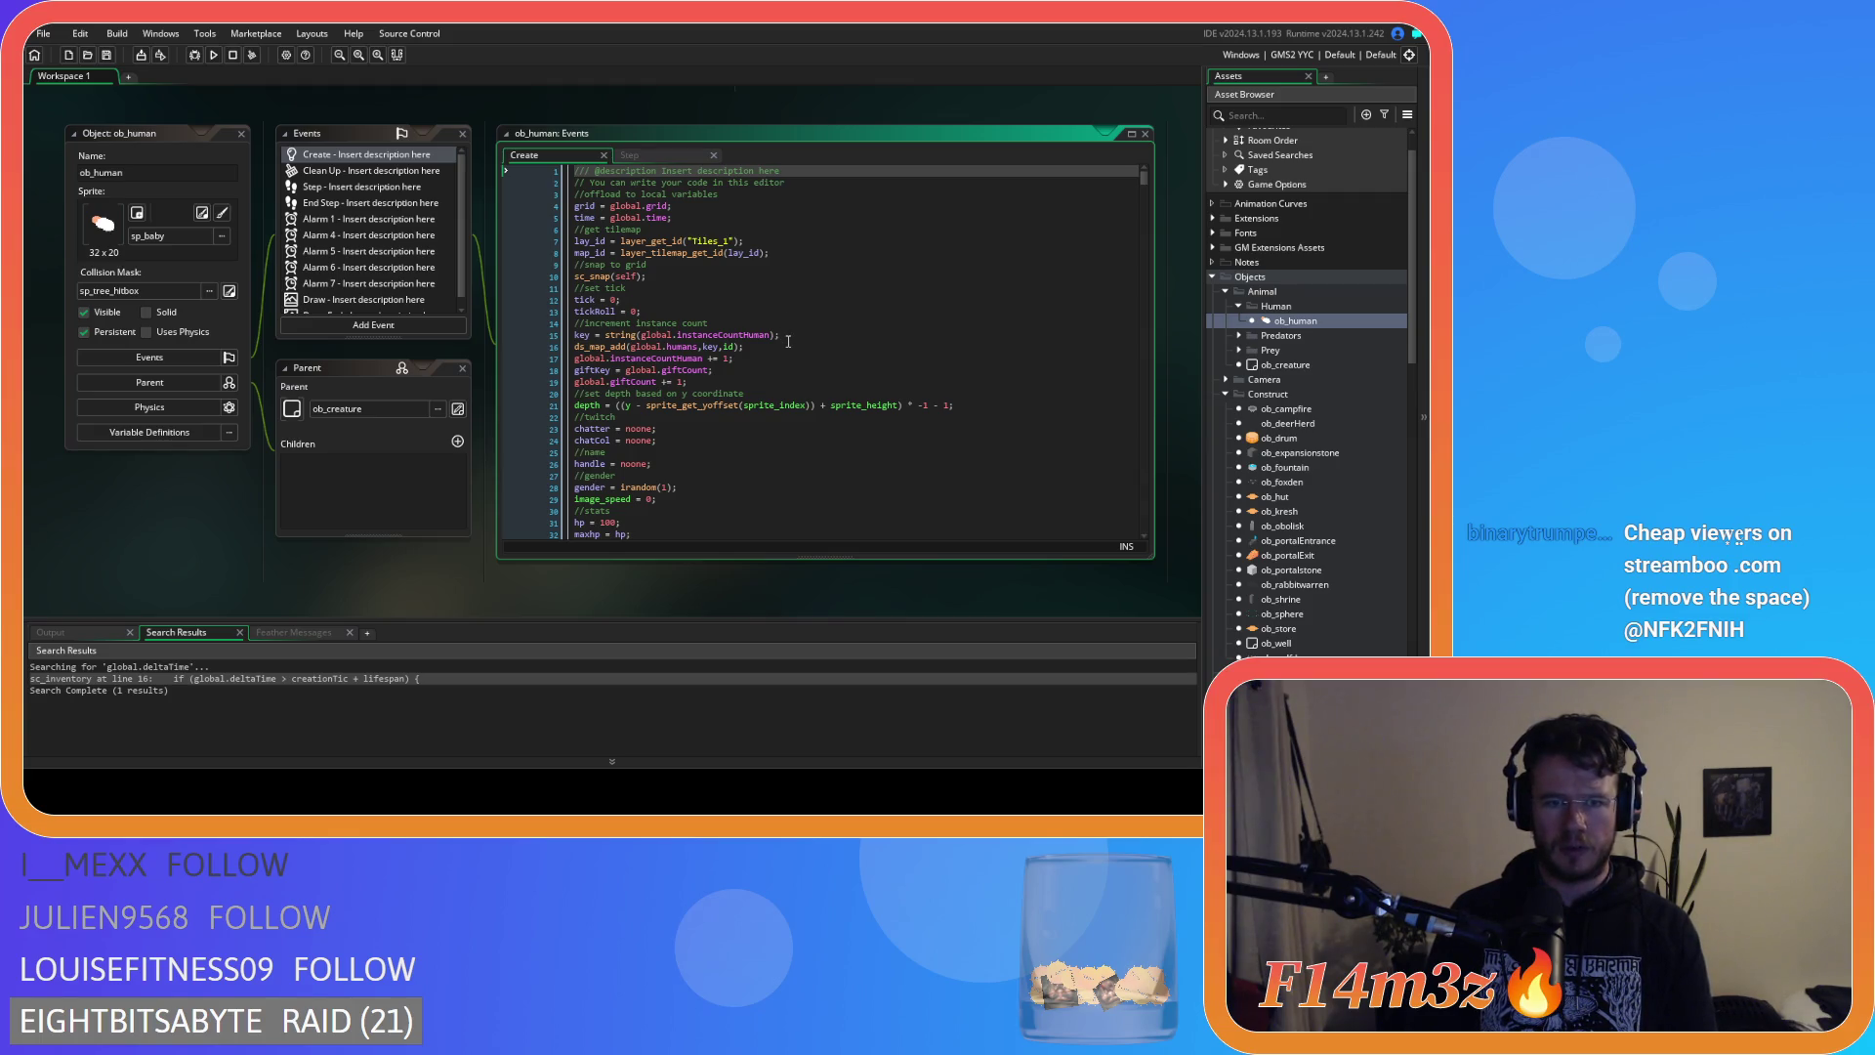
scroll(788, 341, "down", 3)
scroll(788, 341, "down", 6)
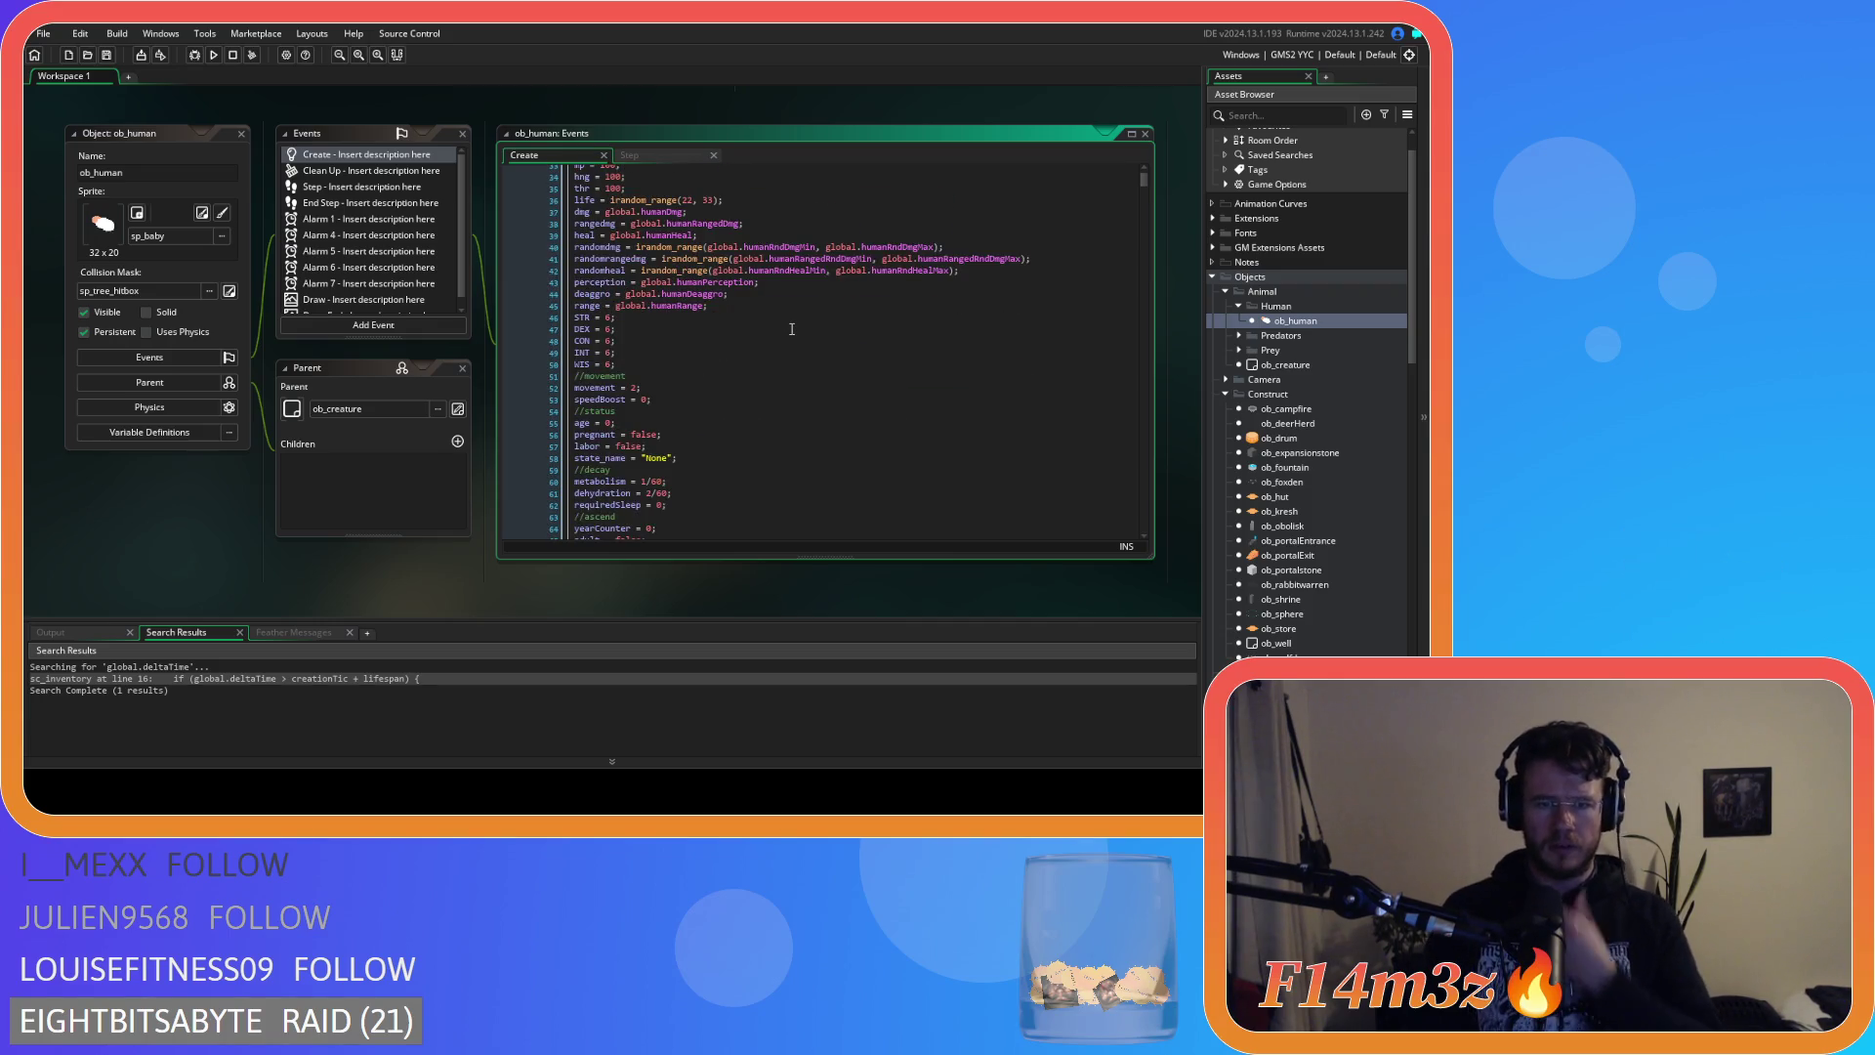
scroll(791, 329, "down", 3)
scroll(791, 329, "down", 5)
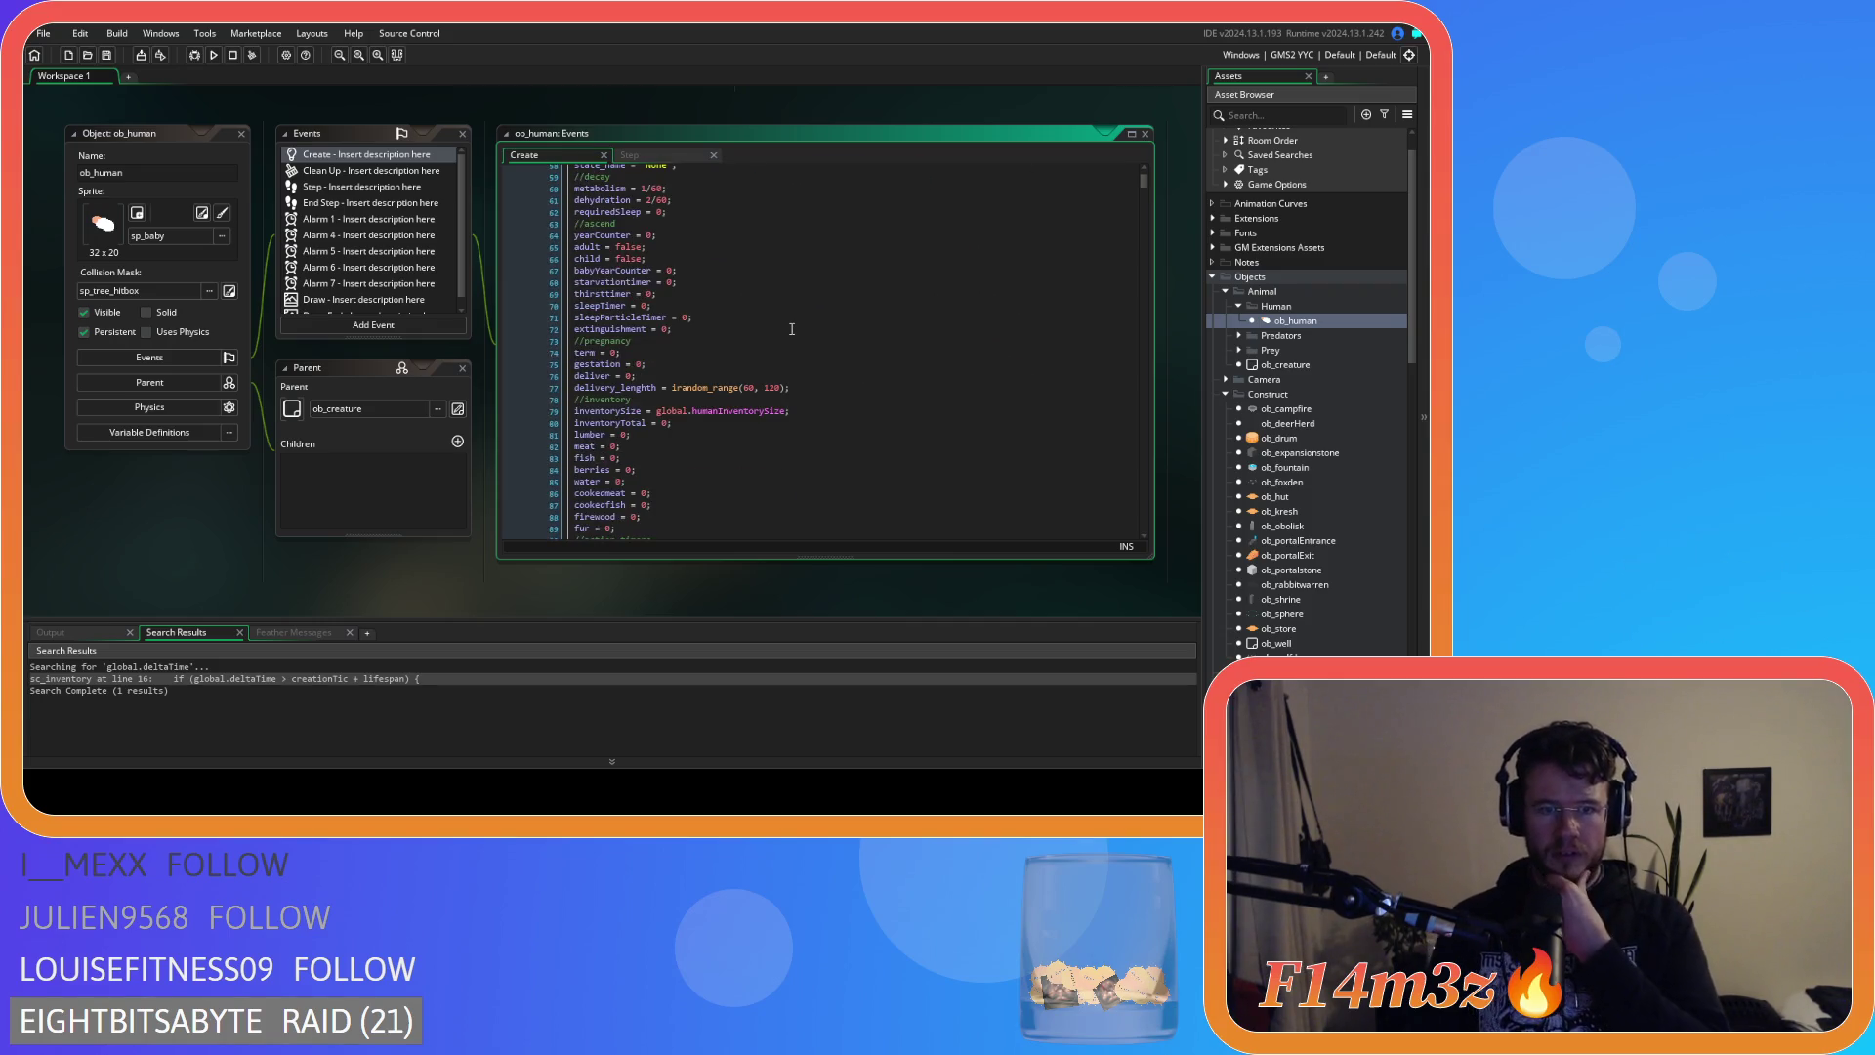
scroll(791, 329, "down", 5)
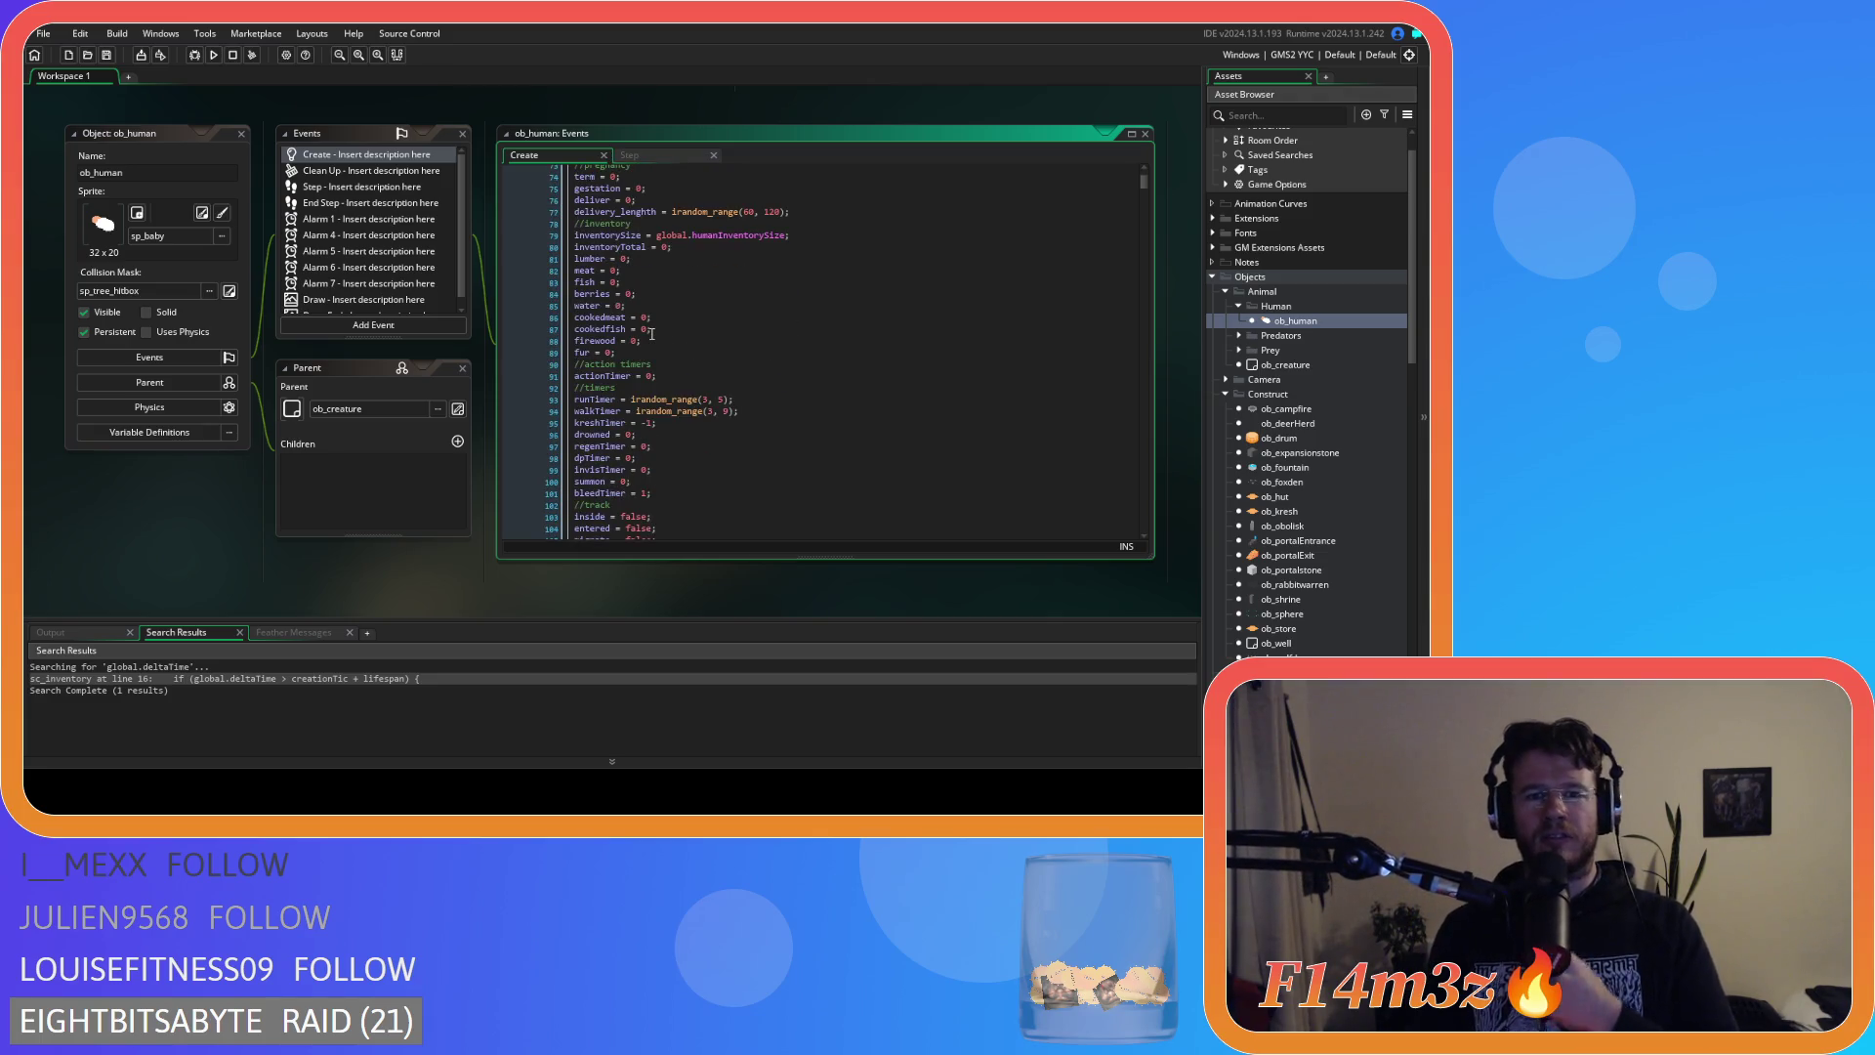
mouse_move(646, 347)
left_mouse_down()
mouse_move(595, 311)
mouse_move(568, 243)
left_mouse_up()
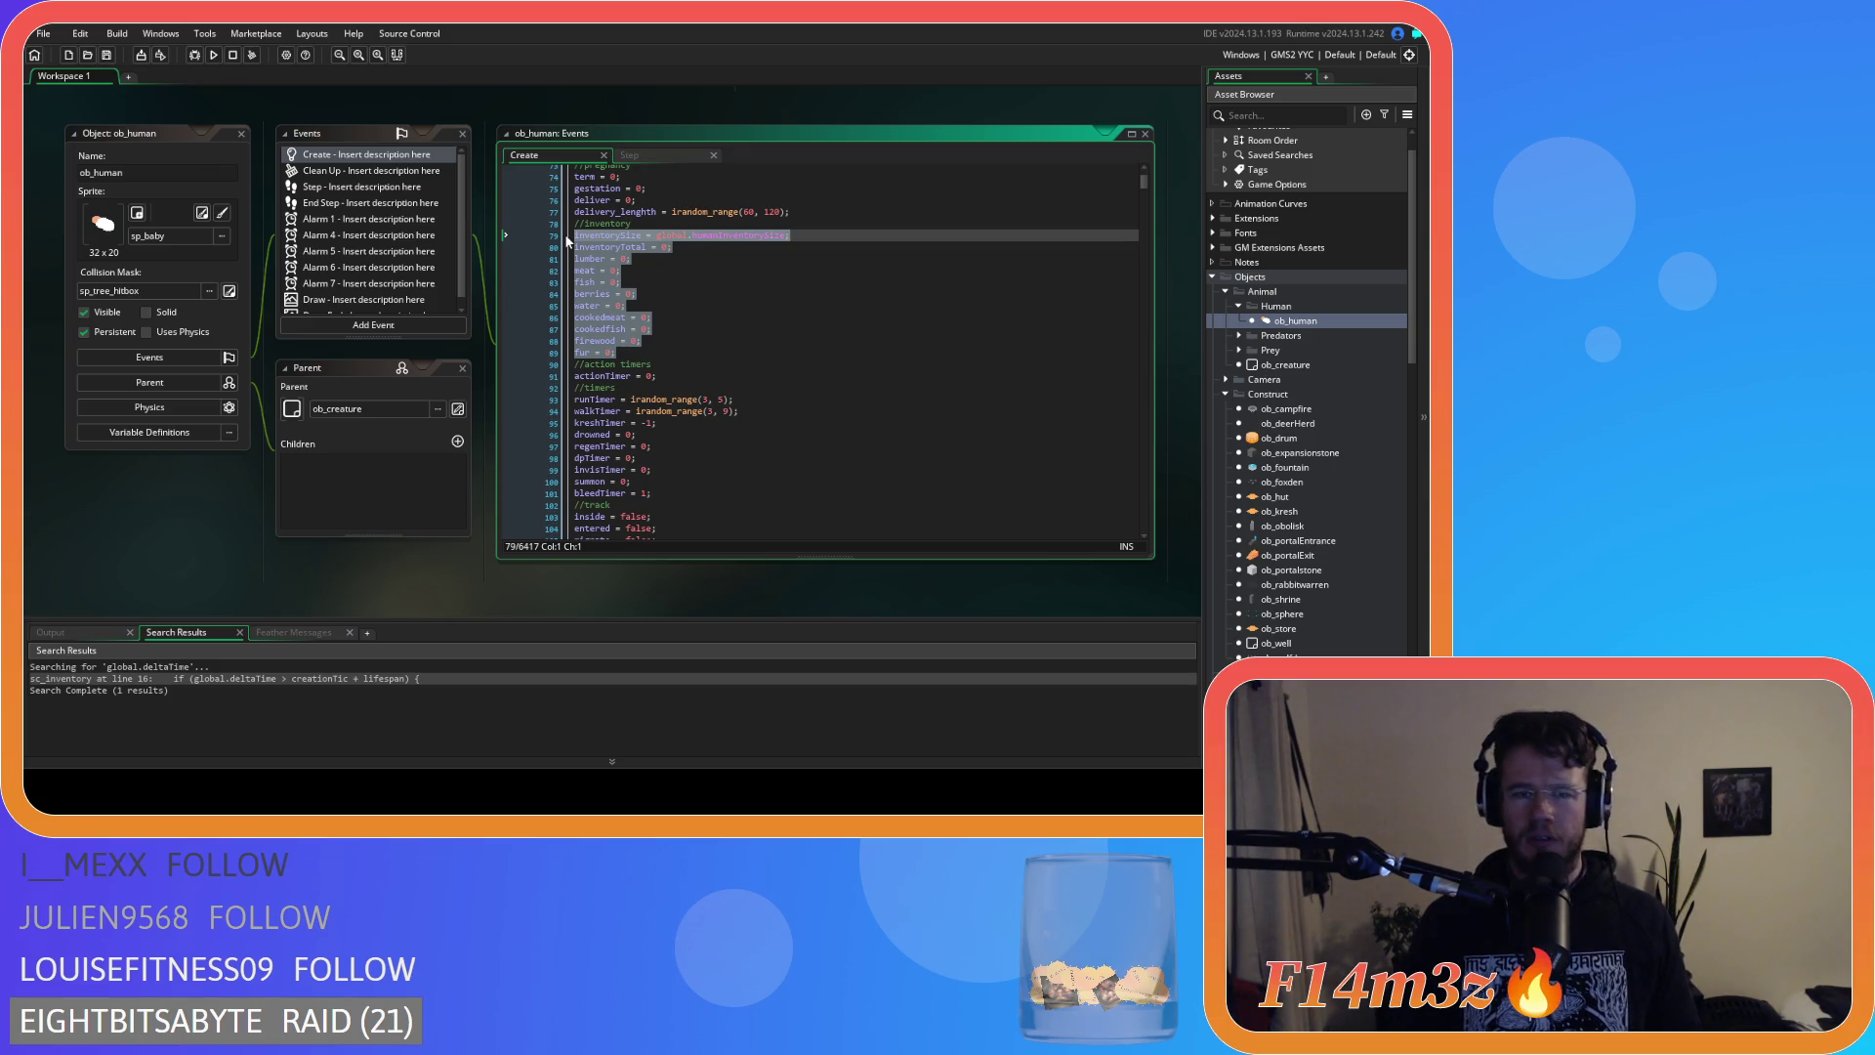
Replace the selected counters with 'inventory = new inventory', removing the stray 1.
type("invent")
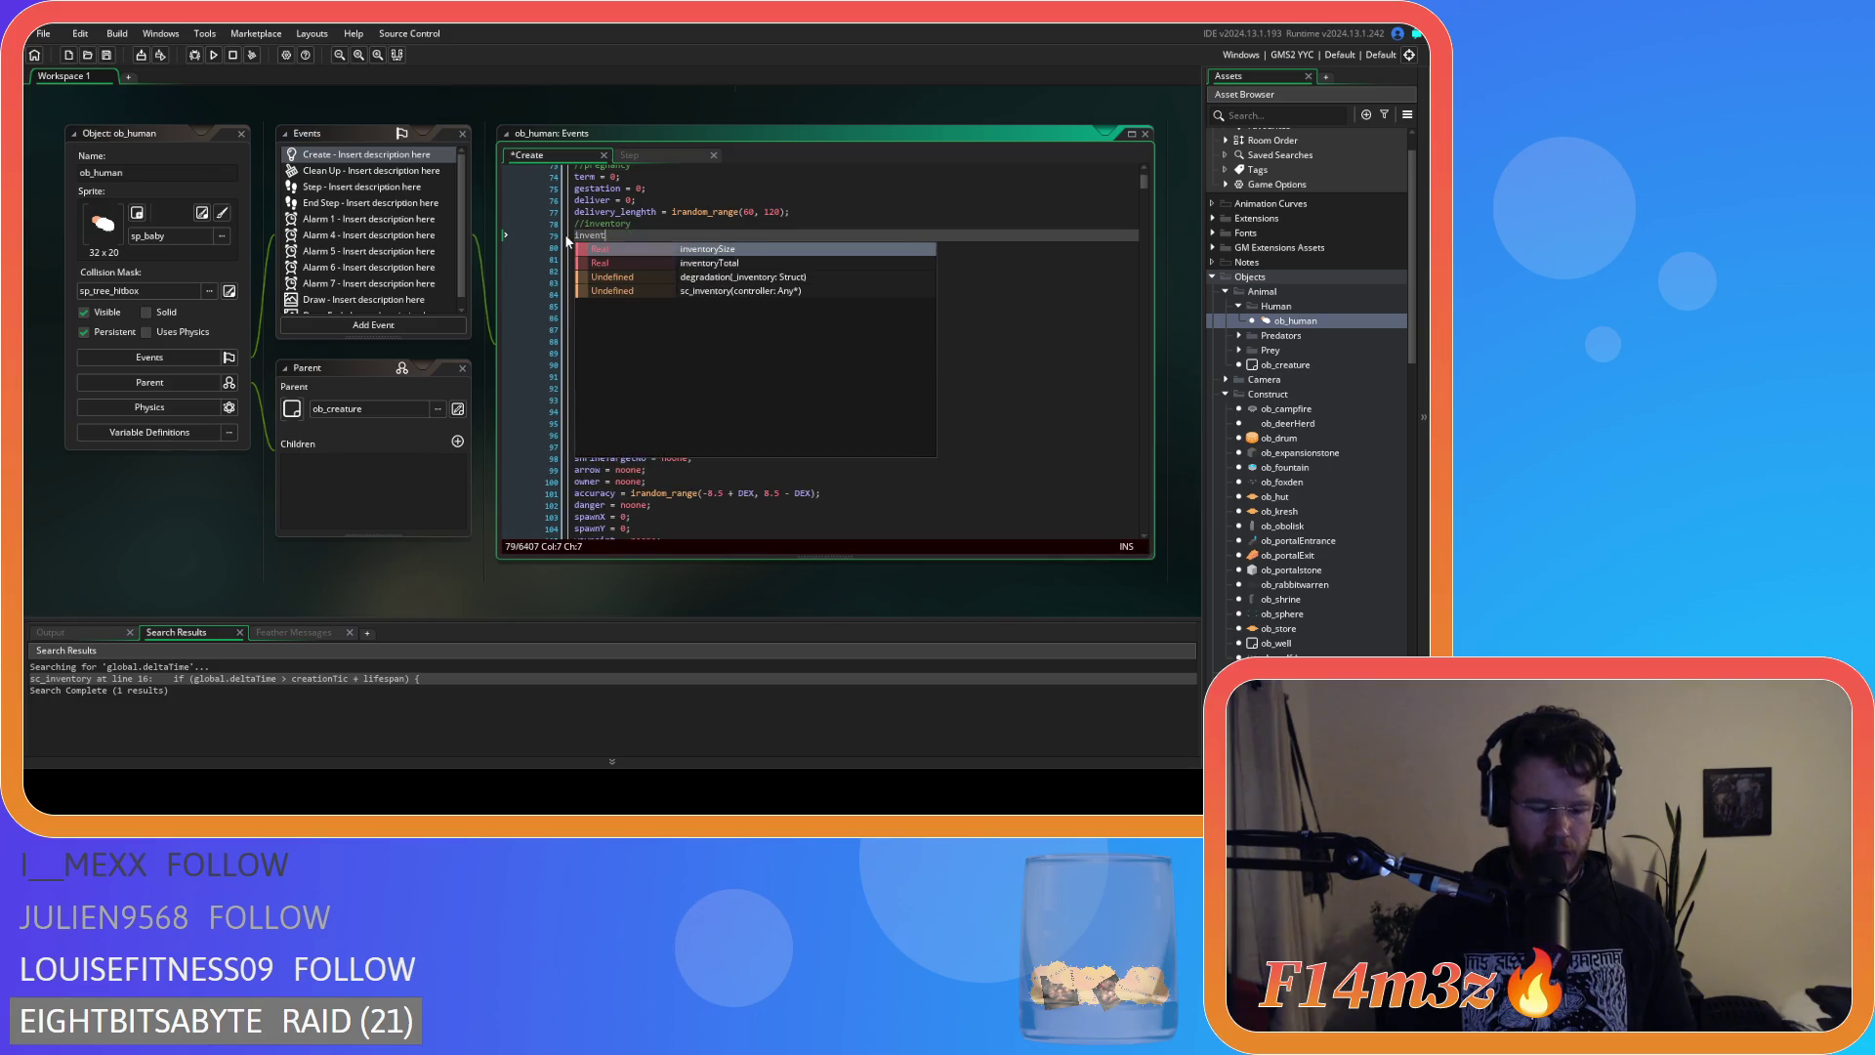
type("ory = new ")
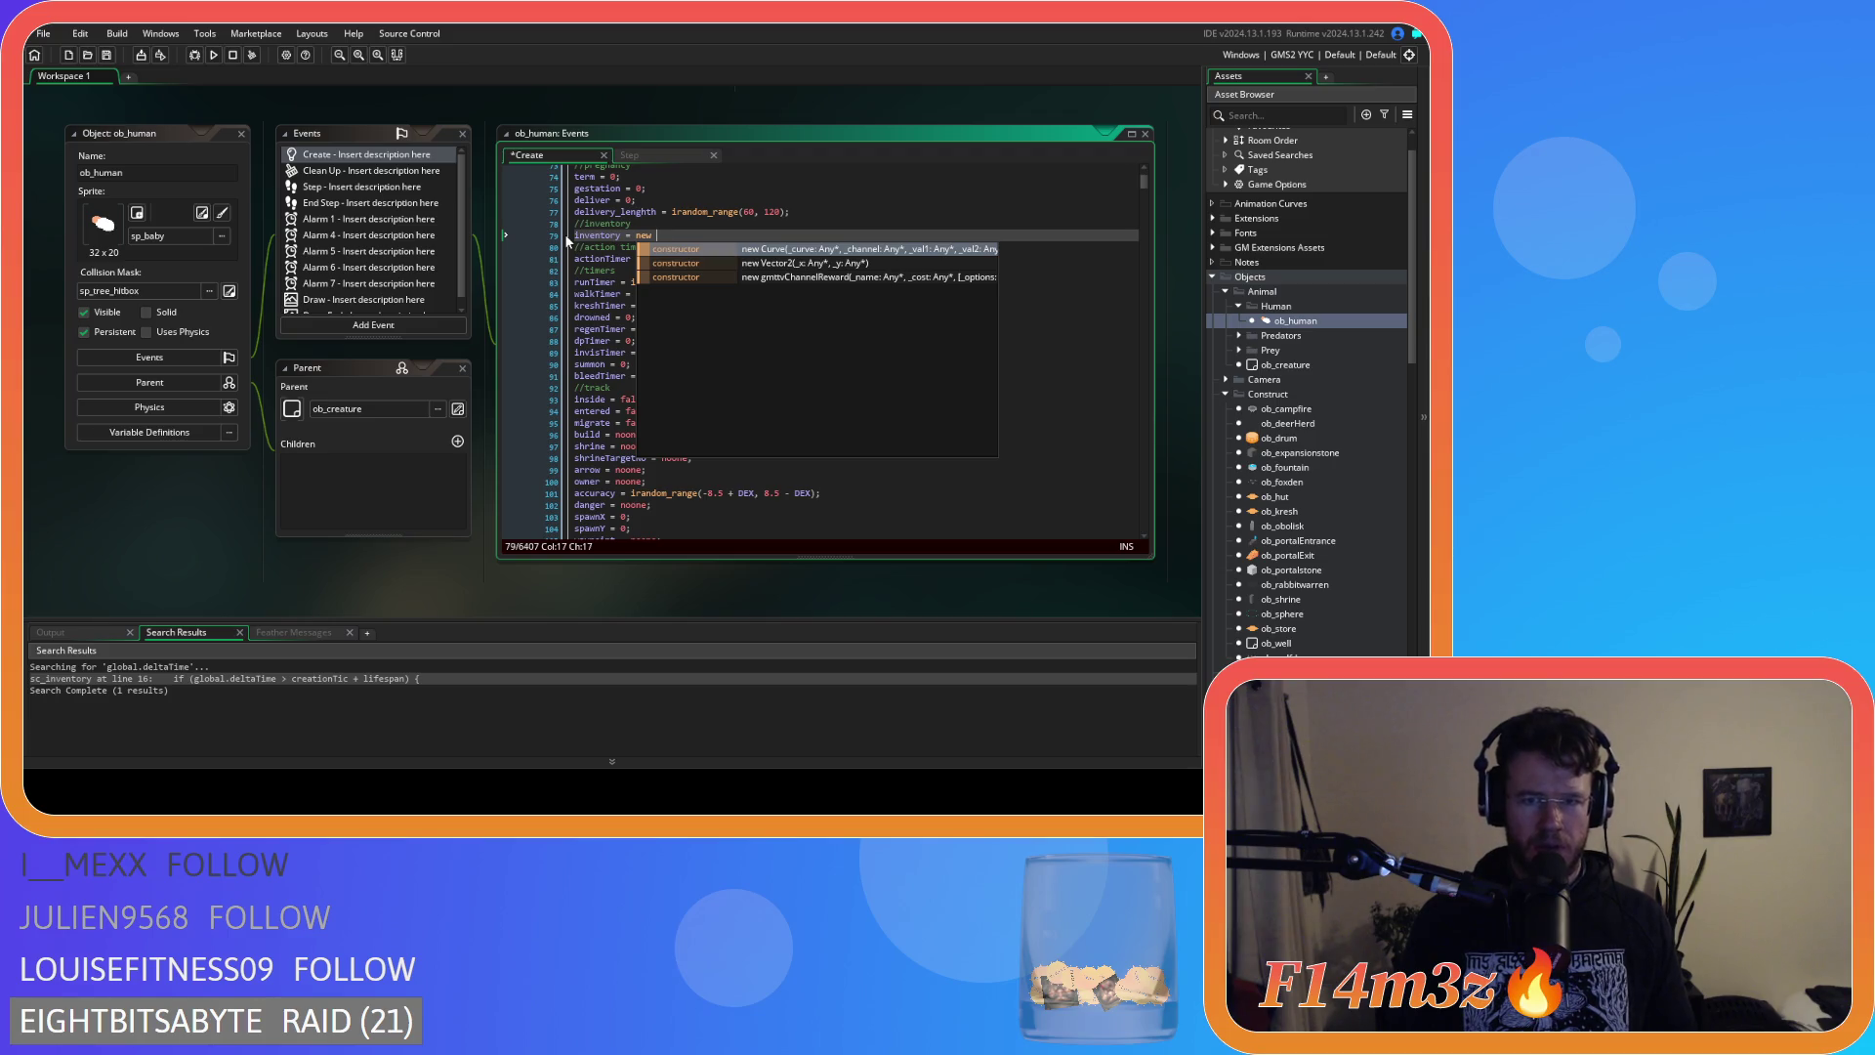
type("1")
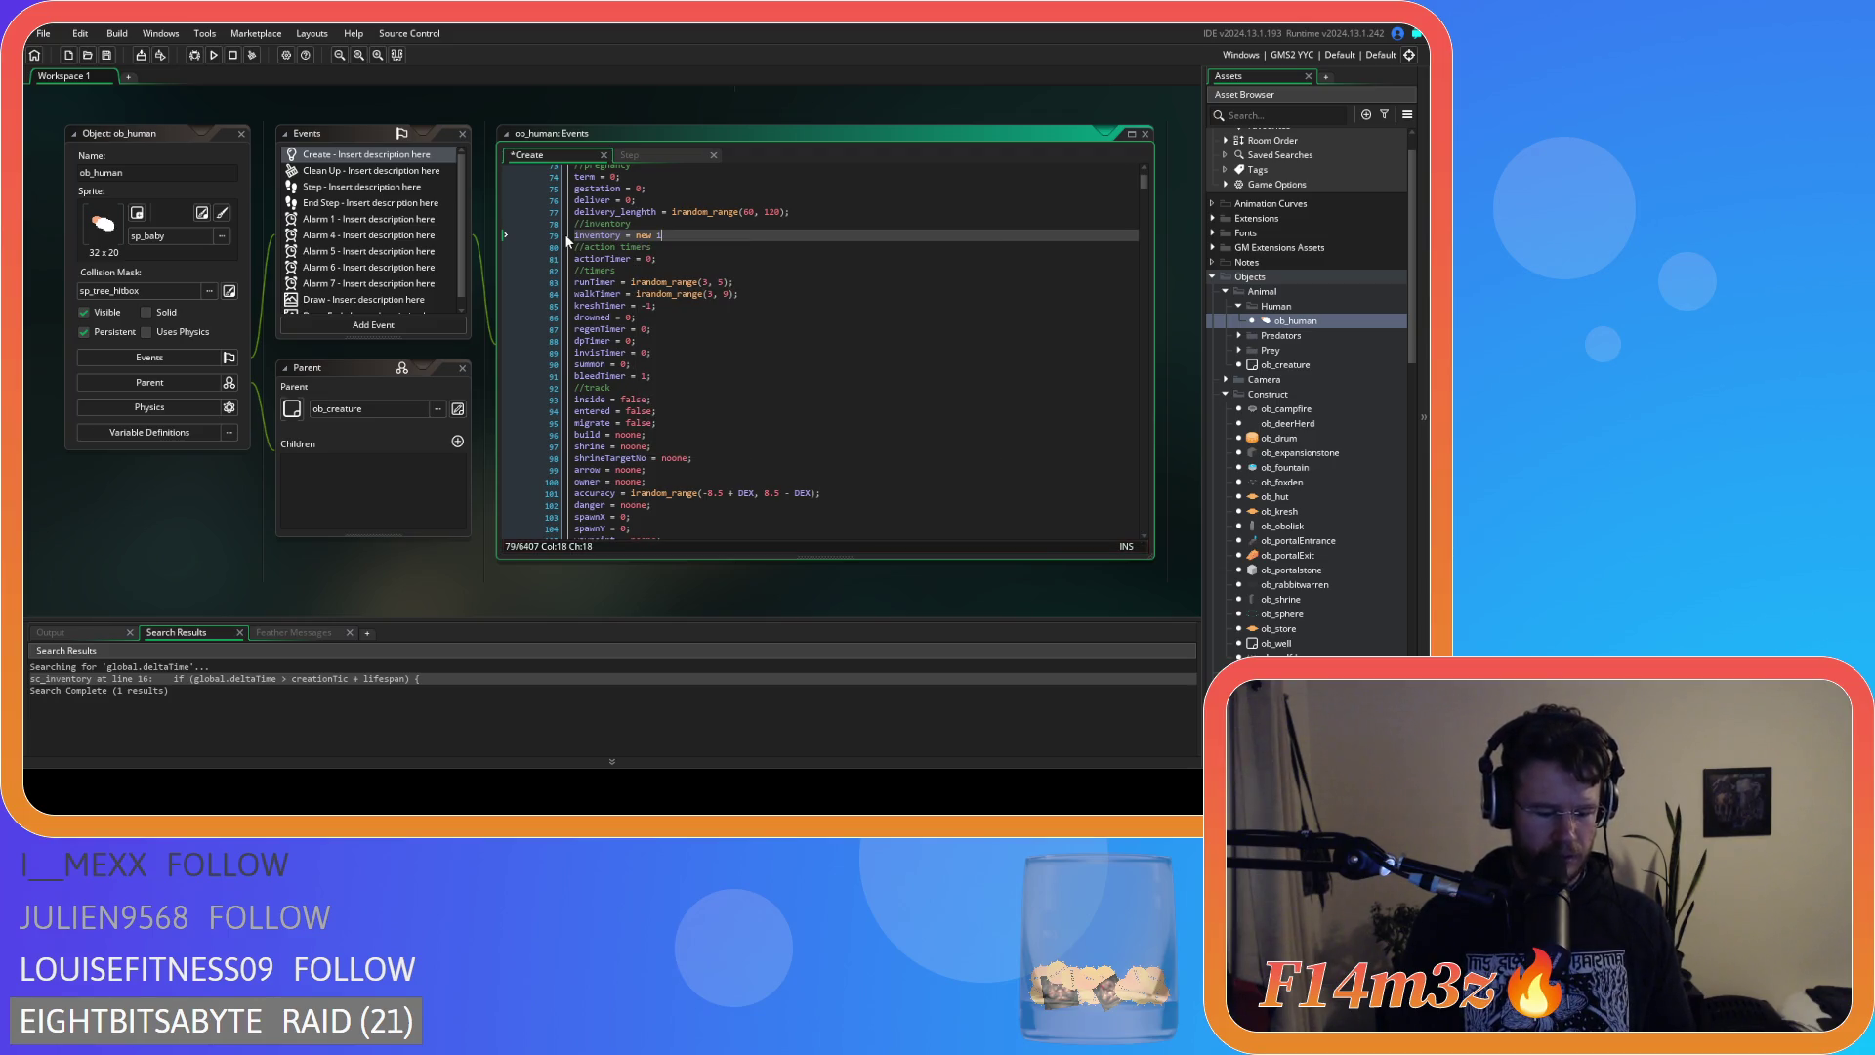
key("BackSpace")
type("inventory")
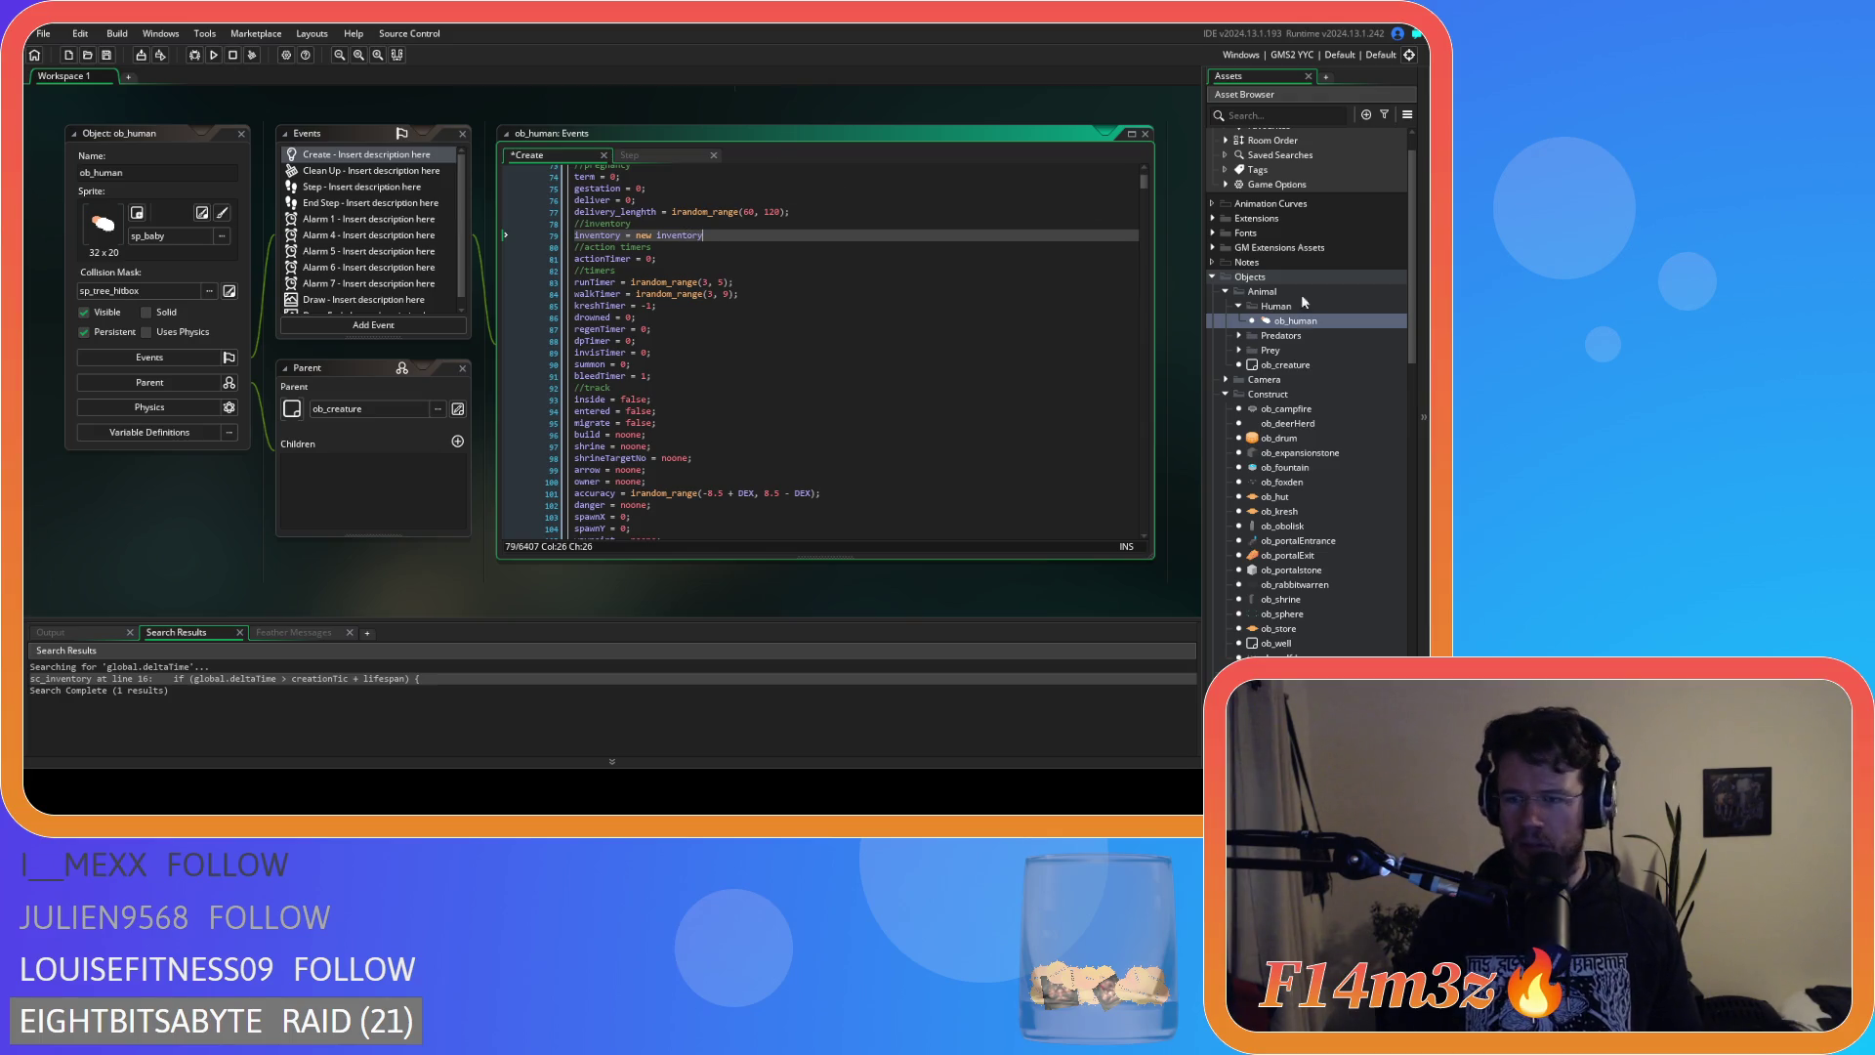
scroll(1282, 367, "down", 1)
scroll(1282, 367, "down", 3)
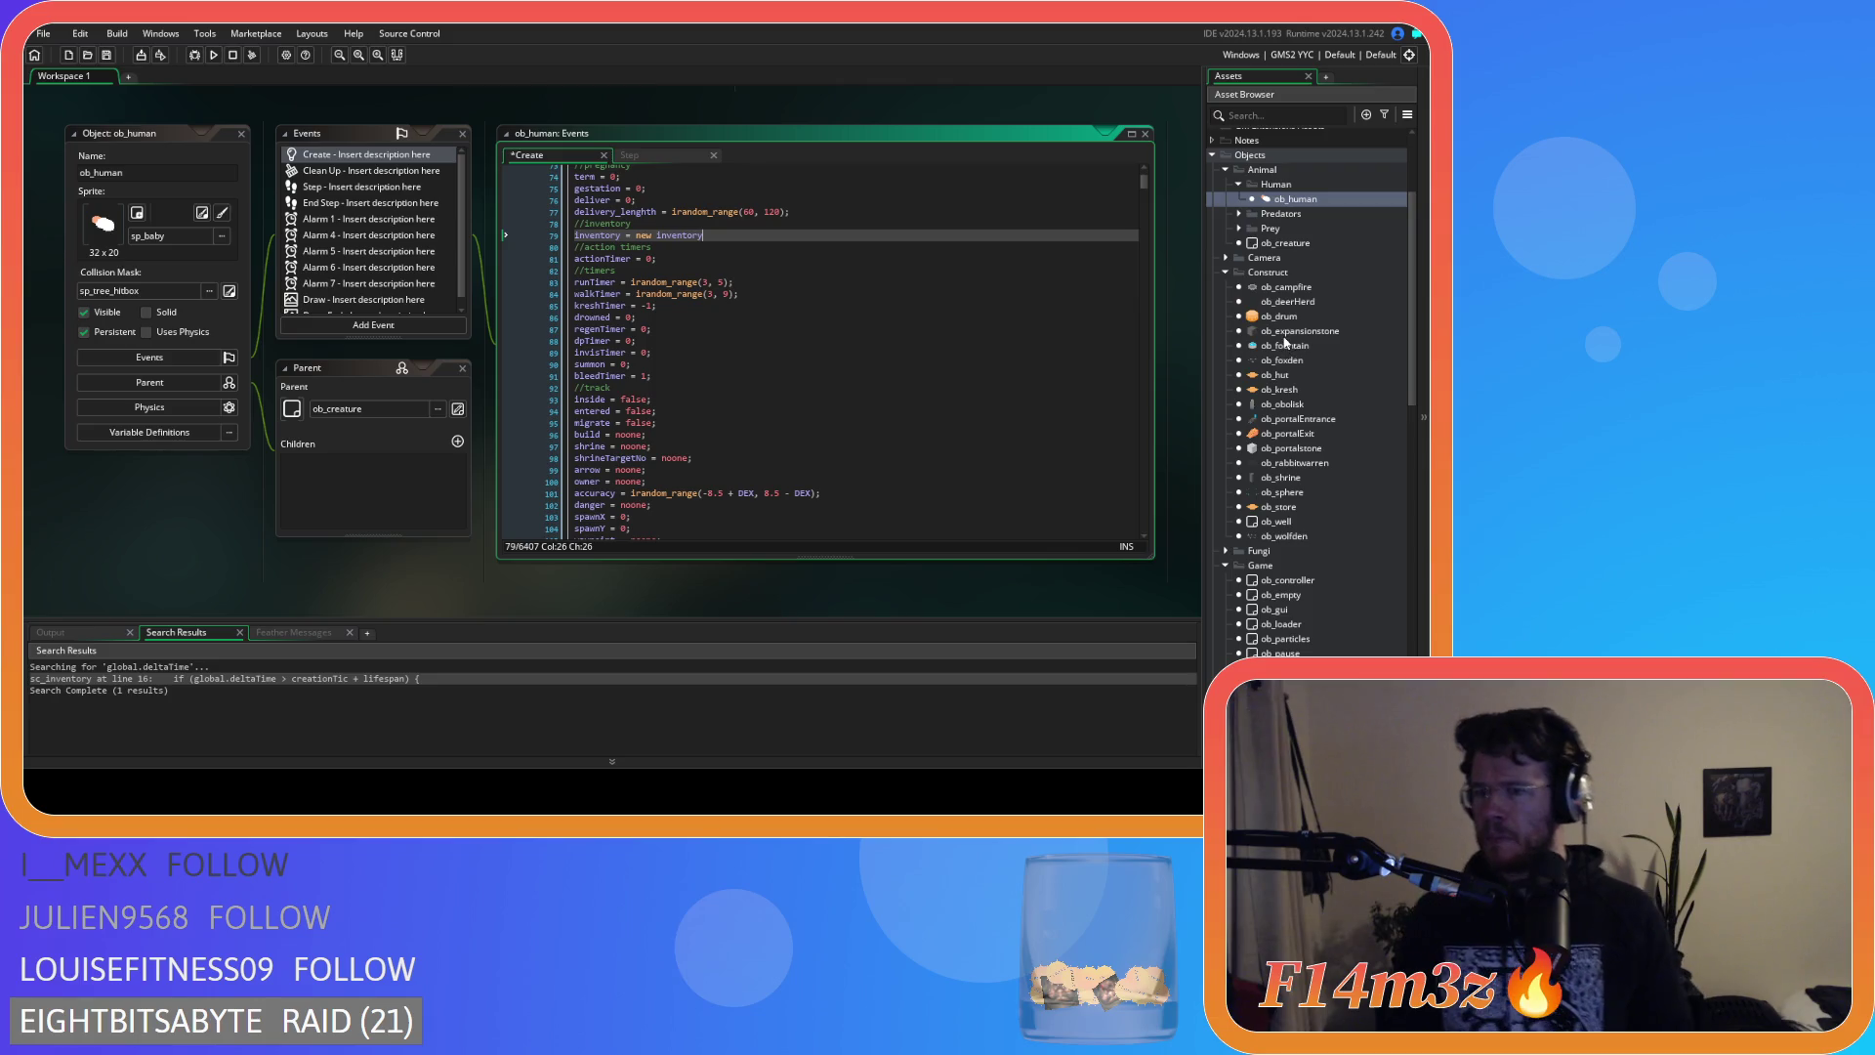
double_click(1295, 507)
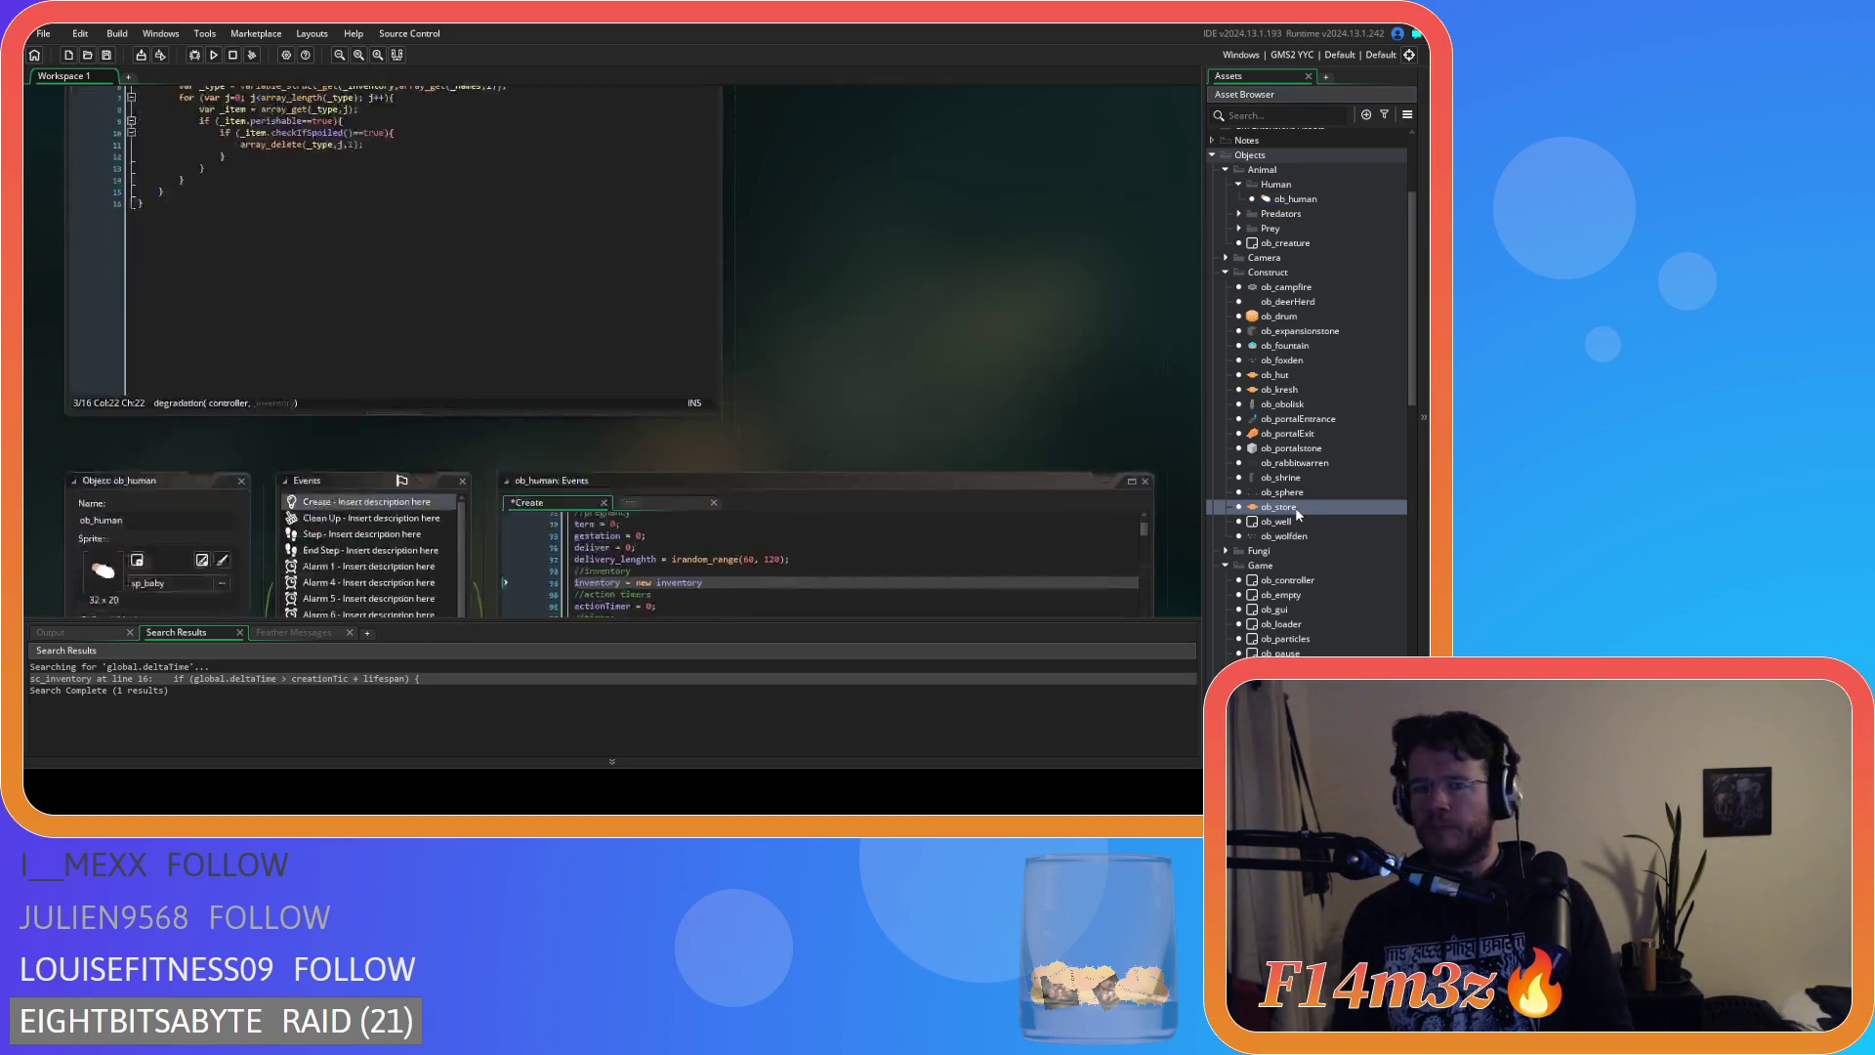
In ob_store's Create event, lowercase Inventory in the global.inventory line.
left_click(558, 151)
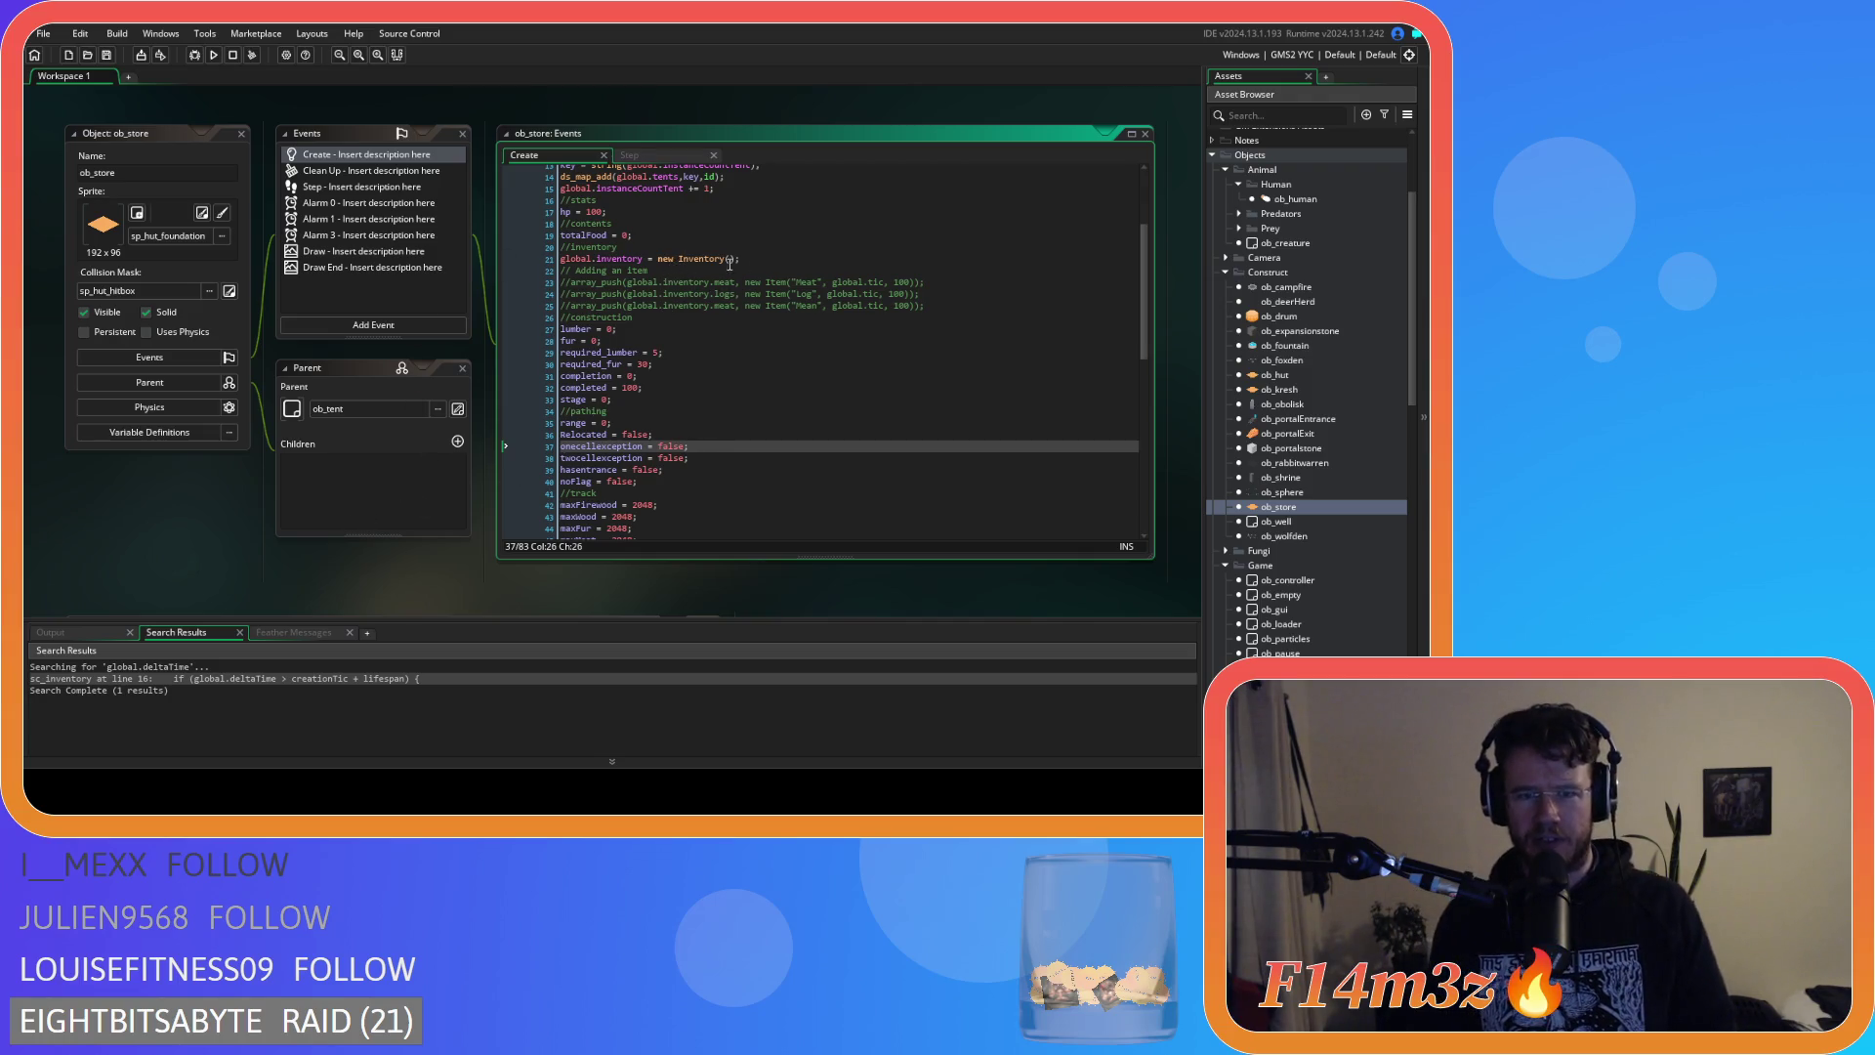
double_click(681, 259)
type("i")
key("ctrl+z")
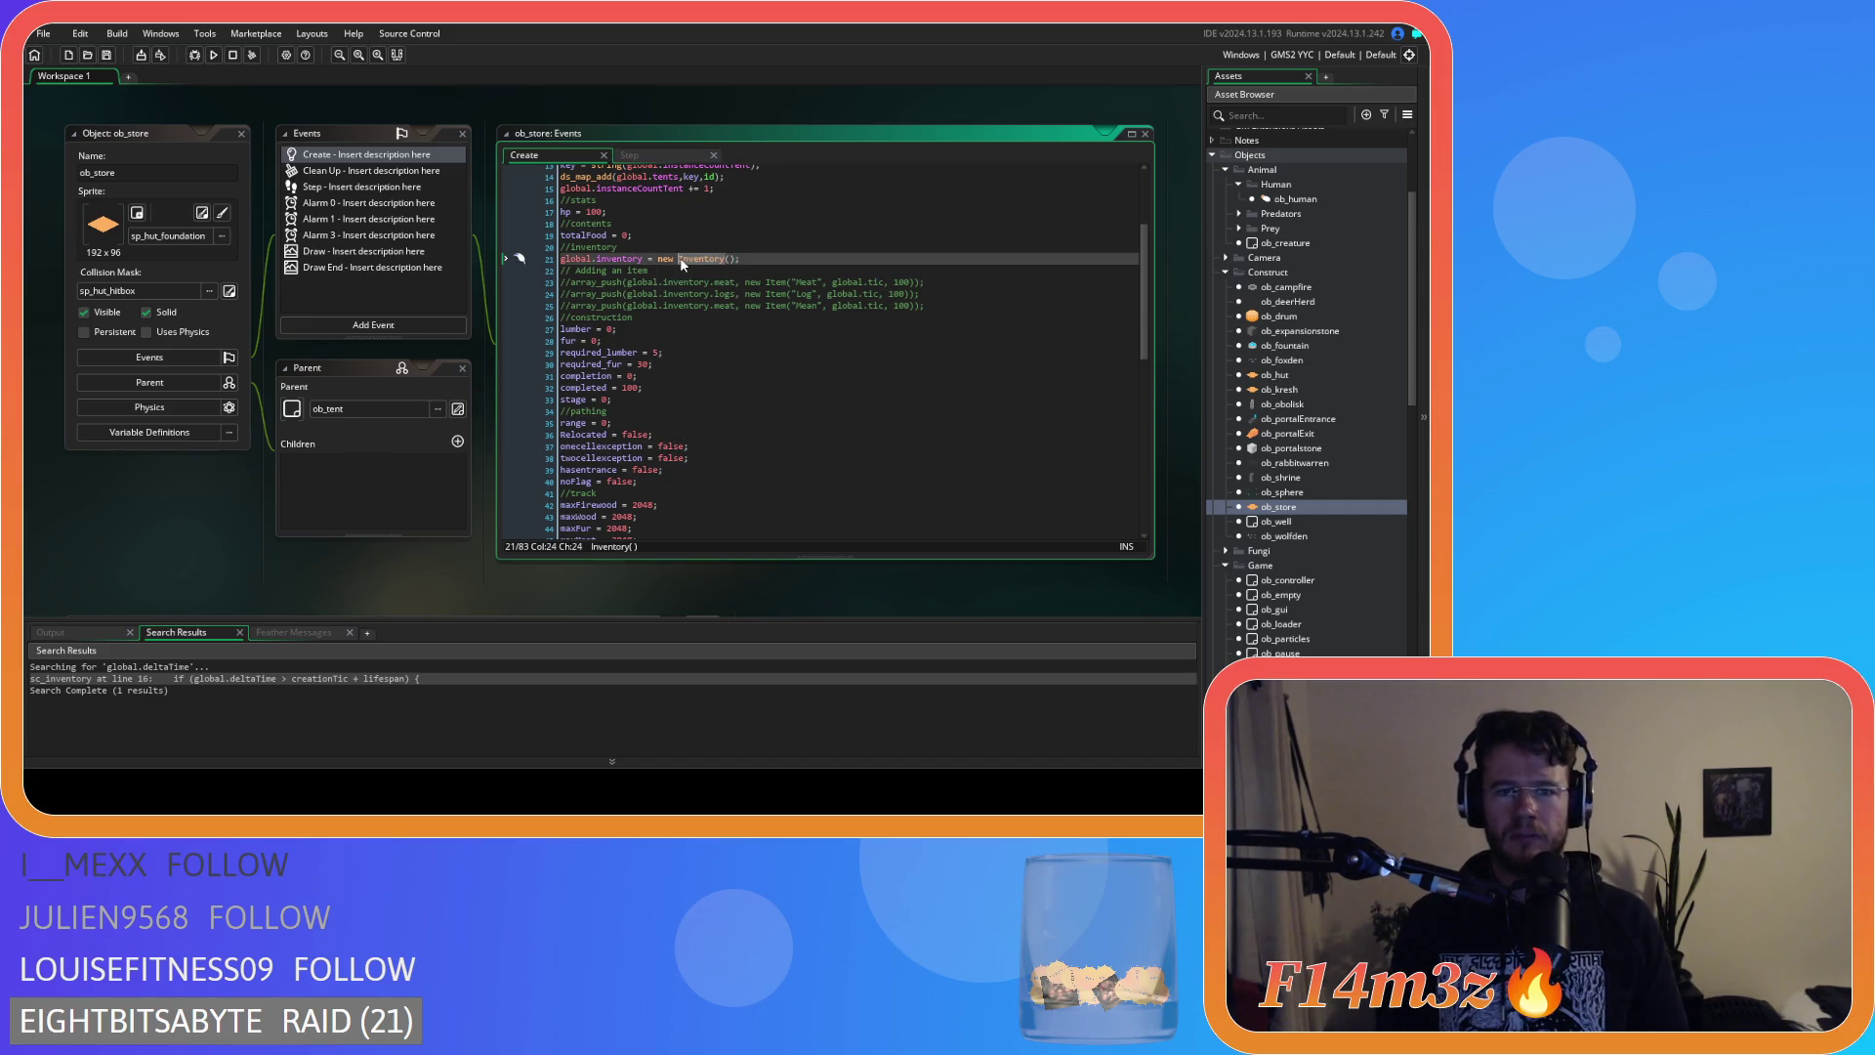
type("i")
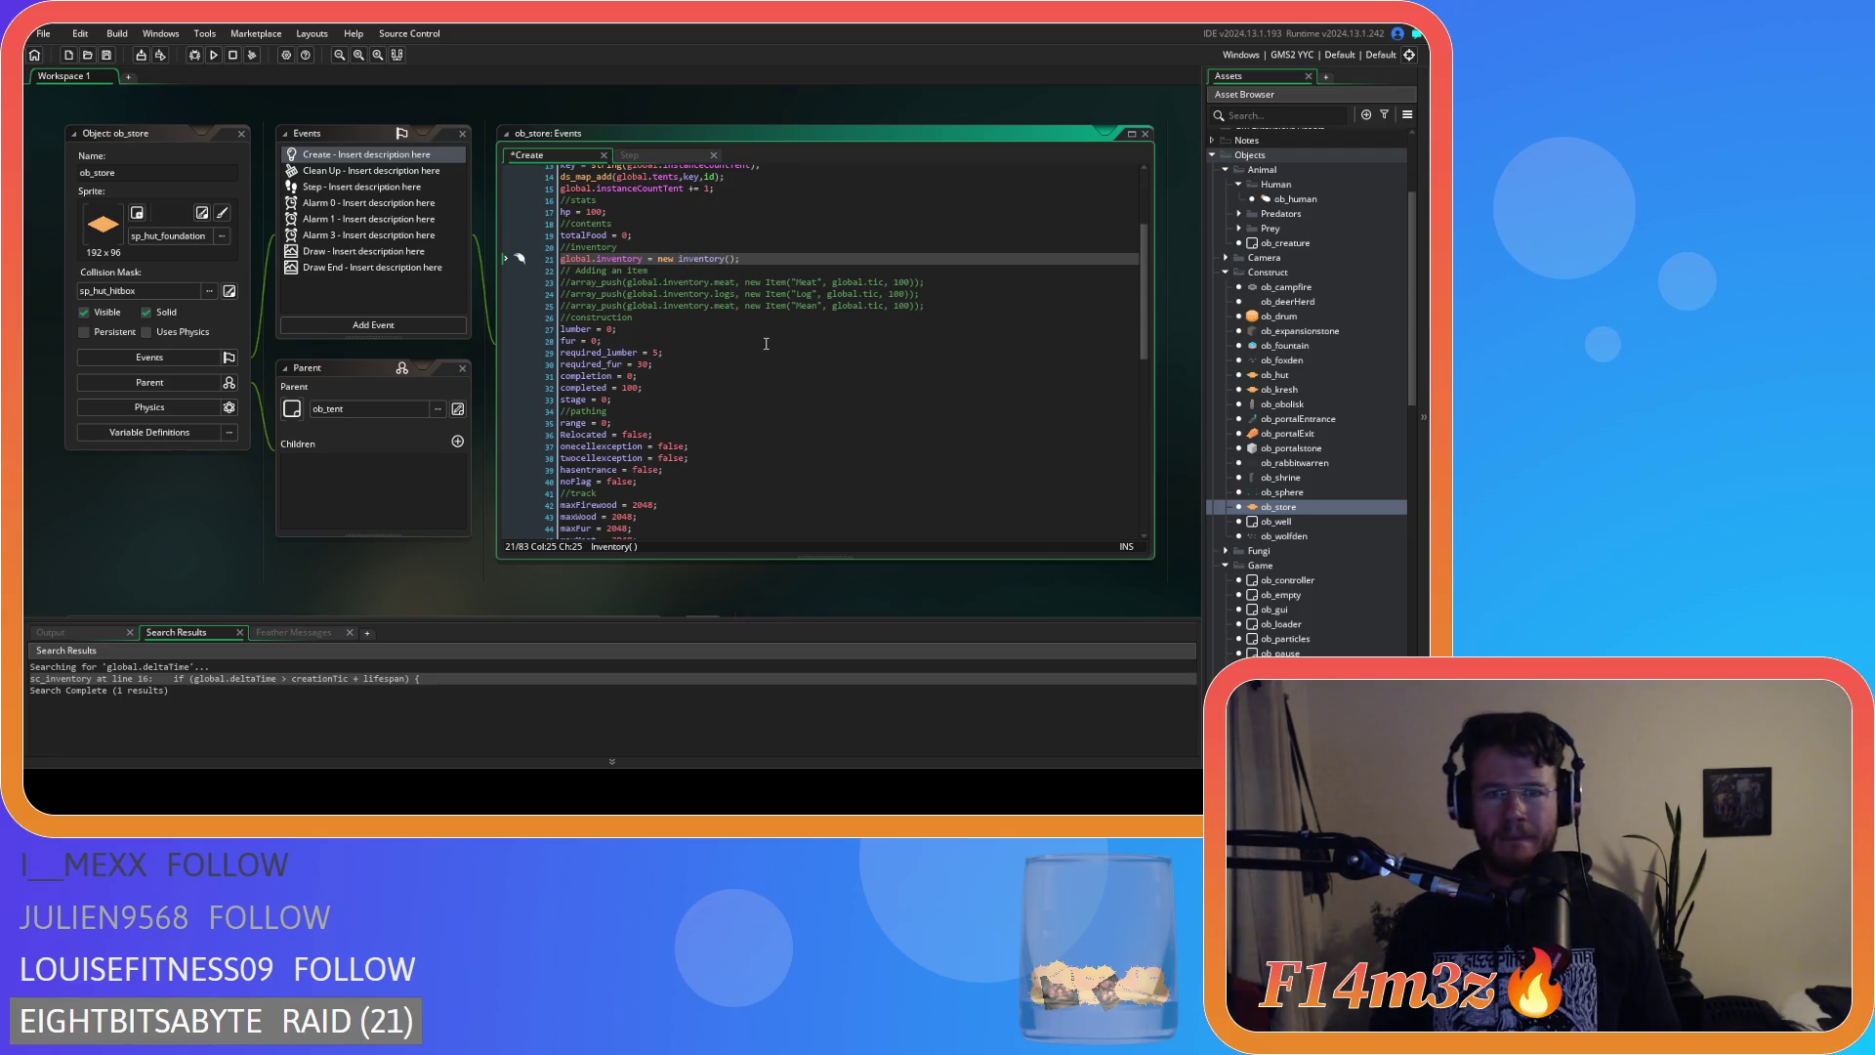
Rename the Inventory constructor in sc_inventory to inventory and save.
key("F12")
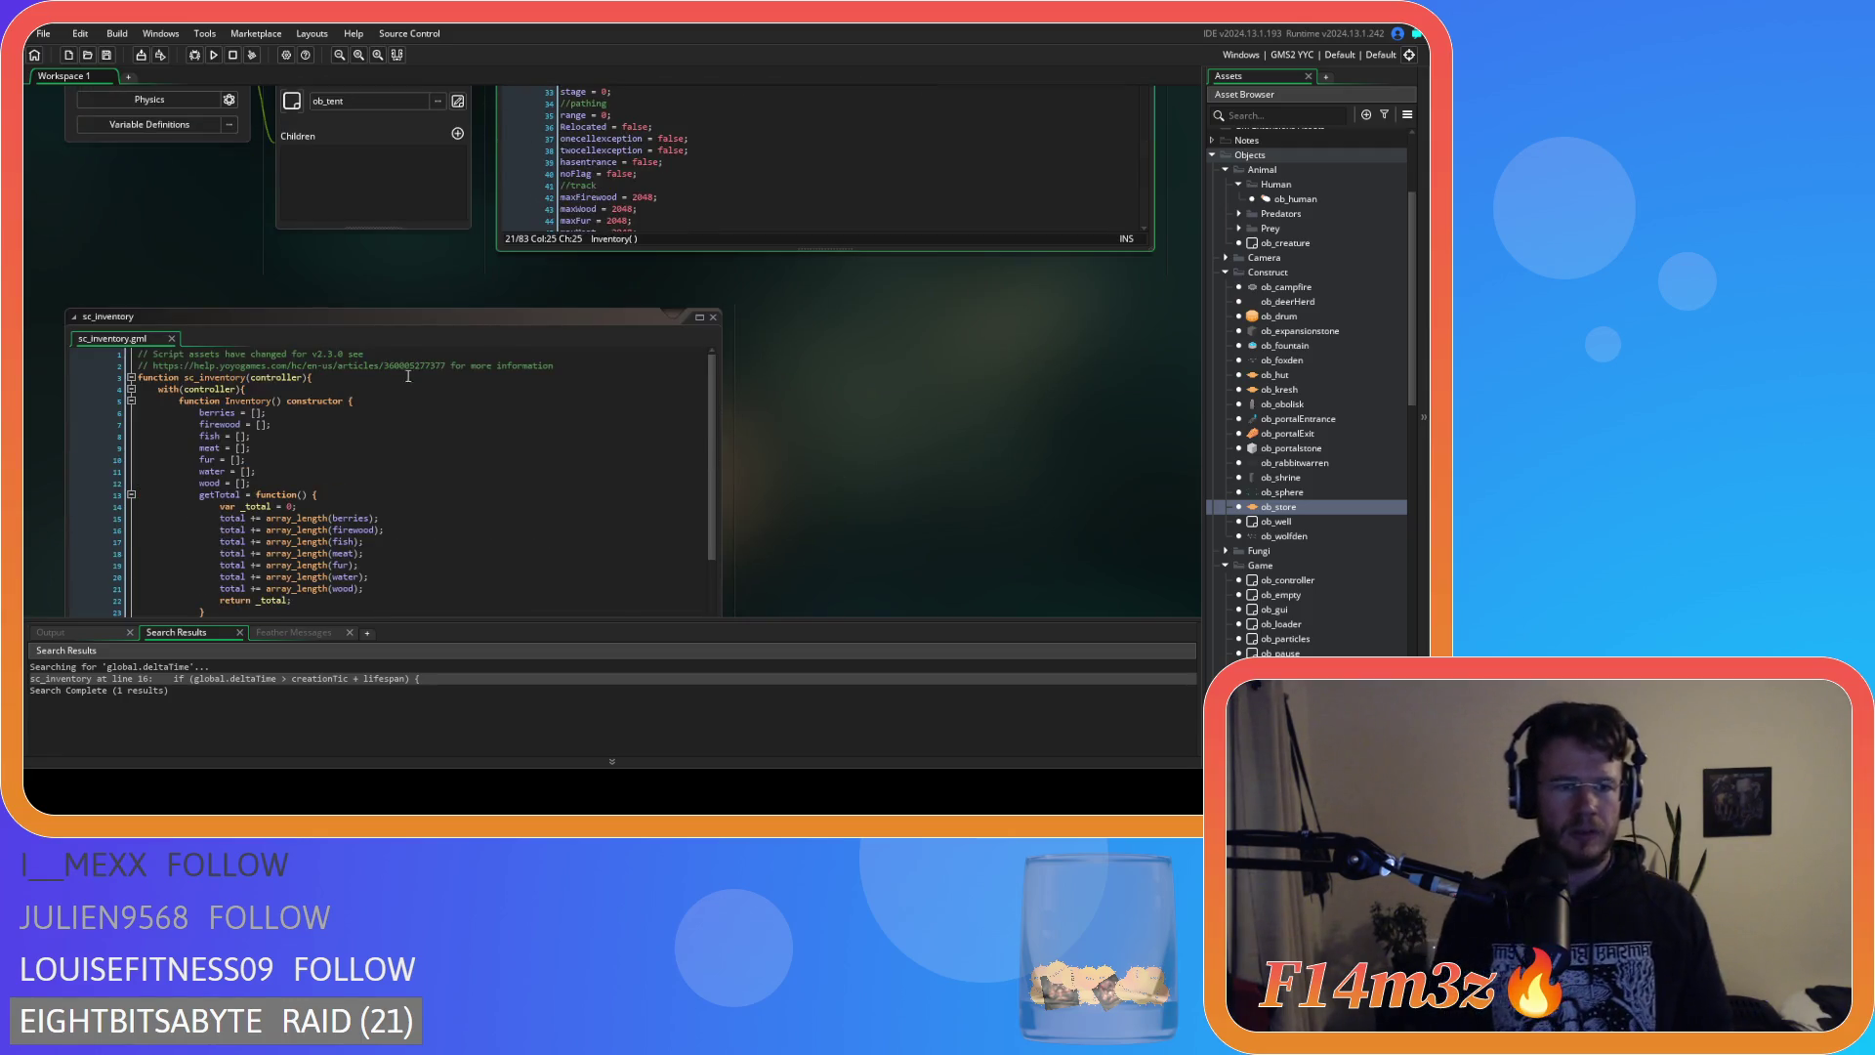
left_click(227, 403)
key("Delete")
type("i")
left_click(619, 397)
key("ctrl+s")
Rename the Item constructor on line 41 to item and save sc_inventory.
scroll(347, 520, "down", 8)
double_click(236, 540)
type("Item")
key("Escape")
key("Left")
key("Left")
key("Left")
key("BackSpace")
type("i")
key("Escape")
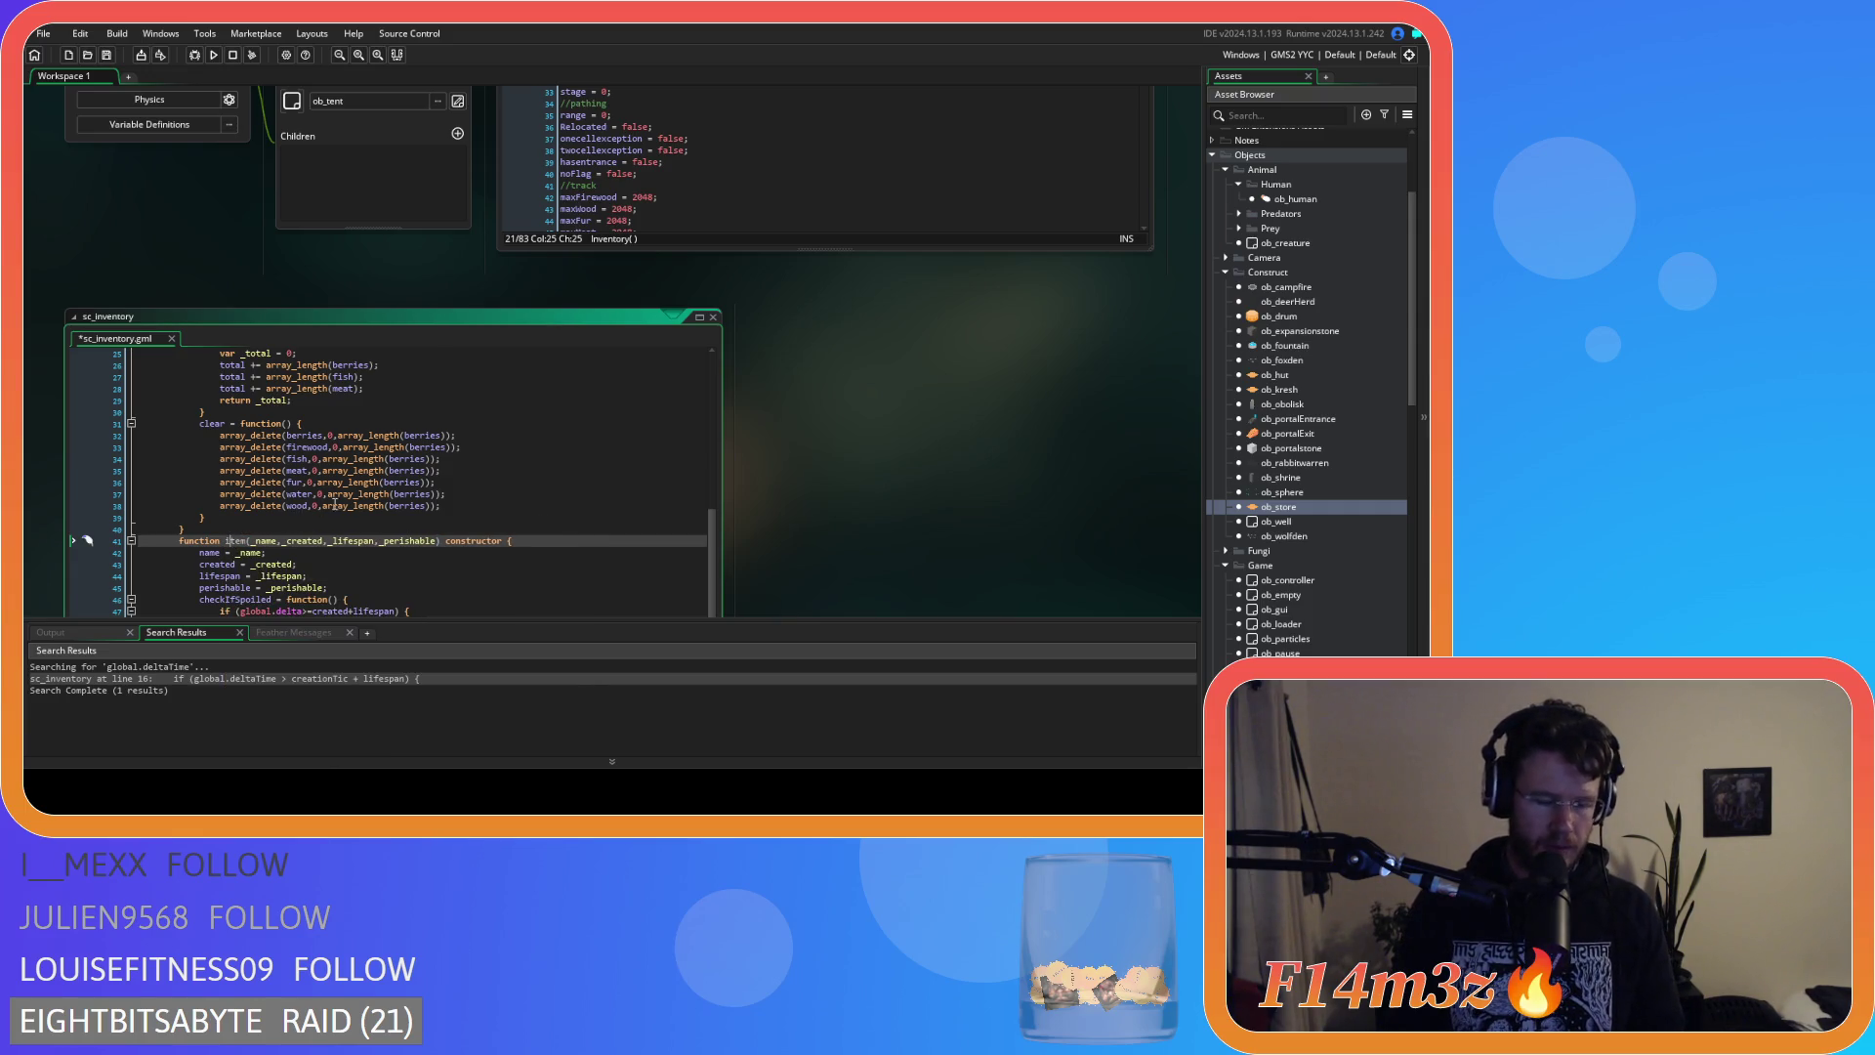
left_click(335, 505)
key("ctrl+s")
Return to ob_store's Create code, then reopen the ob_human object.
scroll(937, 525, "up", 3)
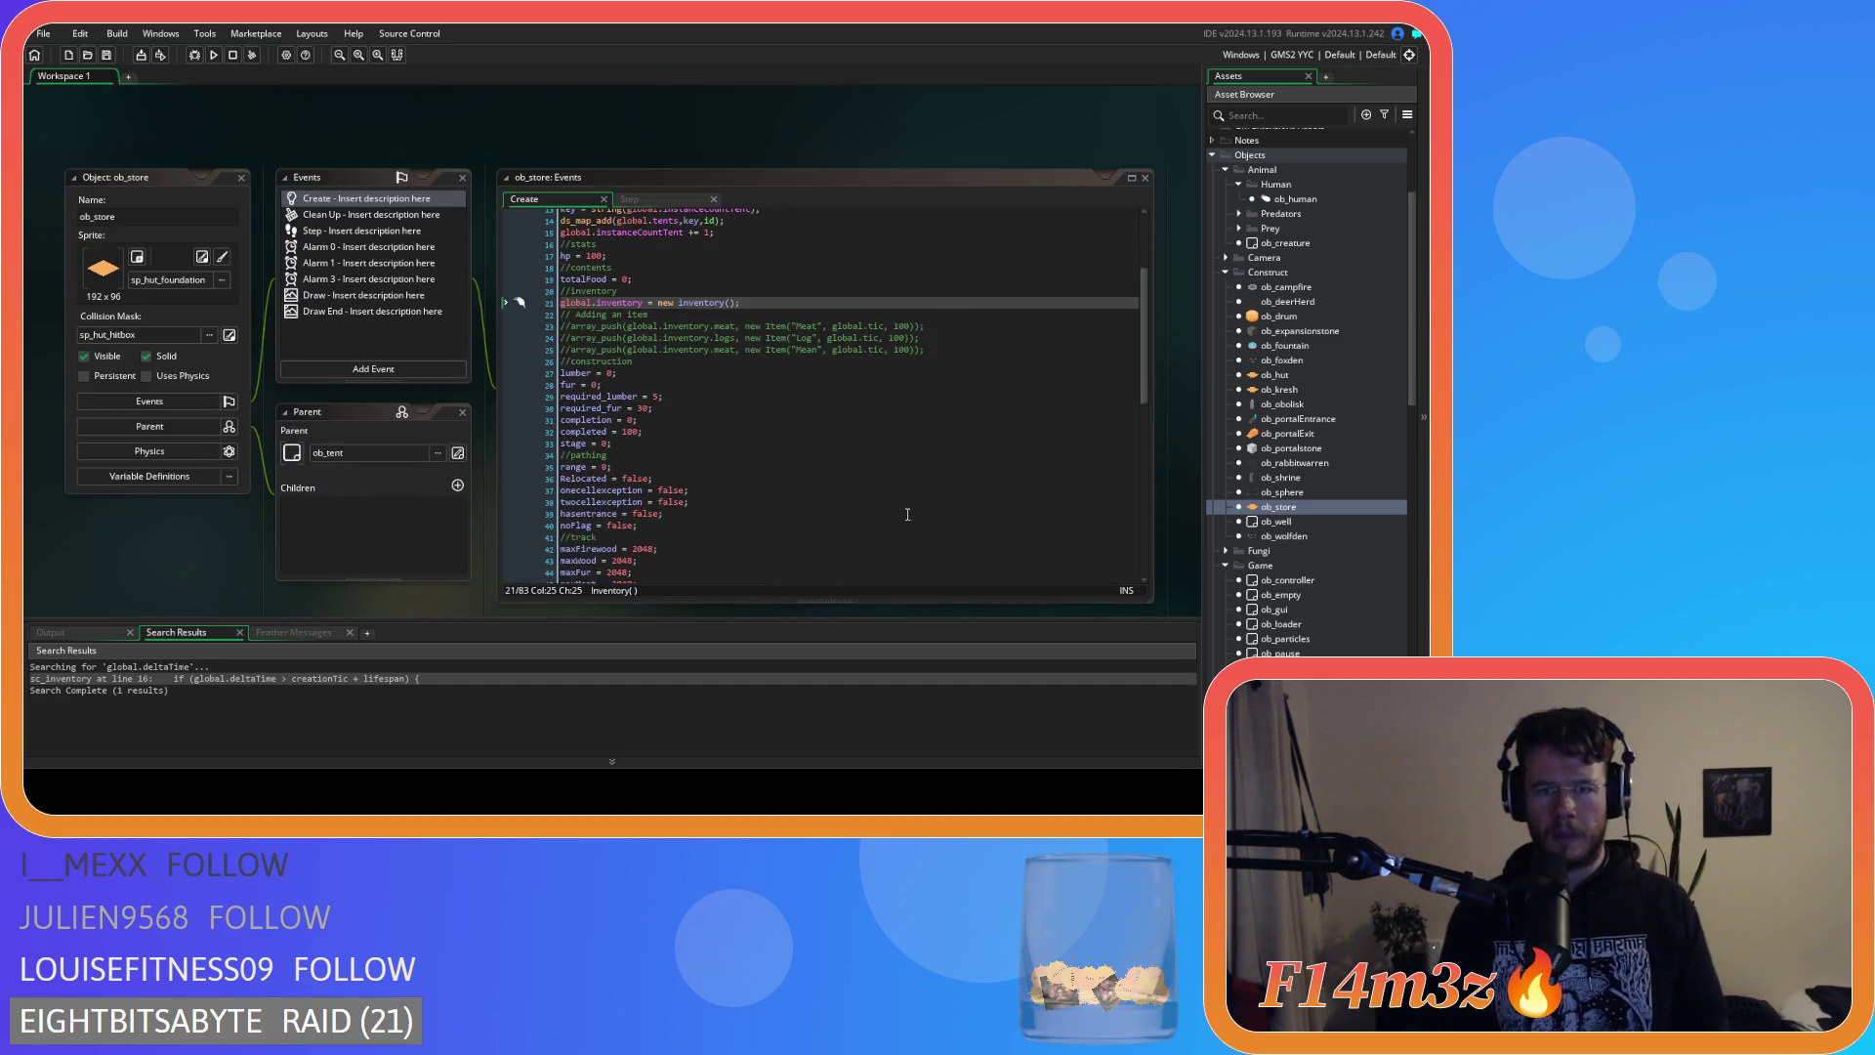
left_click(781, 305)
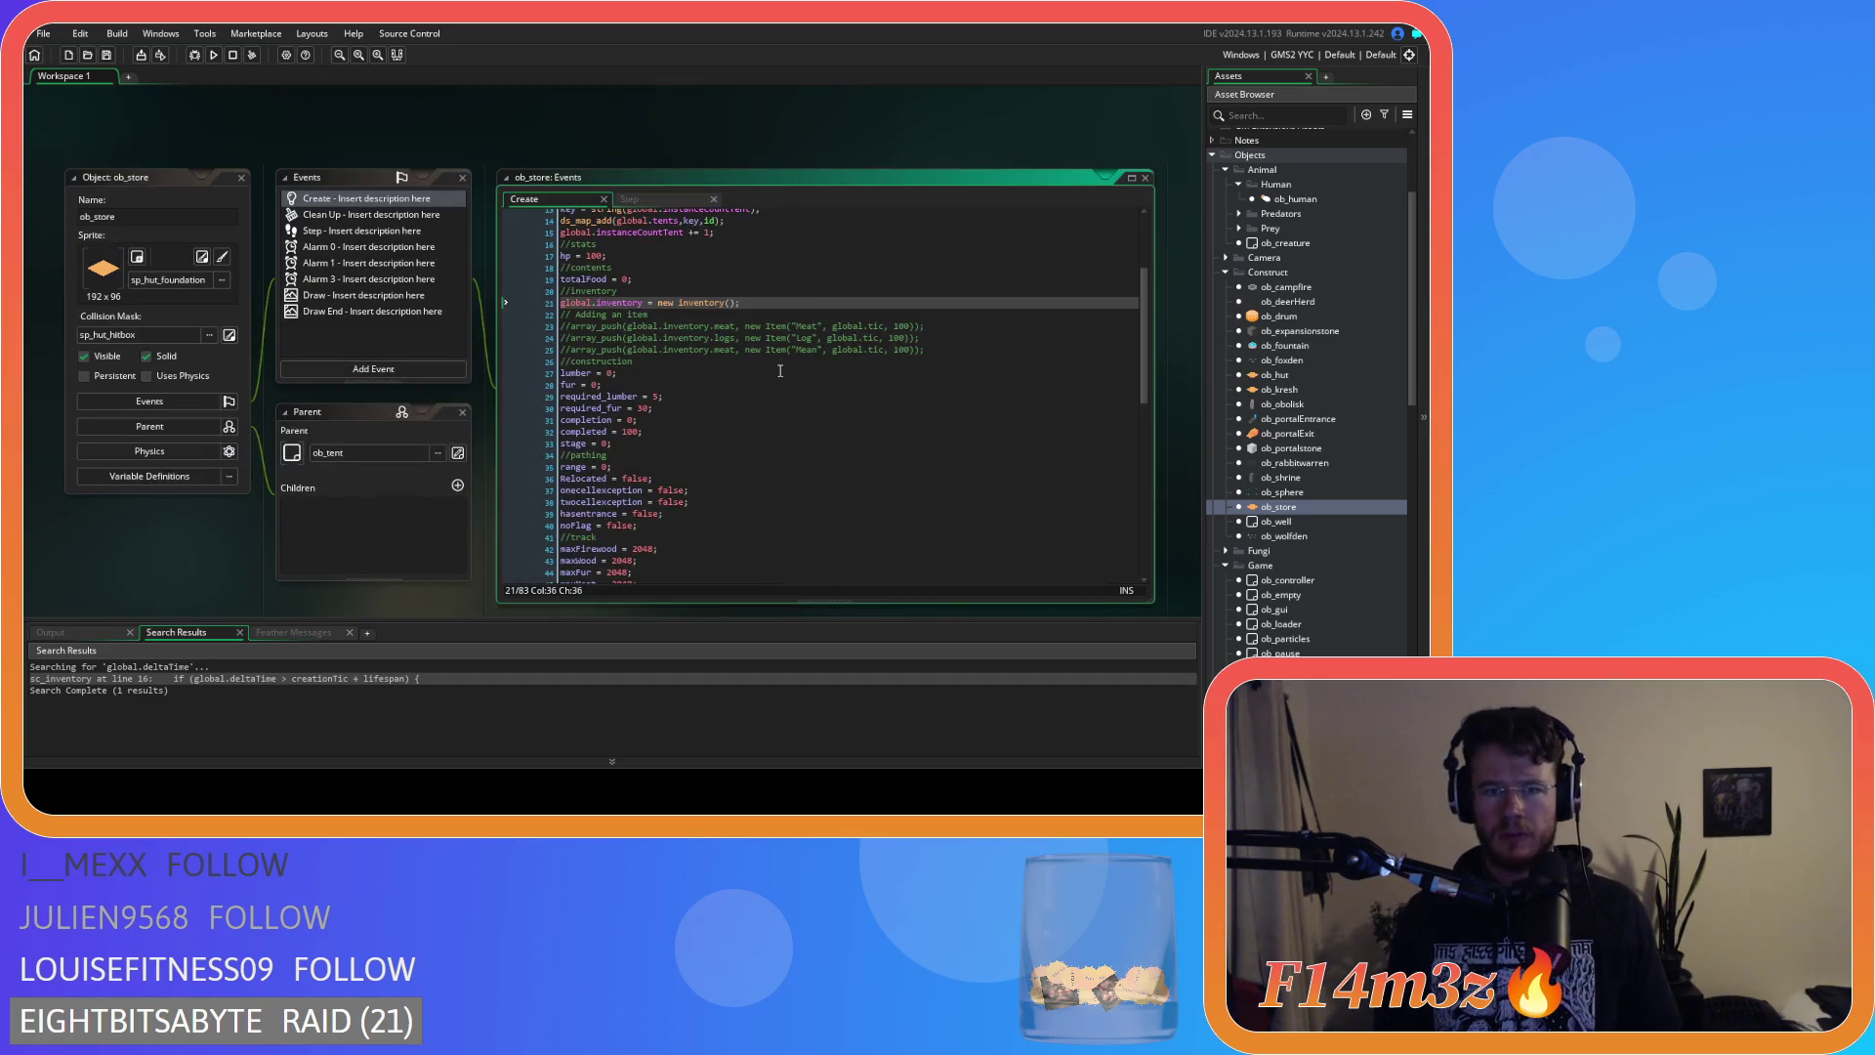
scroll(379, 285, "up", 5)
scroll(391, 285, "down", 6)
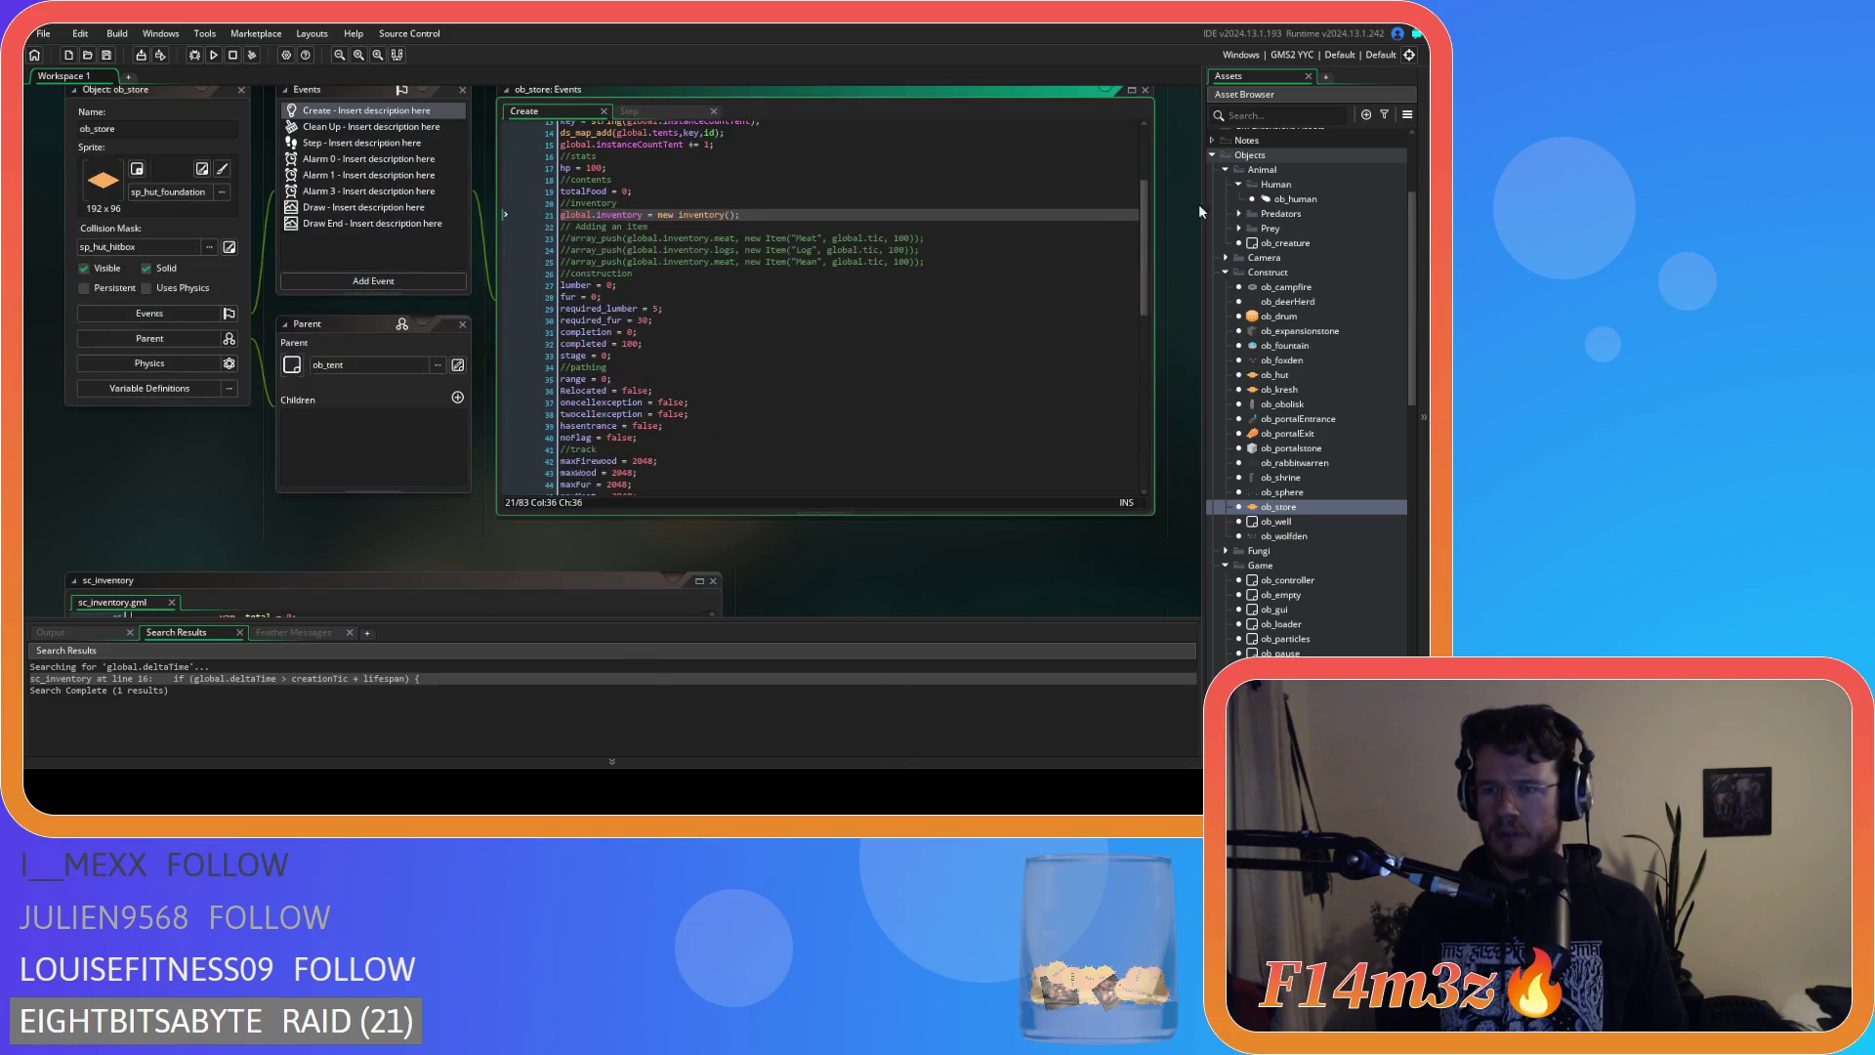
double_click(1294, 198)
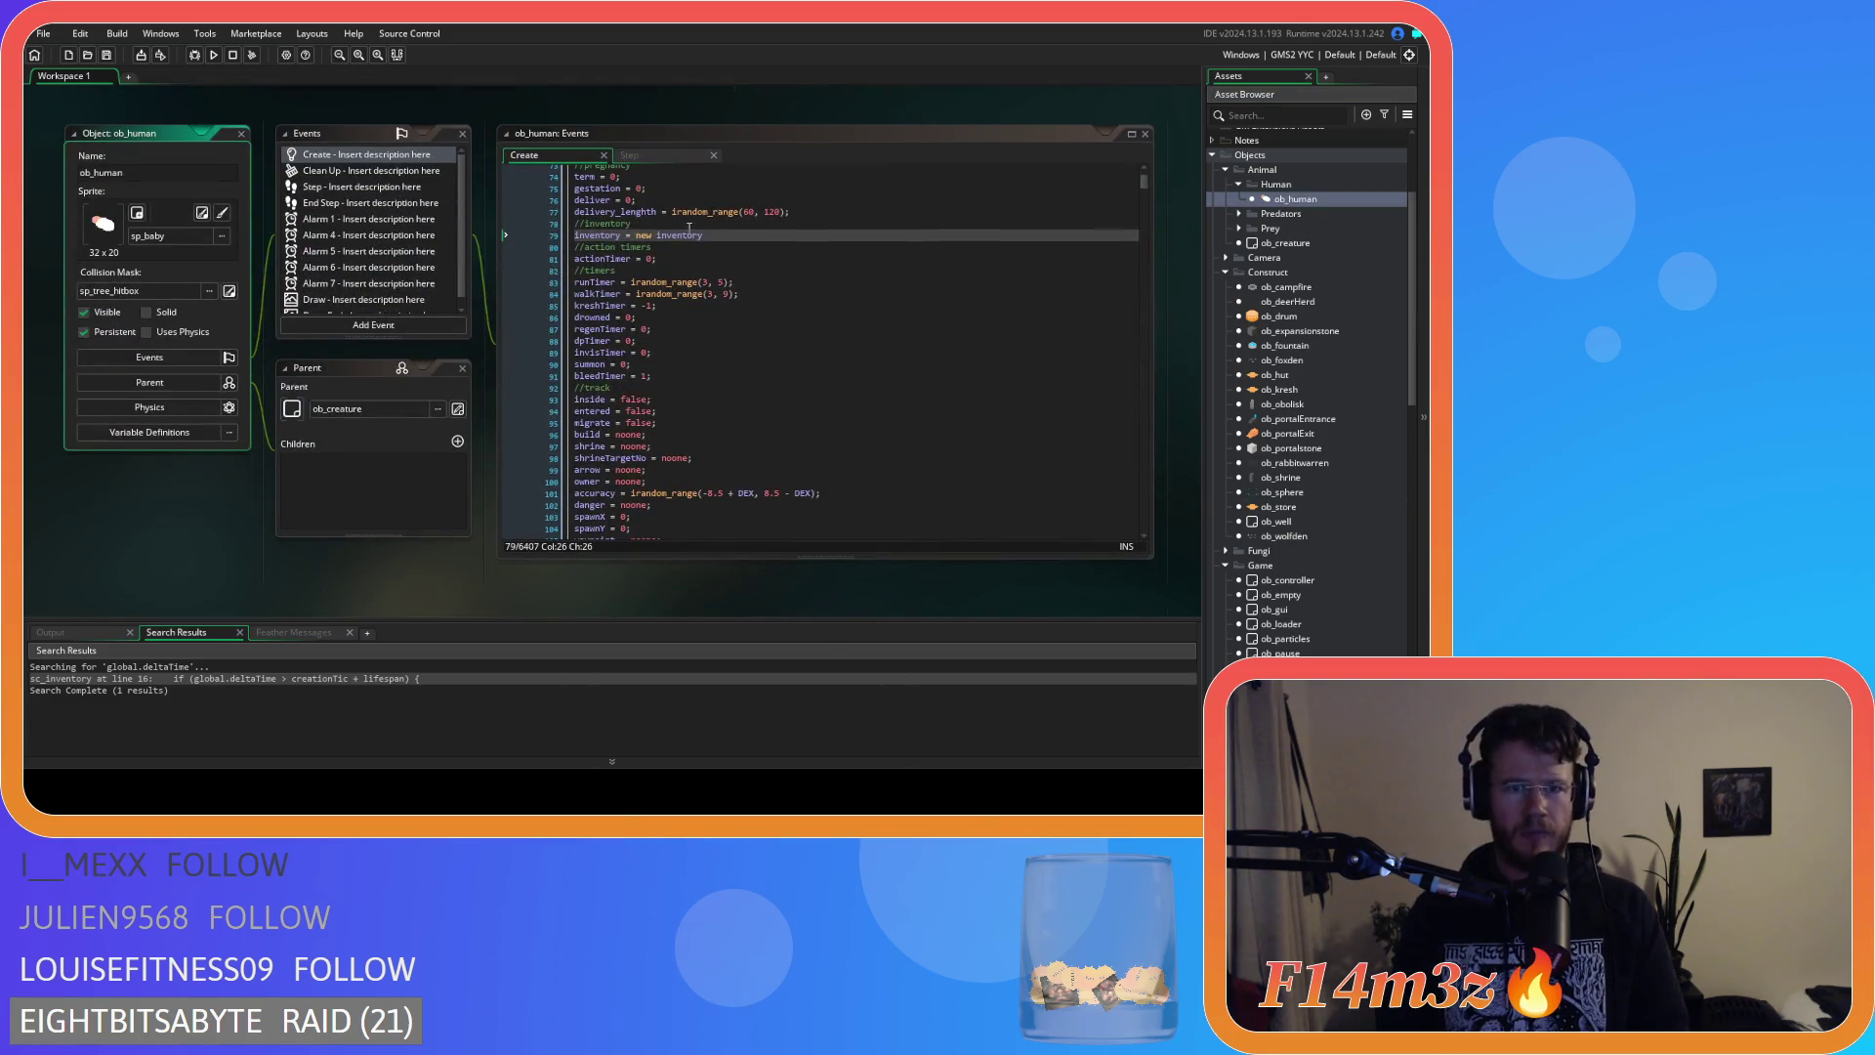
Append (); and insert Create so line 79 reads inventory = new inventoryCreate();.
left_click(710, 235)
type("()")
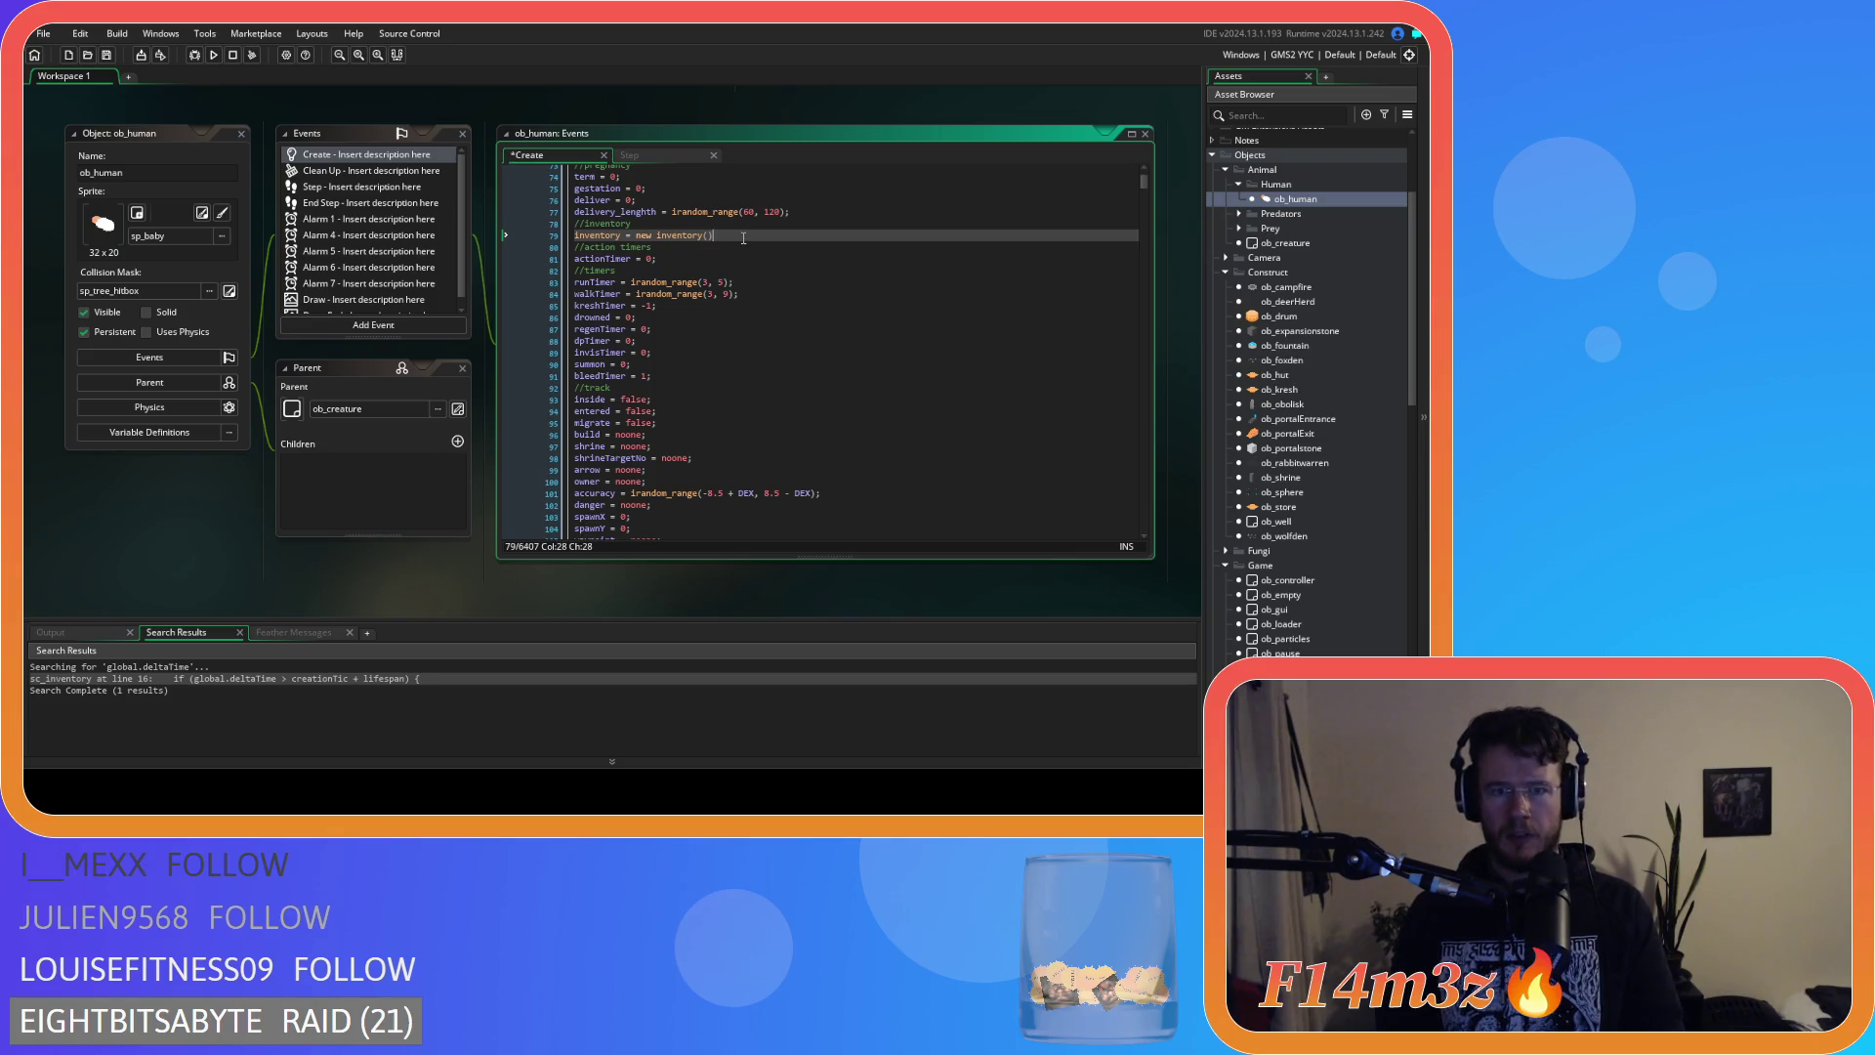
type(";")
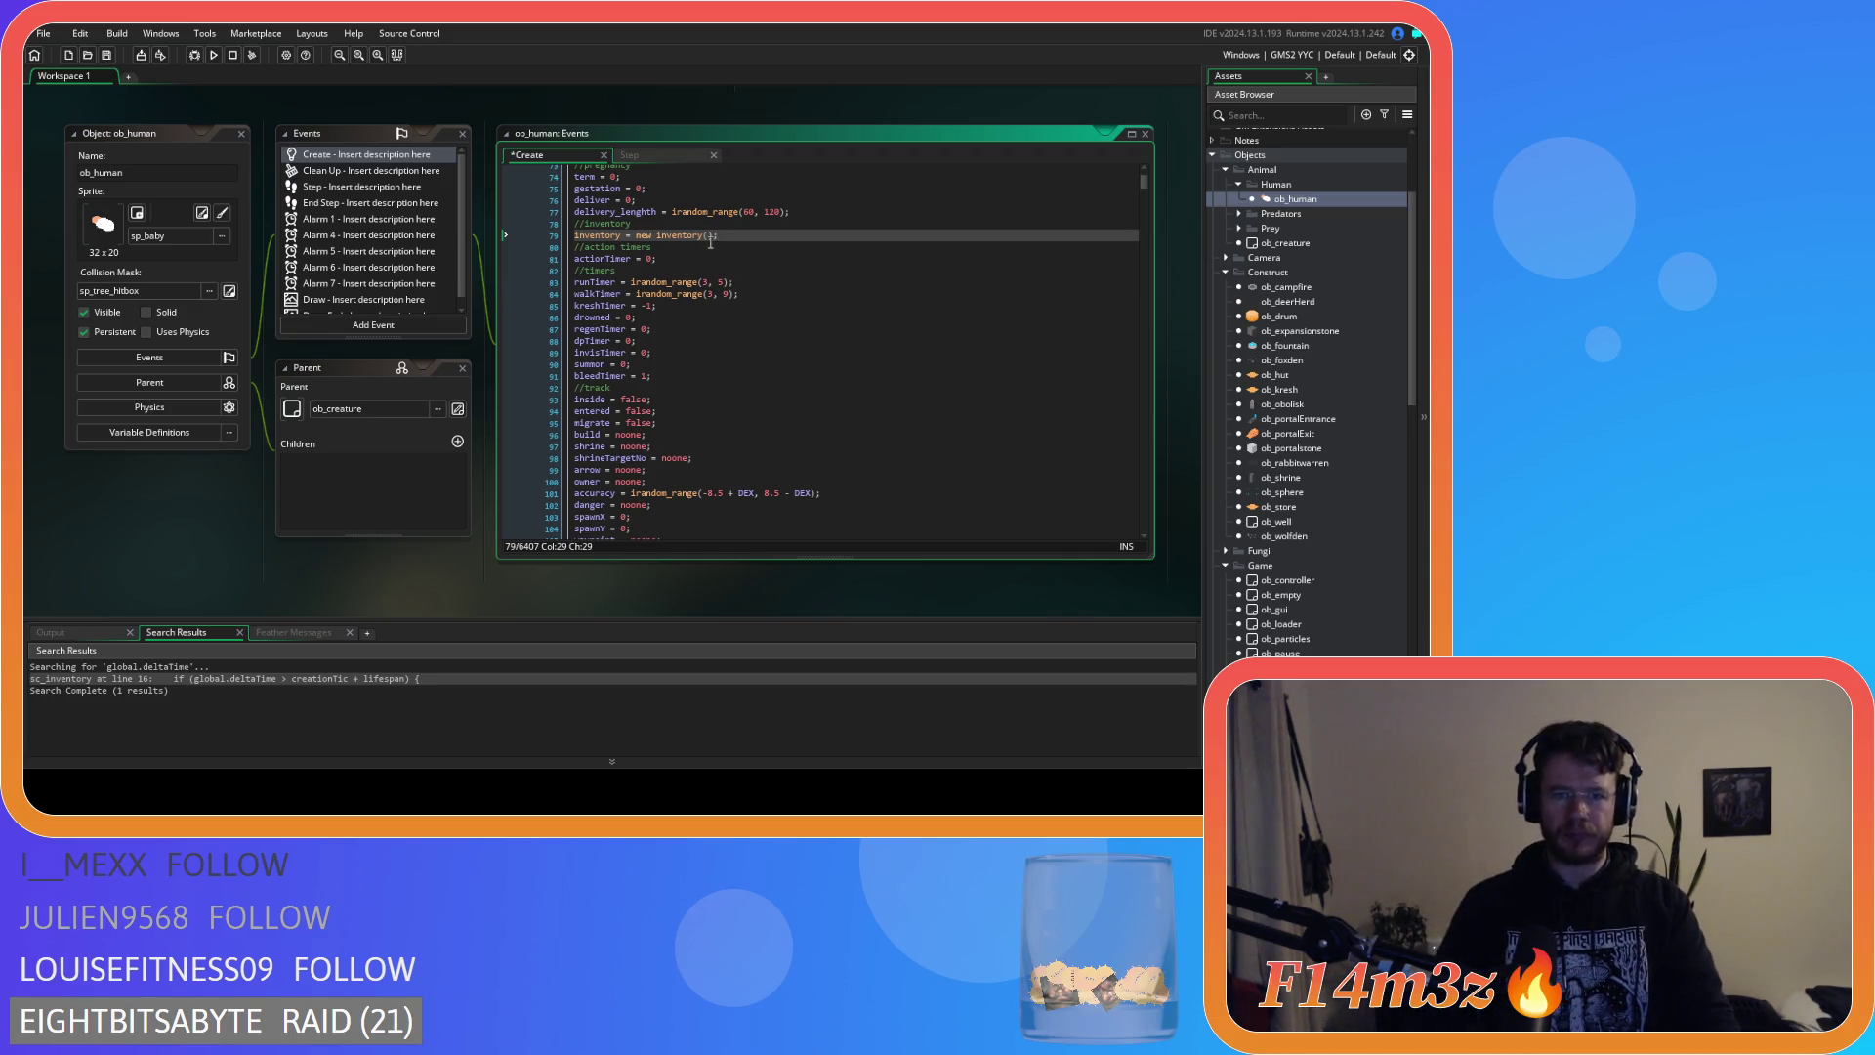
mouse_move(602, 238)
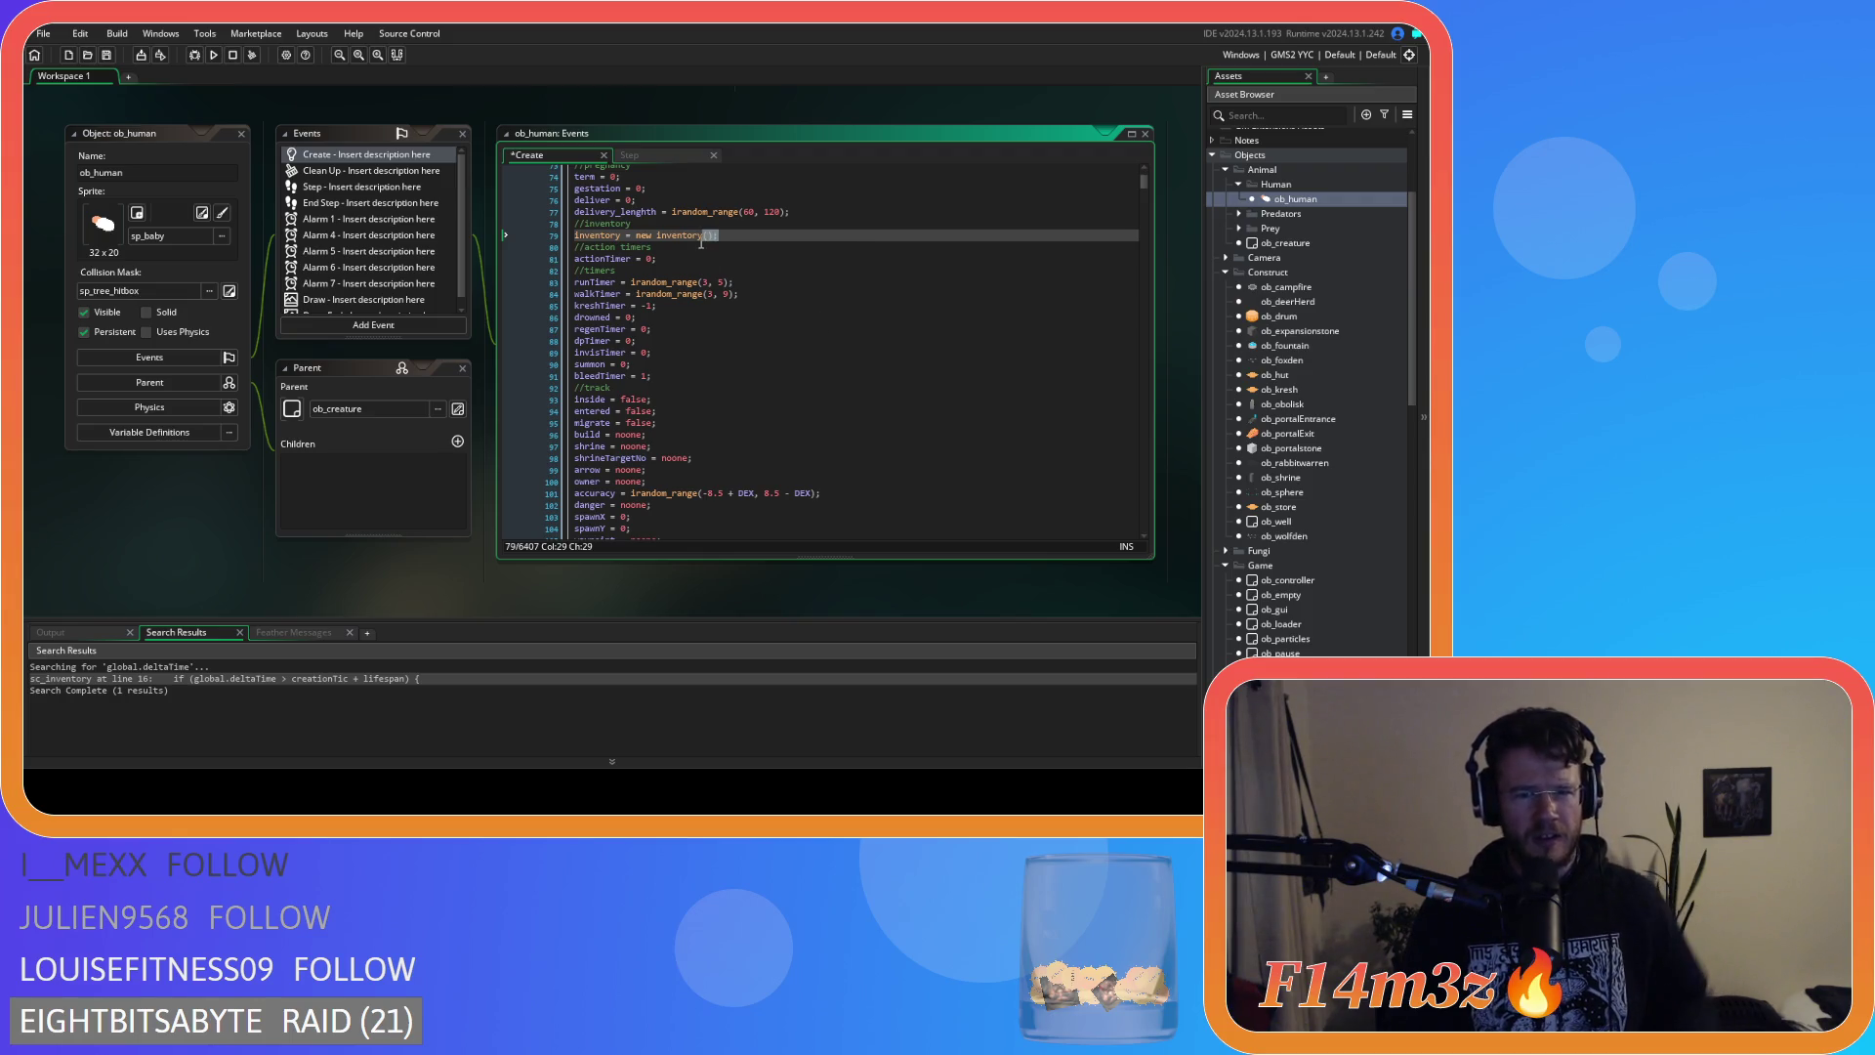
left_click(705, 237)
type("Create")
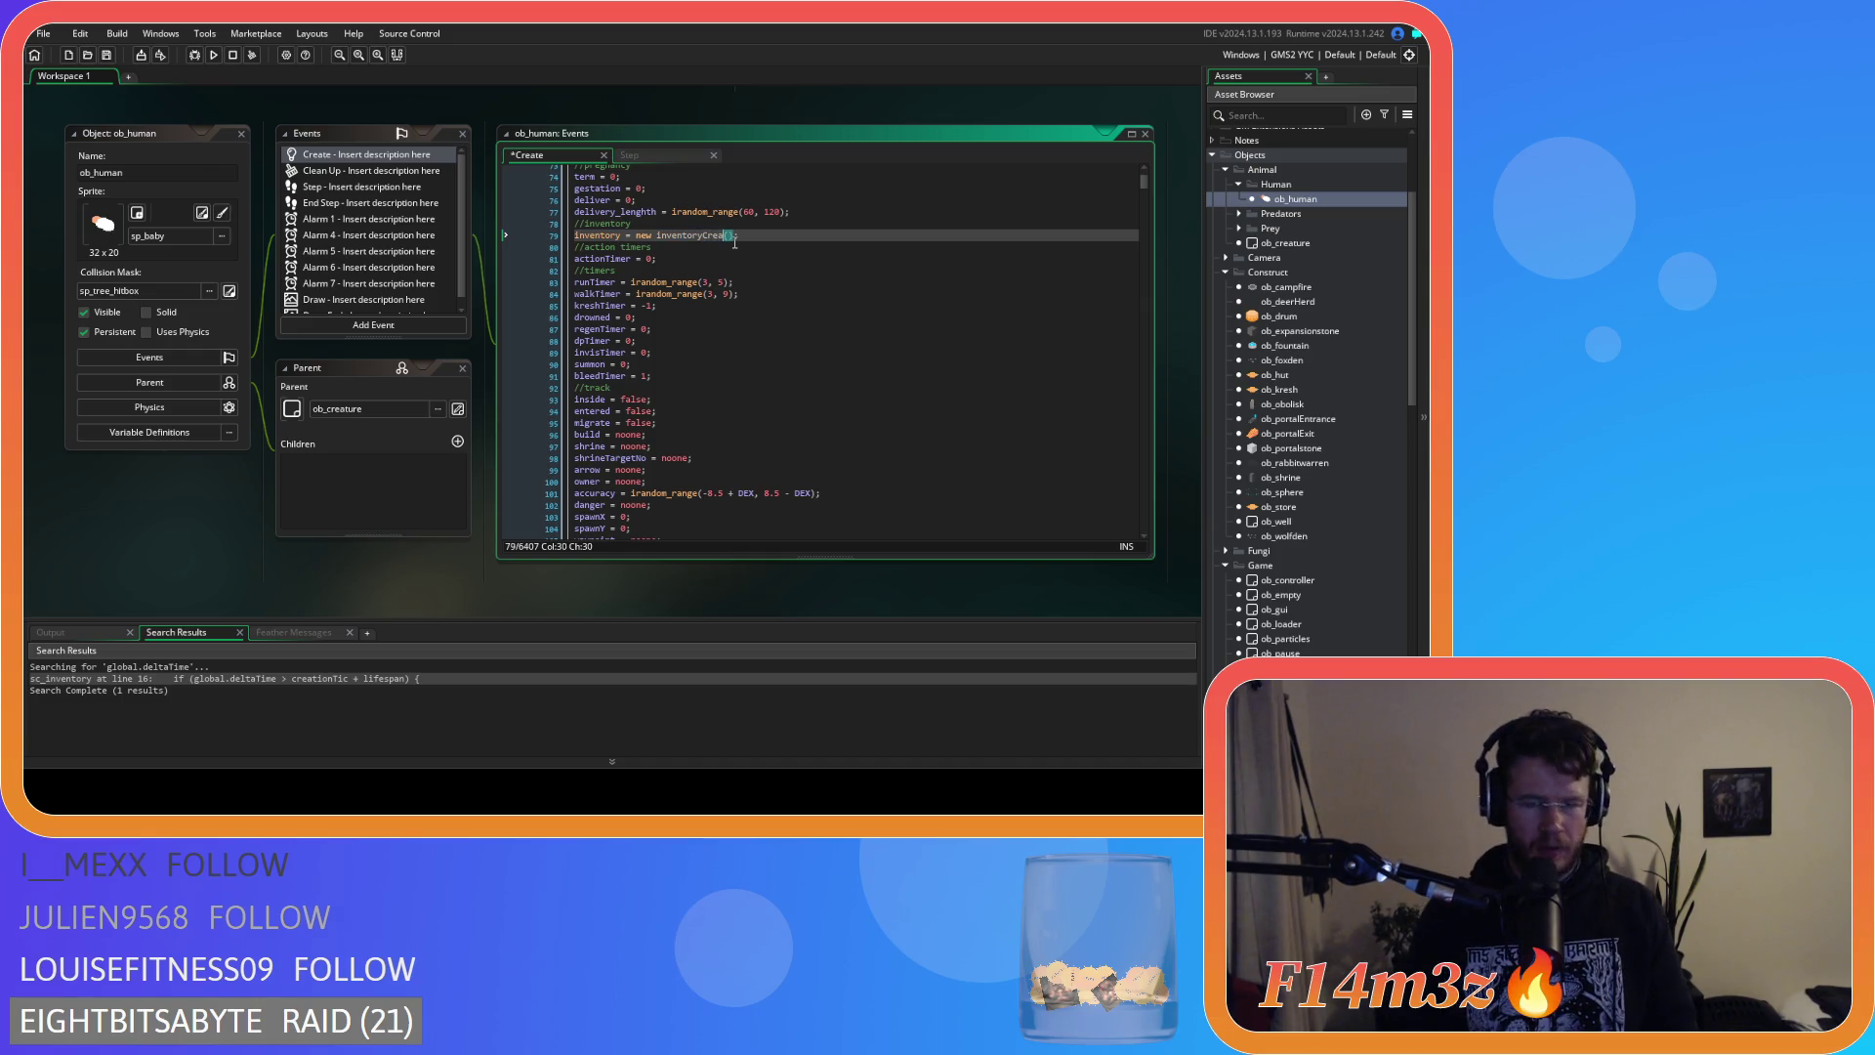
double_click(713, 236)
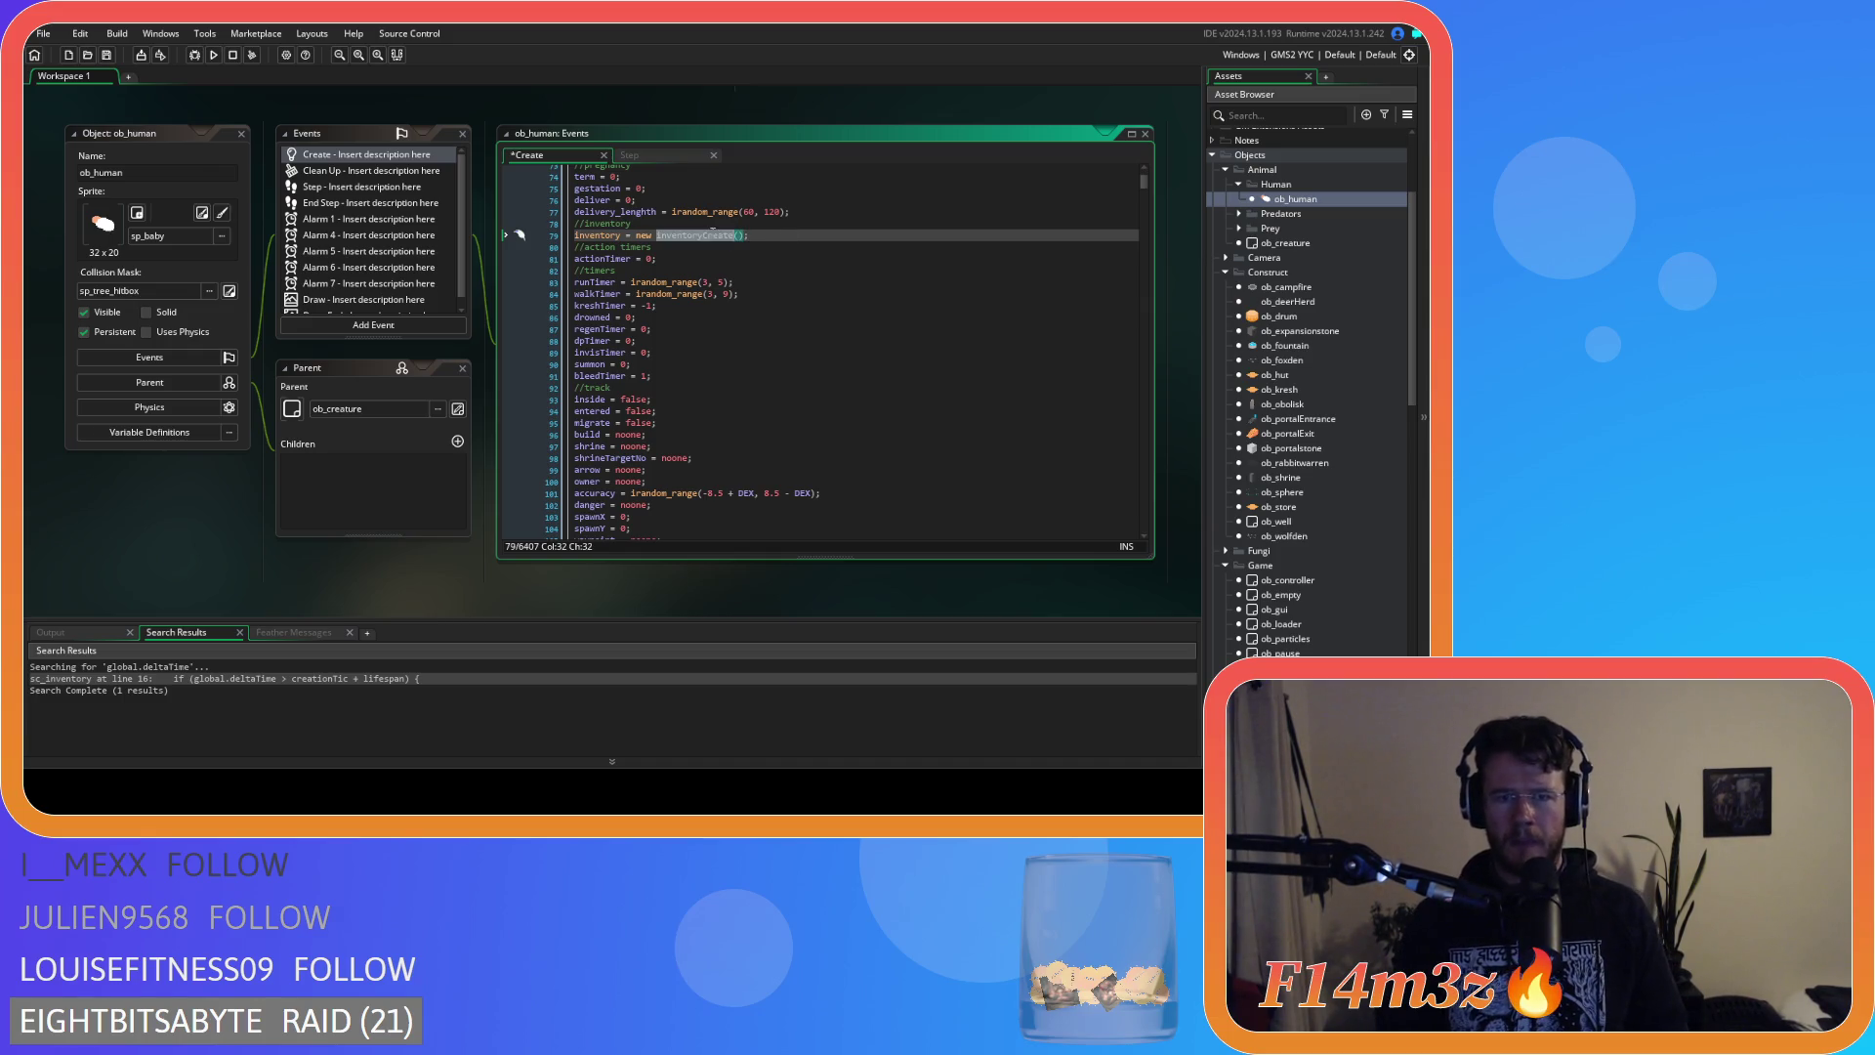
scroll(319, 420, "down", 5)
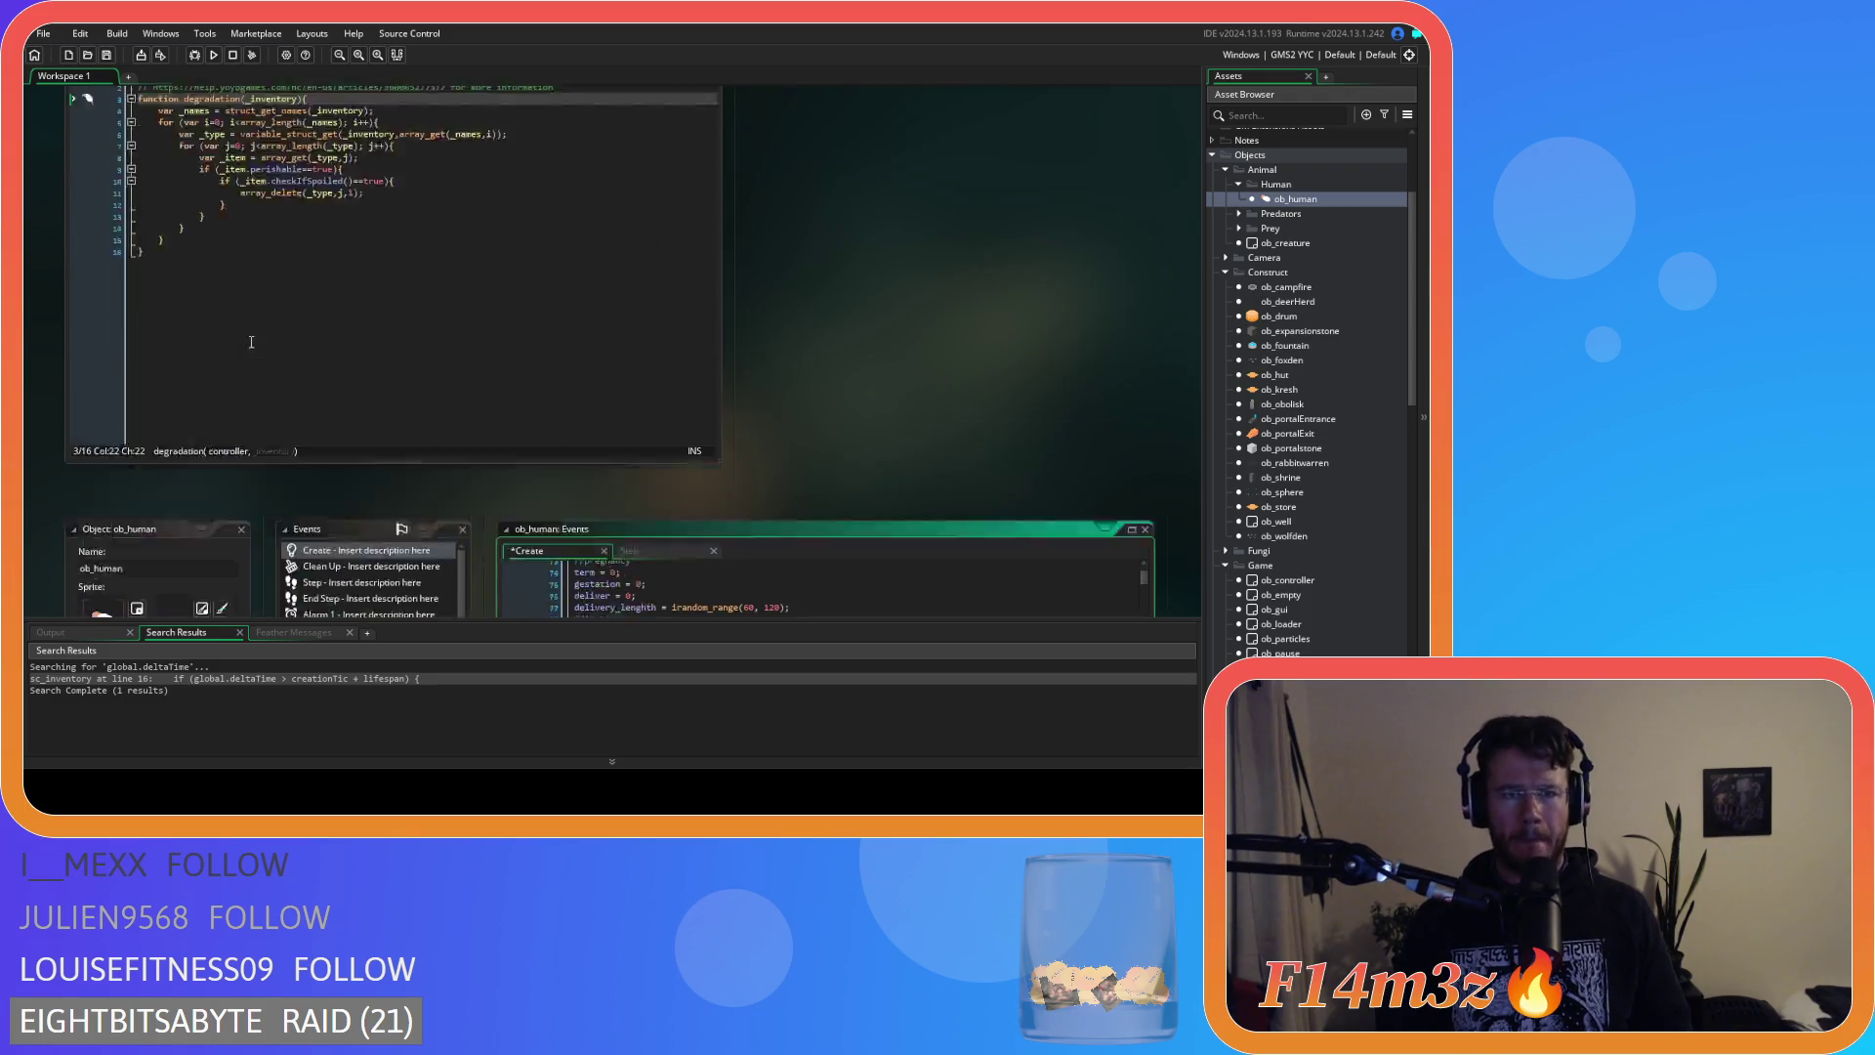
Extend the inventory constructor name in sc_inventory to inventoryCreate.
scroll(484, 391, "up", 4)
scroll(484, 391, "down", 2)
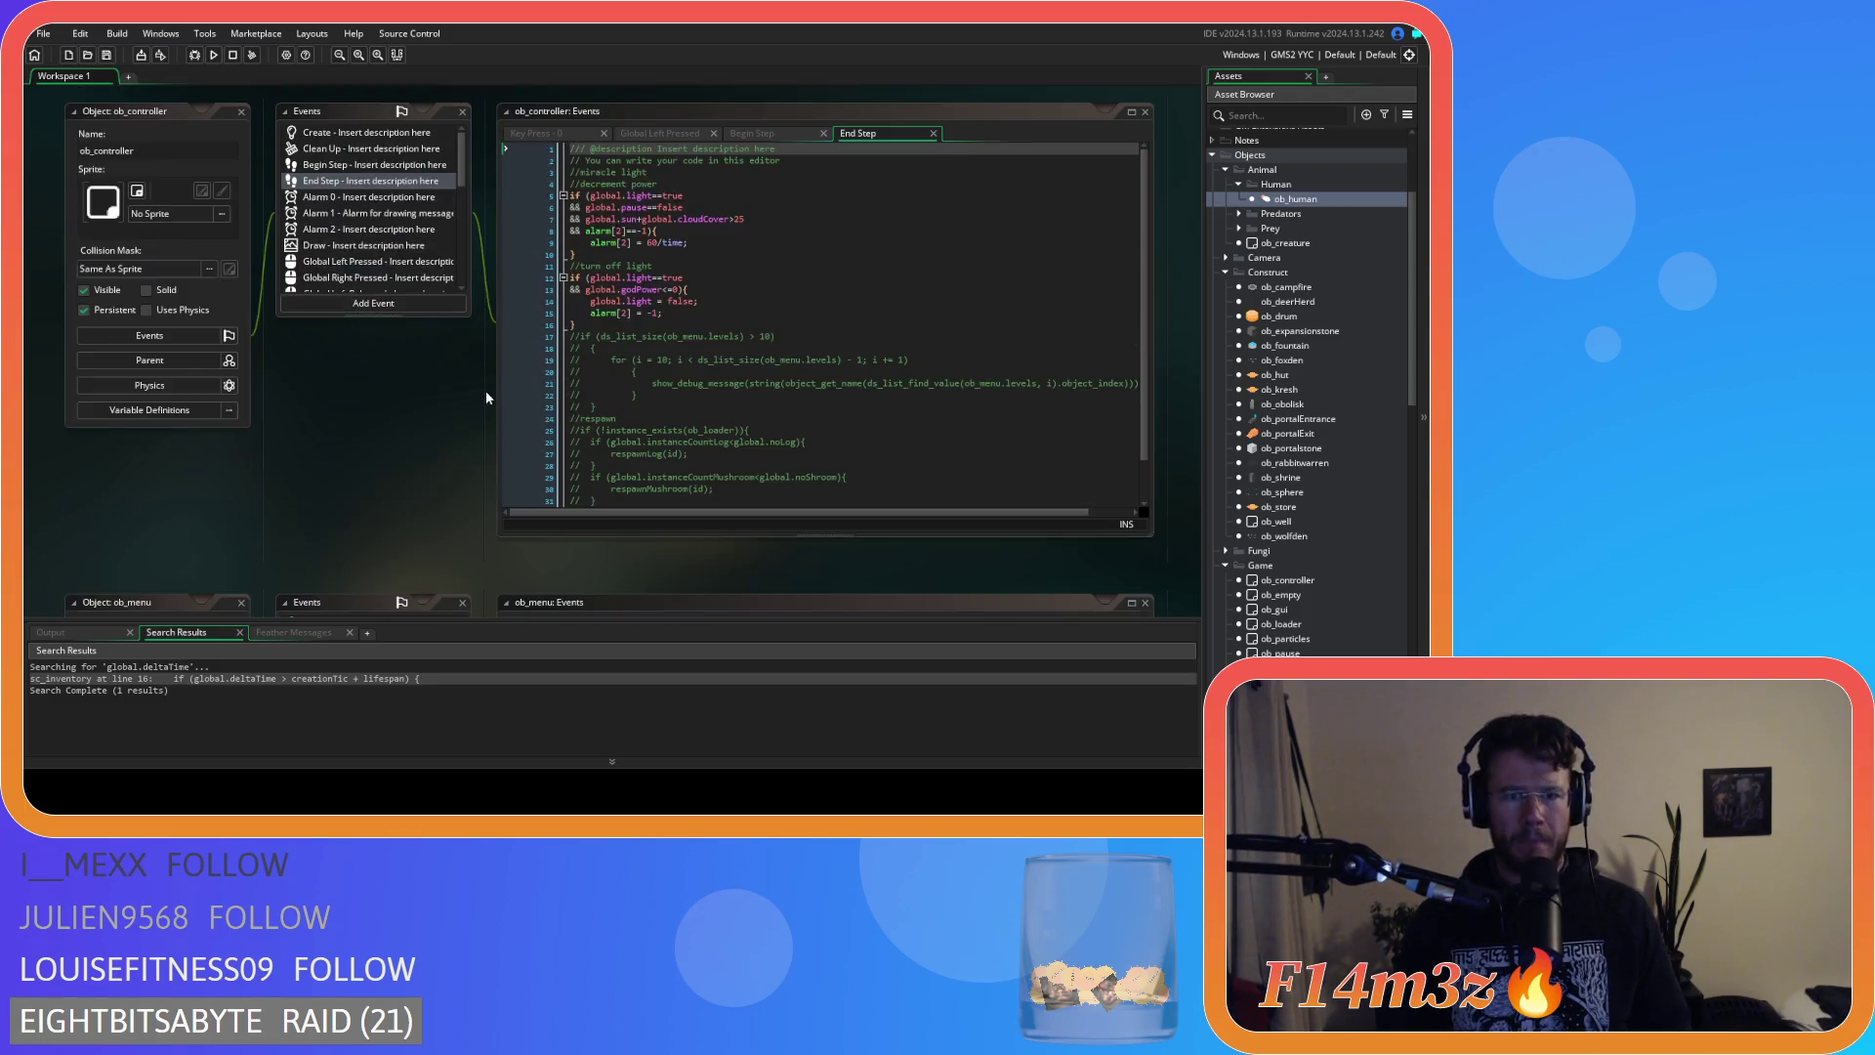
scroll(484, 389, "up", 4)
scroll(486, 395, "up", 10)
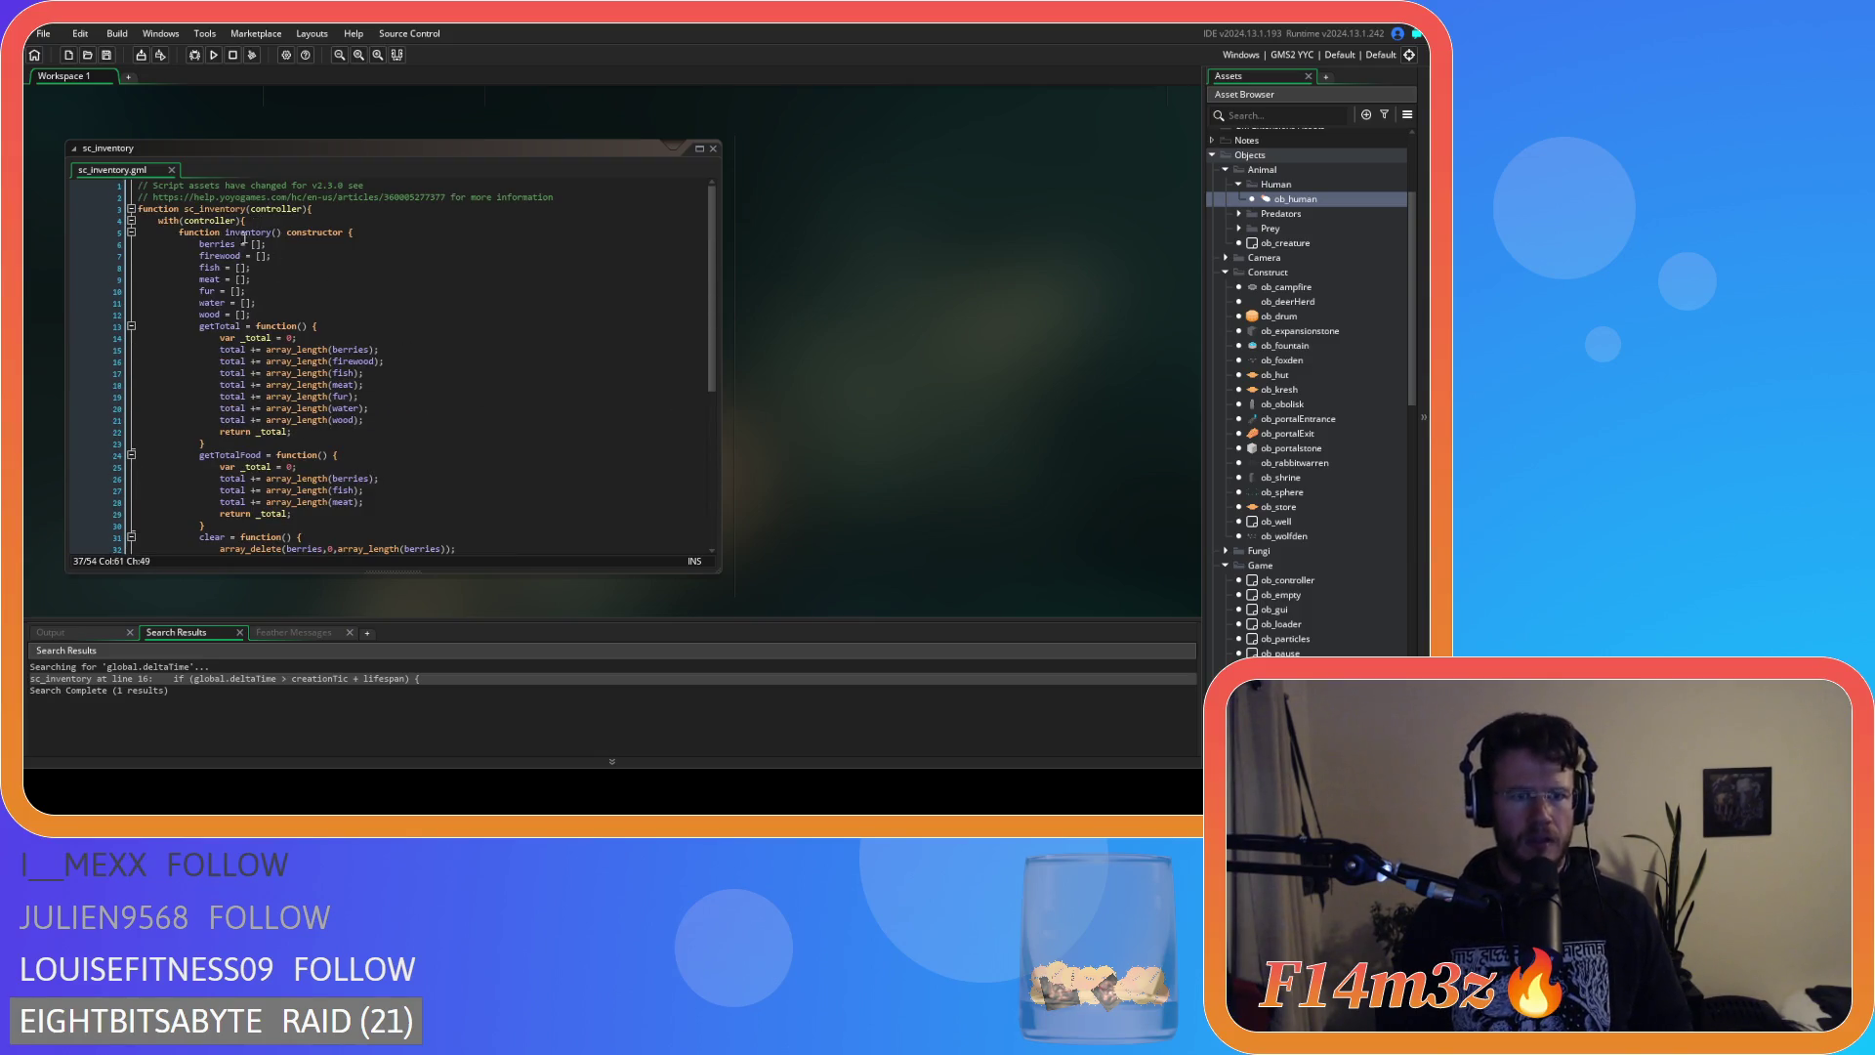
left_click(271, 232)
type("Create")
scroll(918, 339, "up", 3)
scroll(918, 339, "up", 2)
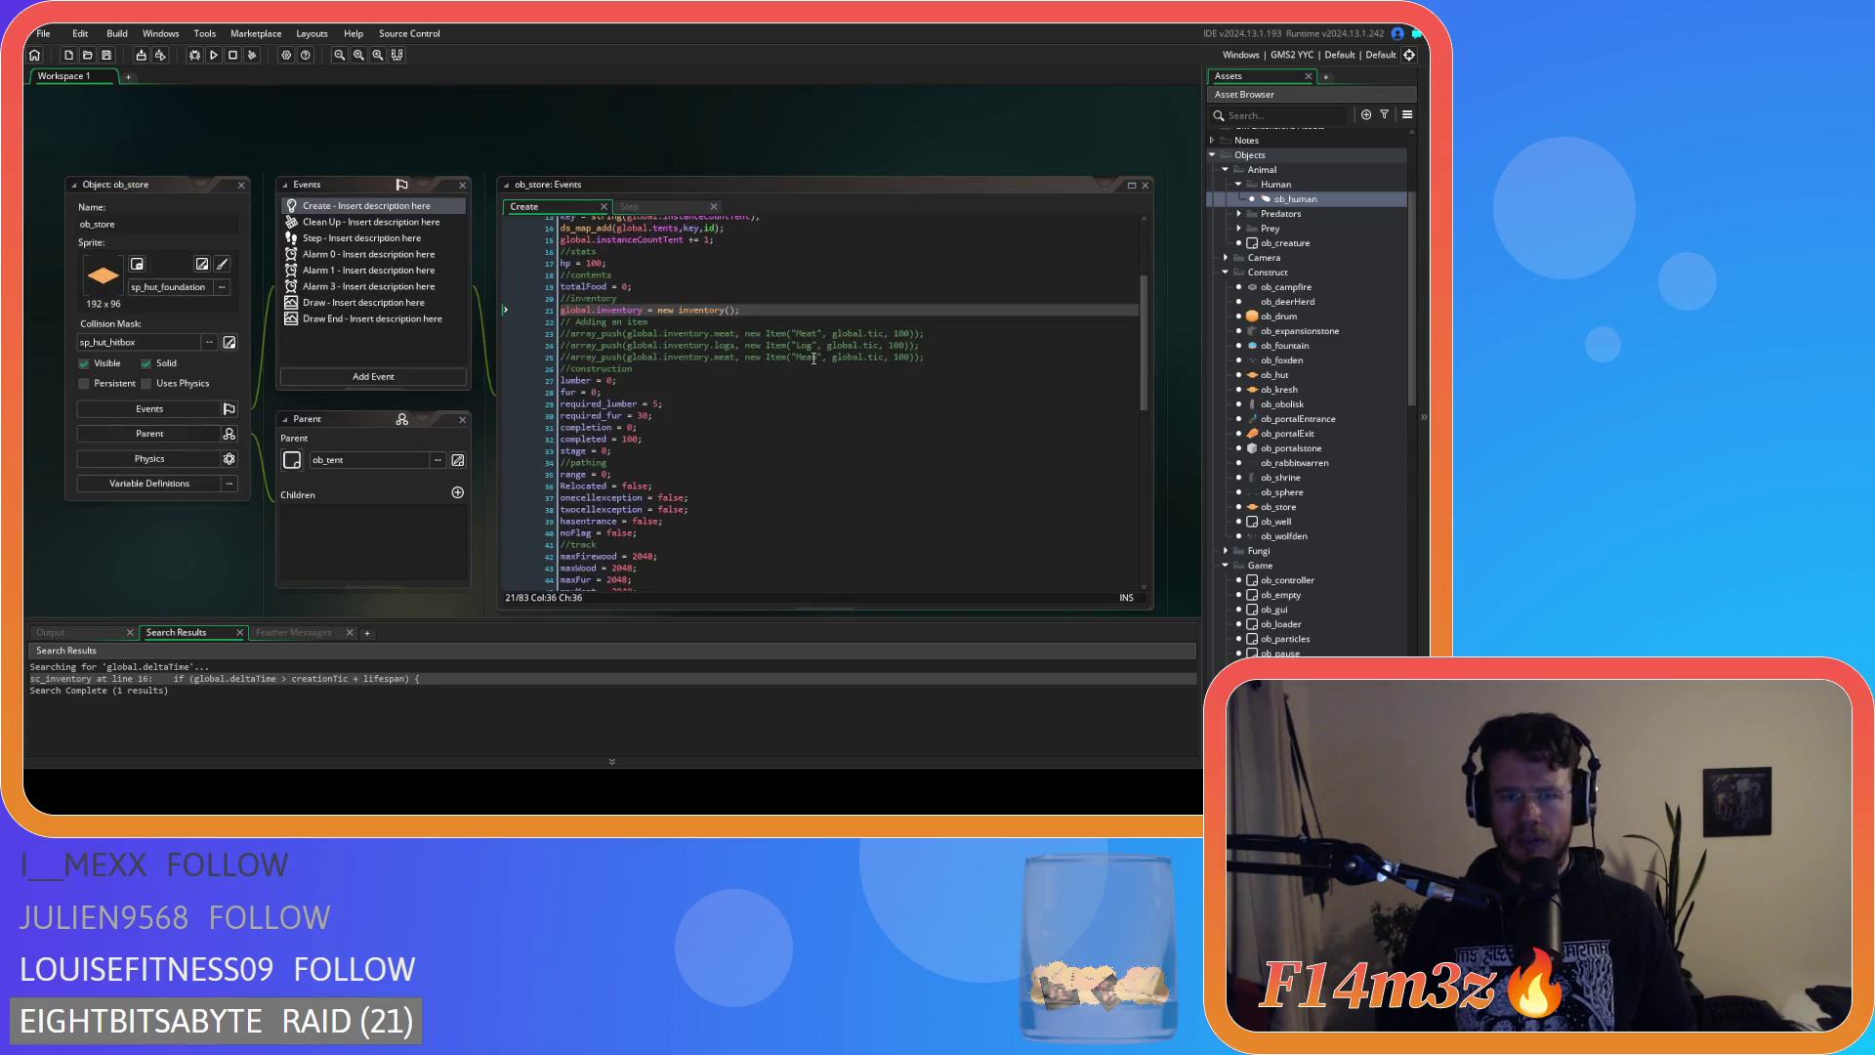
Change ob_store's line 21 constructor call to inventoryCreate().
left_click(684, 309)
double_click(701, 309)
type("inventoryCreate")
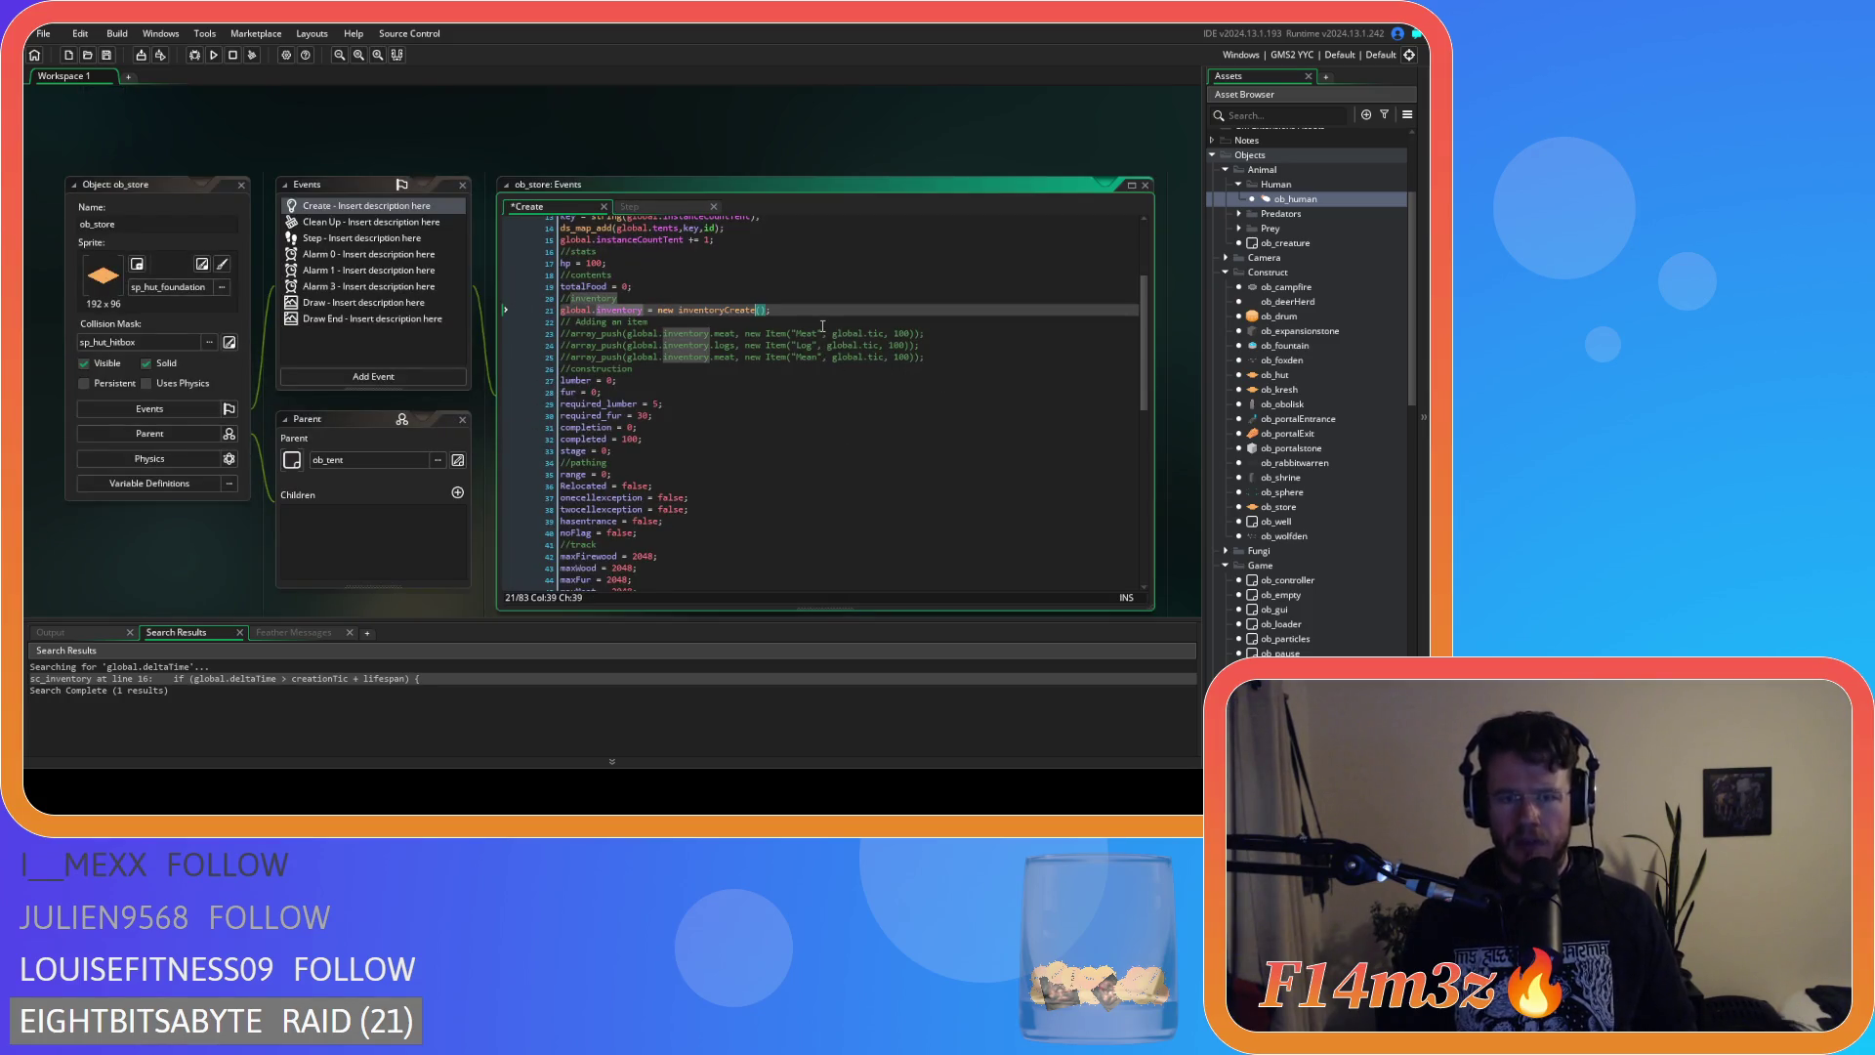
type(";")
left_click(823, 310)
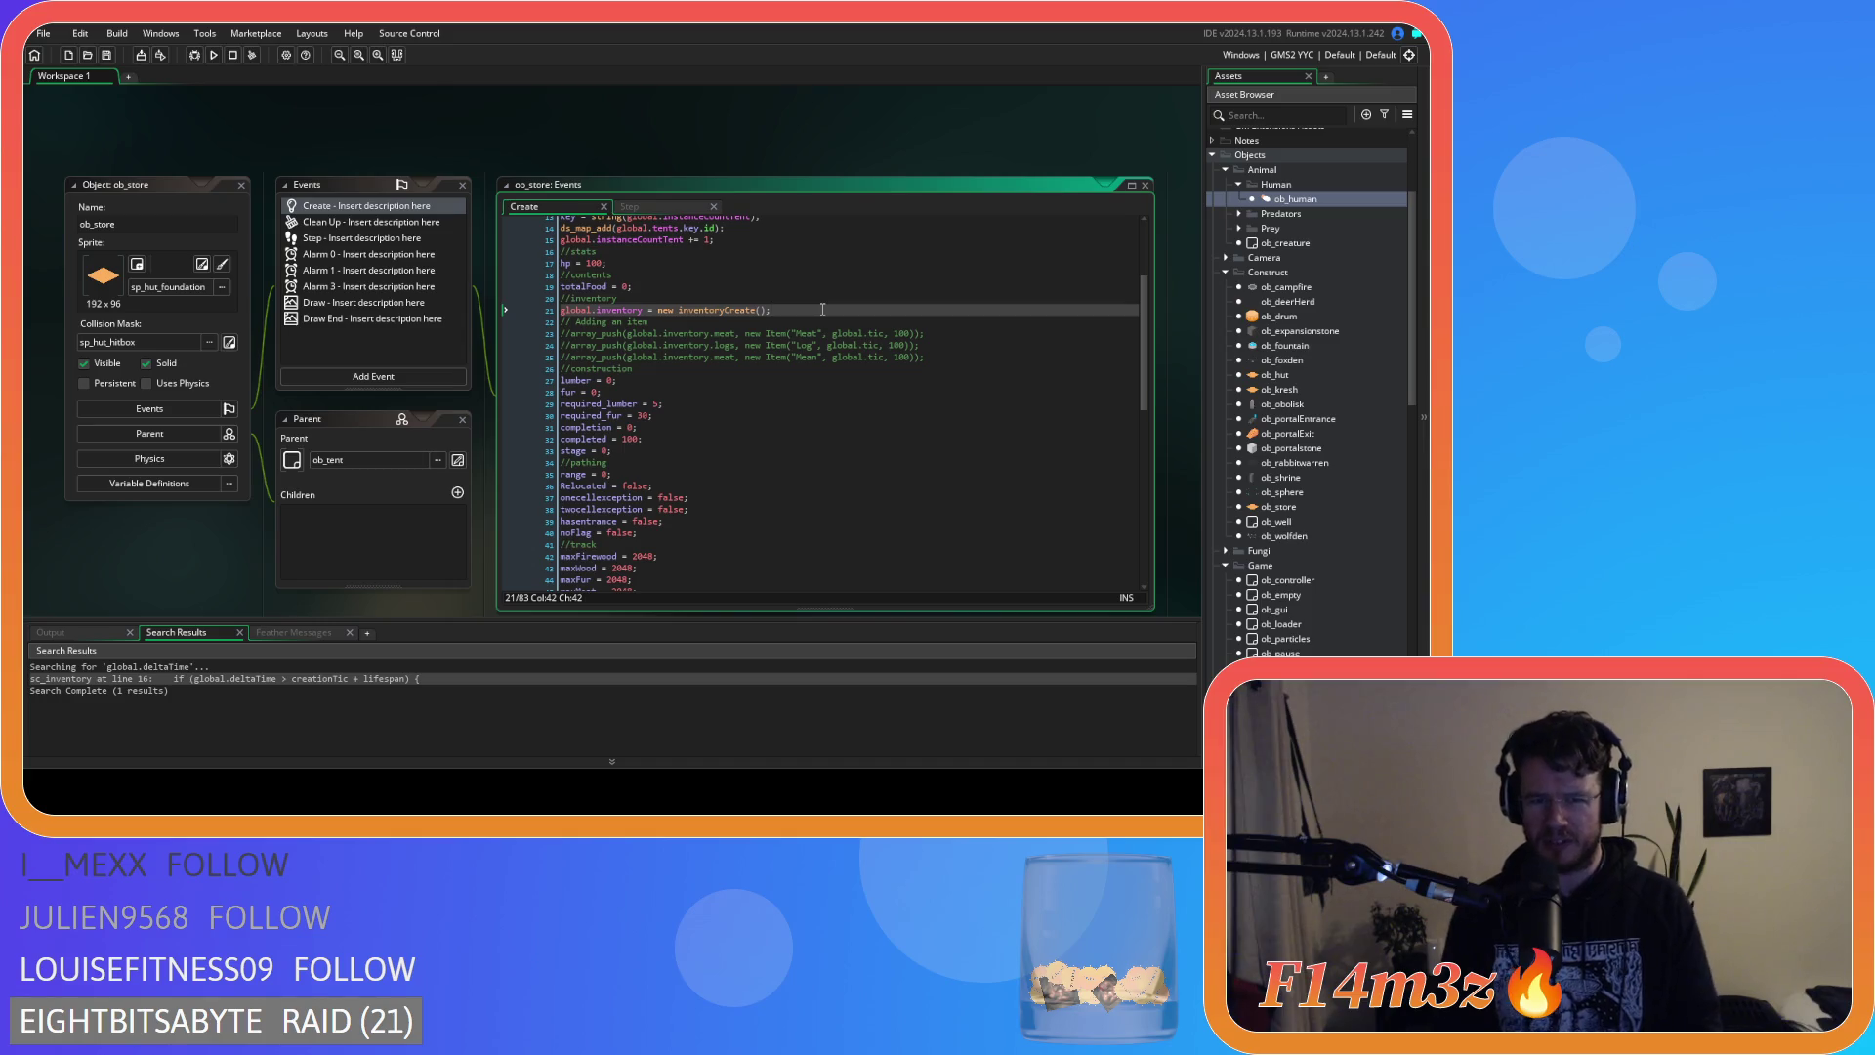
Jump to the inventoryCreate definition, then close the sc_inventory, ob_menu and sc_degradation windows.
double_click(750, 309)
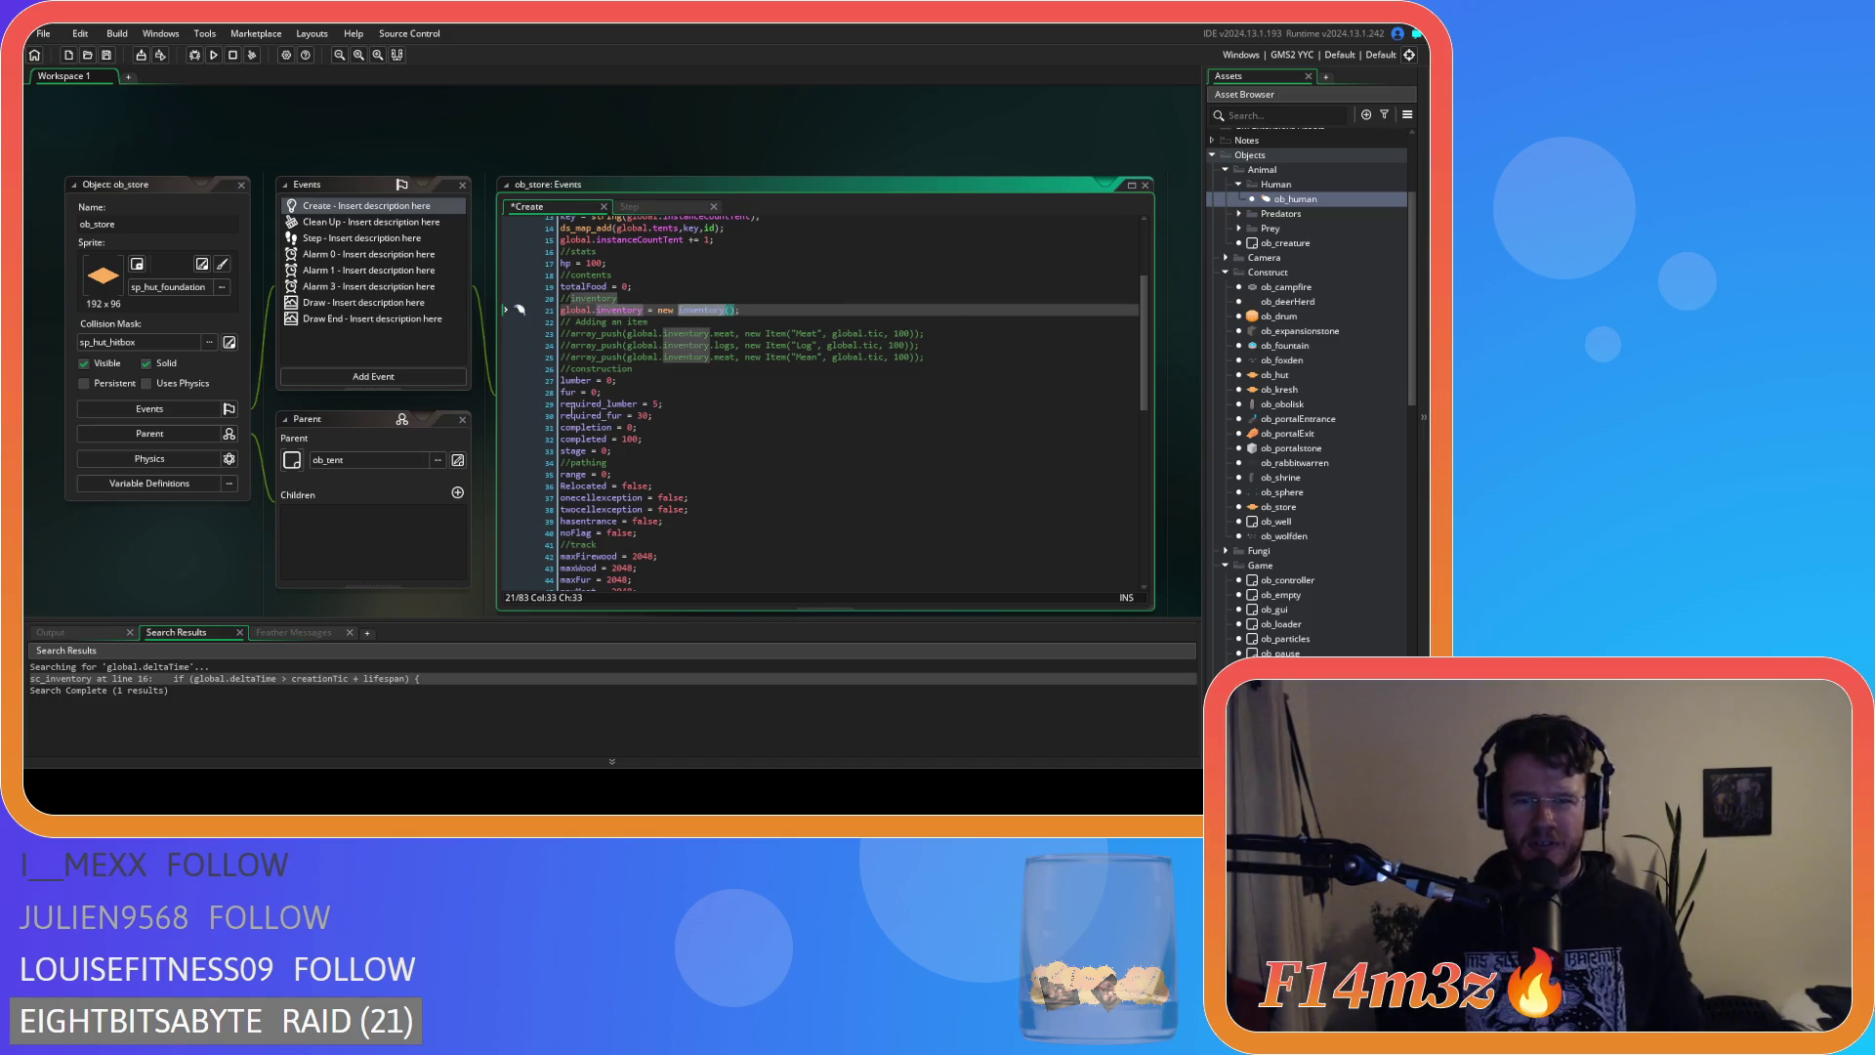
middle_click(750, 310)
key("ctrl+w")
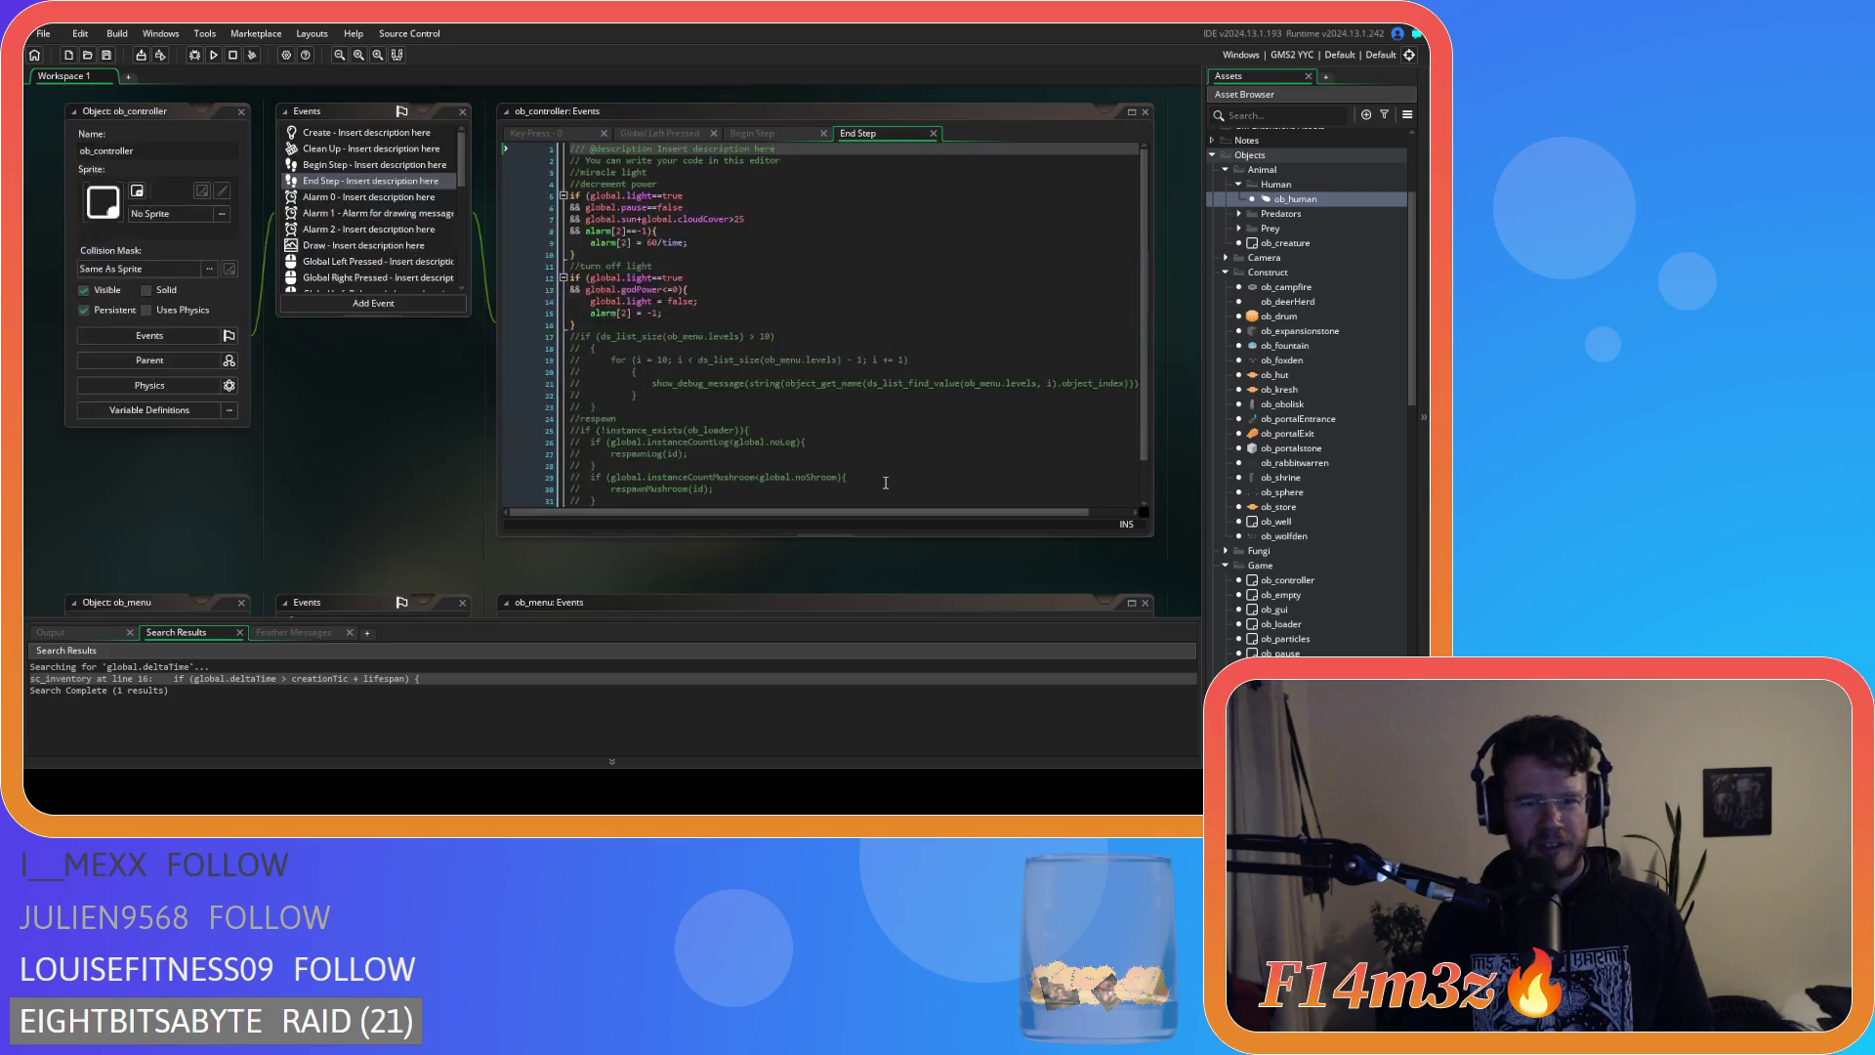
key("ctrl+w")
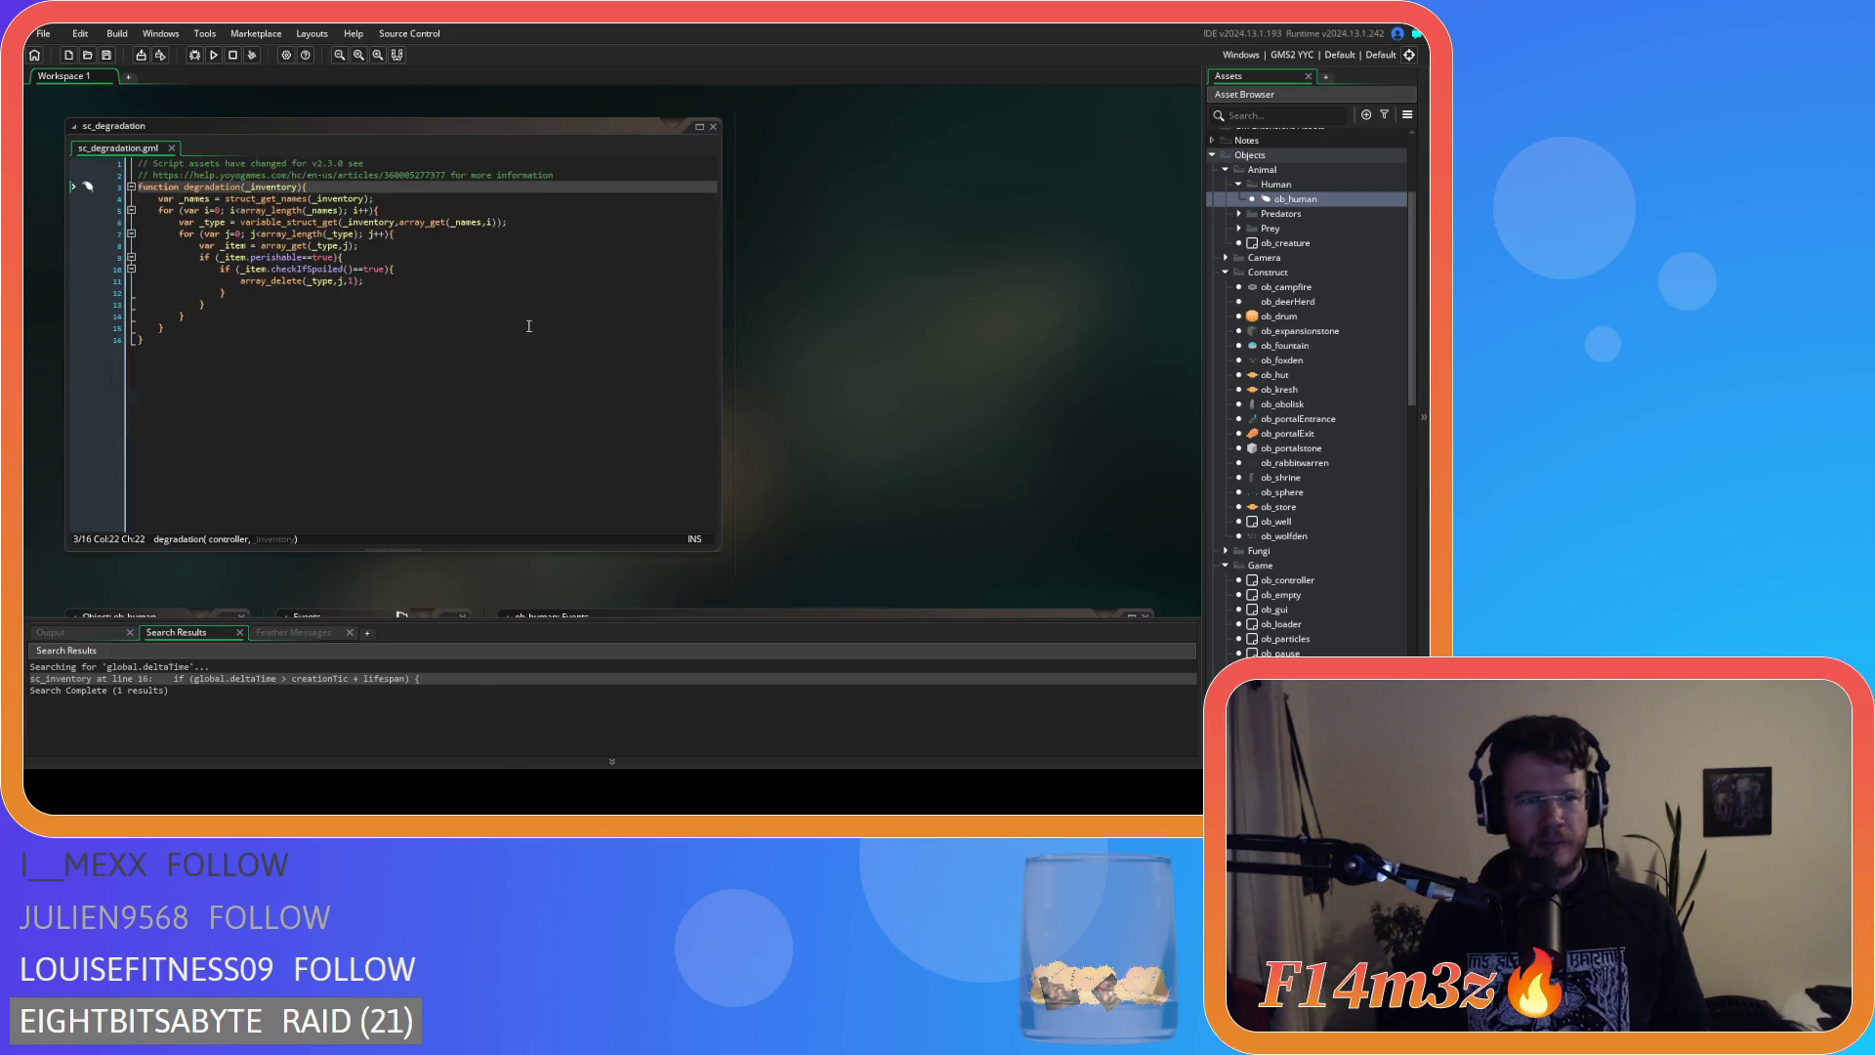
key("ctrl+w")
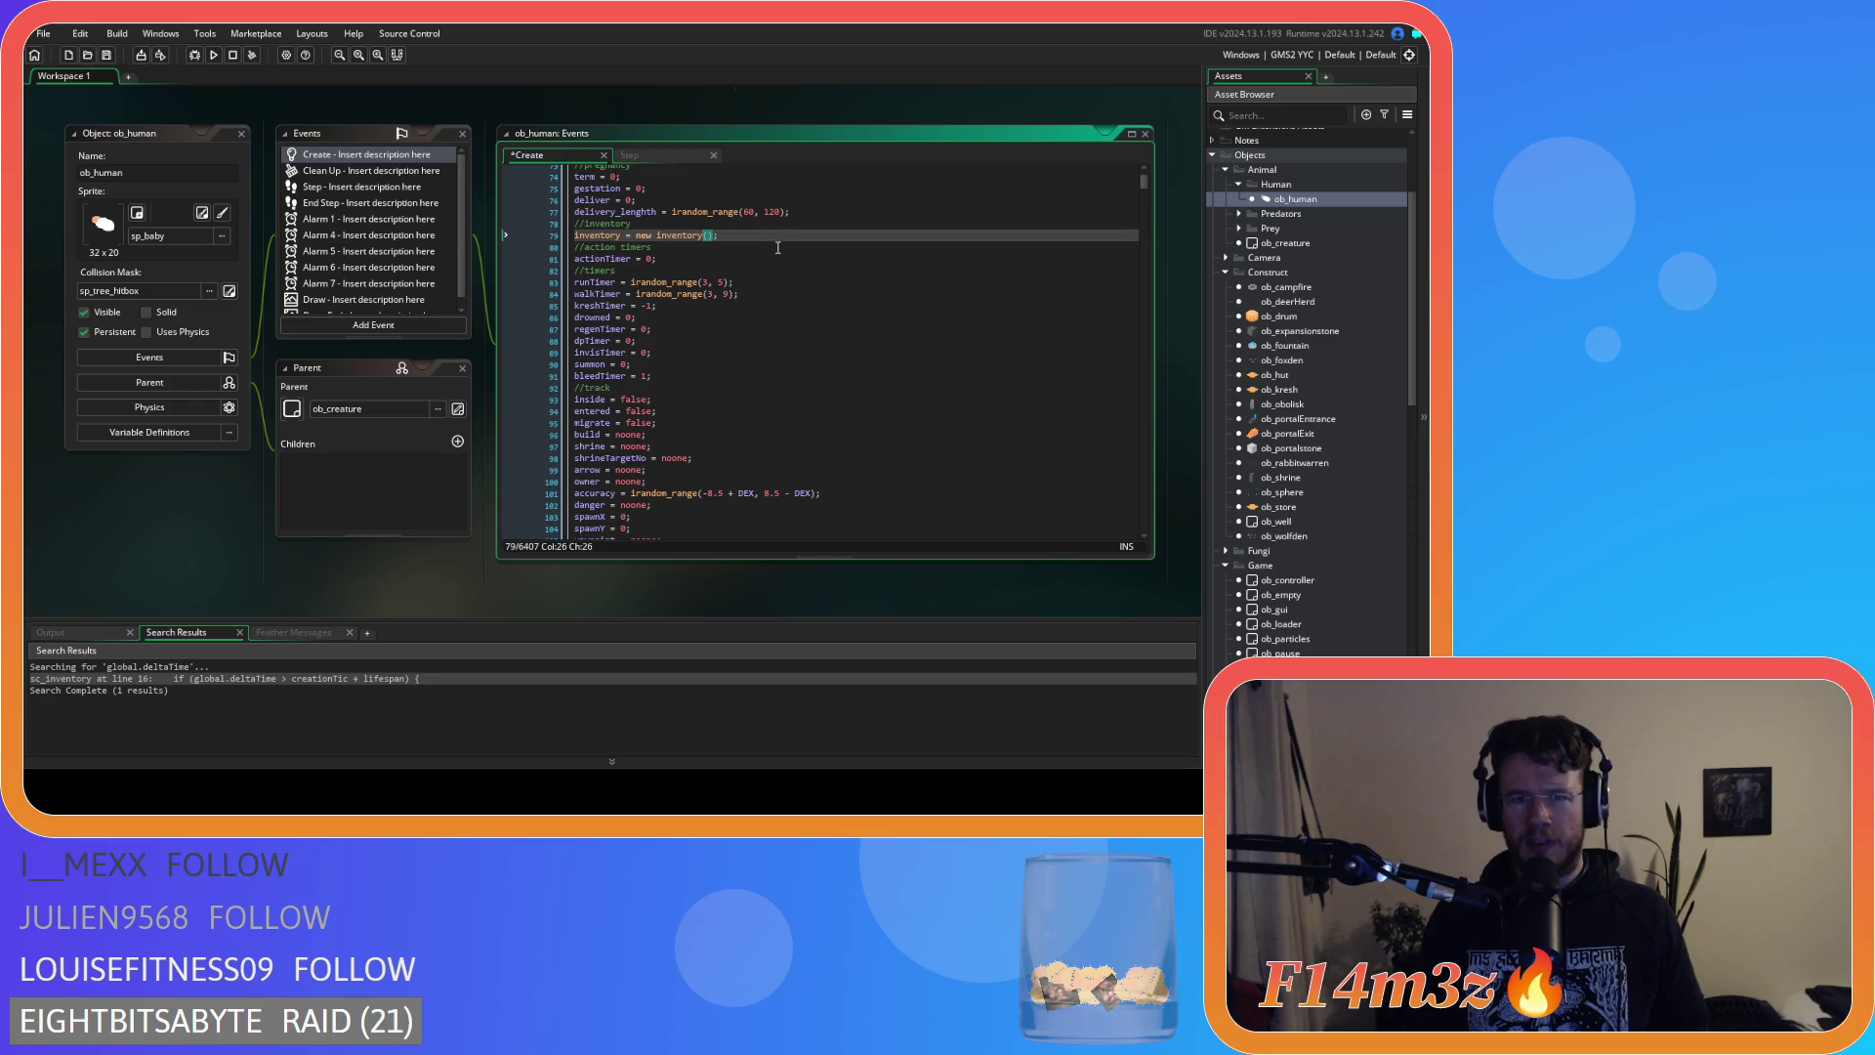
Shorten ob_human's line 79 variable to inv, giving inv = new inventory();.
left_click(749, 229)
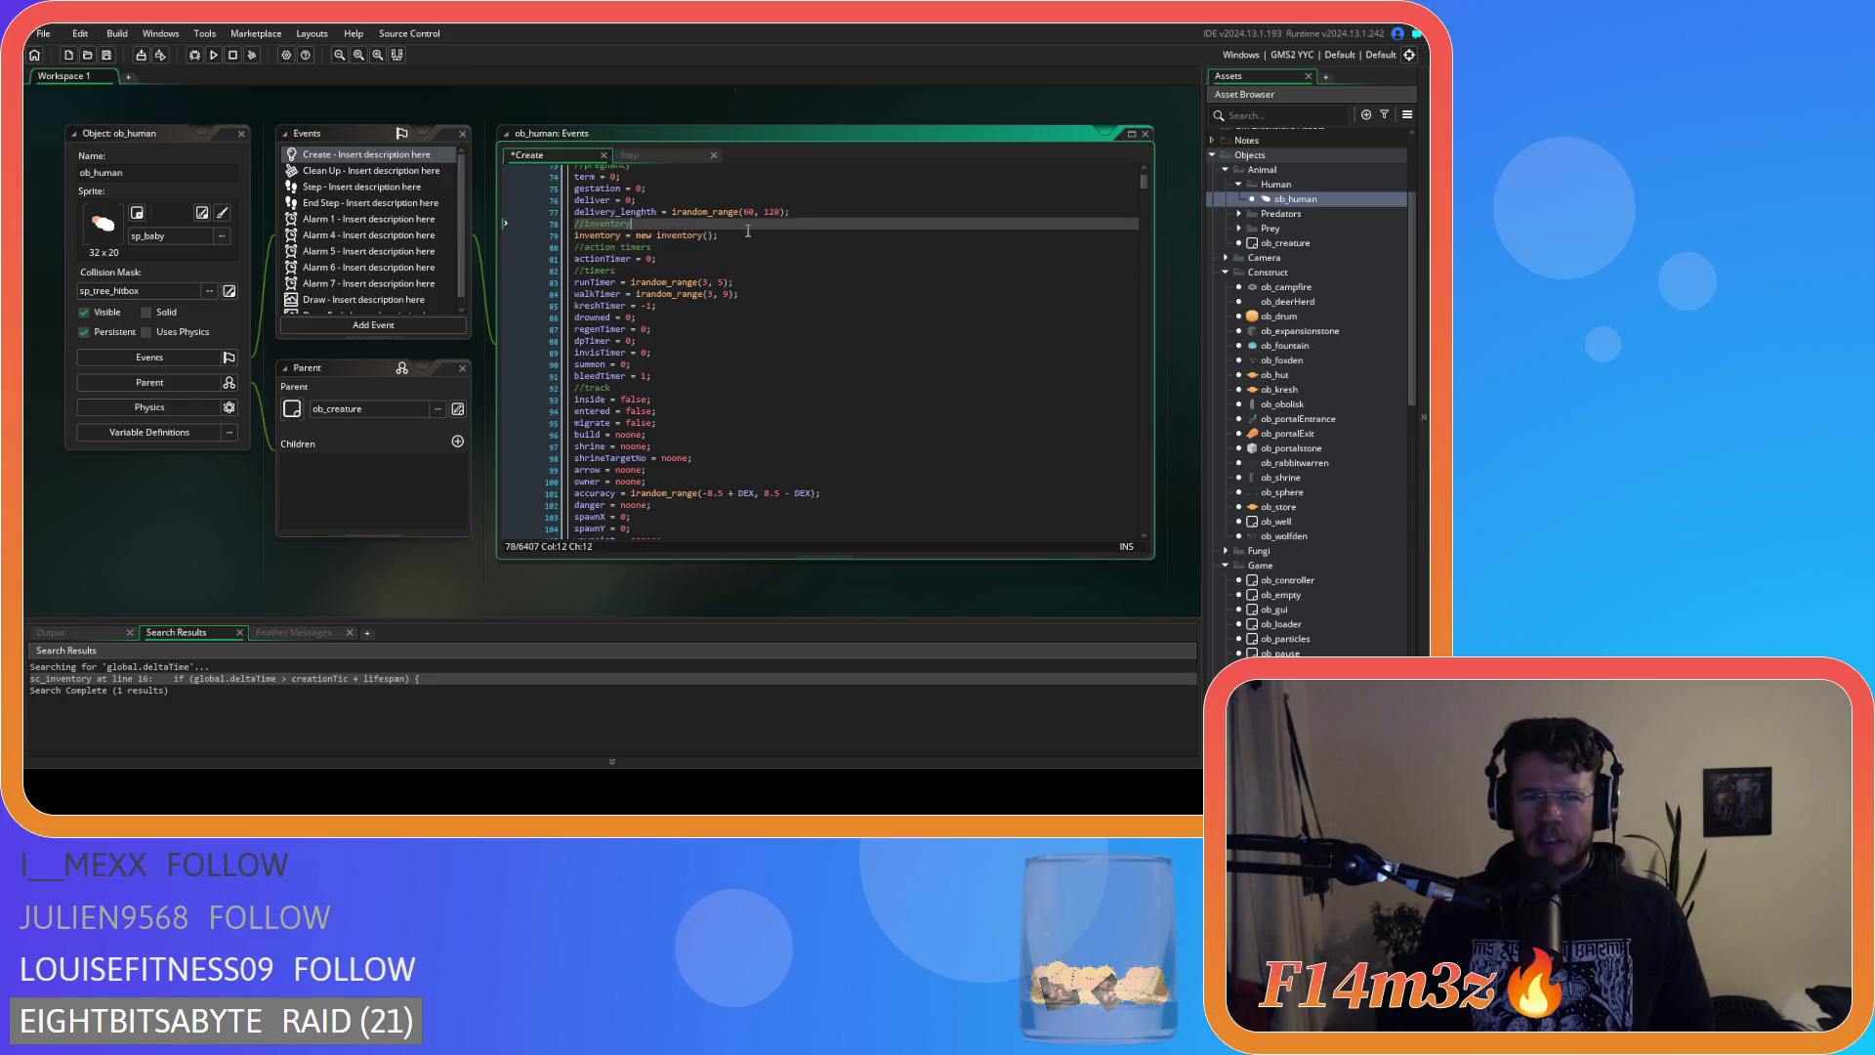
left_click(744, 239)
left_click(621, 236)
key("BackSpace")
key("BackSpace")
key("BackSpace")
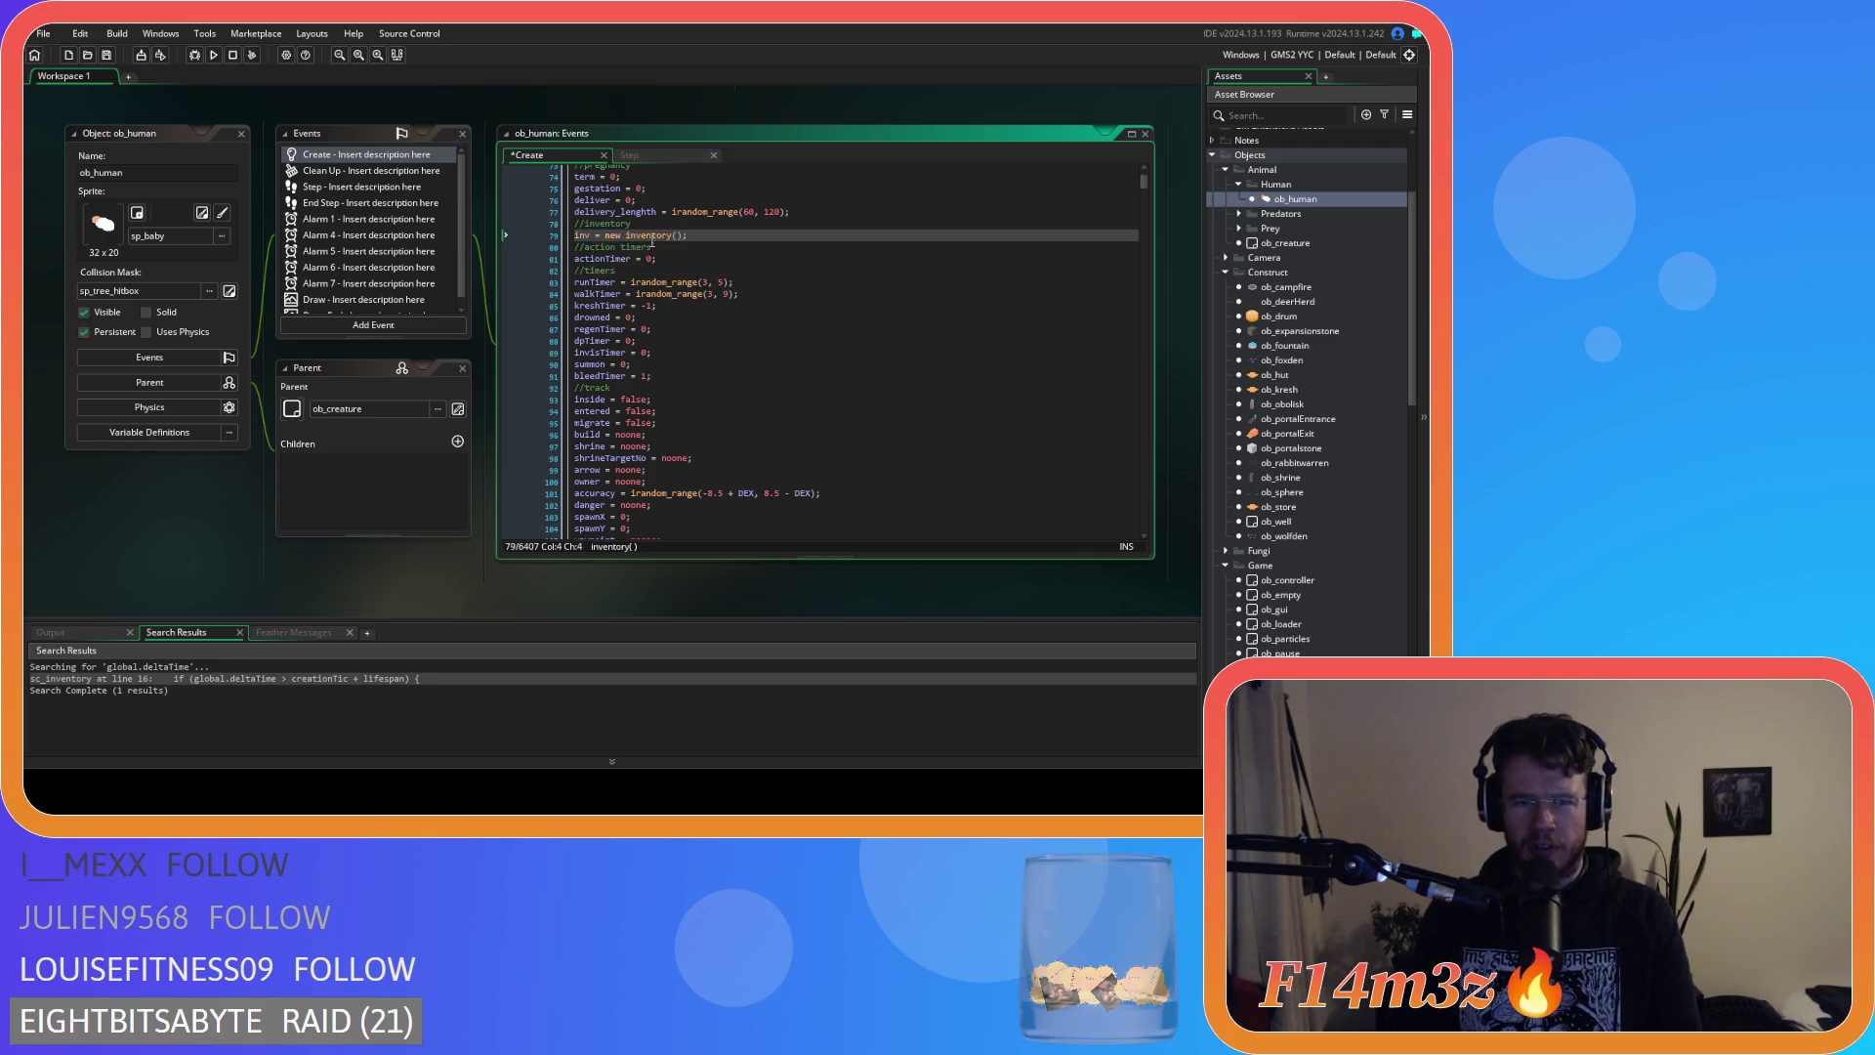
left_click(729, 235)
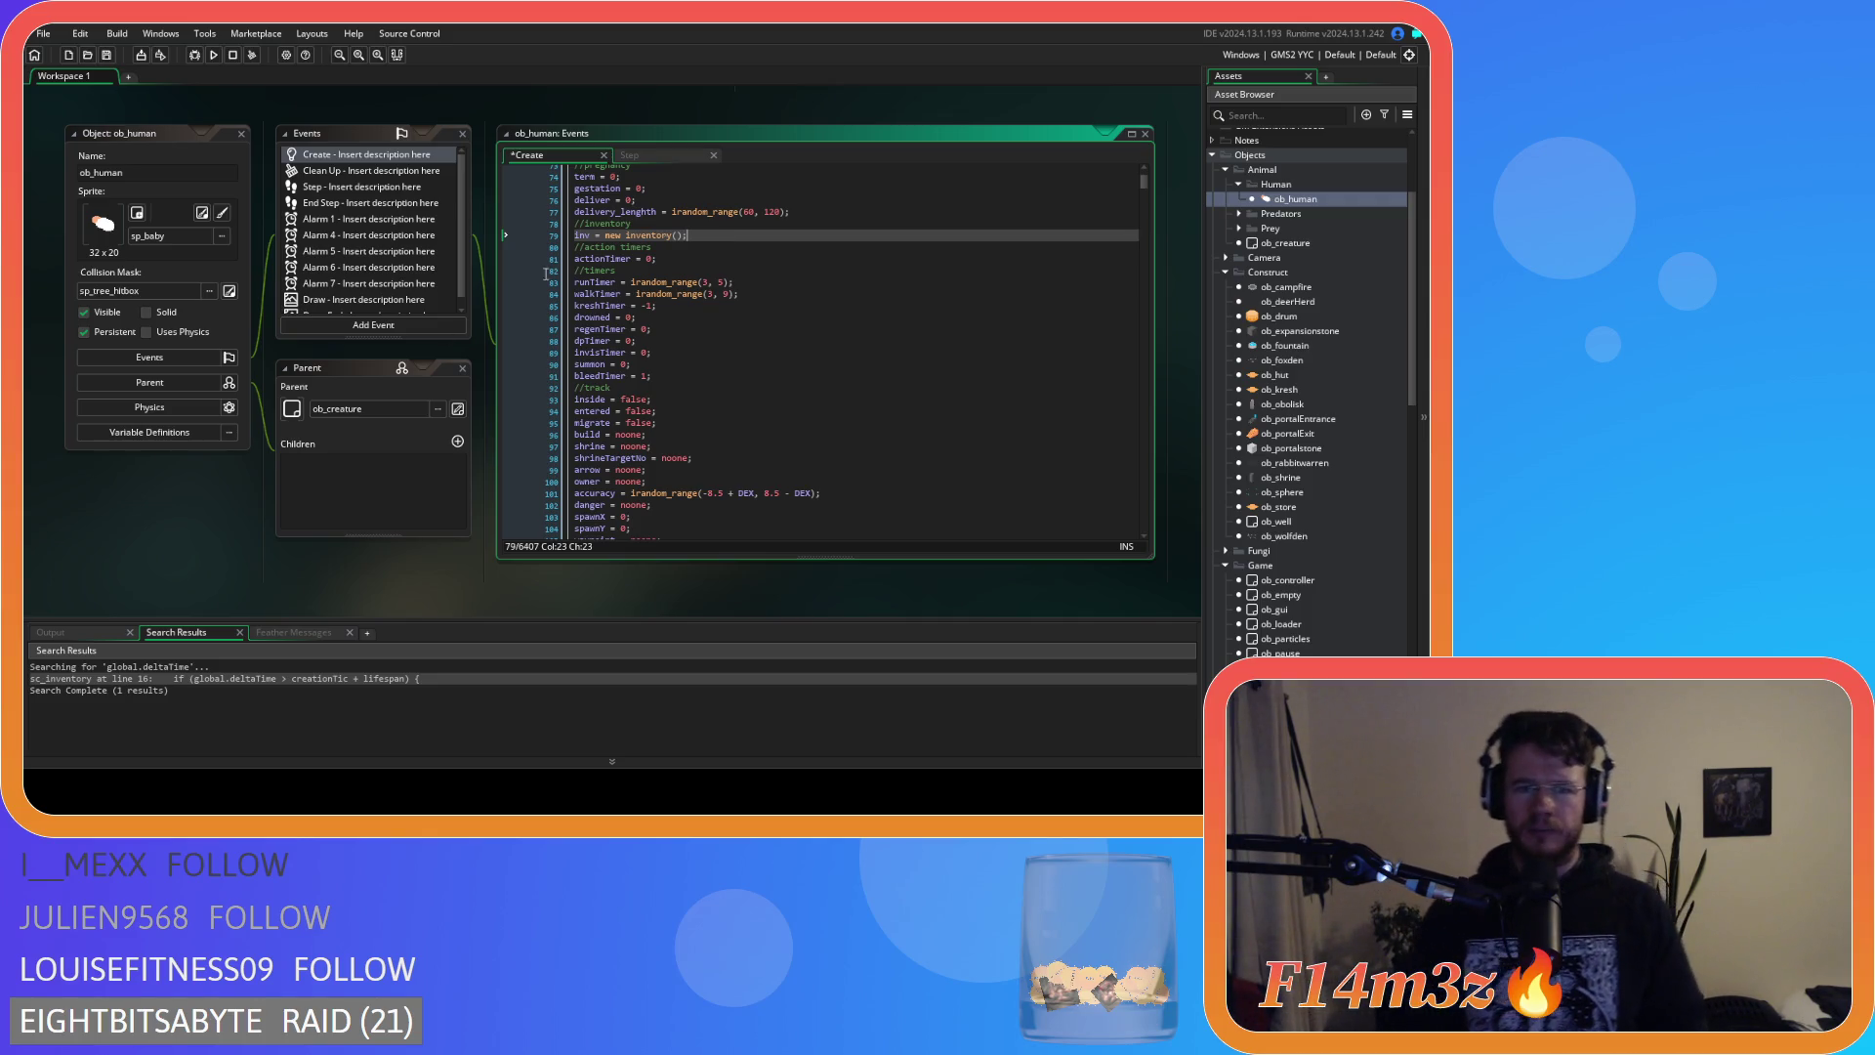
Rename ob_store's line 21 variable to global.inv and jump to the inventory constructor's definition.
scroll(324, 430, "down", 15)
scroll(457, 370, "down", 10)
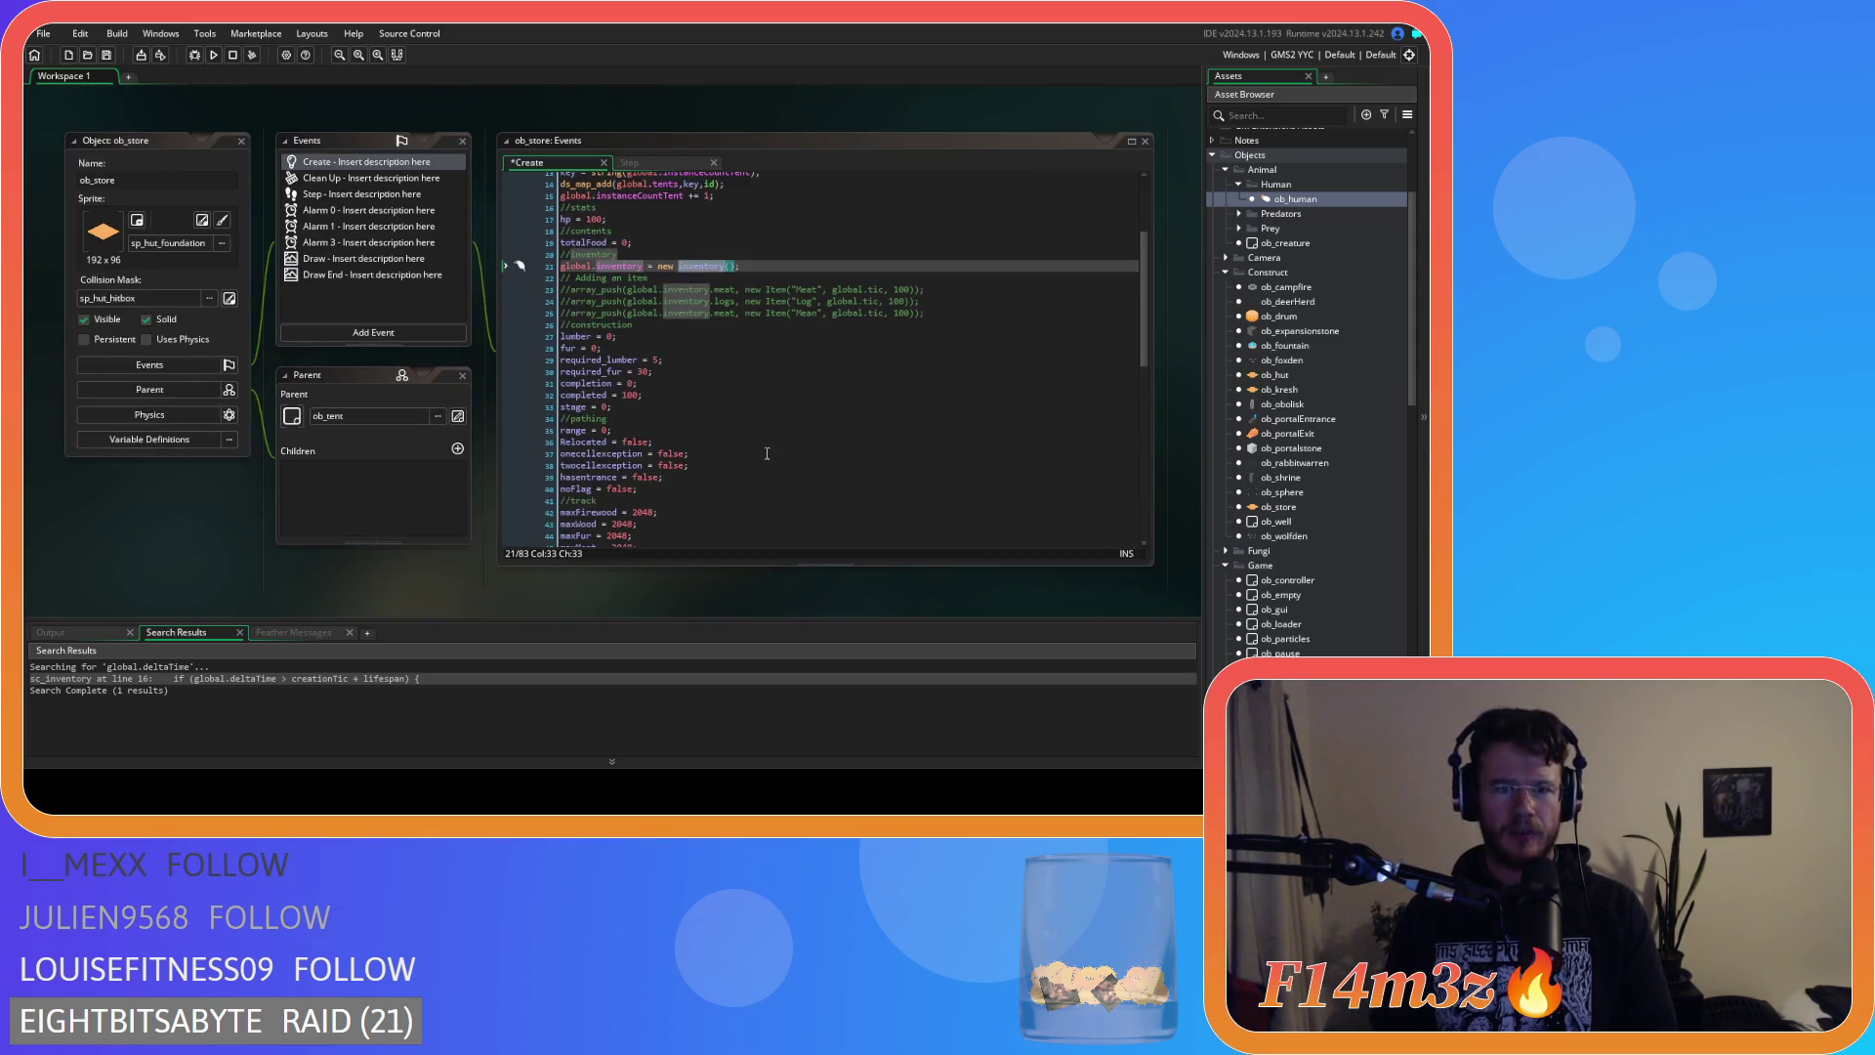
double_click(621, 266)
type("inv")
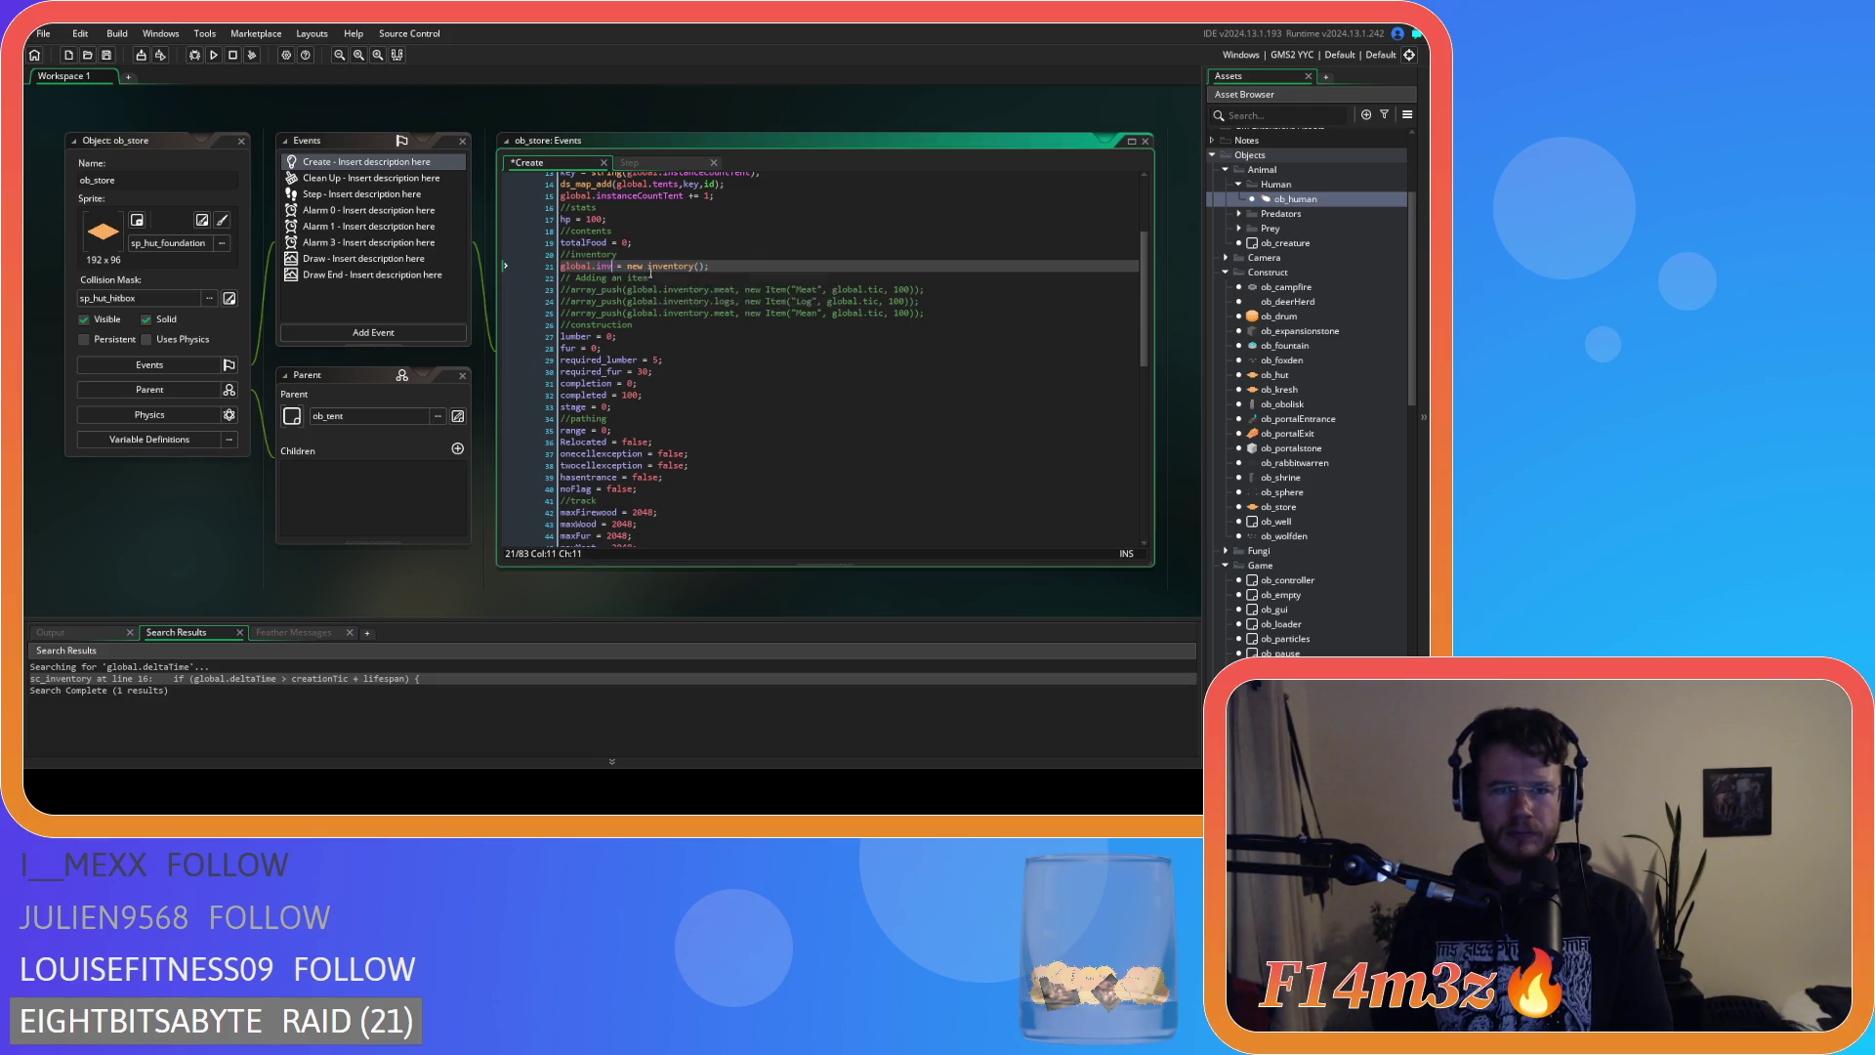
left_click(1038, 352)
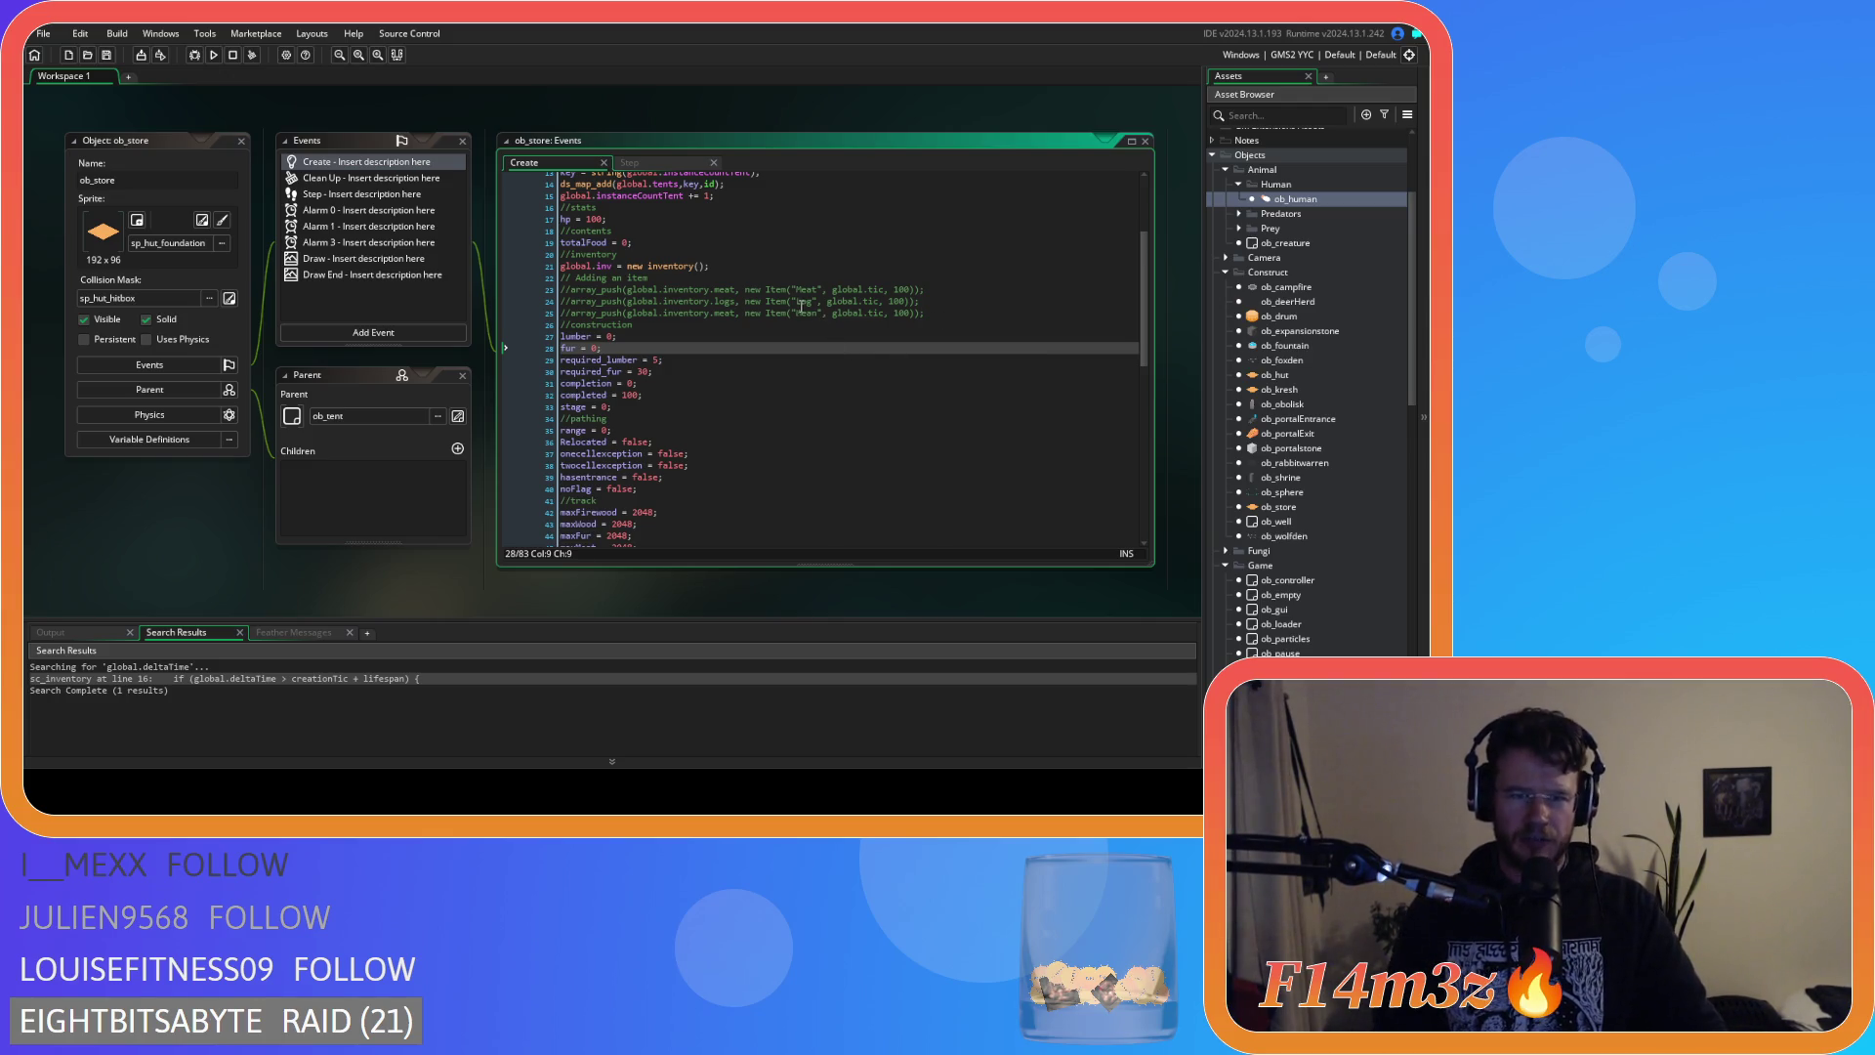
left_click(762, 268)
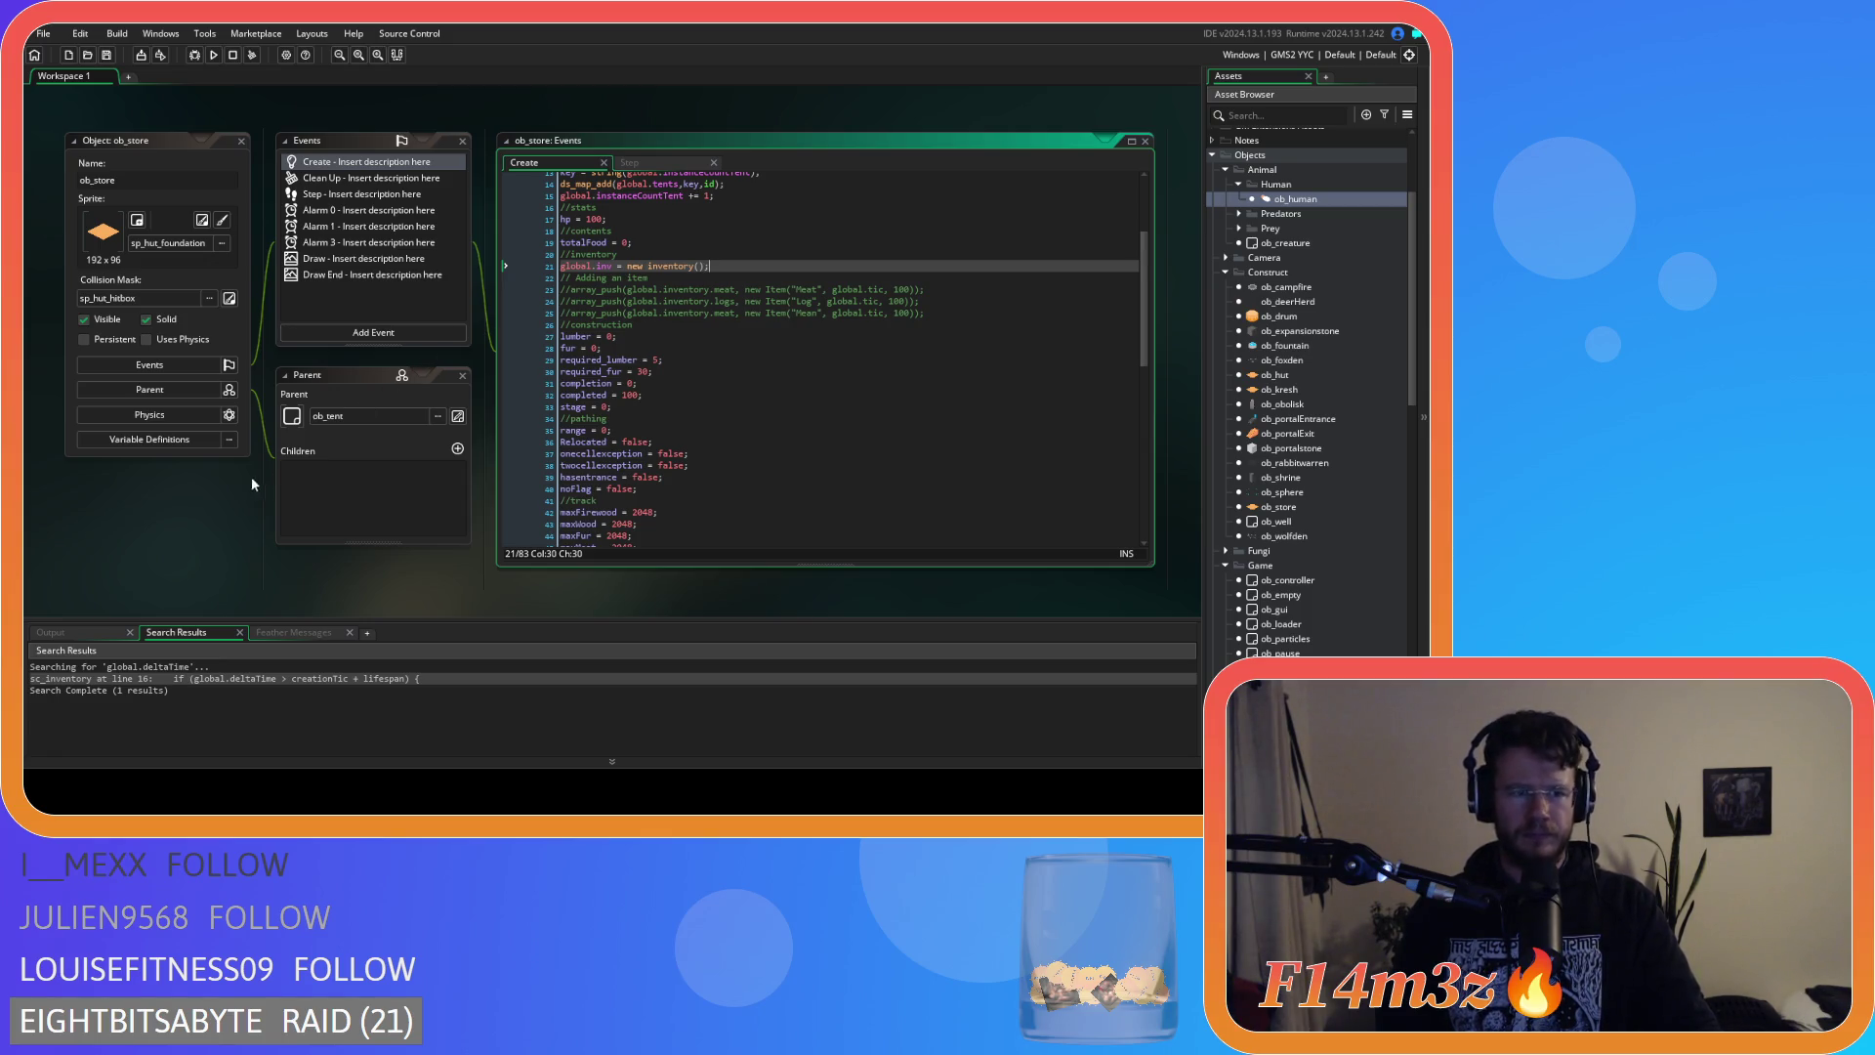
key("F12")
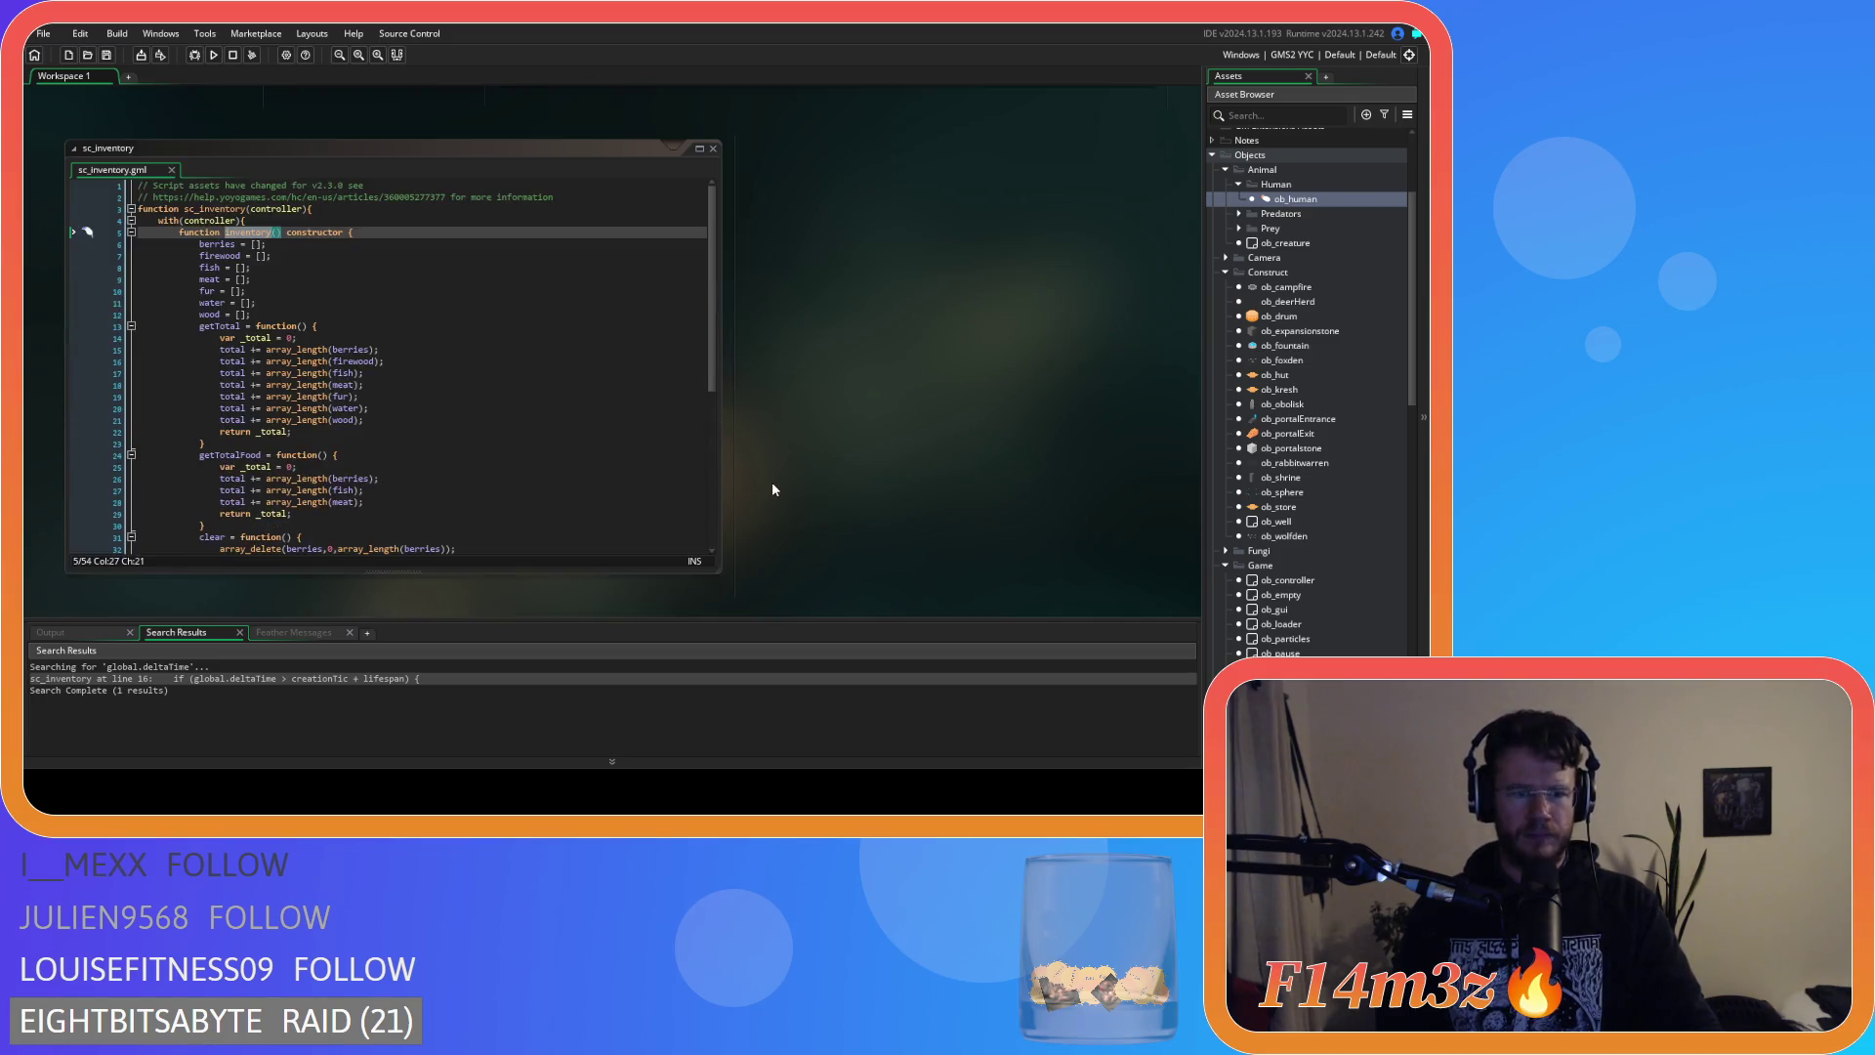
left_click(476, 311)
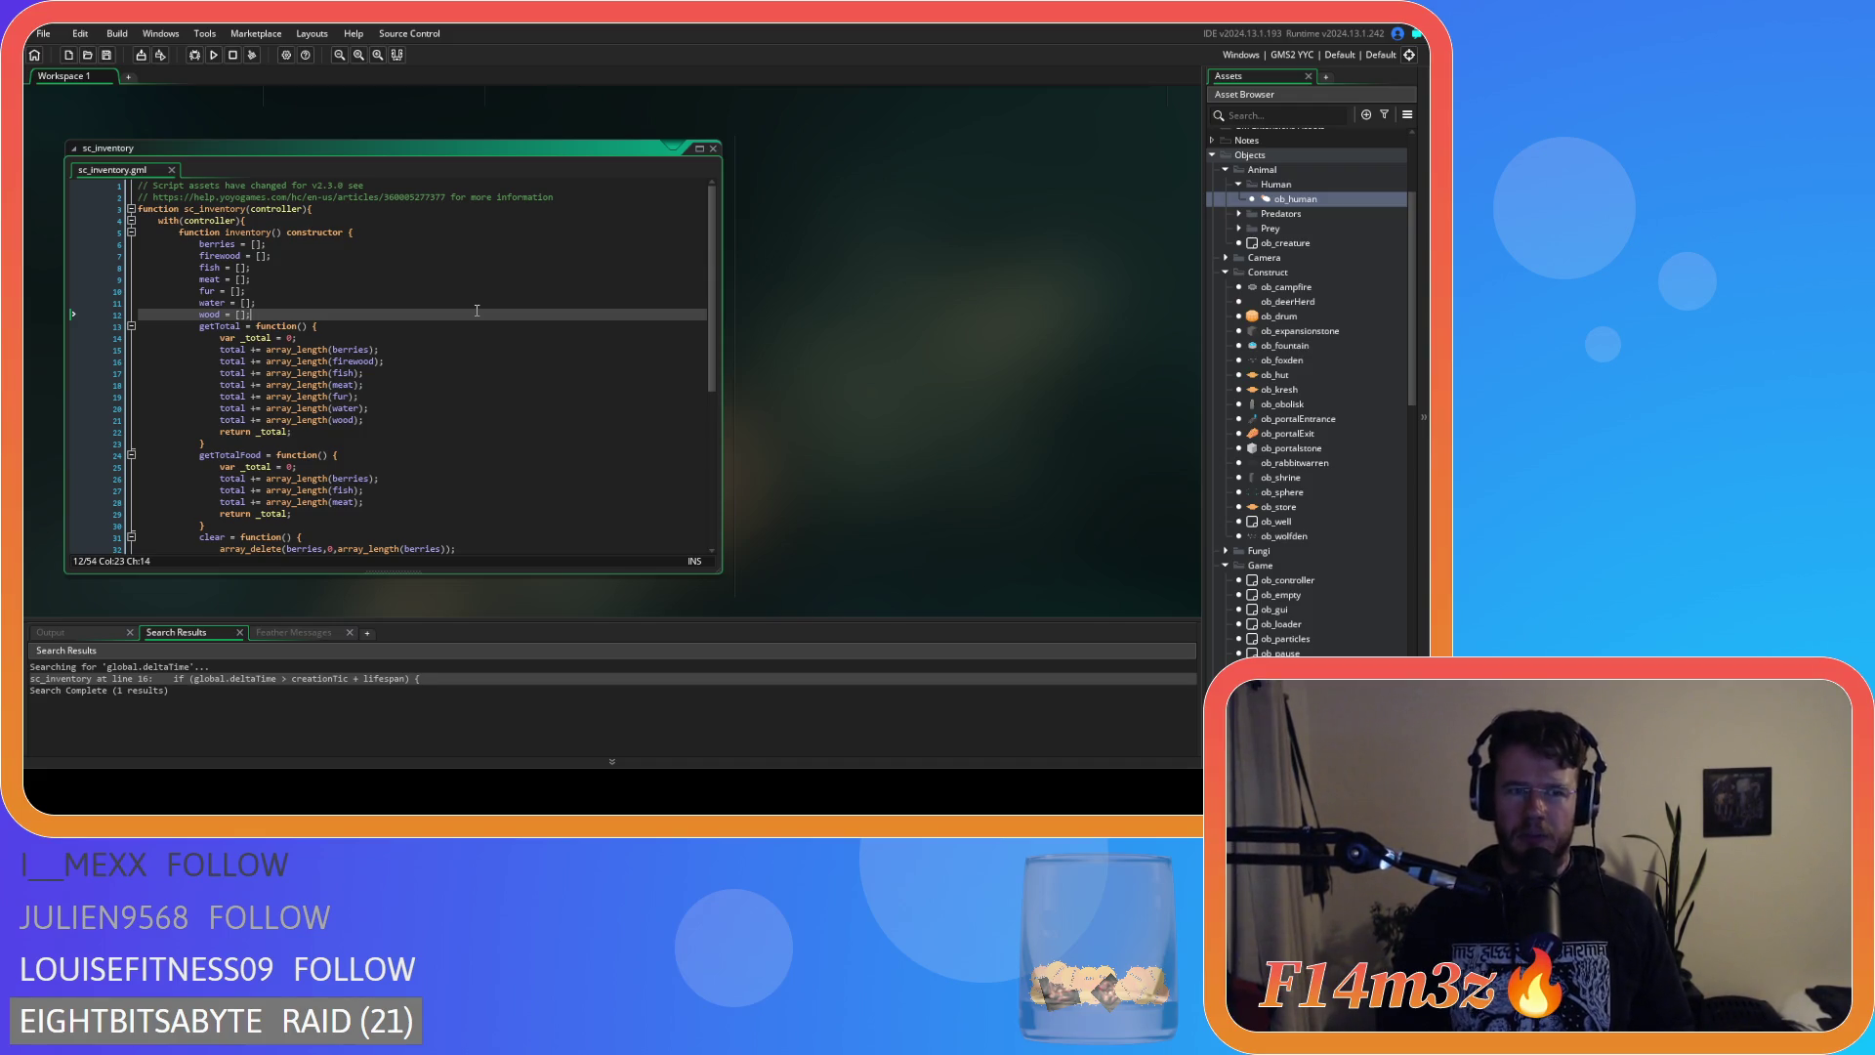
scroll(900, 472, "up", 5)
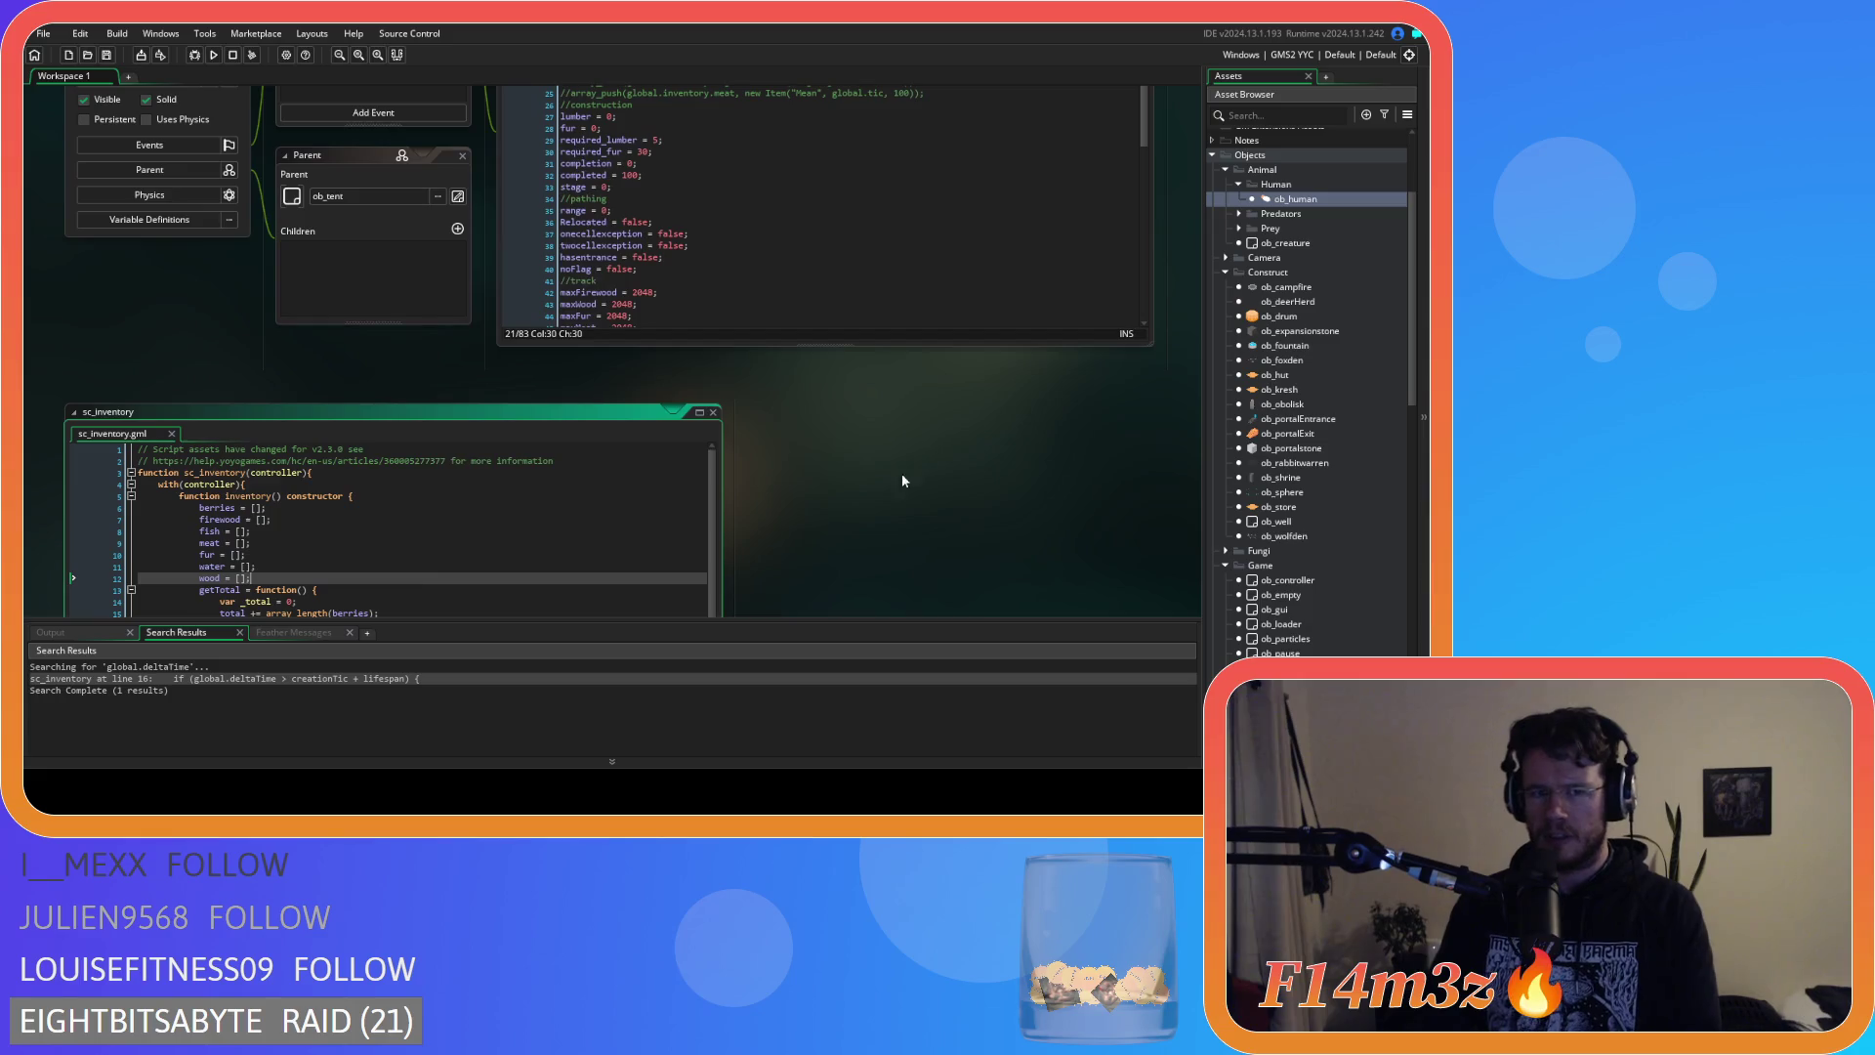
scroll(369, 447, "down", 10)
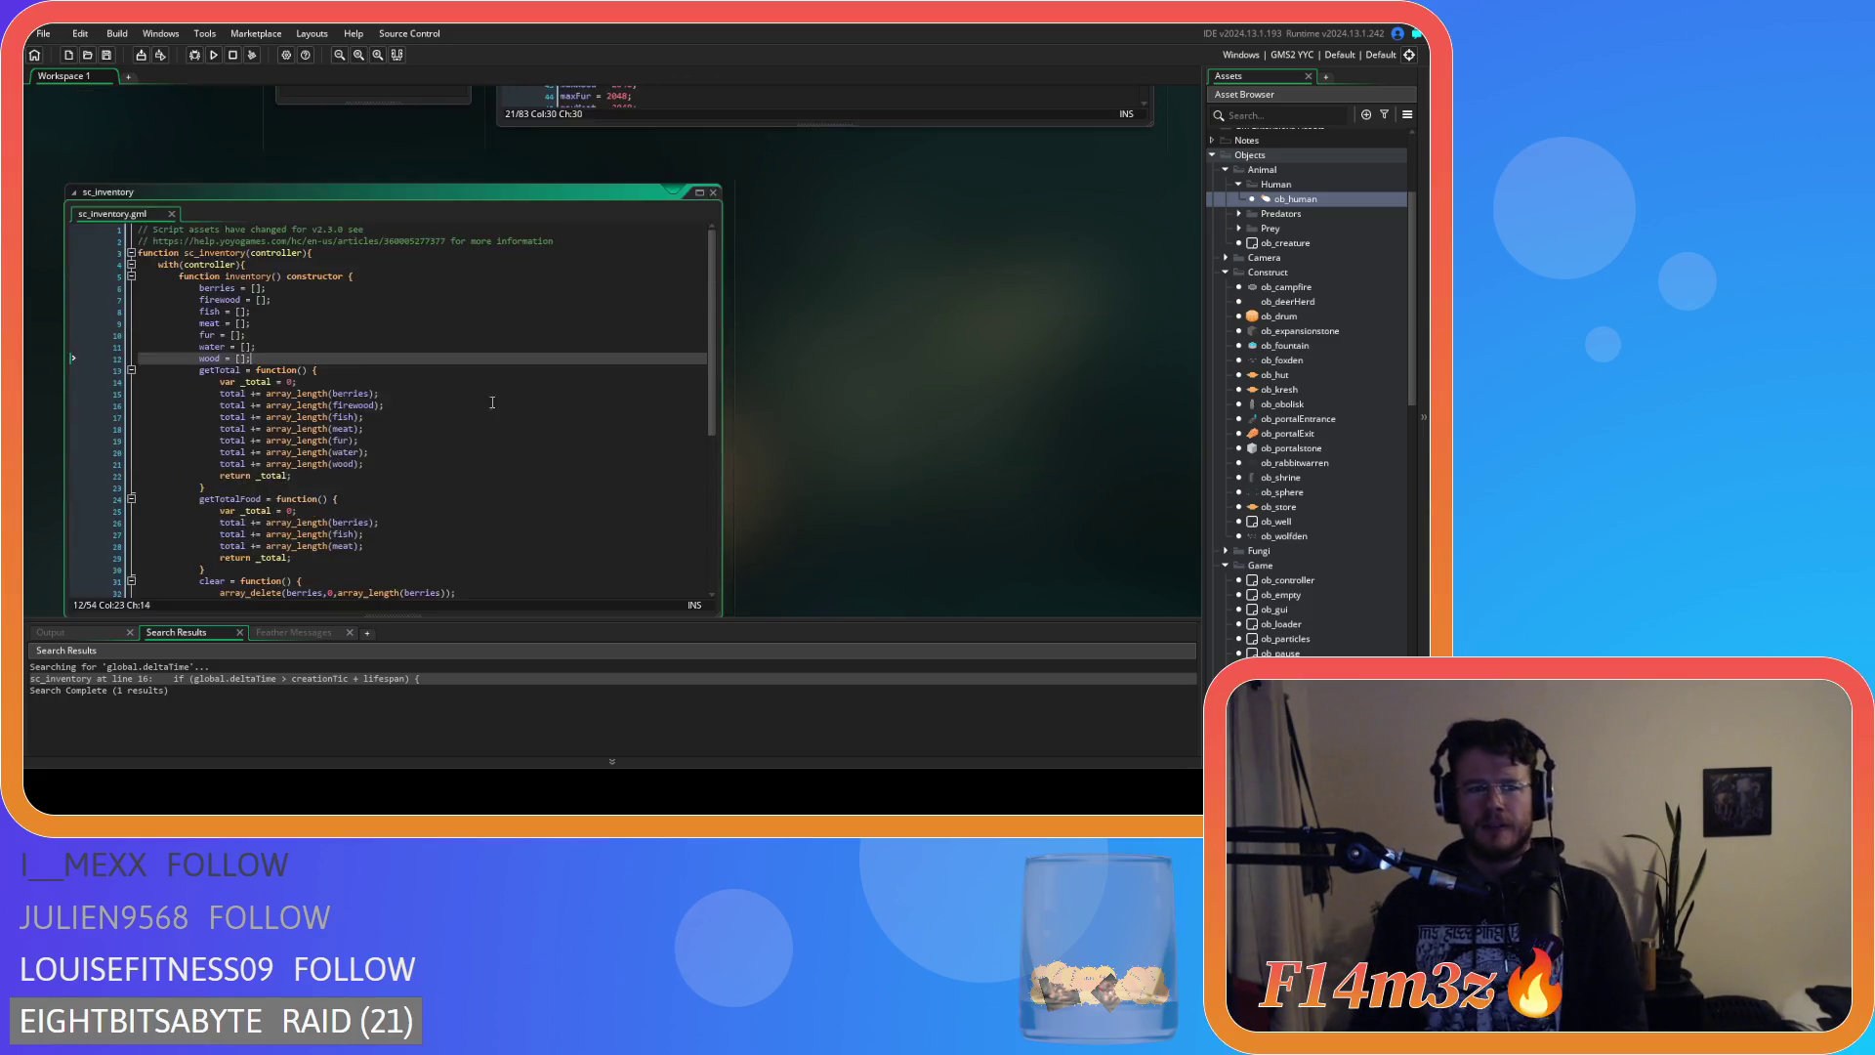
scroll(386, 476, "down", 10)
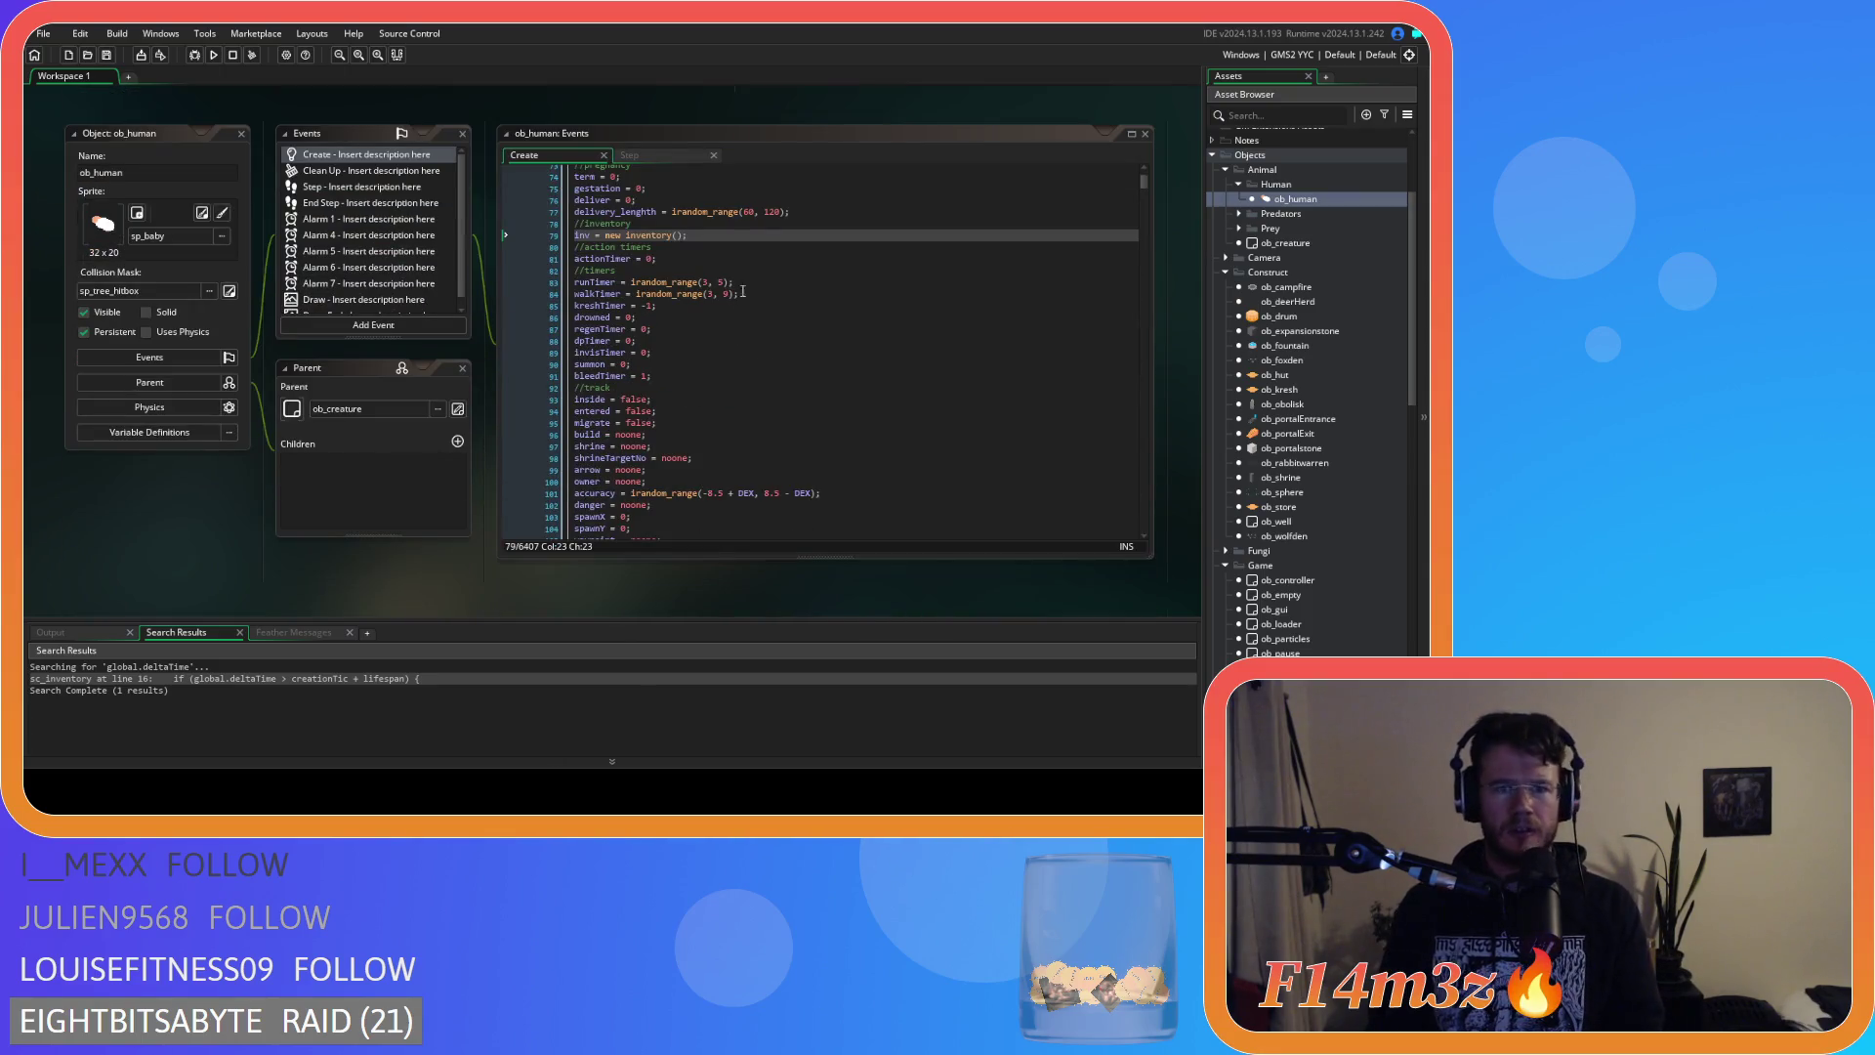
left_click(762, 237)
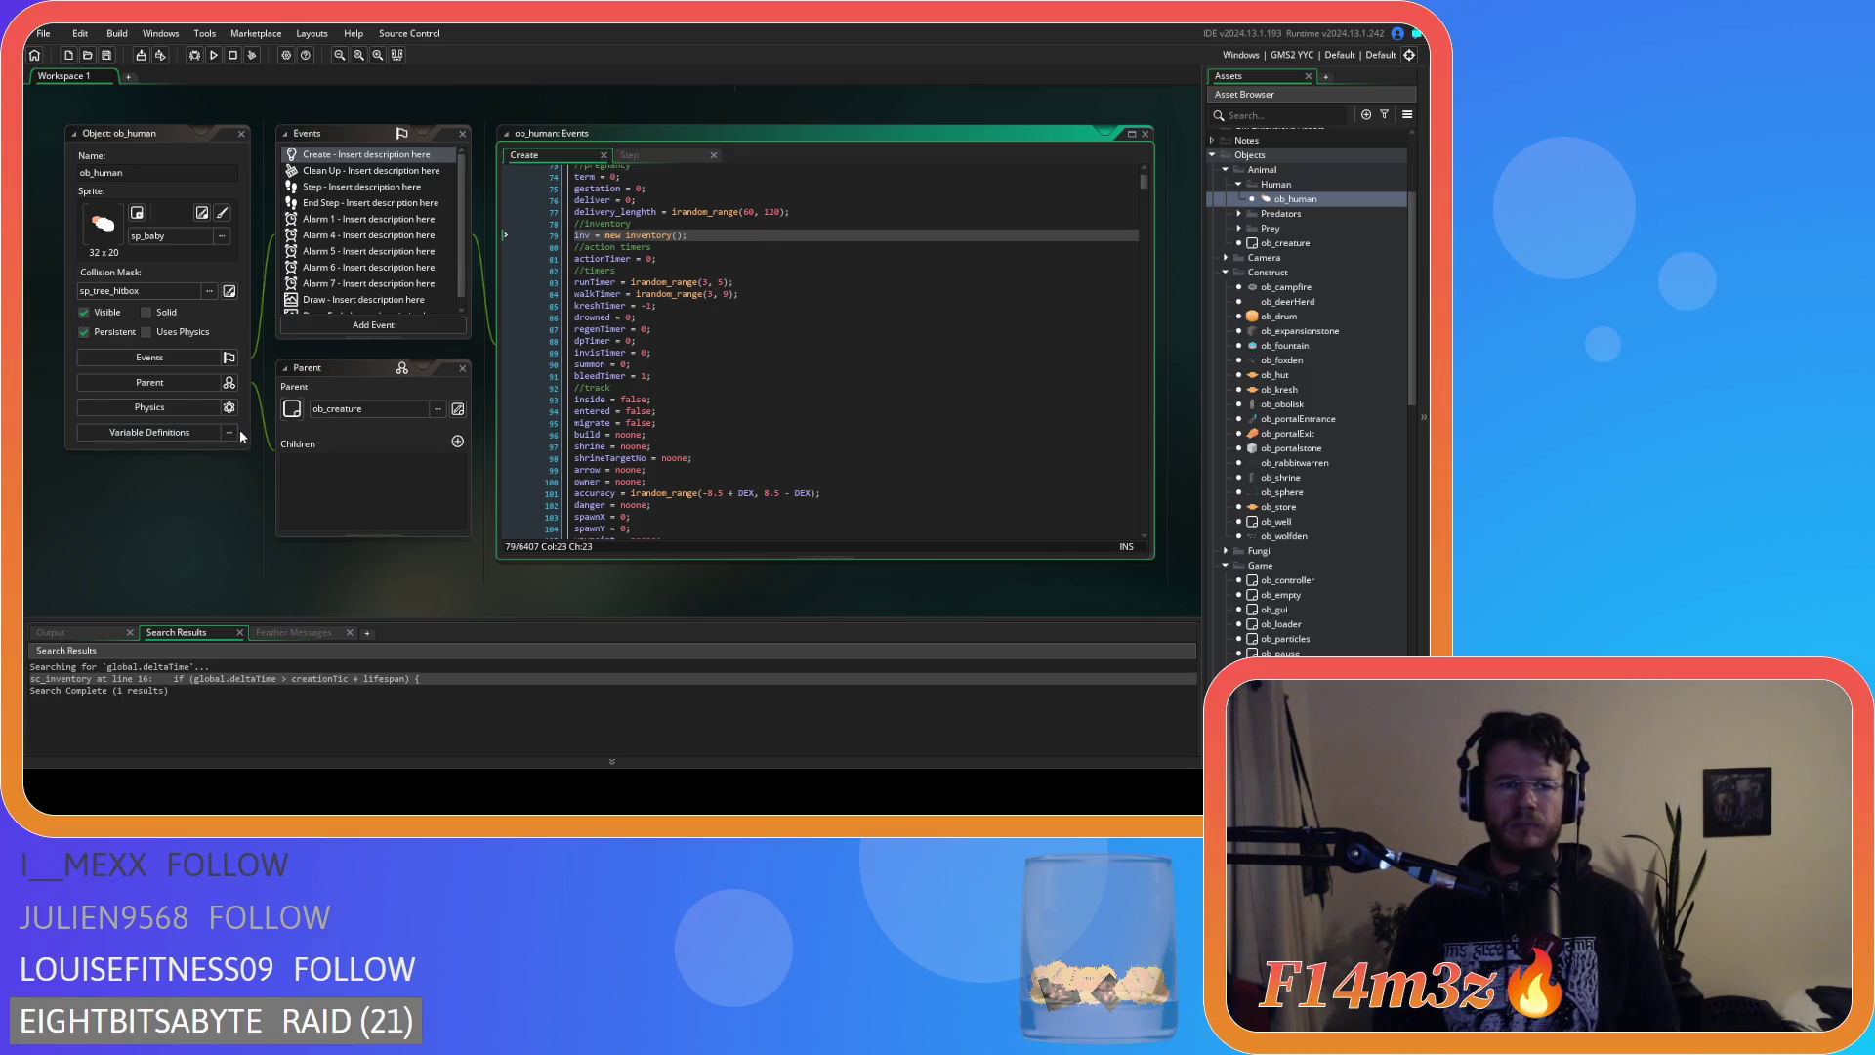
scroll(271, 431, "up", 2)
scroll(293, 433, "down", 5)
scroll(430, 436, "up", 5)
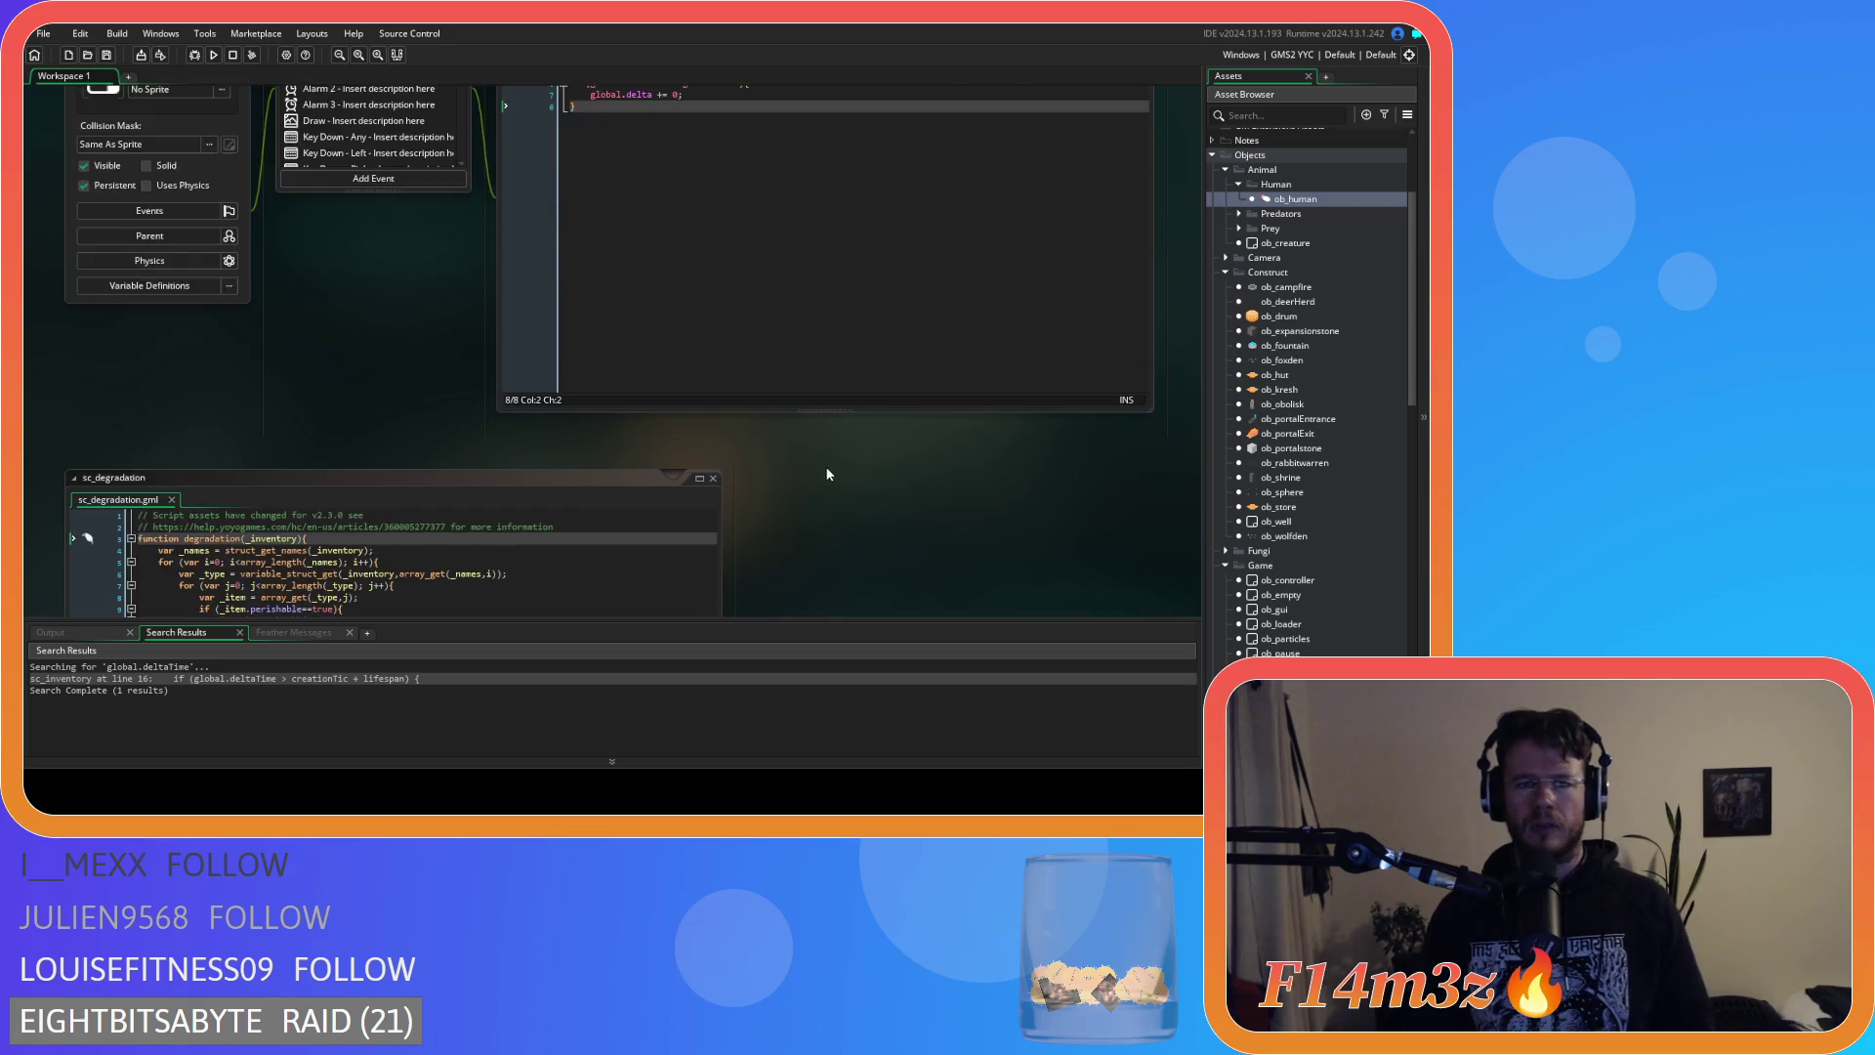
scroll(414, 440, "down", 2)
scroll(417, 444, "up", 4)
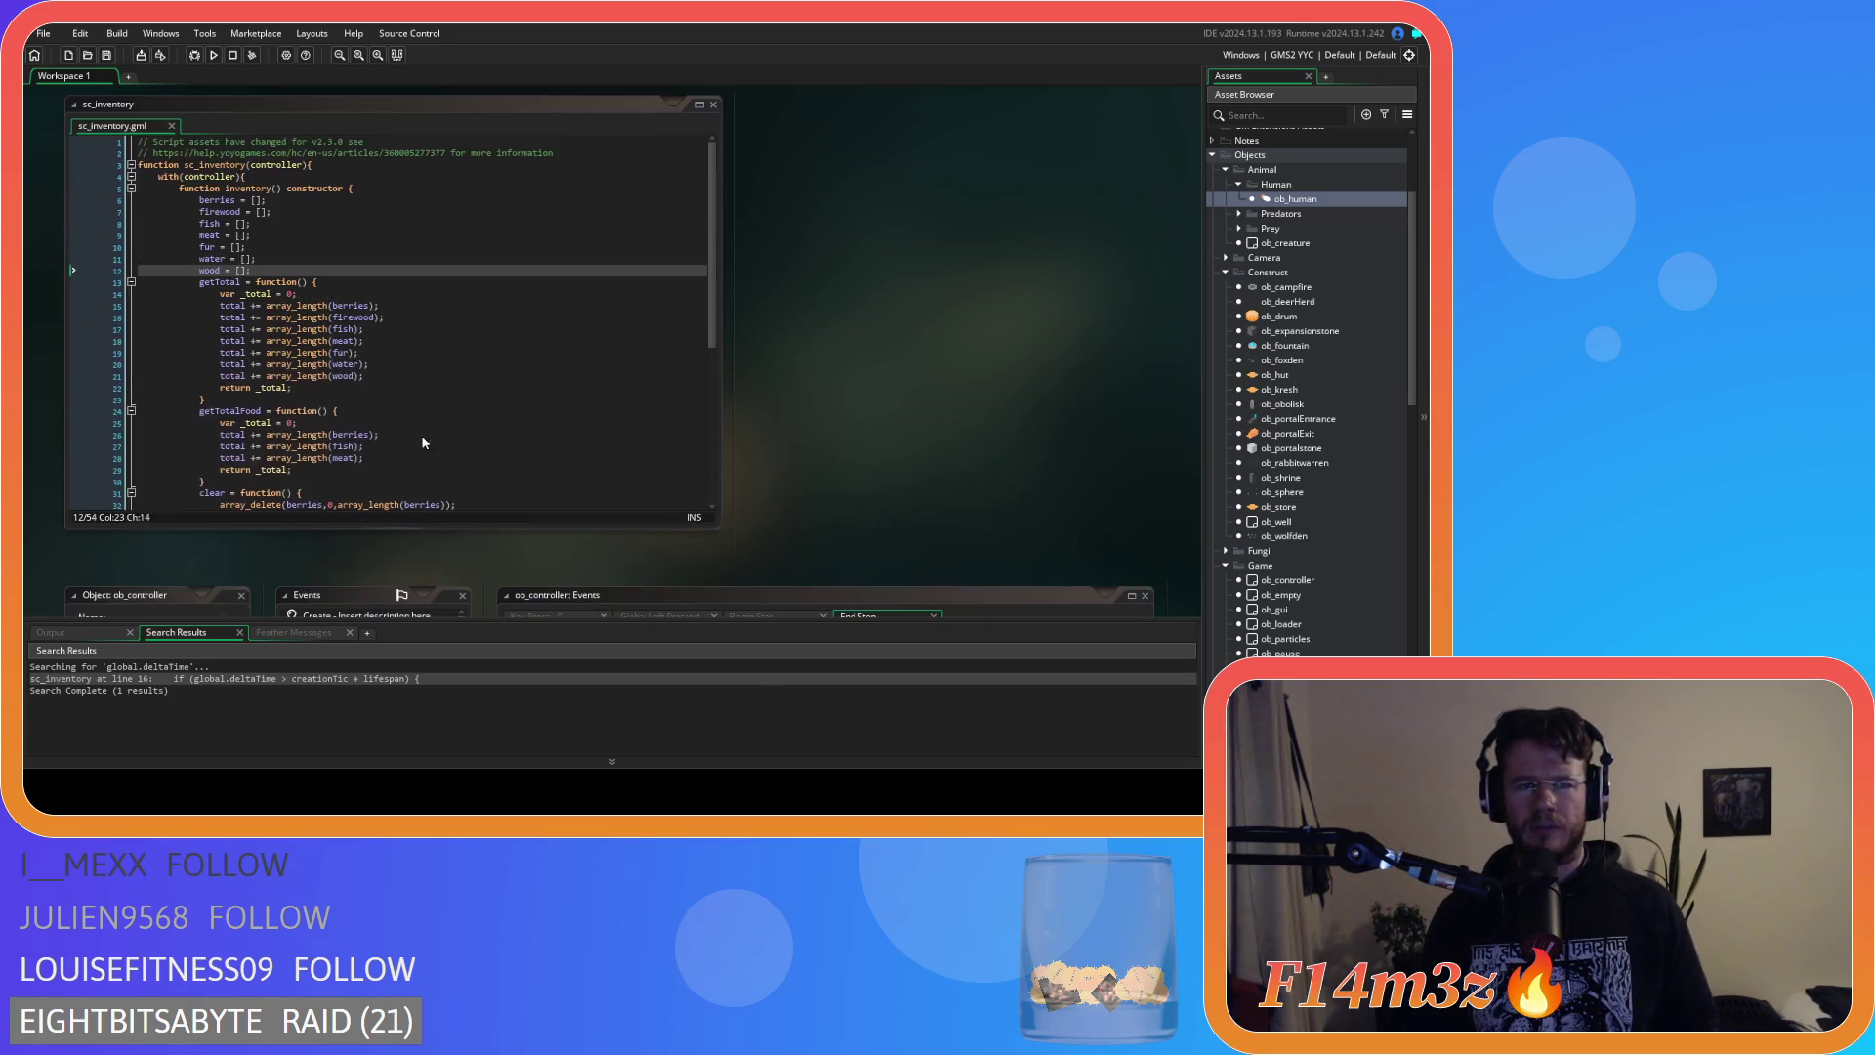
left_click(370, 330)
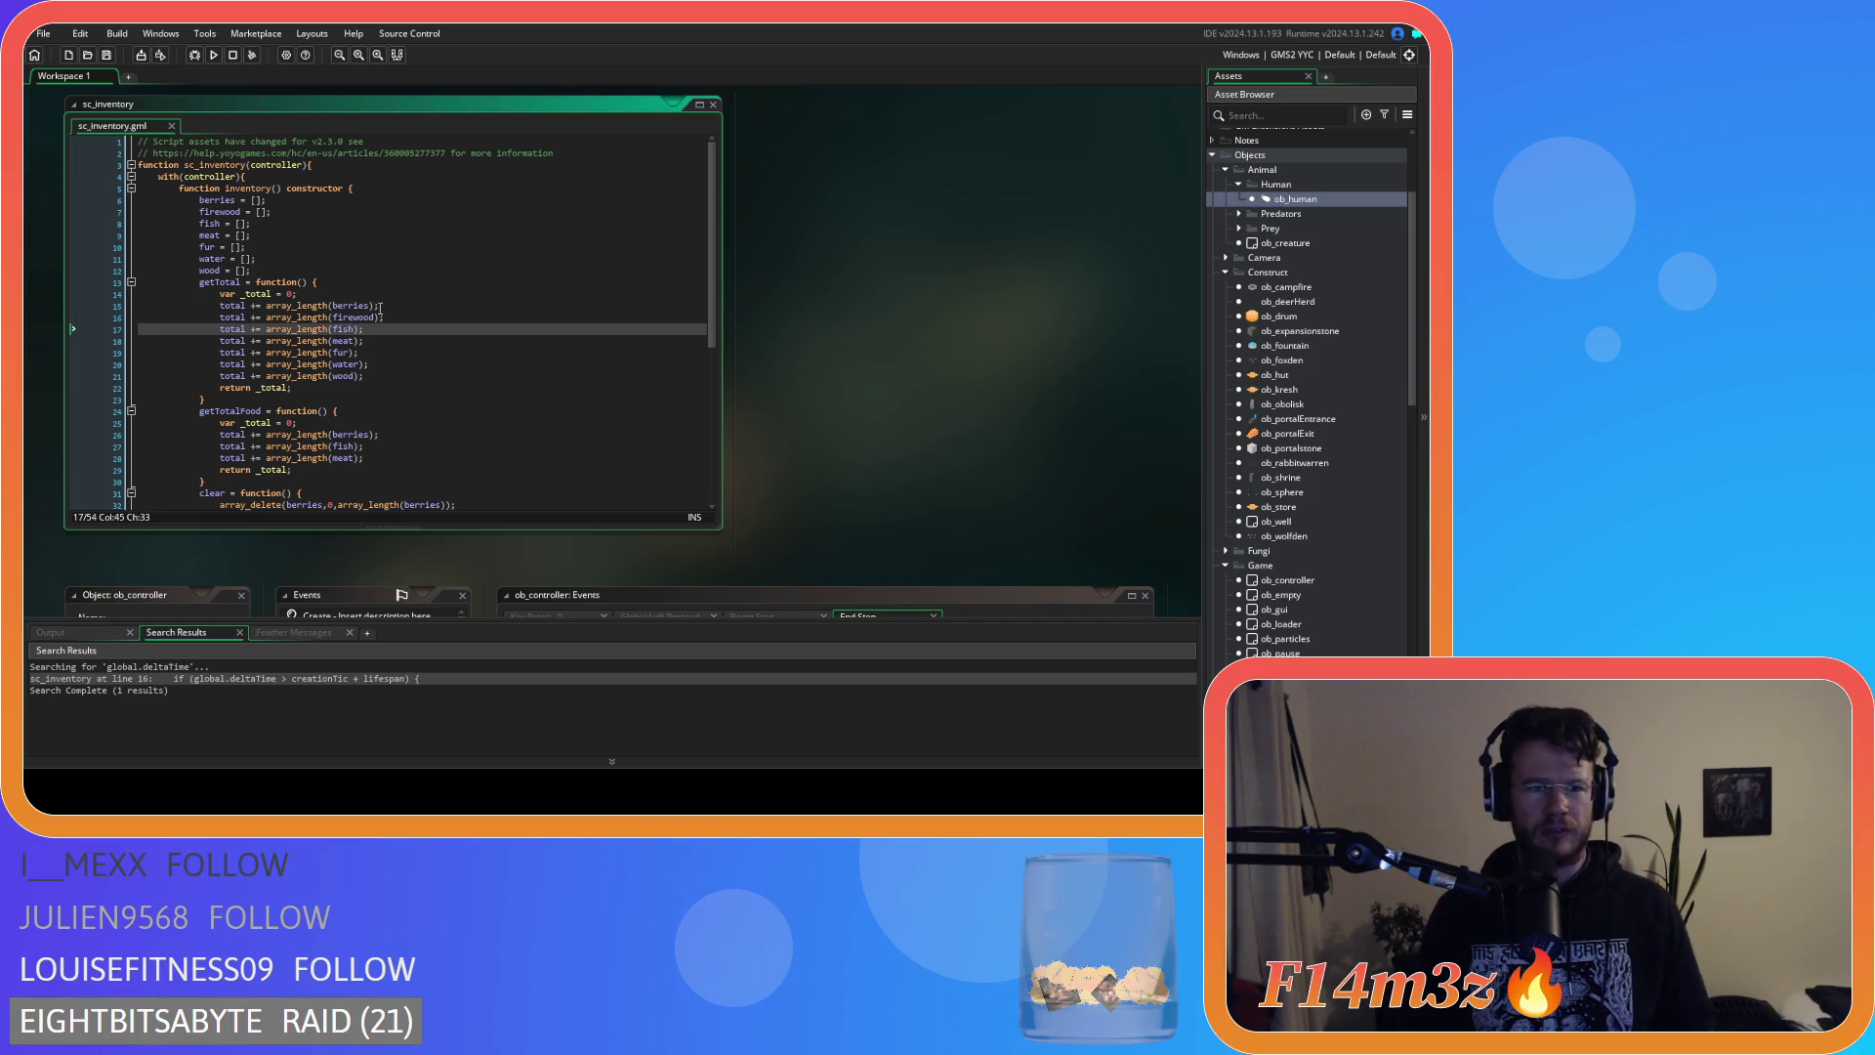
type(";")
left_click(240, 283)
left_click(461, 308)
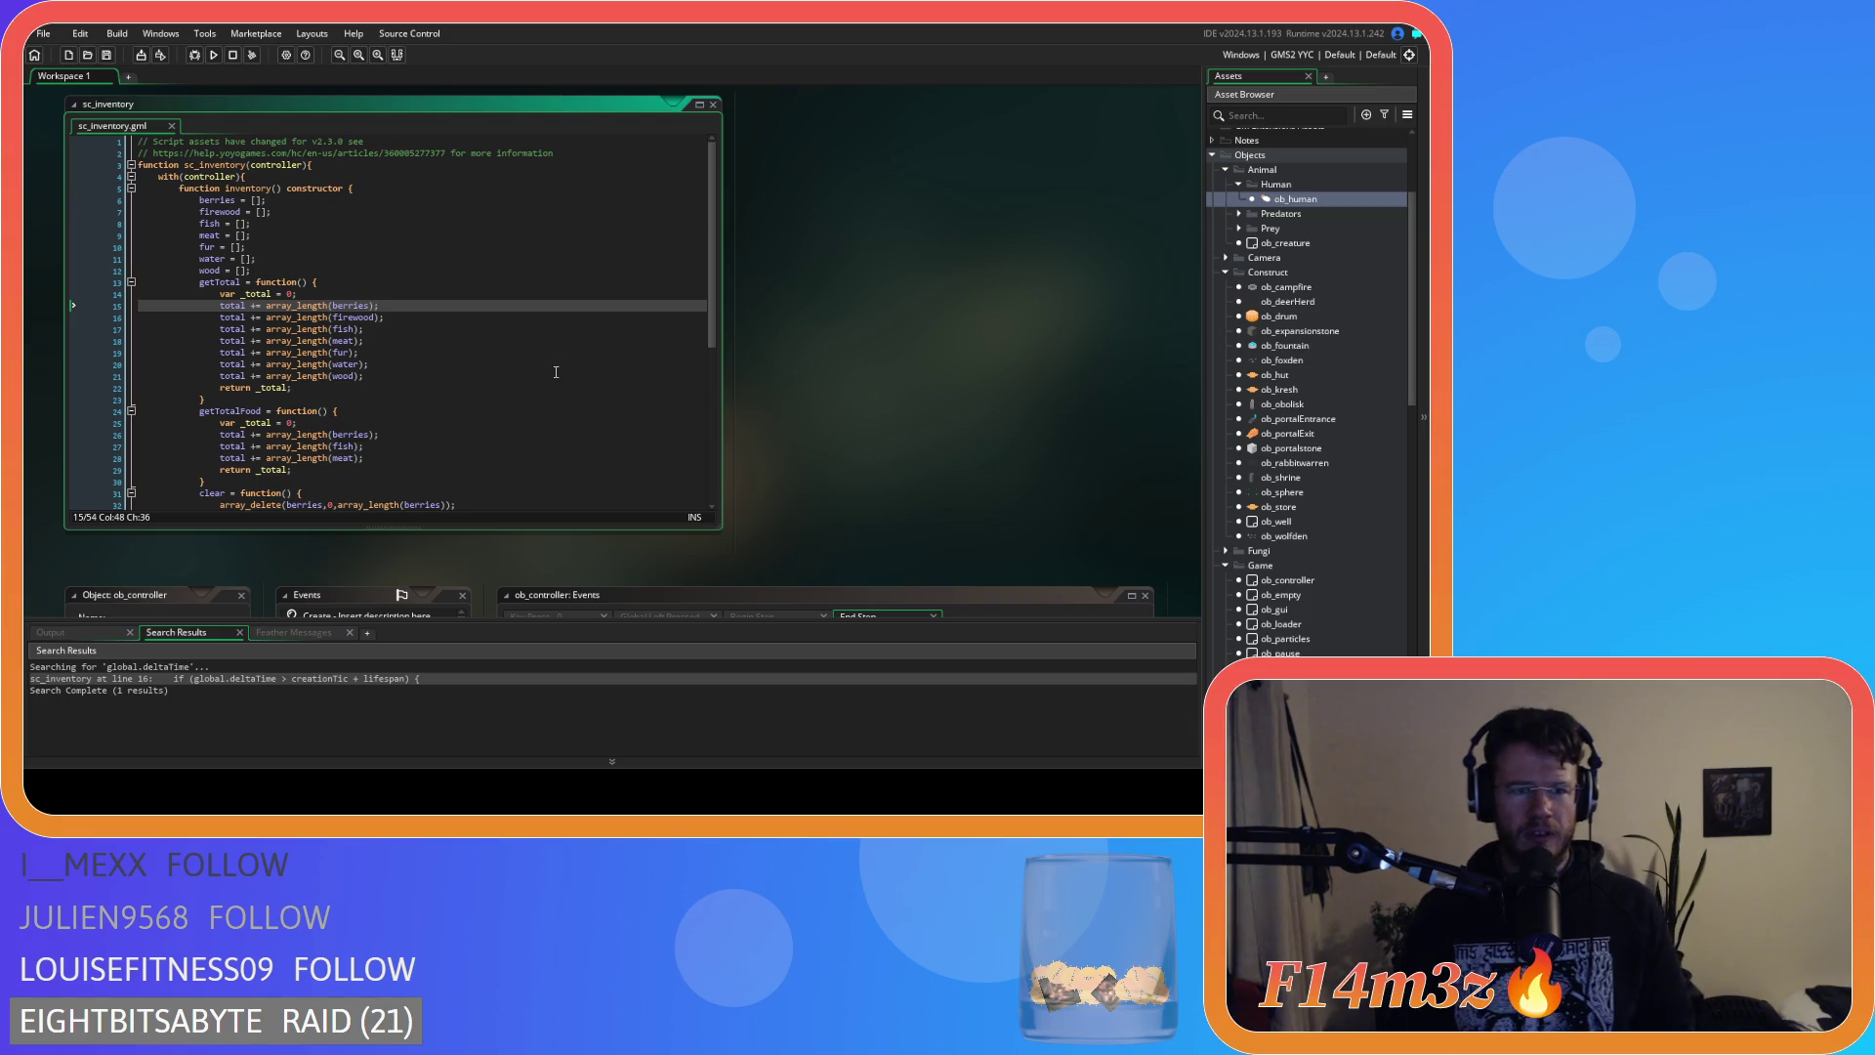
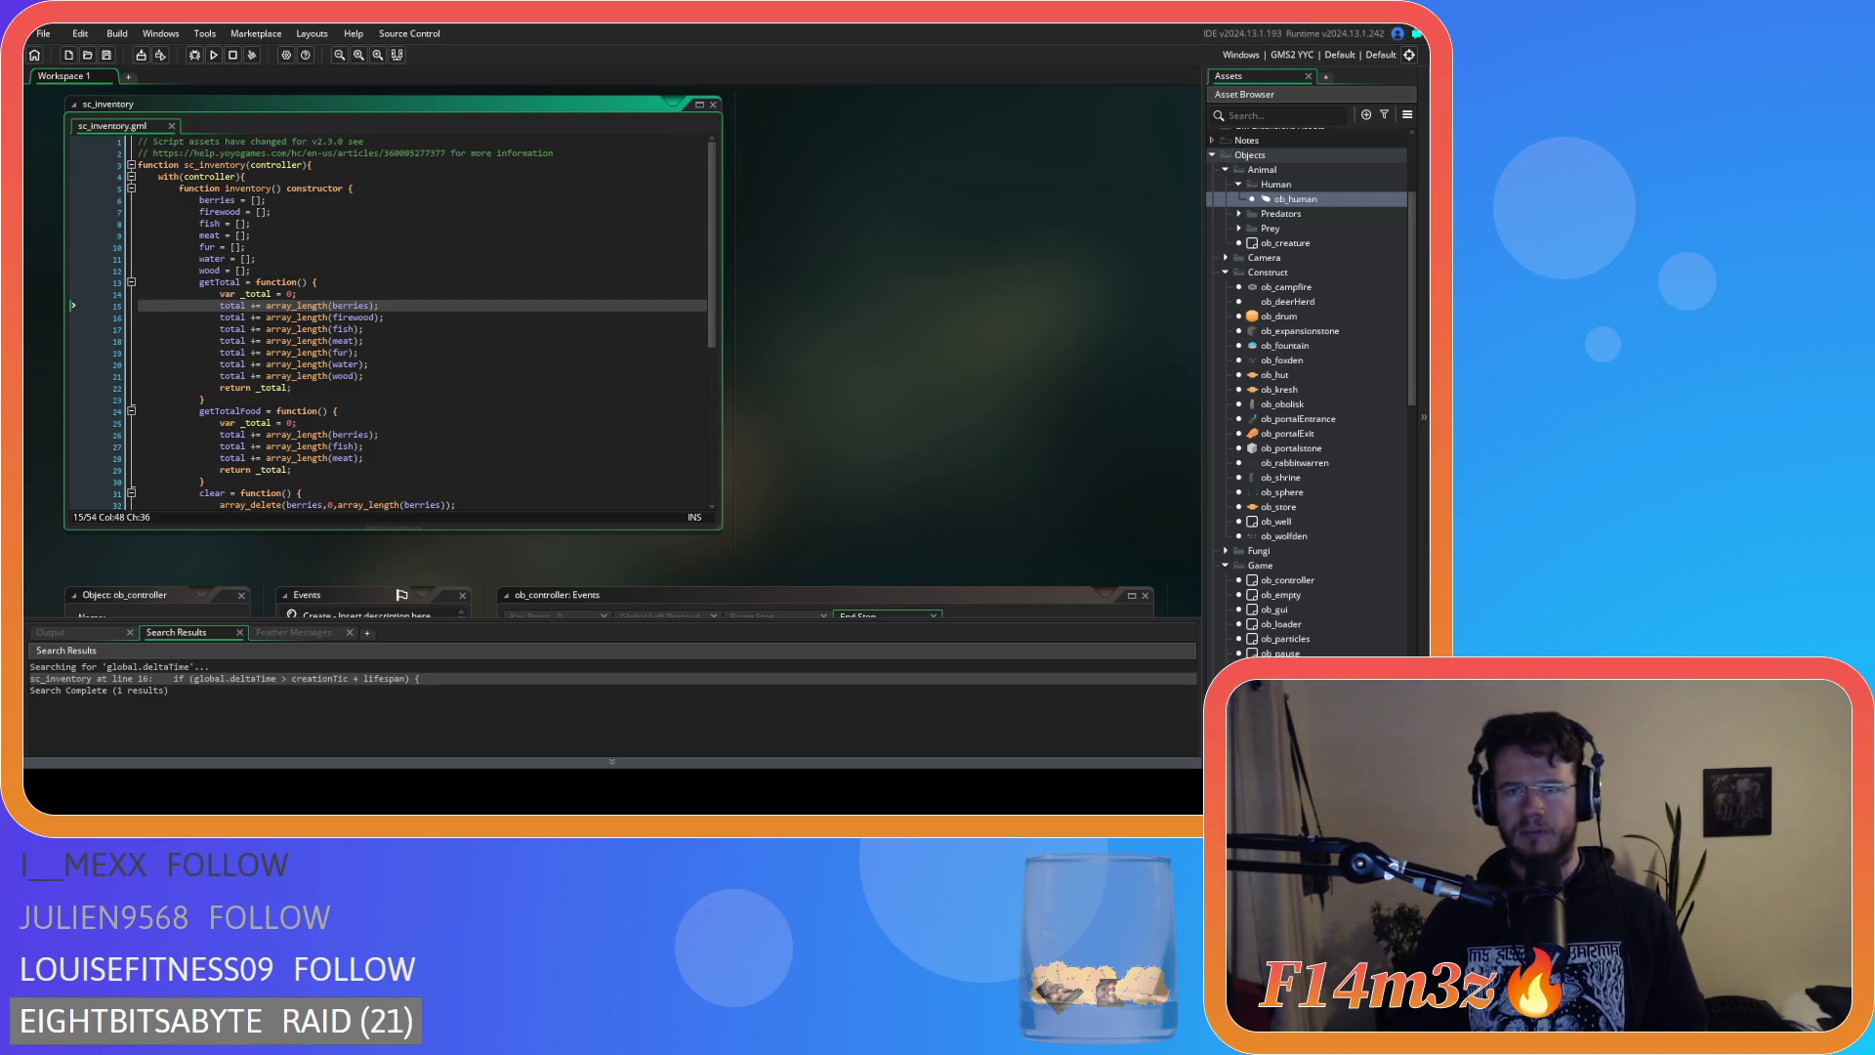
Leave getTotal's return line in sc_inventory and scroll up to ob_store's Create event code.
left_click(447, 387)
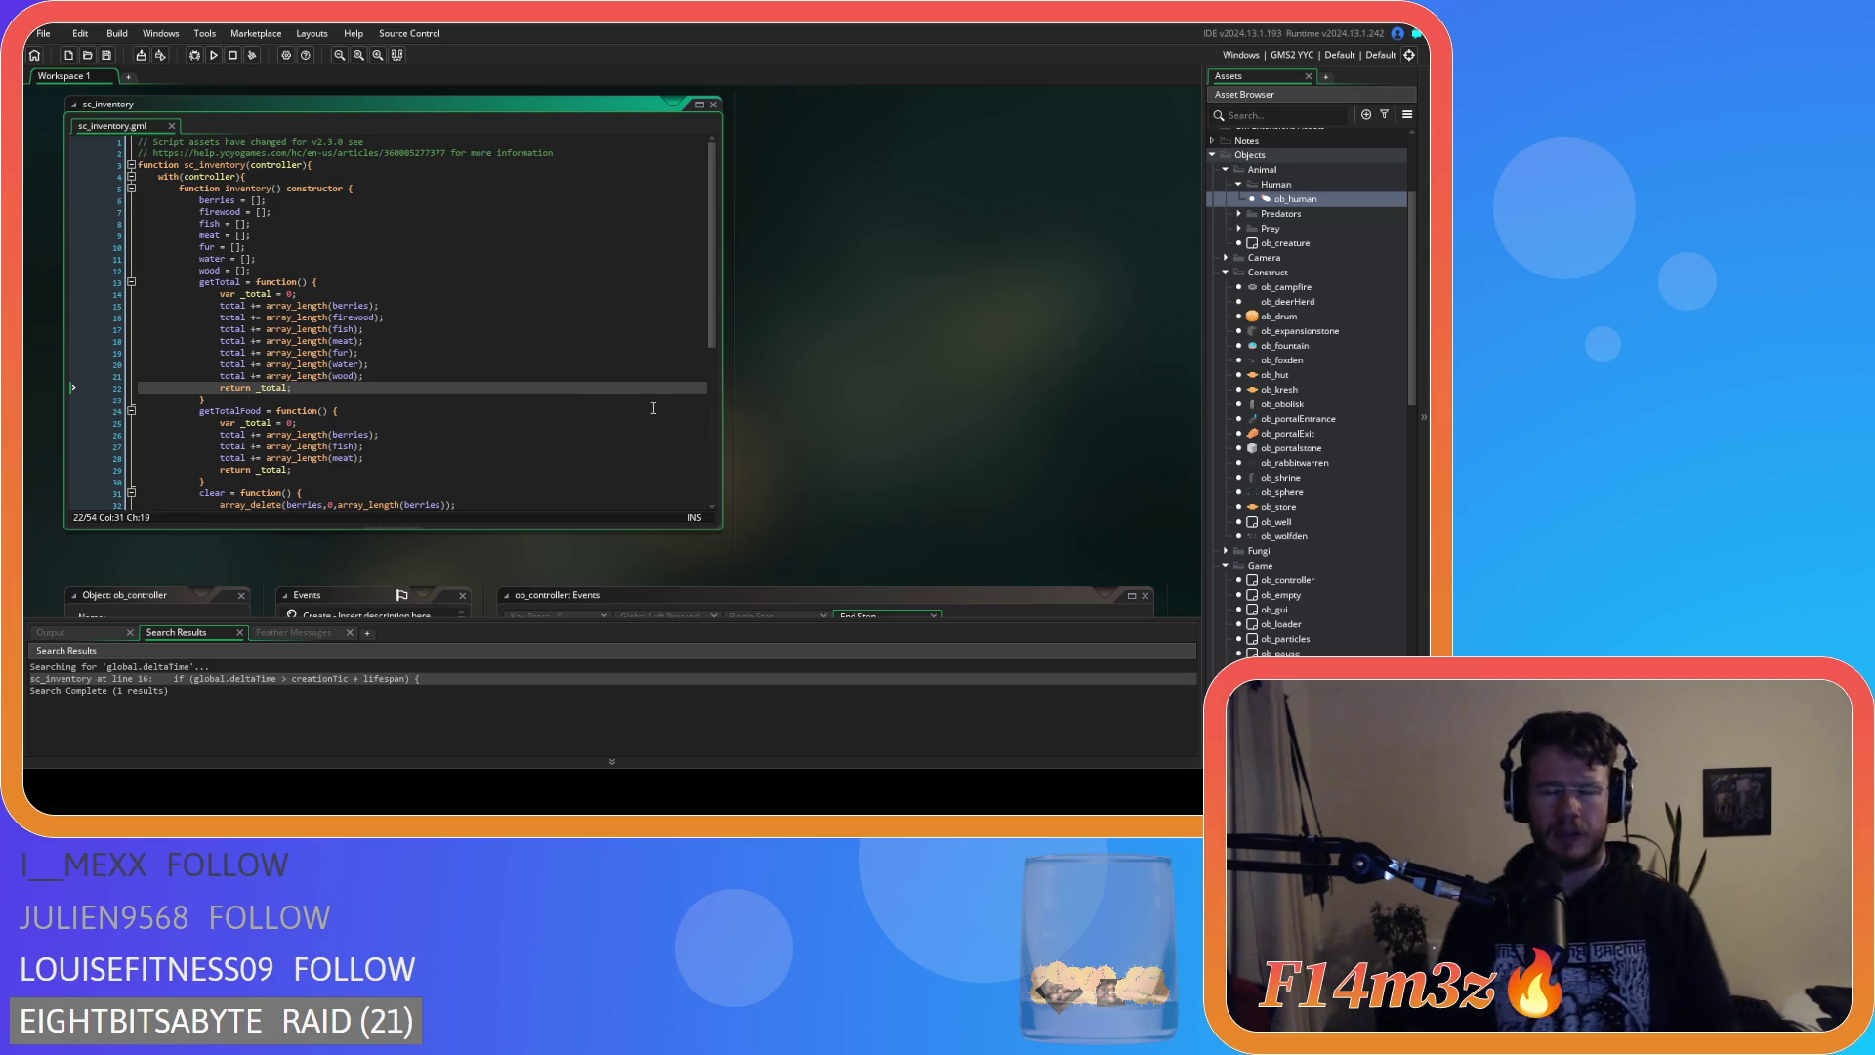
scroll(794, 418, "up", 5)
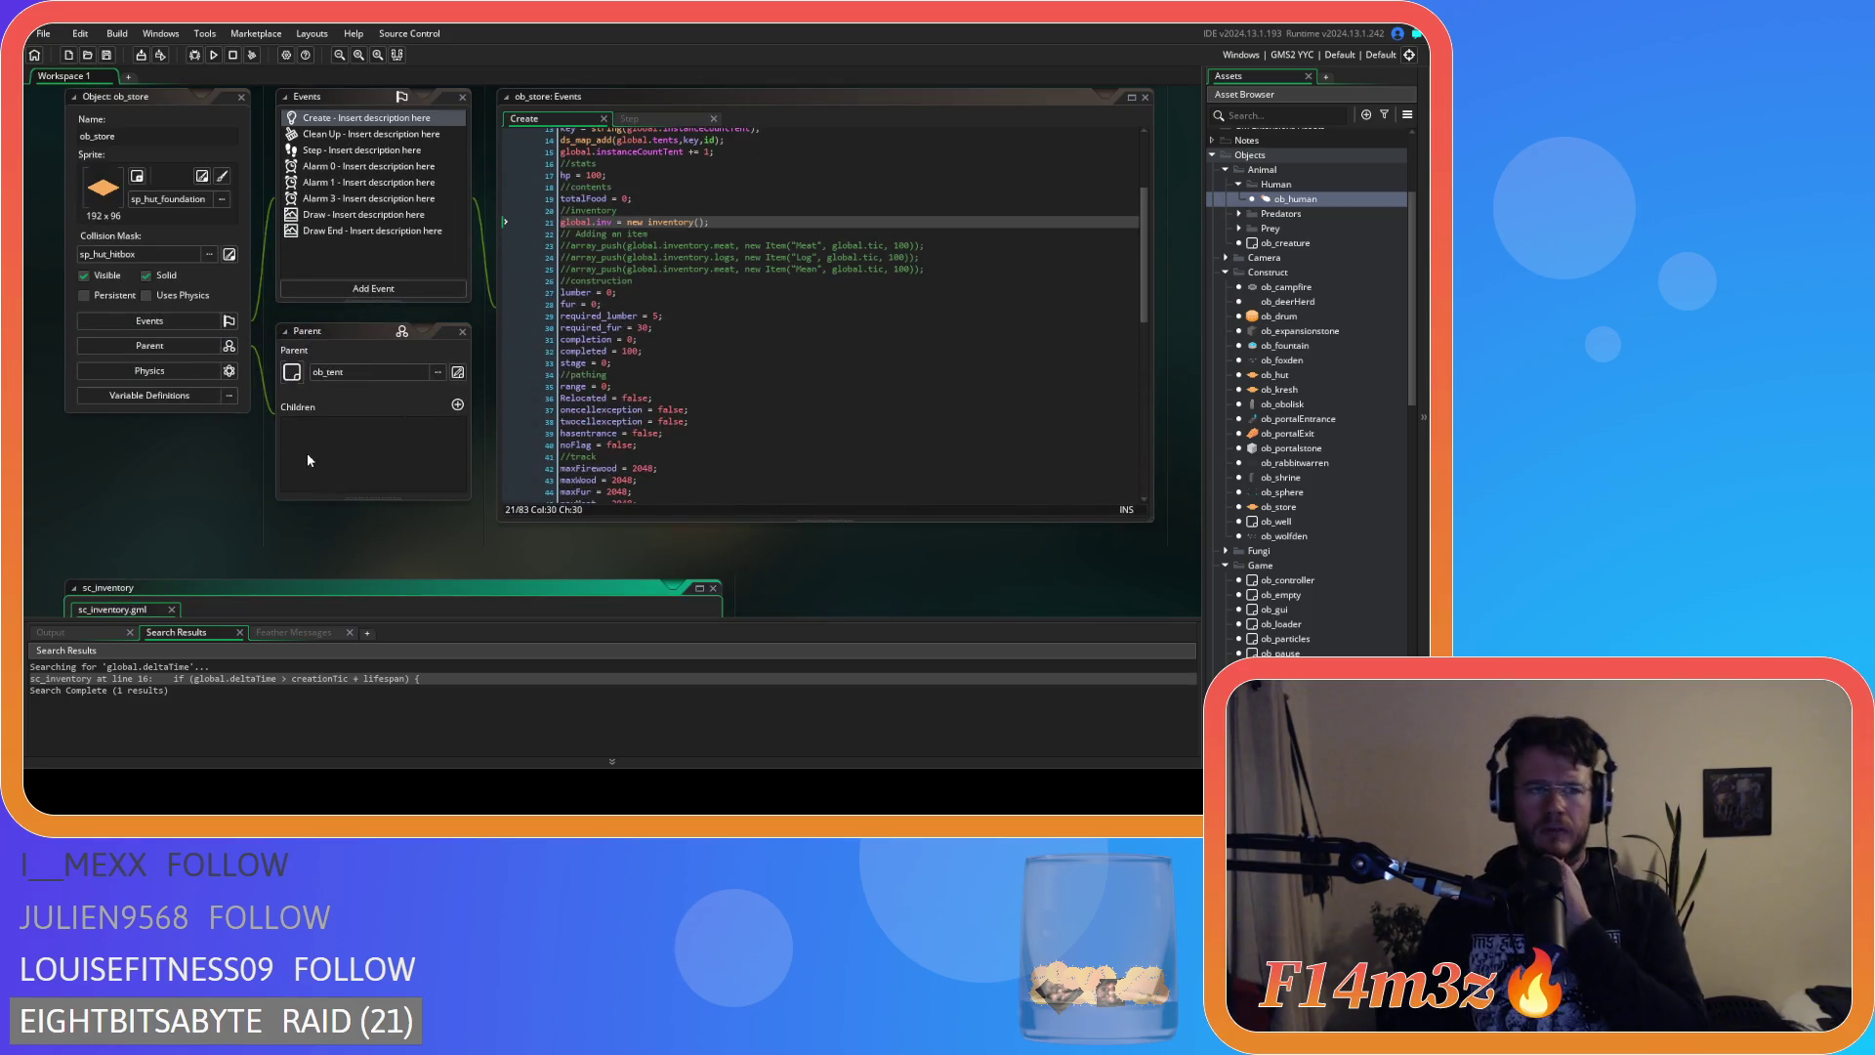
In sc_degradation, inspect the perishable check and checkIfSpoiled hint, then select the spoil-check if block.
scroll(306, 453, "up", 5)
scroll(389, 448, "down", 5)
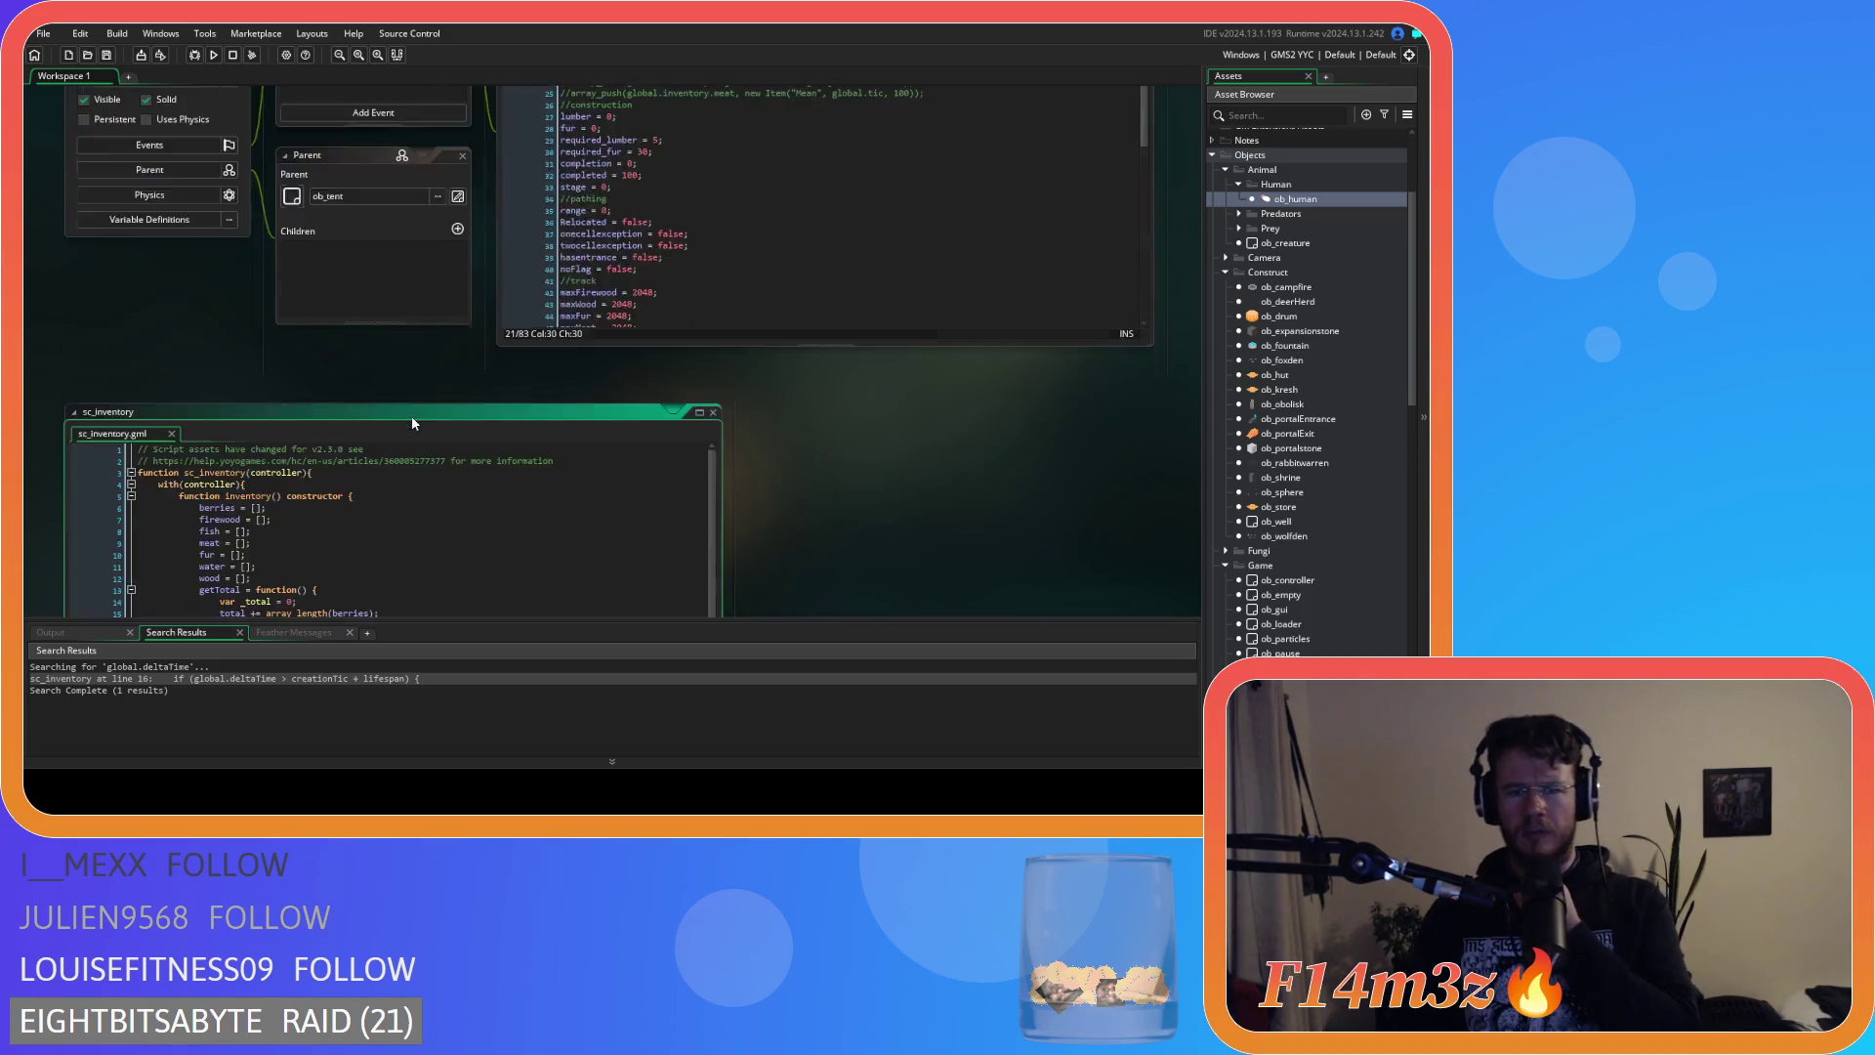
scroll(442, 413, "down", 5)
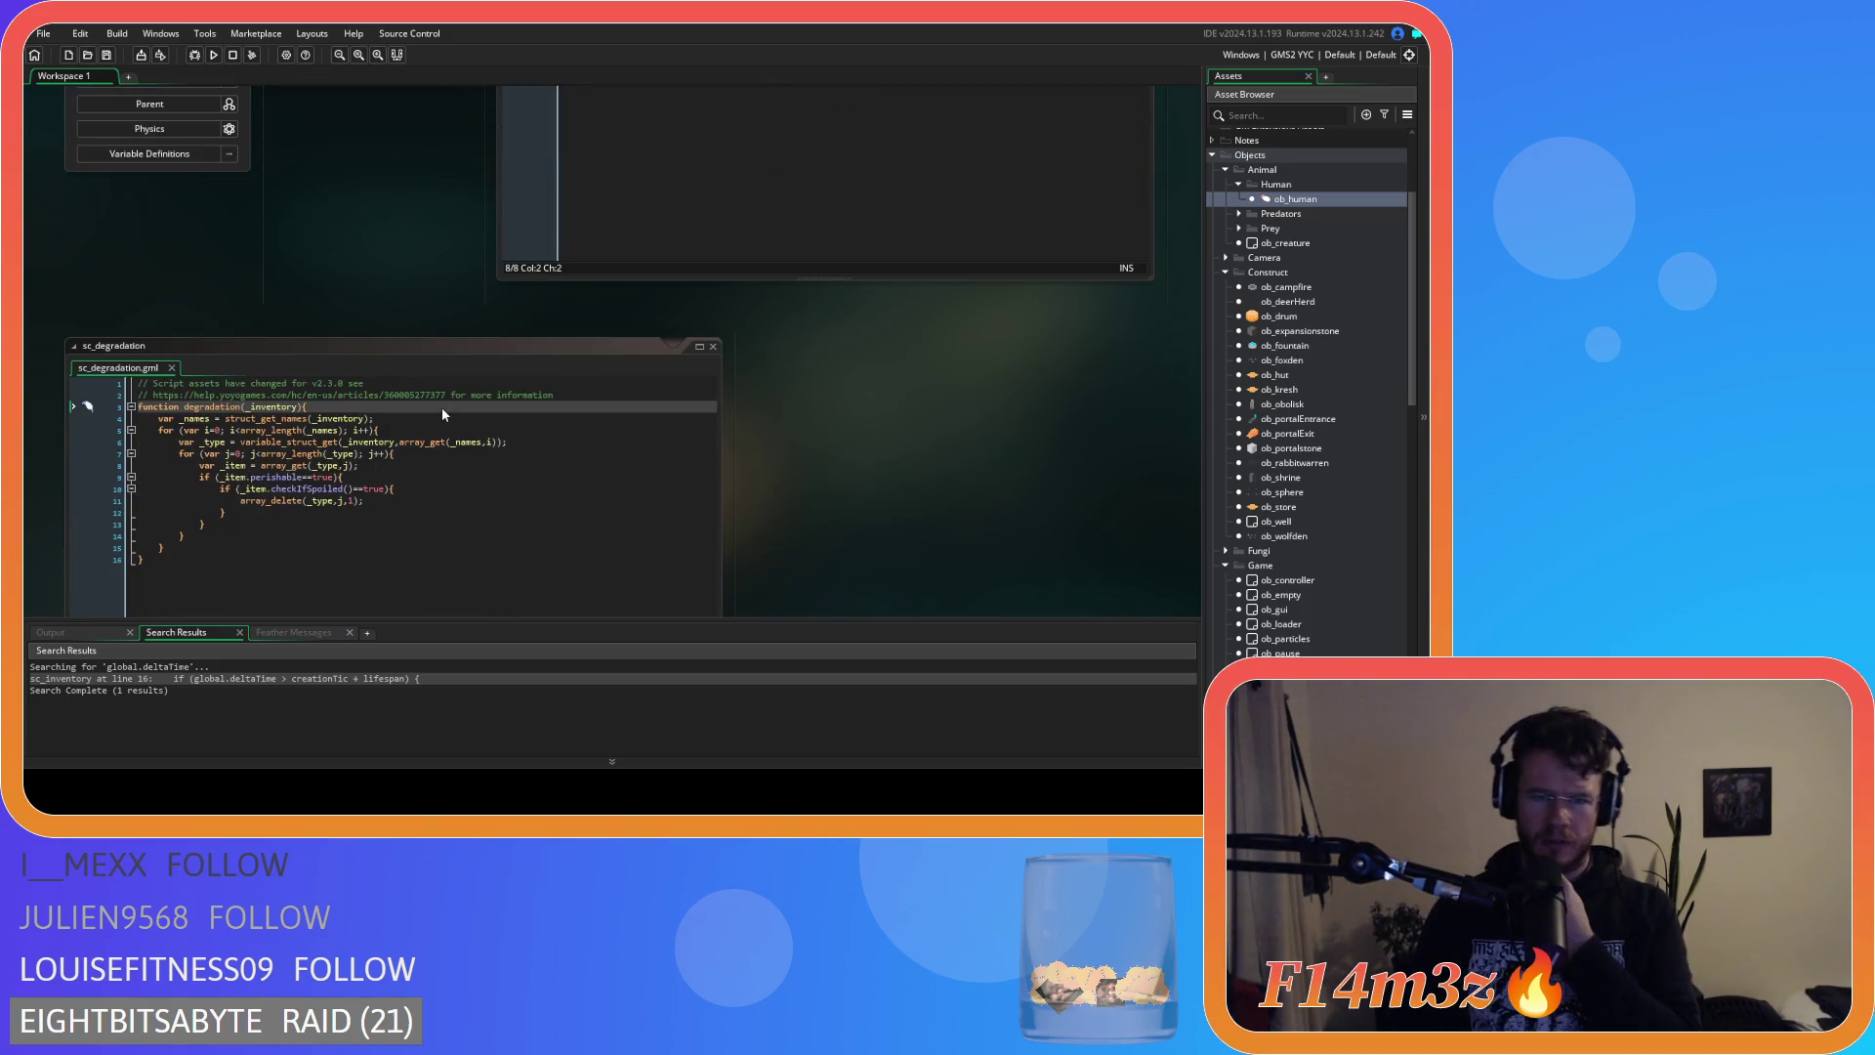
left_click_drag(250, 477, 270, 477)
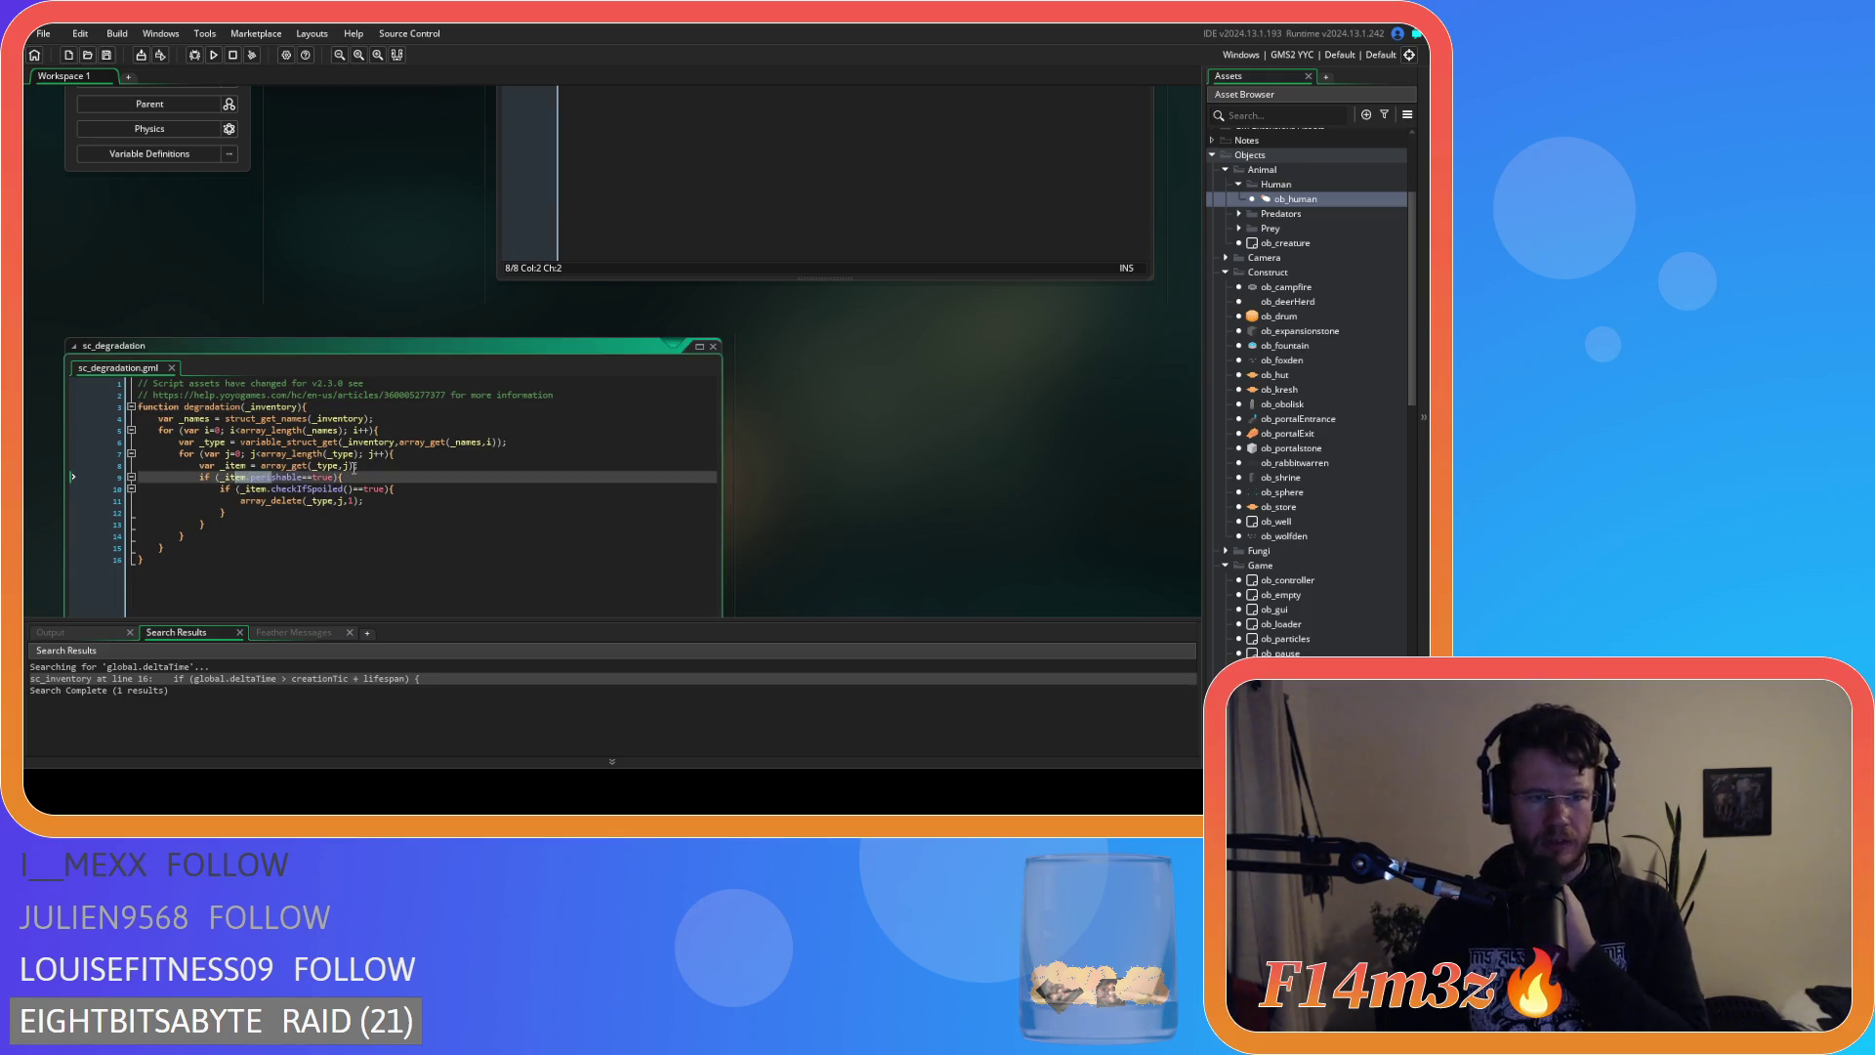
scroll(348, 477, "down", 1)
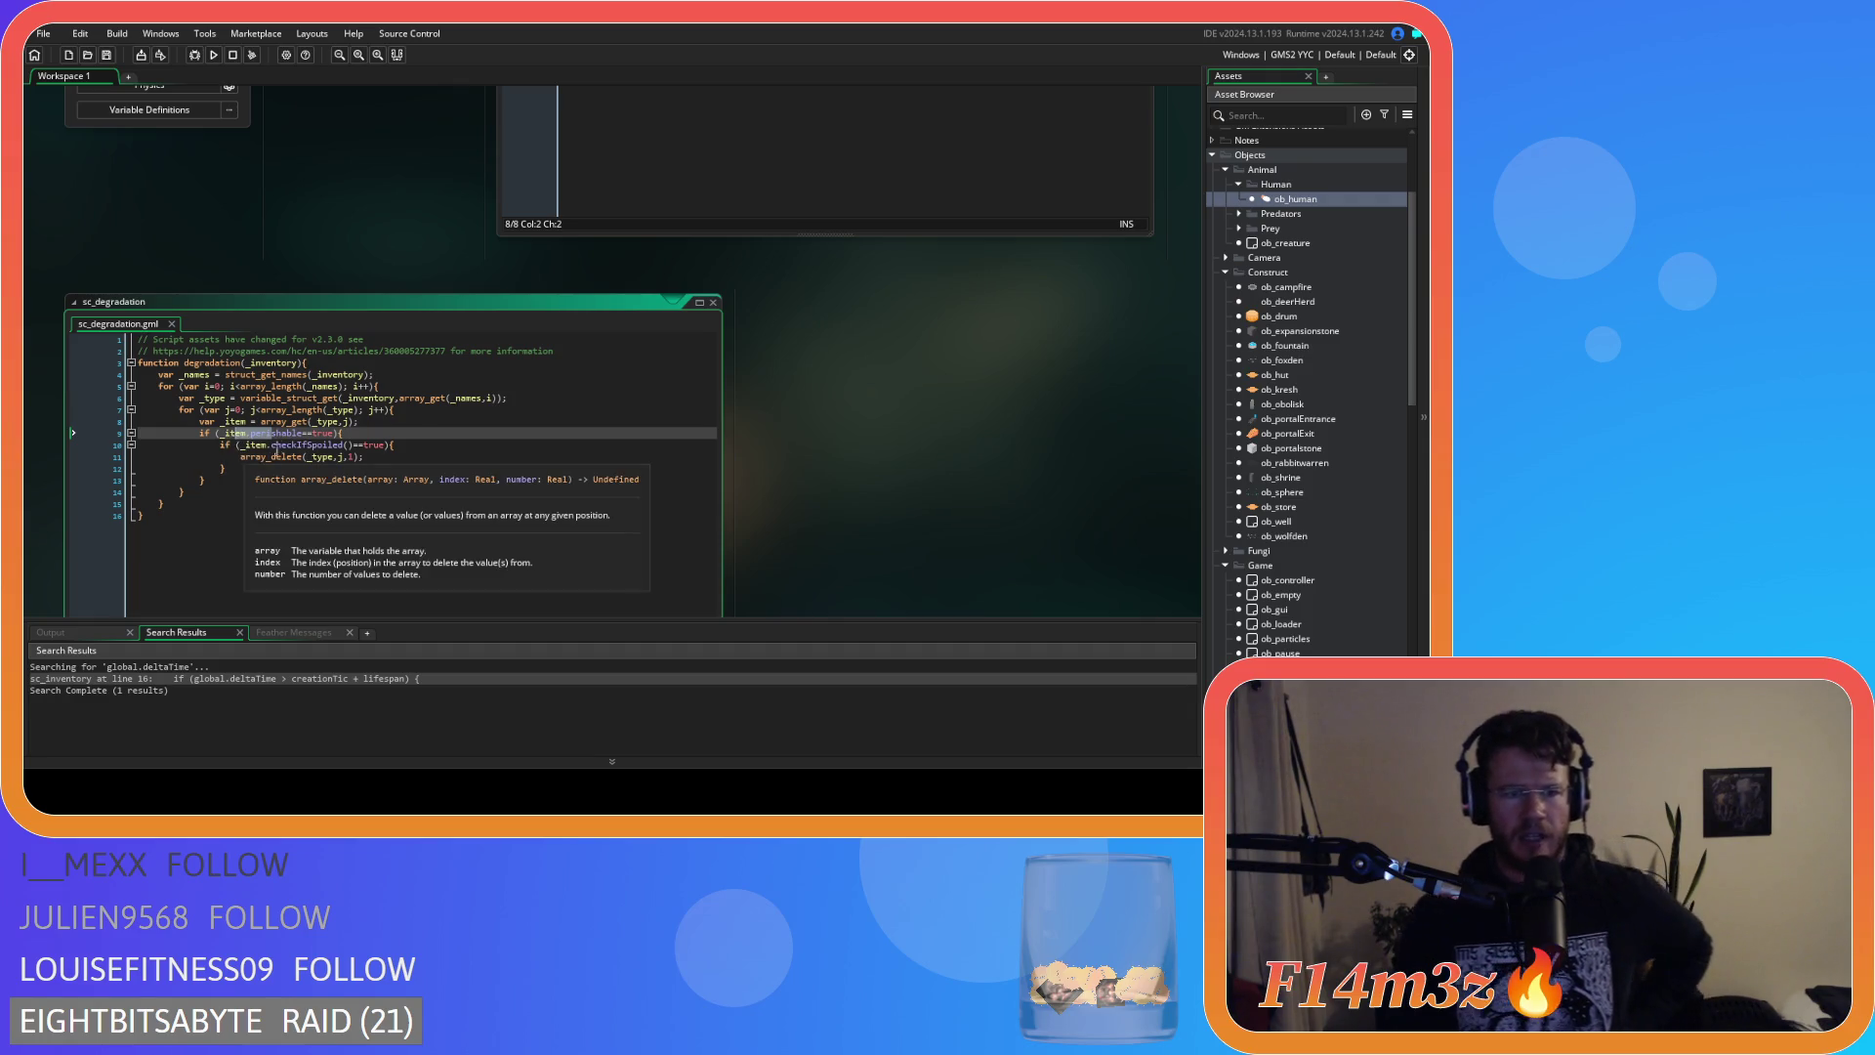
double_click(337, 445)
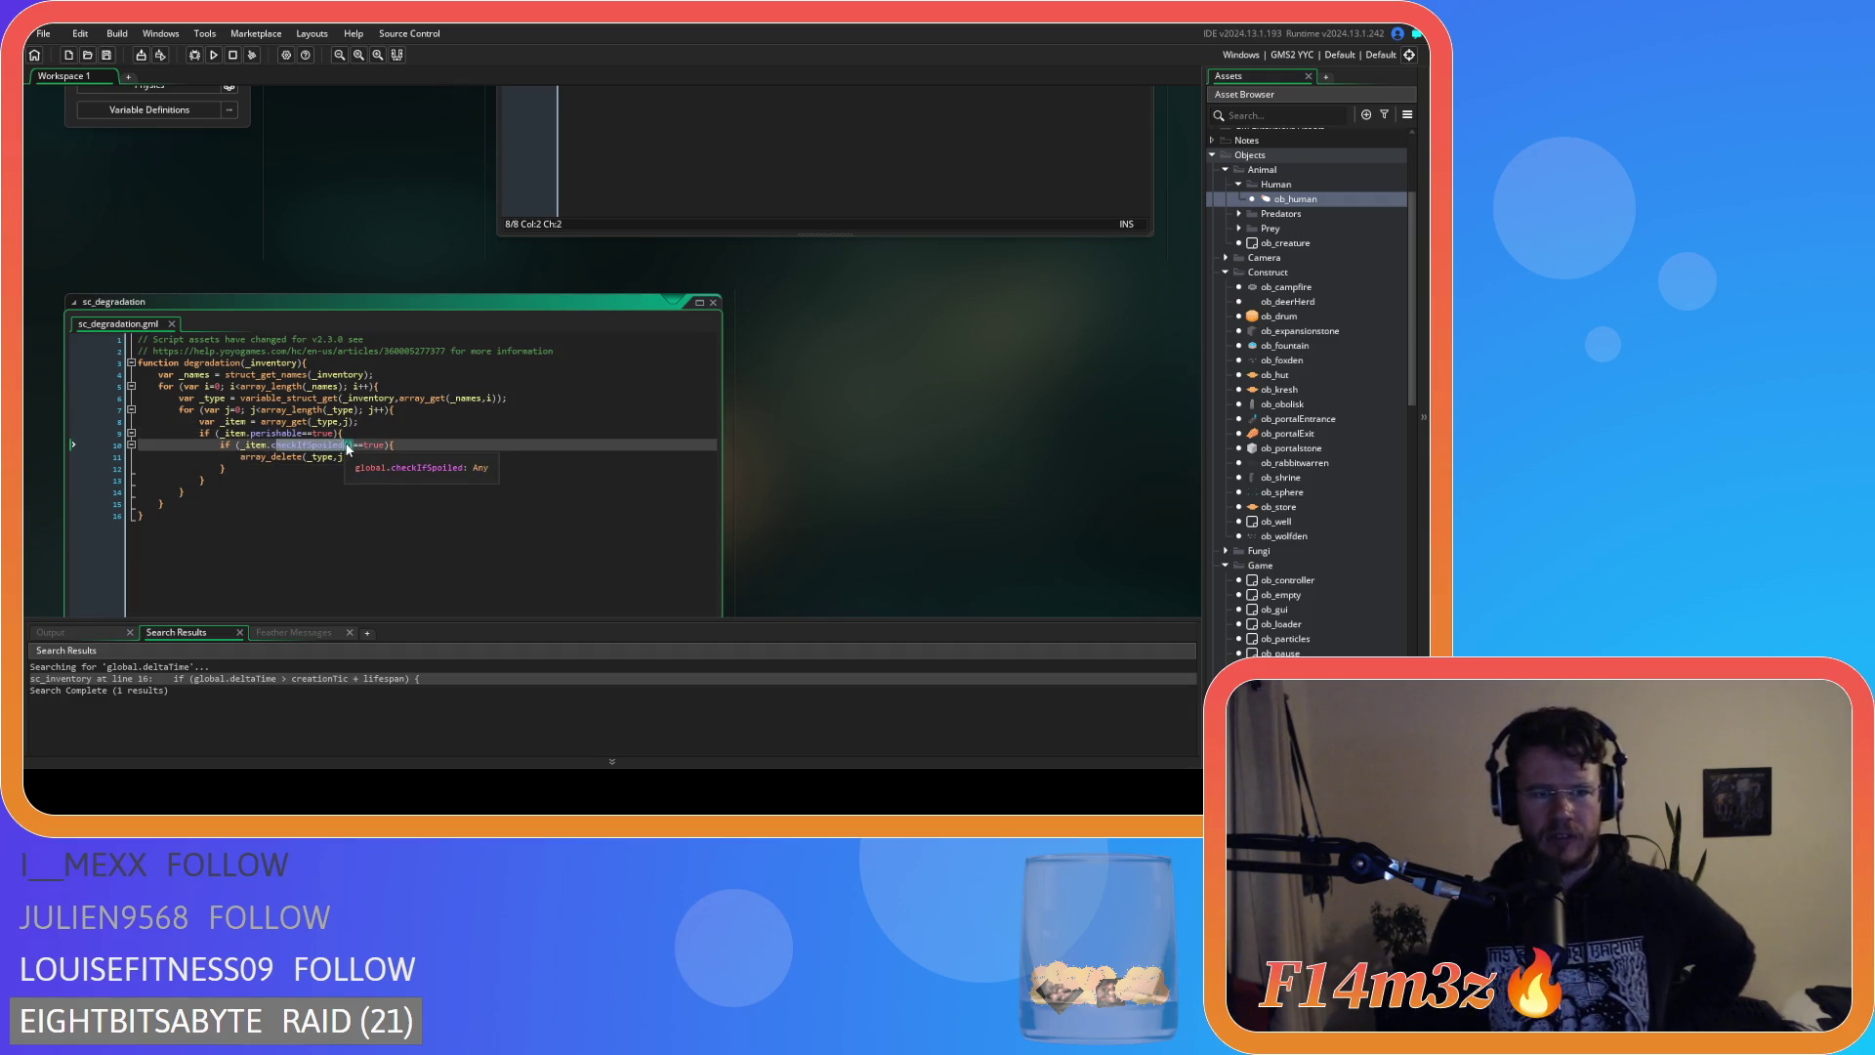
left_click(426, 446)
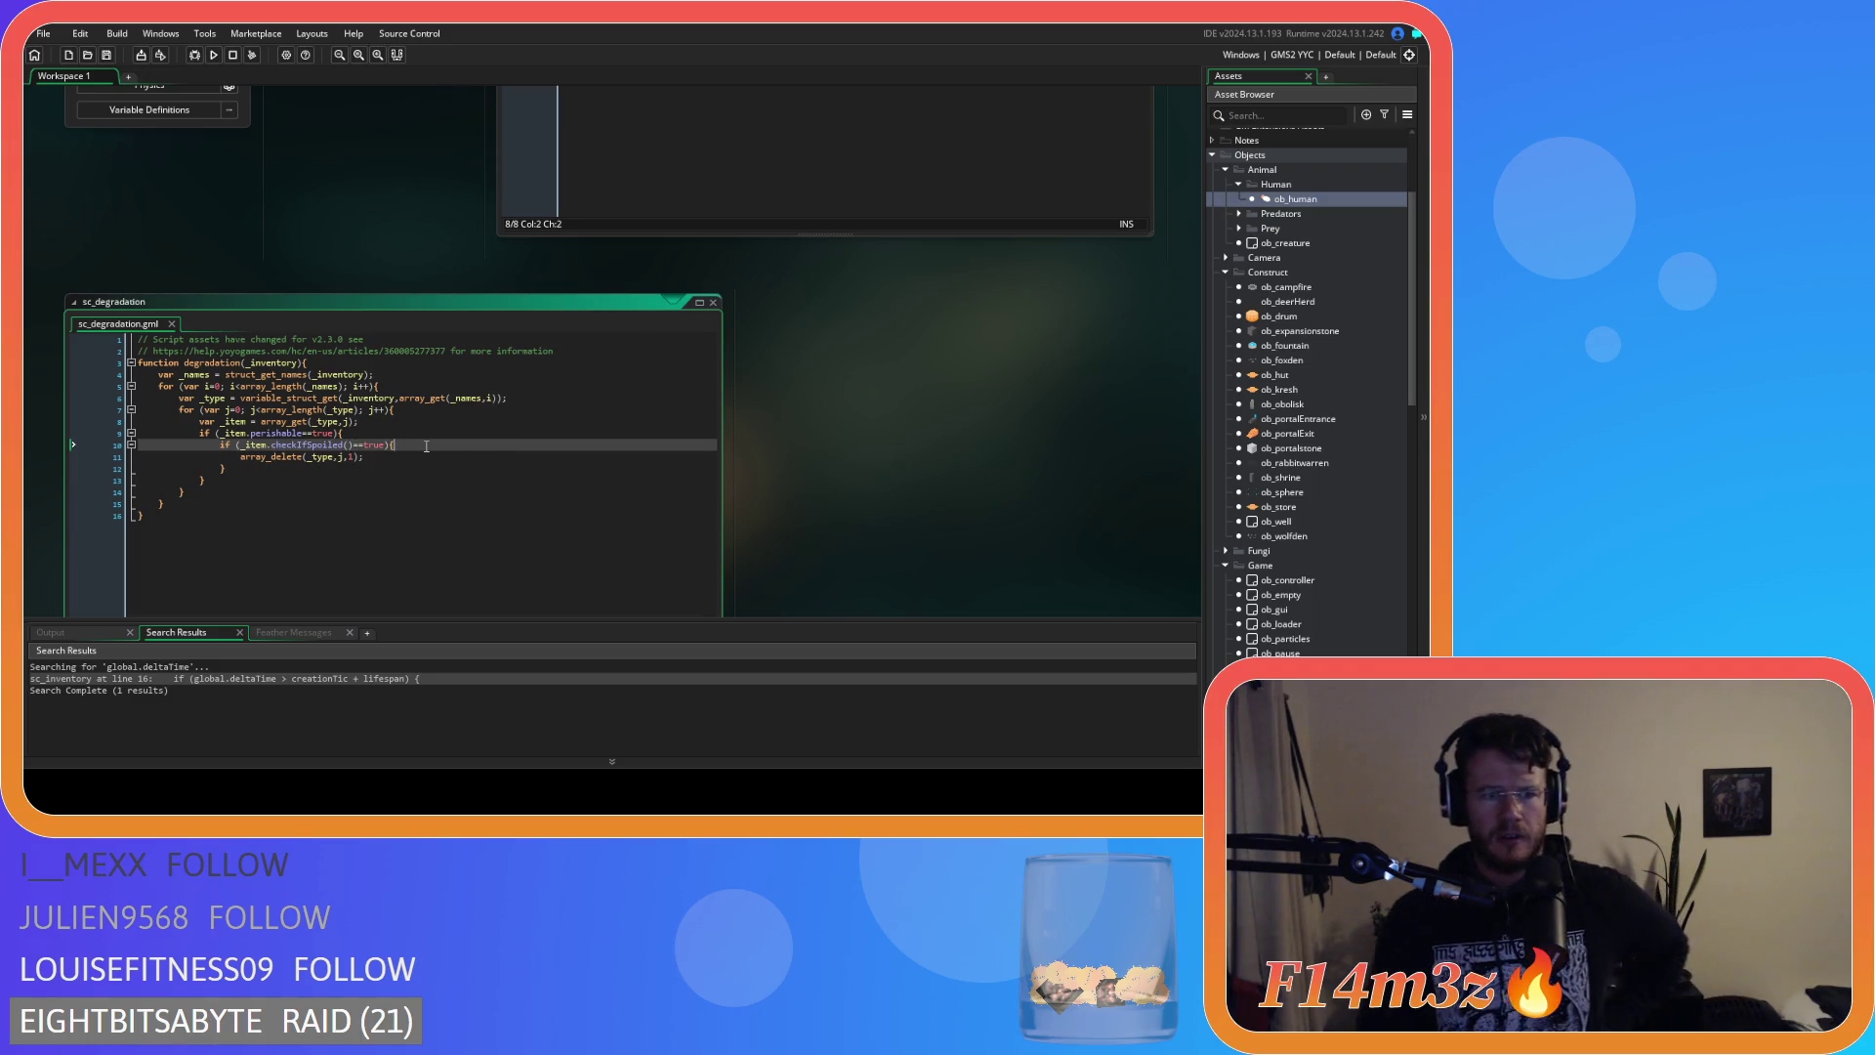
left_click(405, 434)
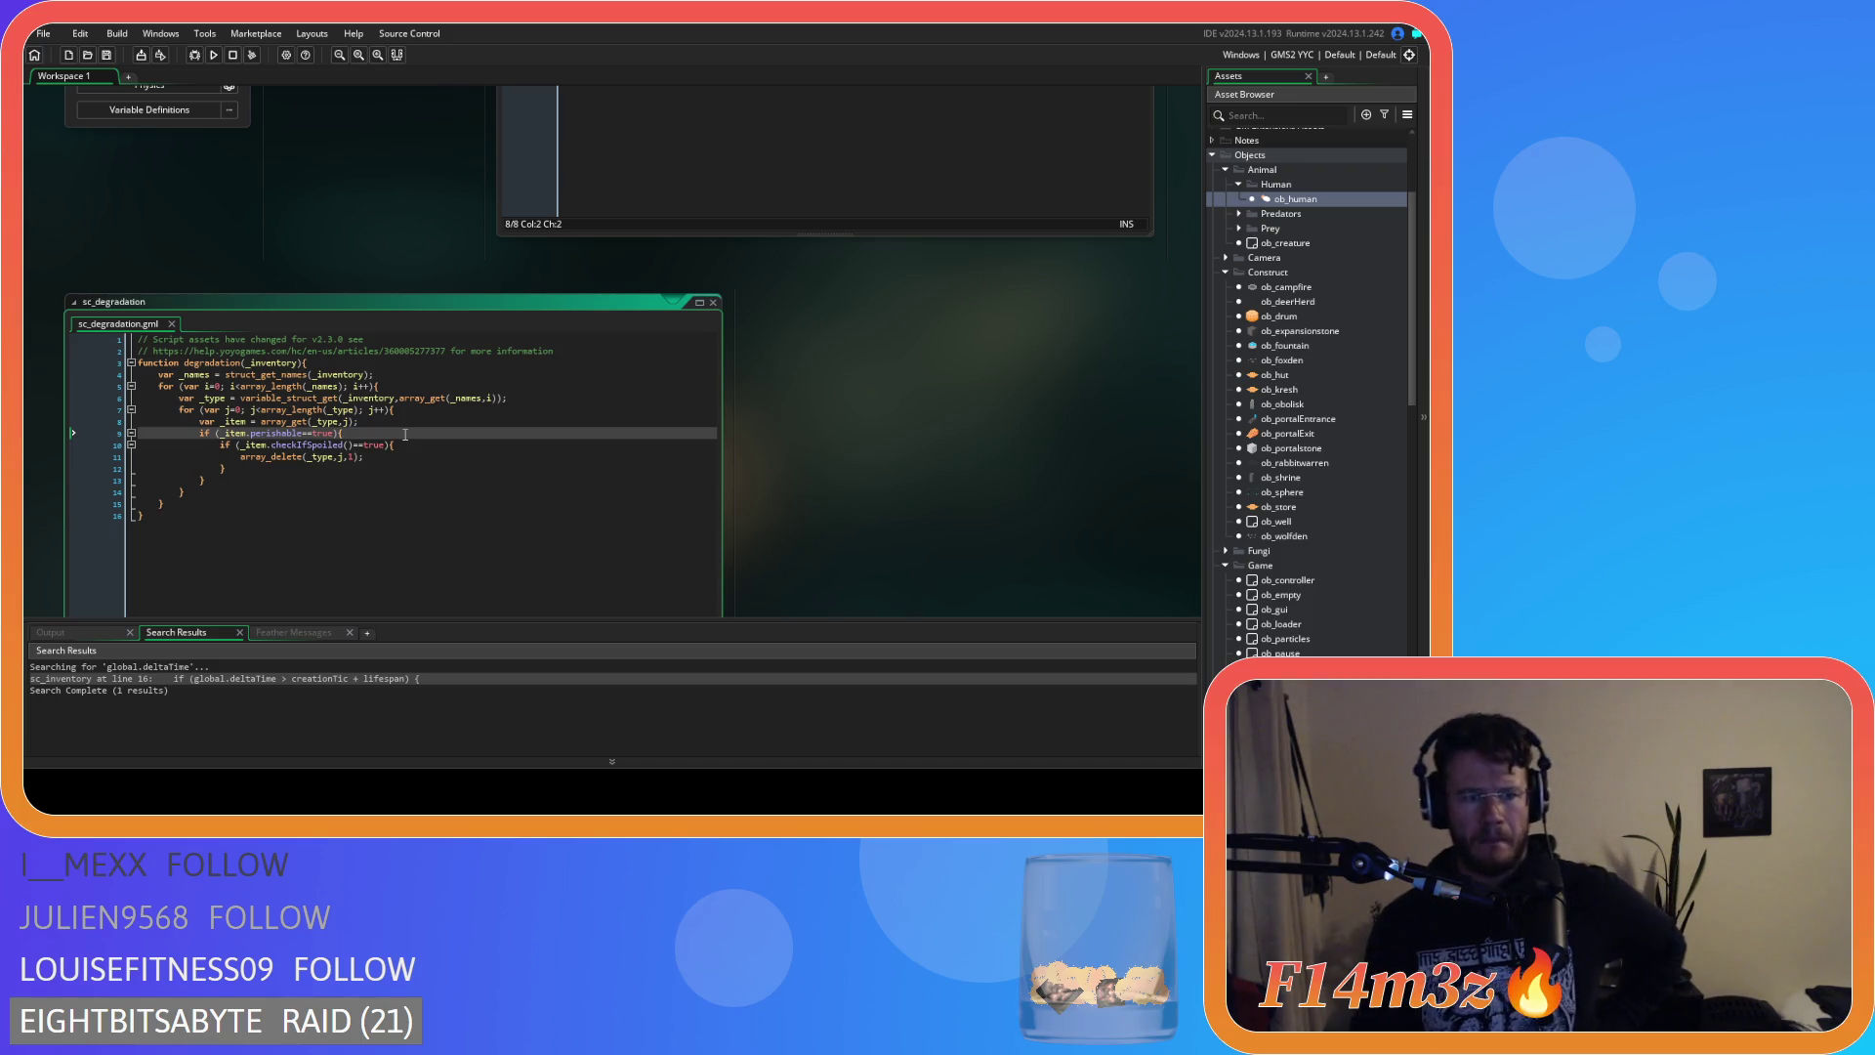
left_click_drag(222, 470, 224, 447)
Comment out the spoil-check block and add an empty with(_item){} block above it.
key("ctrl+k")
left_click(368, 433)
key("Return")
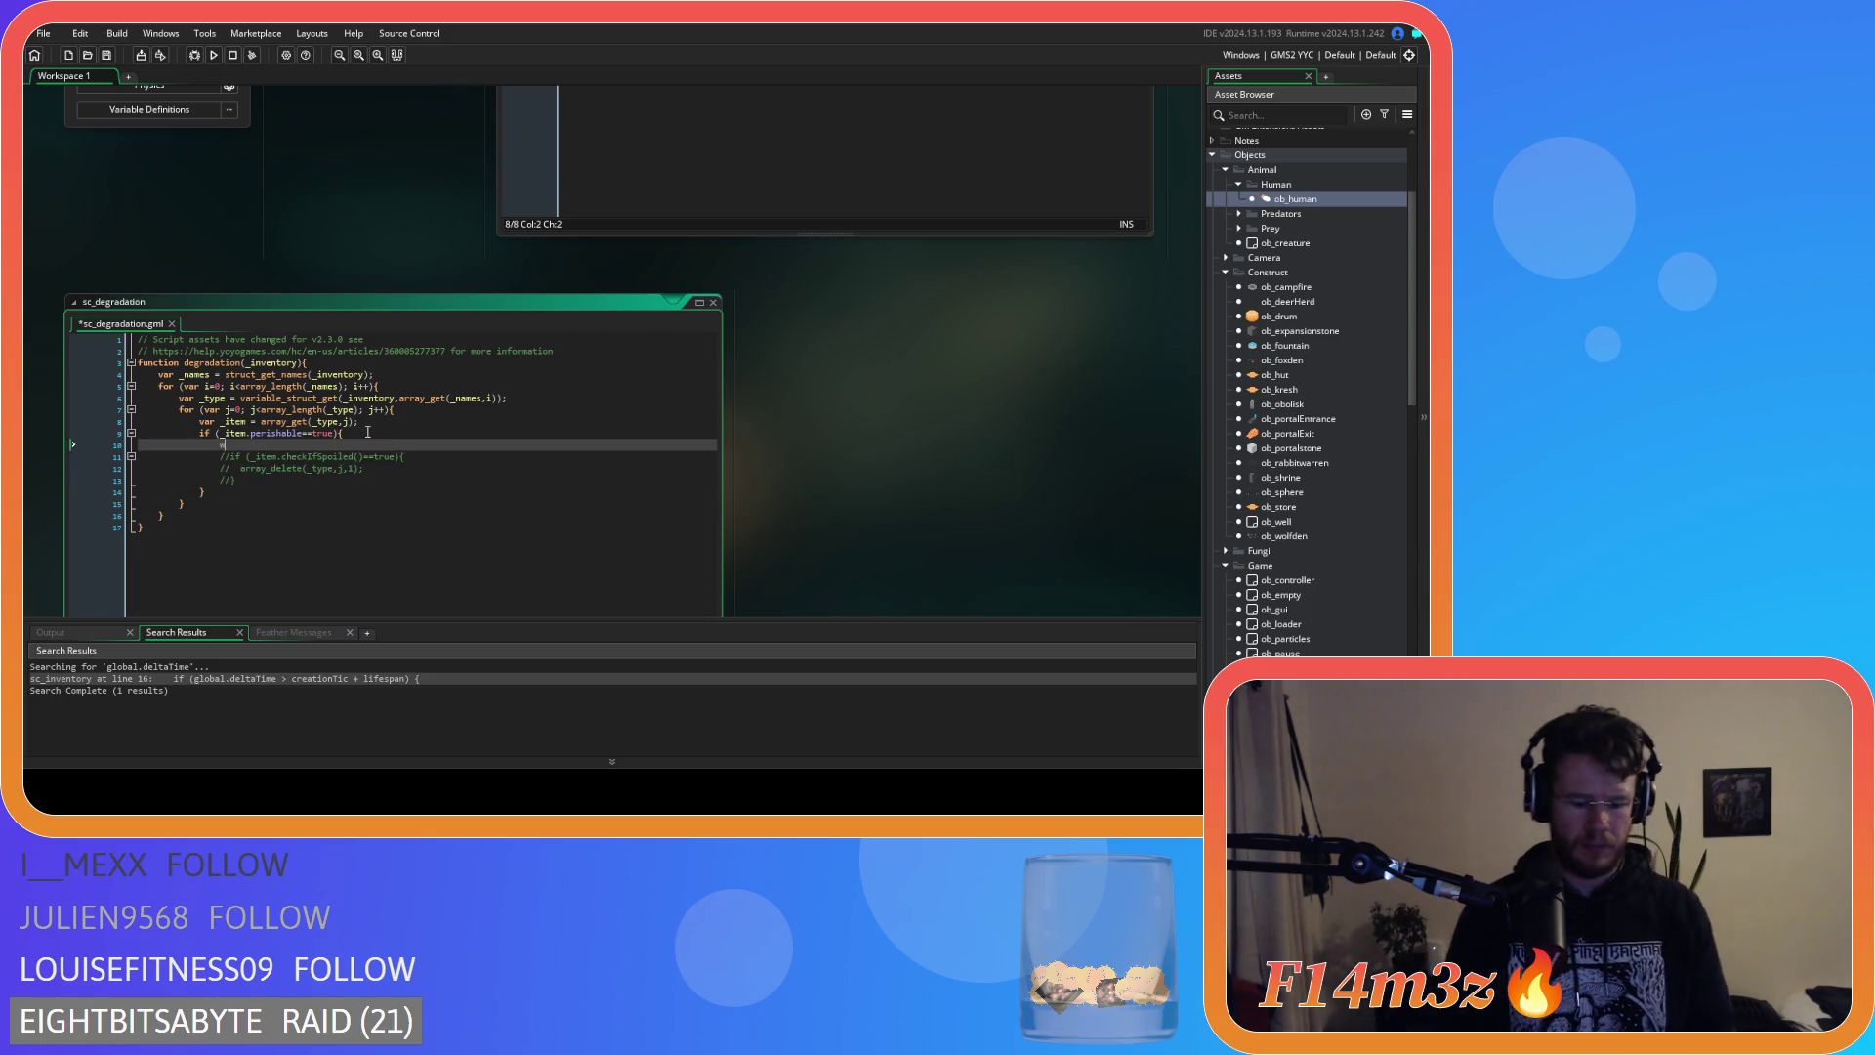
type("ith(_item){")
key("Return")
key("Return")
type("}")
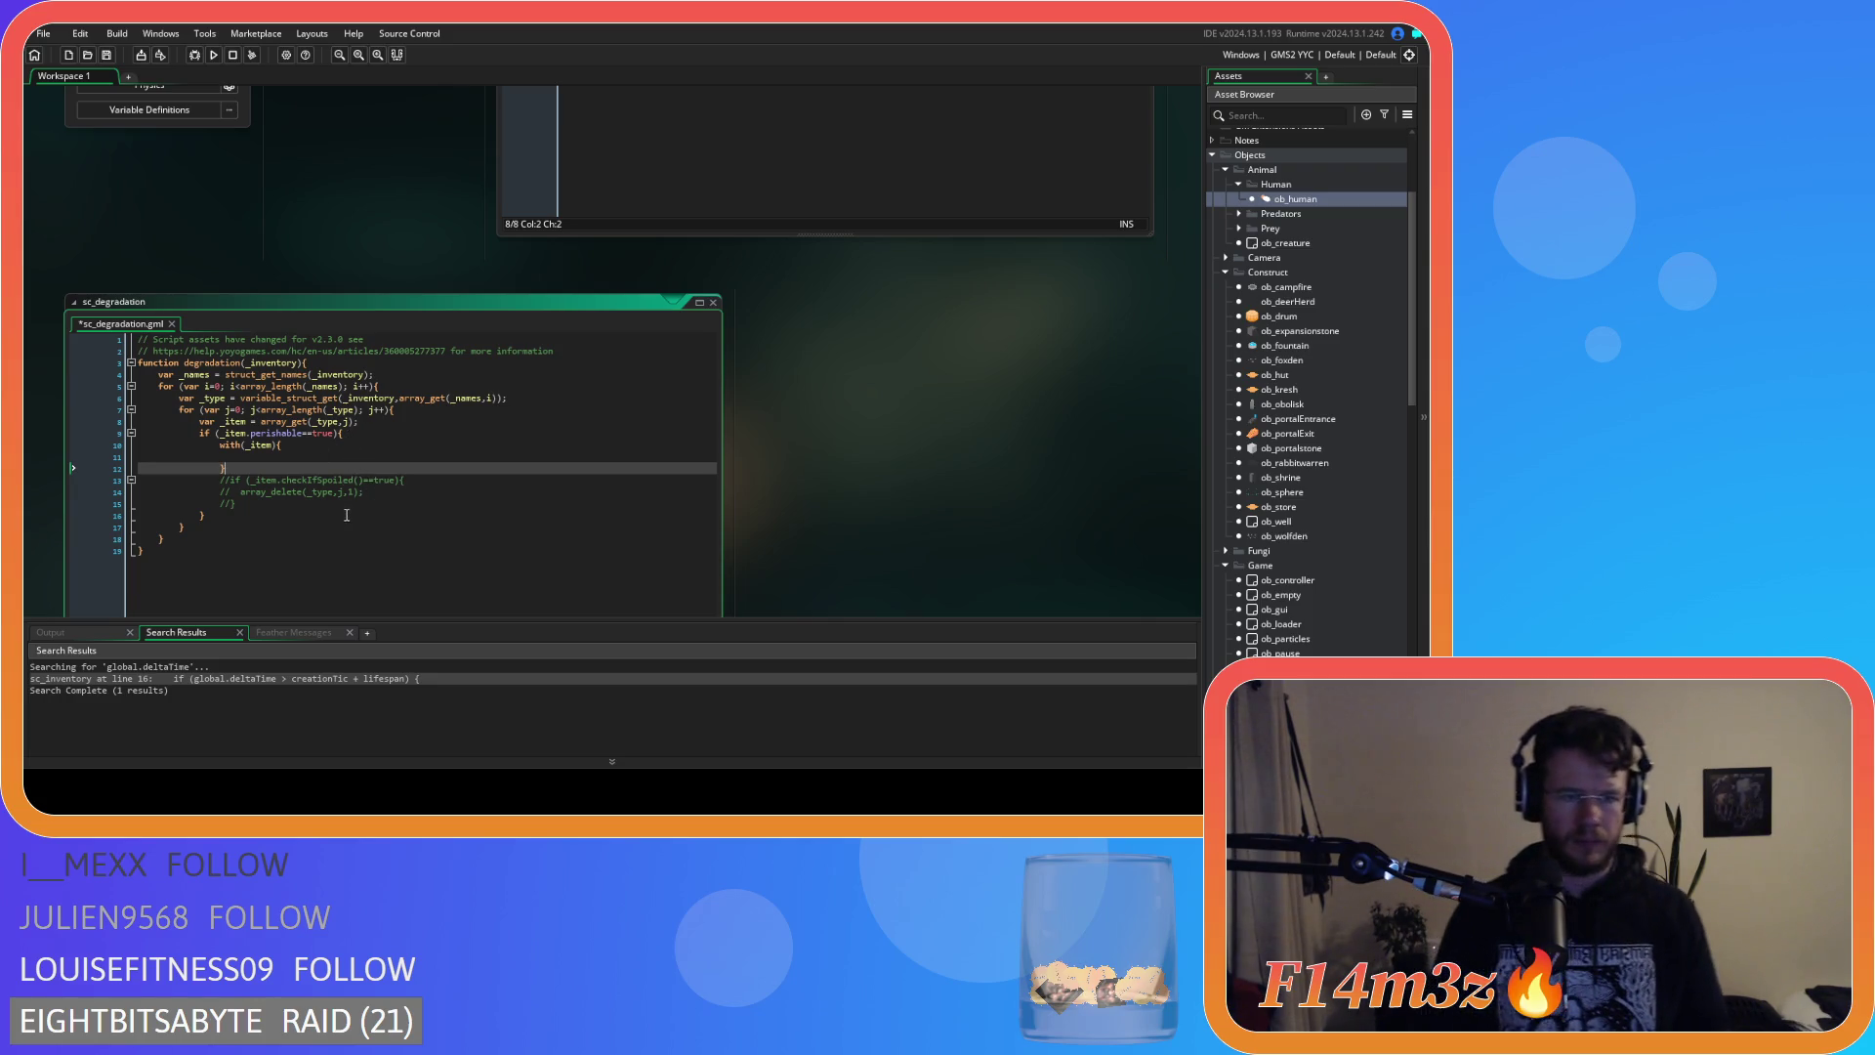
Copy the commented spoil check into the with block, then uncomment and indent it.
mouse_move(347, 504)
left_mouse_down()
mouse_move(147, 502)
mouse_move(223, 480)
left_mouse_up()
left_click(271, 456)
key("ctrl+c")
left_click(301, 454)
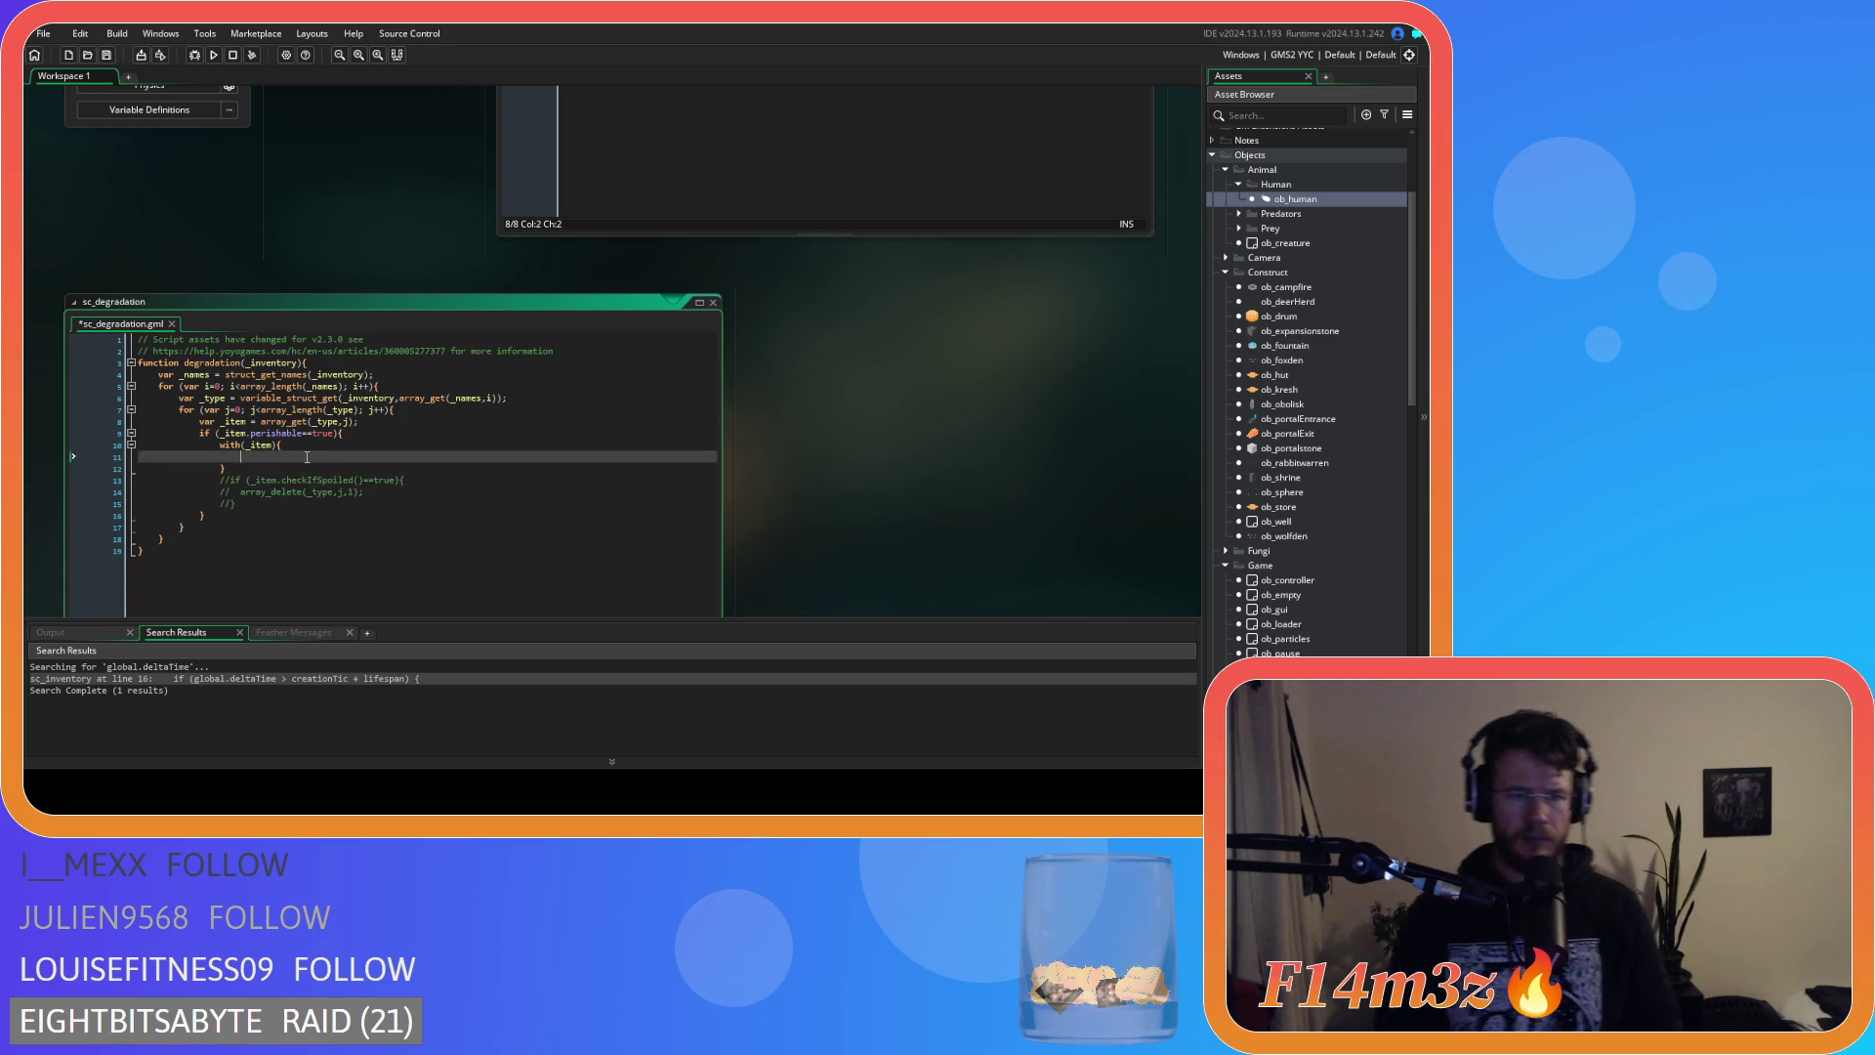
key("ctrl+v")
left_click_drag(249, 479, 193, 460)
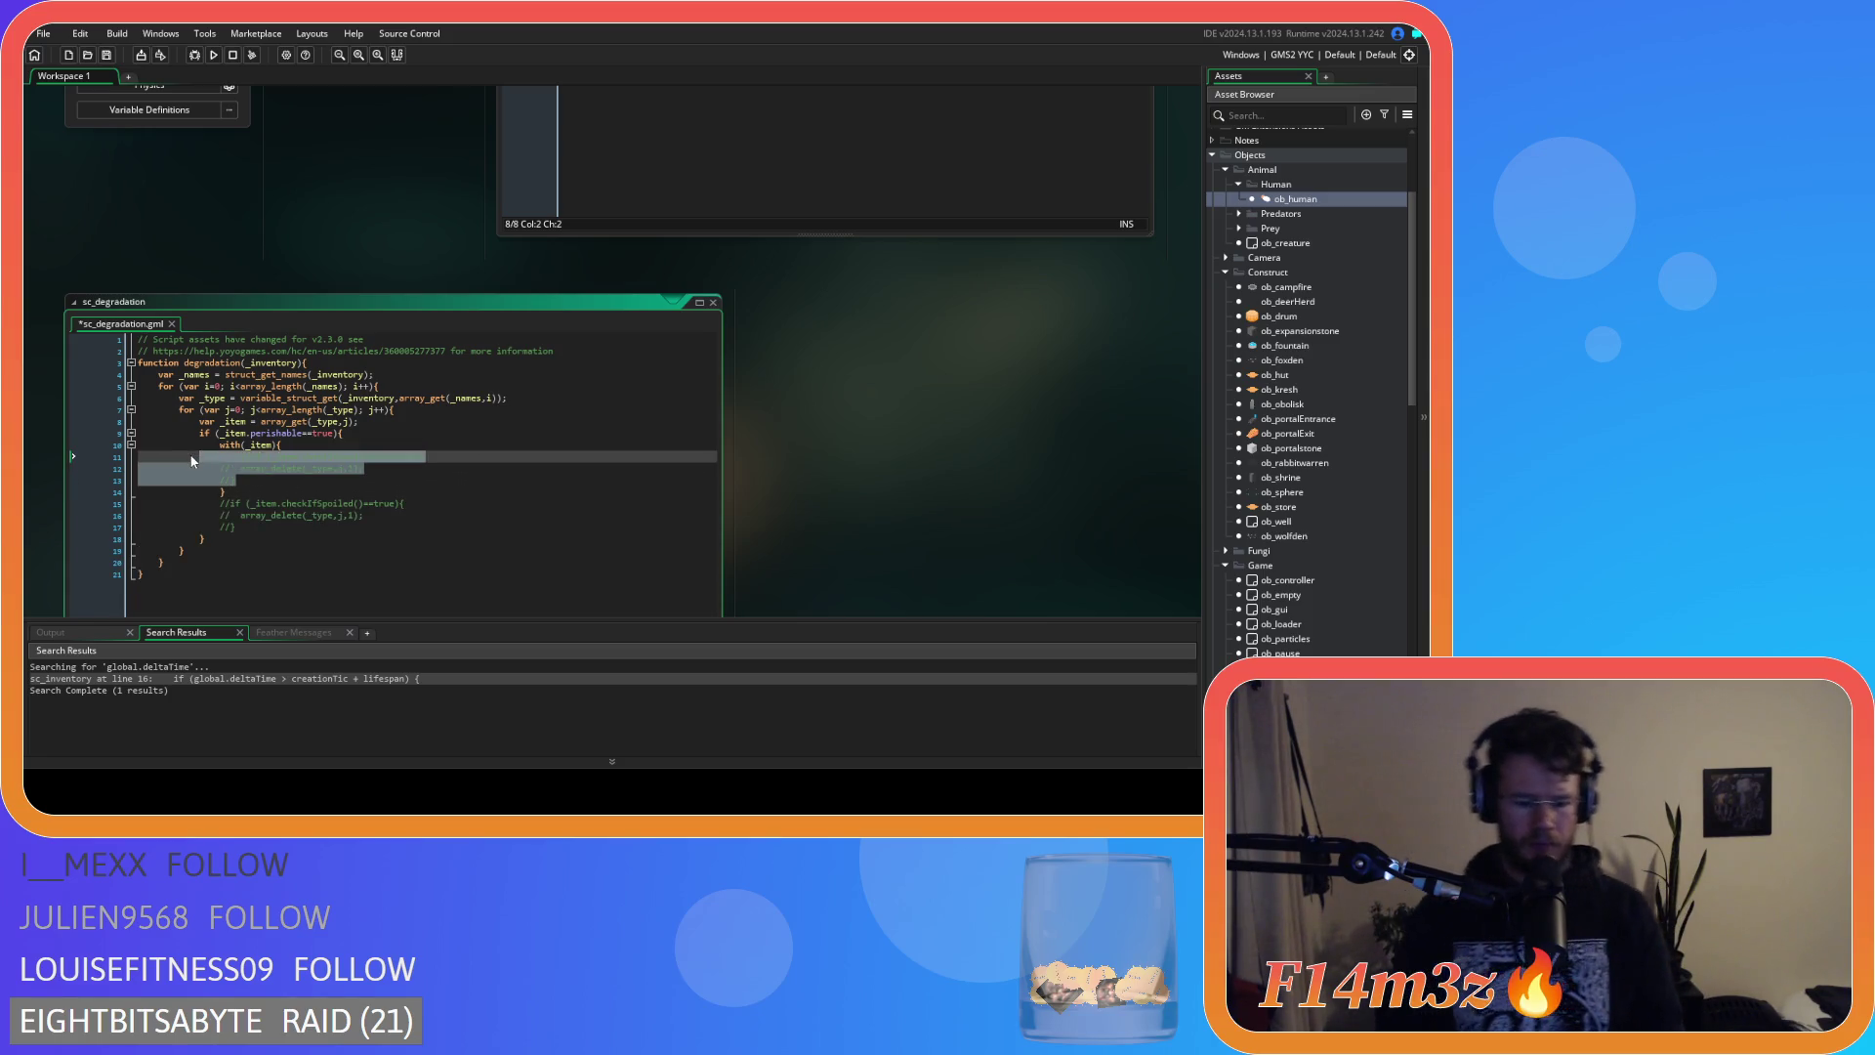
key("Tab")
key("ctrl+shift+k")
Drop the _item. prefix so checkIfSpoiled() is called directly, then save and review the block.
left_click(192, 466)
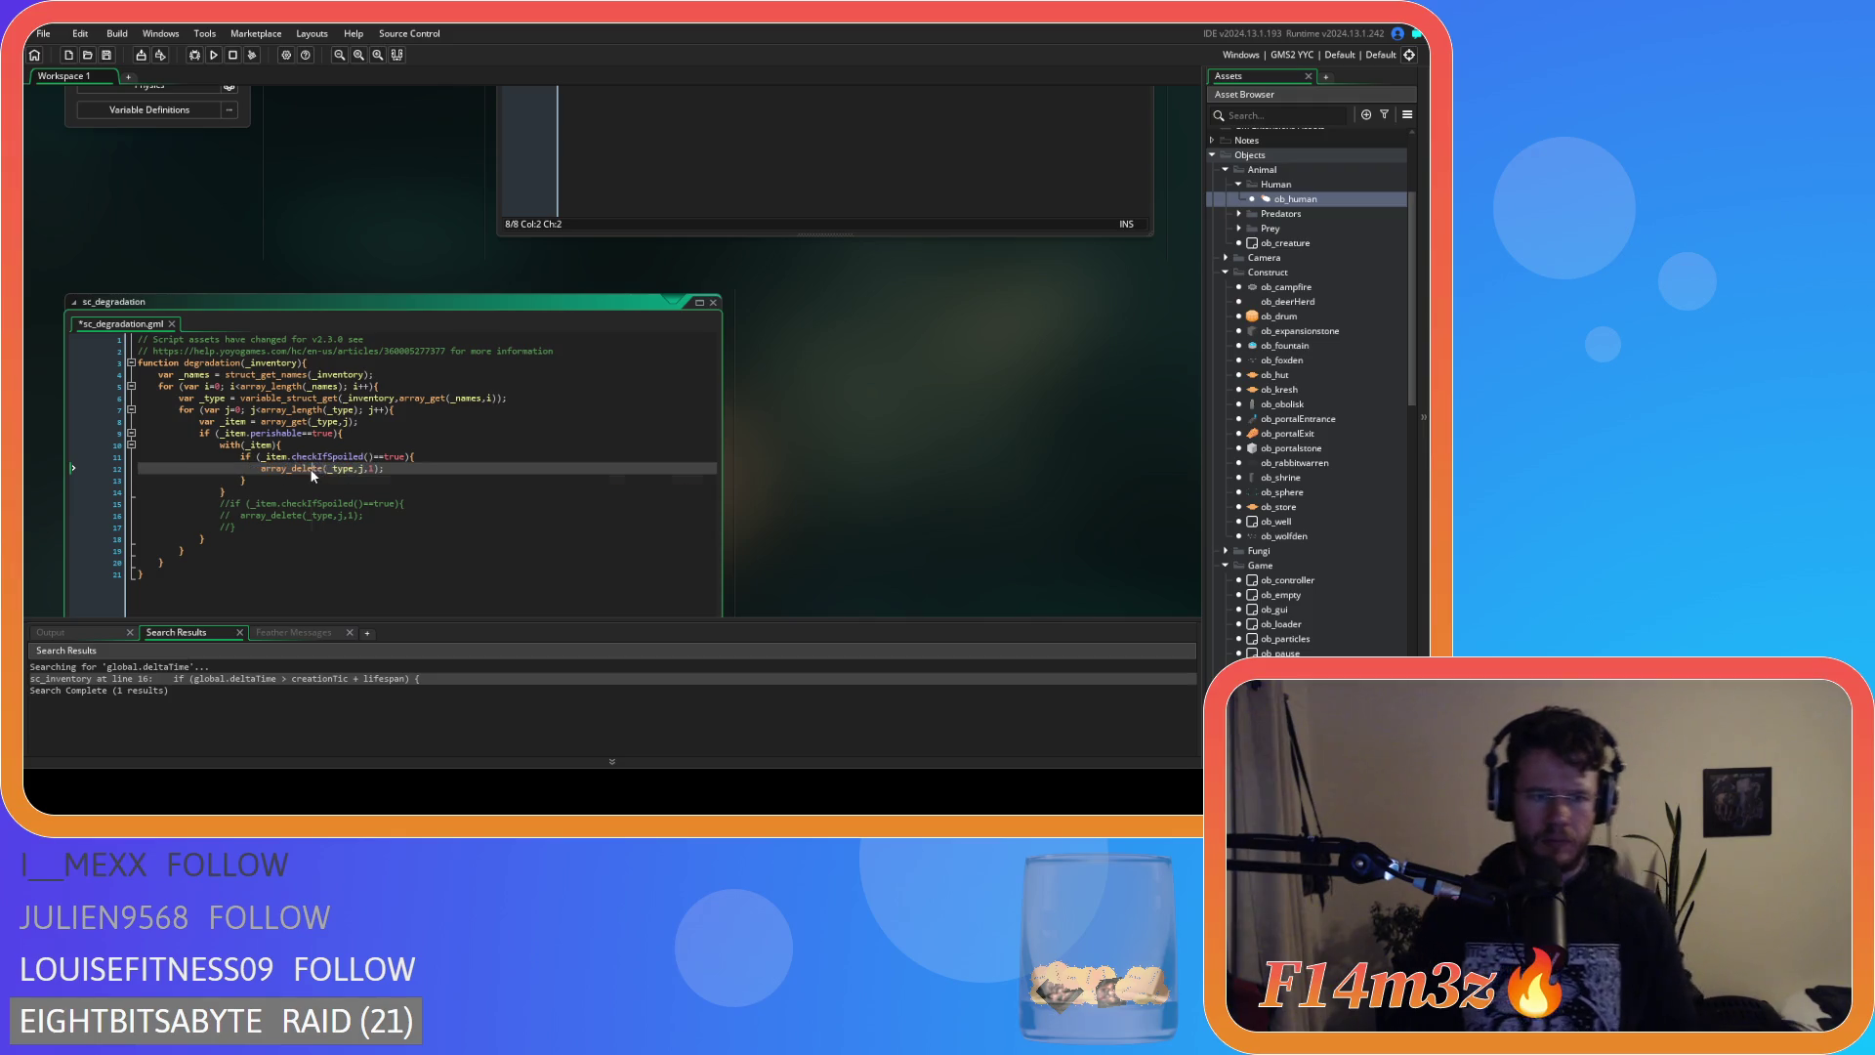
double_click(278, 456)
key("Delete")
key("Delete")
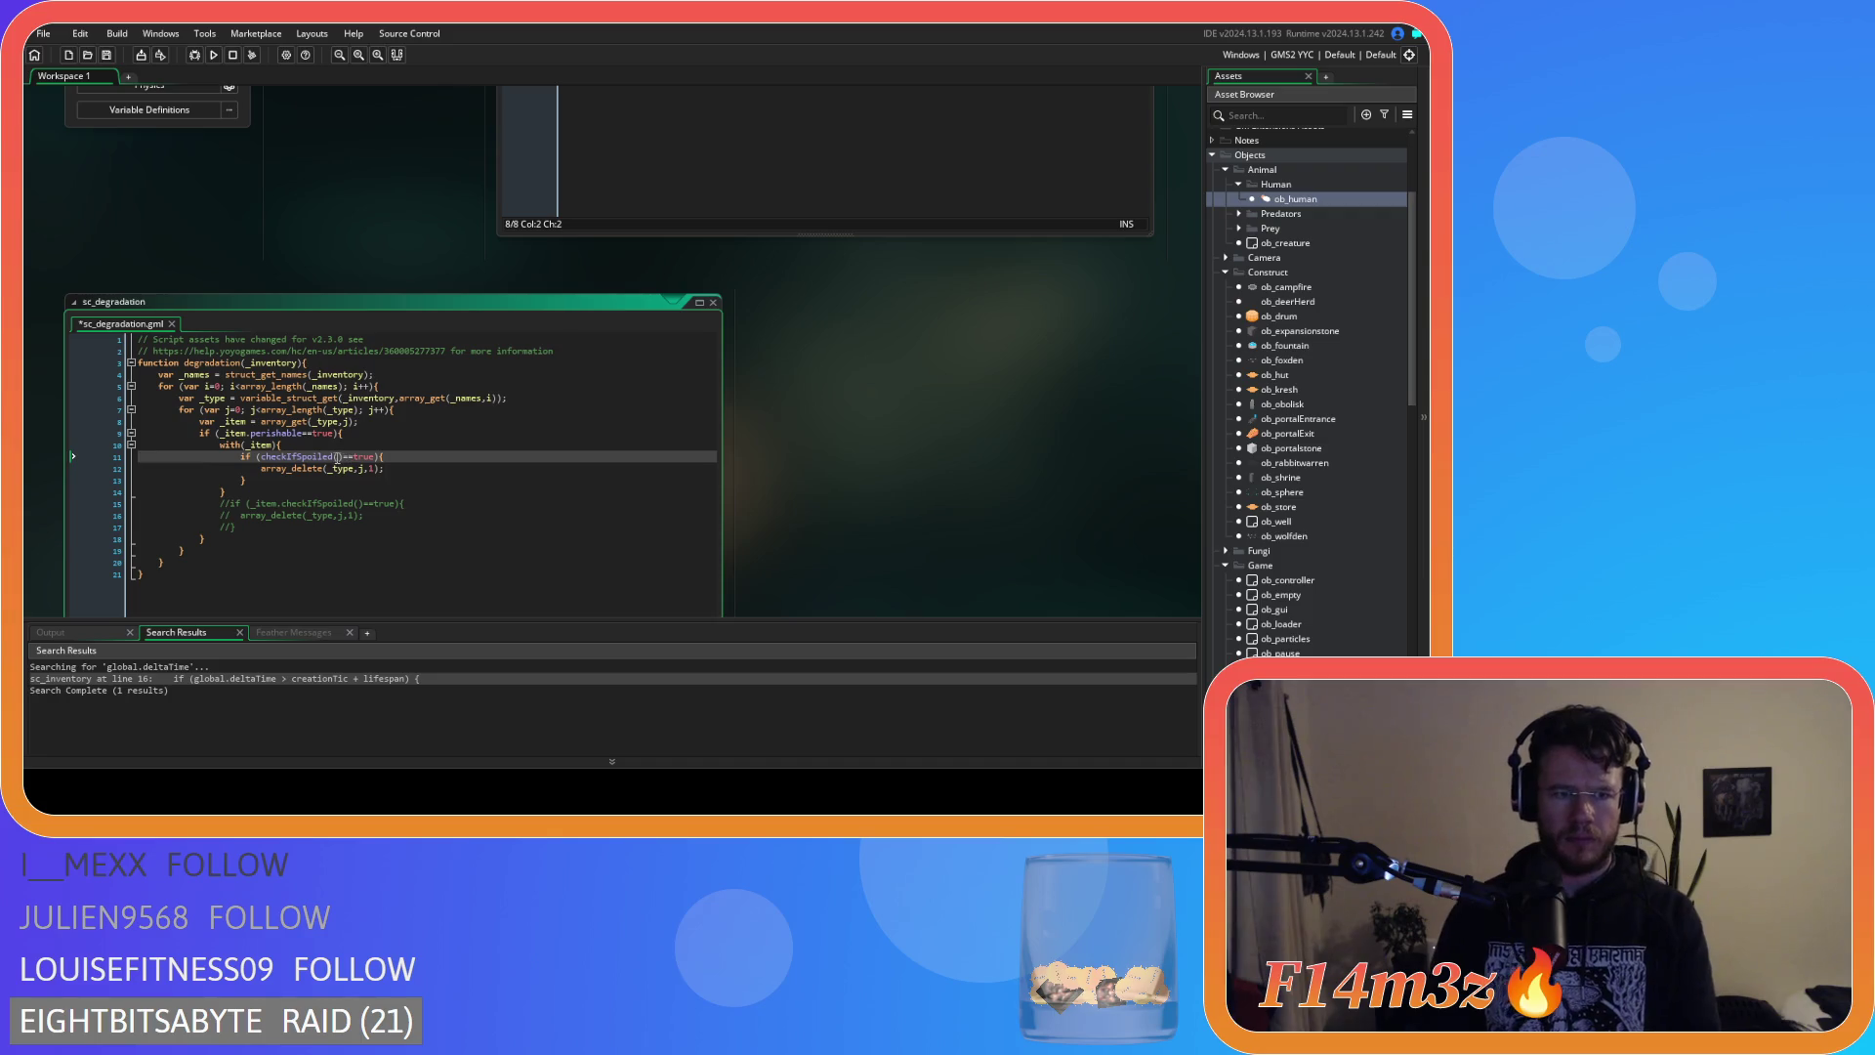
left_click(390, 456)
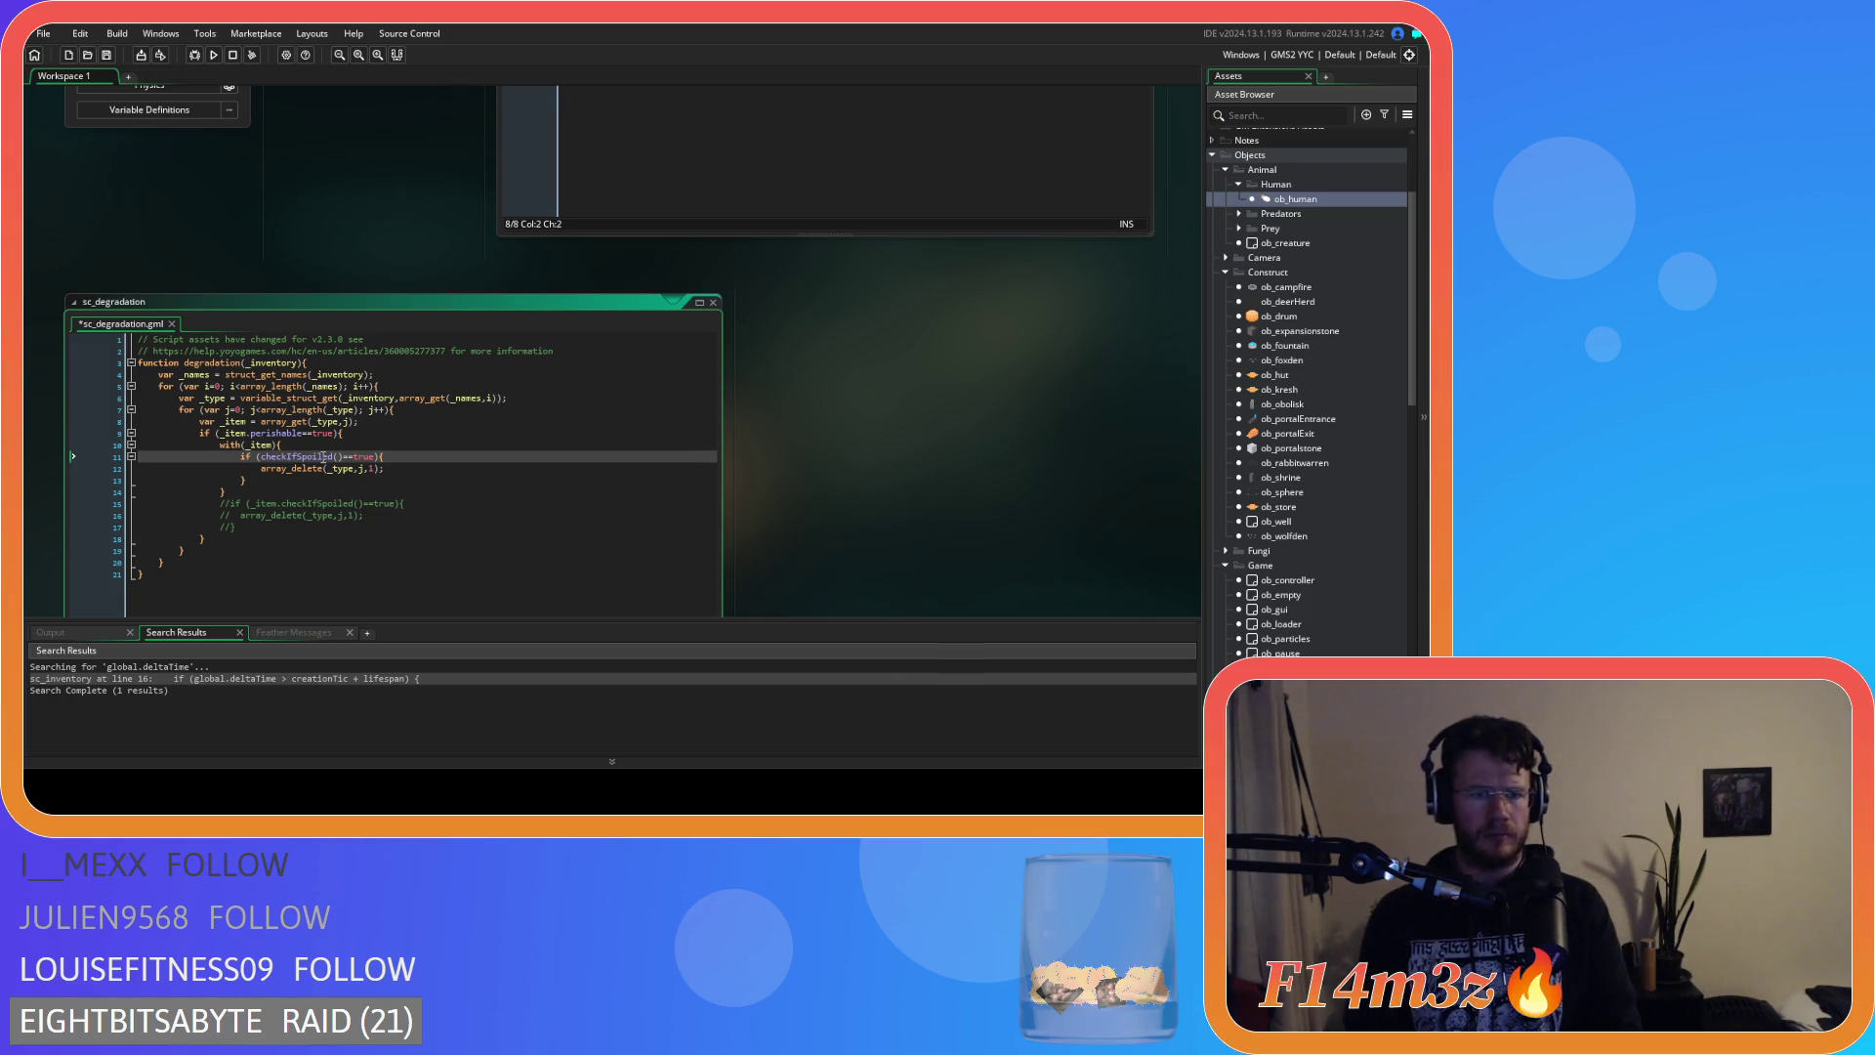
left_click(345, 456)
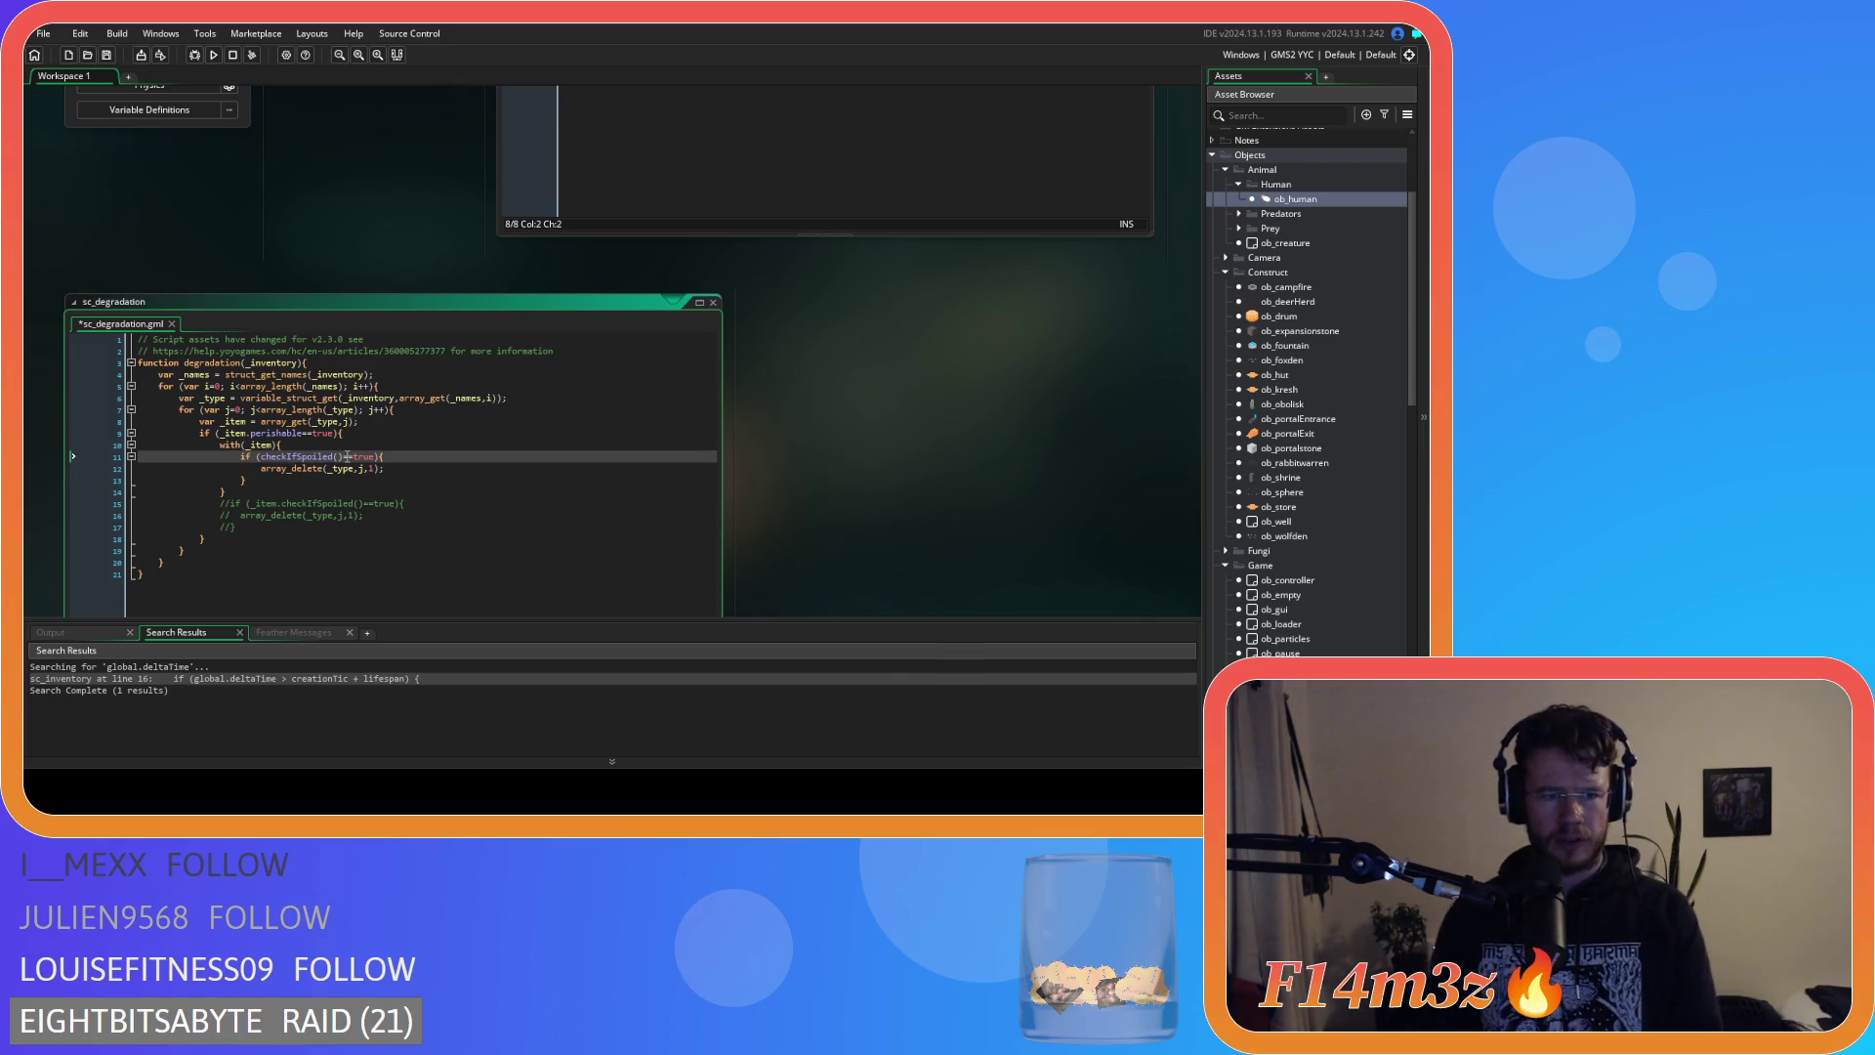
key("BackSpace")
key("BackSpace")
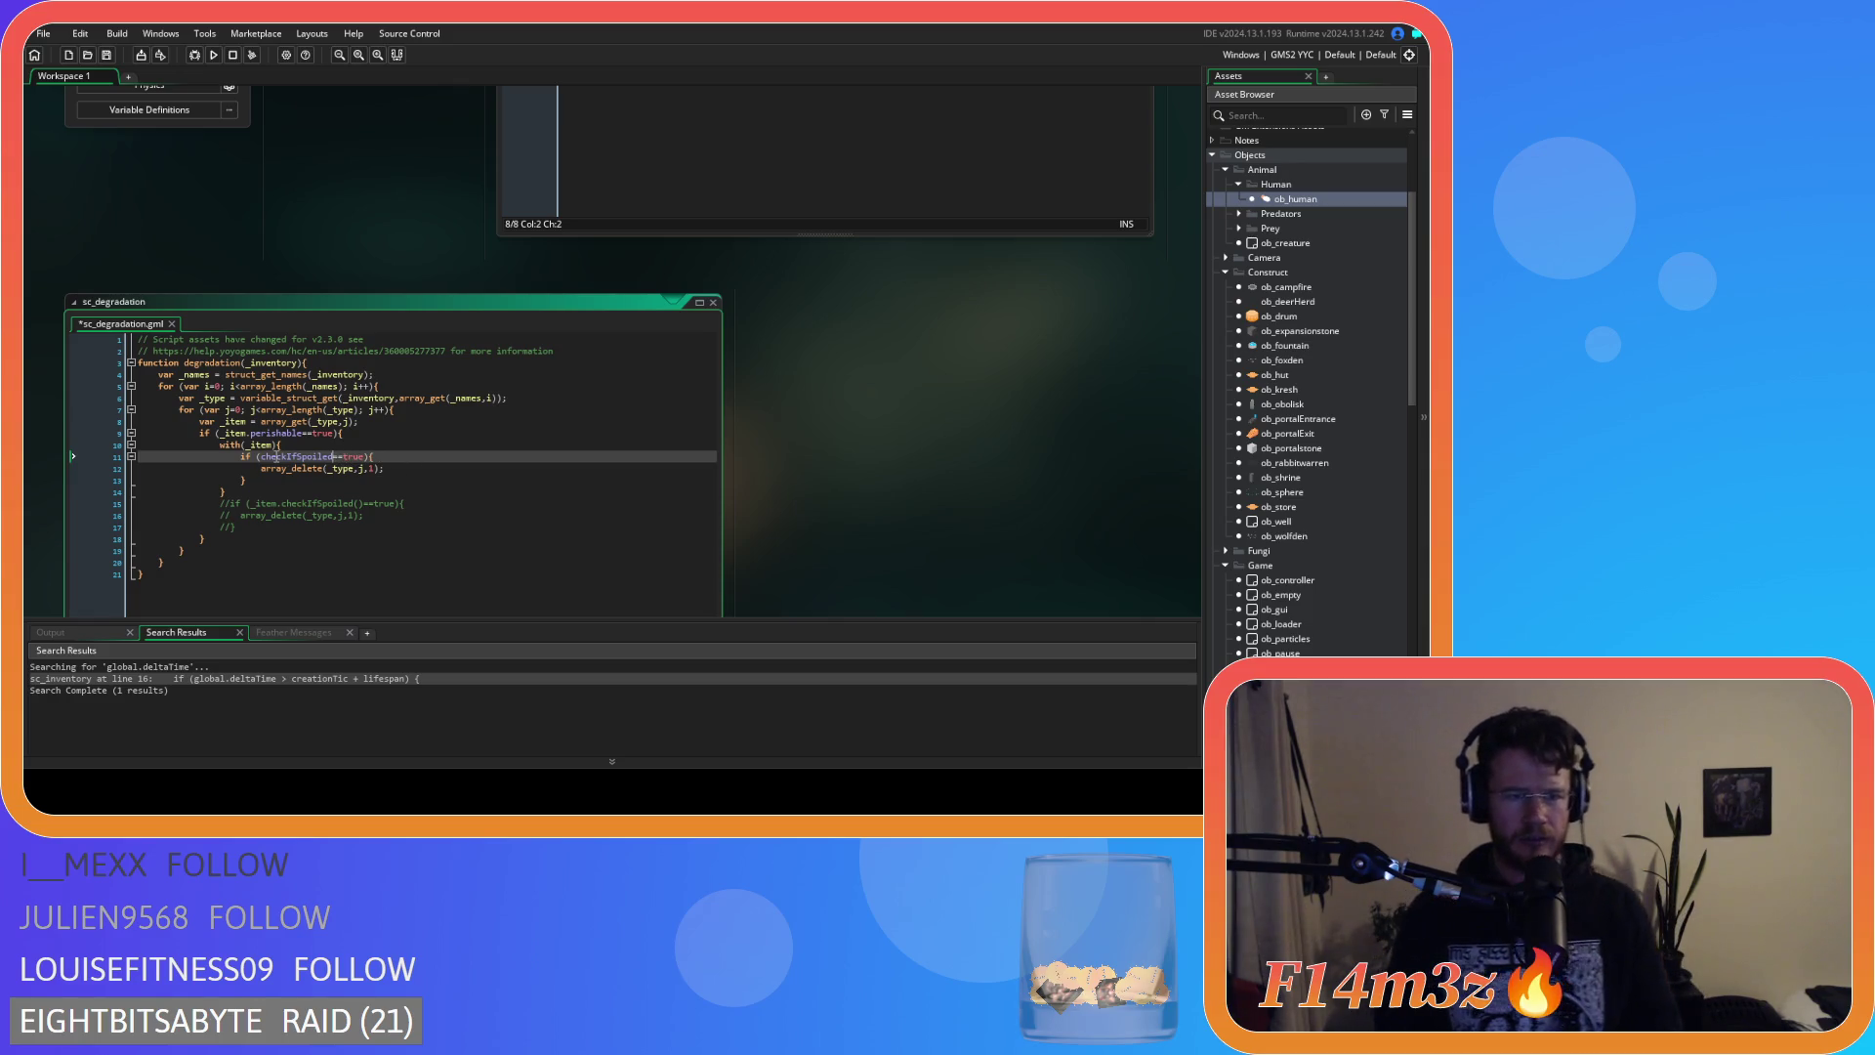
type("()")
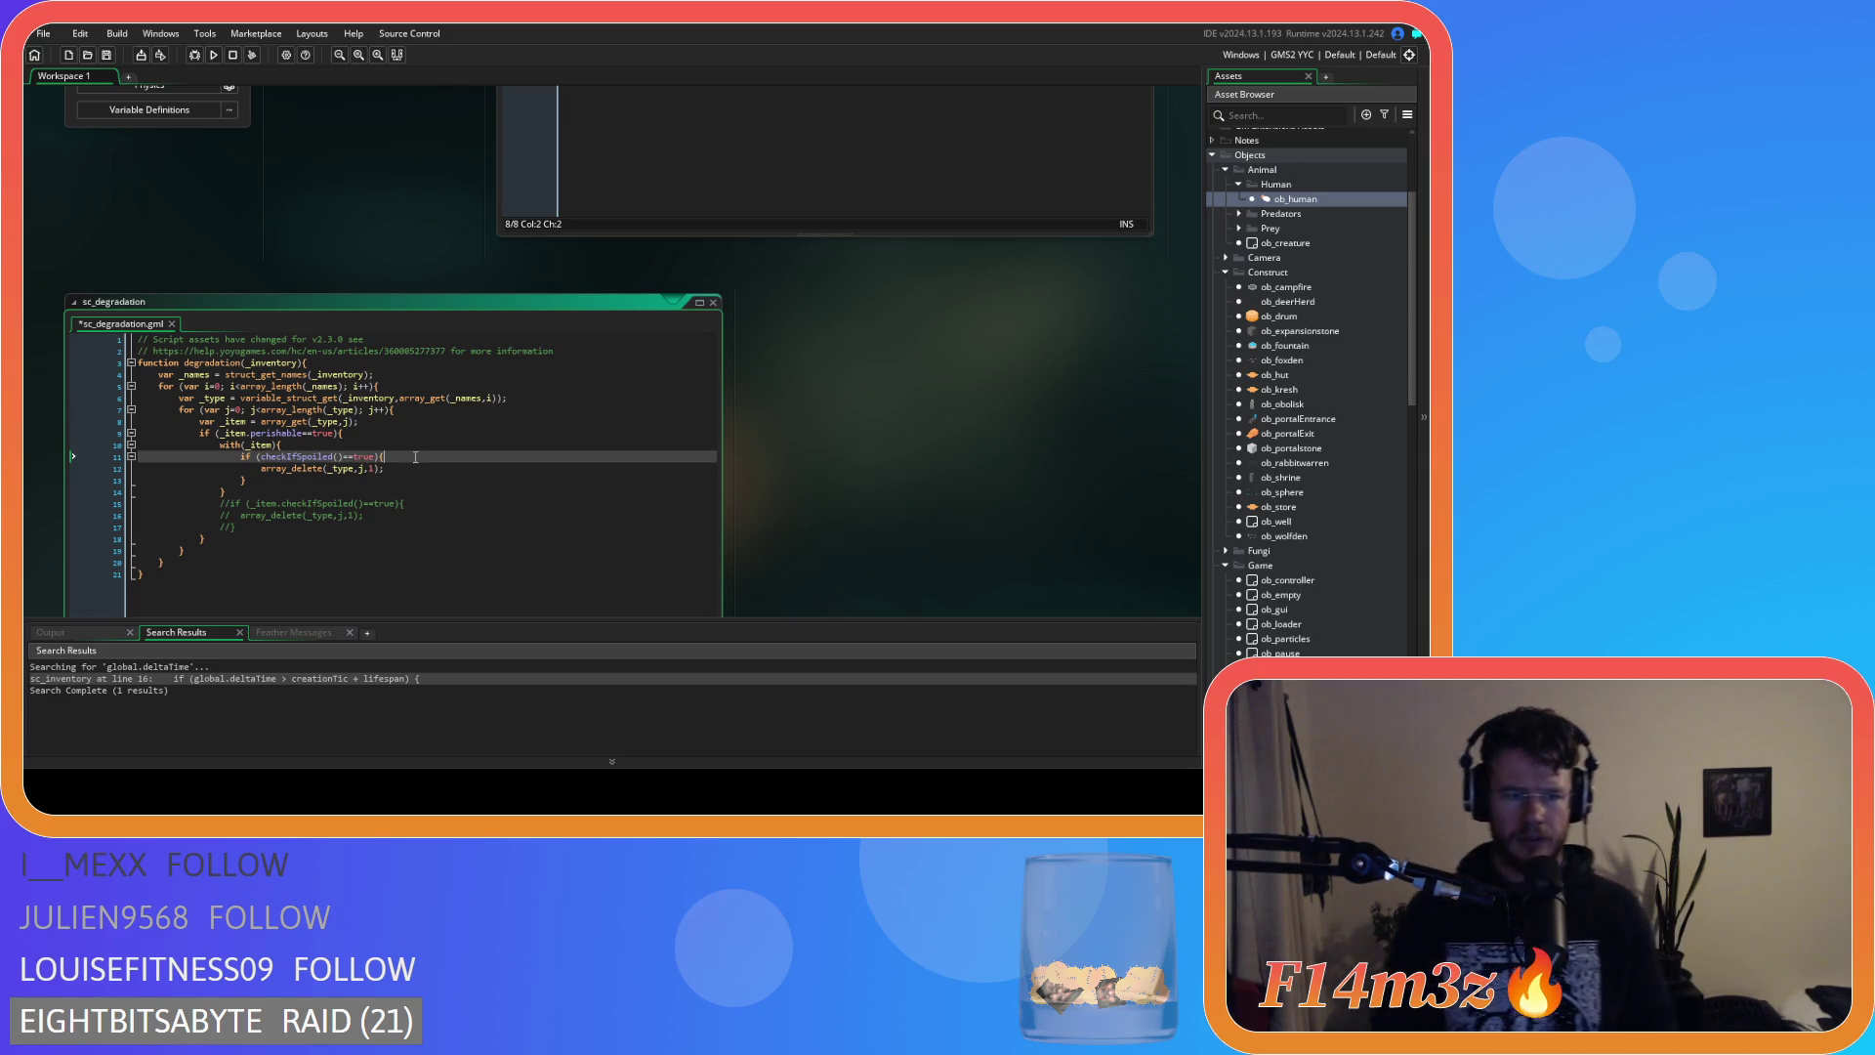
key("ctrl+s")
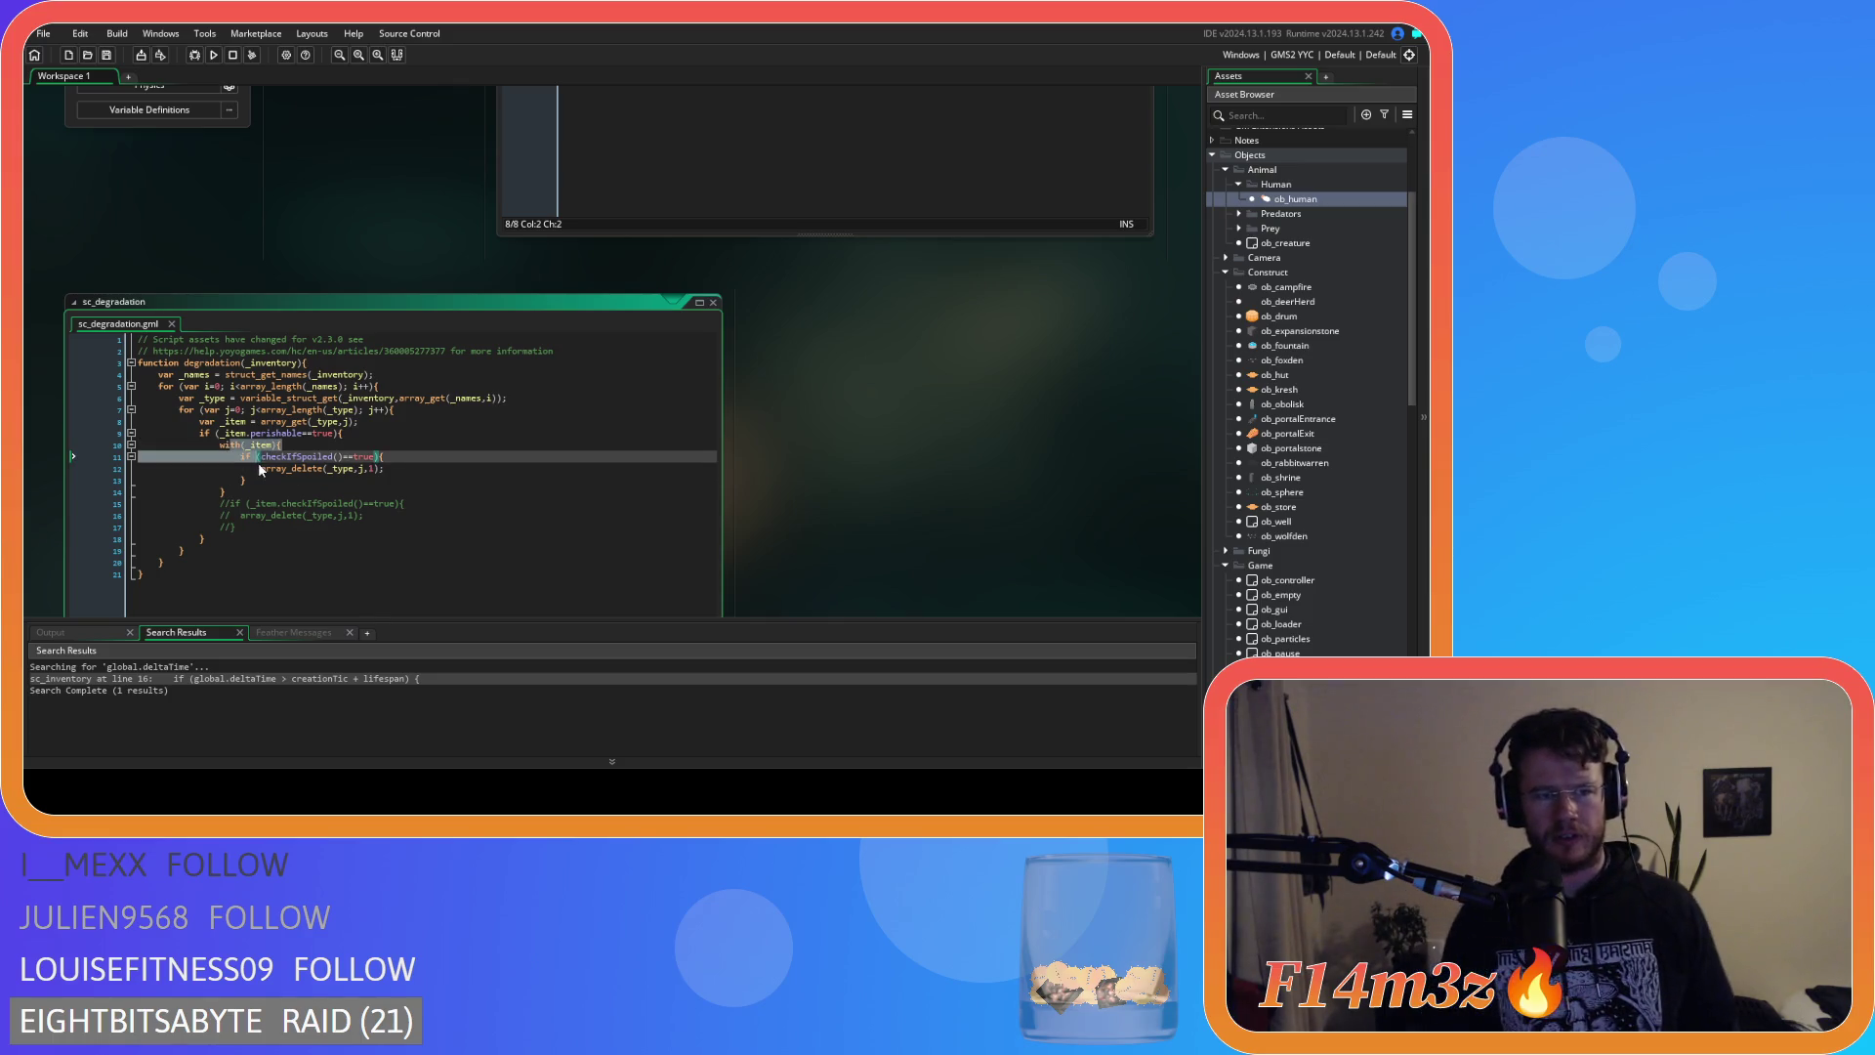
left_click_drag(241, 503, 264, 533)
left_click_drag(266, 456, 369, 469)
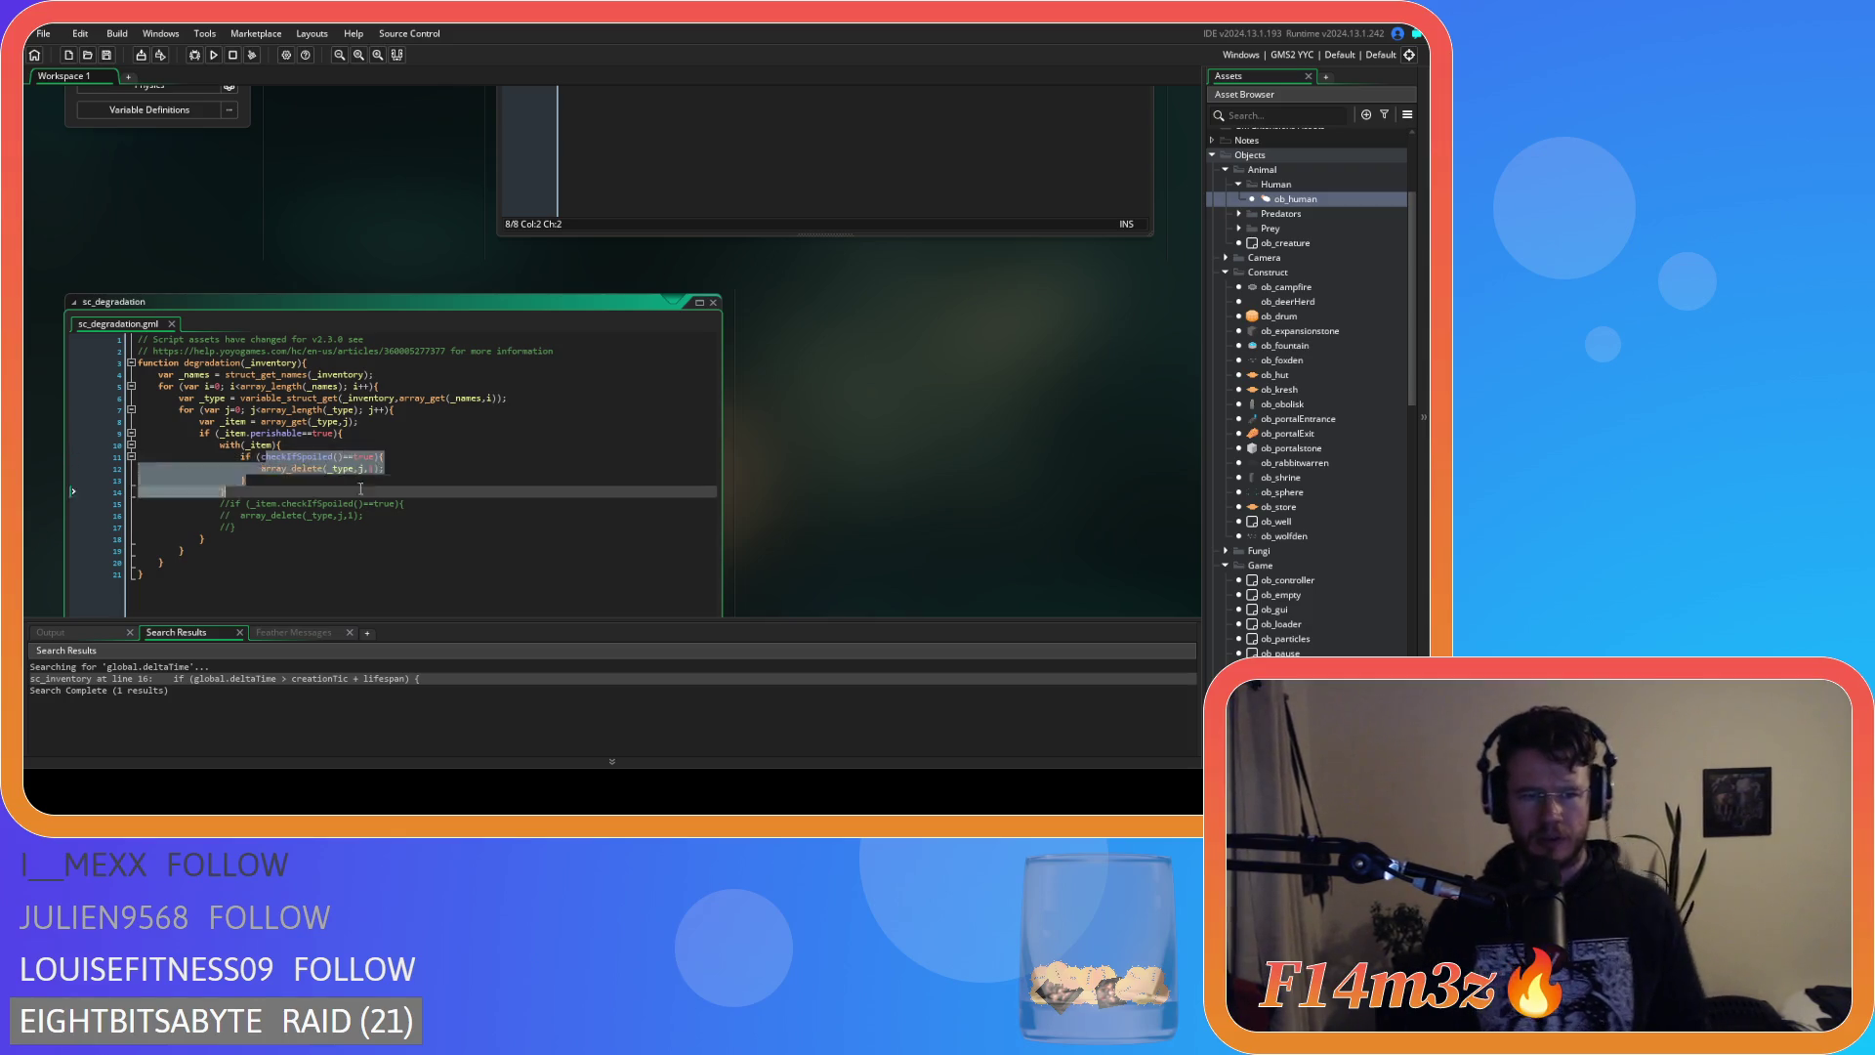
left_click(391, 512)
left_click(396, 492)
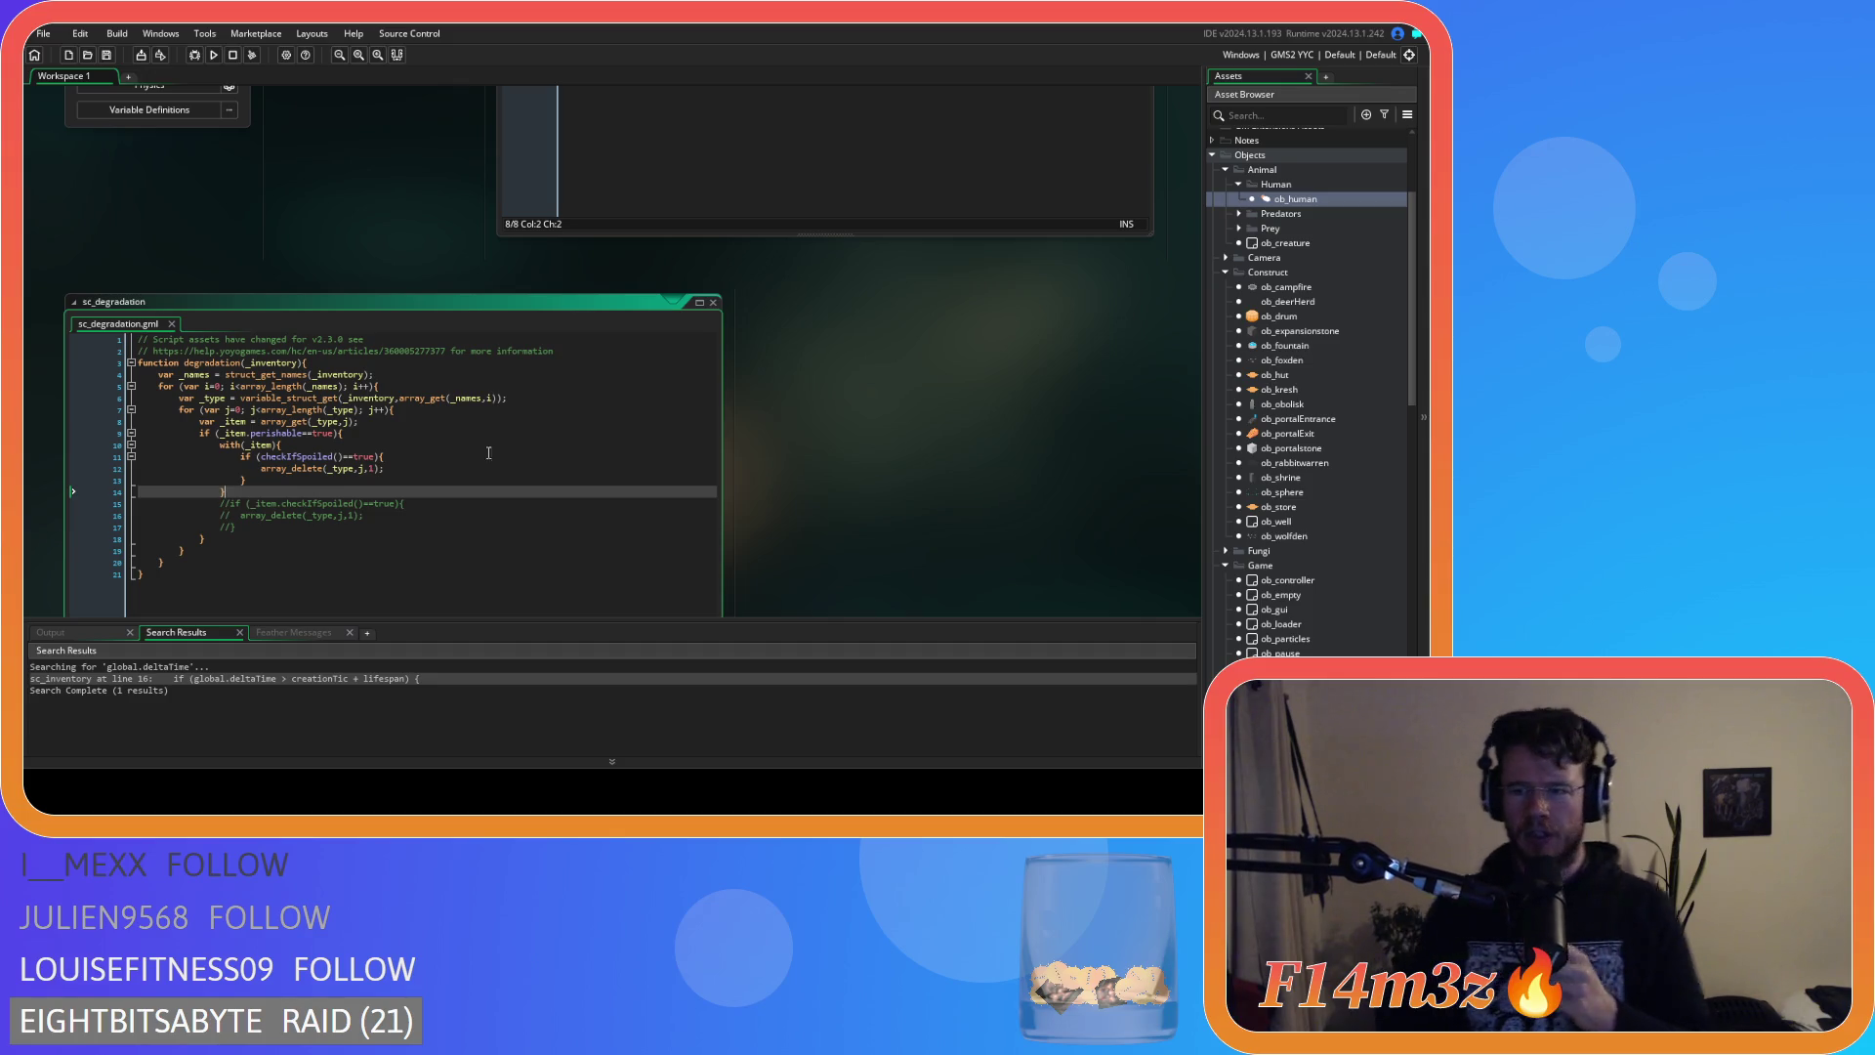
Uncomment the three array_push lines in ob_store's Create event.
scroll(897, 518, "up", 5)
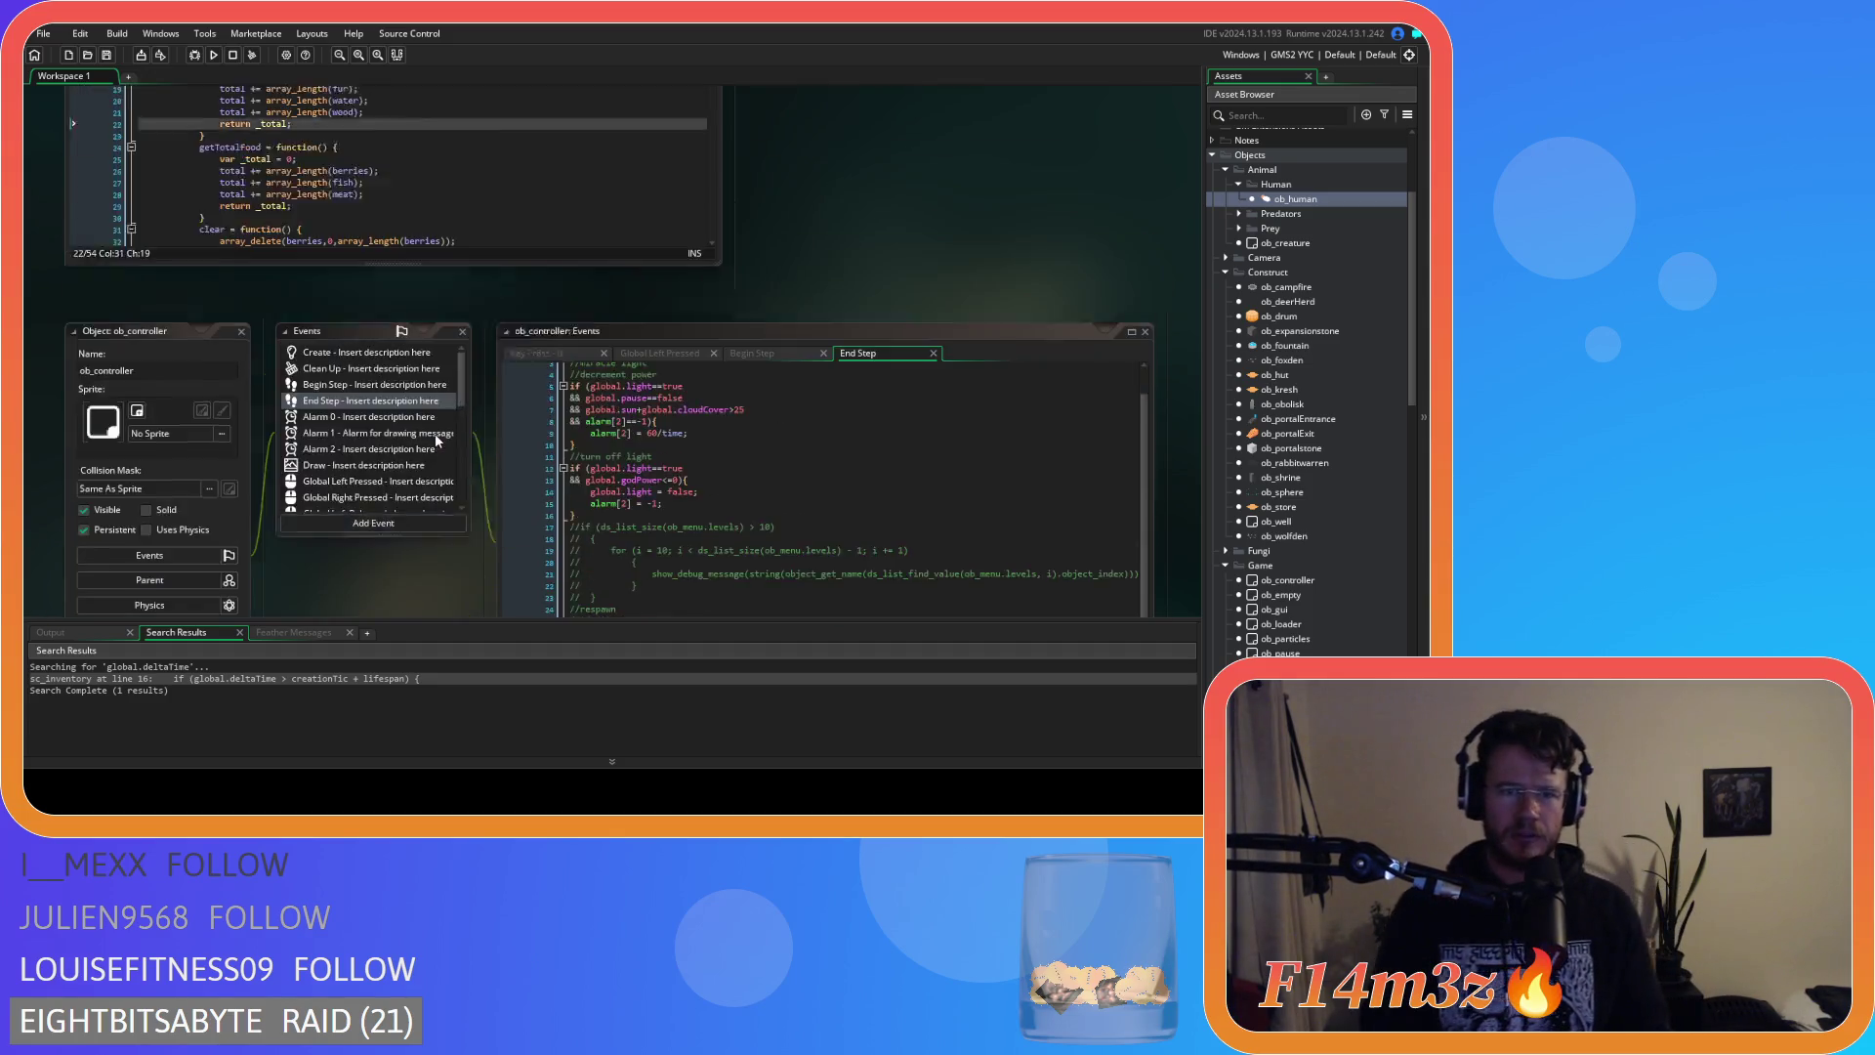
scroll(436, 441, "up", 10)
mouse_move(953, 354)
left_mouse_down()
mouse_move(512, 314)
mouse_move(479, 340)
left_mouse_up()
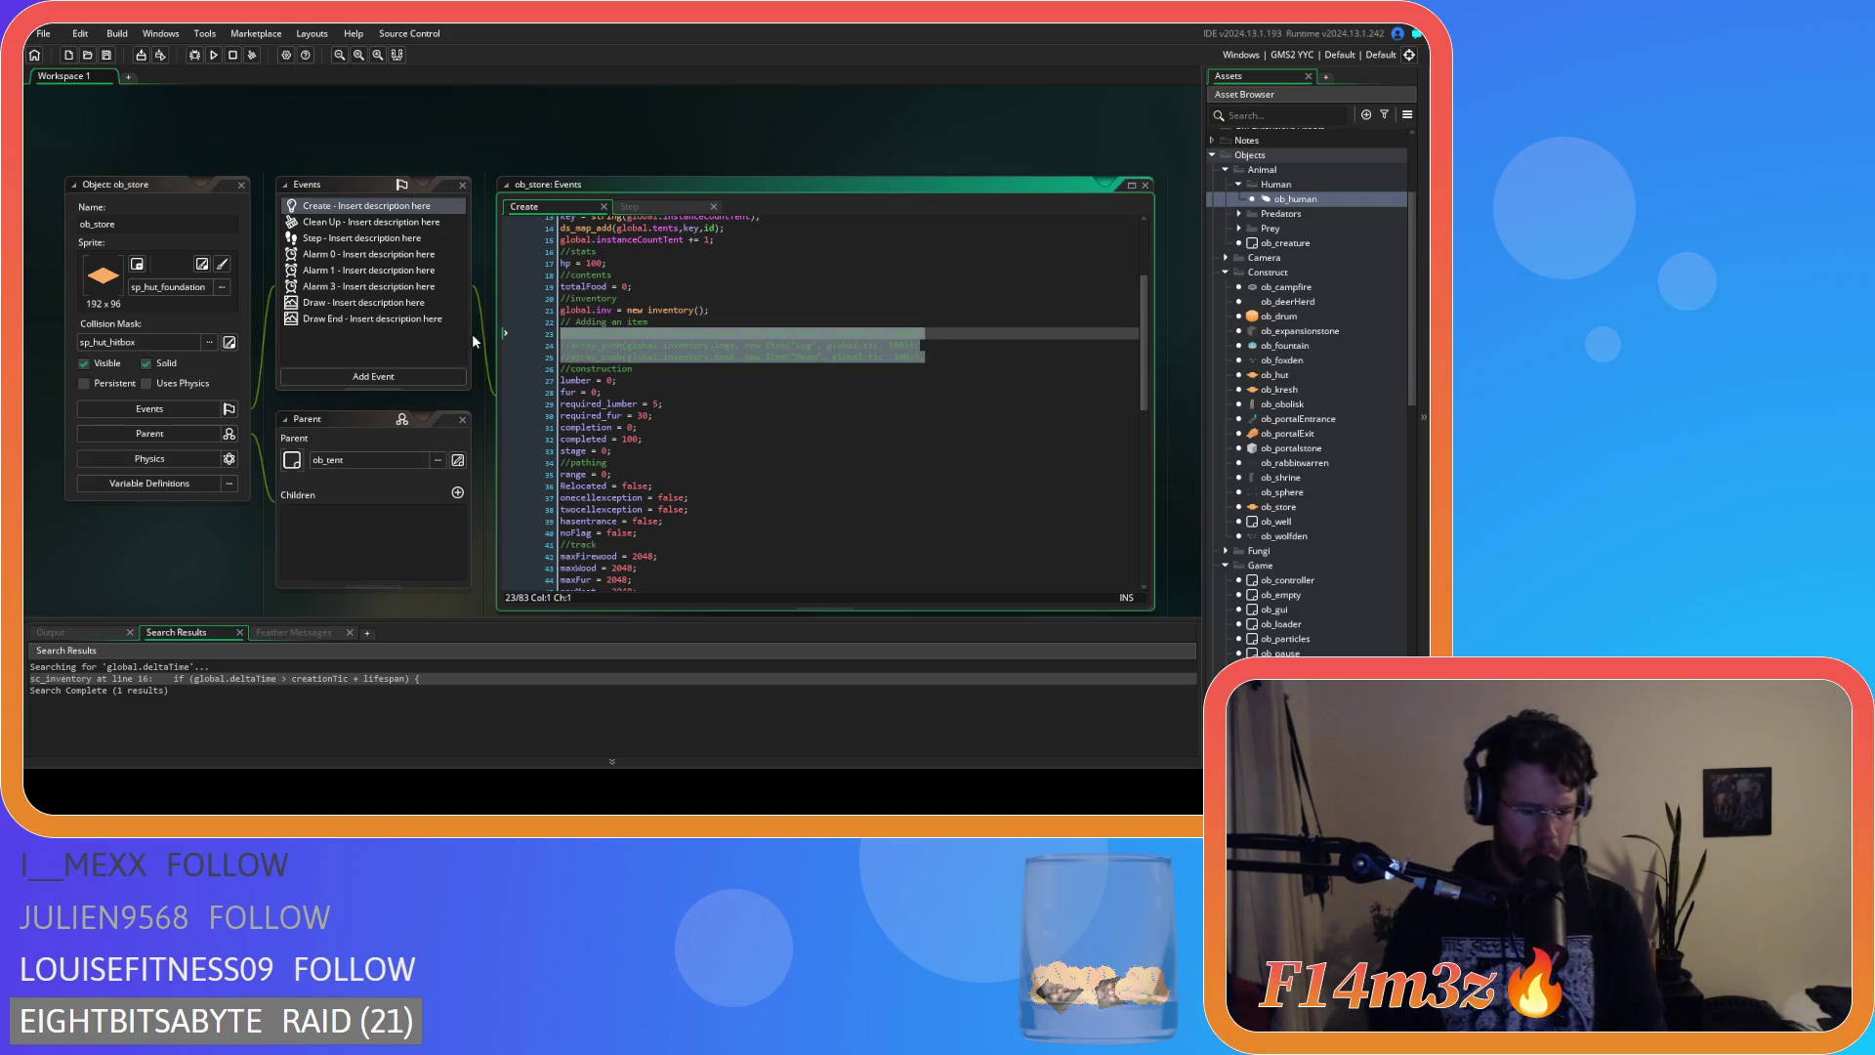
key("ctrl+shift+k")
left_click(782, 344)
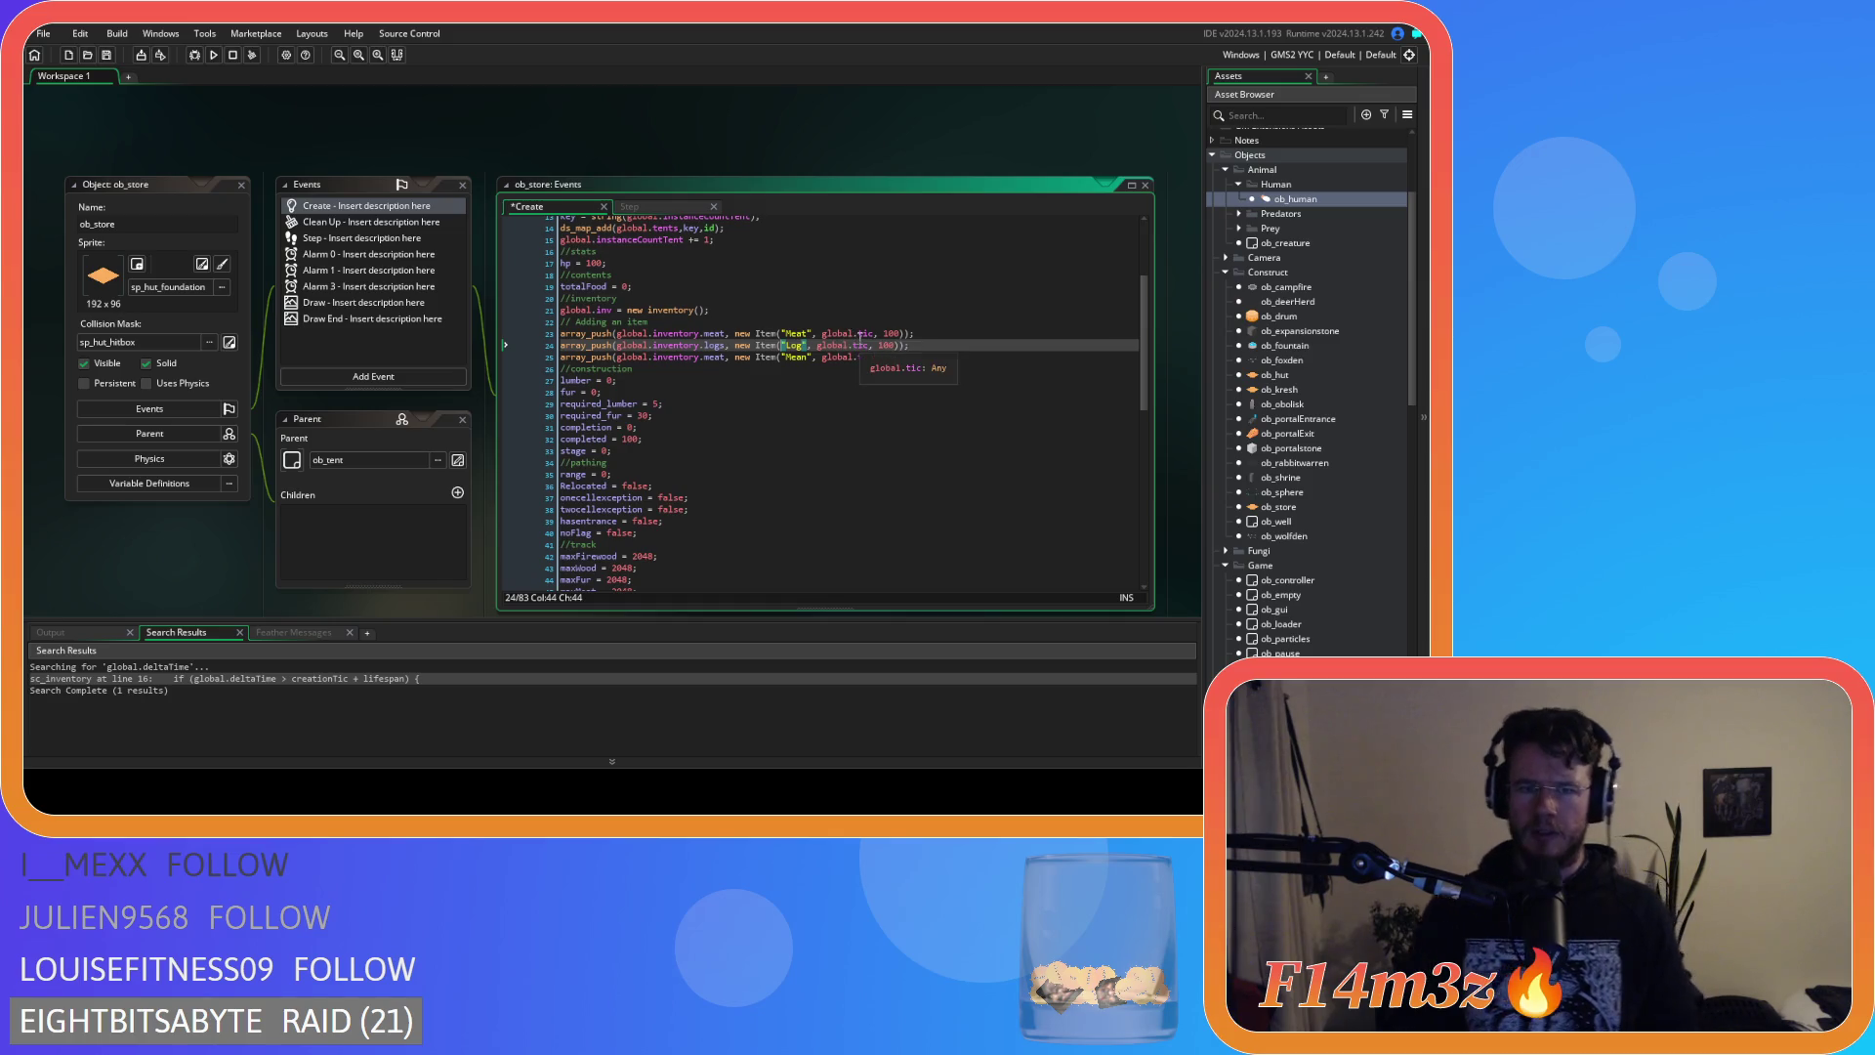
Change the Item constructor to lowercase item in all three push lines, then save.
left_click(943, 330)
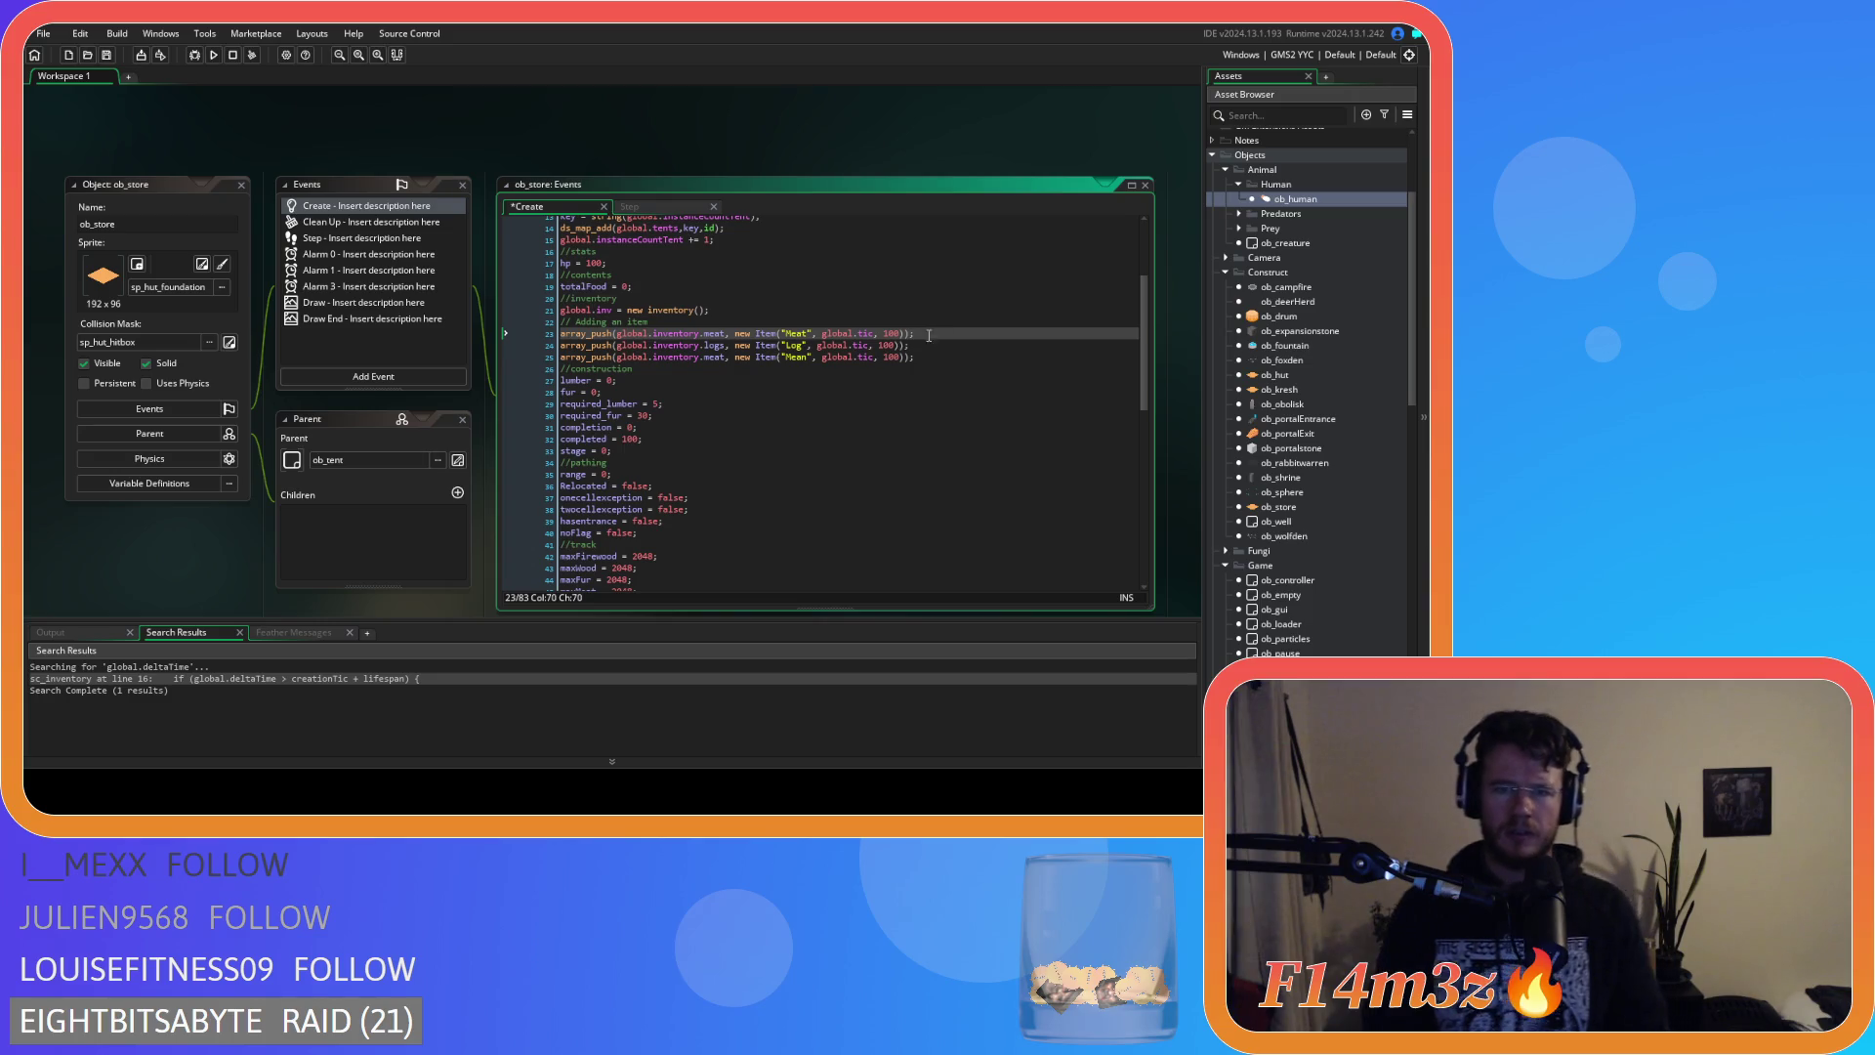
left_click(758, 333)
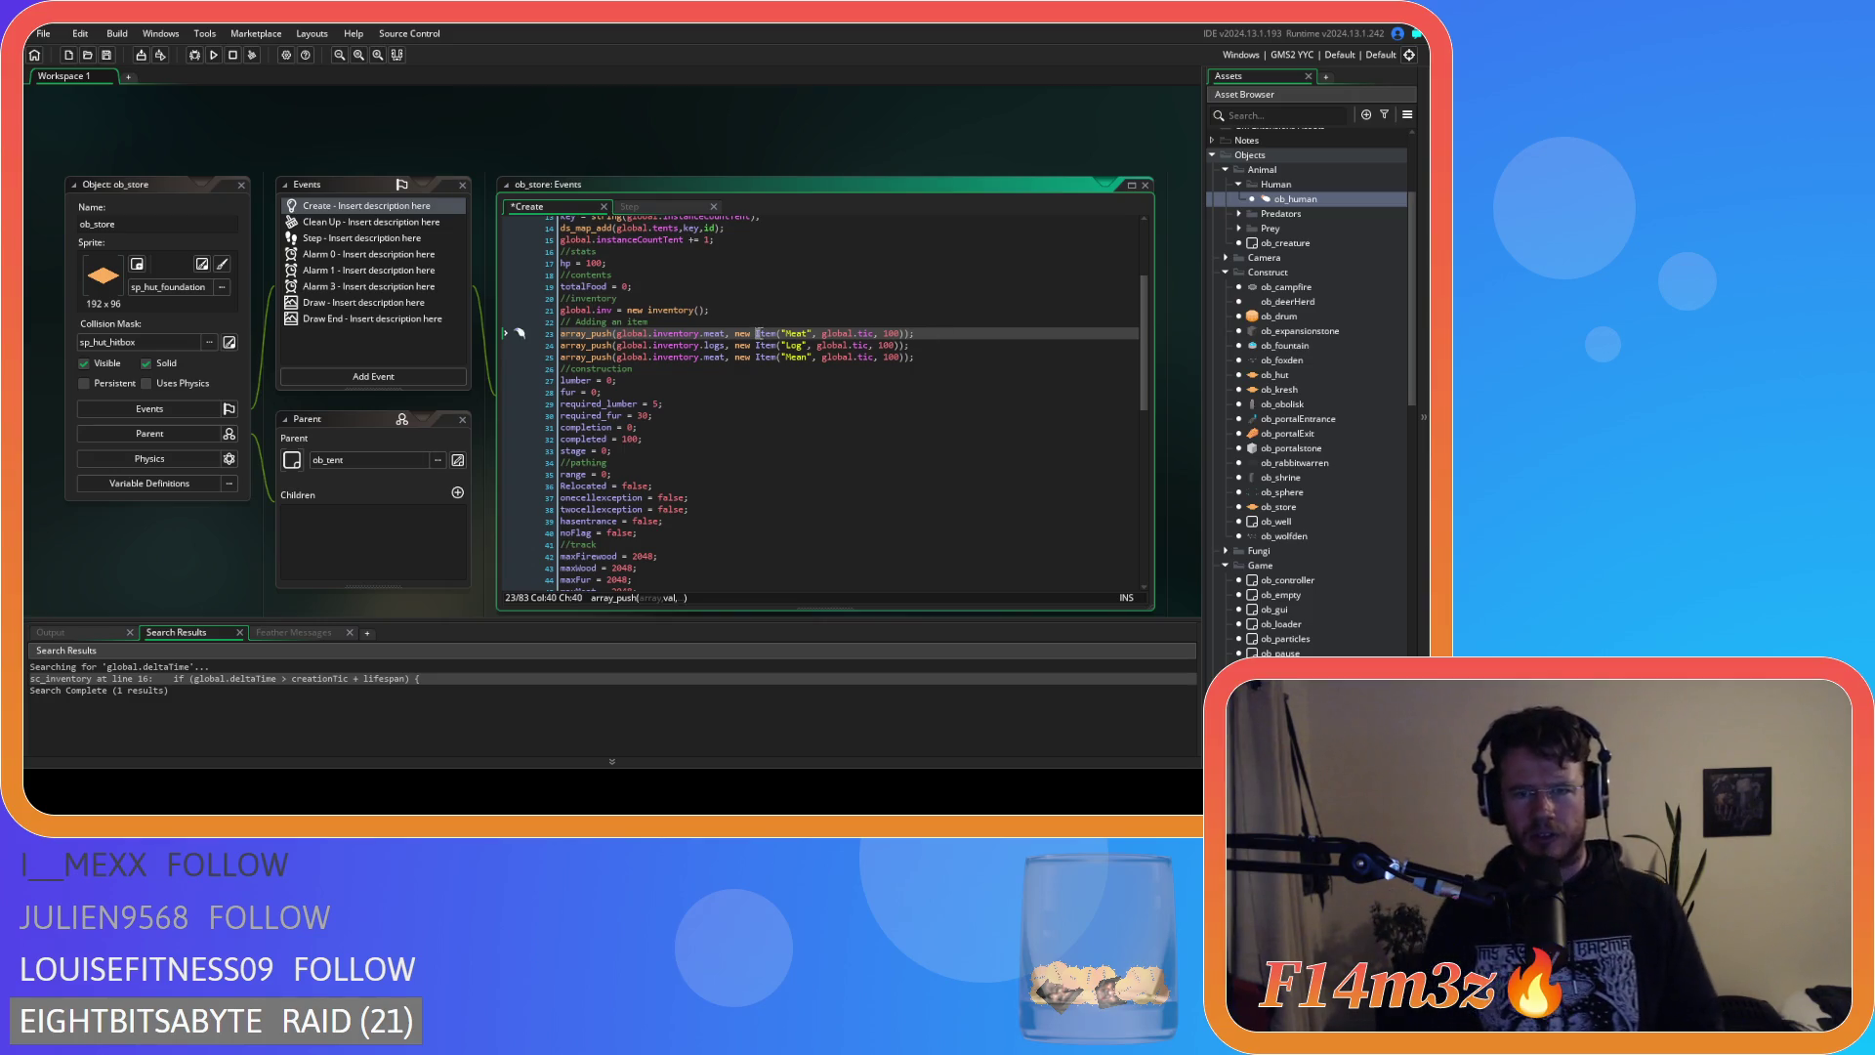
key("Delete")
type("i")
left_click(759, 345)
key("Delete")
type("i")
left_click(760, 358)
key("ctrl+Delete")
type("i")
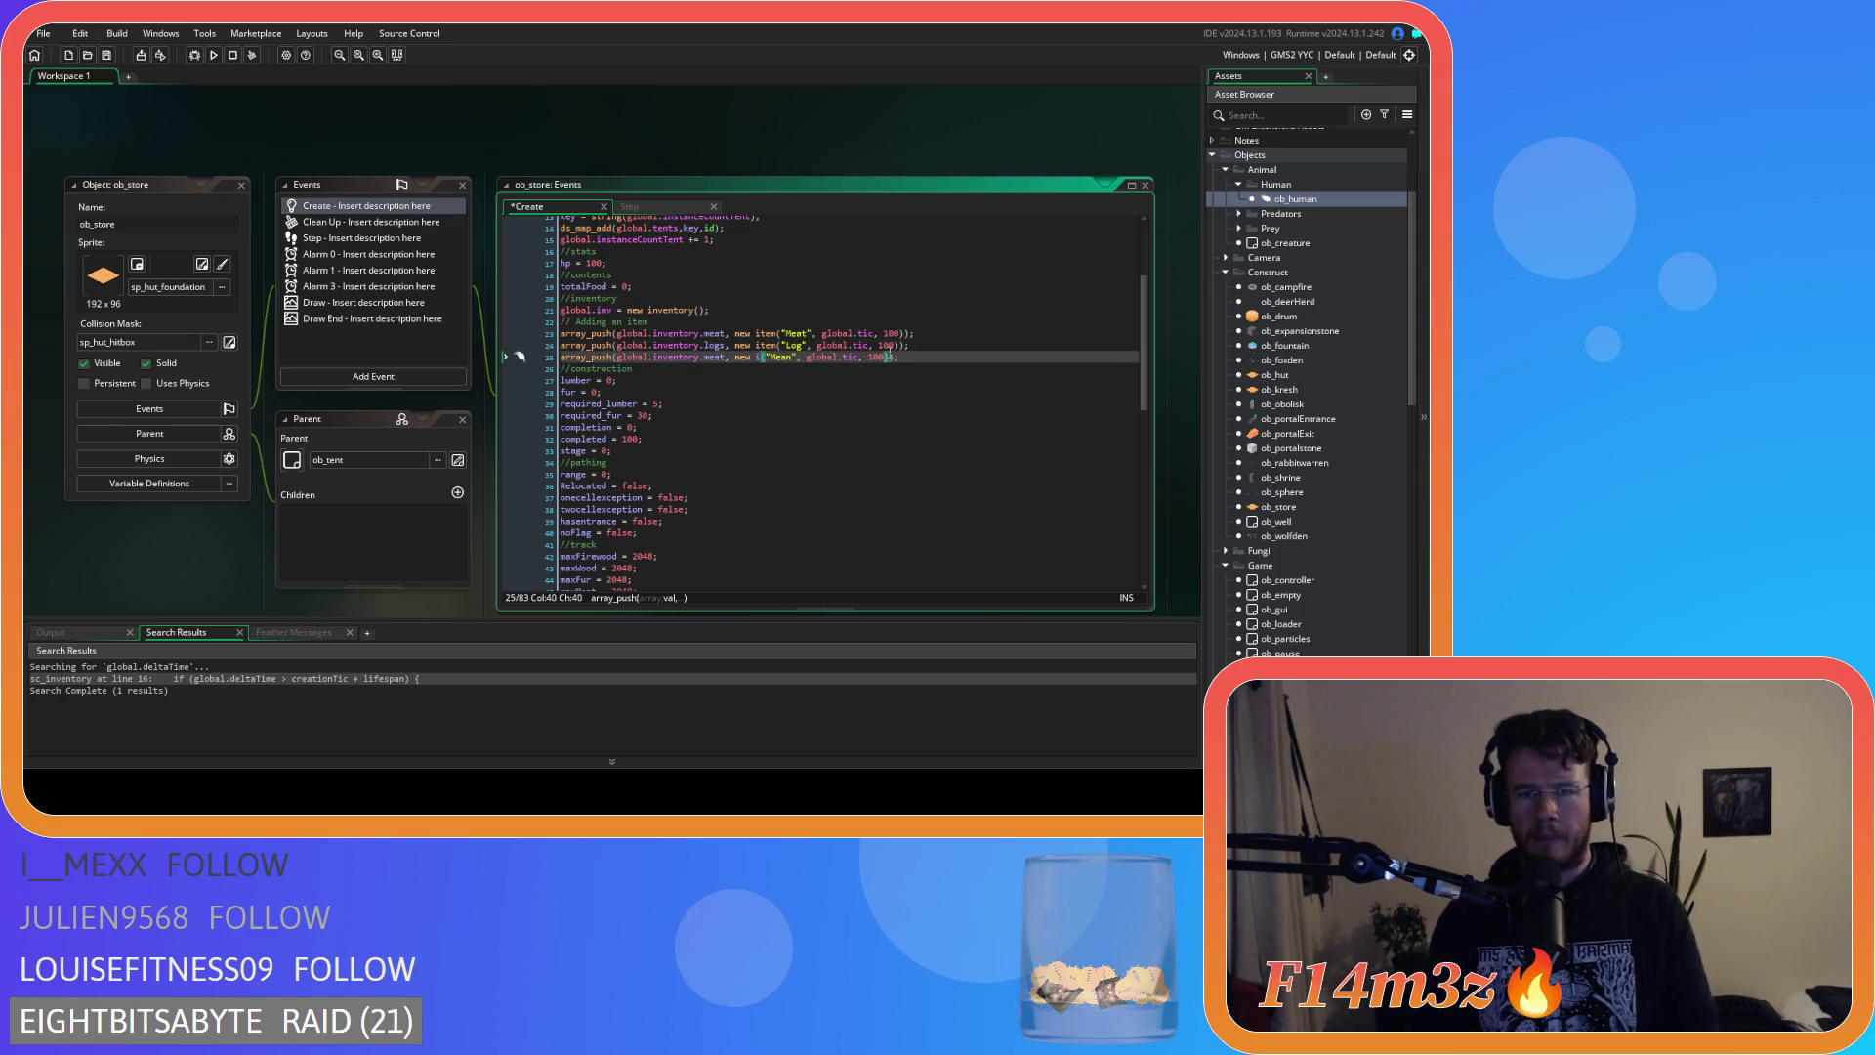
type("tem")
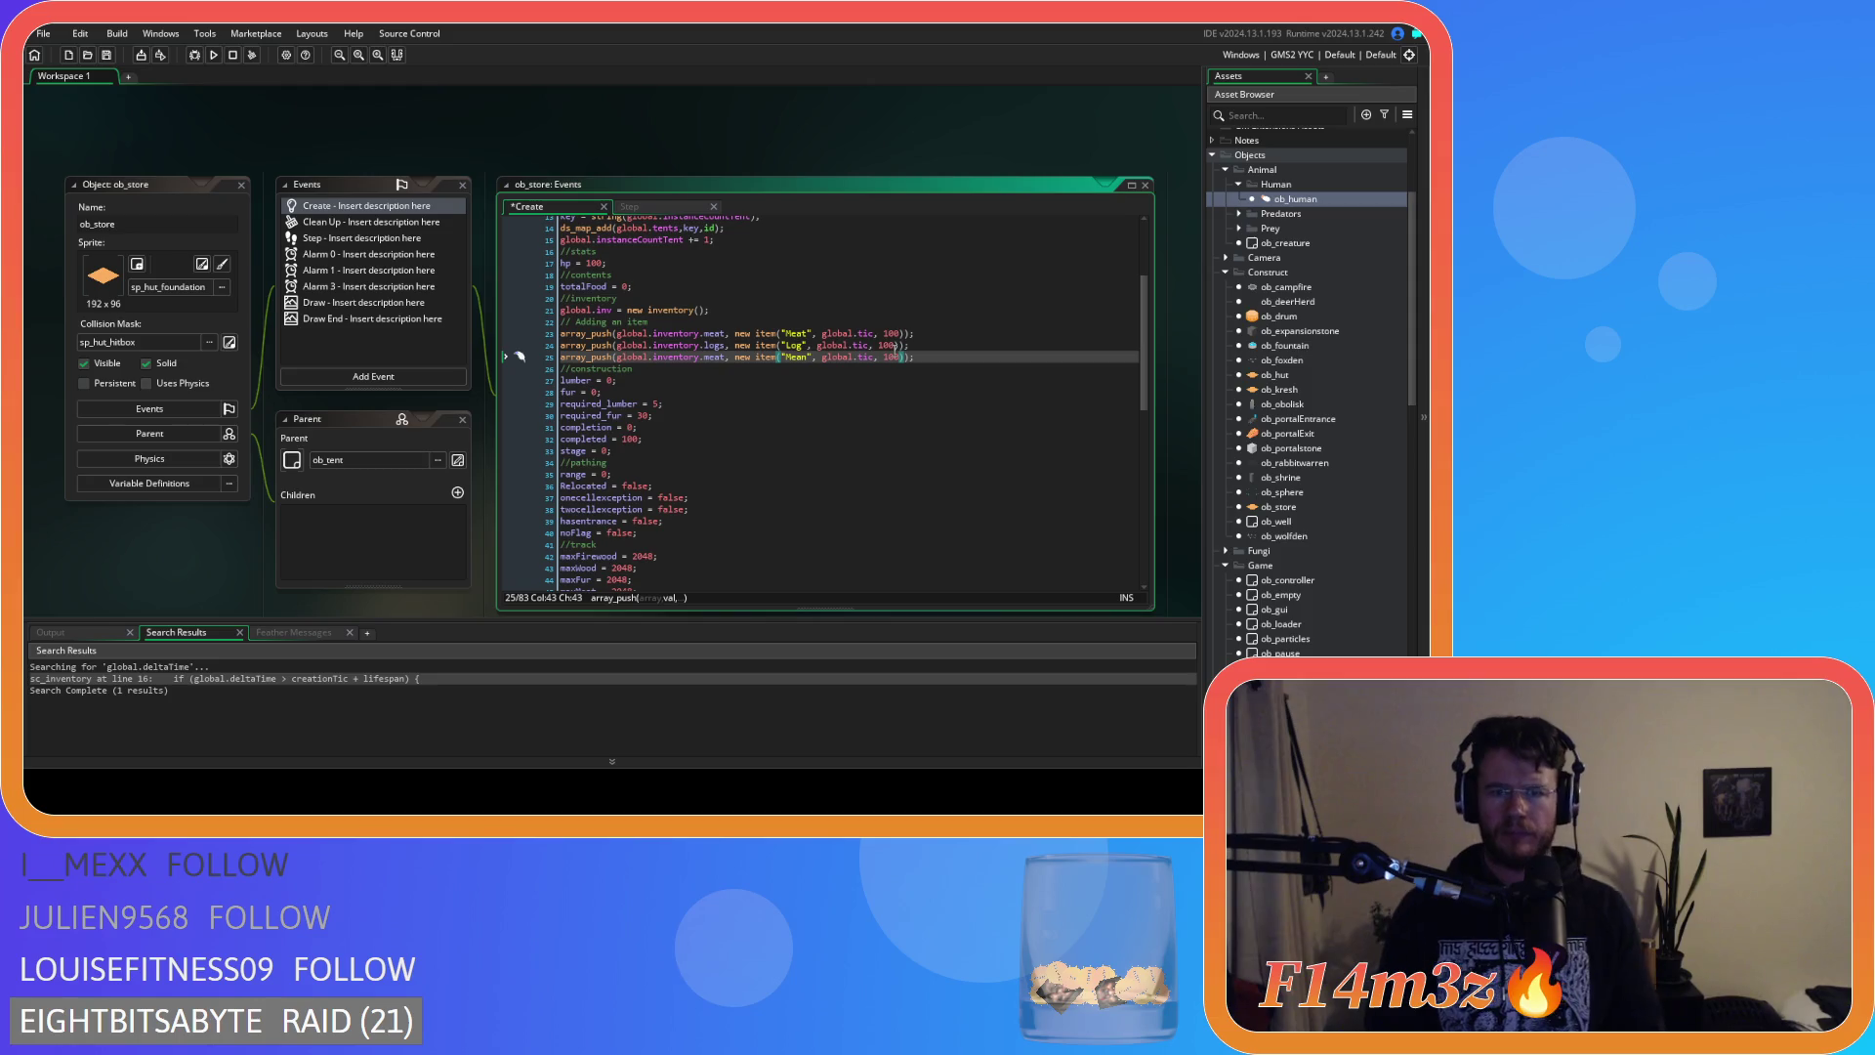
left_click(956, 348)
key("ctrl+s")
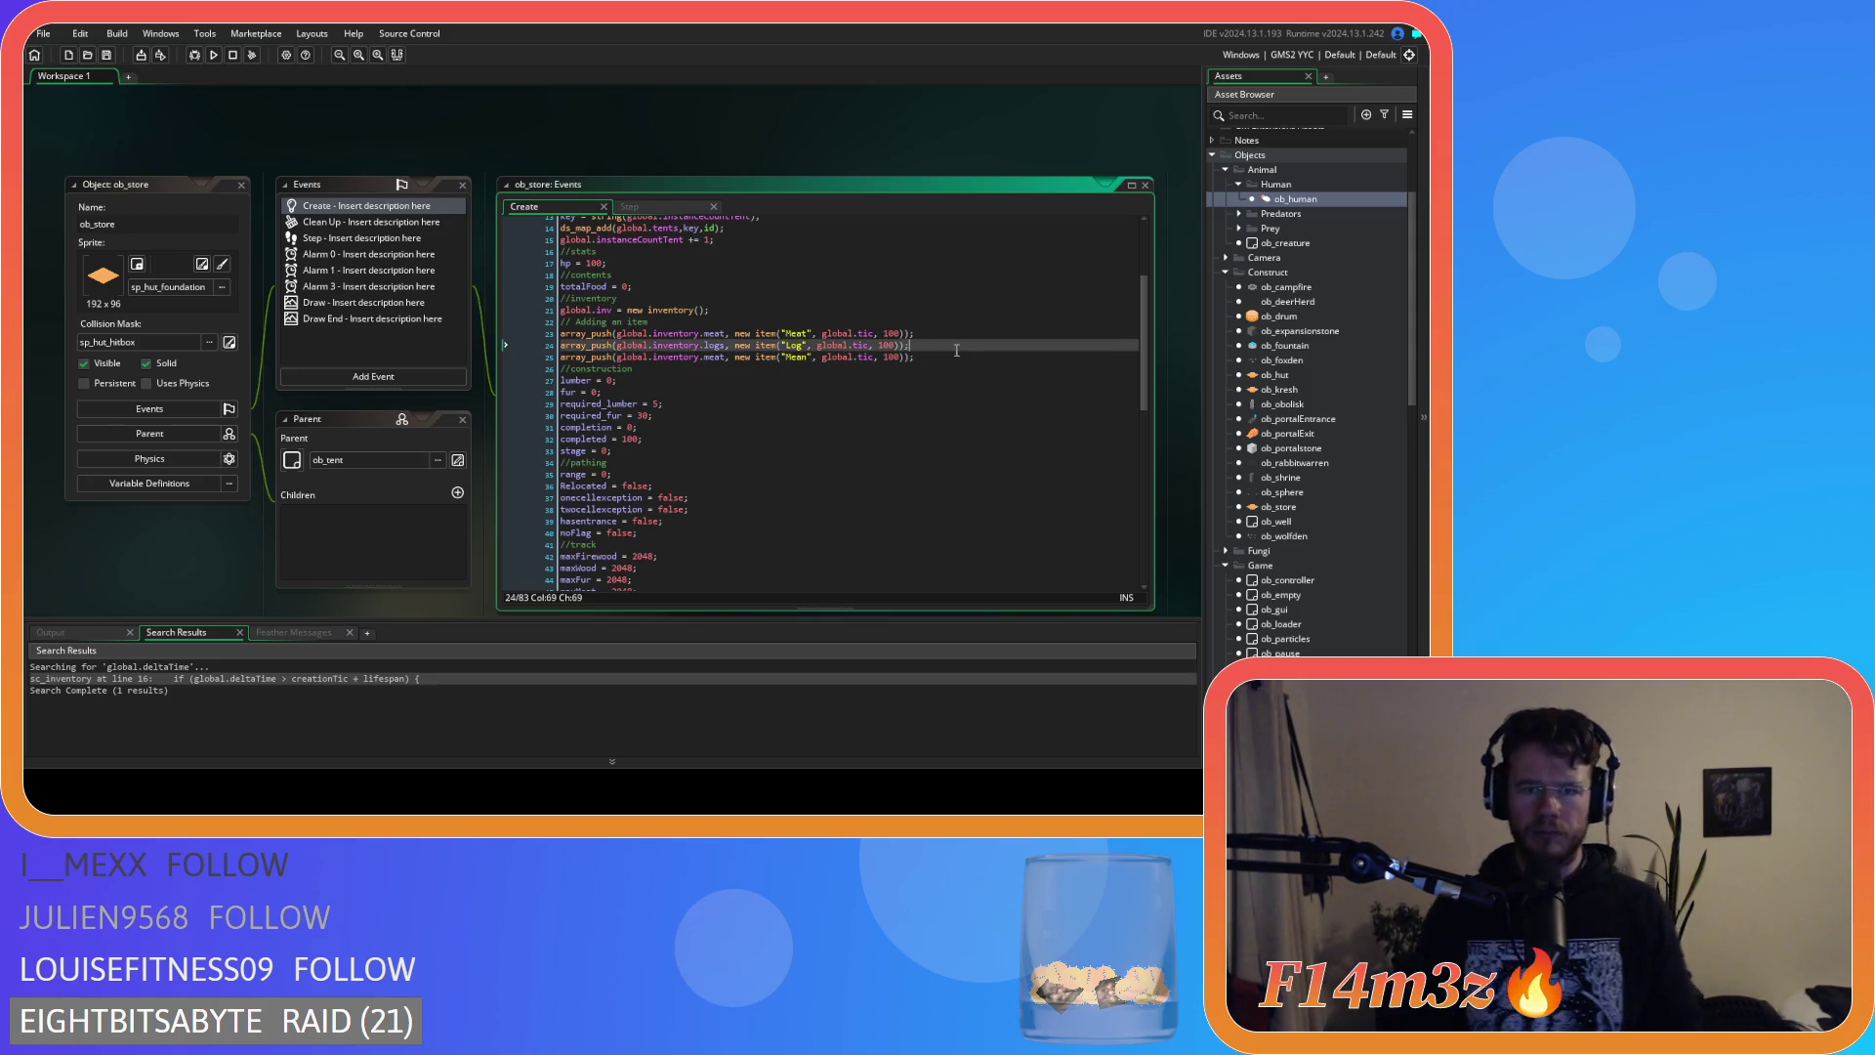
Rename global.inventory to global.inv on lines 23, 24 and 25.
double_click(672, 333)
type("inv")
left_click(643, 310)
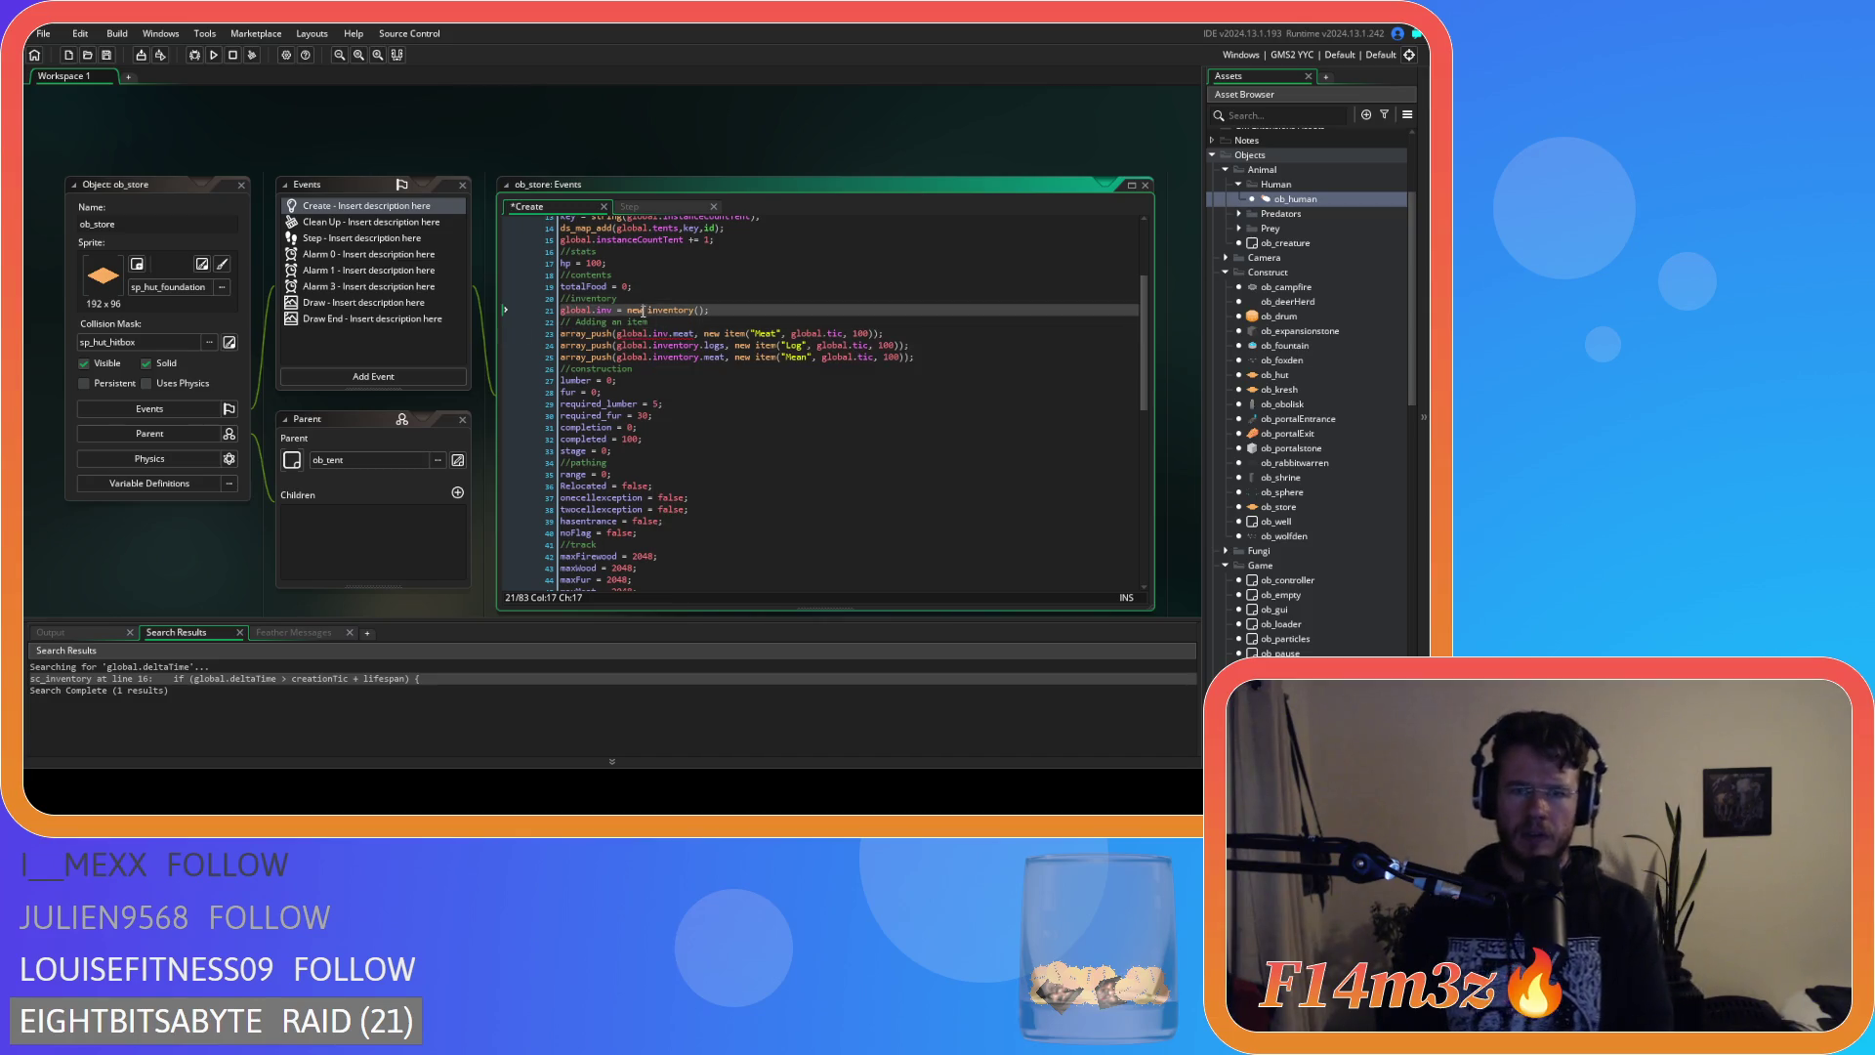
double_click(696, 346)
type("inv")
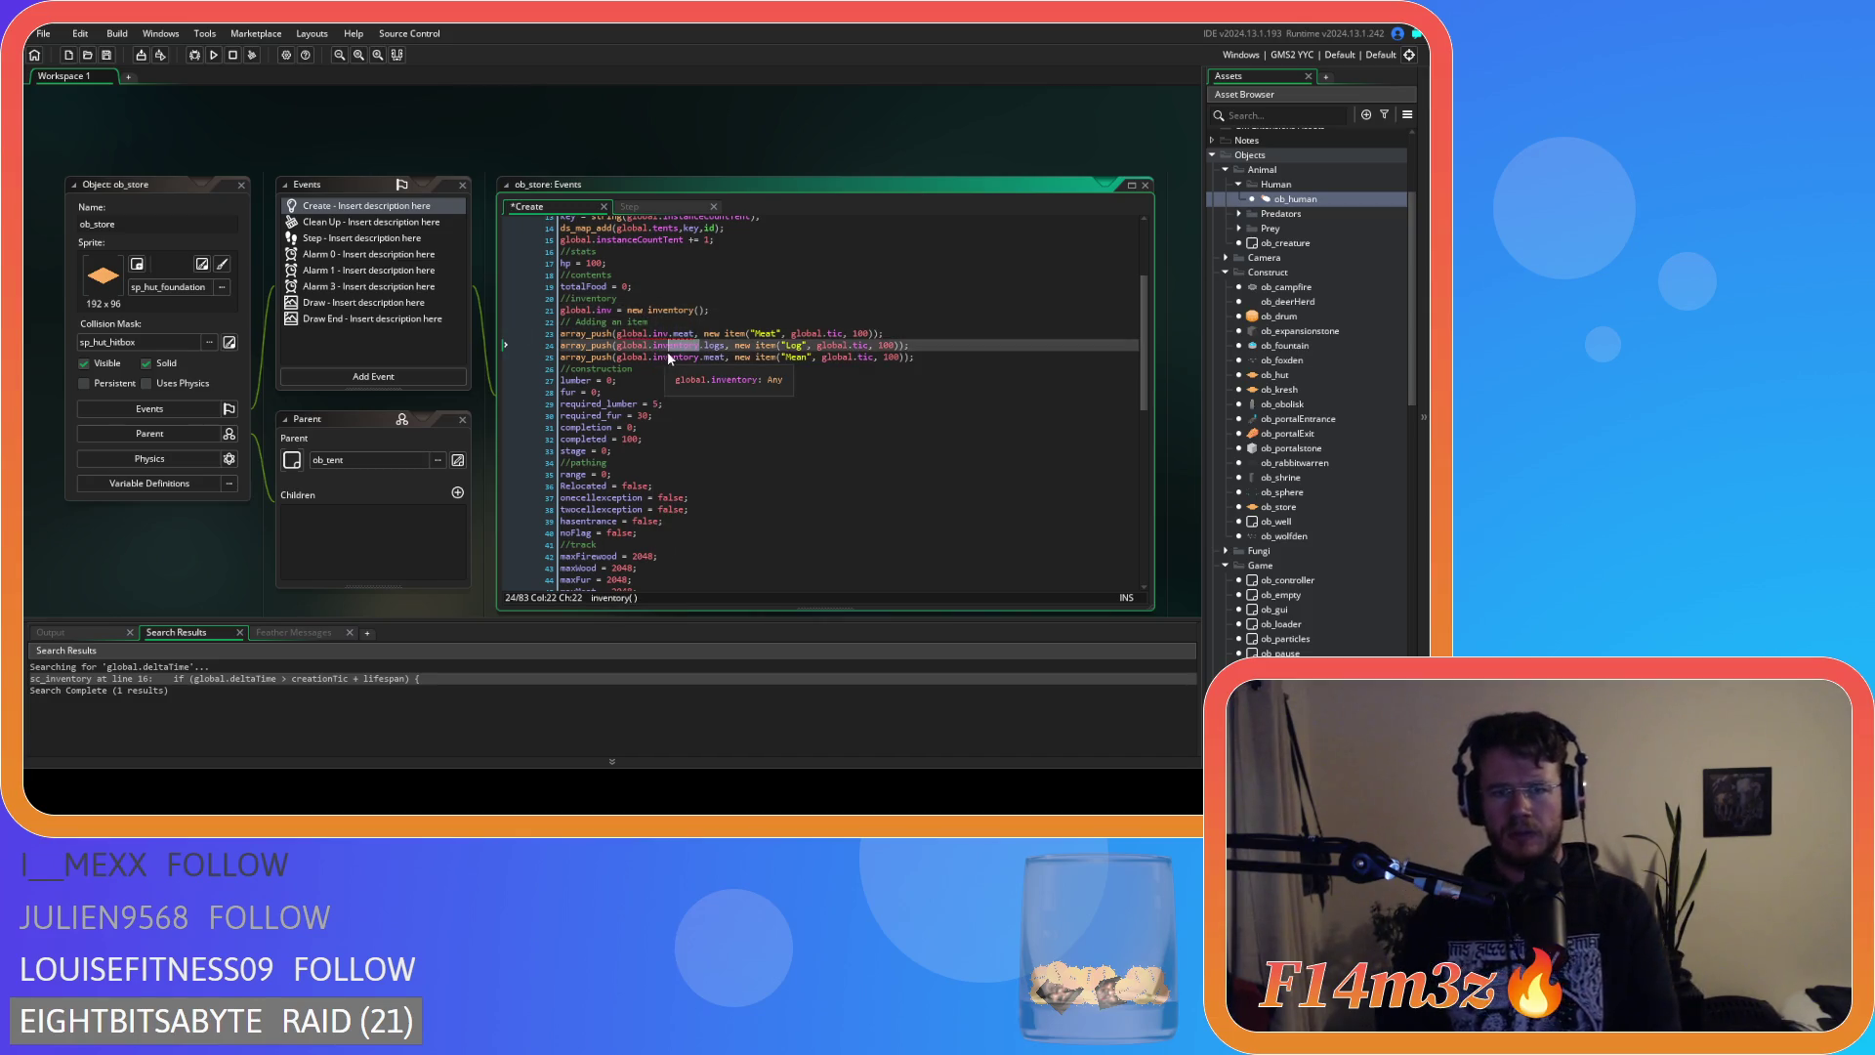
key("Up")
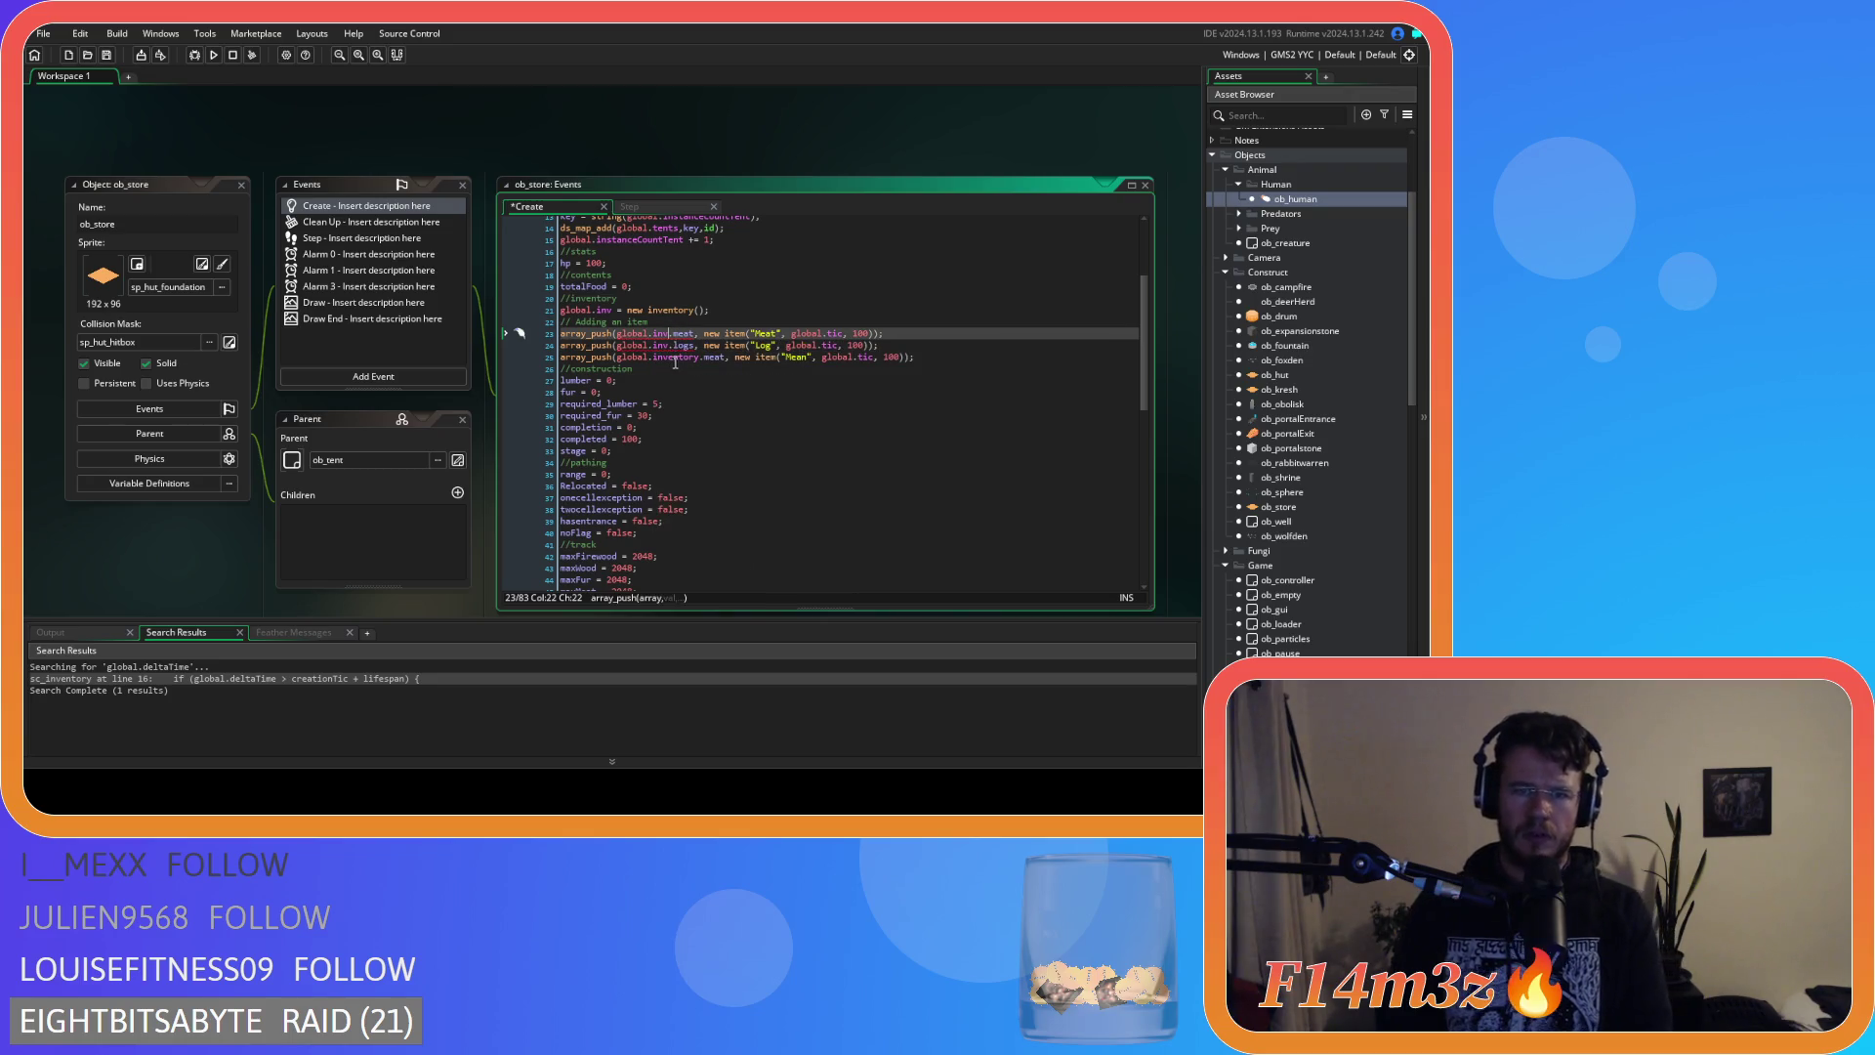
left_click(688, 358)
key("BackSpace")
key("BackSpace")
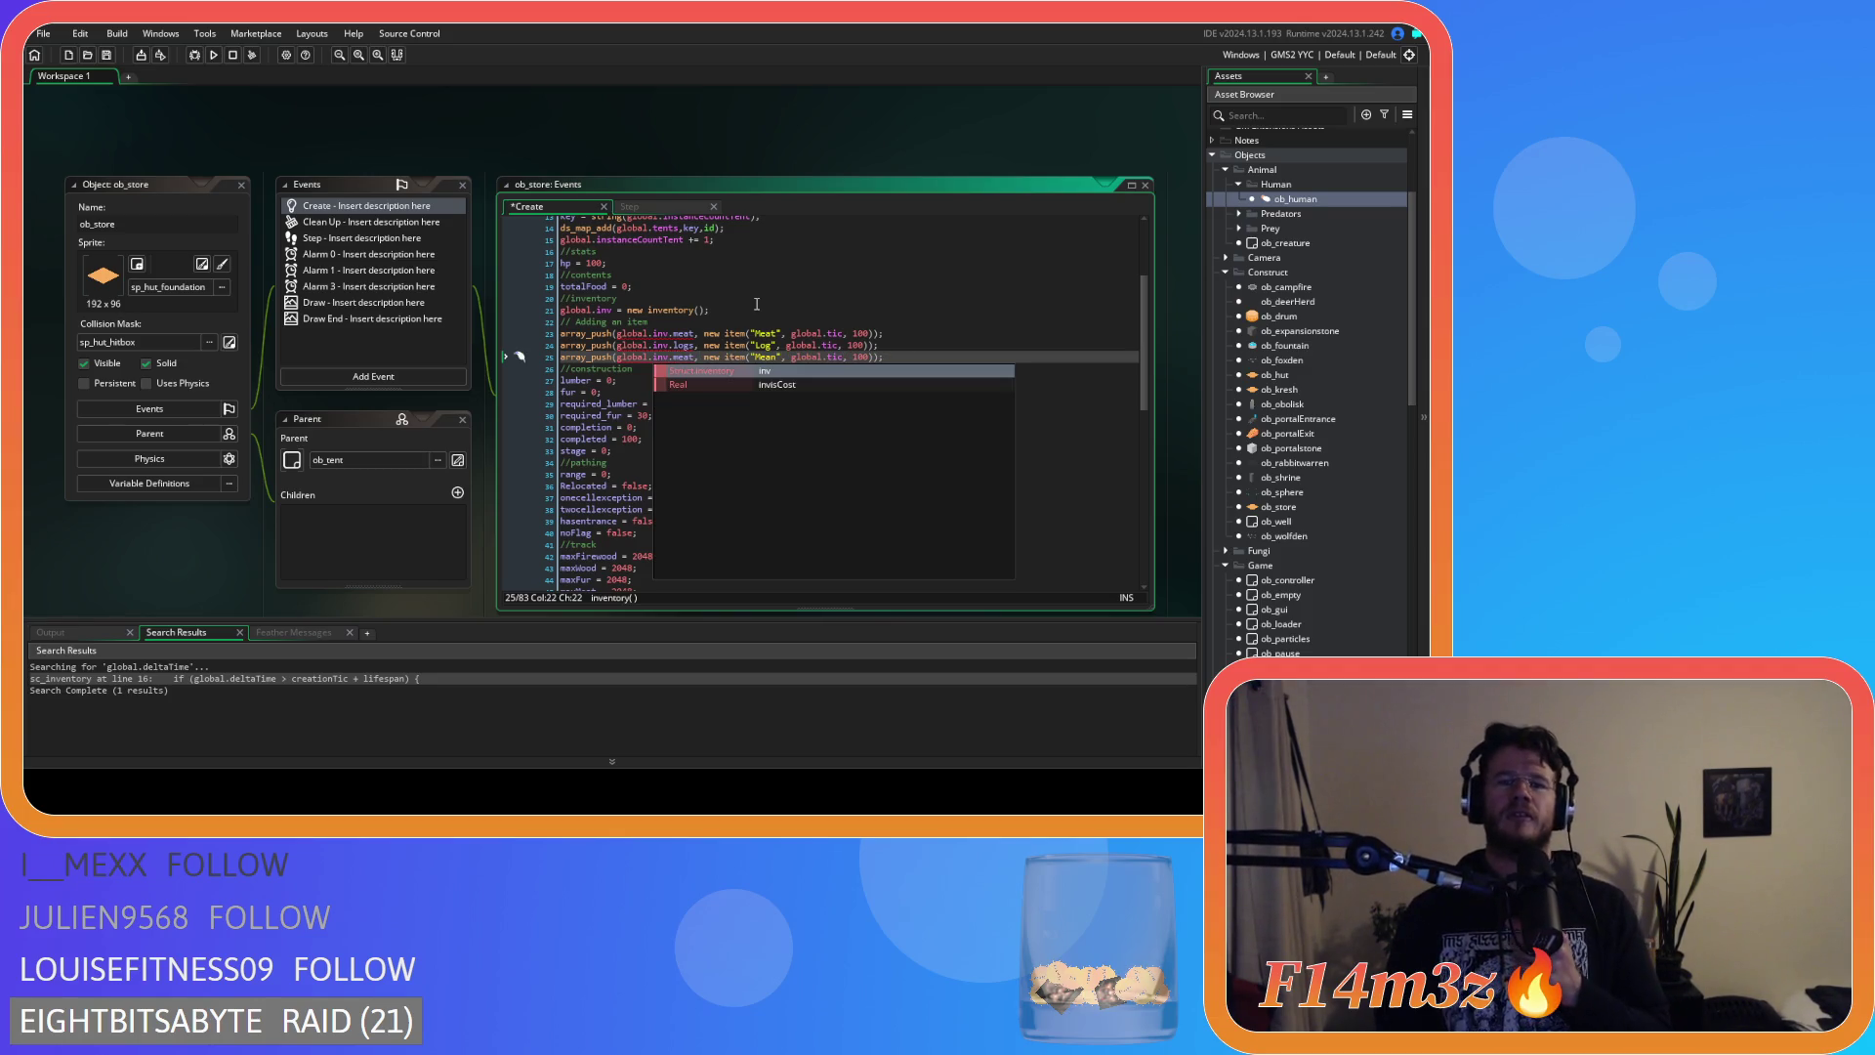
left_click(889, 358)
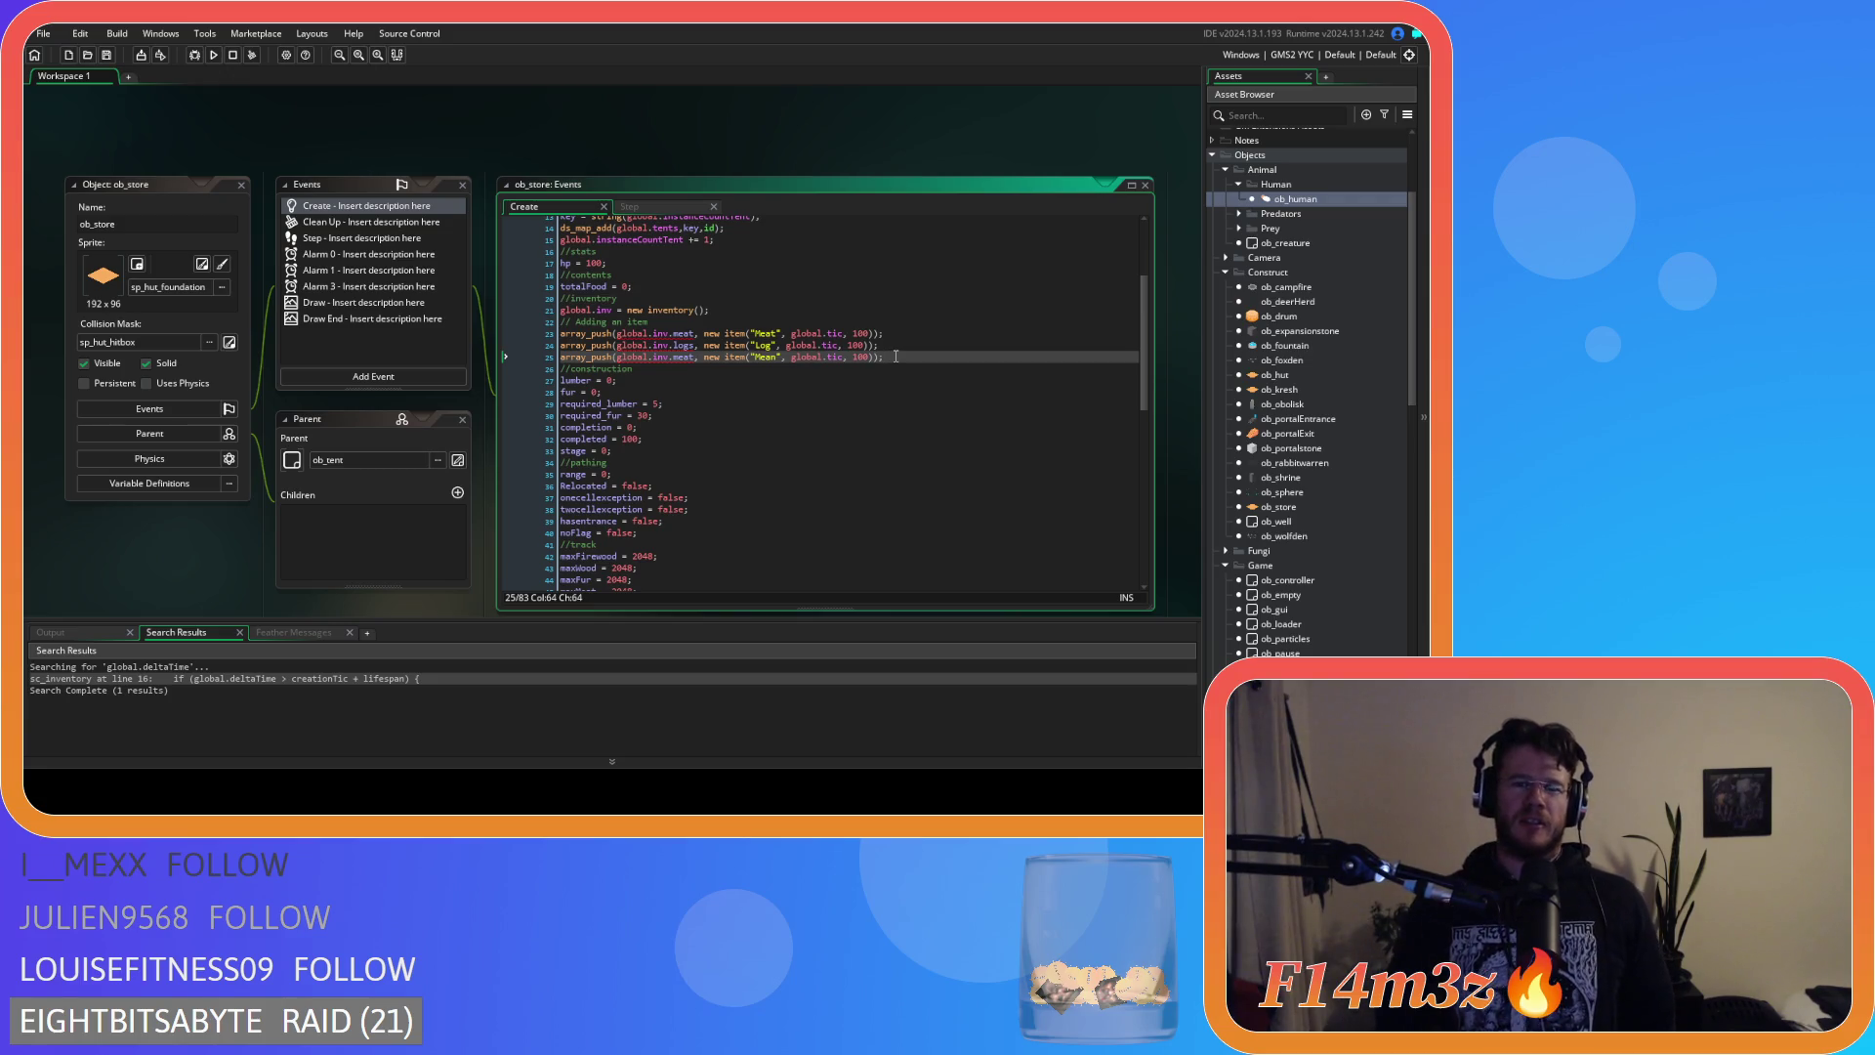
key("Up")
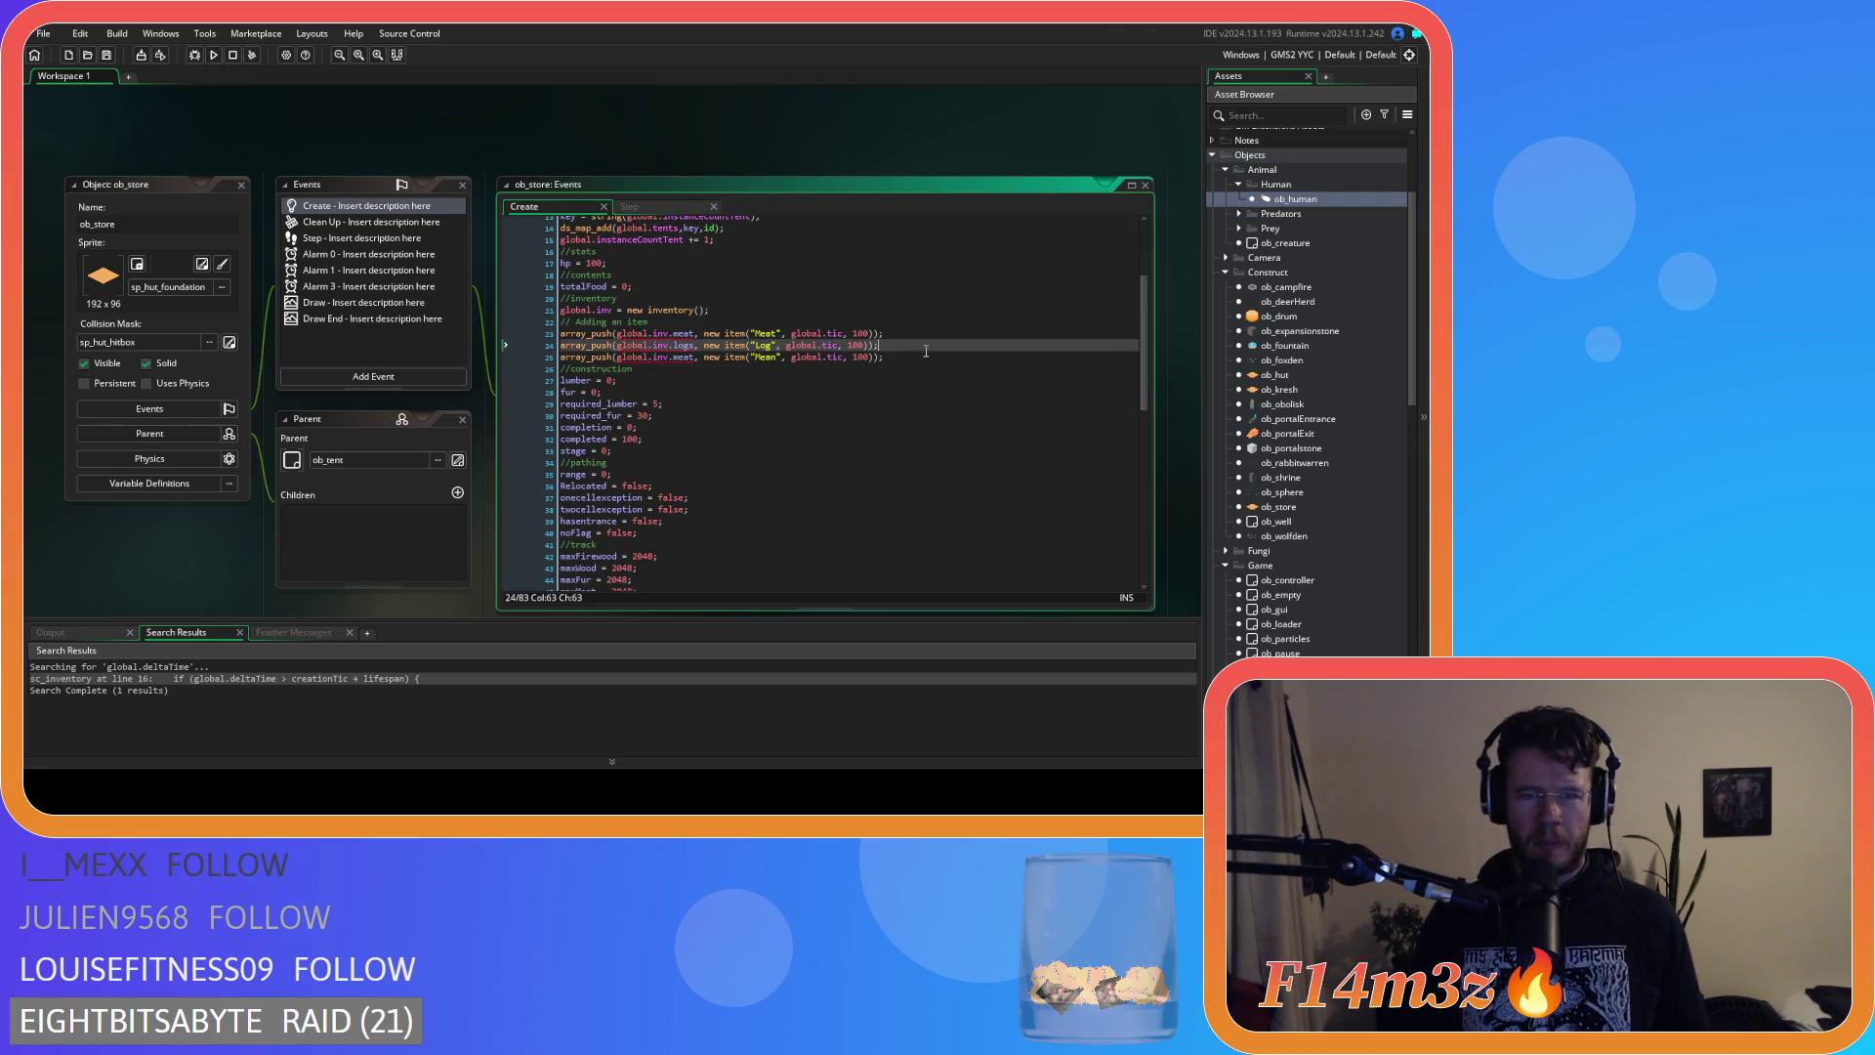
mouse_move(651, 334)
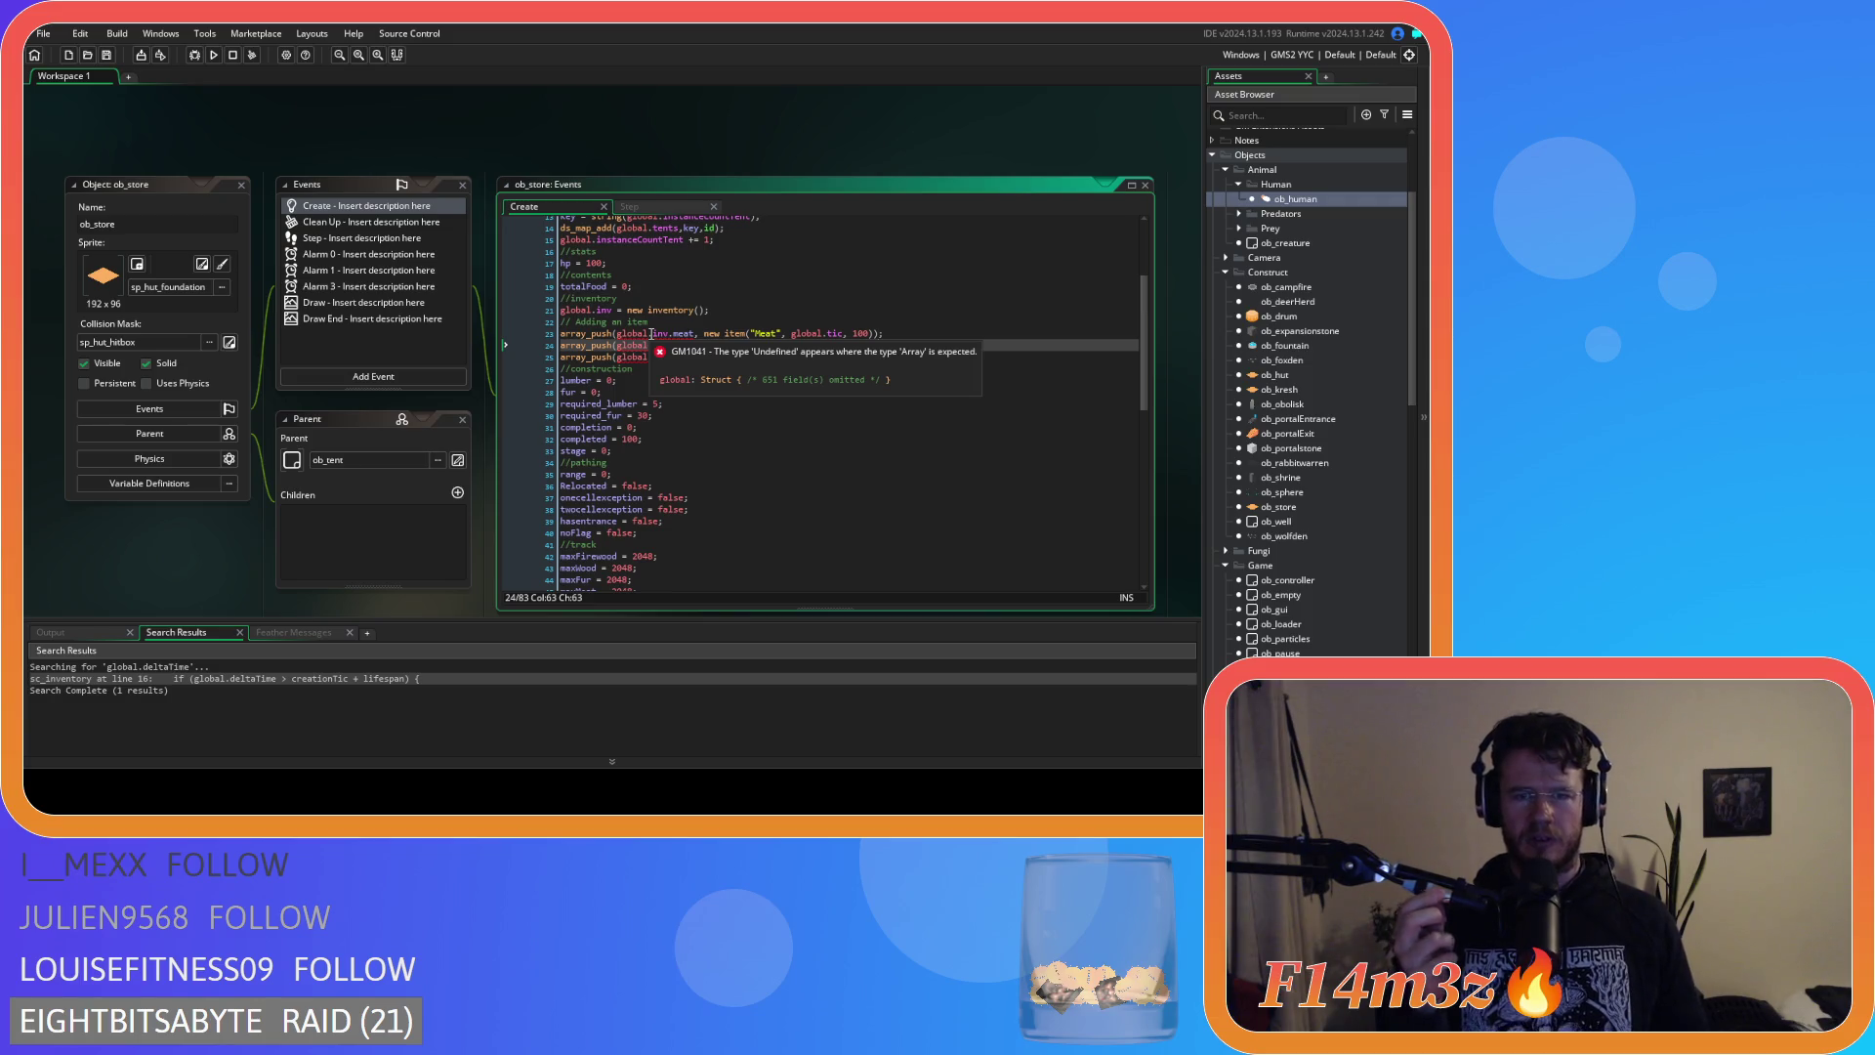
left_click(934, 333)
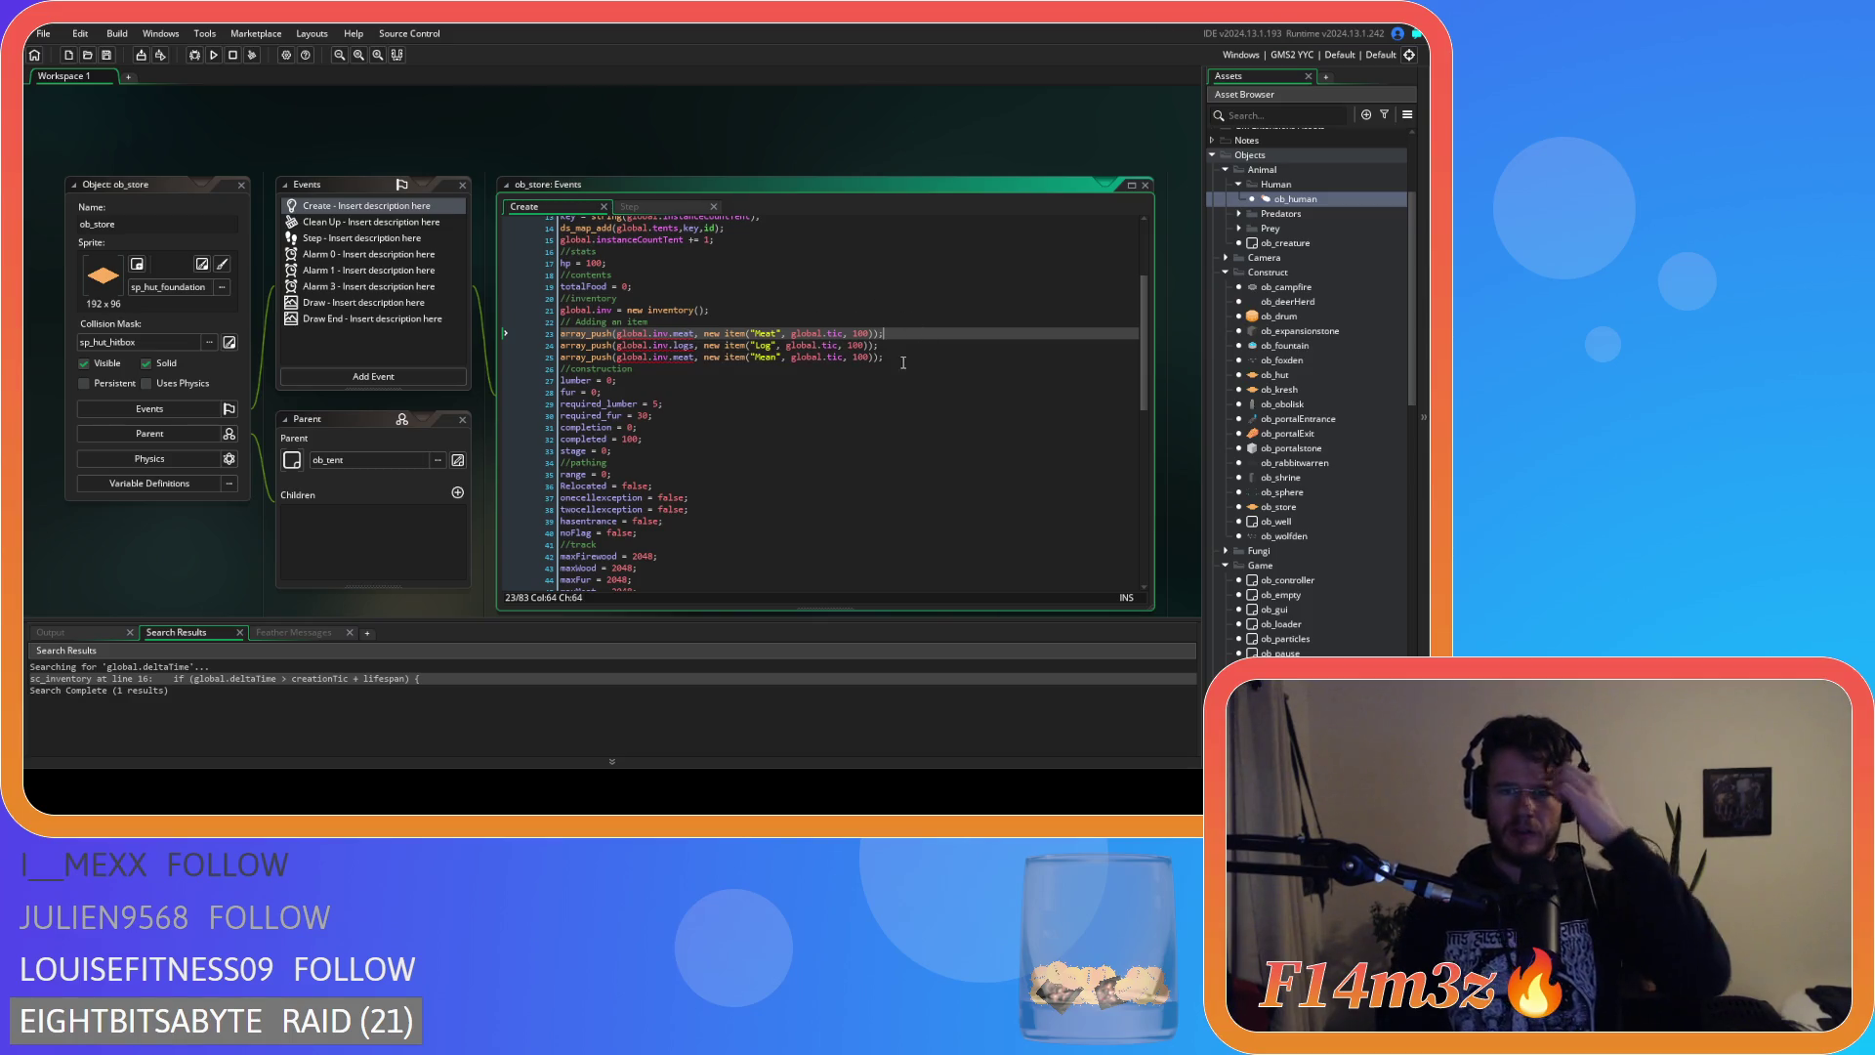
double_click(838, 333)
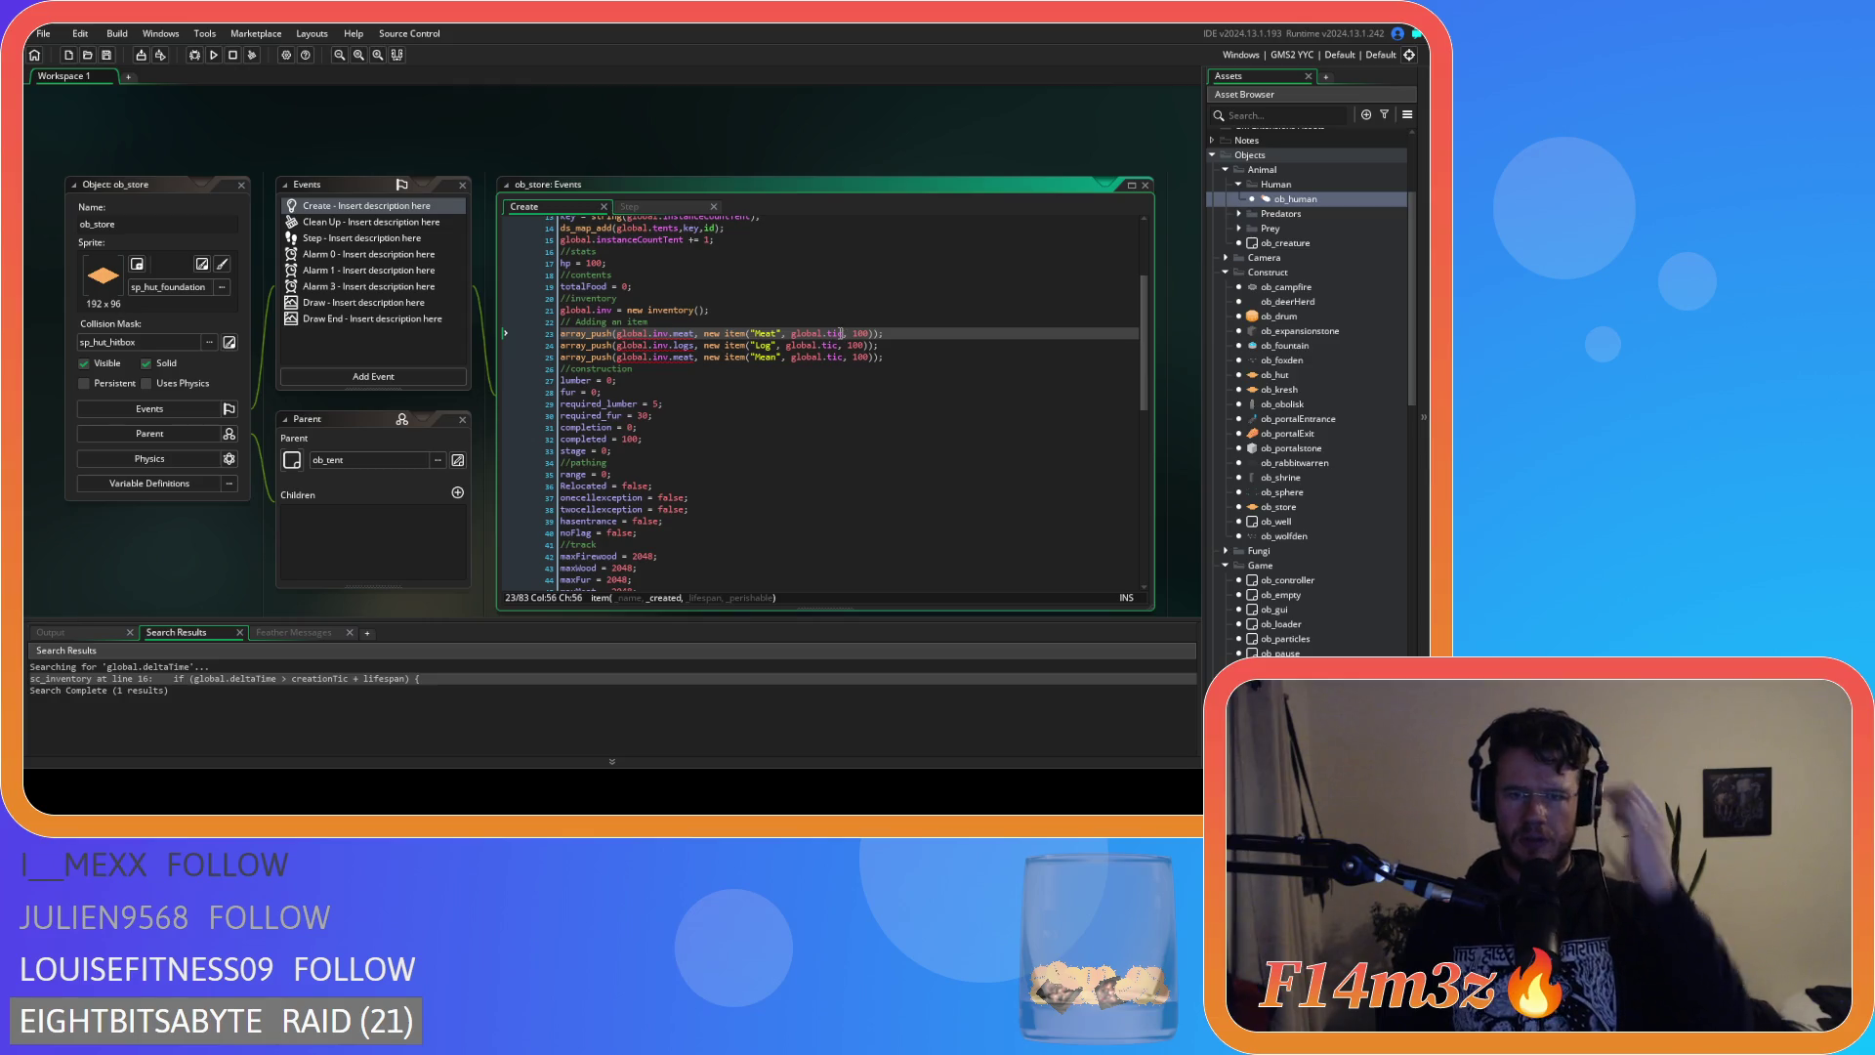
Replace global.tic with global.delta in the Meat, Log and third item calls on lines 23–25.
mouse_move(838, 339)
type("delta")
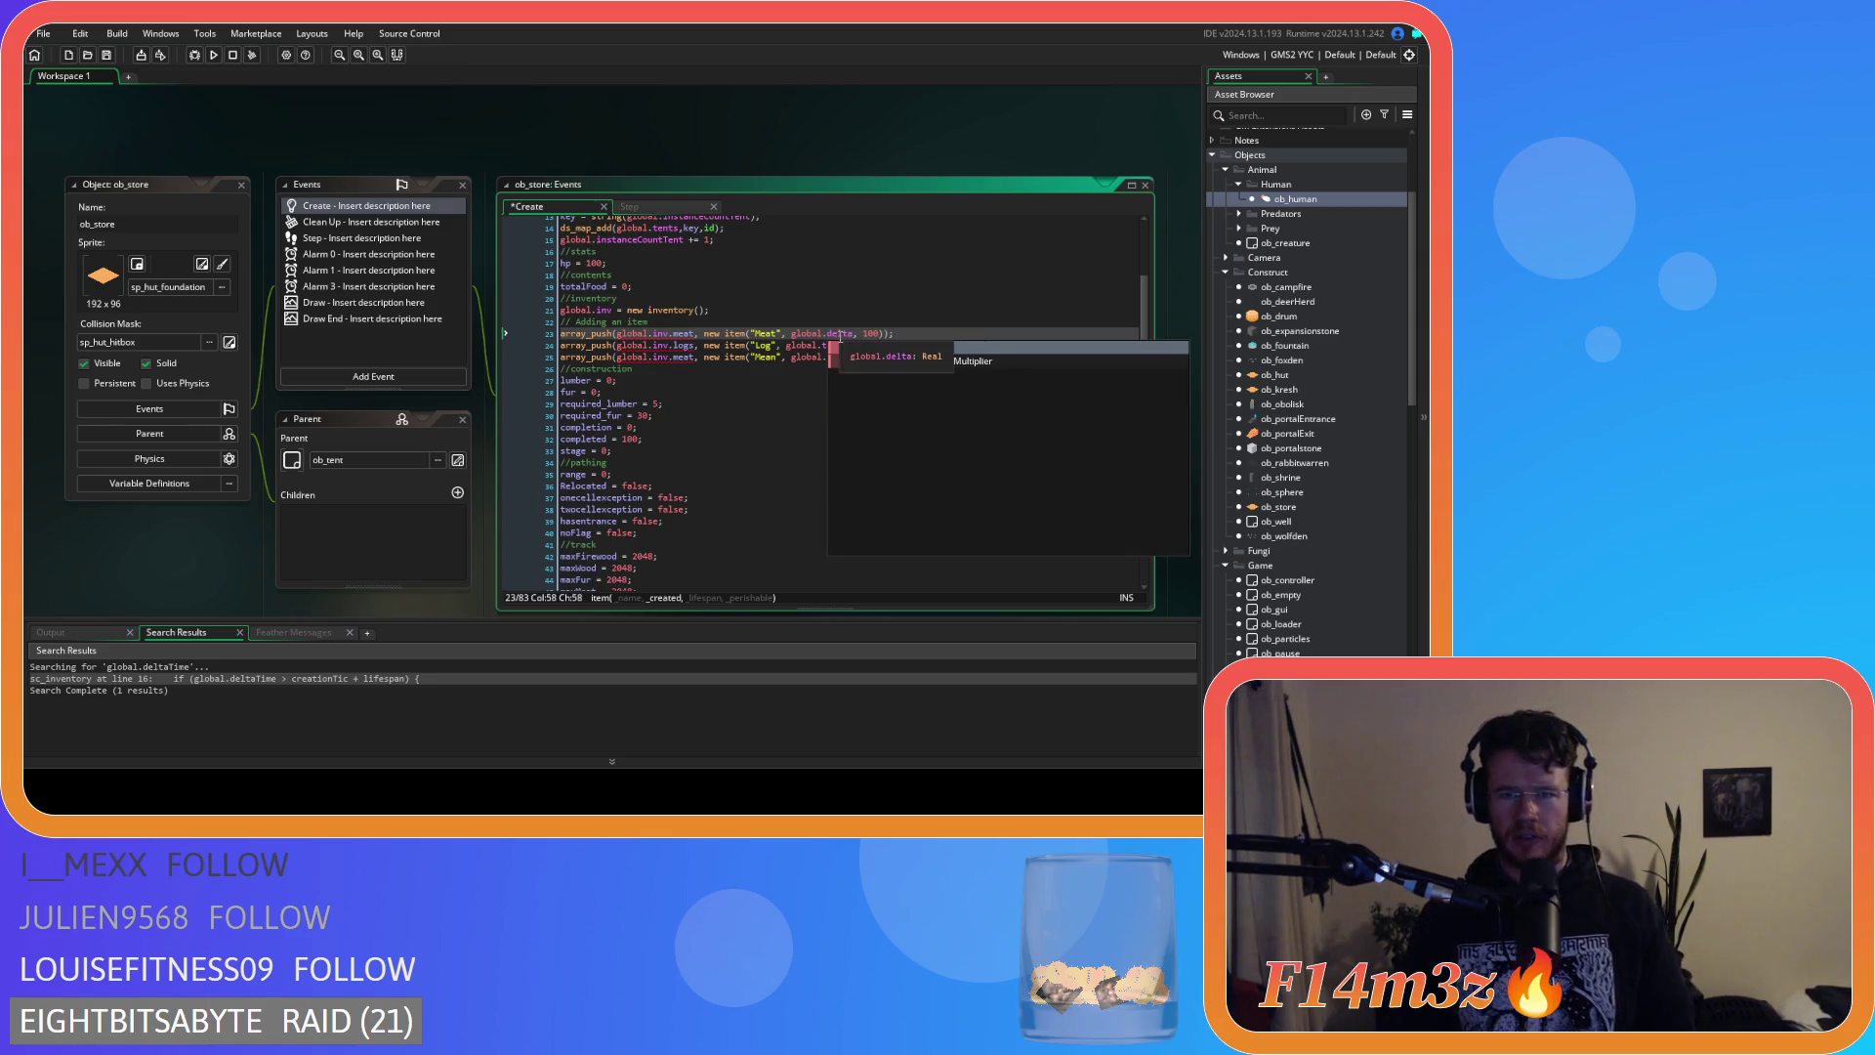
double_click(831, 345)
type("delta, 100));")
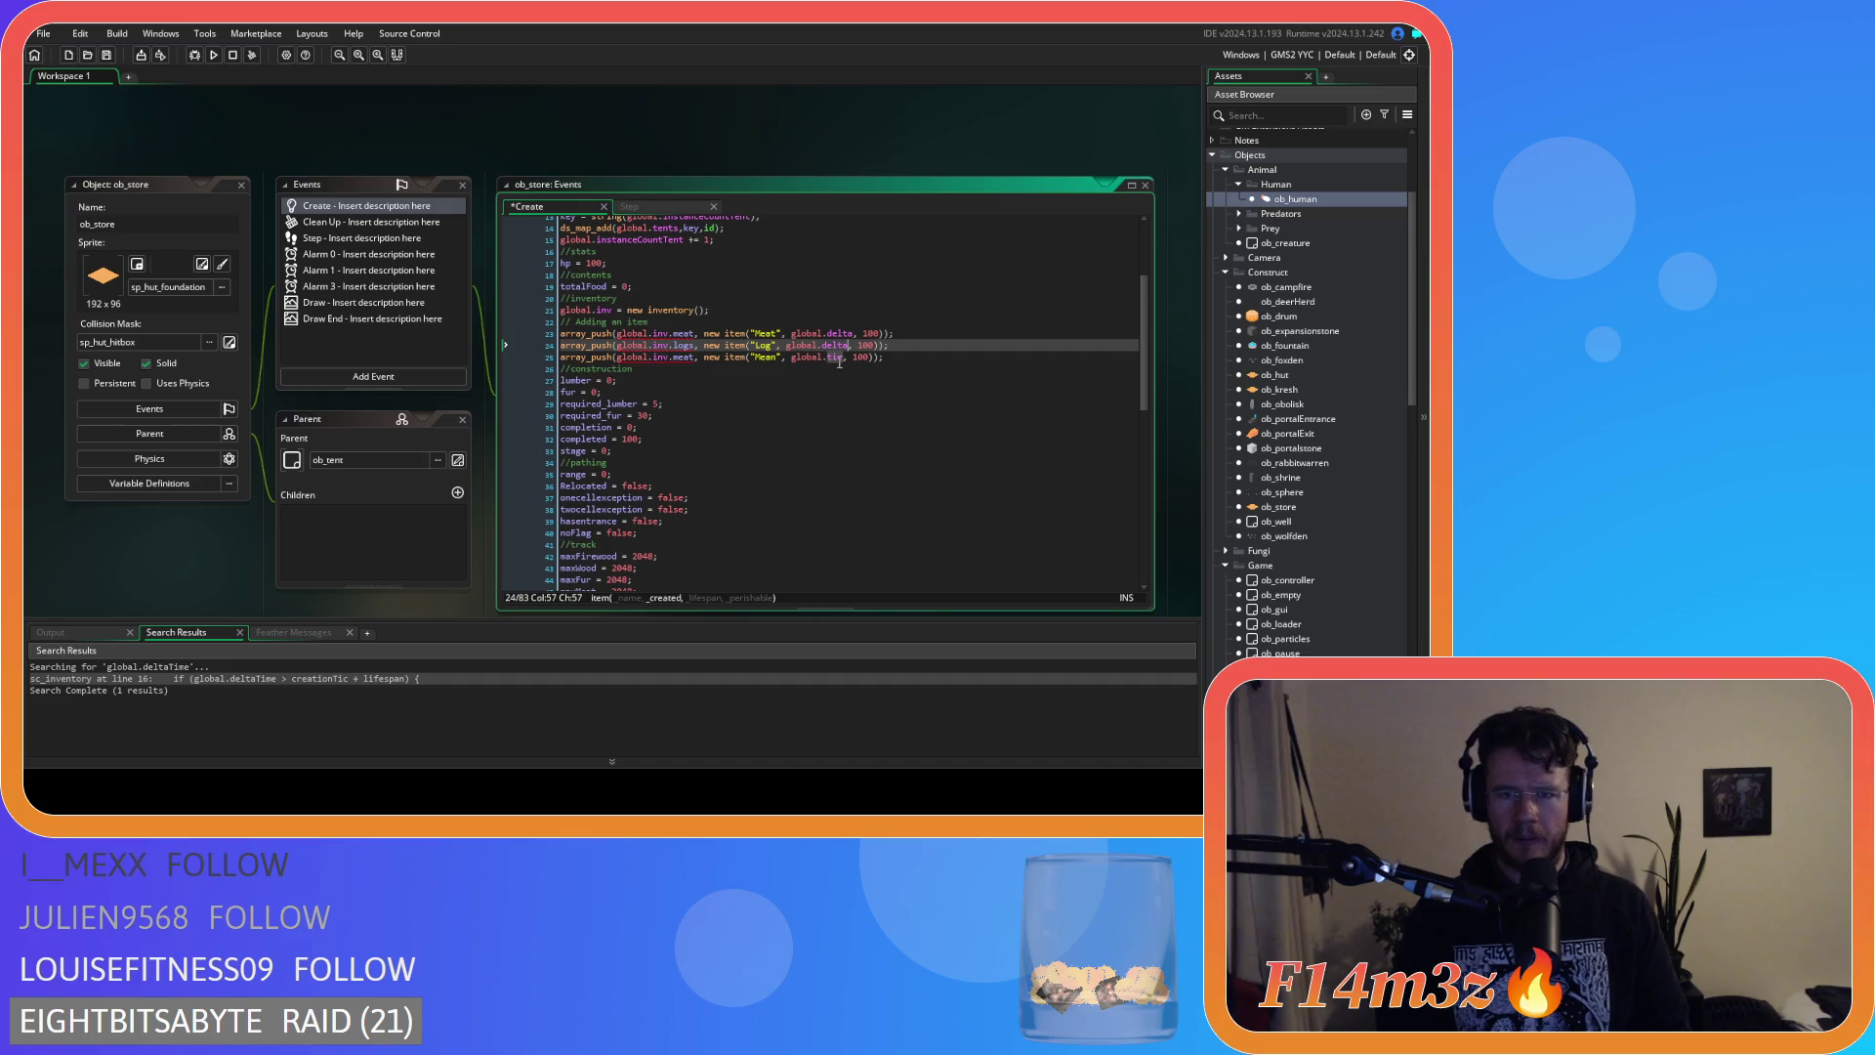
double_click(830, 356)
type("delta")
key("End")
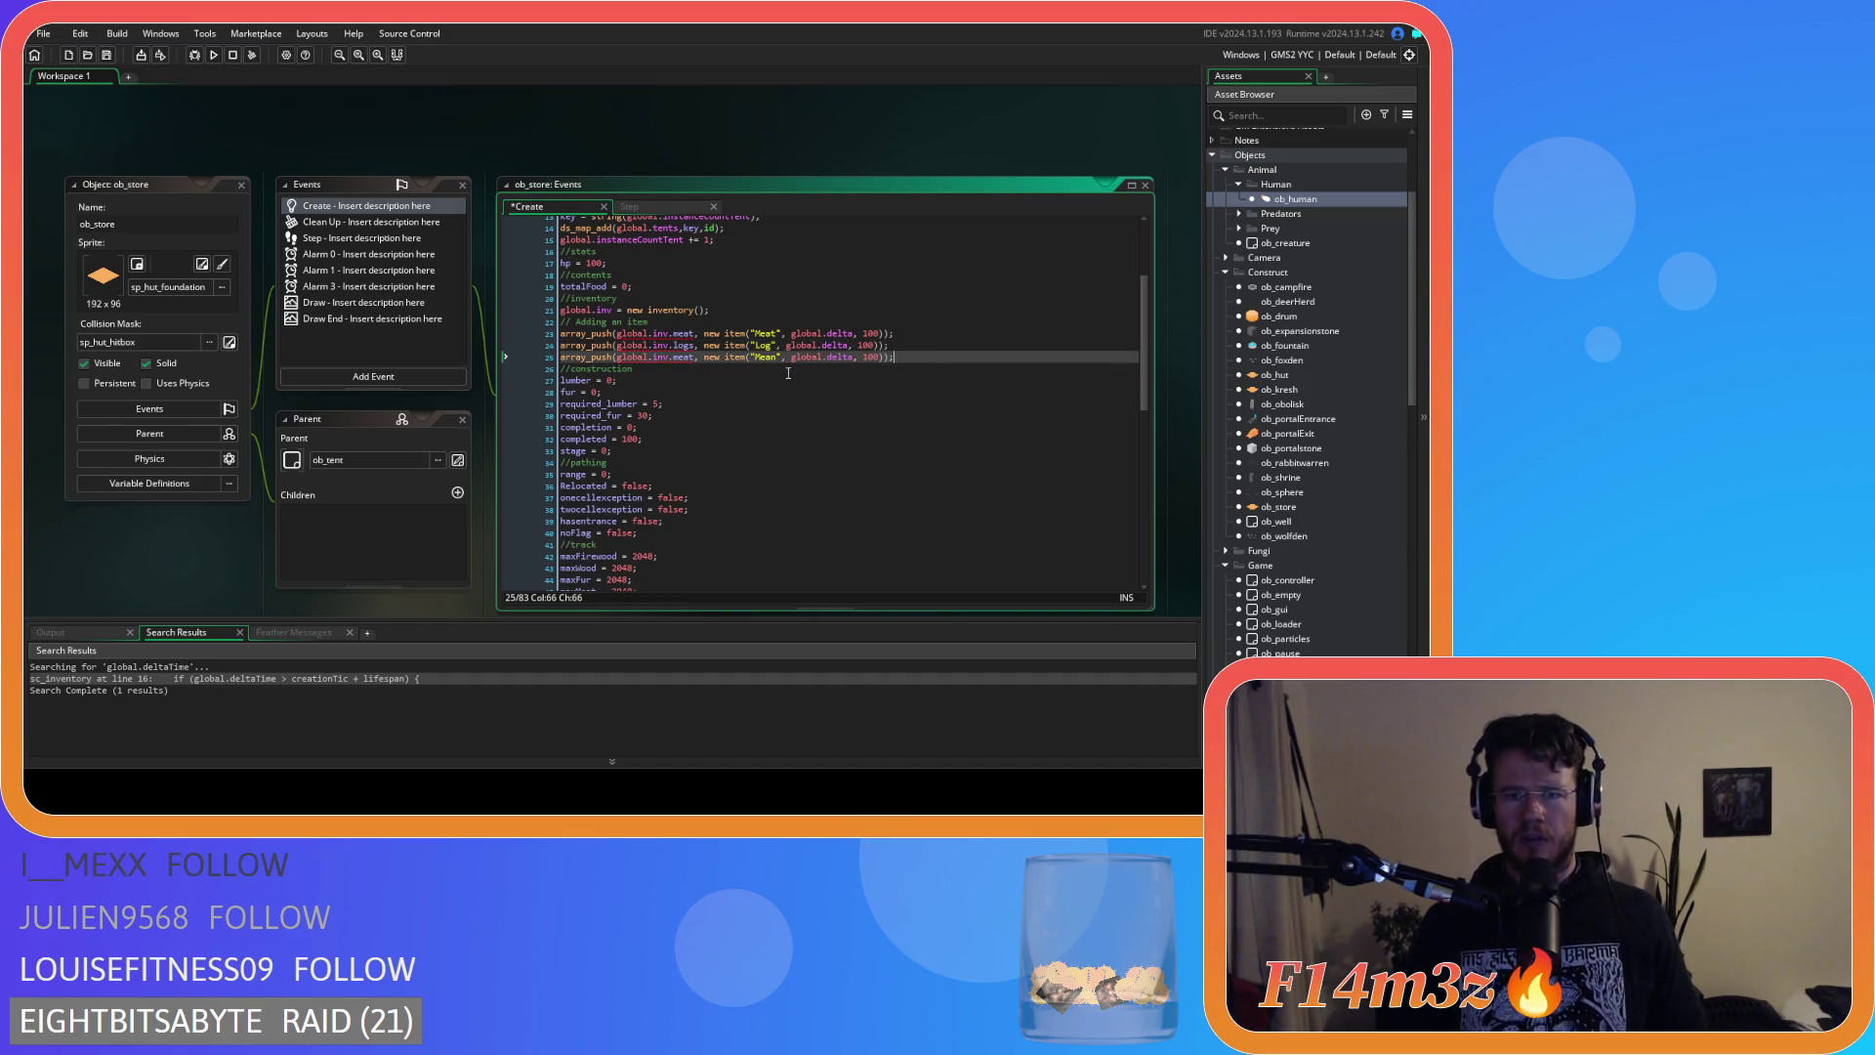
left_click(772, 357)
double_click(775, 358)
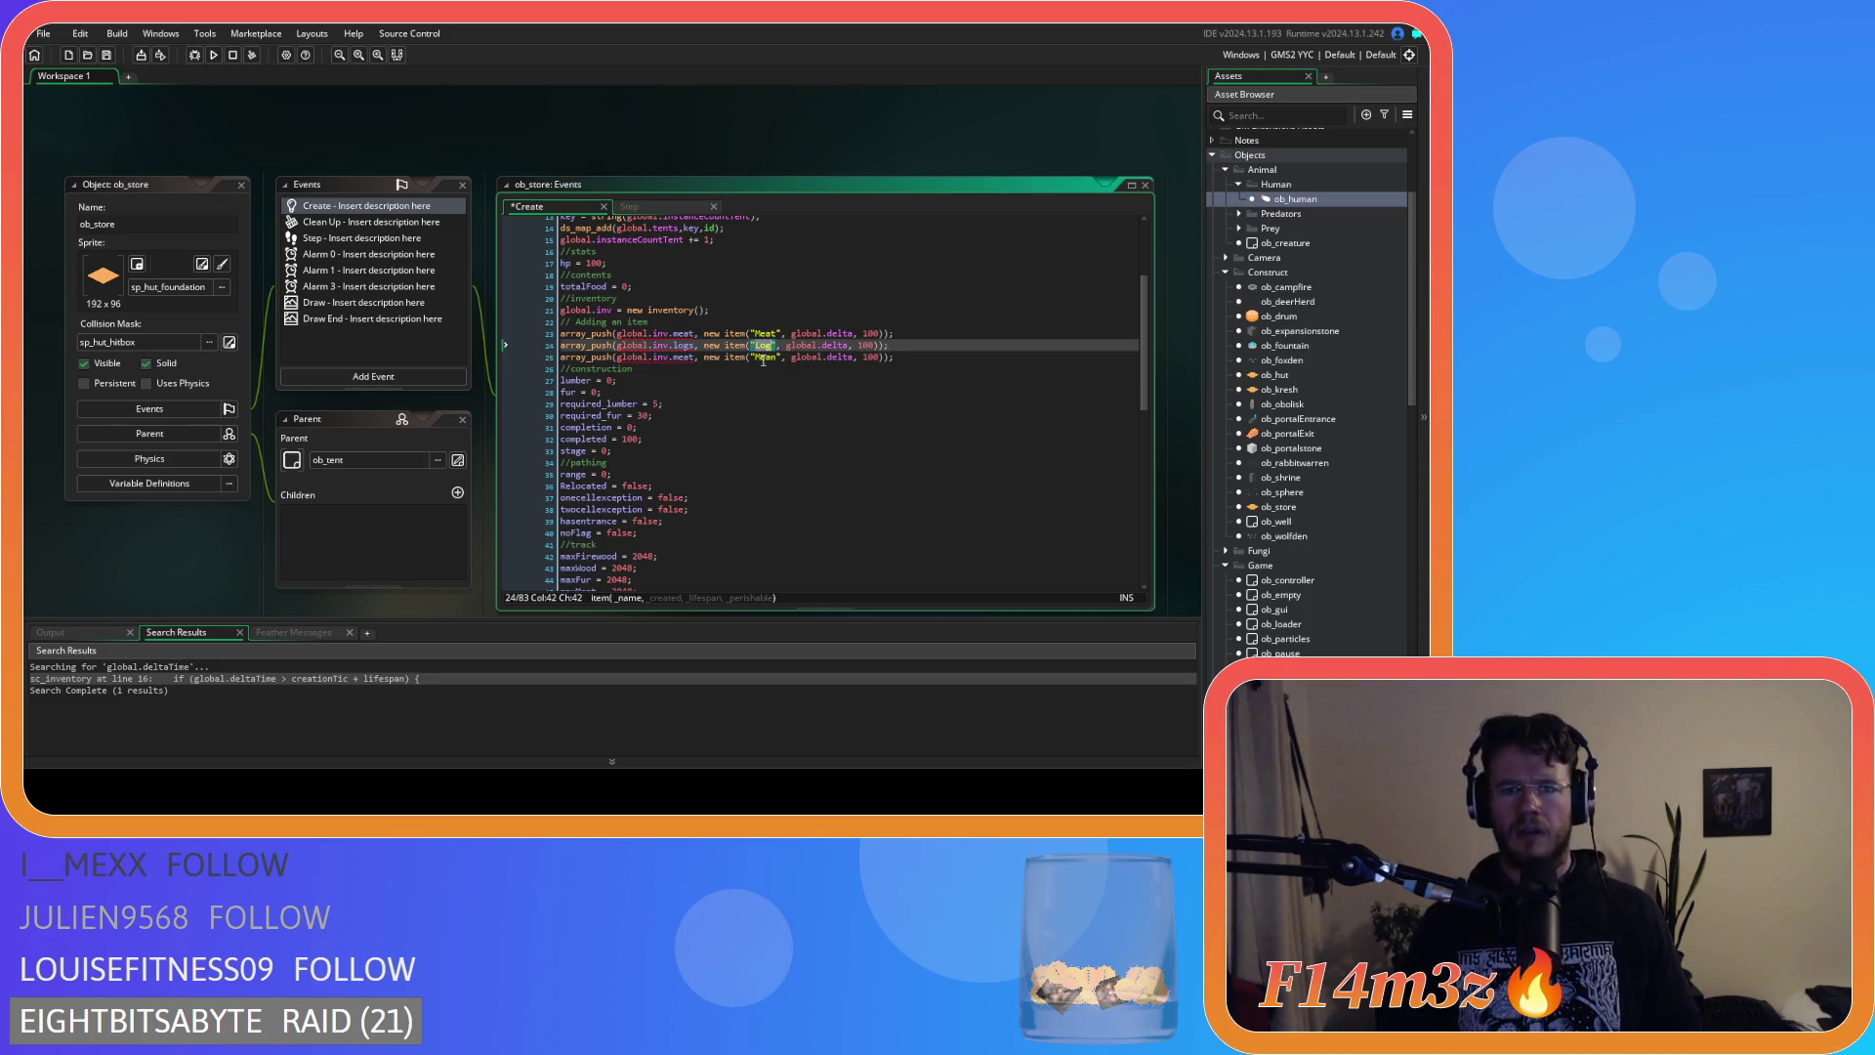
left_click(915, 359)
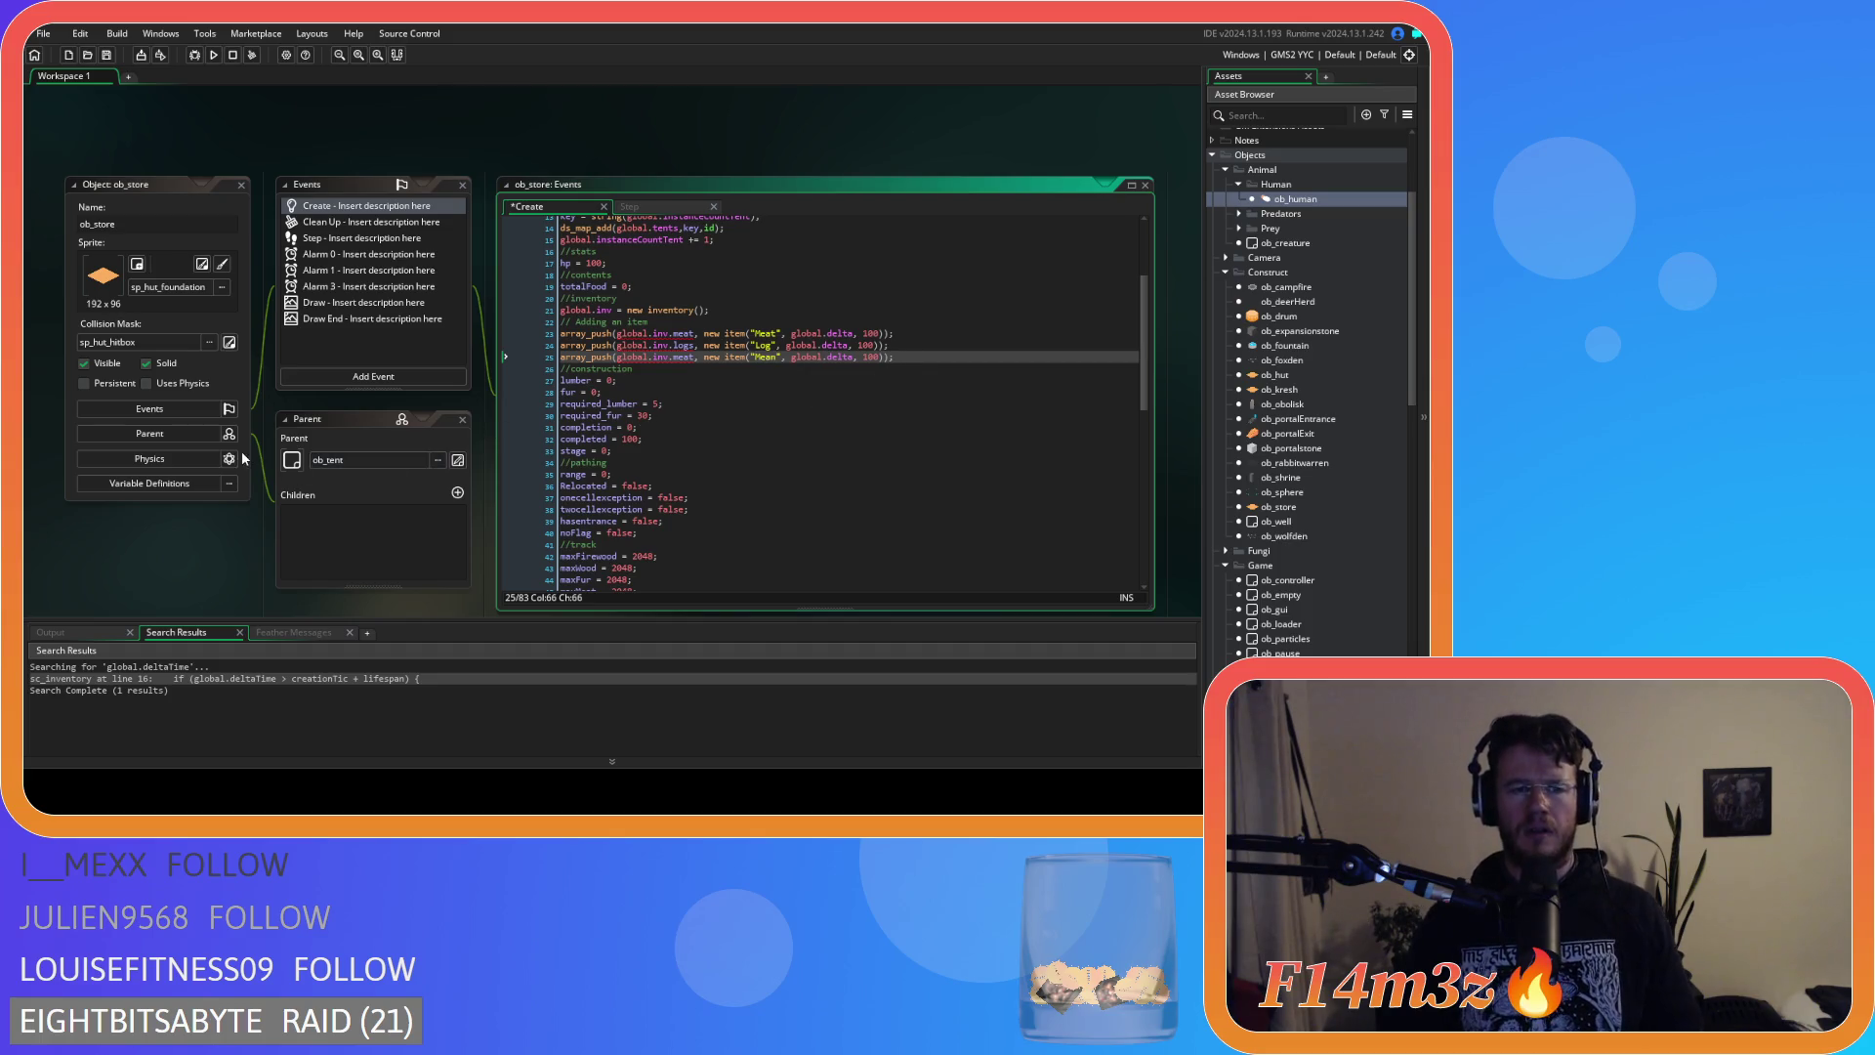
scroll(385, 395, "down", 5)
scroll(476, 431, "down", 7)
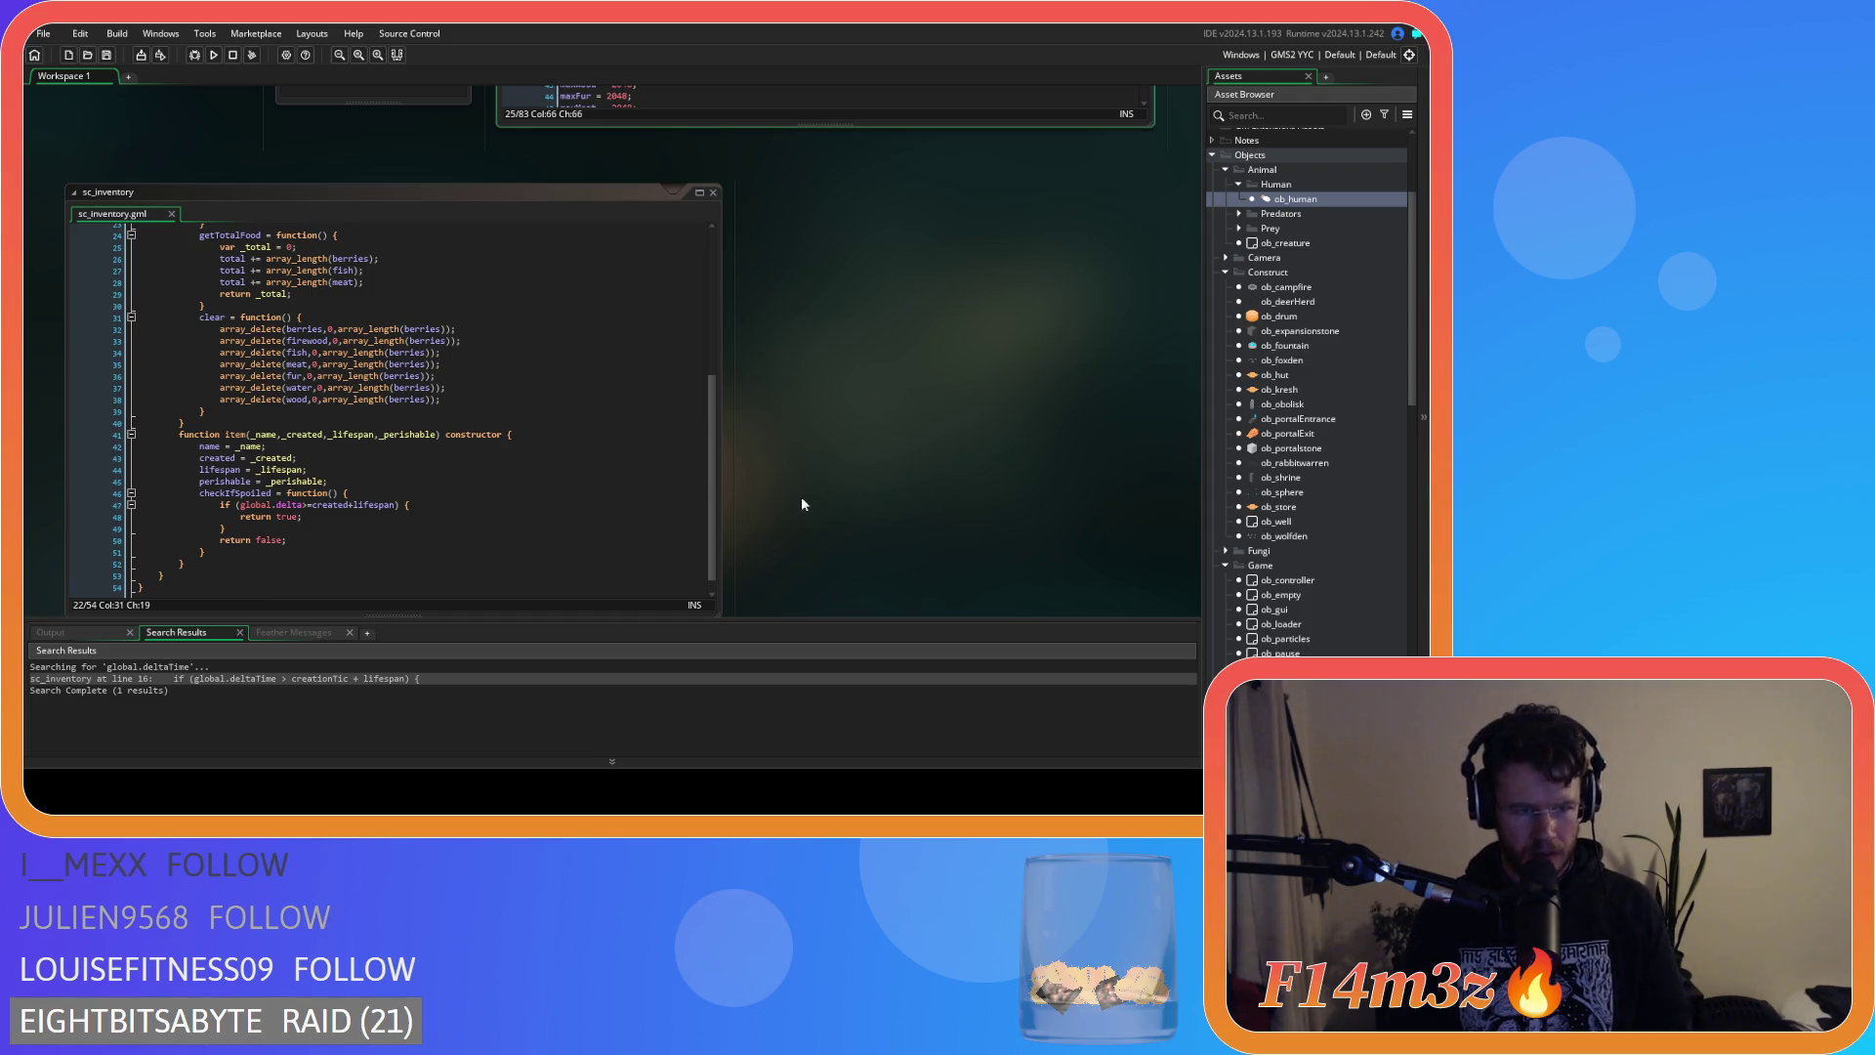
scroll(803, 503, "up", 4)
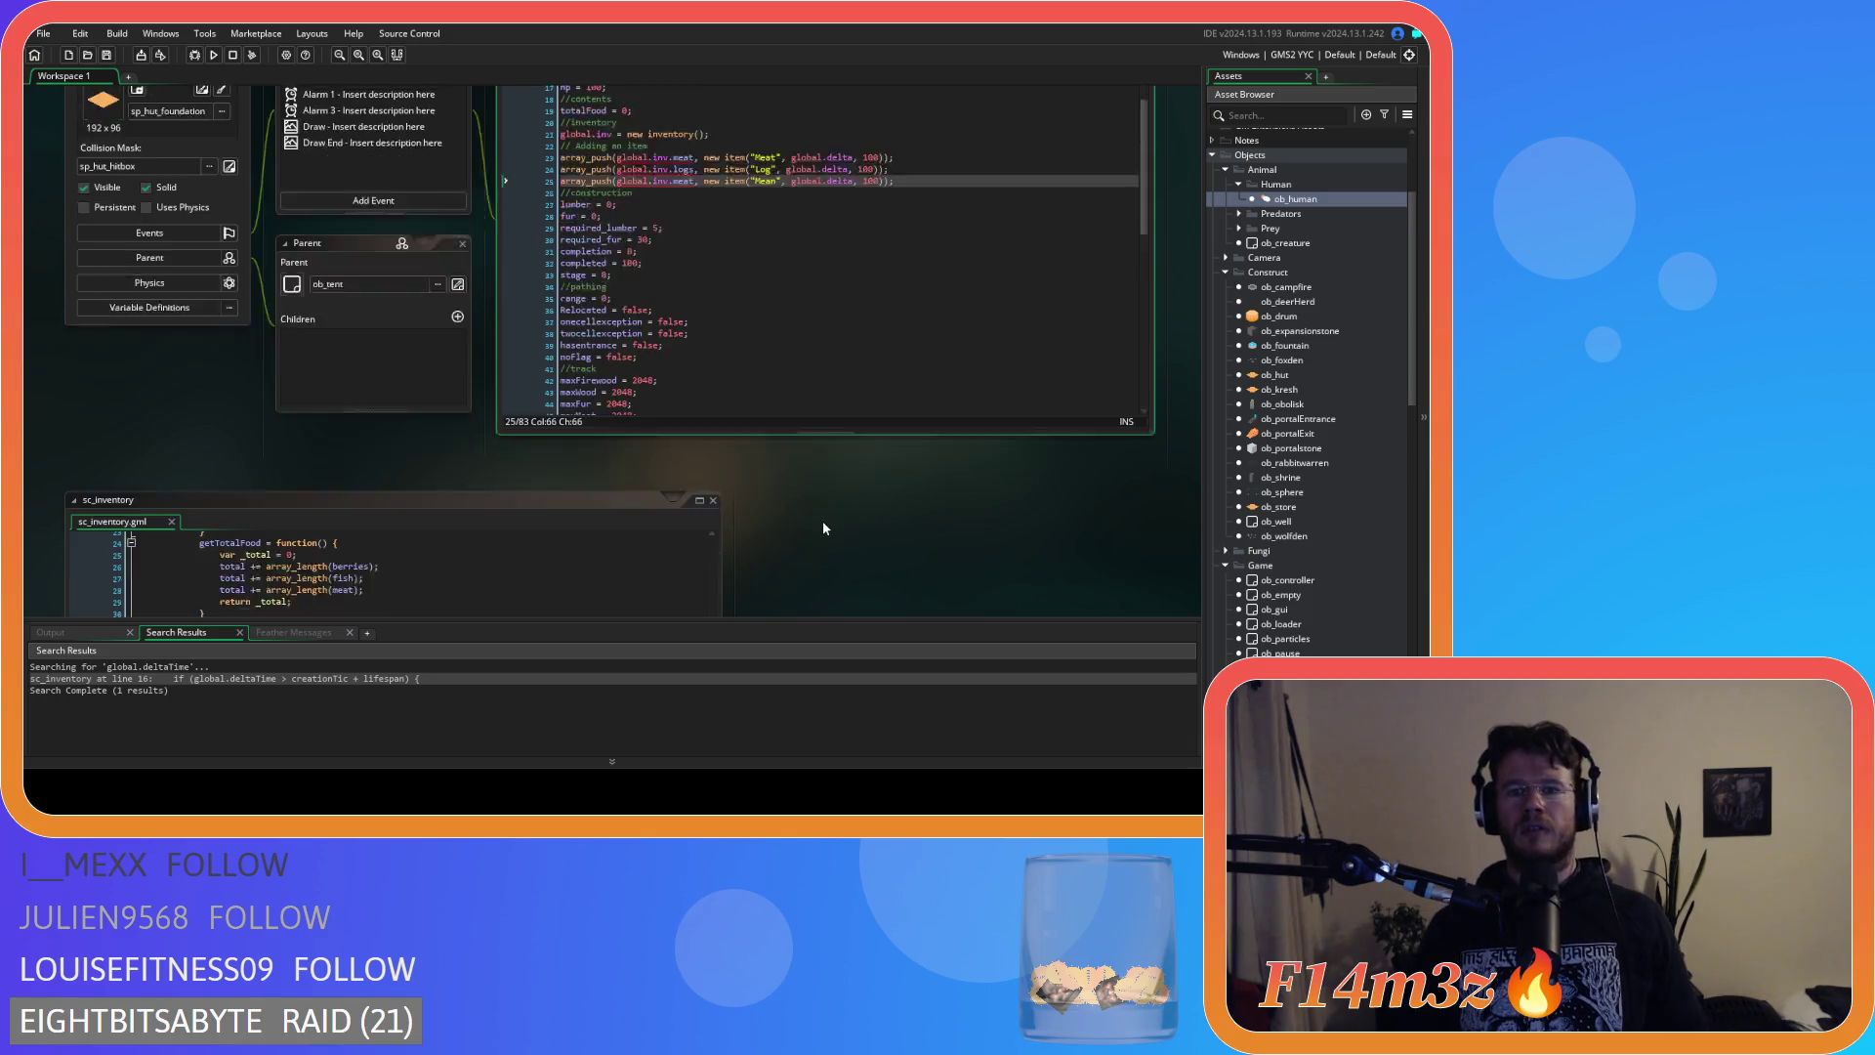
Change each item's lifespan from 100 to 10 on lines 23–25 and save the Create code.
scroll(823, 519, "up", 1)
left_click(868, 246)
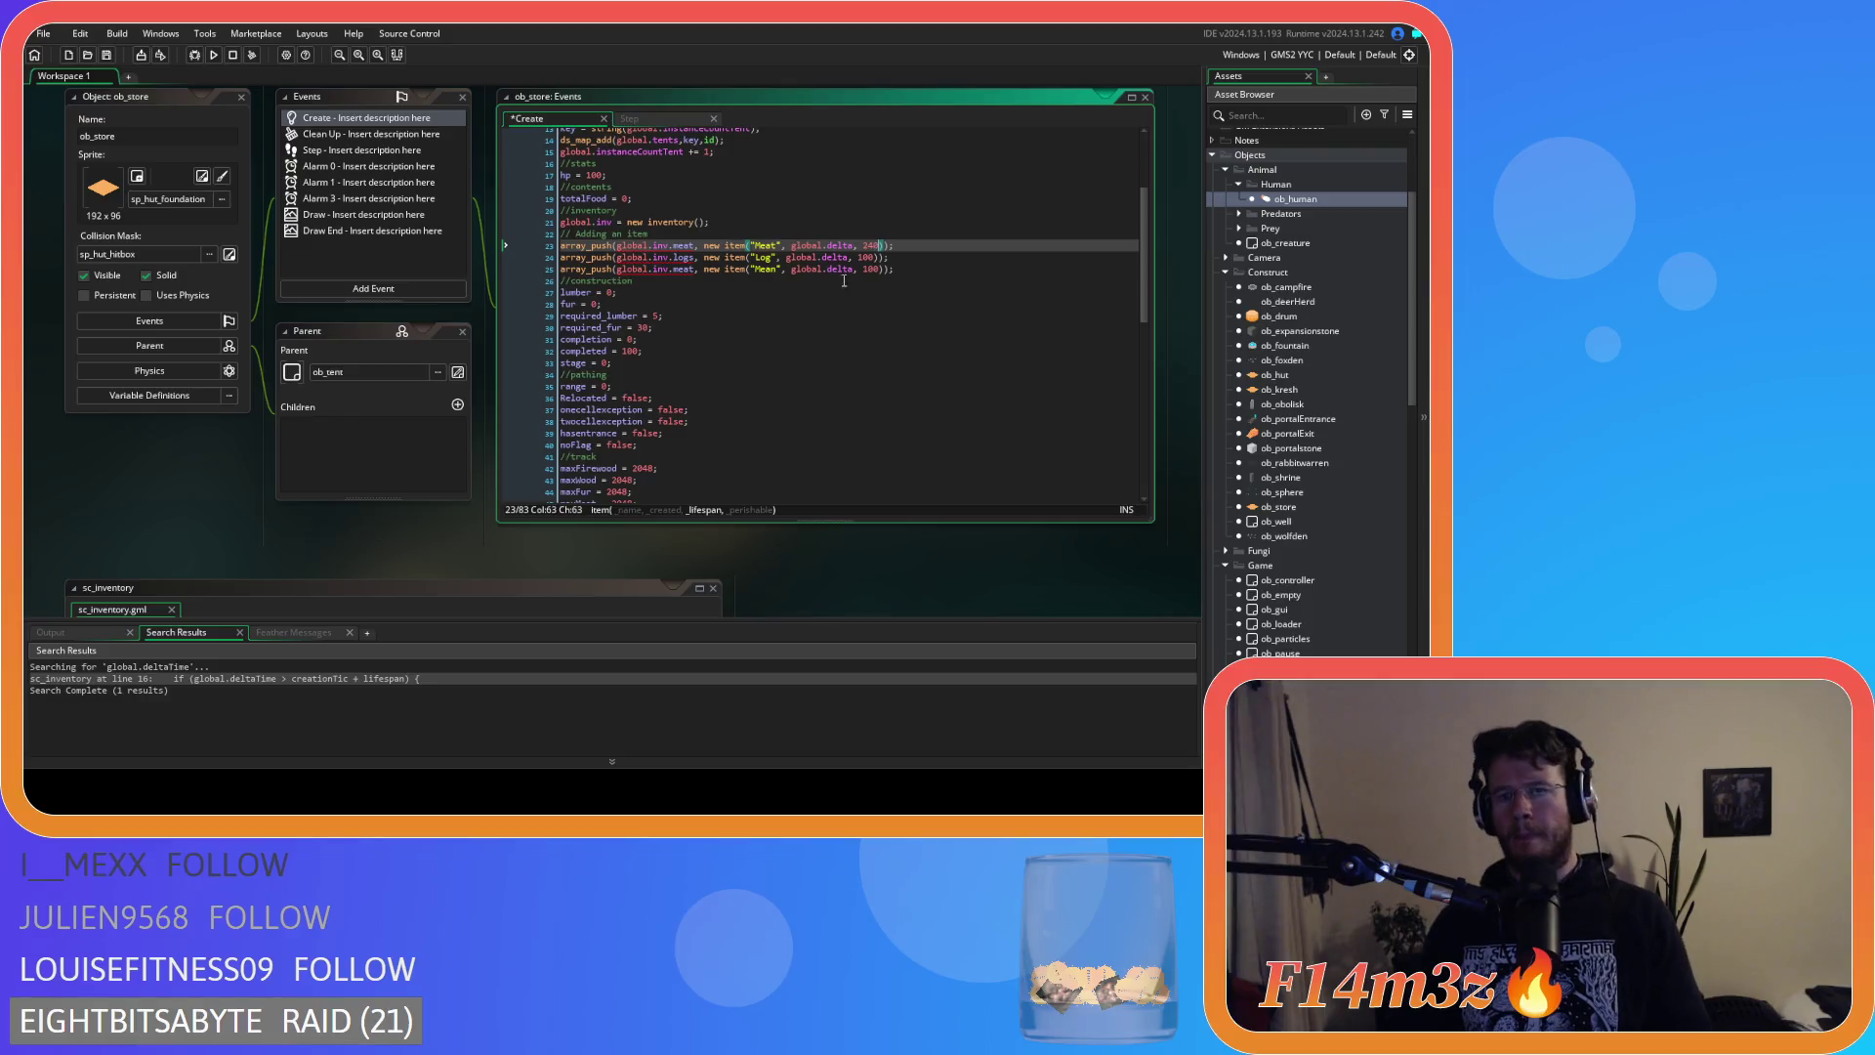
double_click(869, 246)
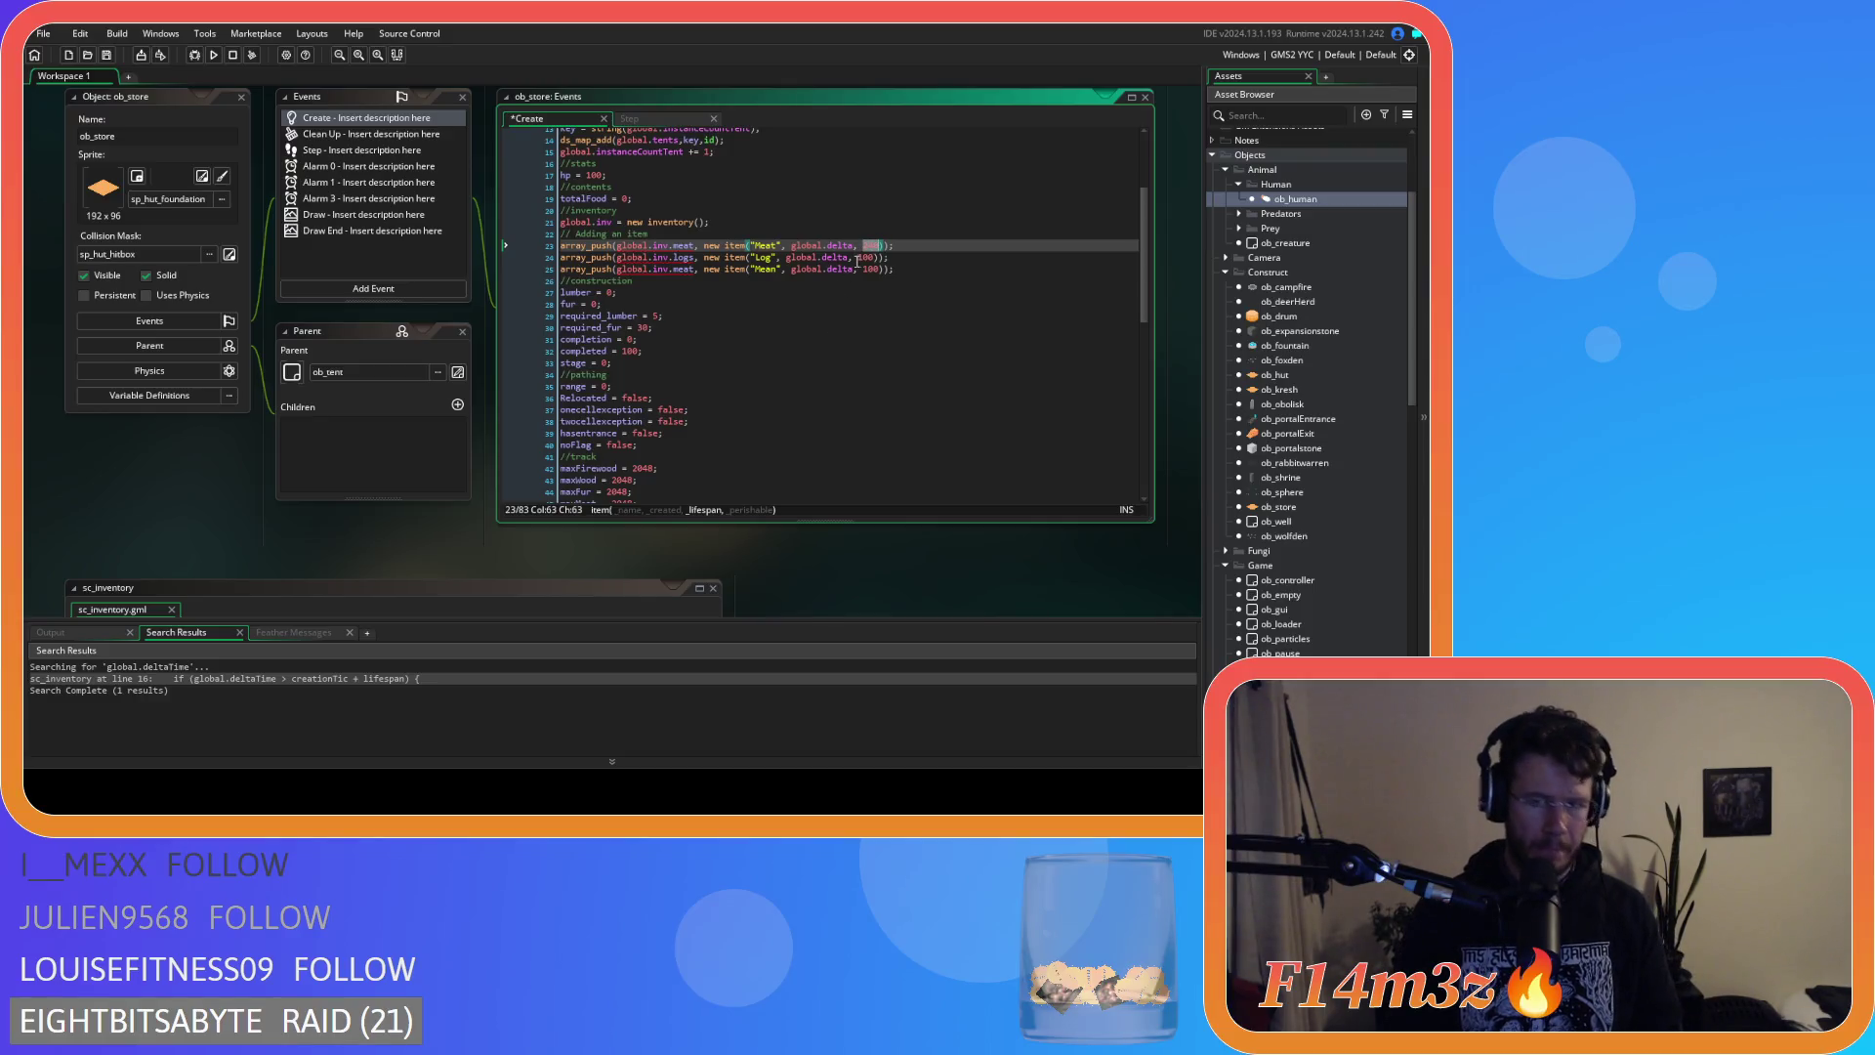
type("101")
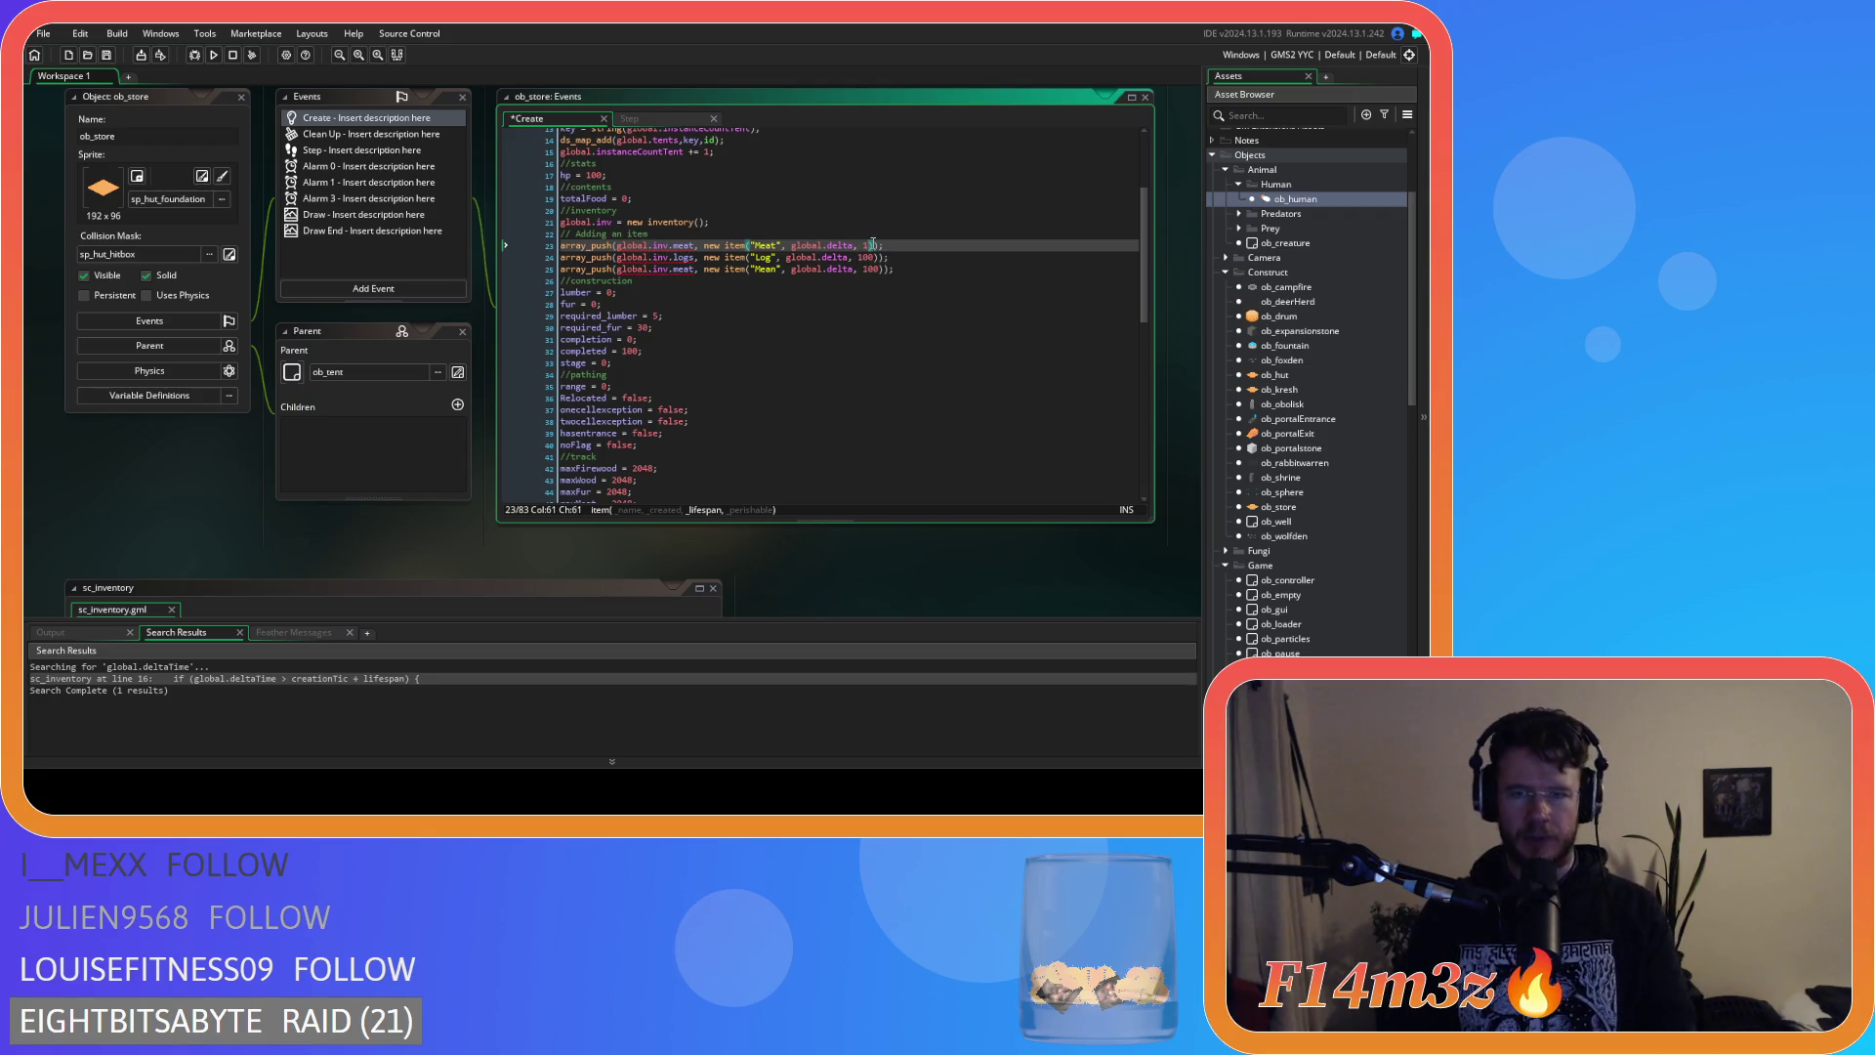
type("0")
key("Down")
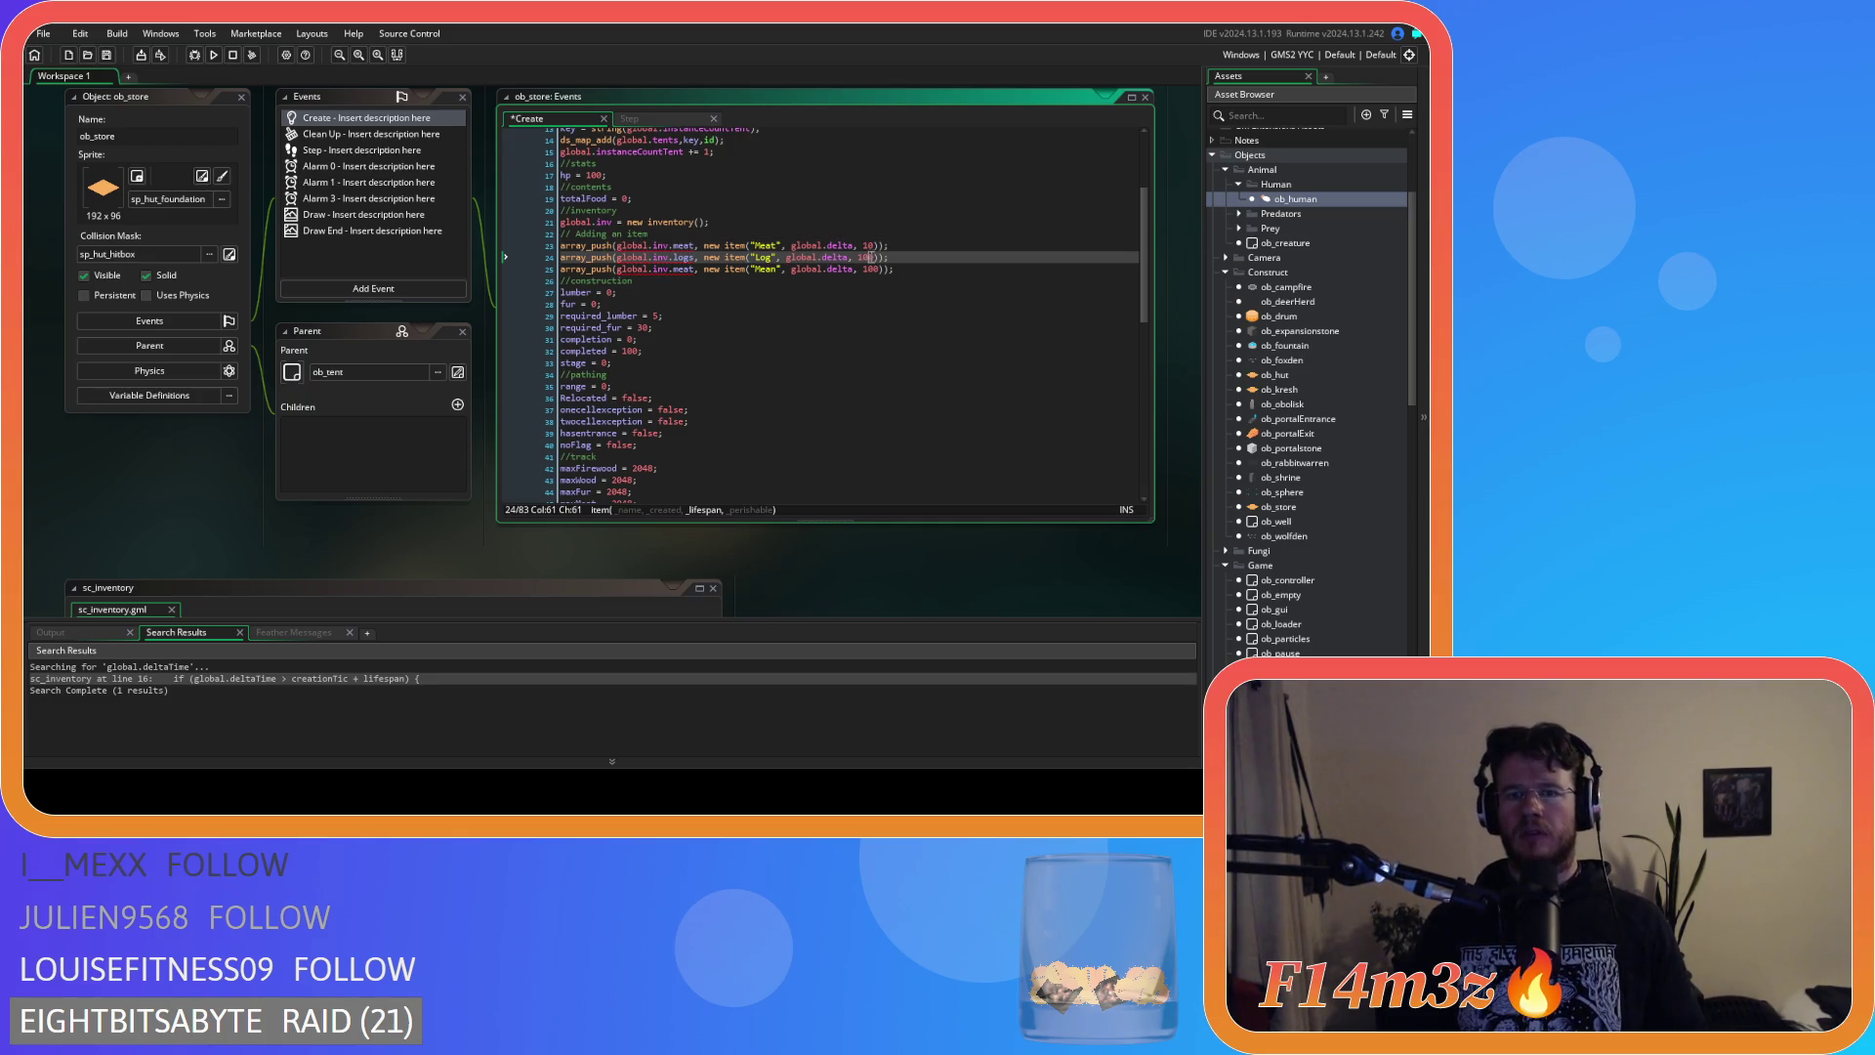
key("Down")
key("Delete")
key("End")
key("ctrl+s")
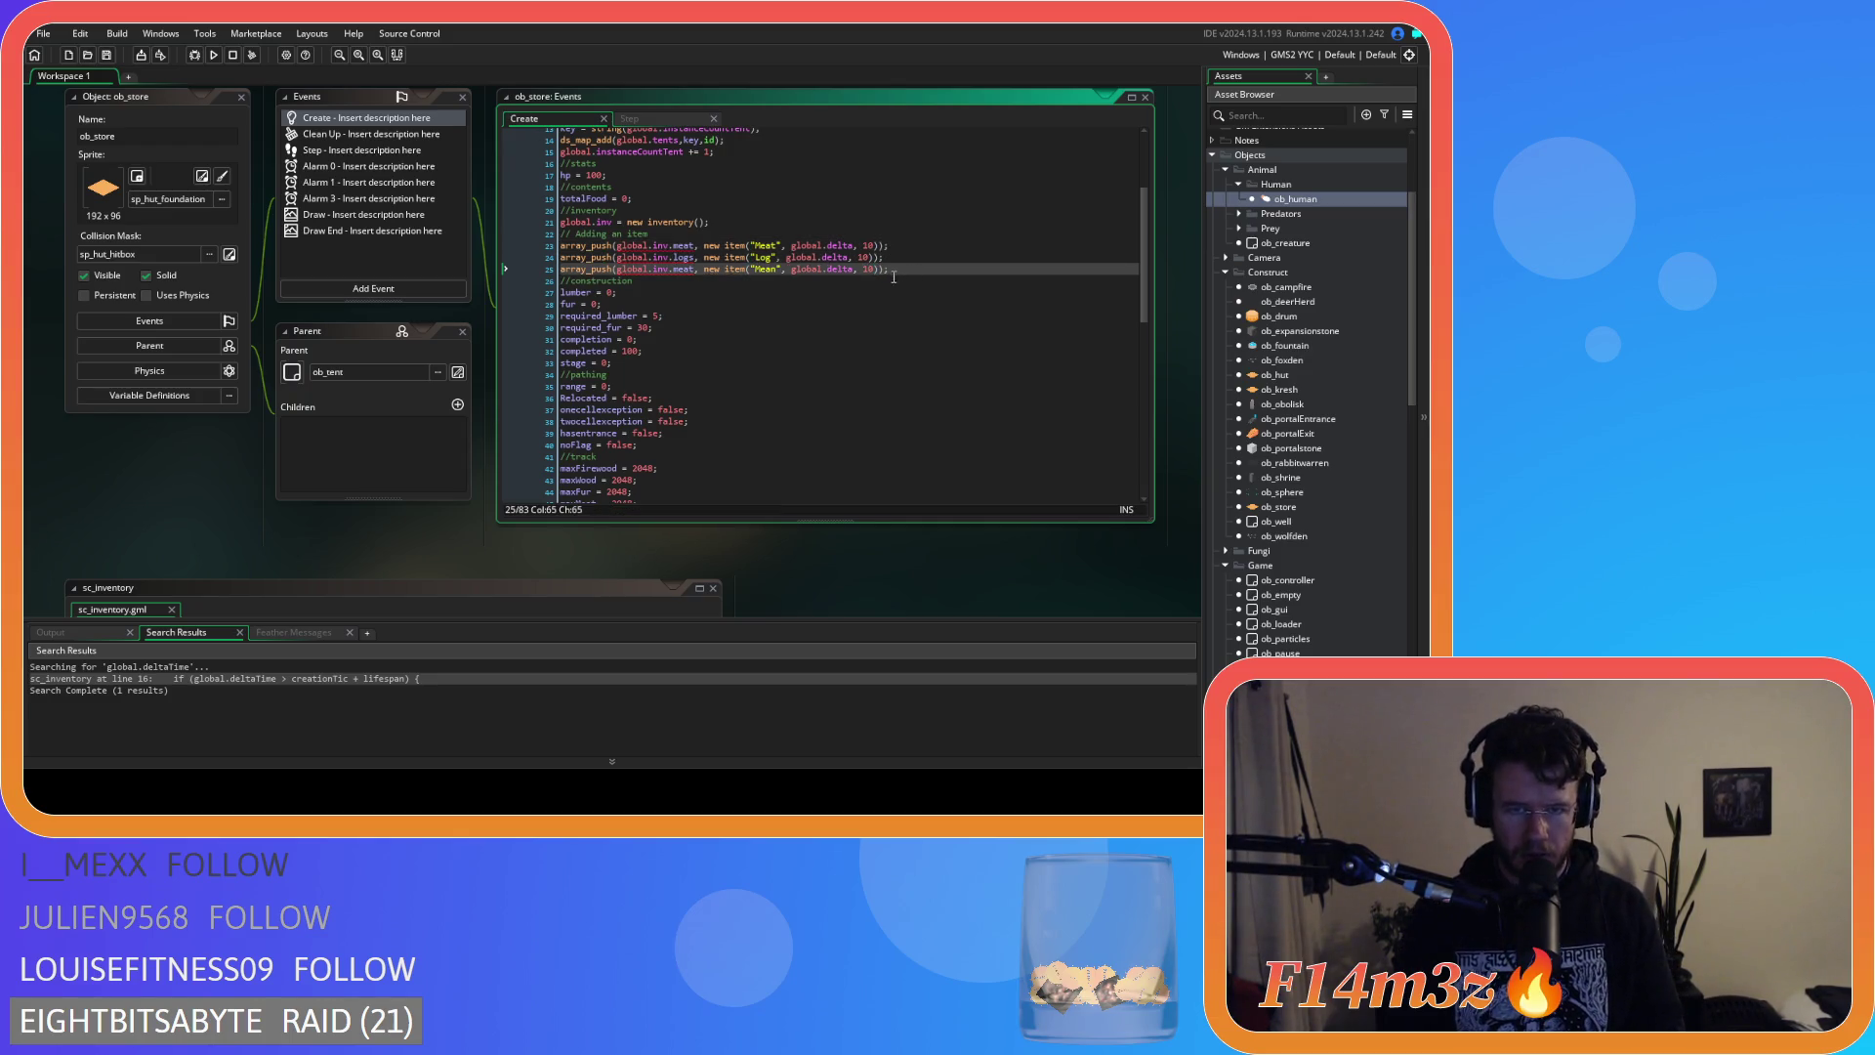
scroll(782, 449, "down", 2)
scroll(865, 545, "down", 5)
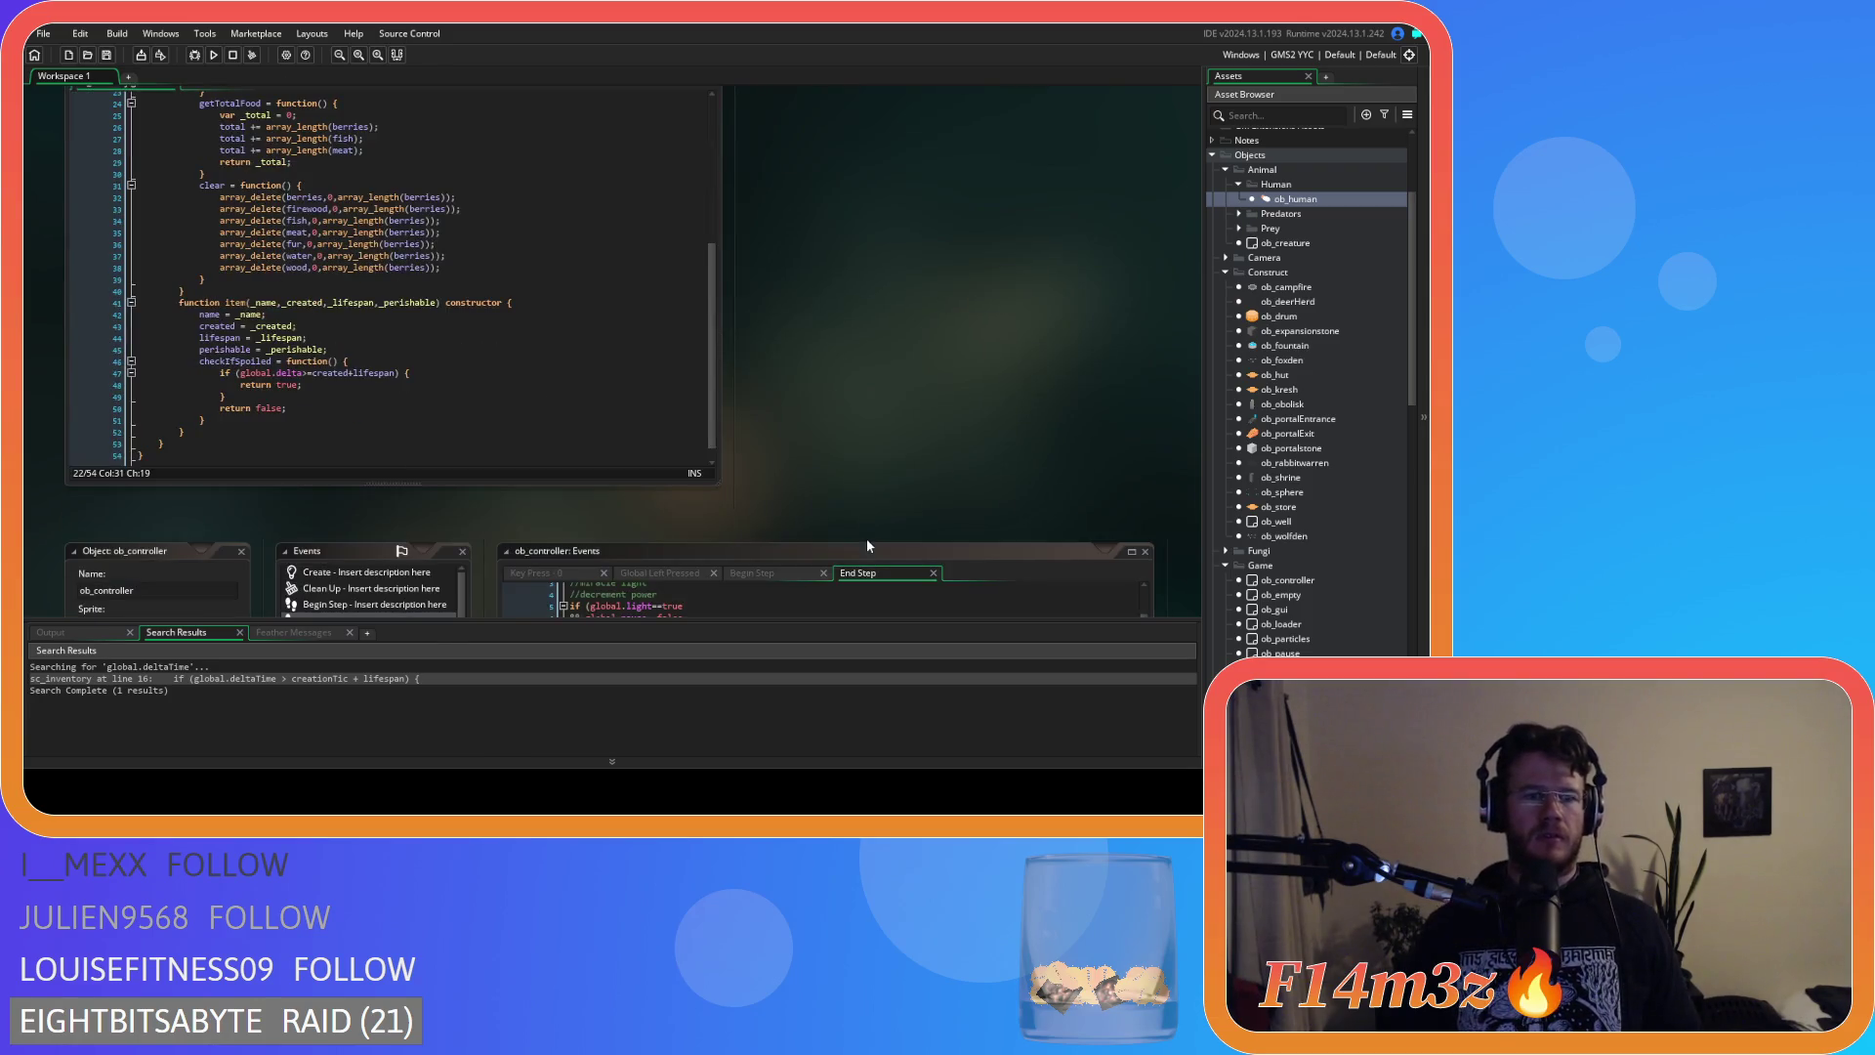
scroll(864, 446, "up", 5)
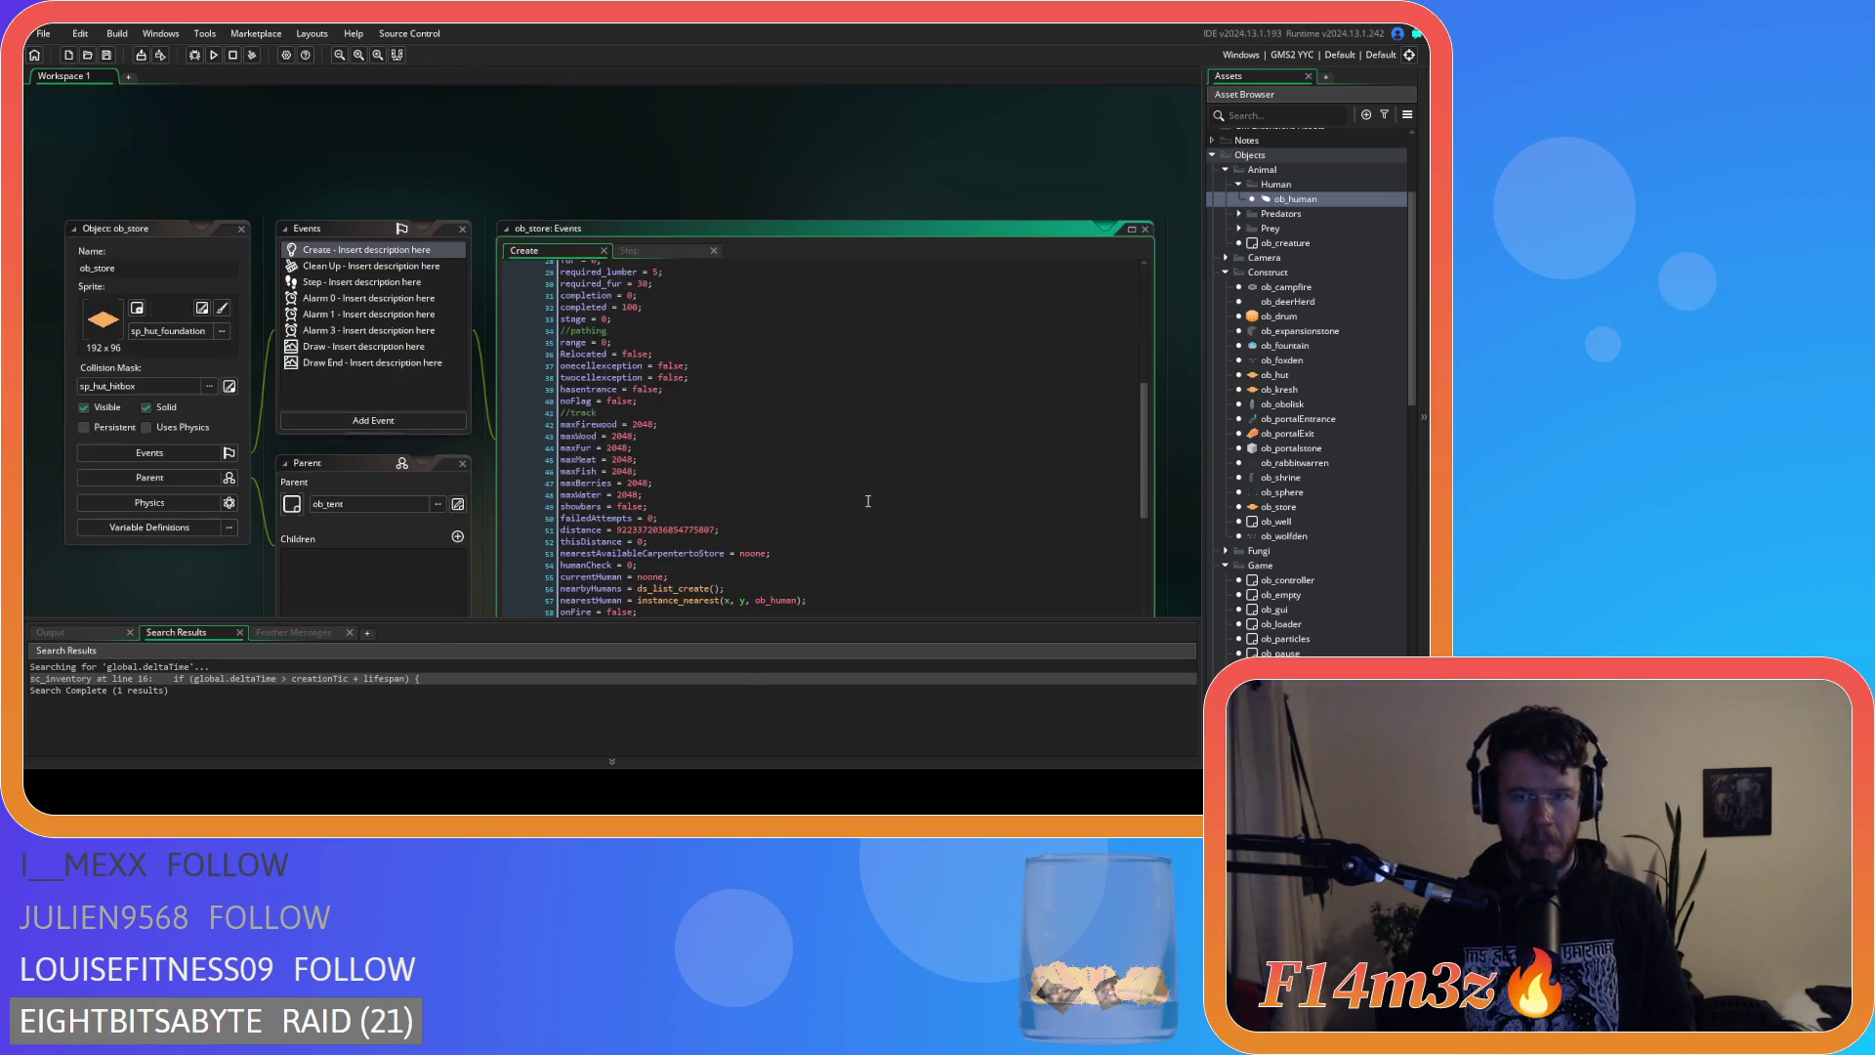
scroll(818, 439, "down", 3)
scroll(818, 332, "down", 1)
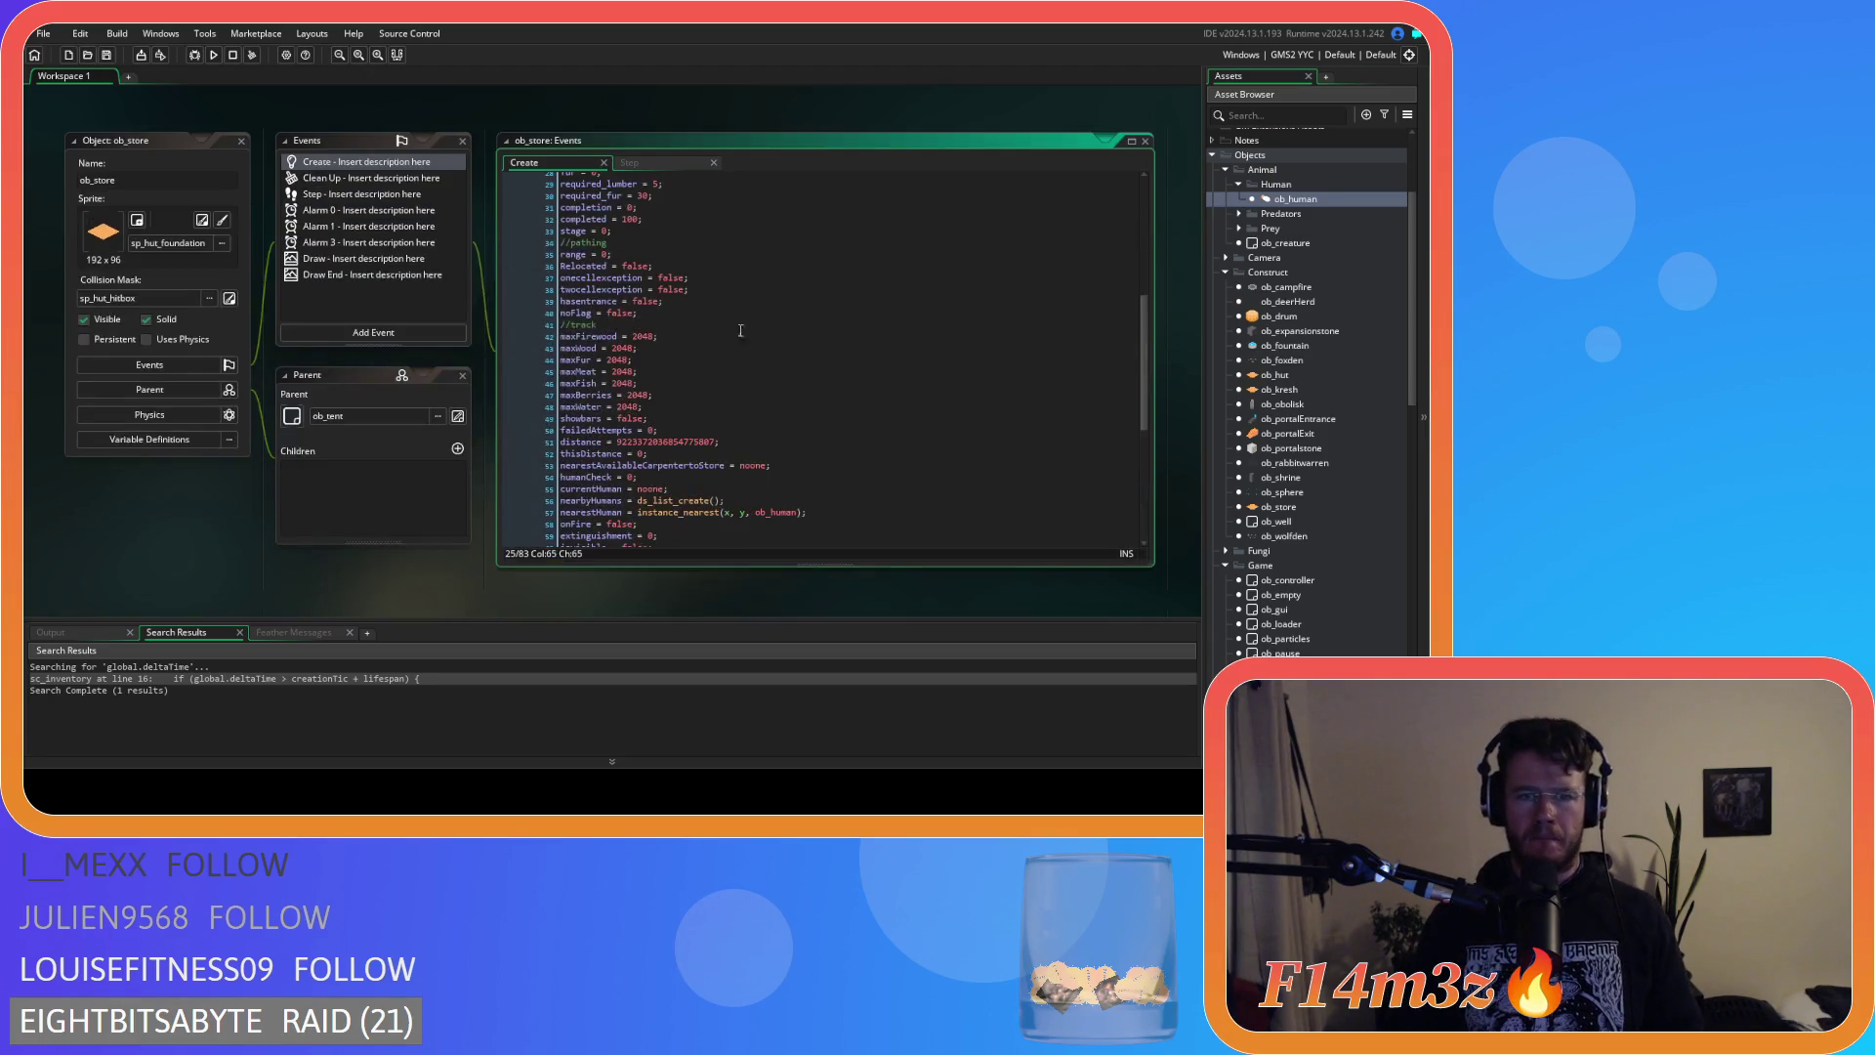
left_click(876, 290)
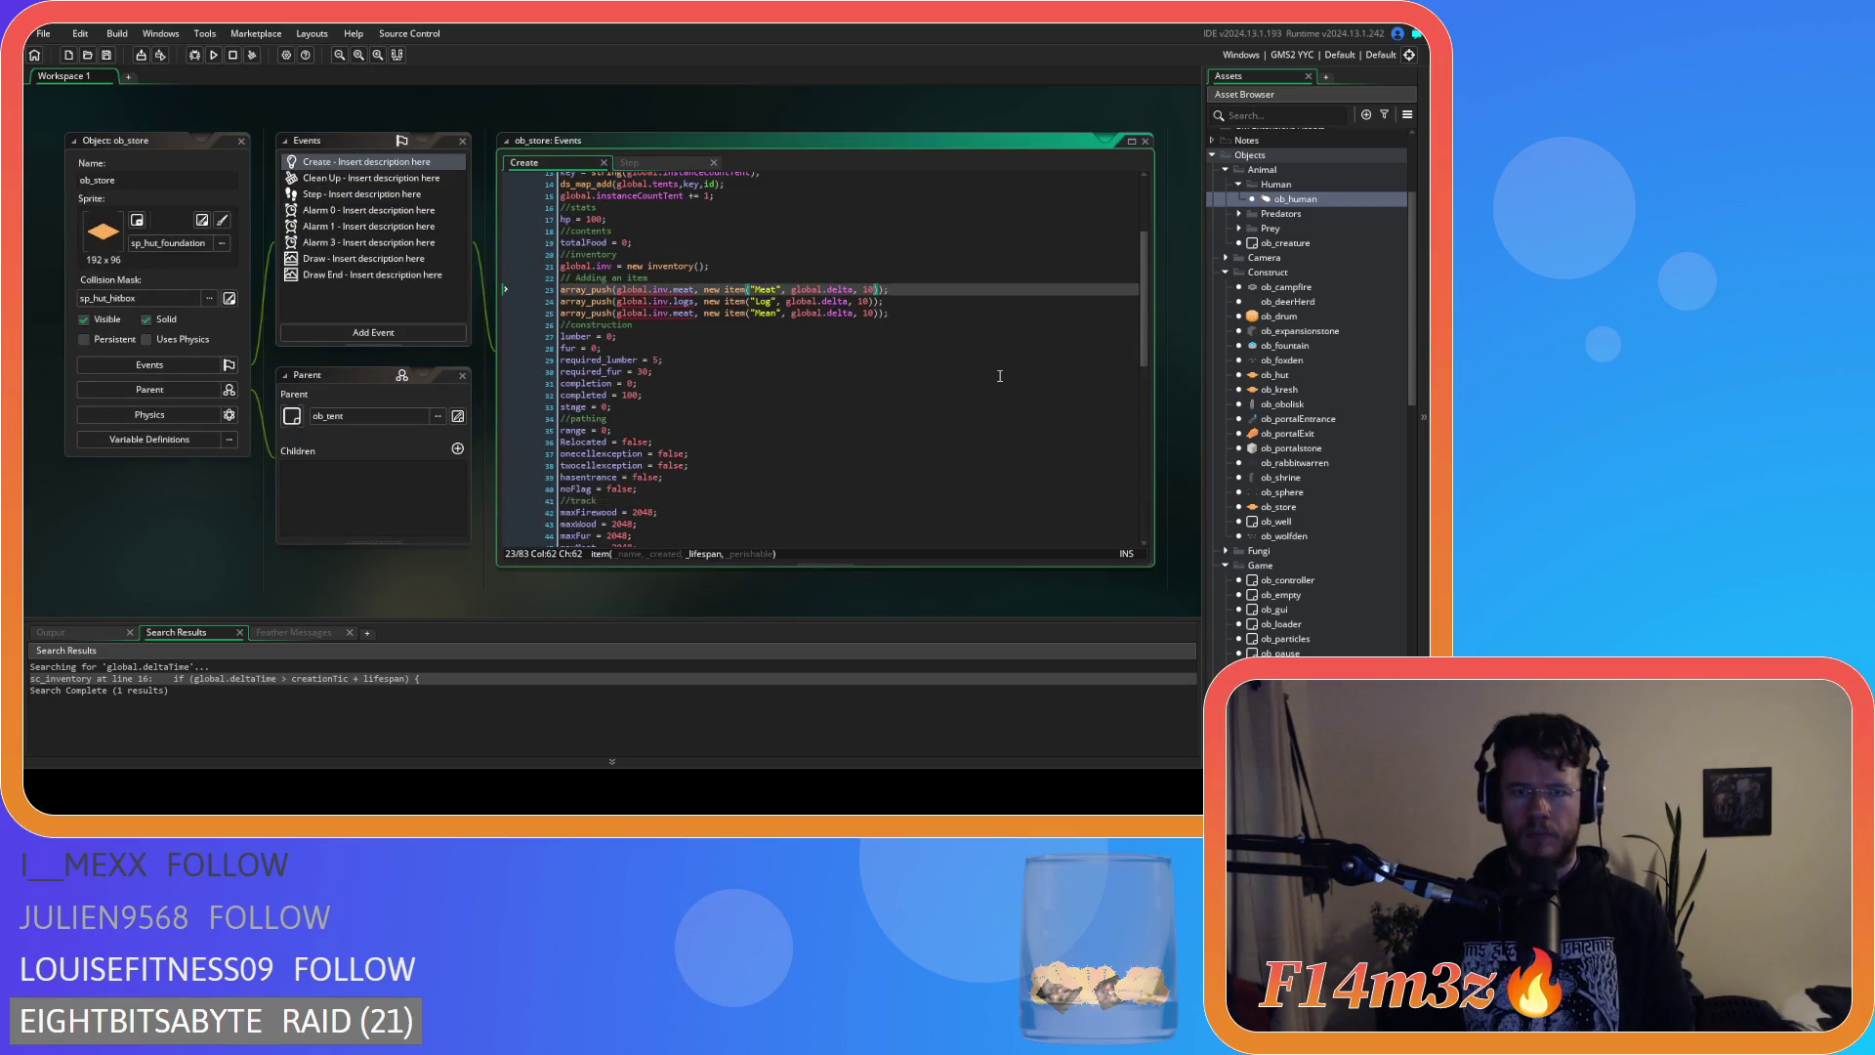
Add a true argument to the Meat push and delete the third item push line.
type(",true")
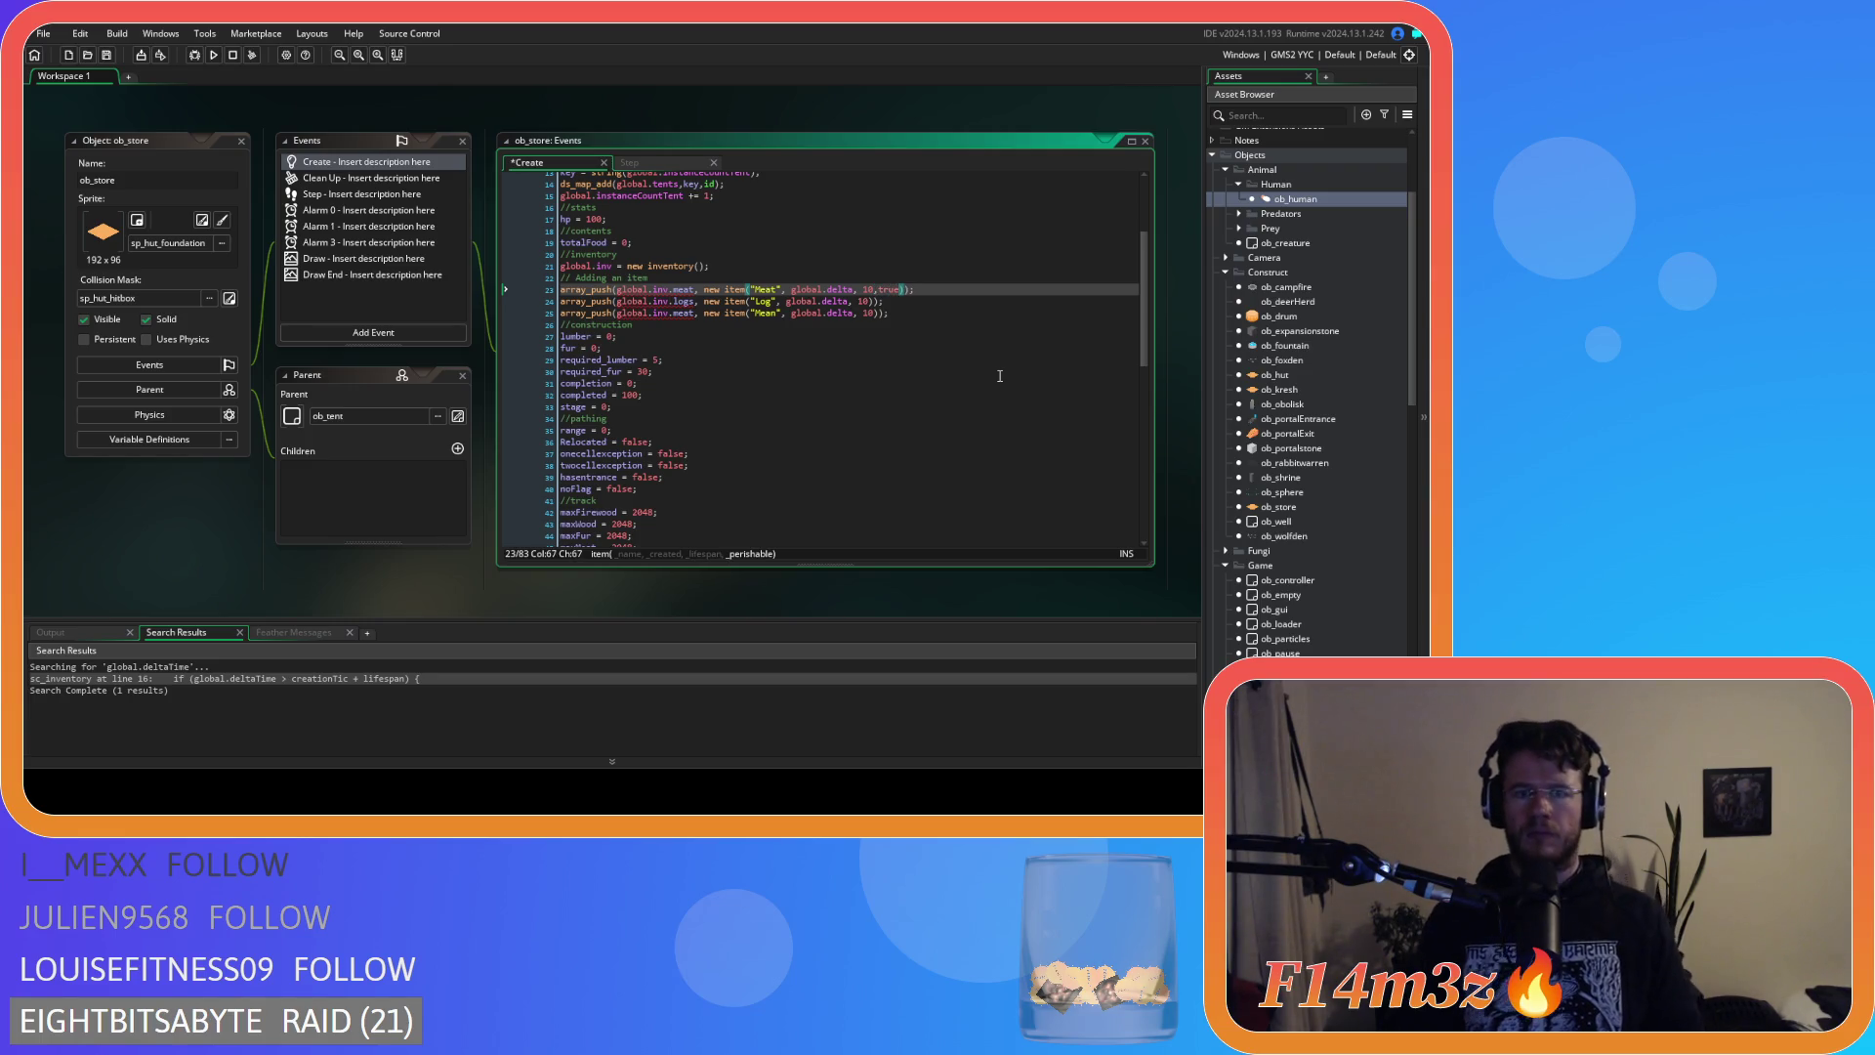
left_click_drag(935, 319, 539, 320)
key("BackSpace")
key("BackSpace")
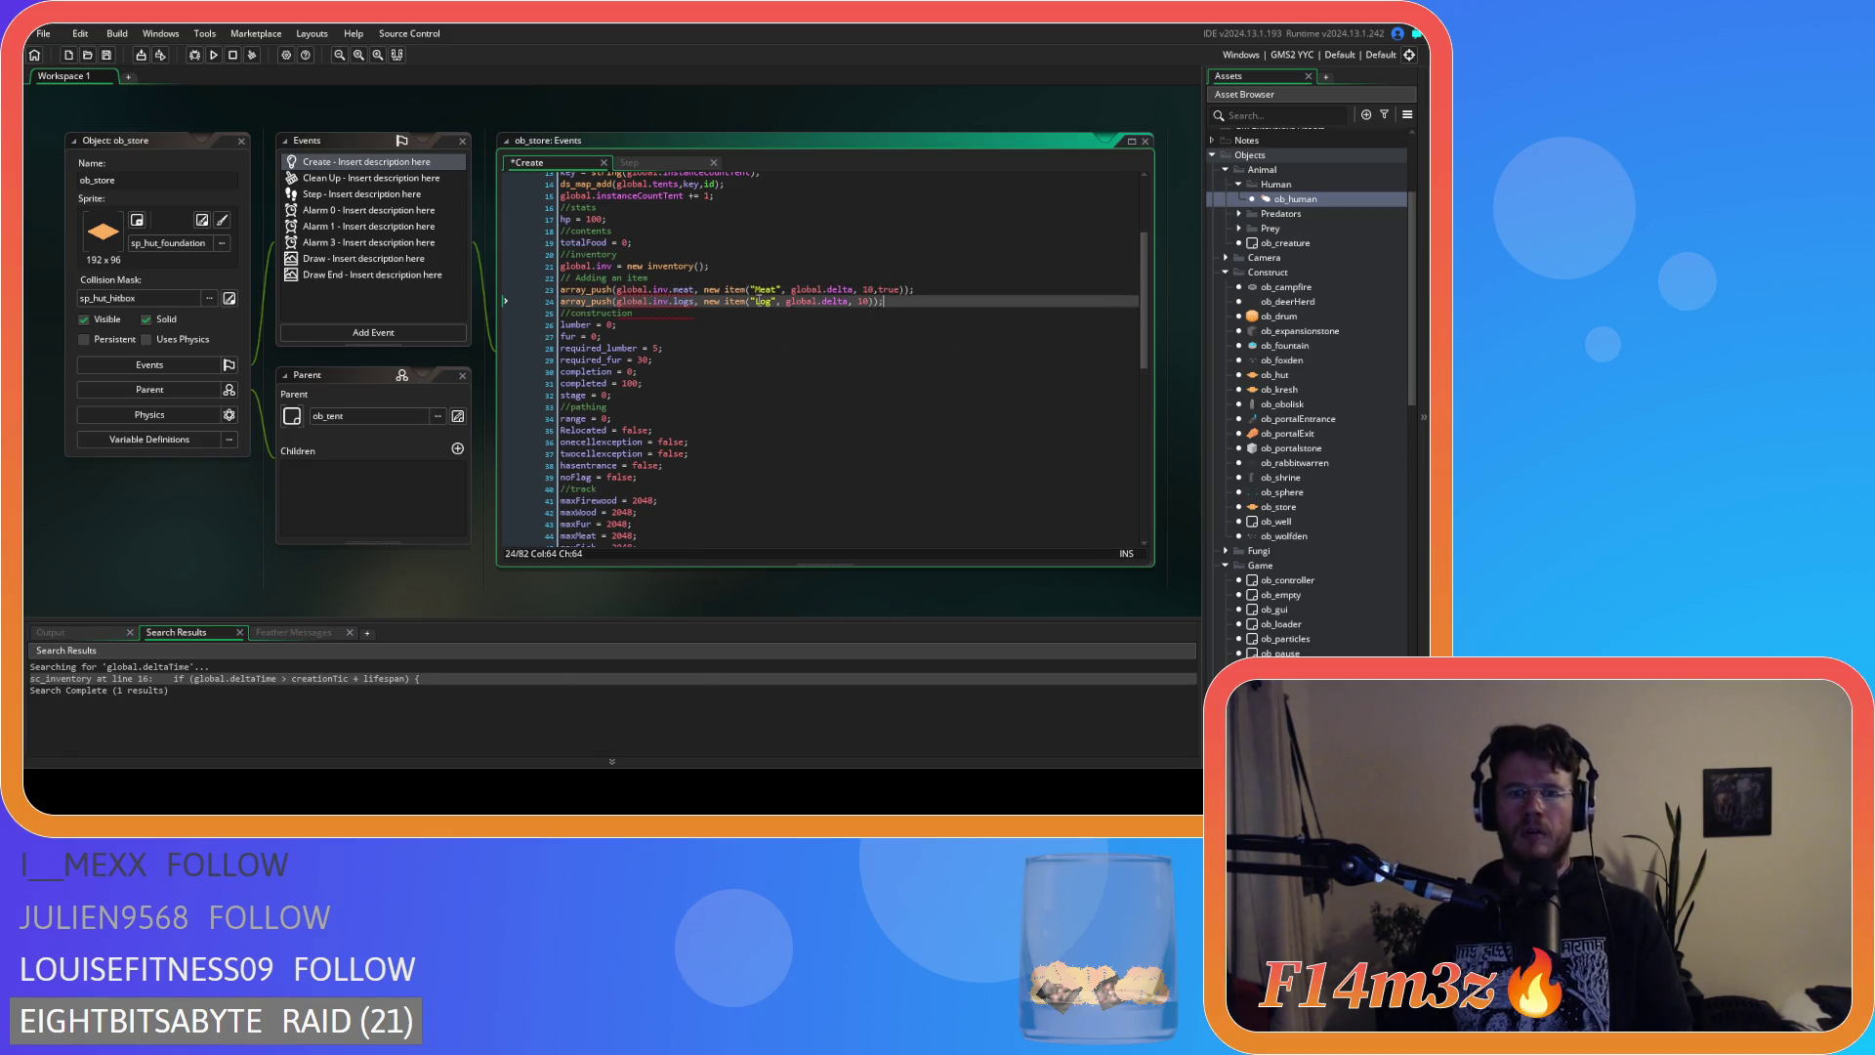
Remove extra spaces before the global.delta and 10 arguments, and add false to the Log push.
left_click(766, 301)
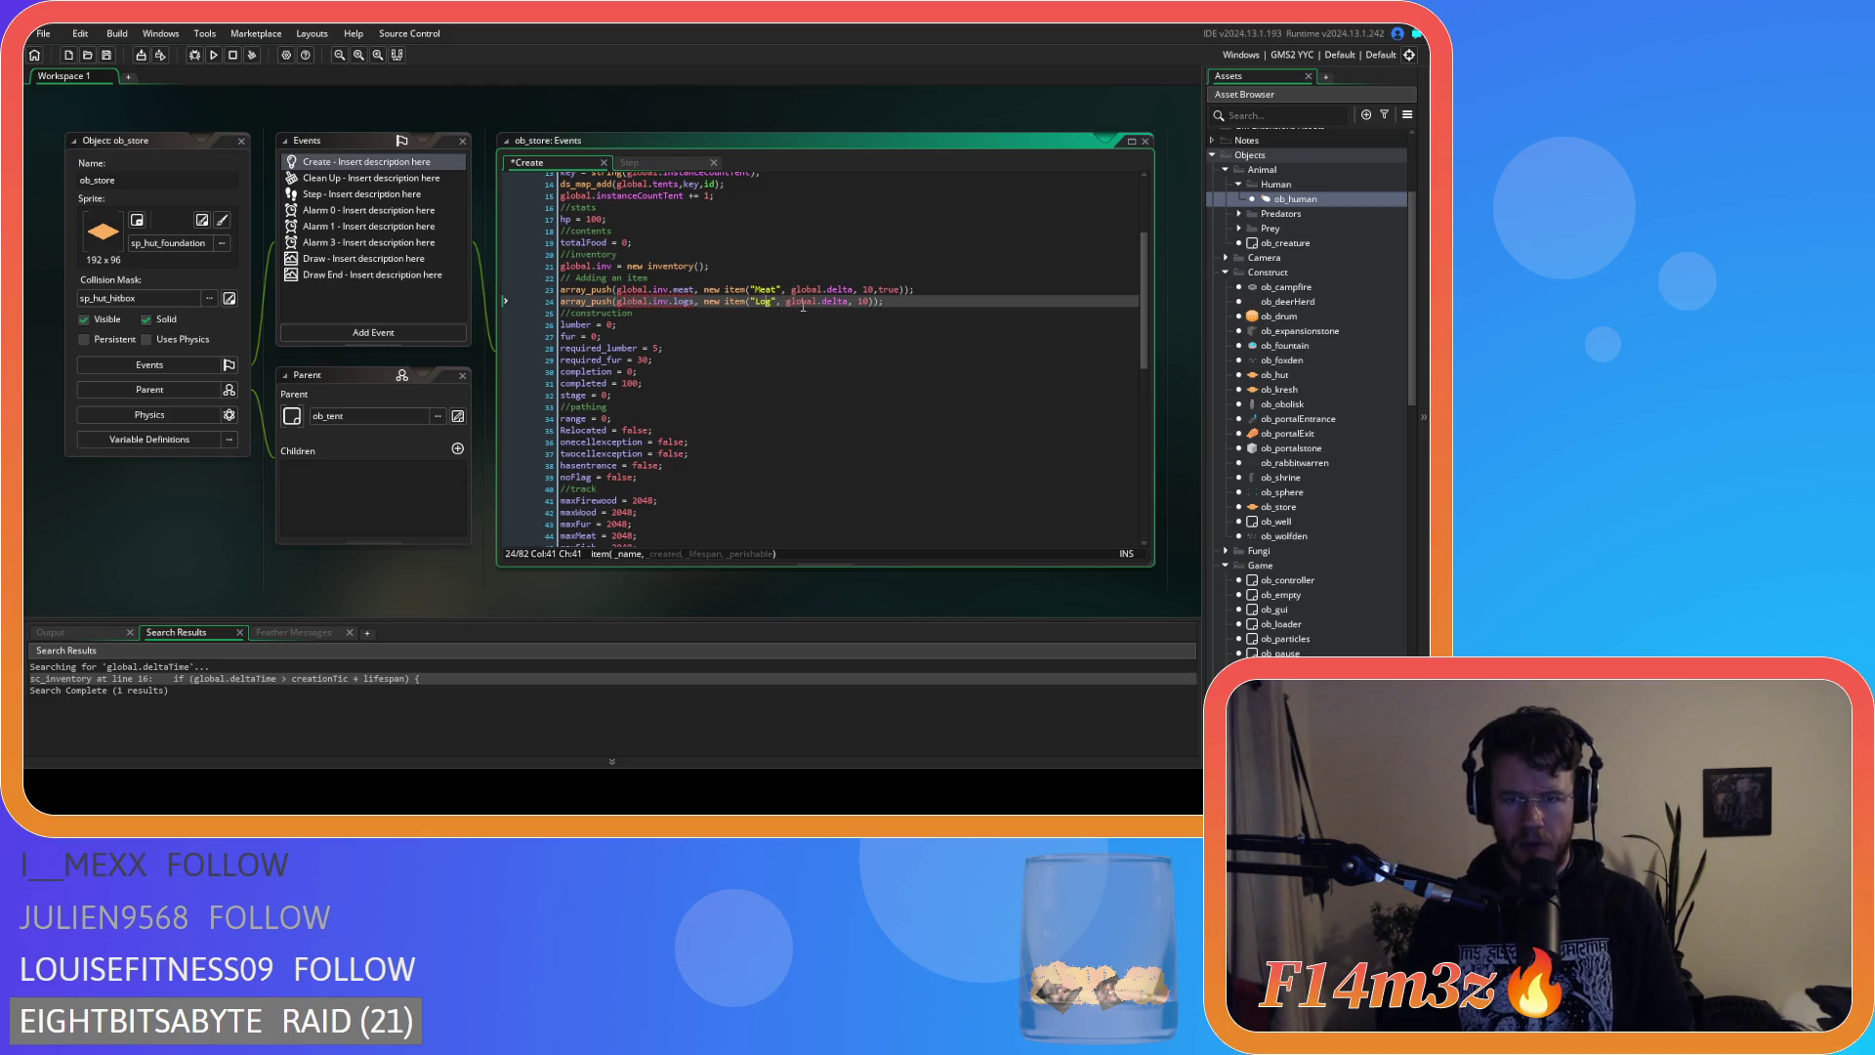
left_click(871, 301)
left_click(860, 291)
key("BackSpace")
left_click(791, 290)
key("BackSpace")
left_click(788, 301)
key("BackSpace")
left_click(854, 301)
key("BackSpace")
key("Right")
key("Right")
type(",false")
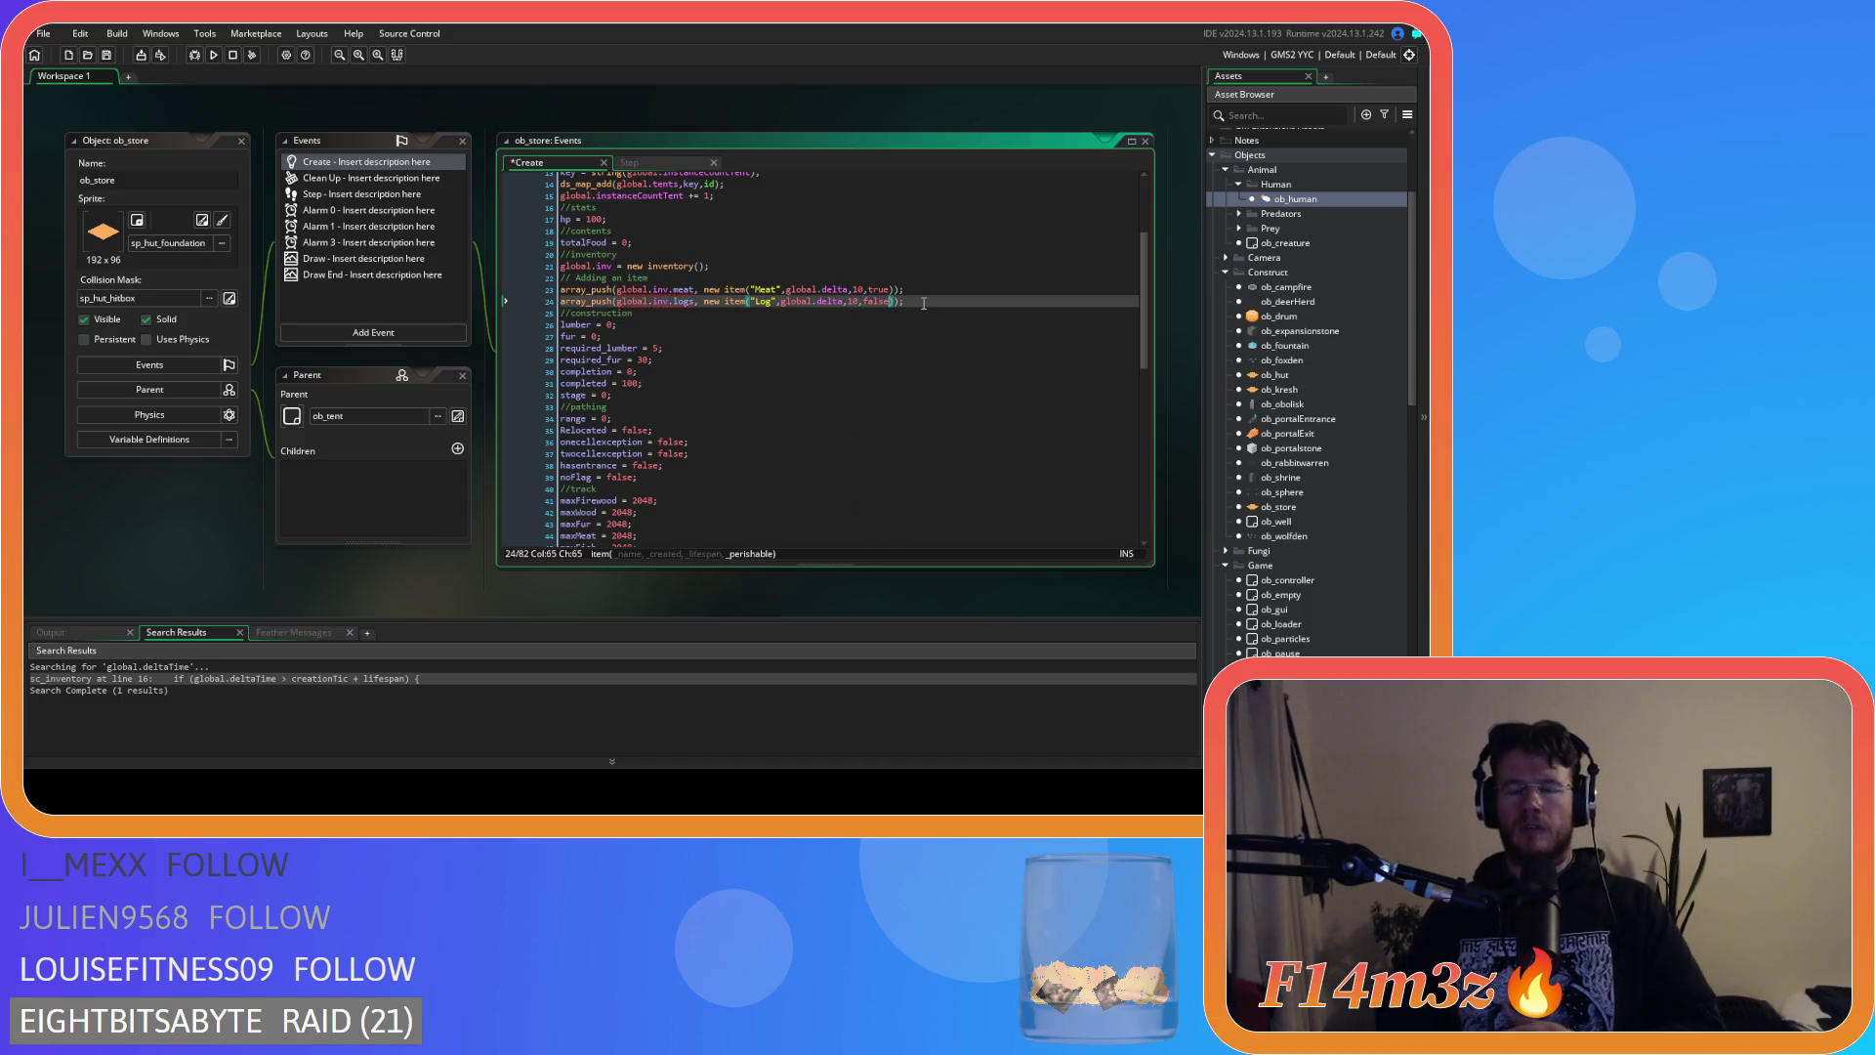
Remove the space before new on both push lines and save.
left_click(704, 290)
key("BackSpace")
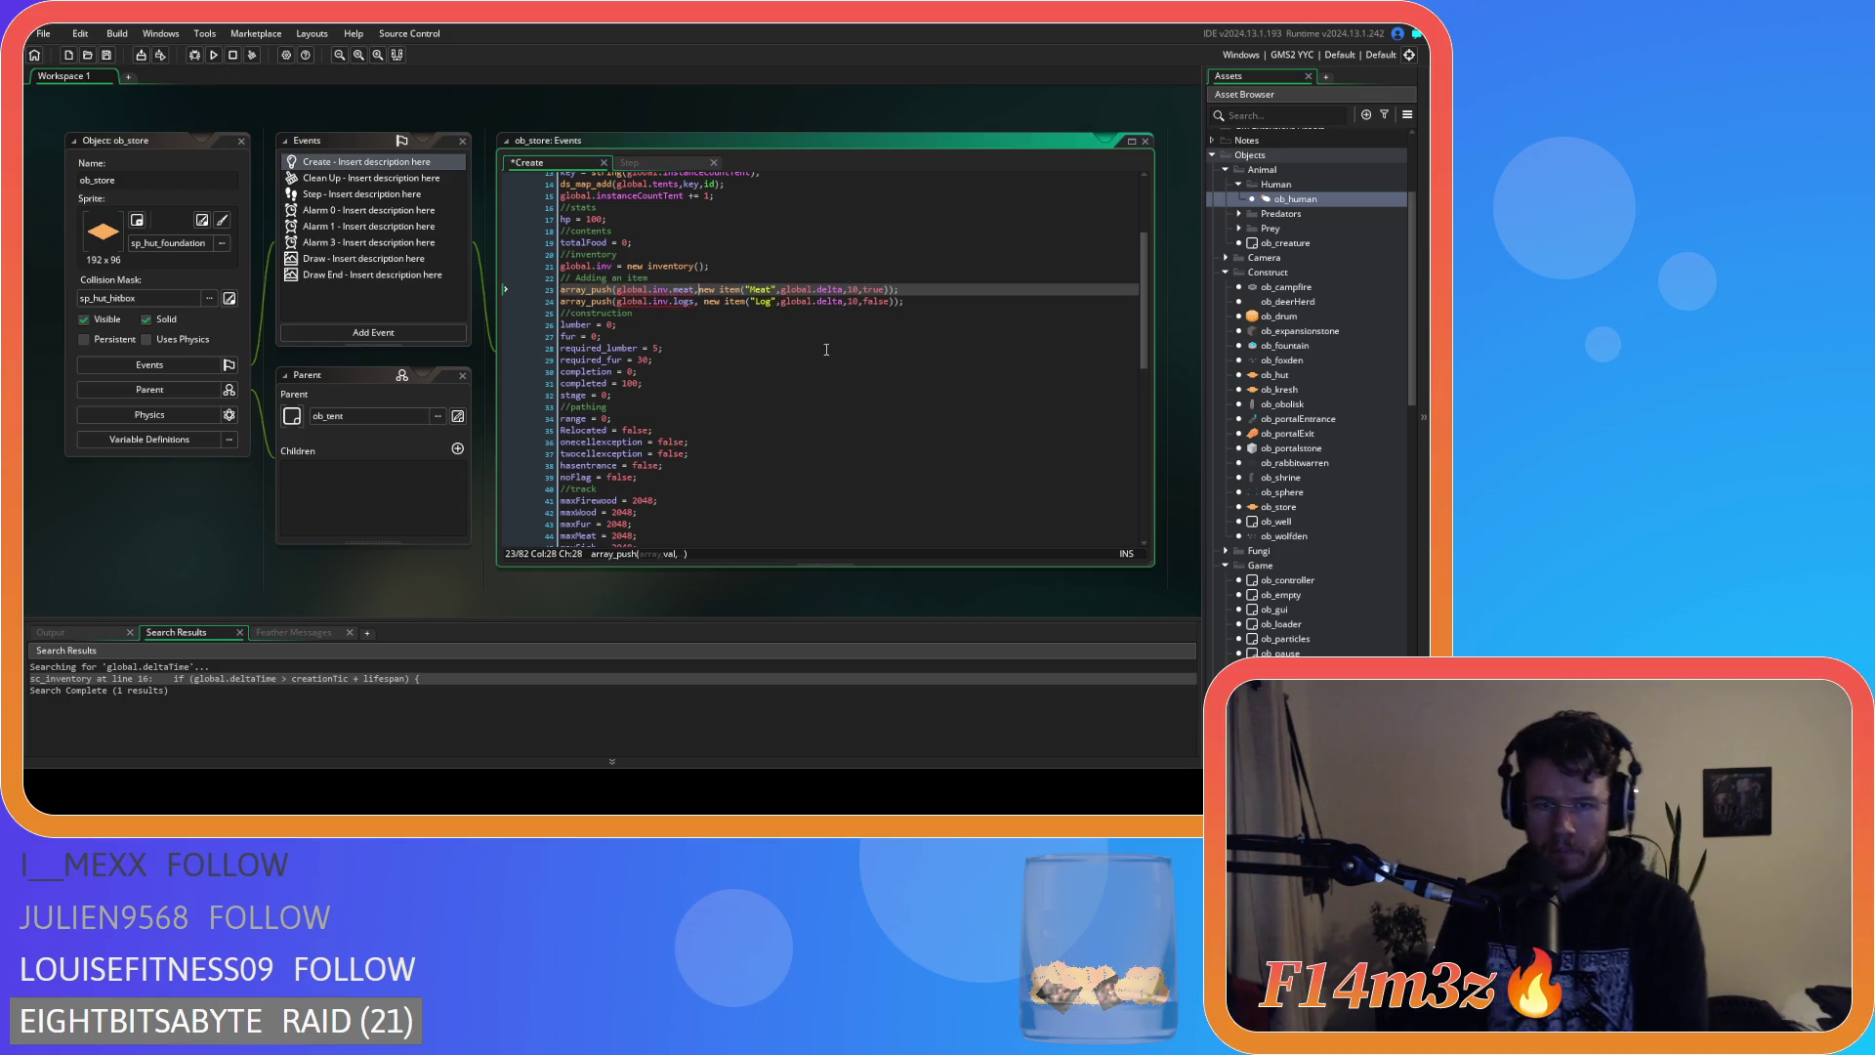
key("Down")
key("BackSpace")
left_click(946, 290)
key("Down")
key("ctrl+s")
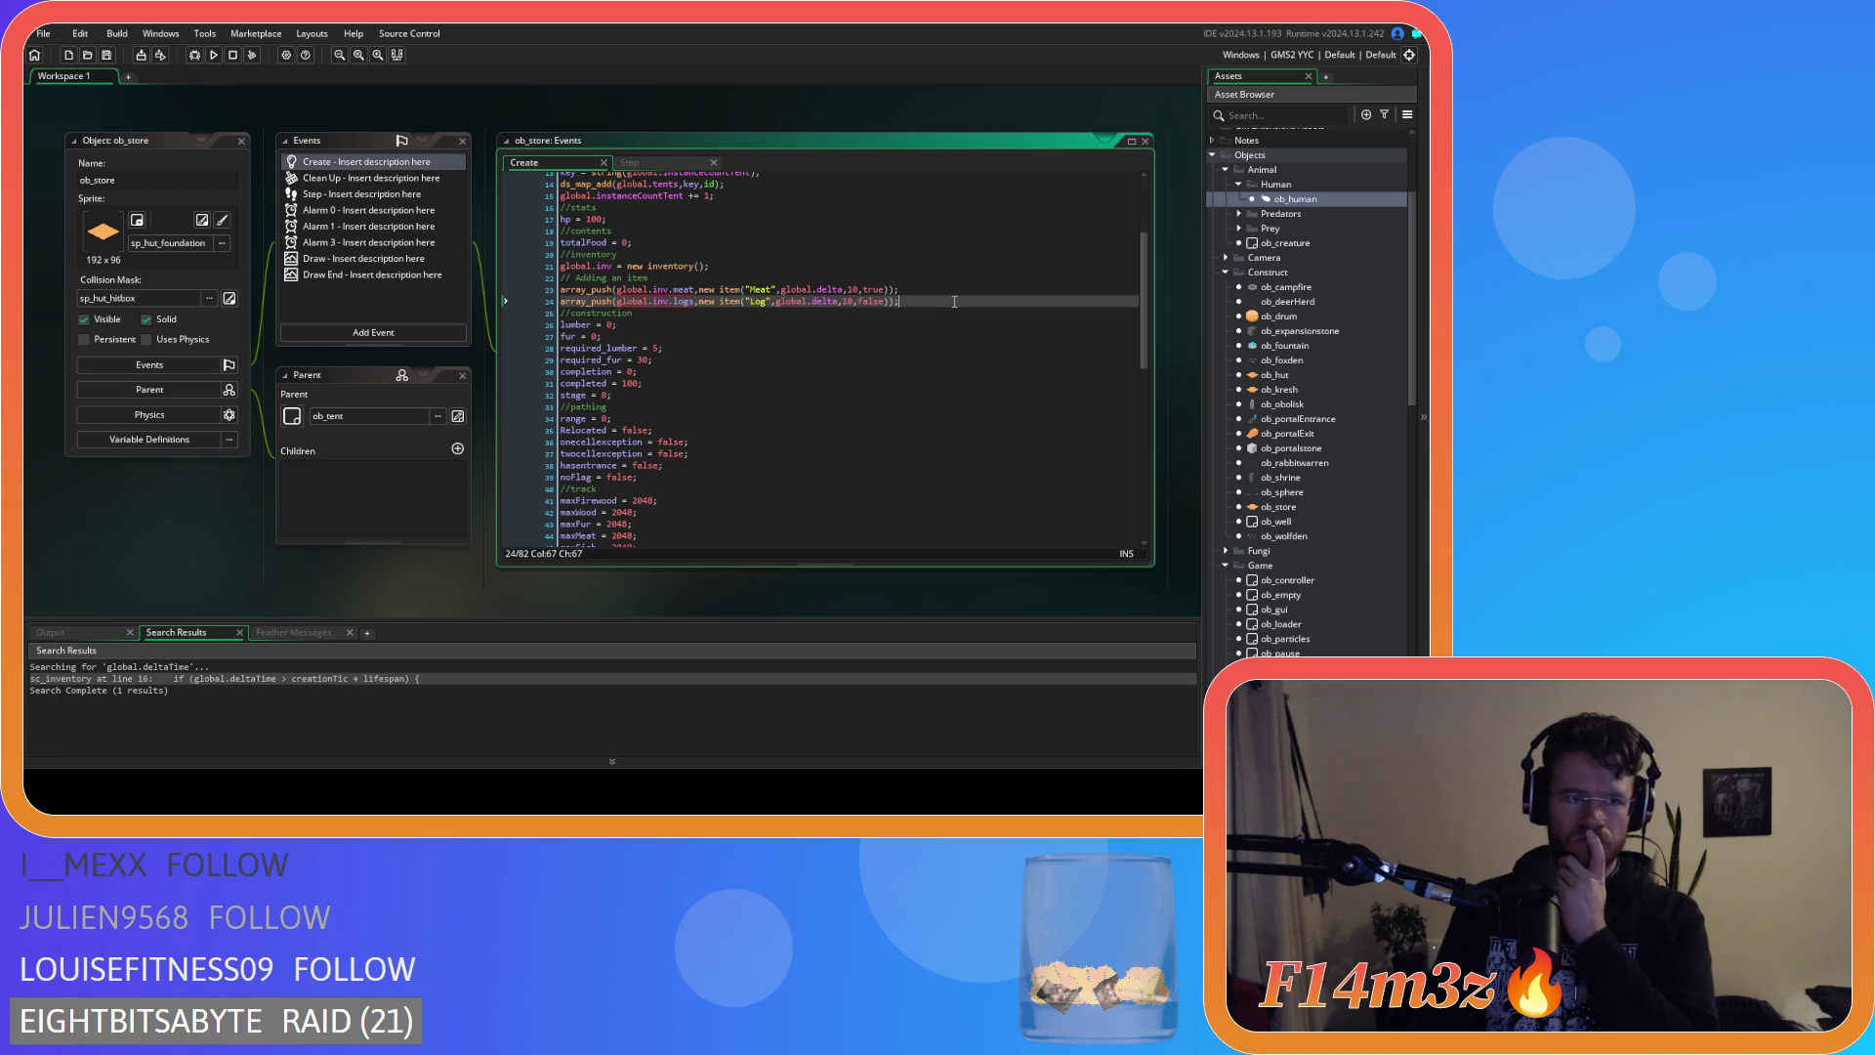
End the Log push line with a semicolon, then delete both item push lines.
left_click_drag(954, 302, 544, 291)
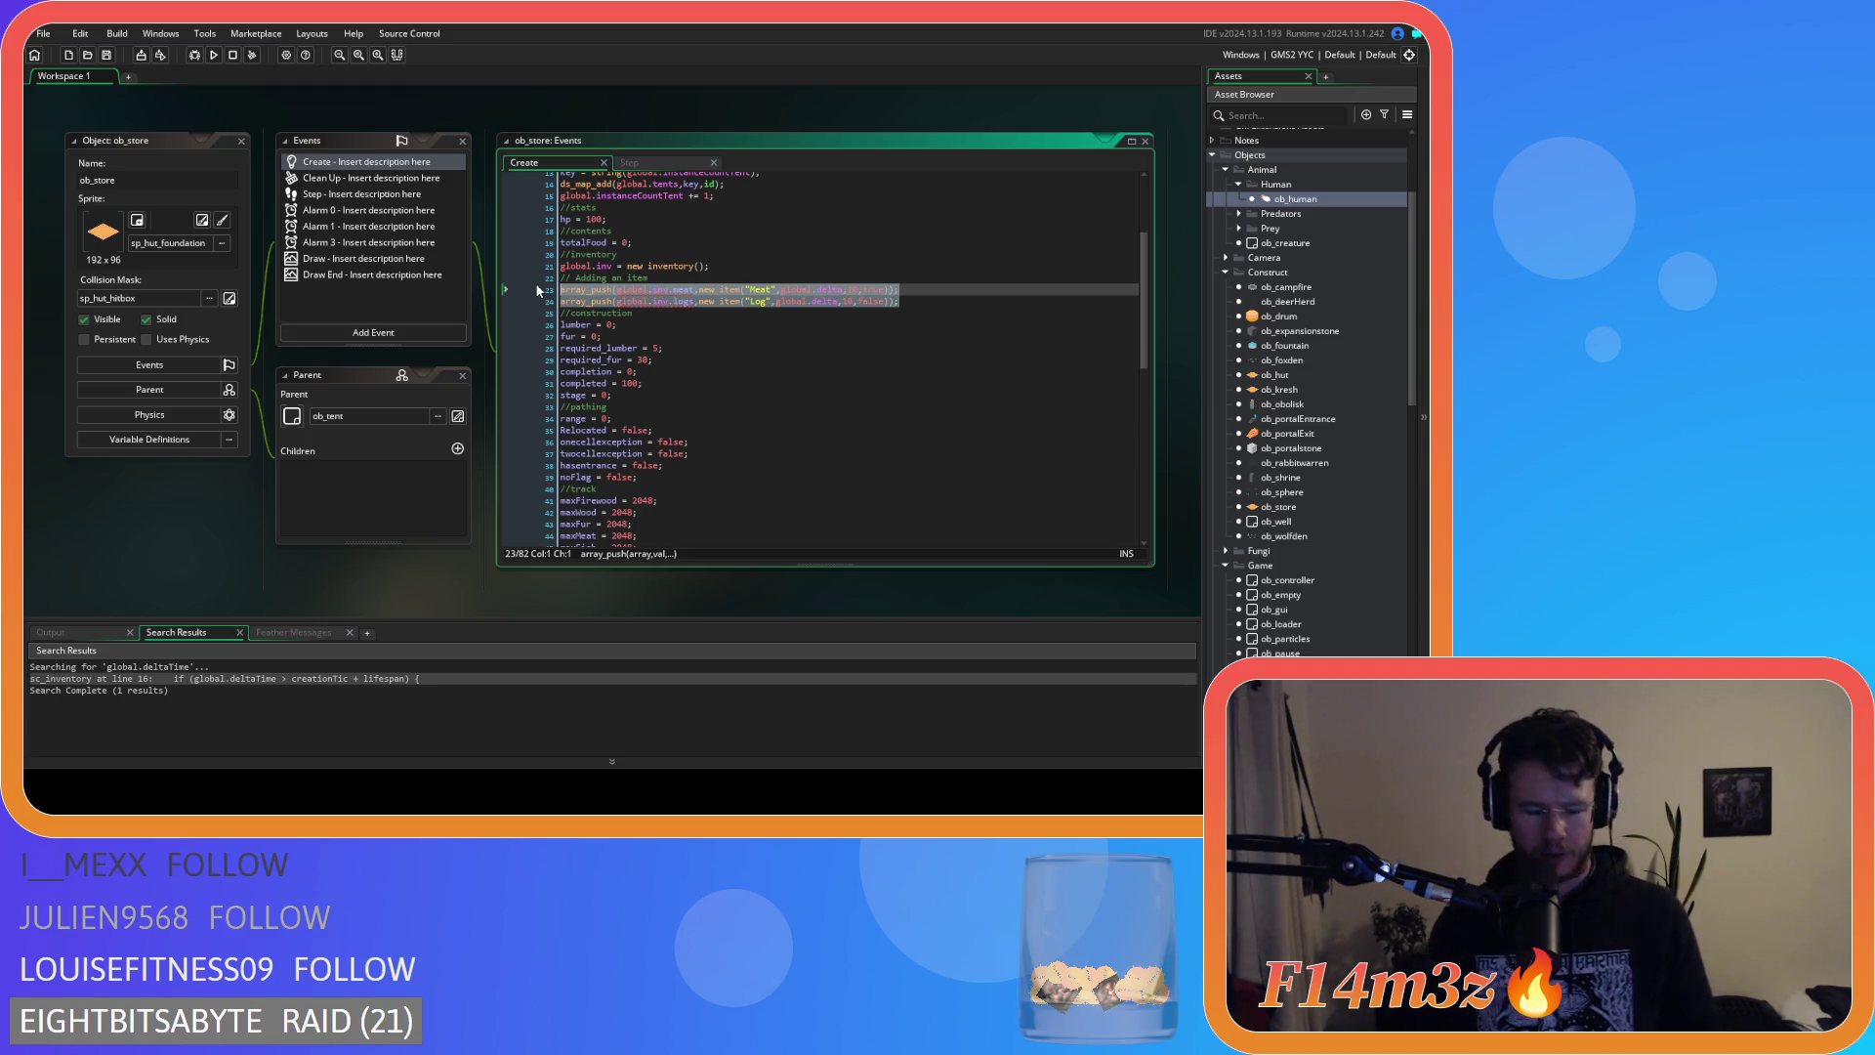
left_click(943, 299)
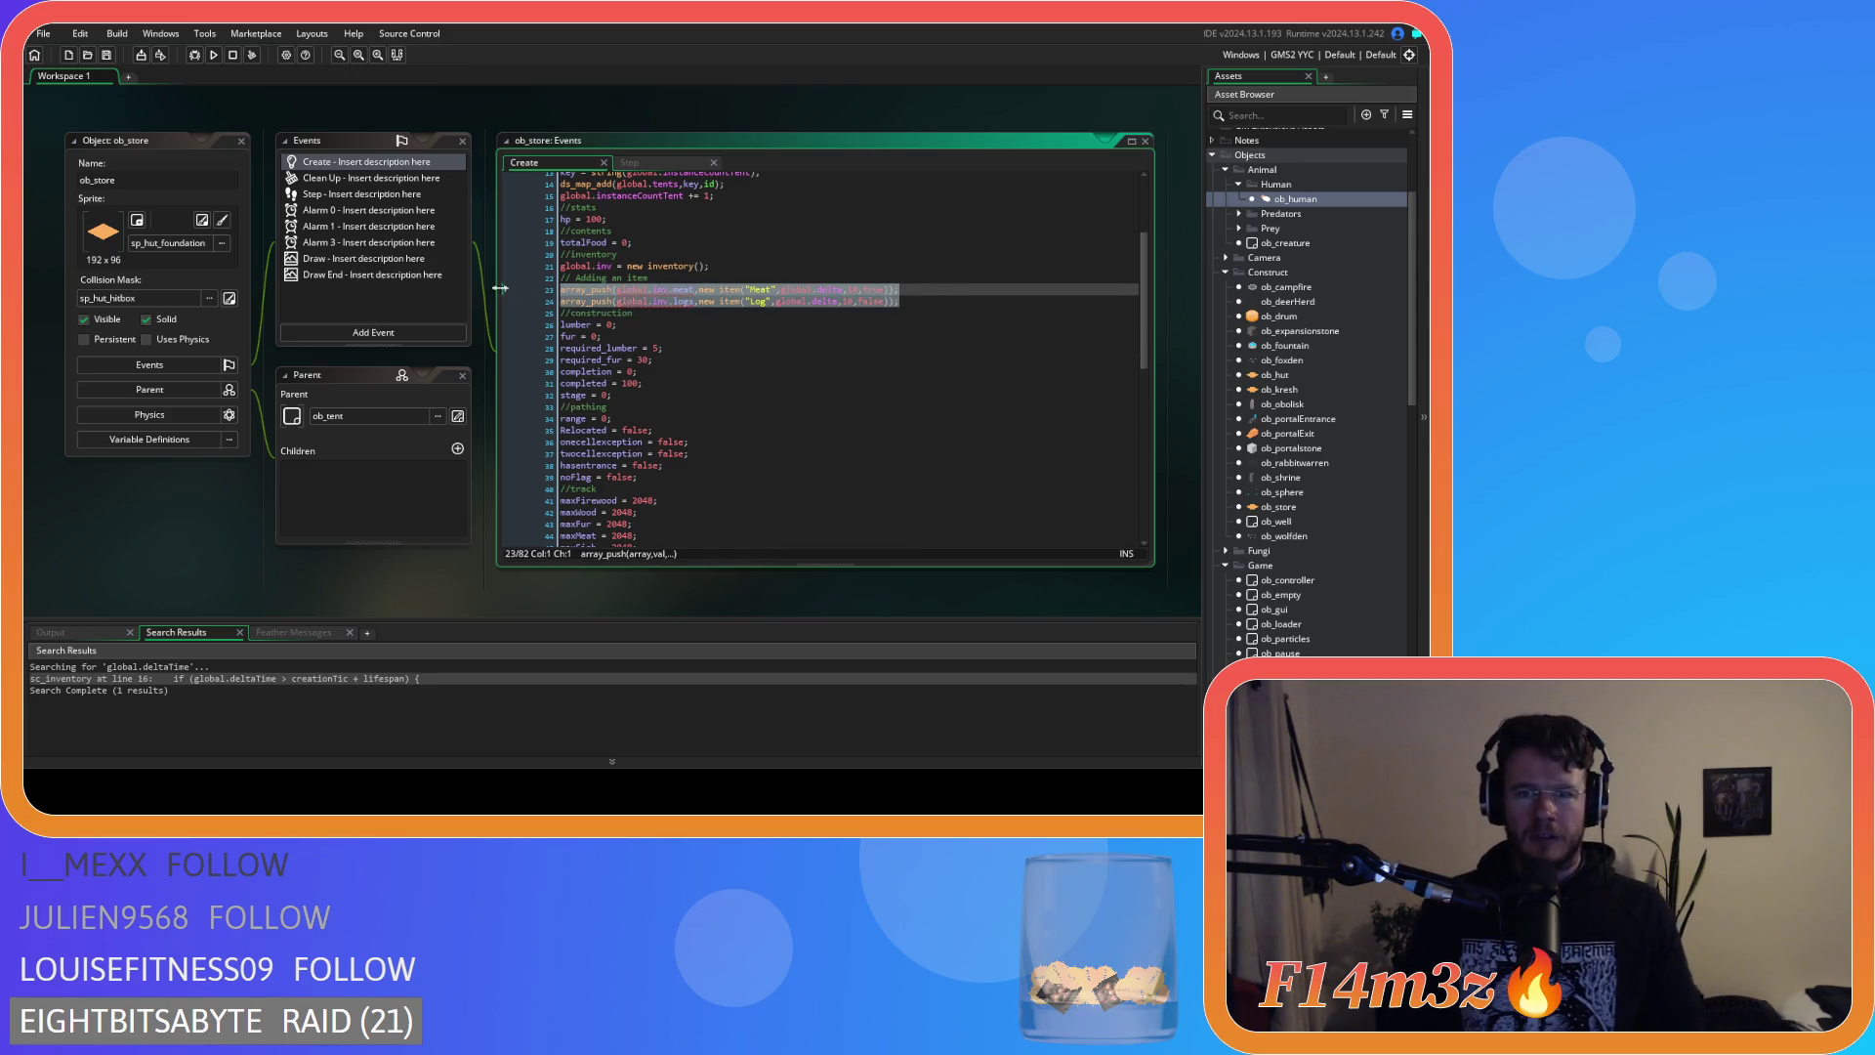
type(";")
left_click_drag(922, 300, 524, 286)
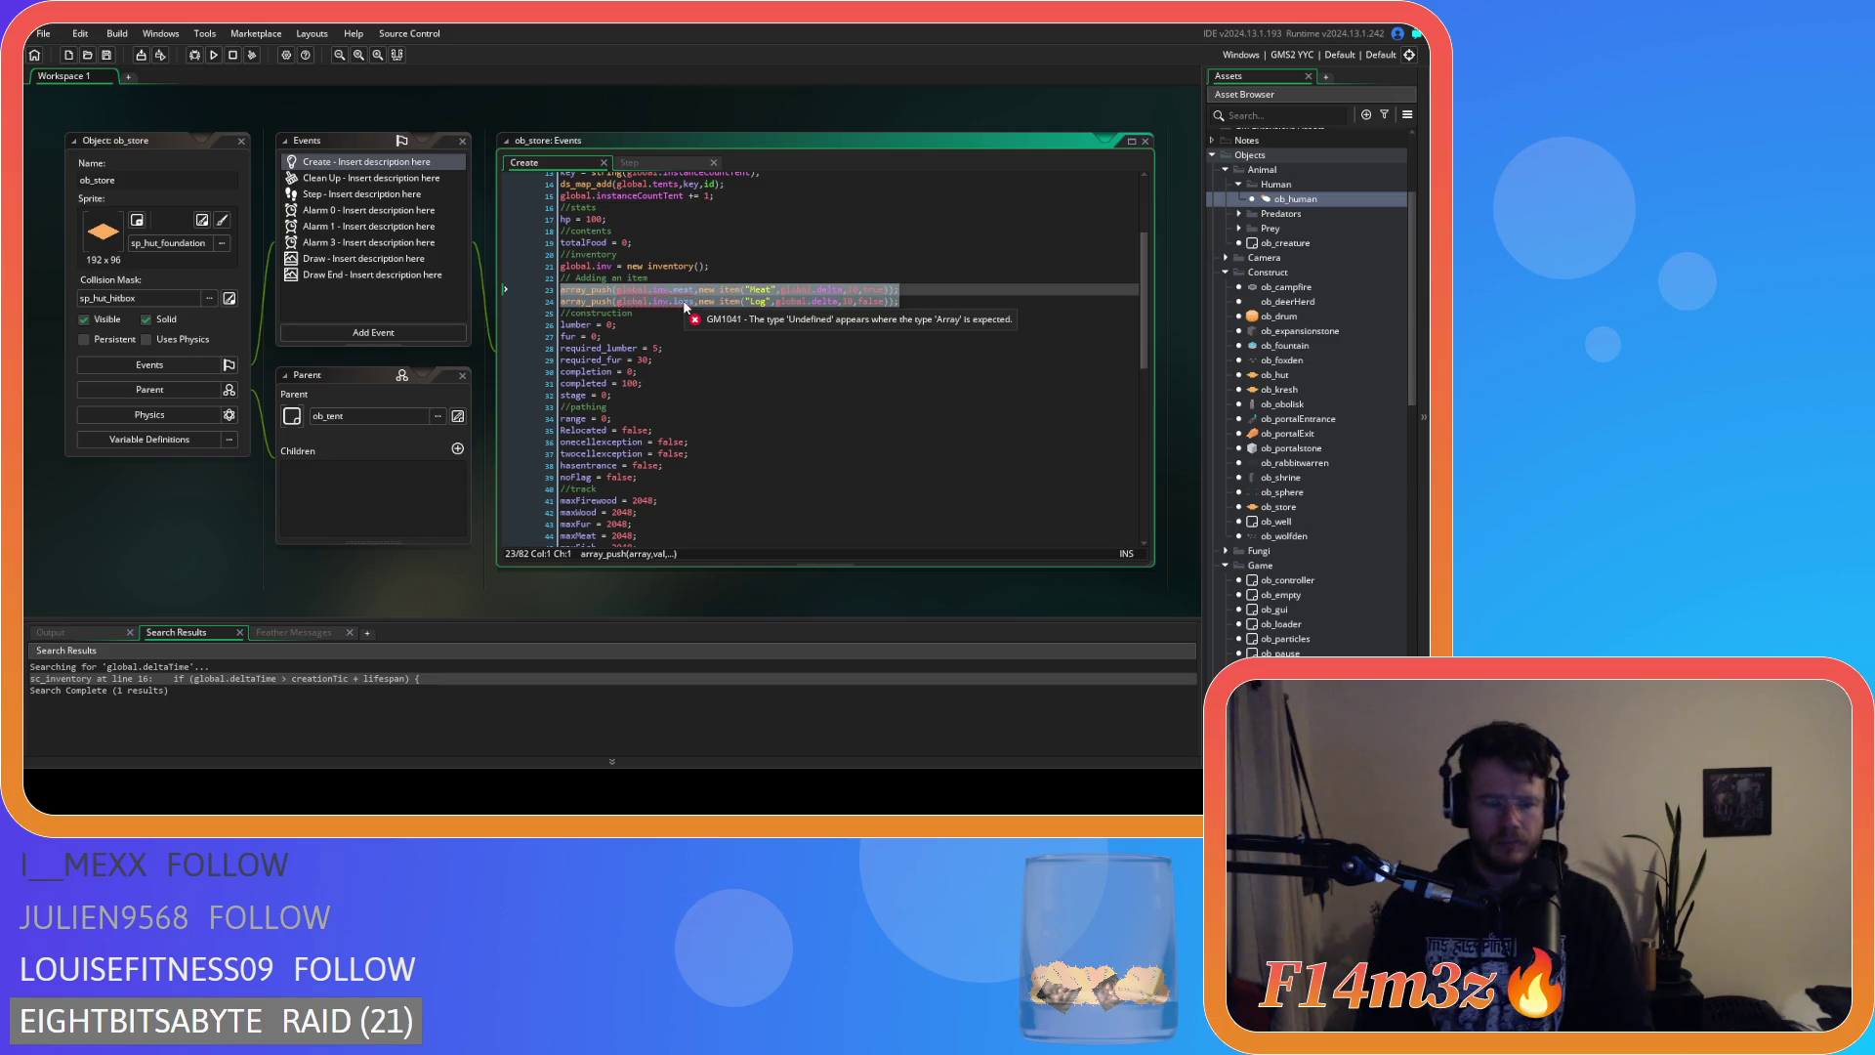
key("Delete")
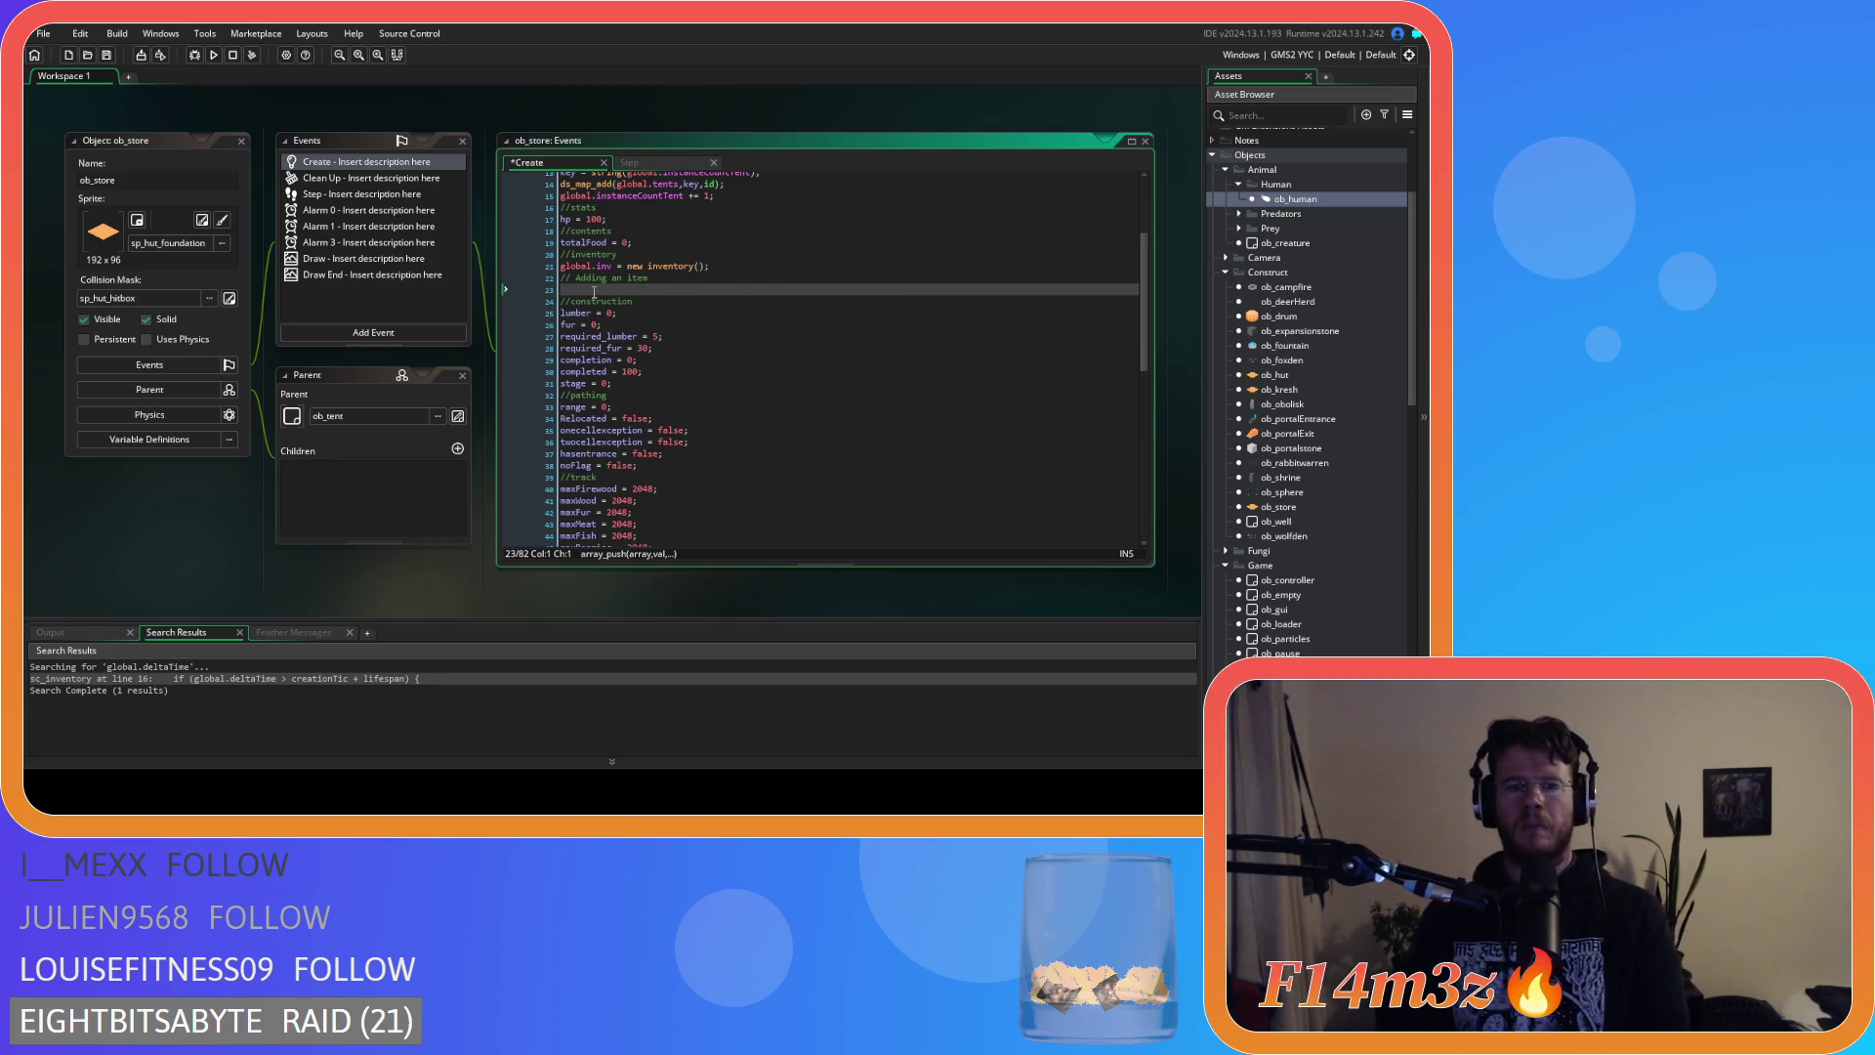
Delete the empty line and the 'Adding an item' comment from ob_store, then save.
key("BackSpace")
key("shift+Home")
key("BackSpace")
key("BackSpace")
left_click(841, 276)
key("ctrl+s")
Open ob_human and search its Create code for state_harvesting, scrolling to its body.
double_click(1270, 201)
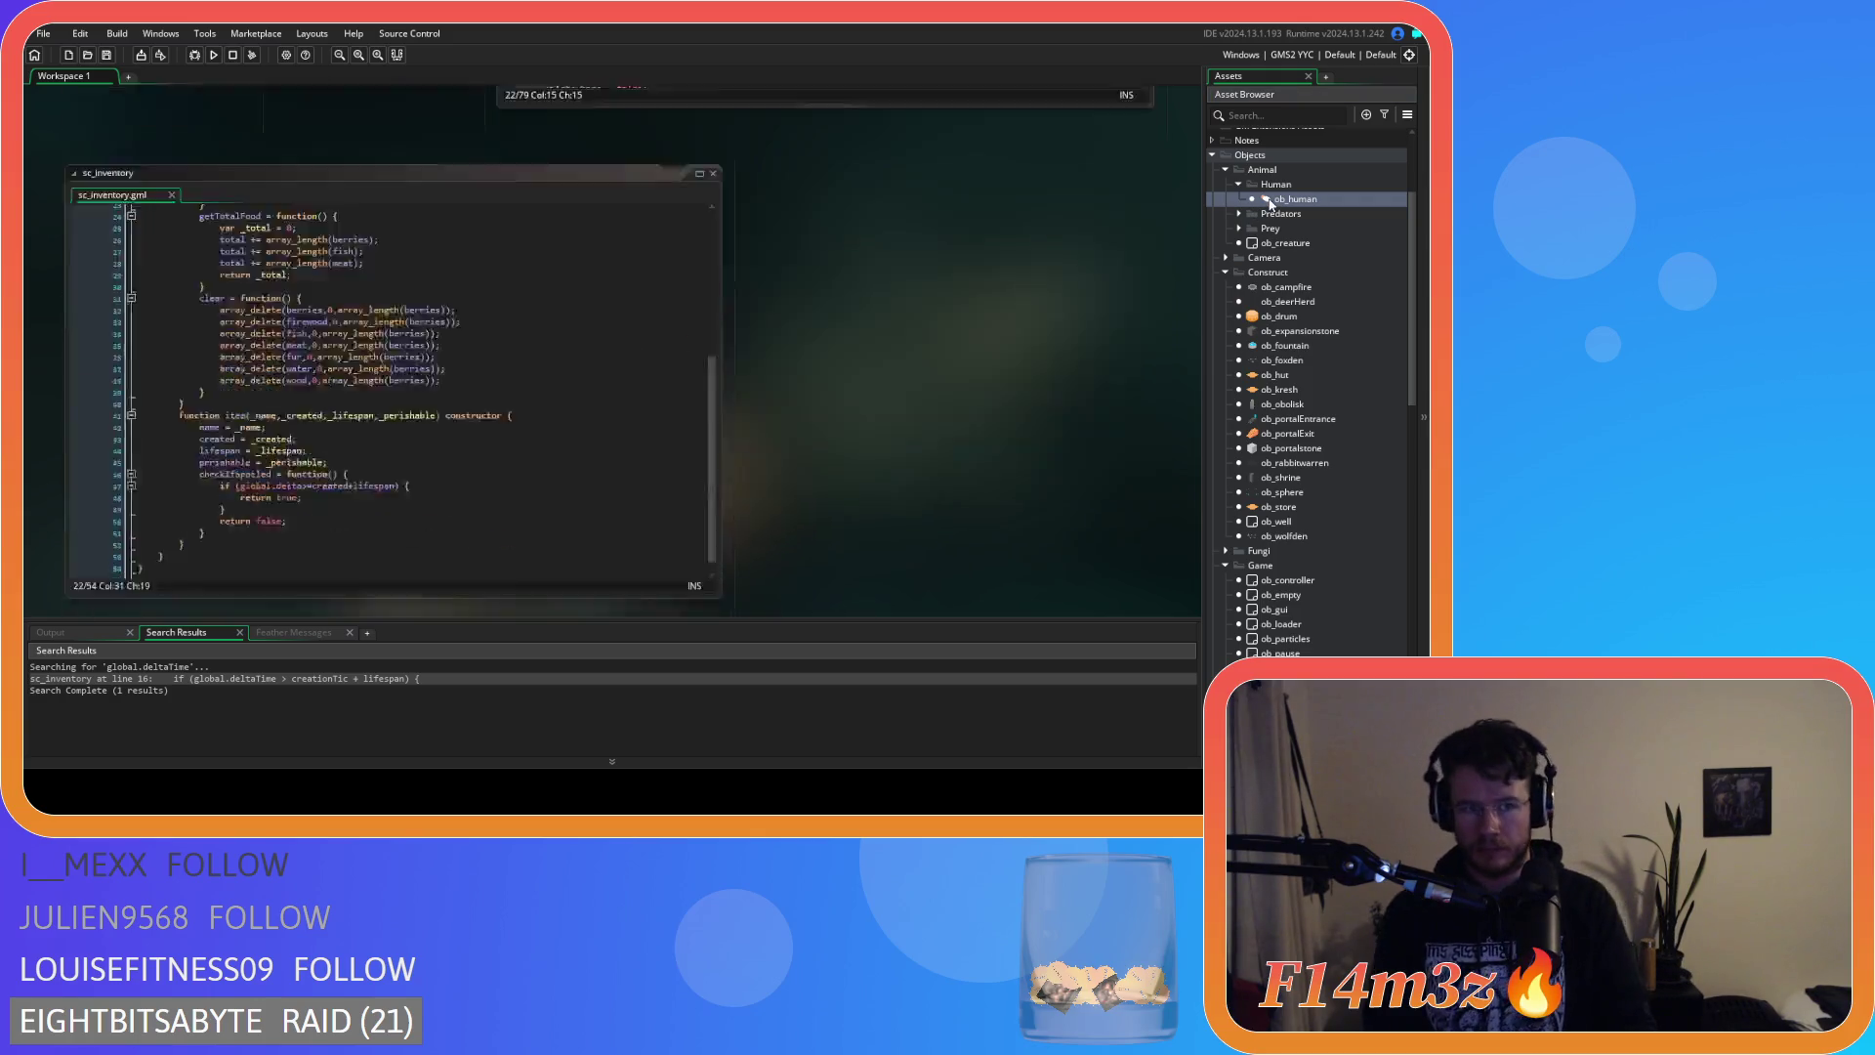
left_click(664, 234)
key("ctrl+f")
type("s")
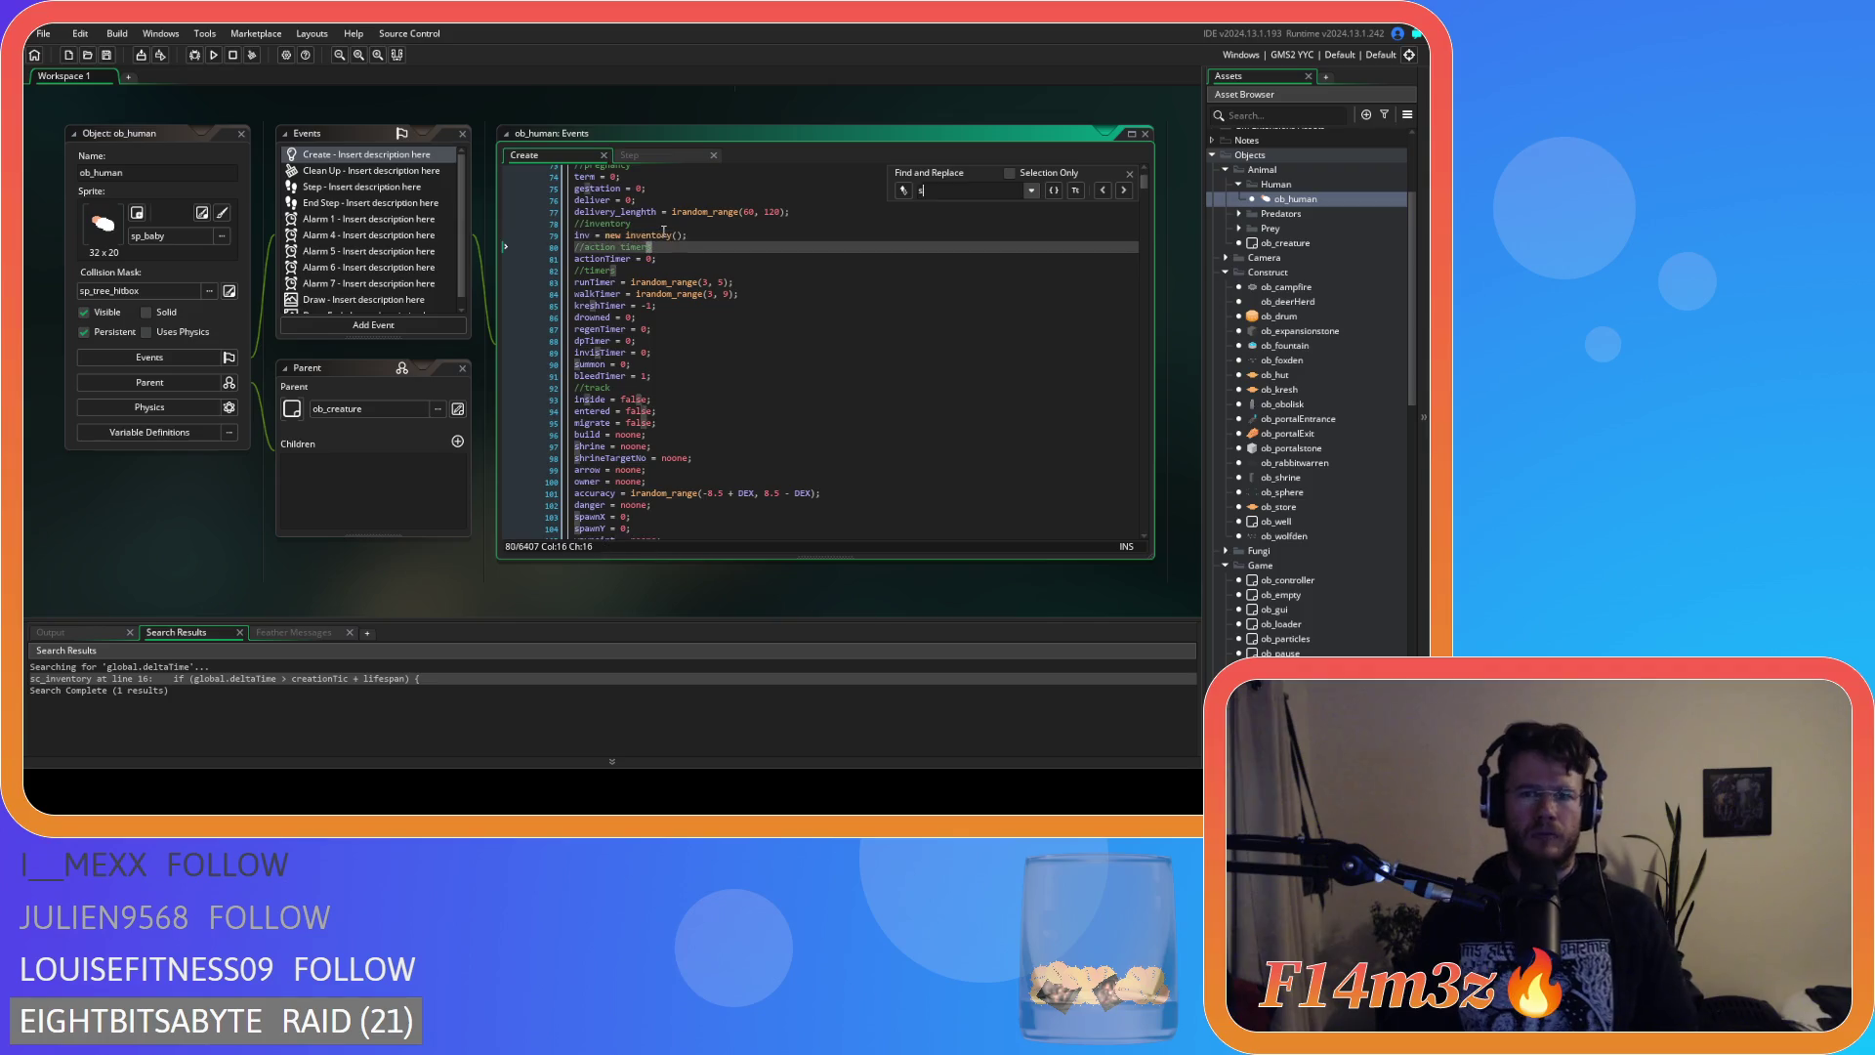
type("tate_harv")
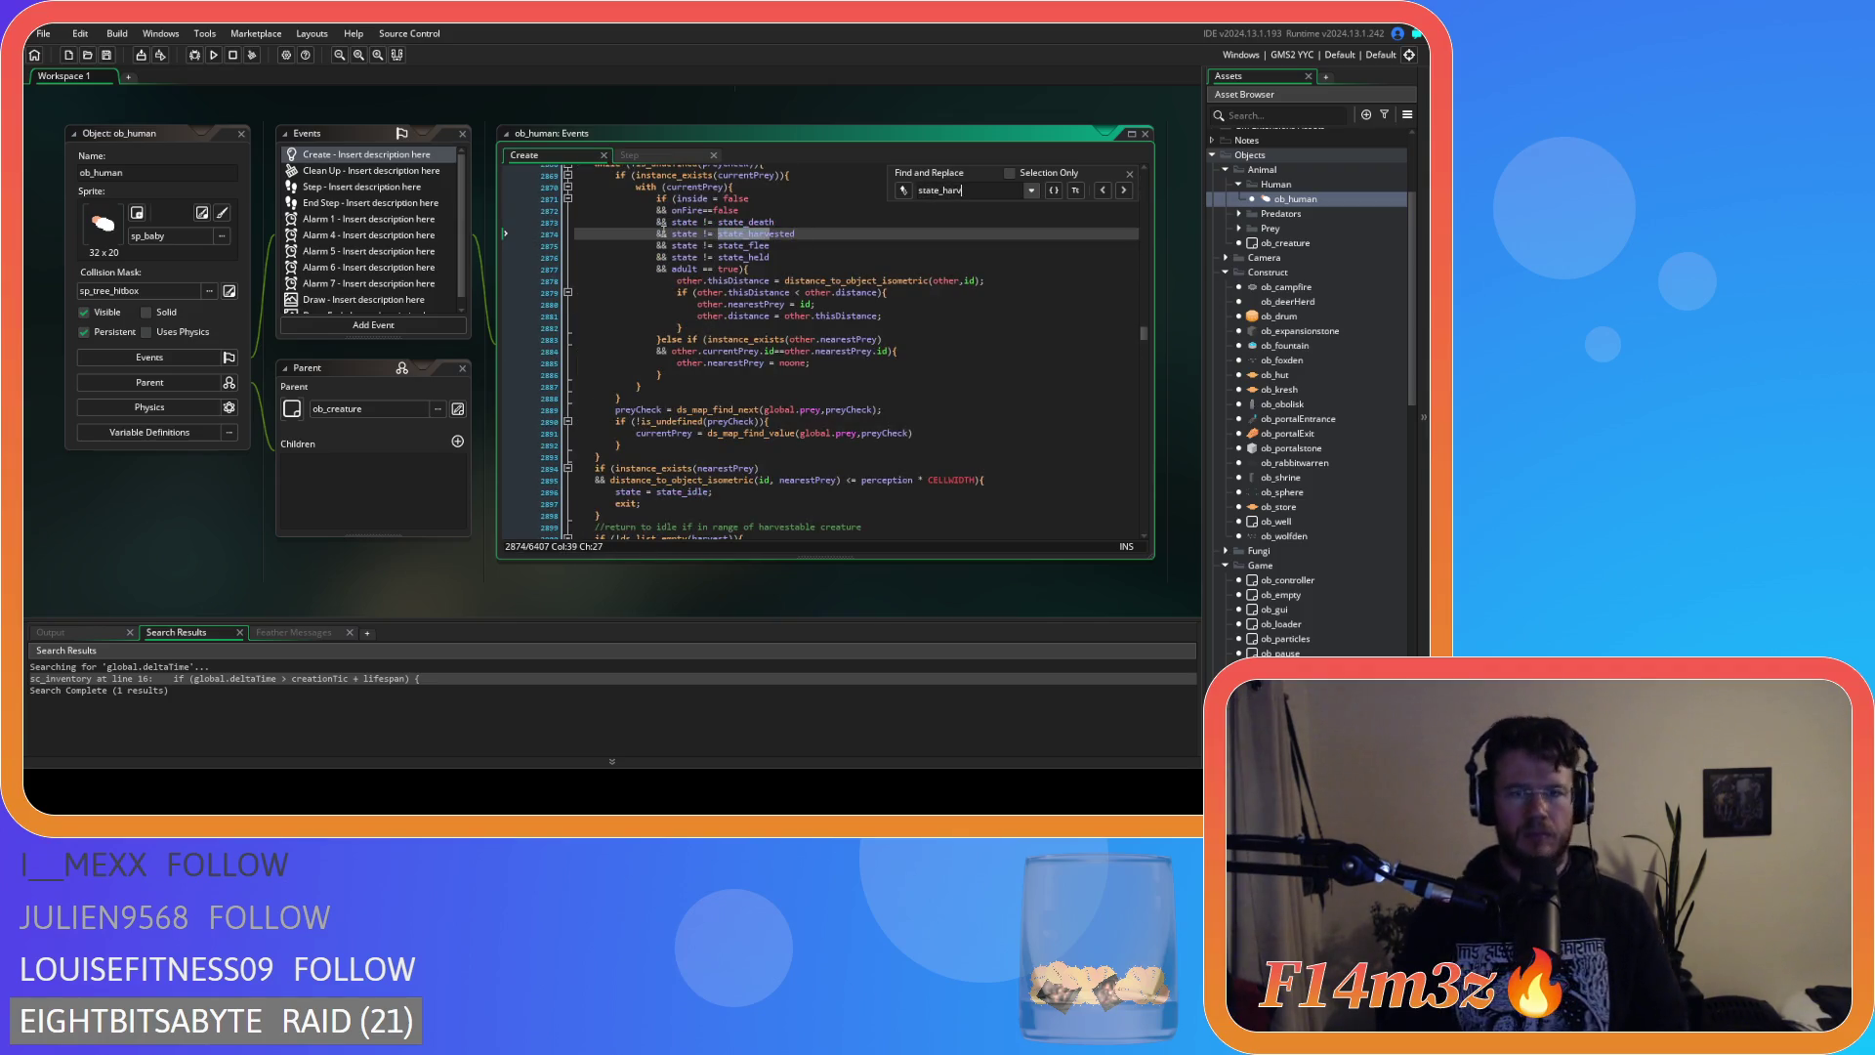
type("esting")
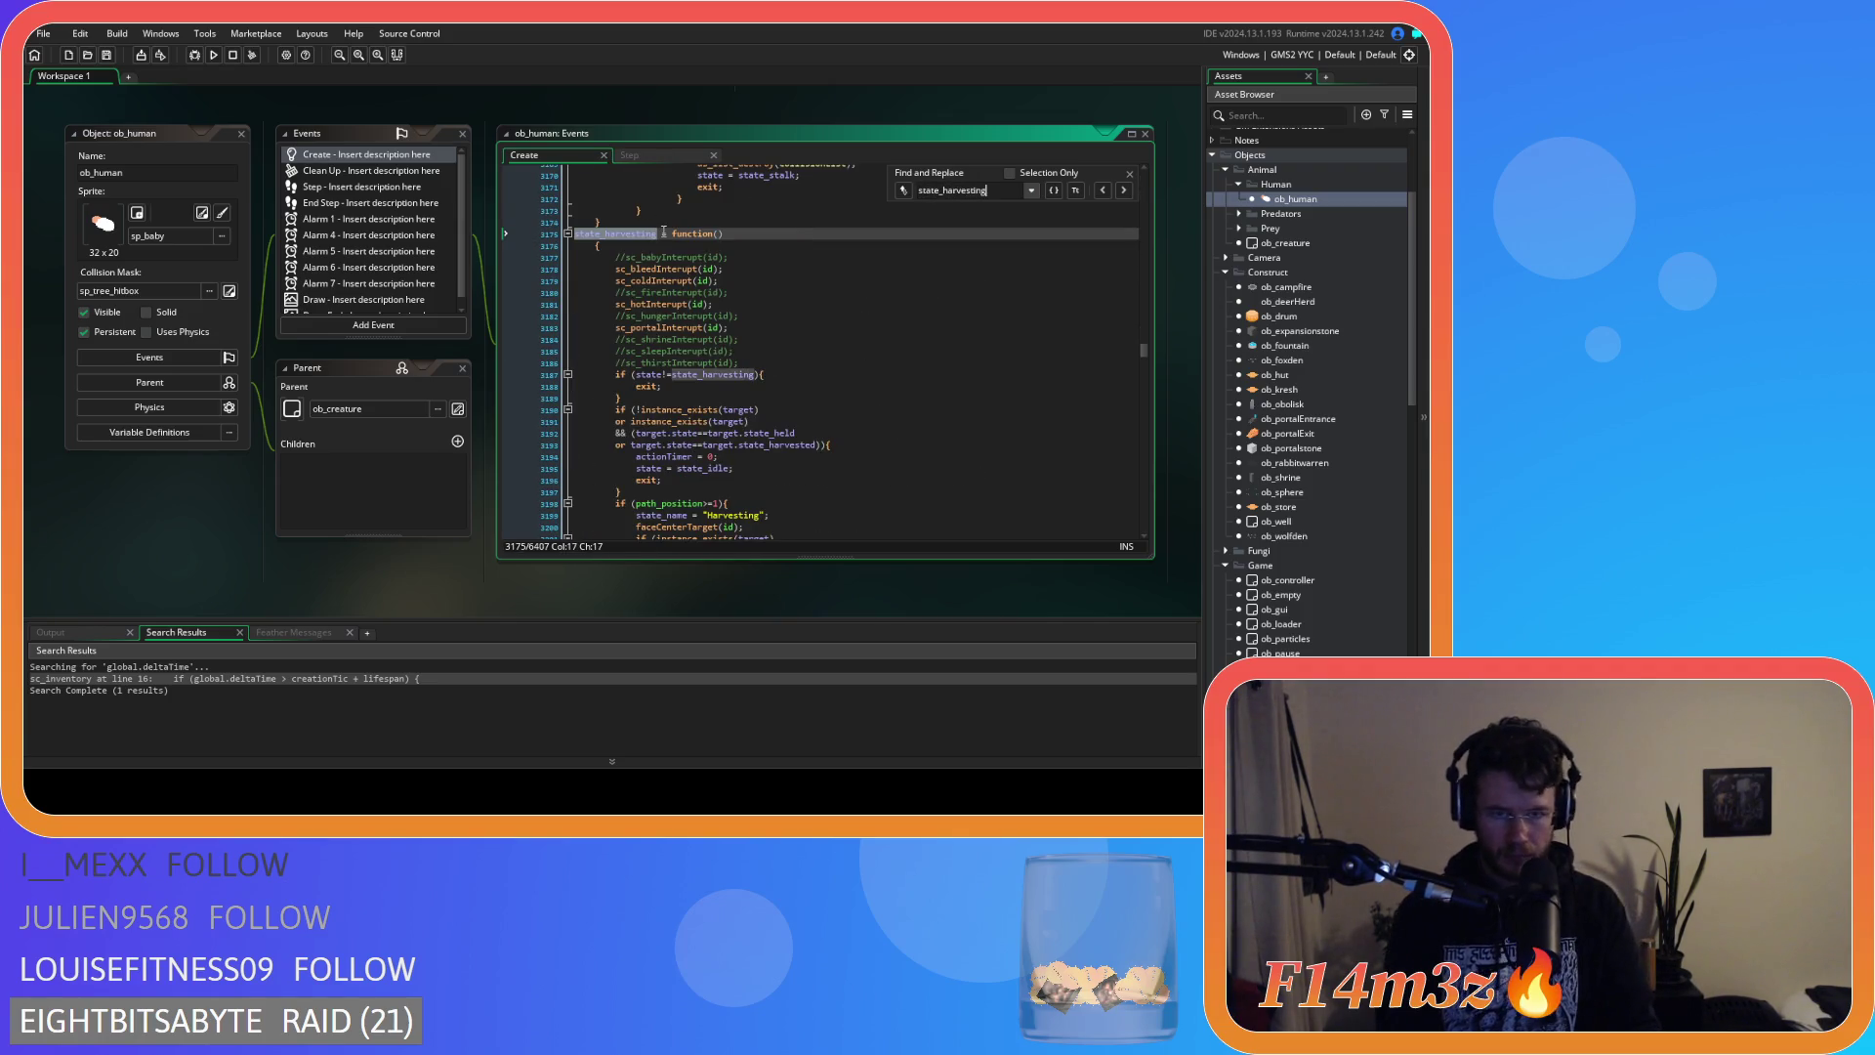
key("Return")
key("Escape")
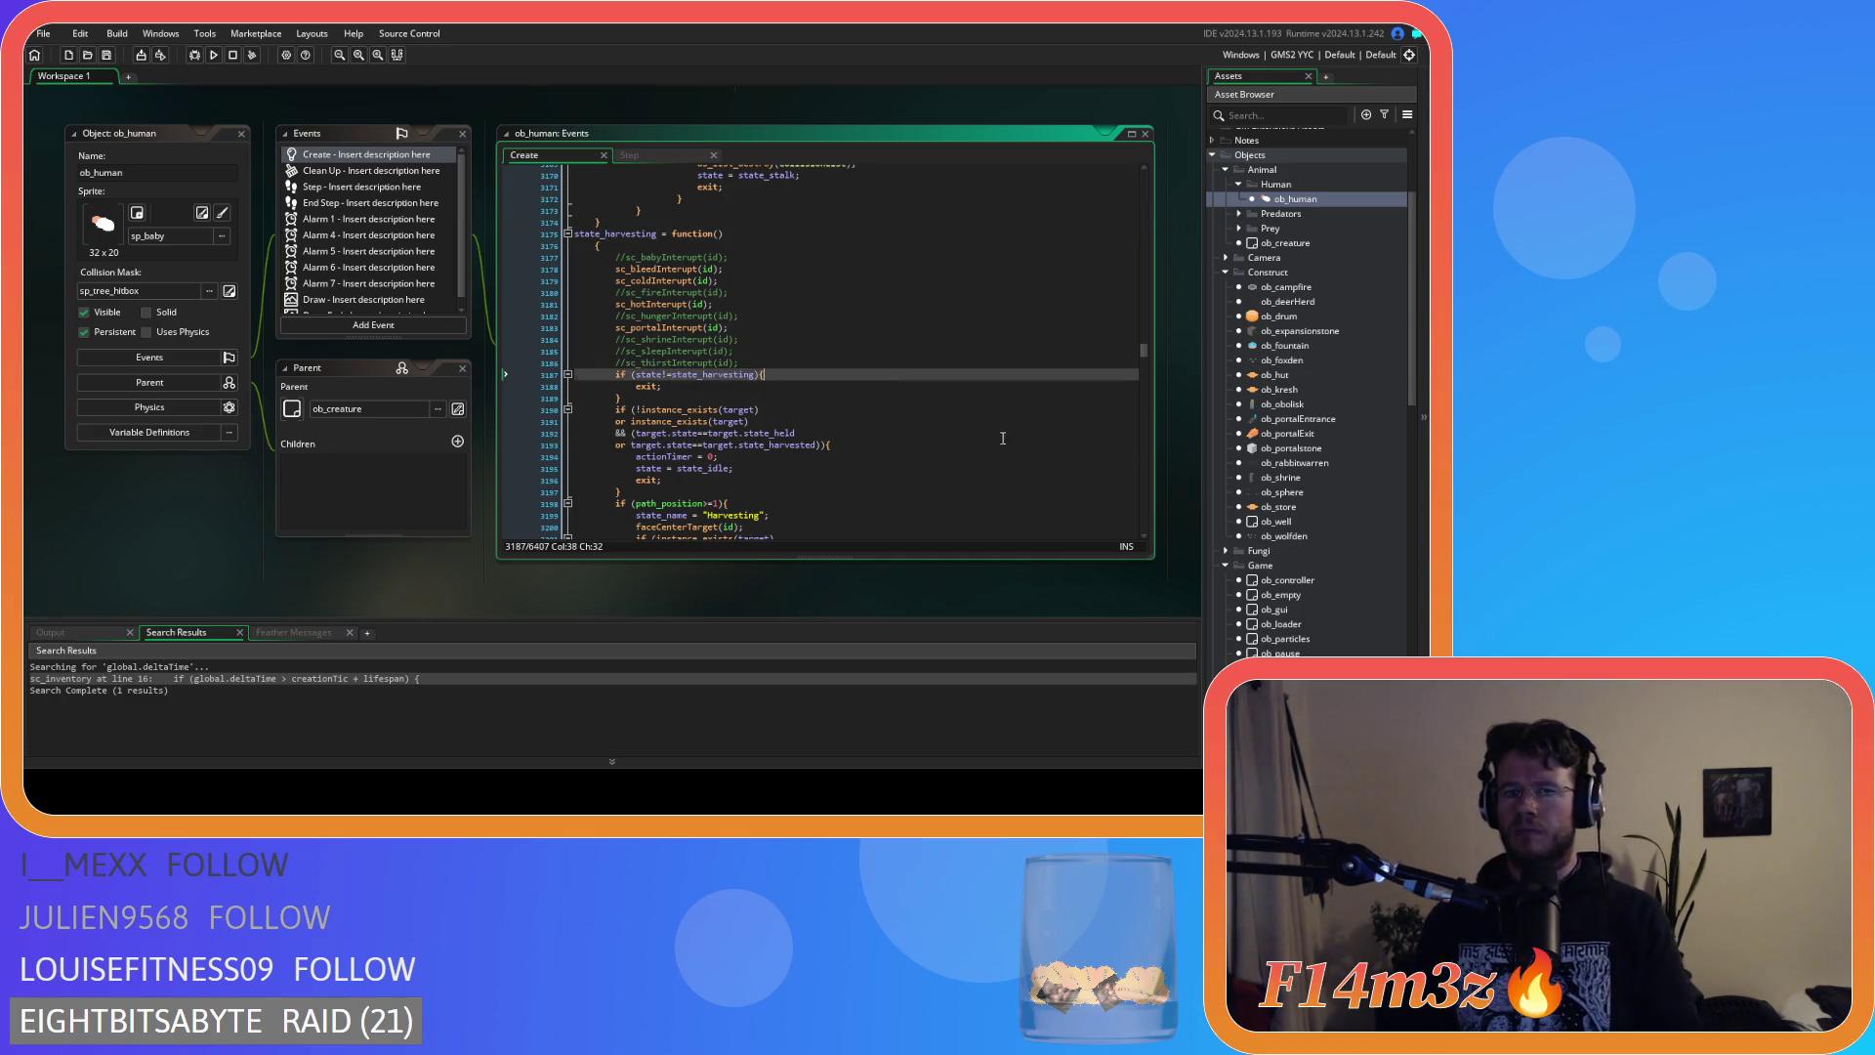
left_click(1003, 432)
scroll(1003, 424, "down", 3)
scroll(1004, 423, "down", 5)
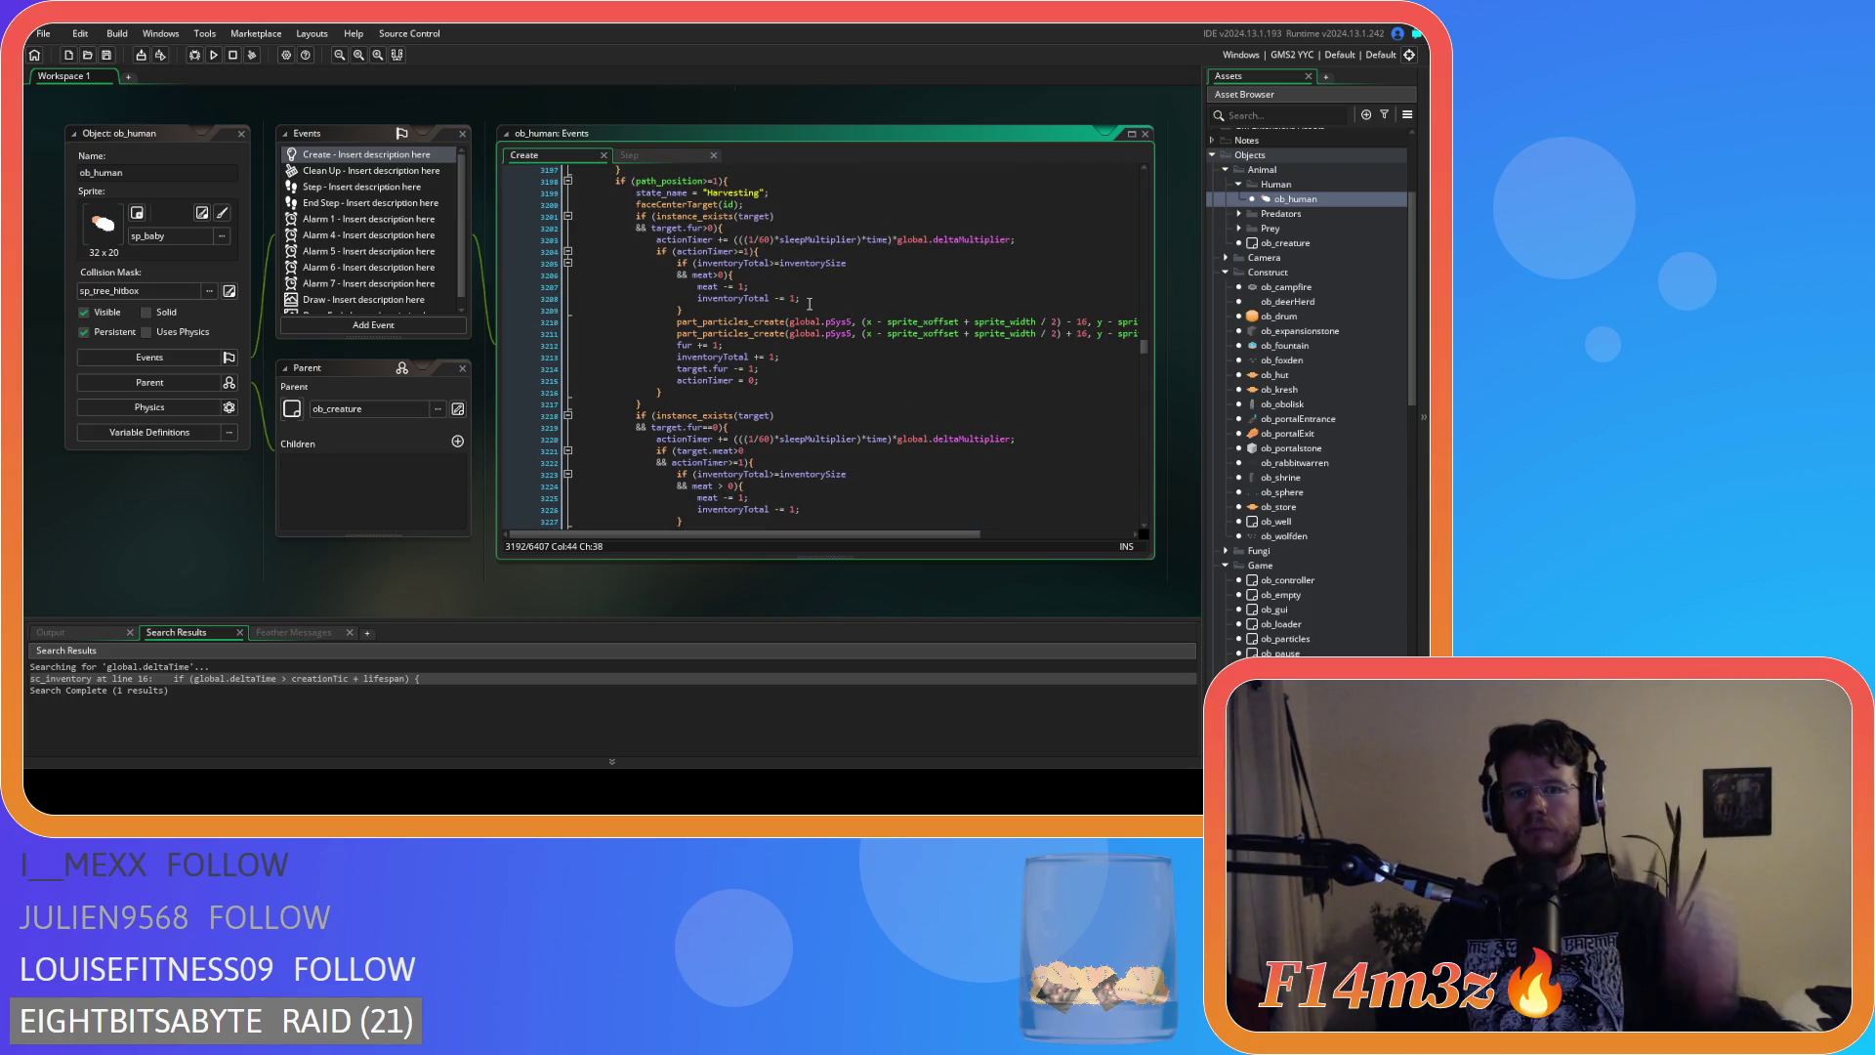
Paste the Meat and Log array_push lines above 'meat -= 1;' and align them.
left_click(763, 286)
key("Up")
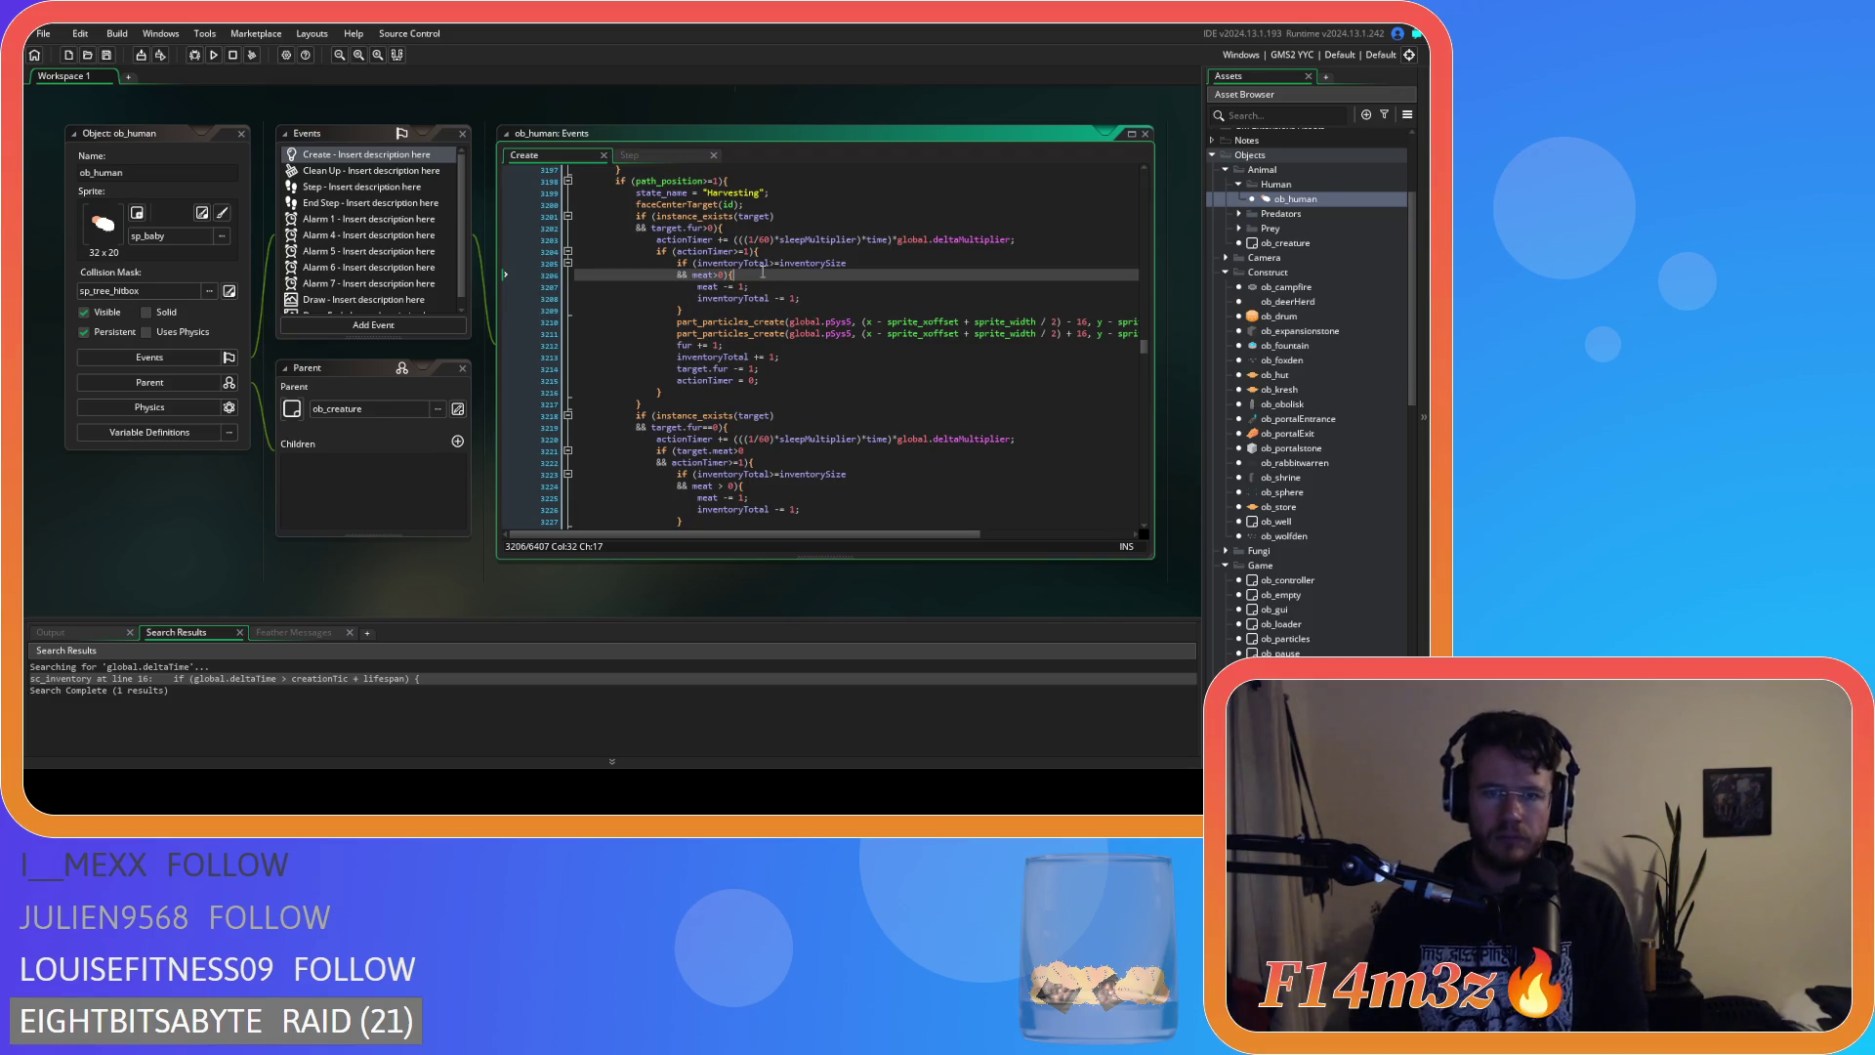
key("Return")
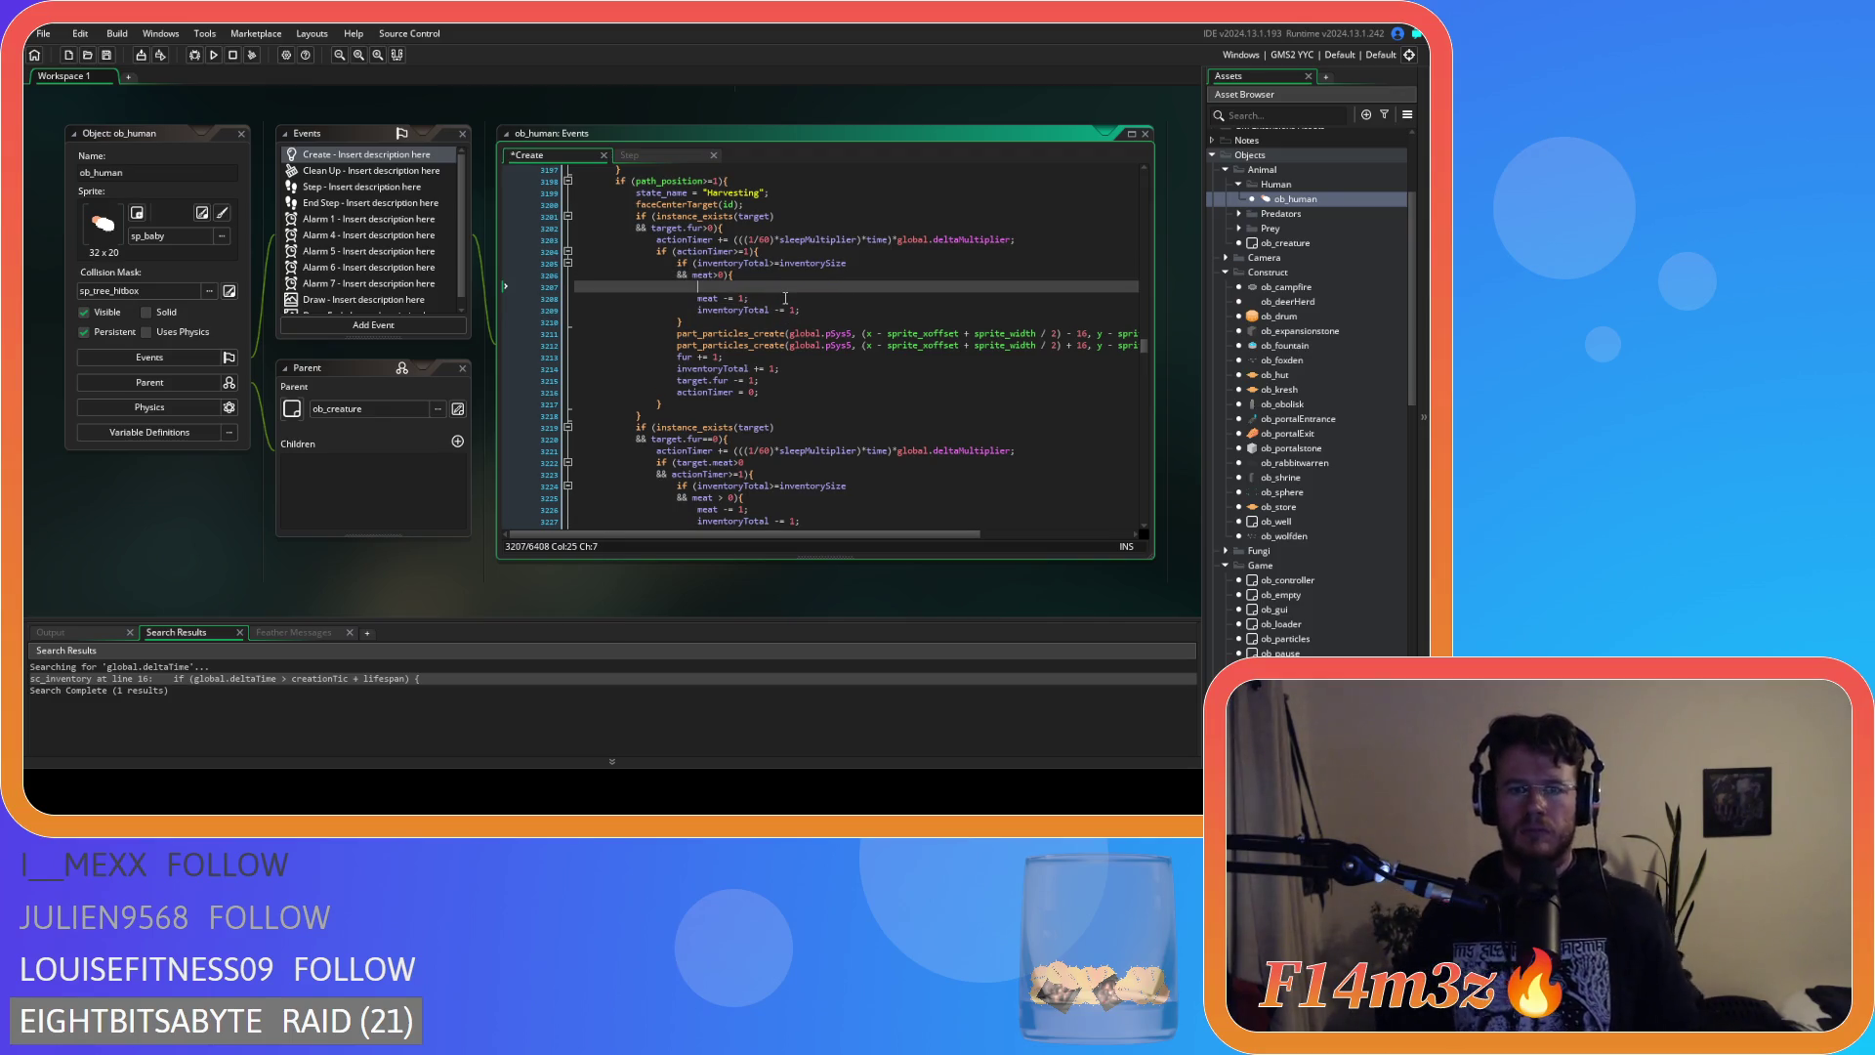
type("array_push(global.inv.meat,new item(\"Meat\",global.delta,10,true)); array_push(global.inv.logs,new item(\"Log\",global.delta,10,false));")
key("Home")
key("Tab")
key("Tab")
key("Tab")
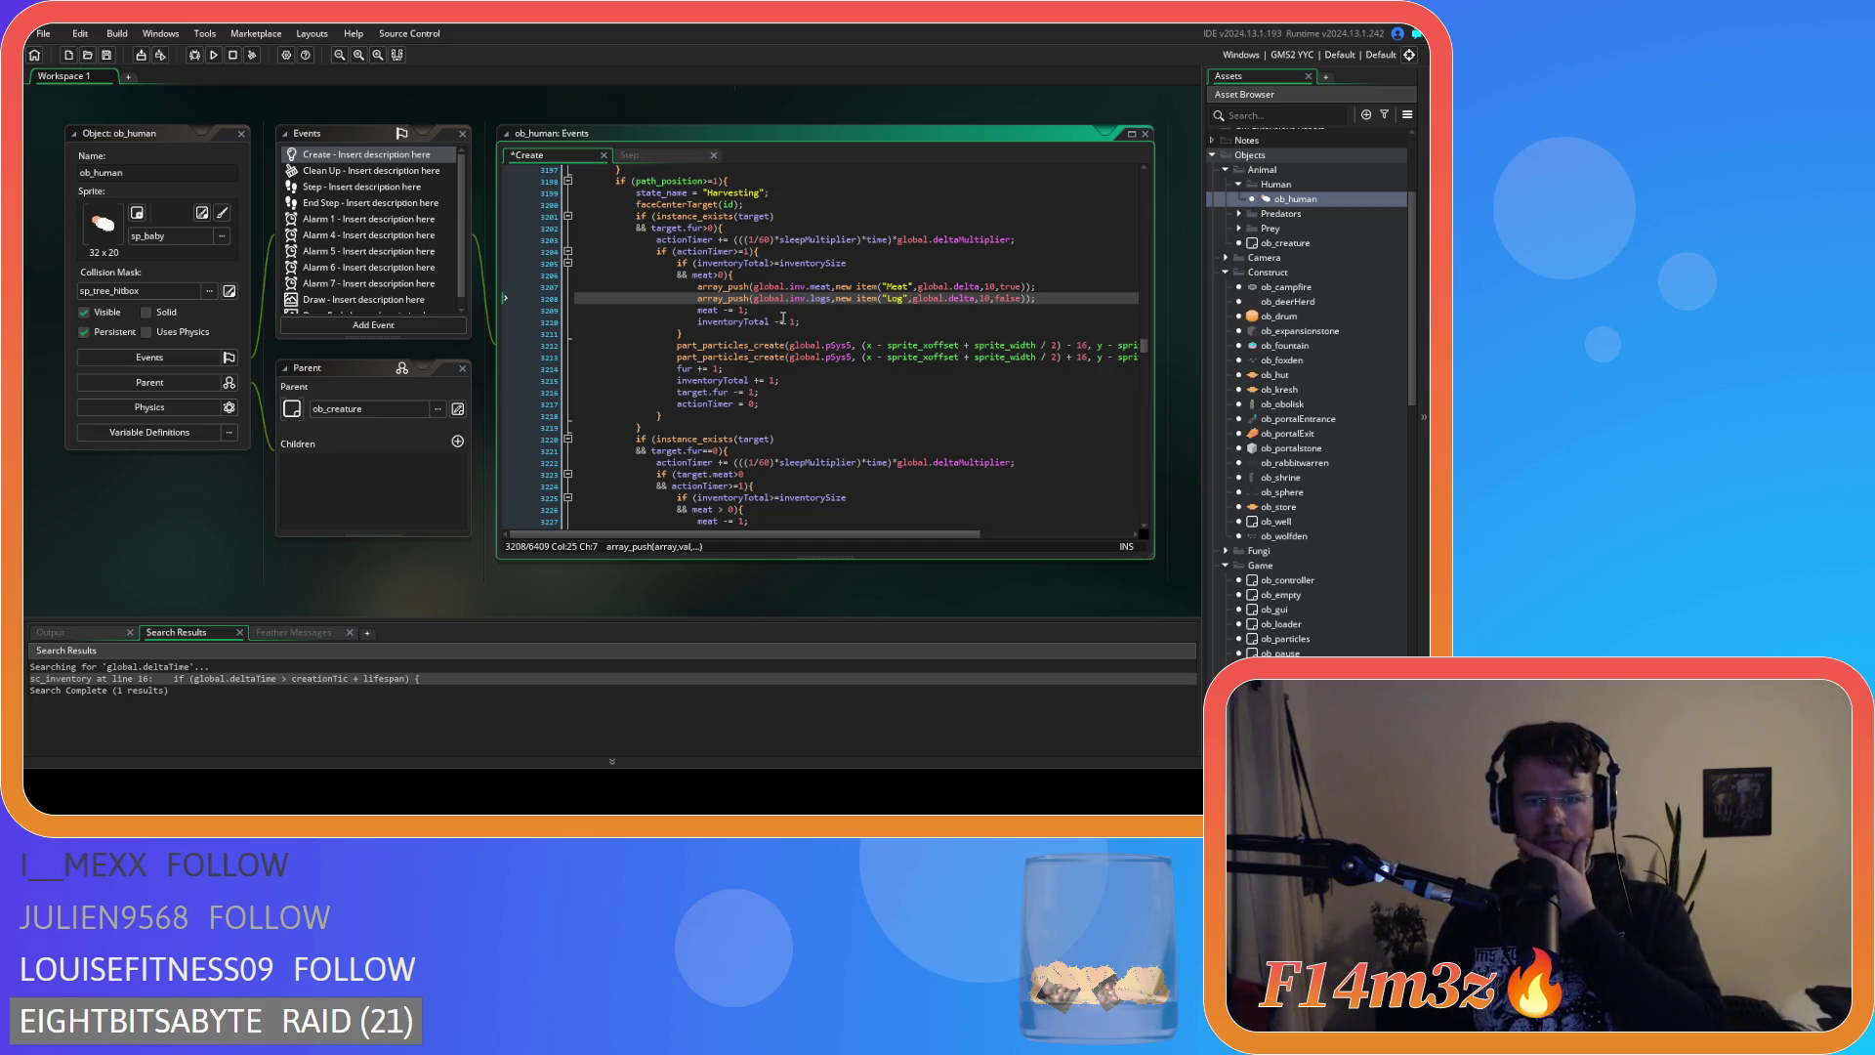
scroll(795, 369, "up", 5)
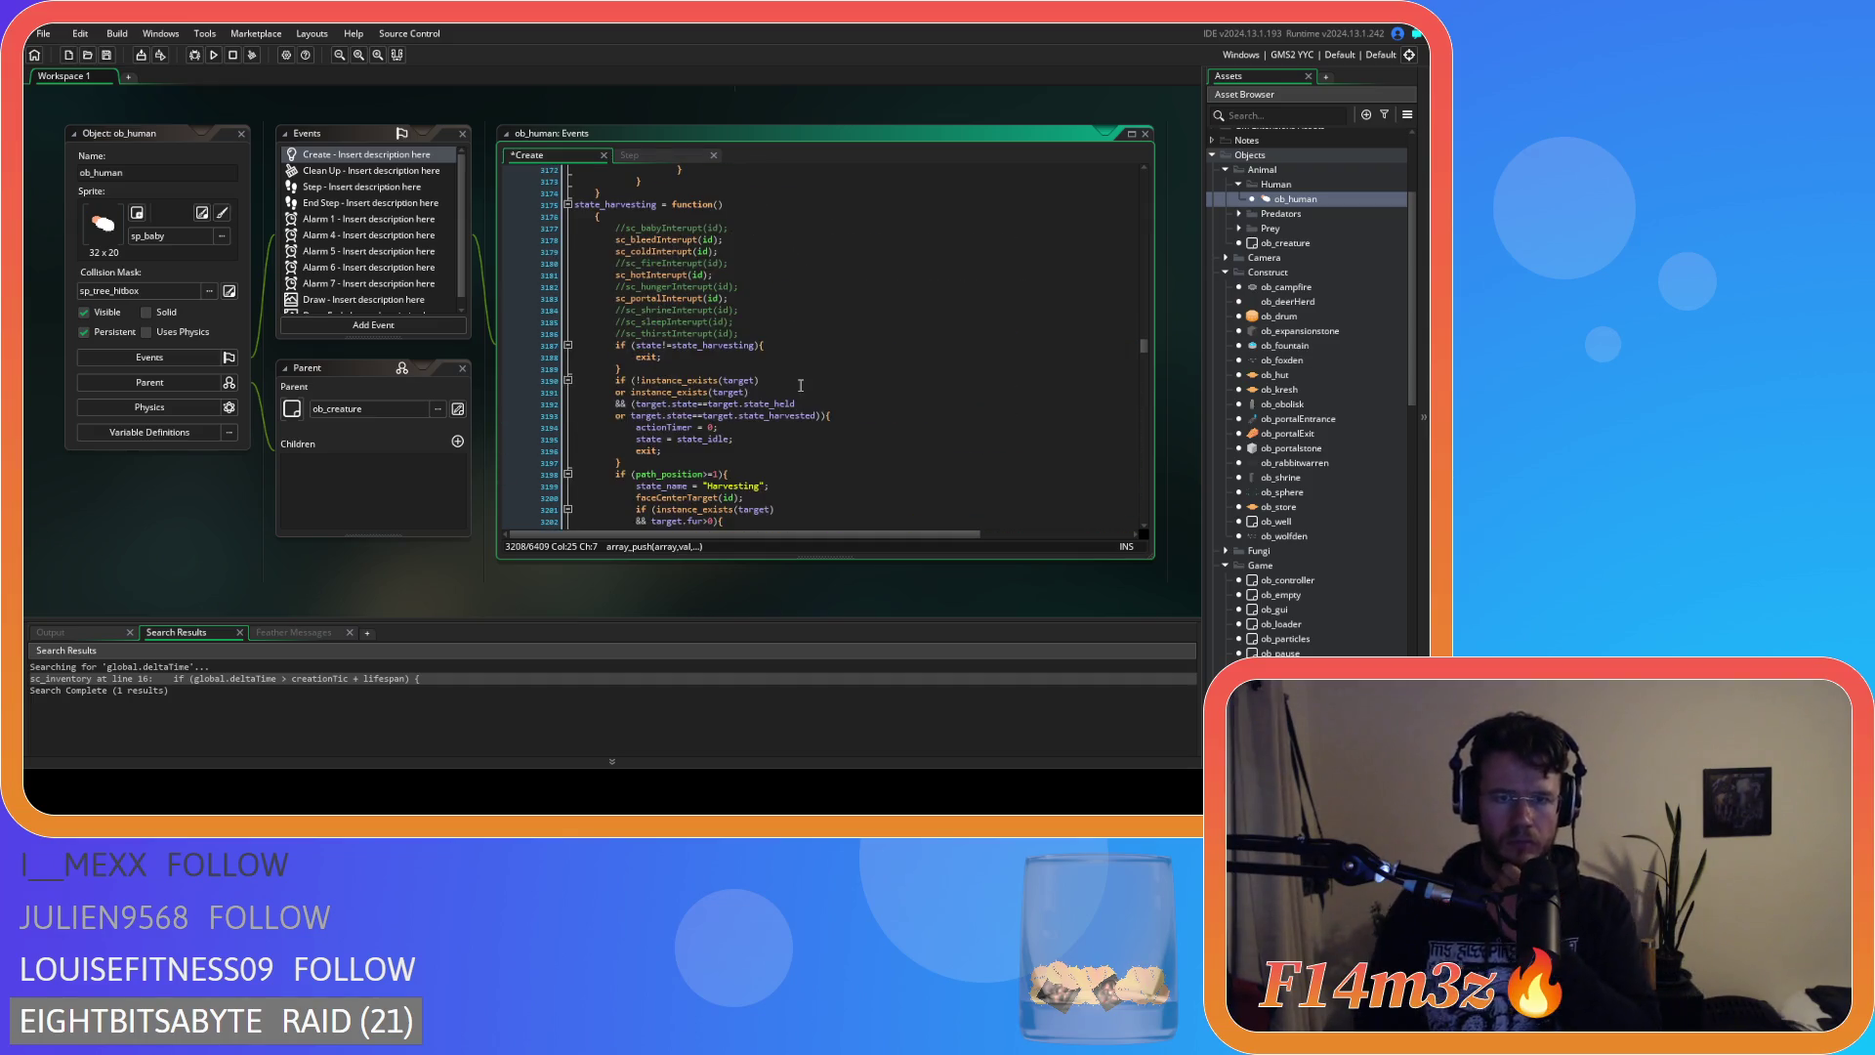
scroll(801, 386, "down", 5)
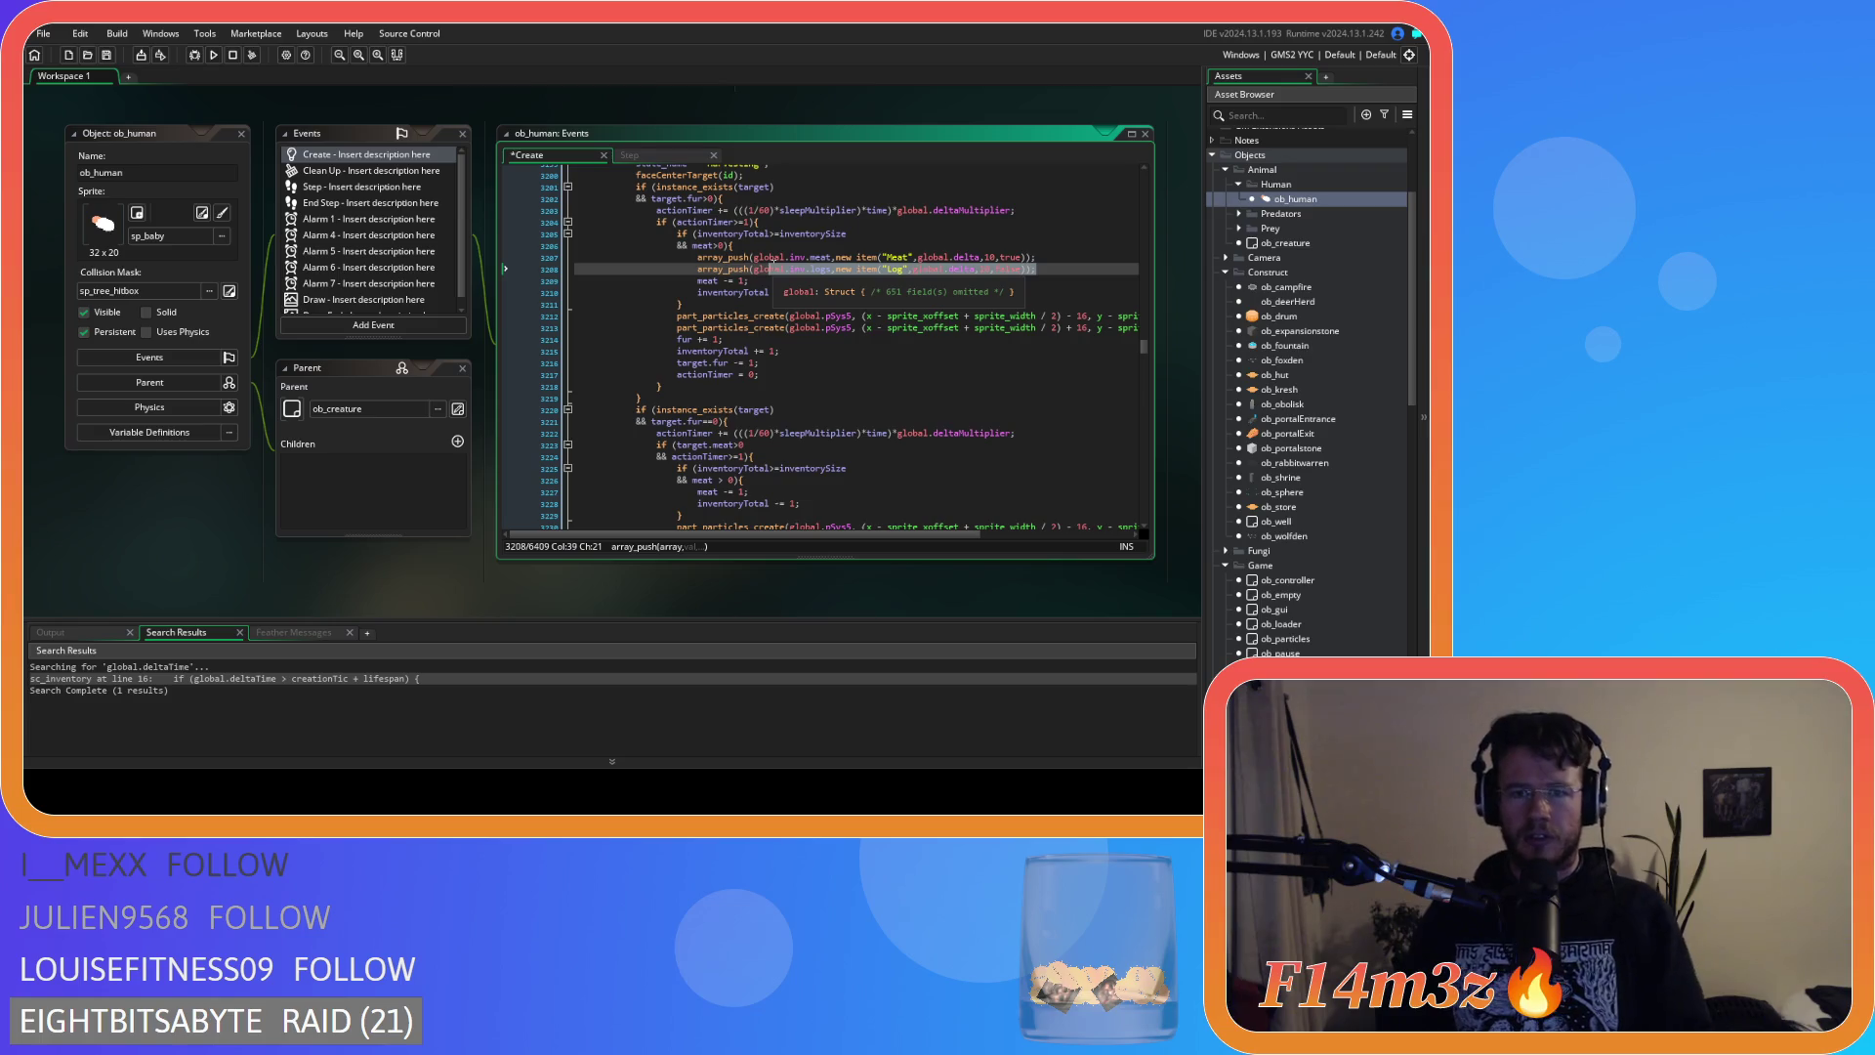
Replace the fur and inventoryTotal increment lines with the copied Meat push line.
left_click(1067, 256)
left_click_drag(1066, 255, 698, 256)
key("ctrl+c")
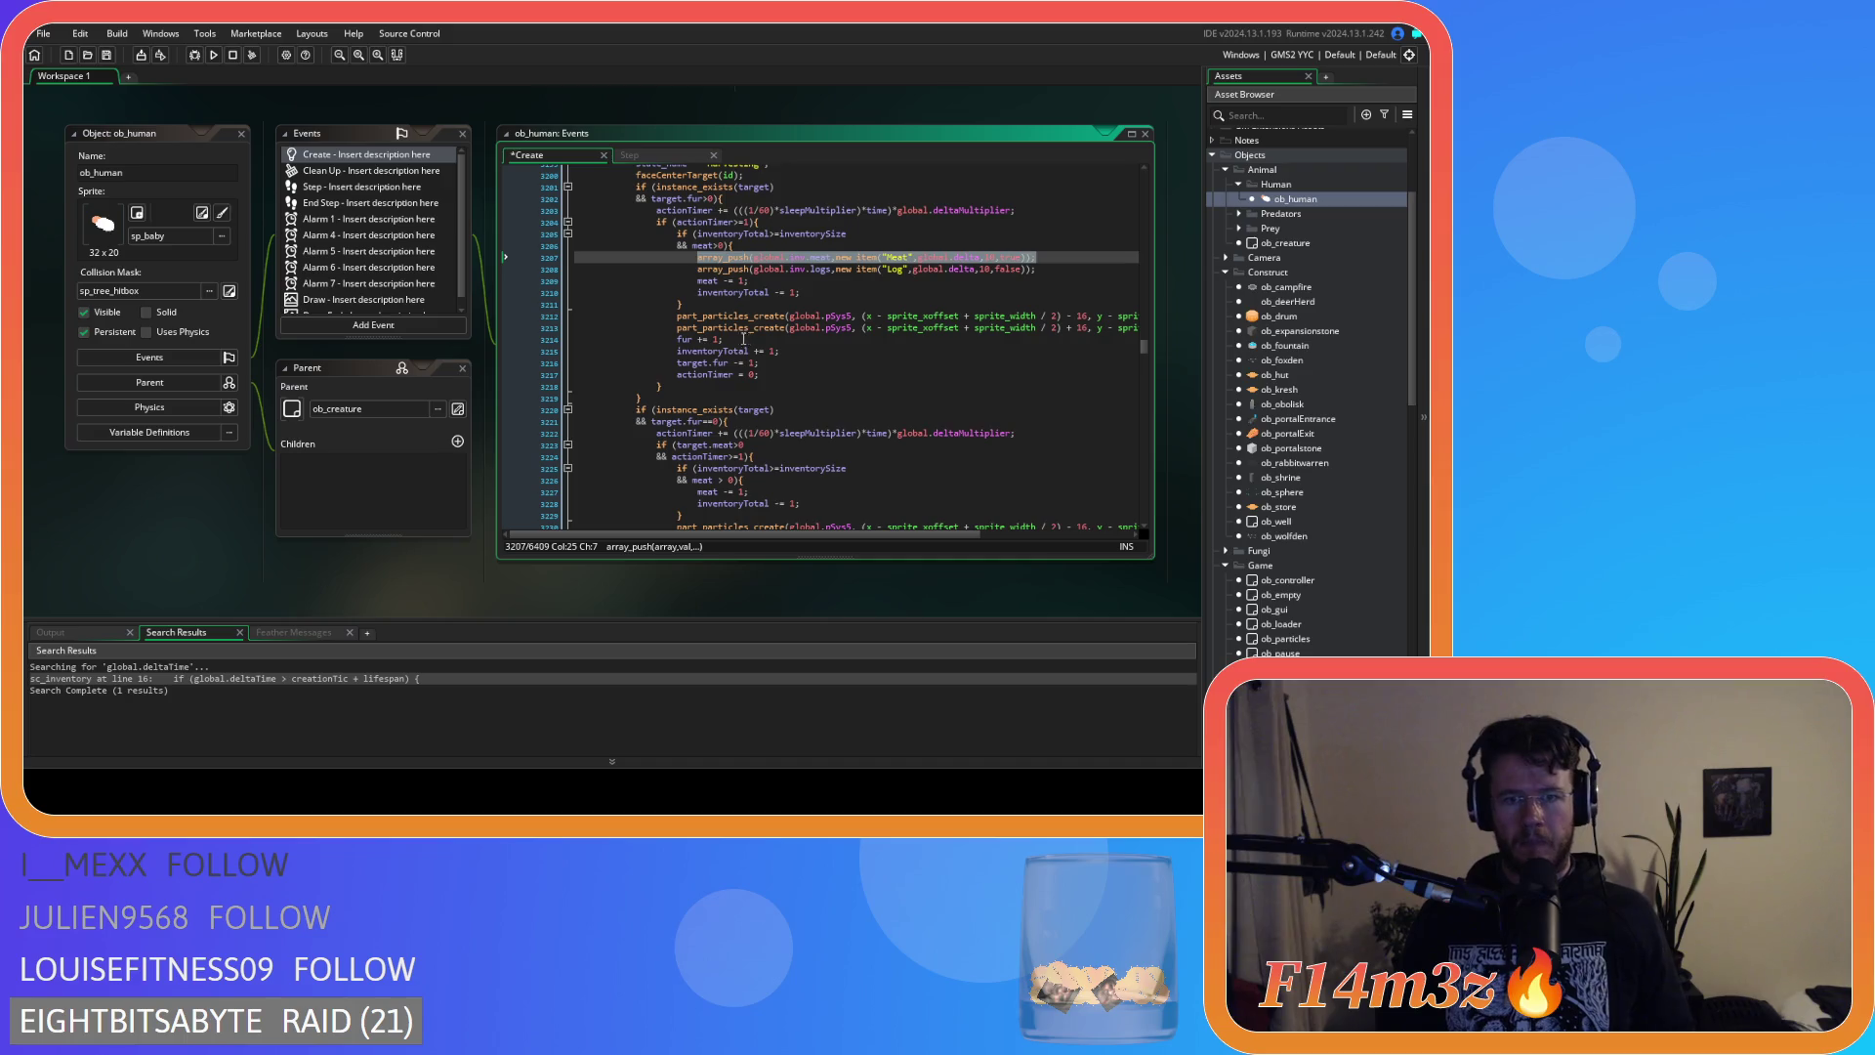
left_click_drag(780, 350, 677, 338)
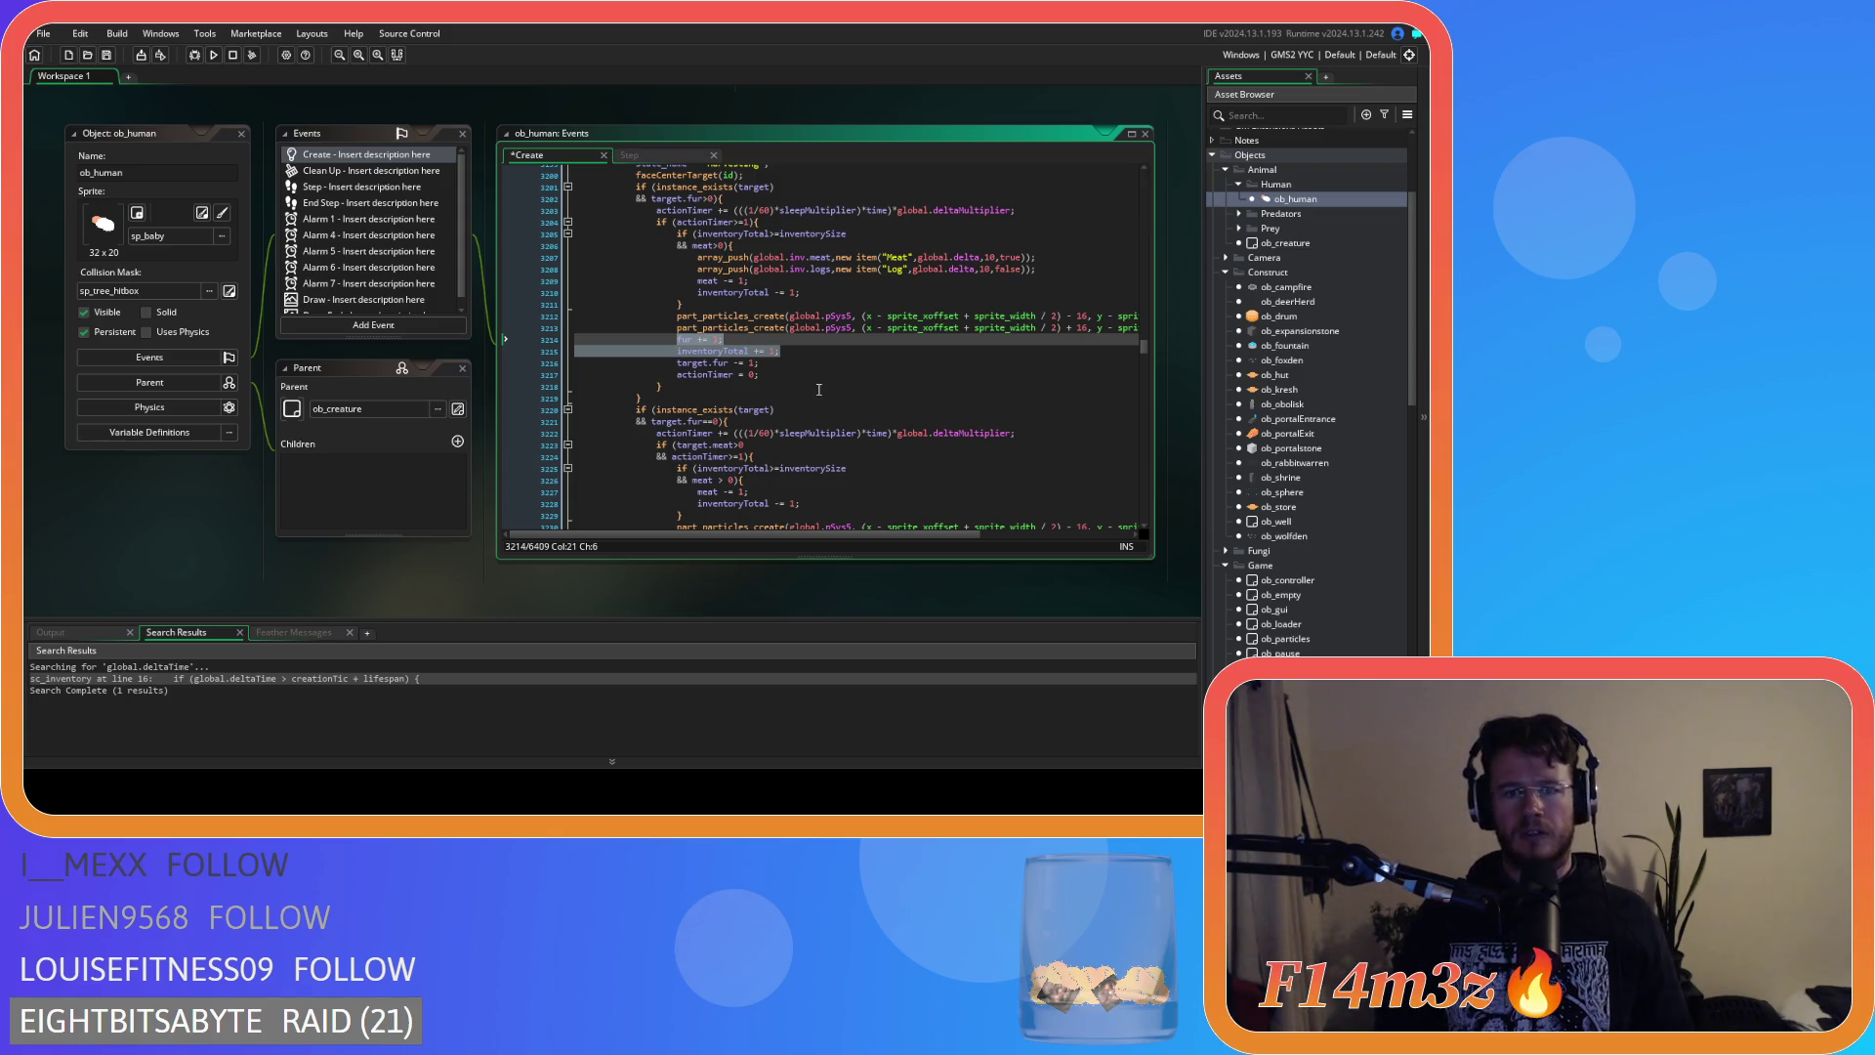
key("ctrl+v")
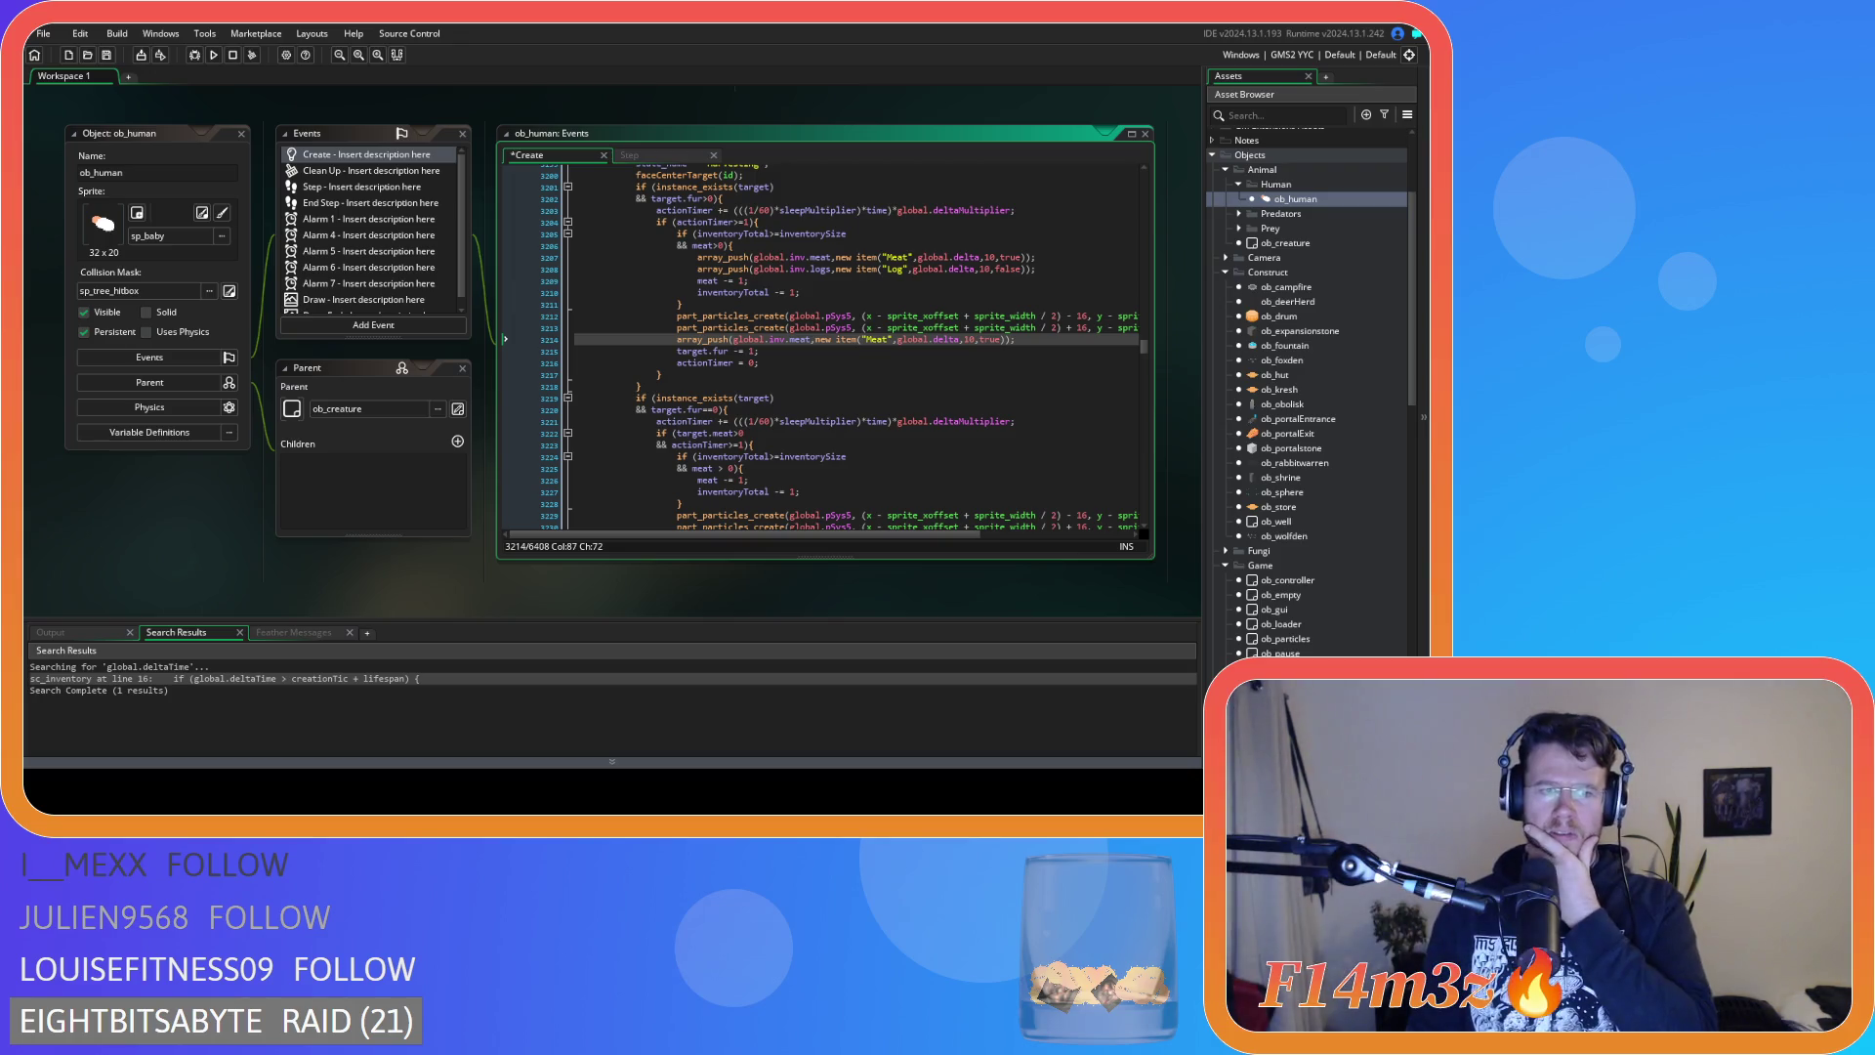
left_click(849, 351)
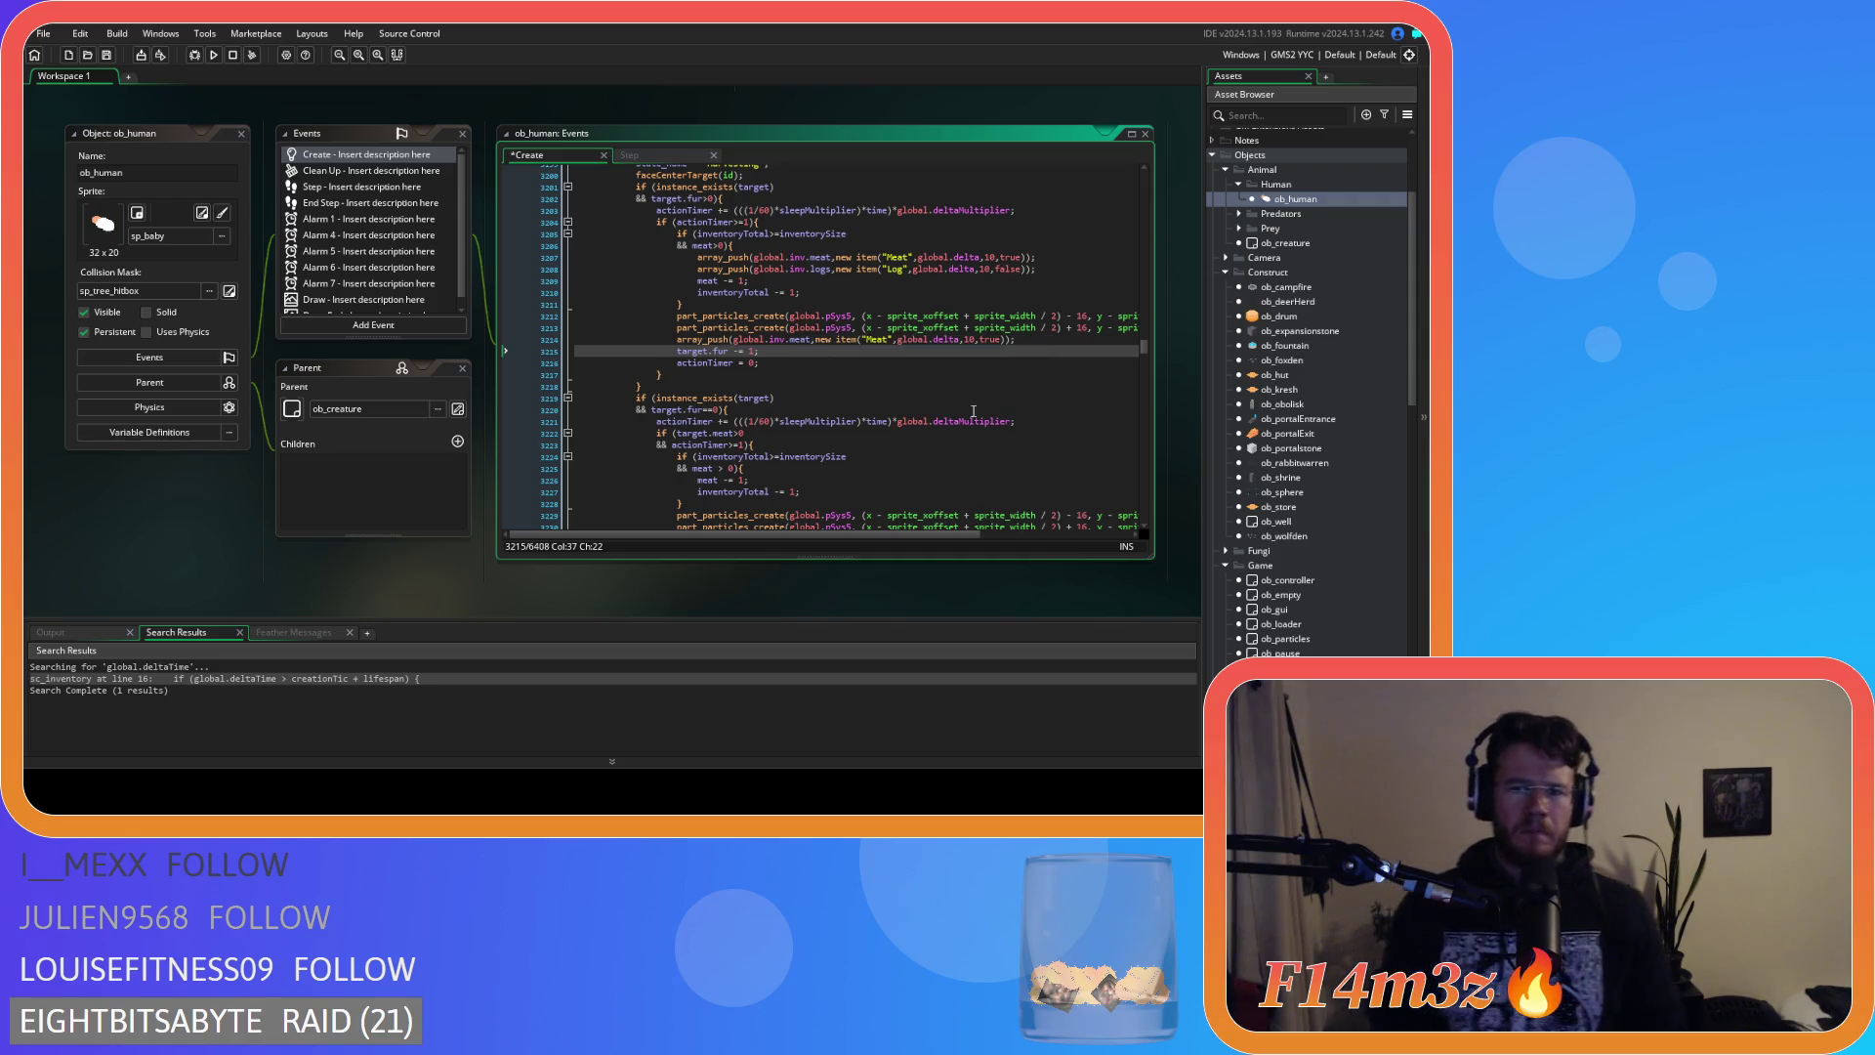
Turn the pasted push line into a 'Fur' item pushed into global.inv.fur, and save.
double_click(876, 339)
type("Fur")
left_click(1023, 339)
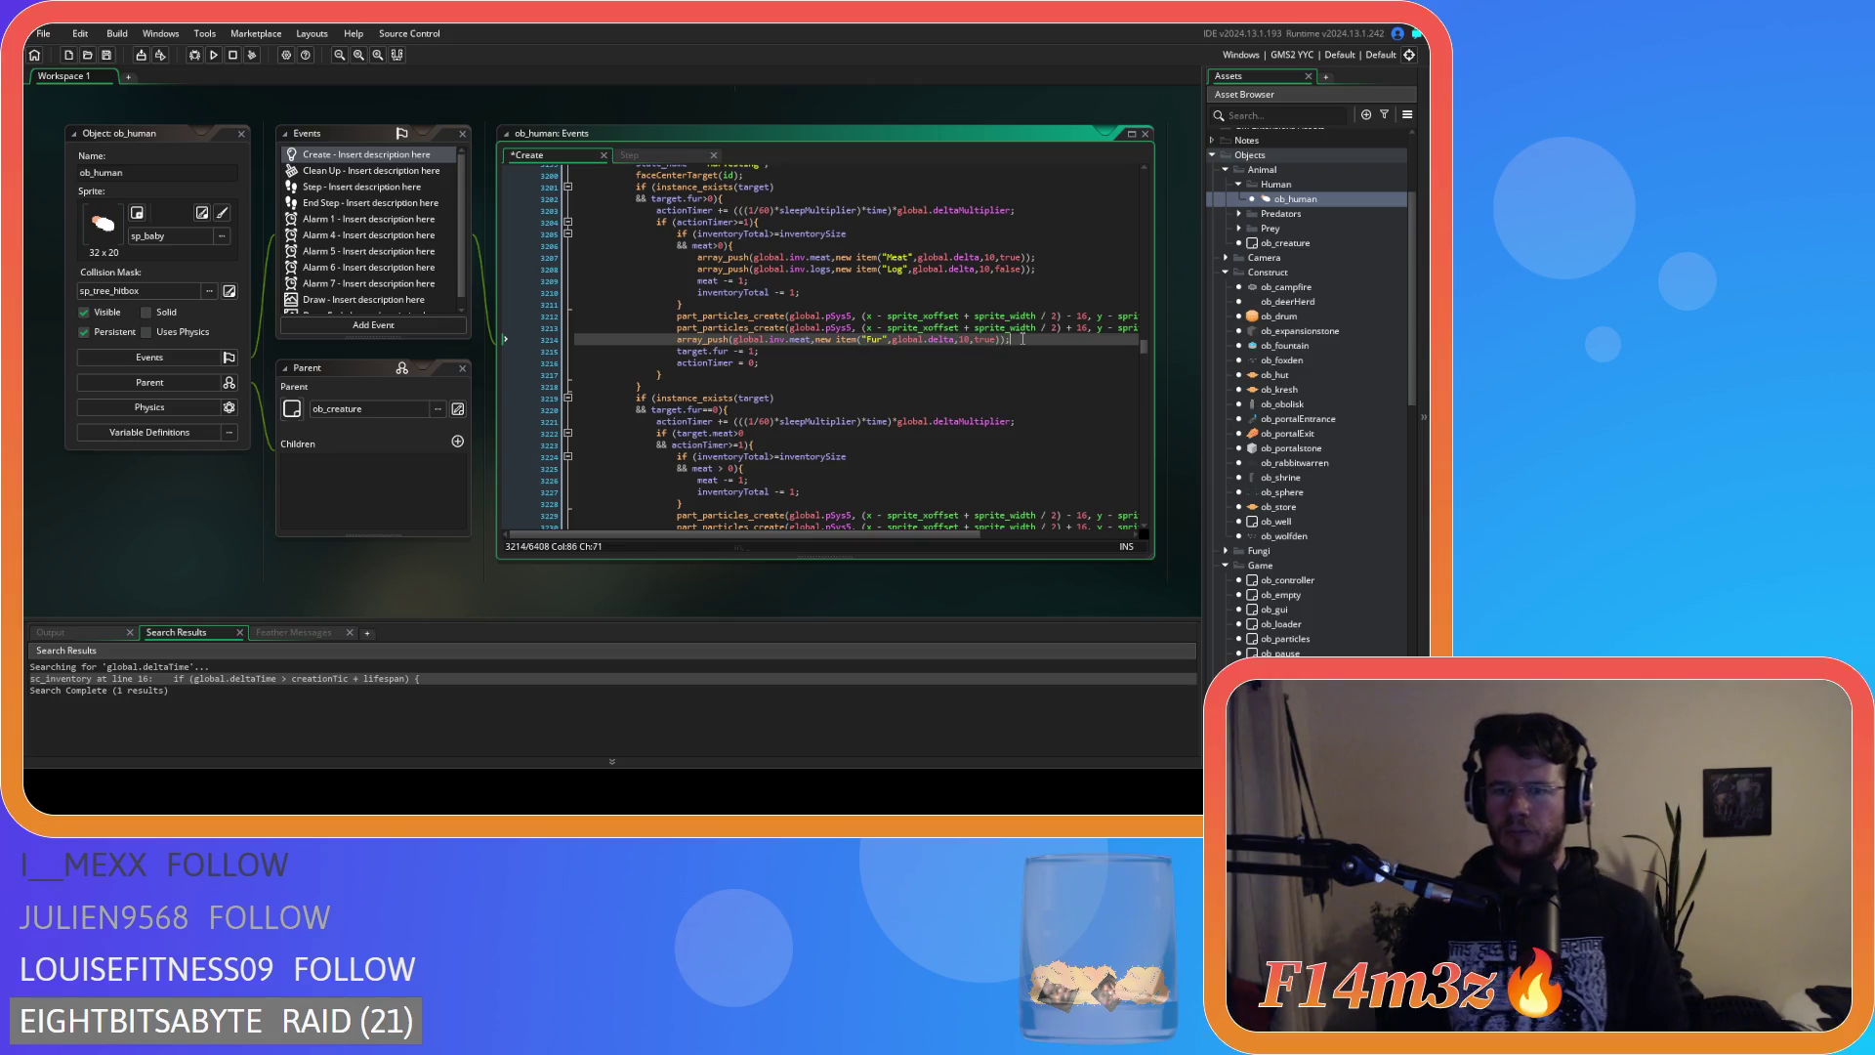
key("ctrl+s")
double_click(800, 339)
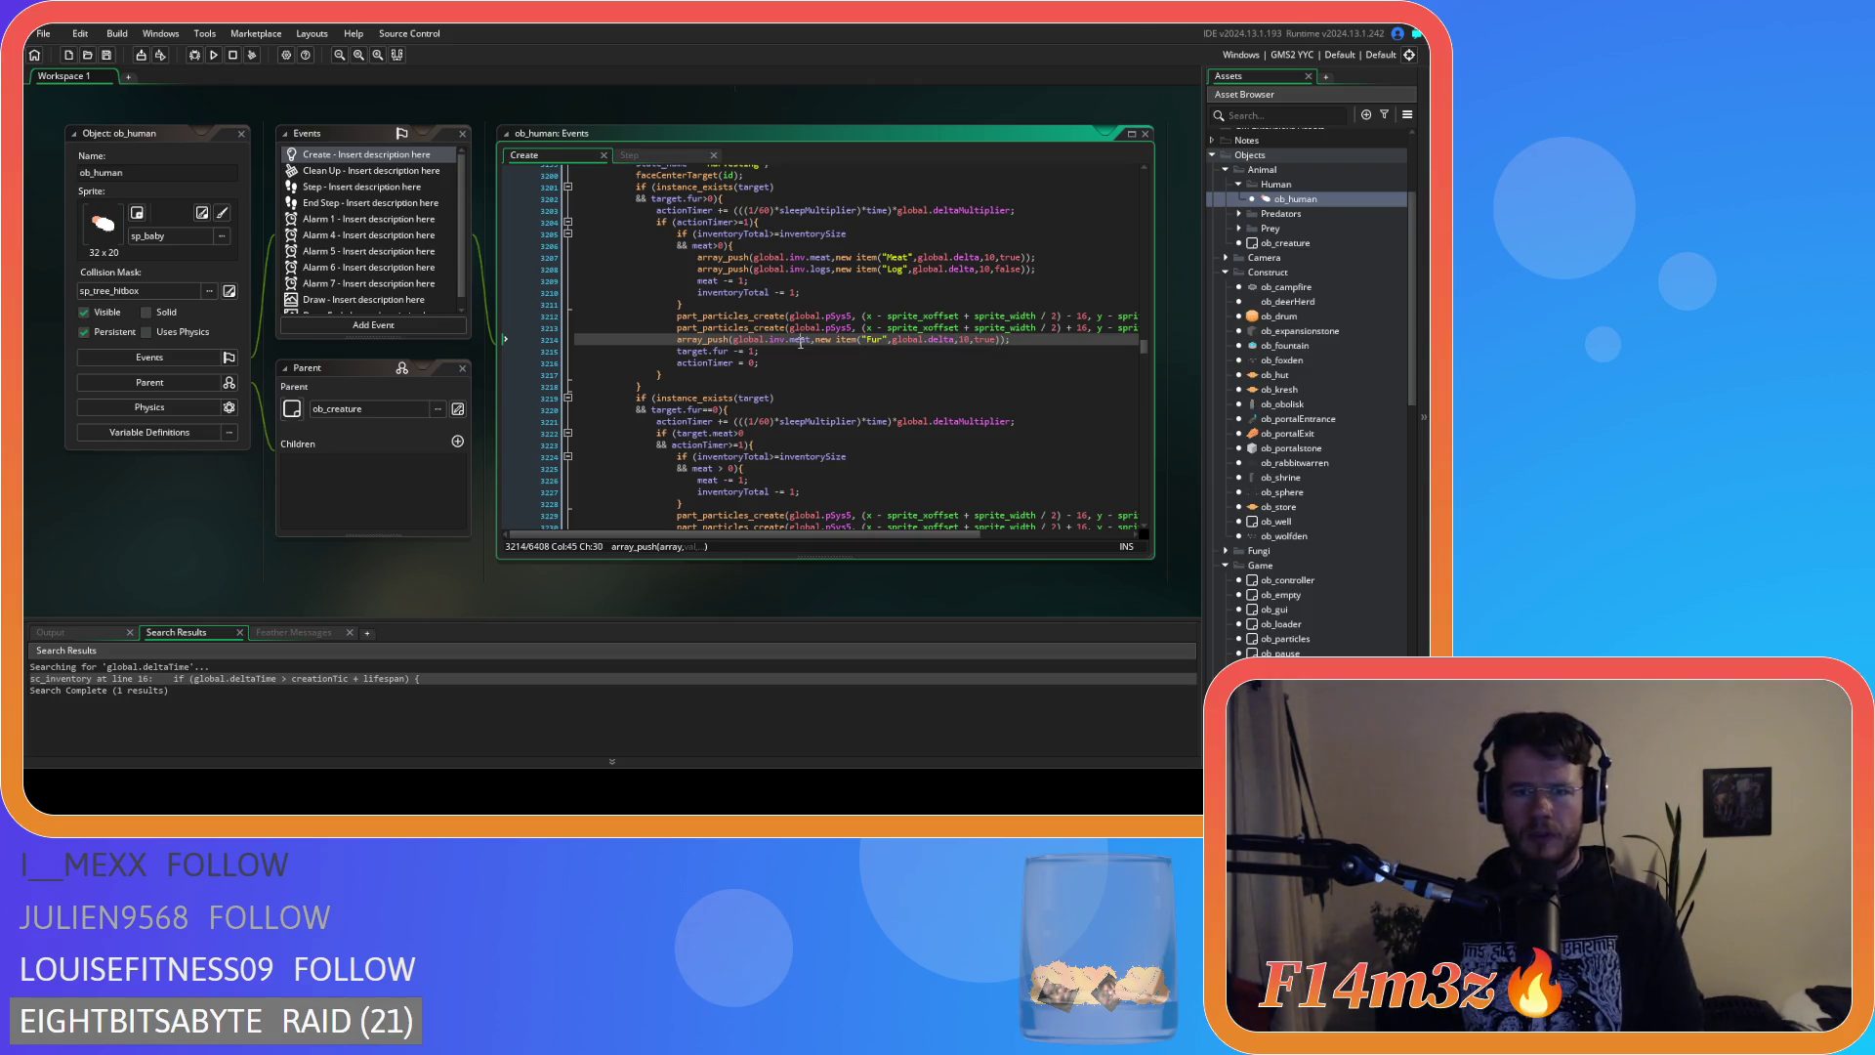
type("fur")
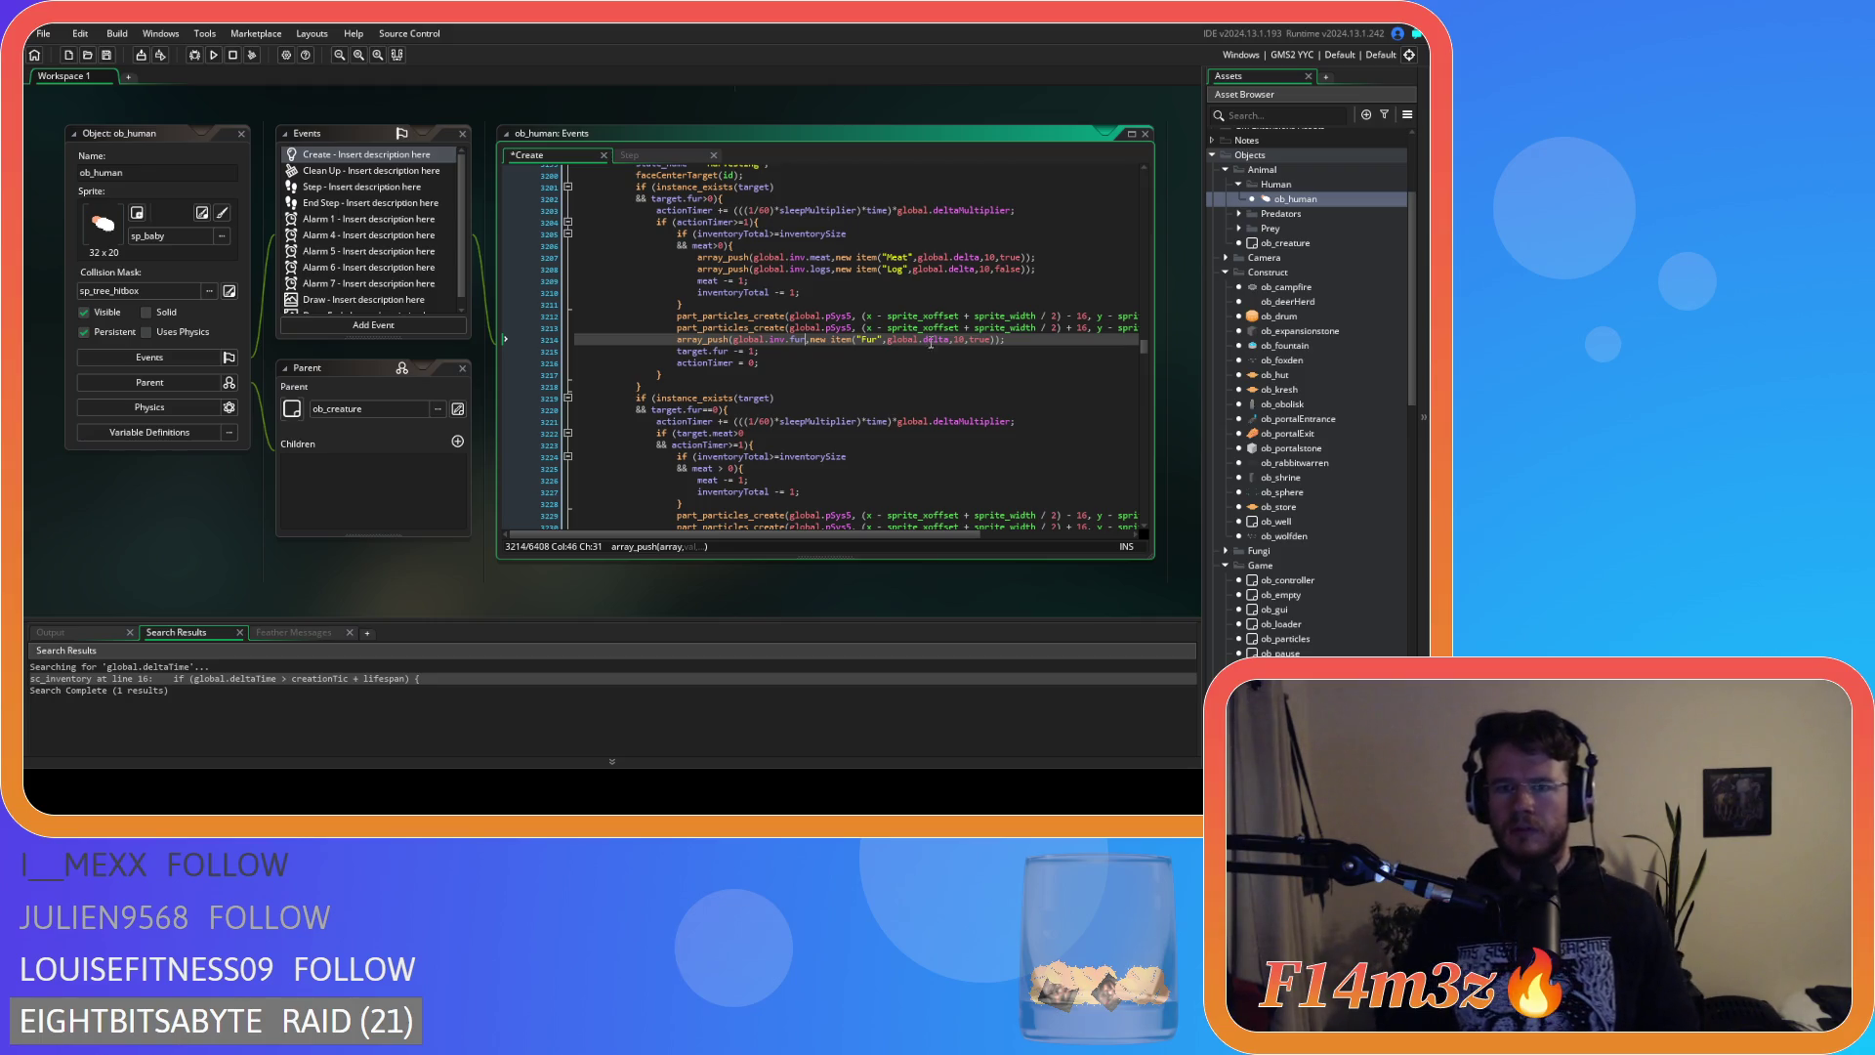
Remove the Meat and Log push lines from the meat block.
left_click_drag(1048, 270, 436, 252)
key("BackSpace")
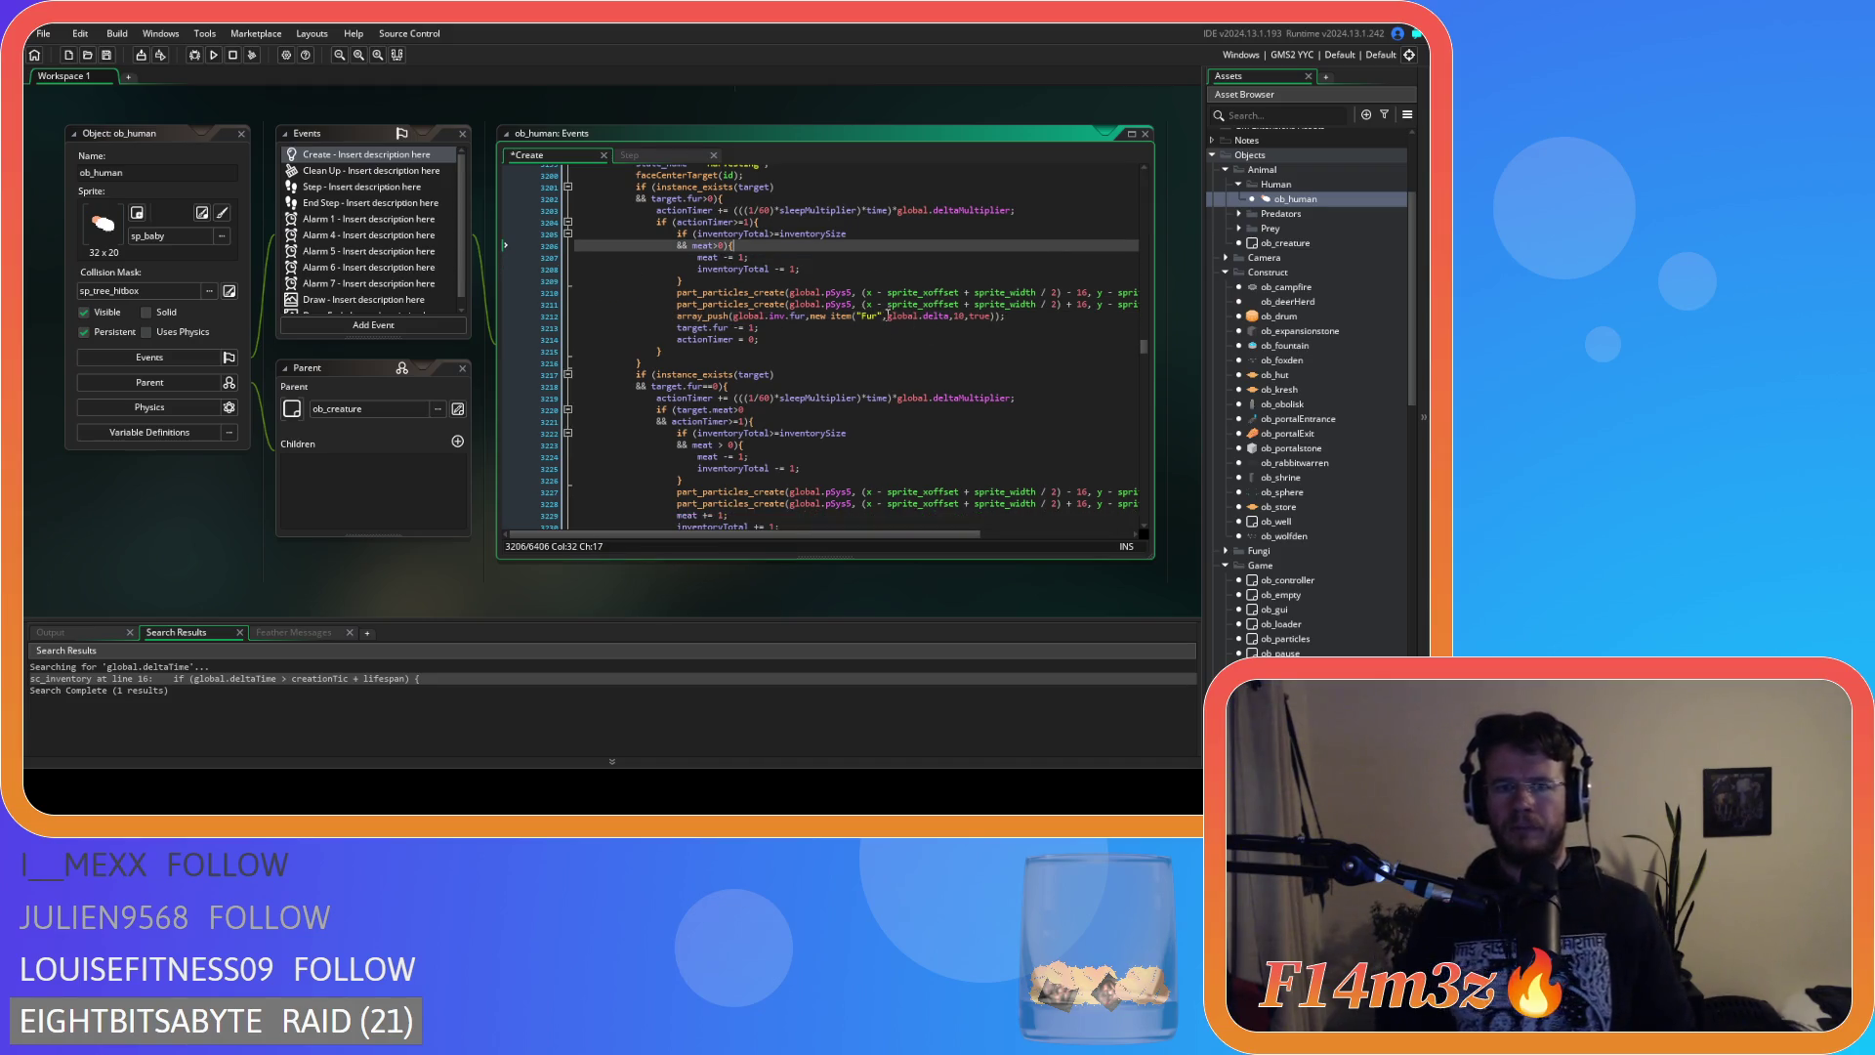
left_click(805, 259)
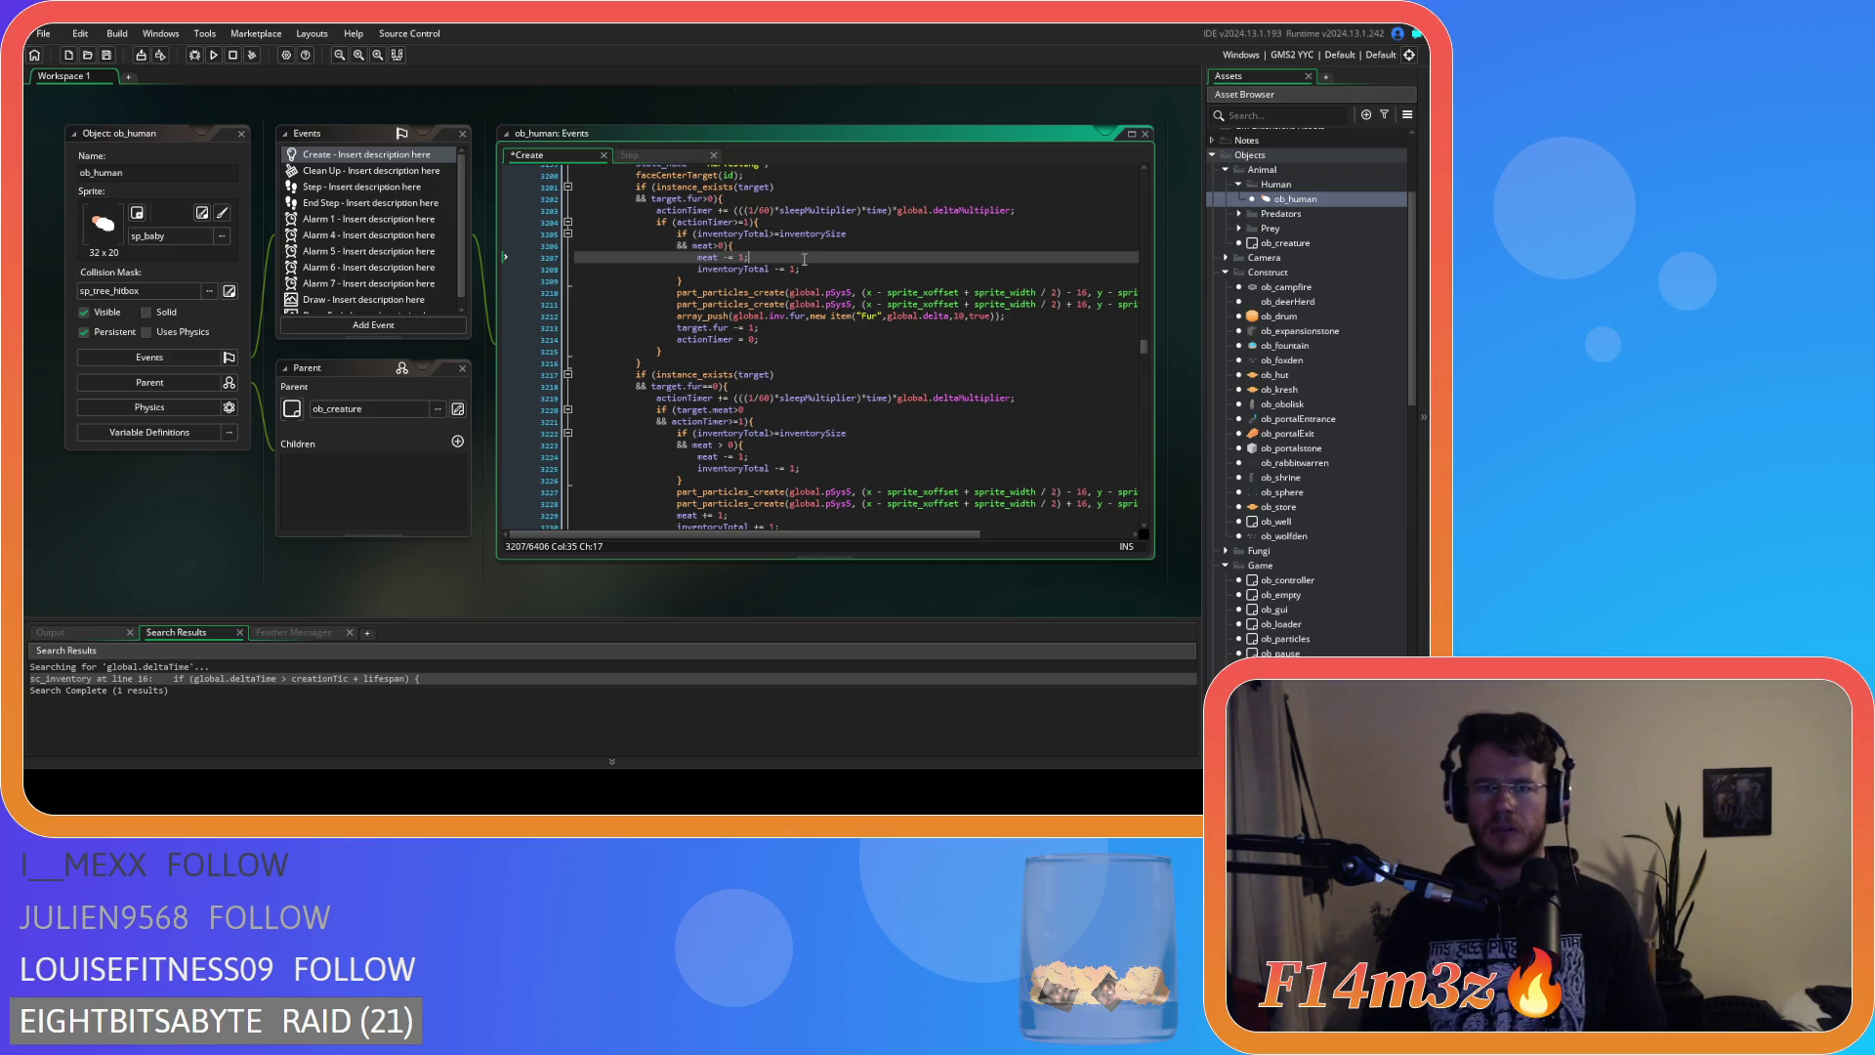
key("Home")
key("Return")
key("Up")
key("ctrl+z")
key("ctrl+z")
key("ctrl+z")
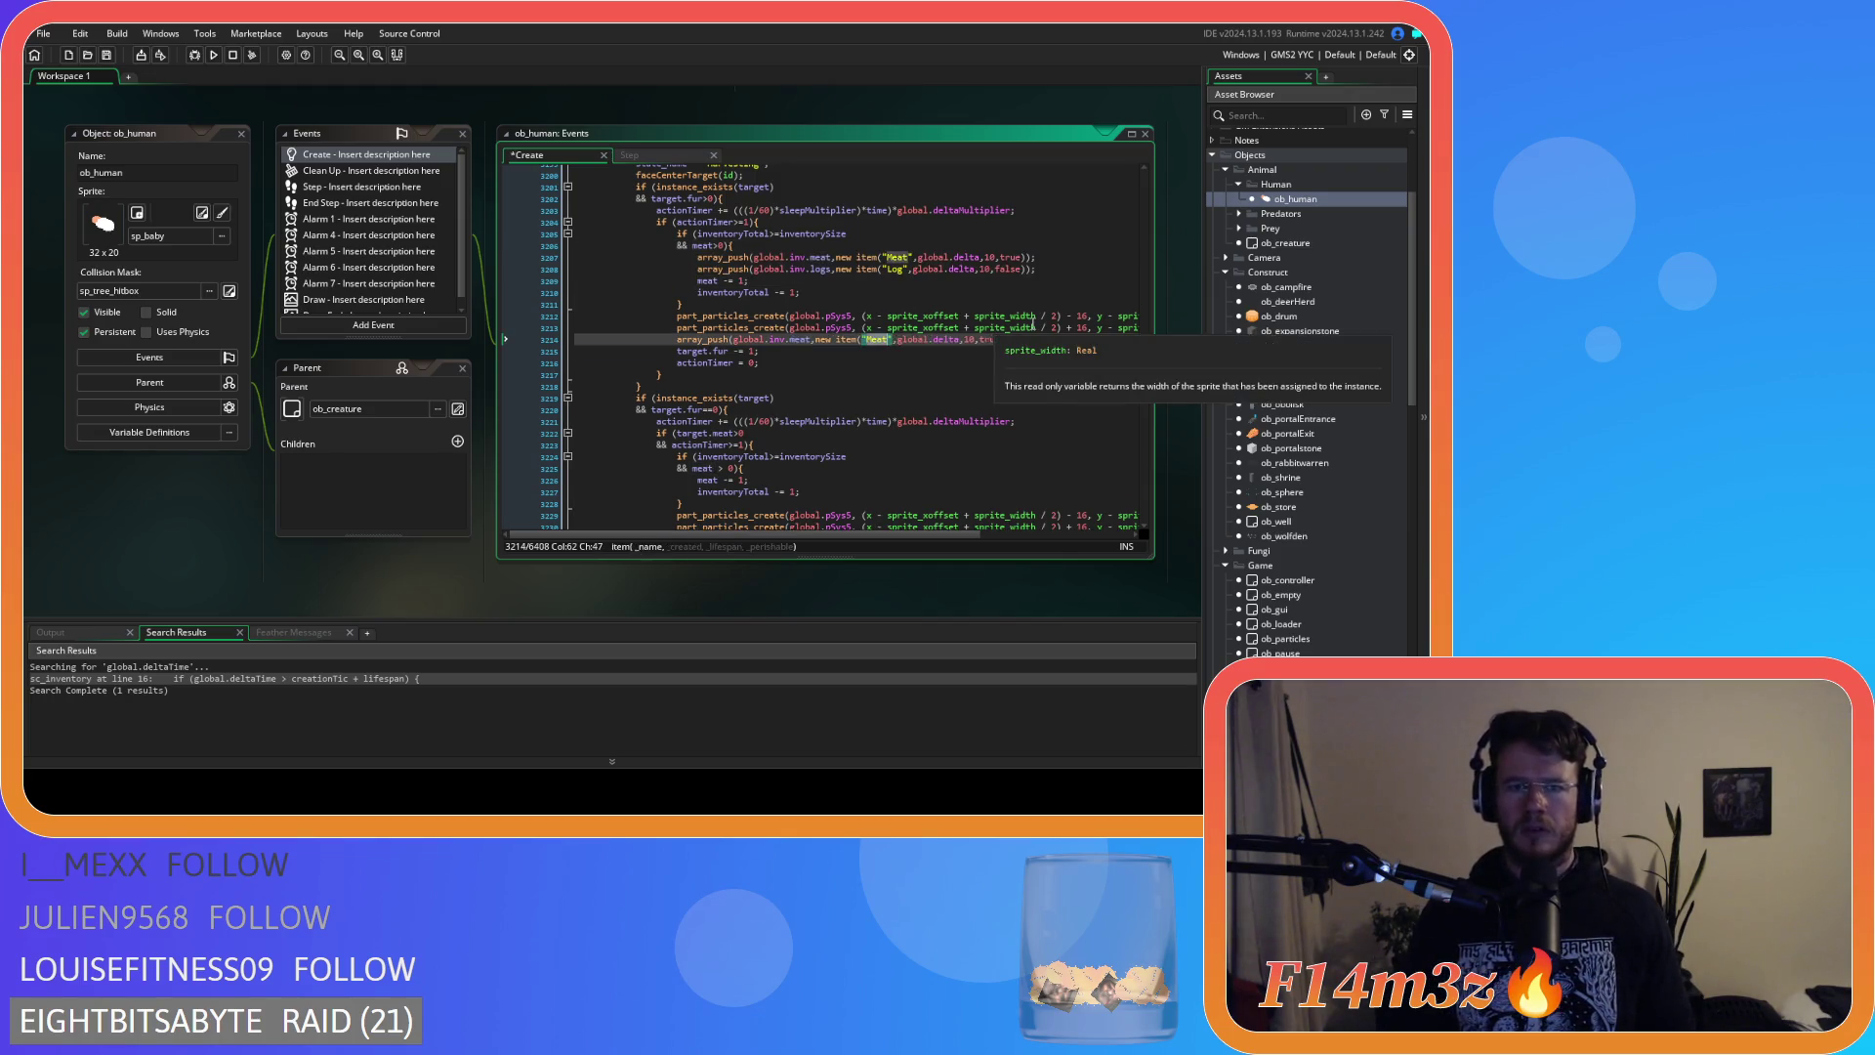
key("ctrl+z")
key("ctrl+z")
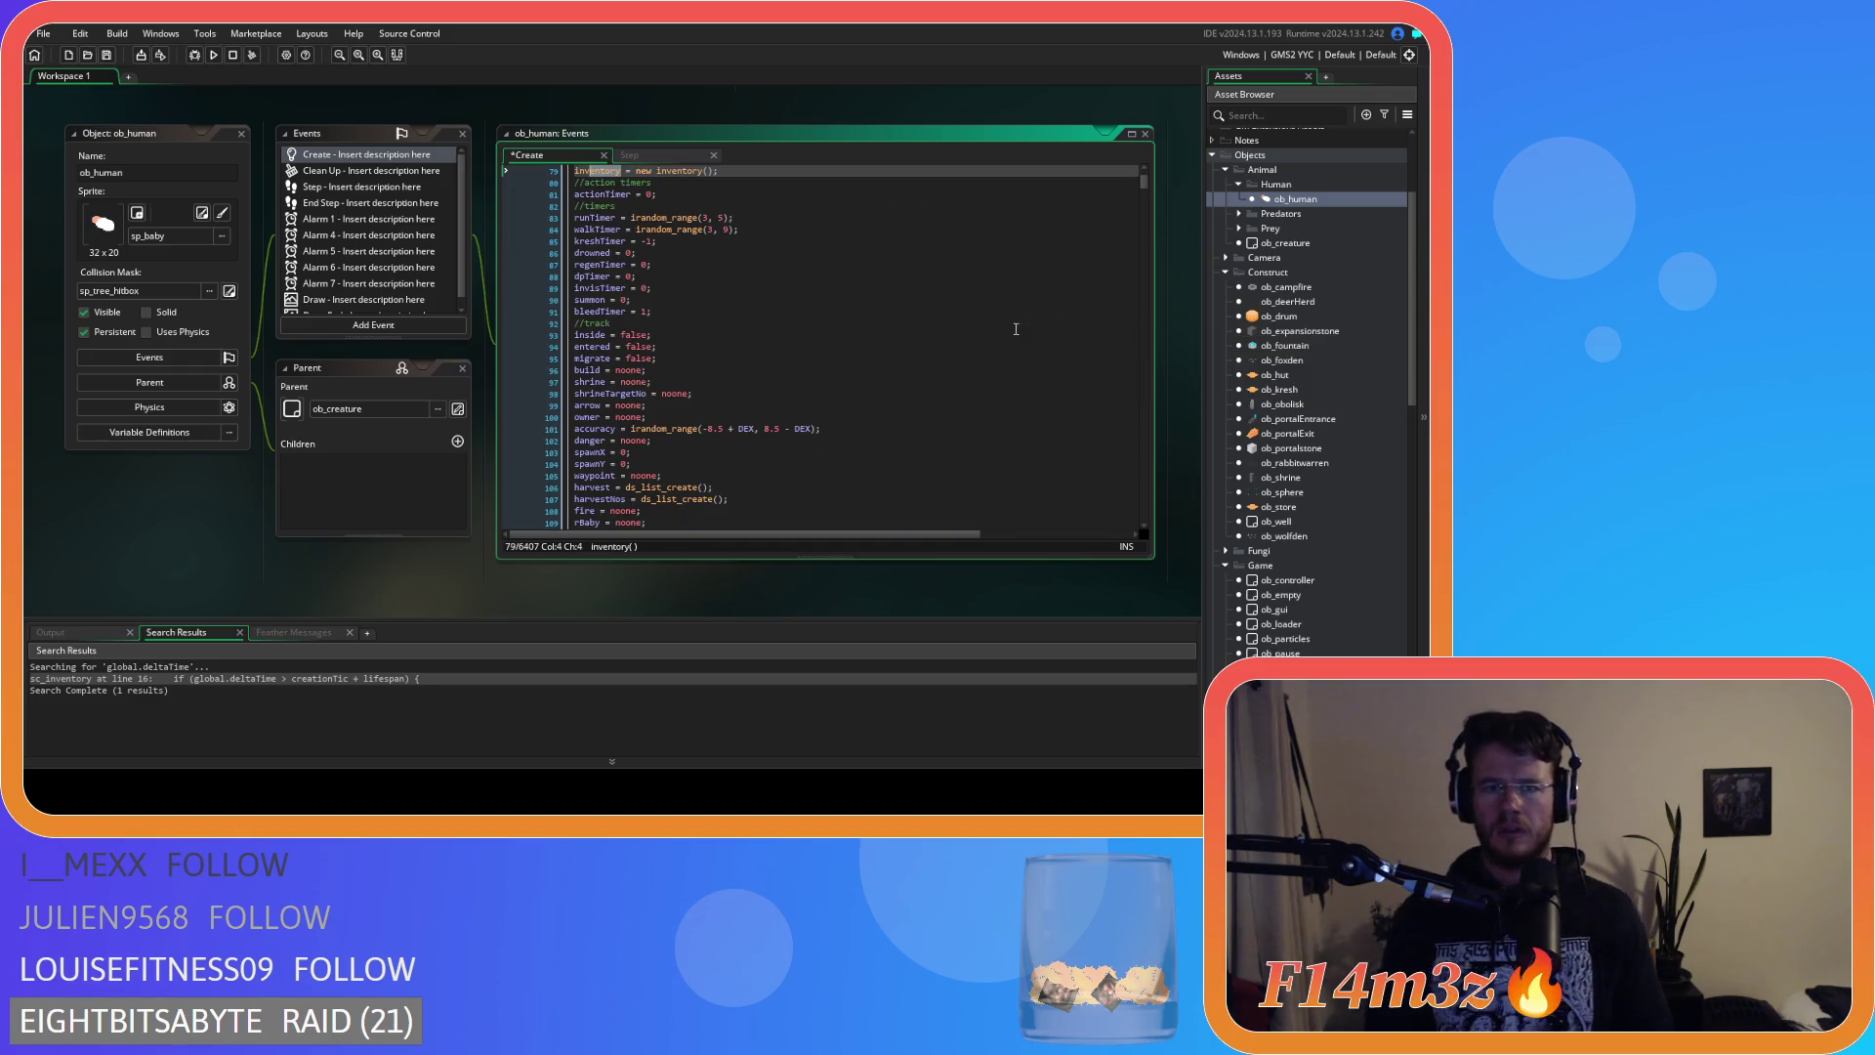
key("ctrl+y")
key("ctrl+y")
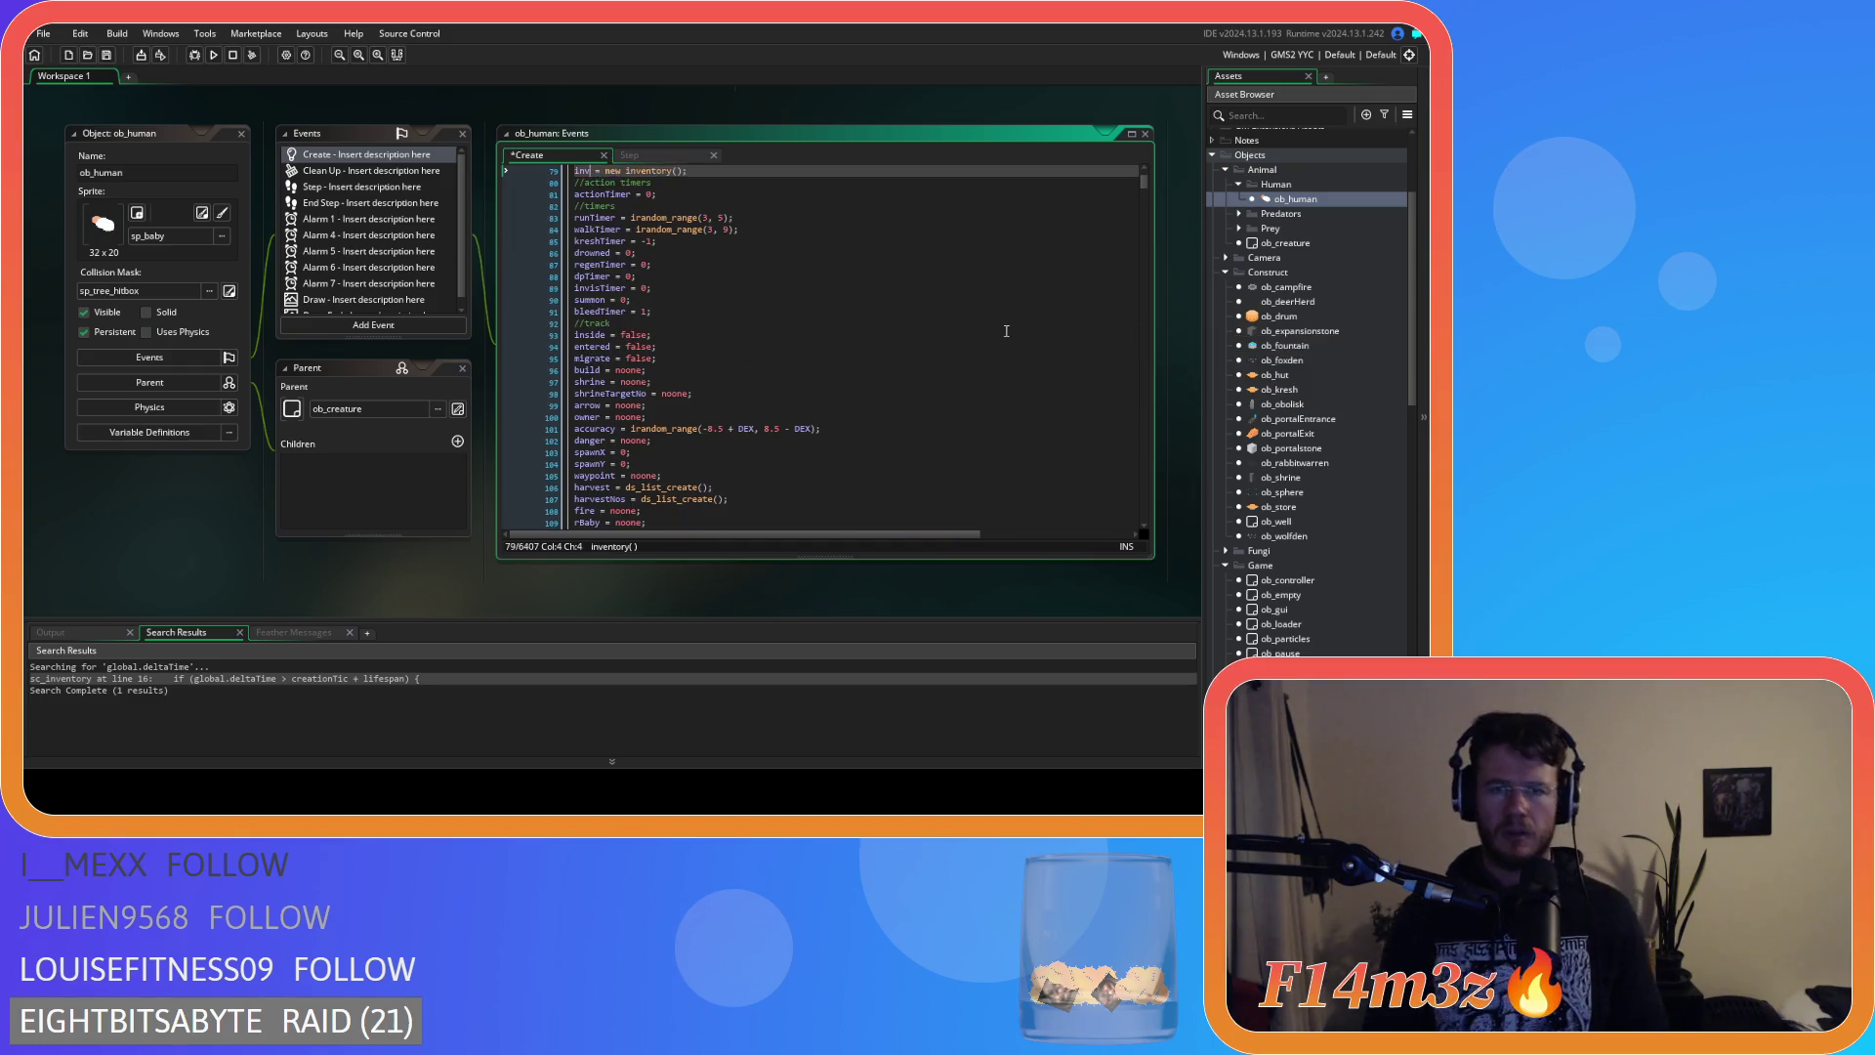
key("ctrl+z")
key("ctrl+z")
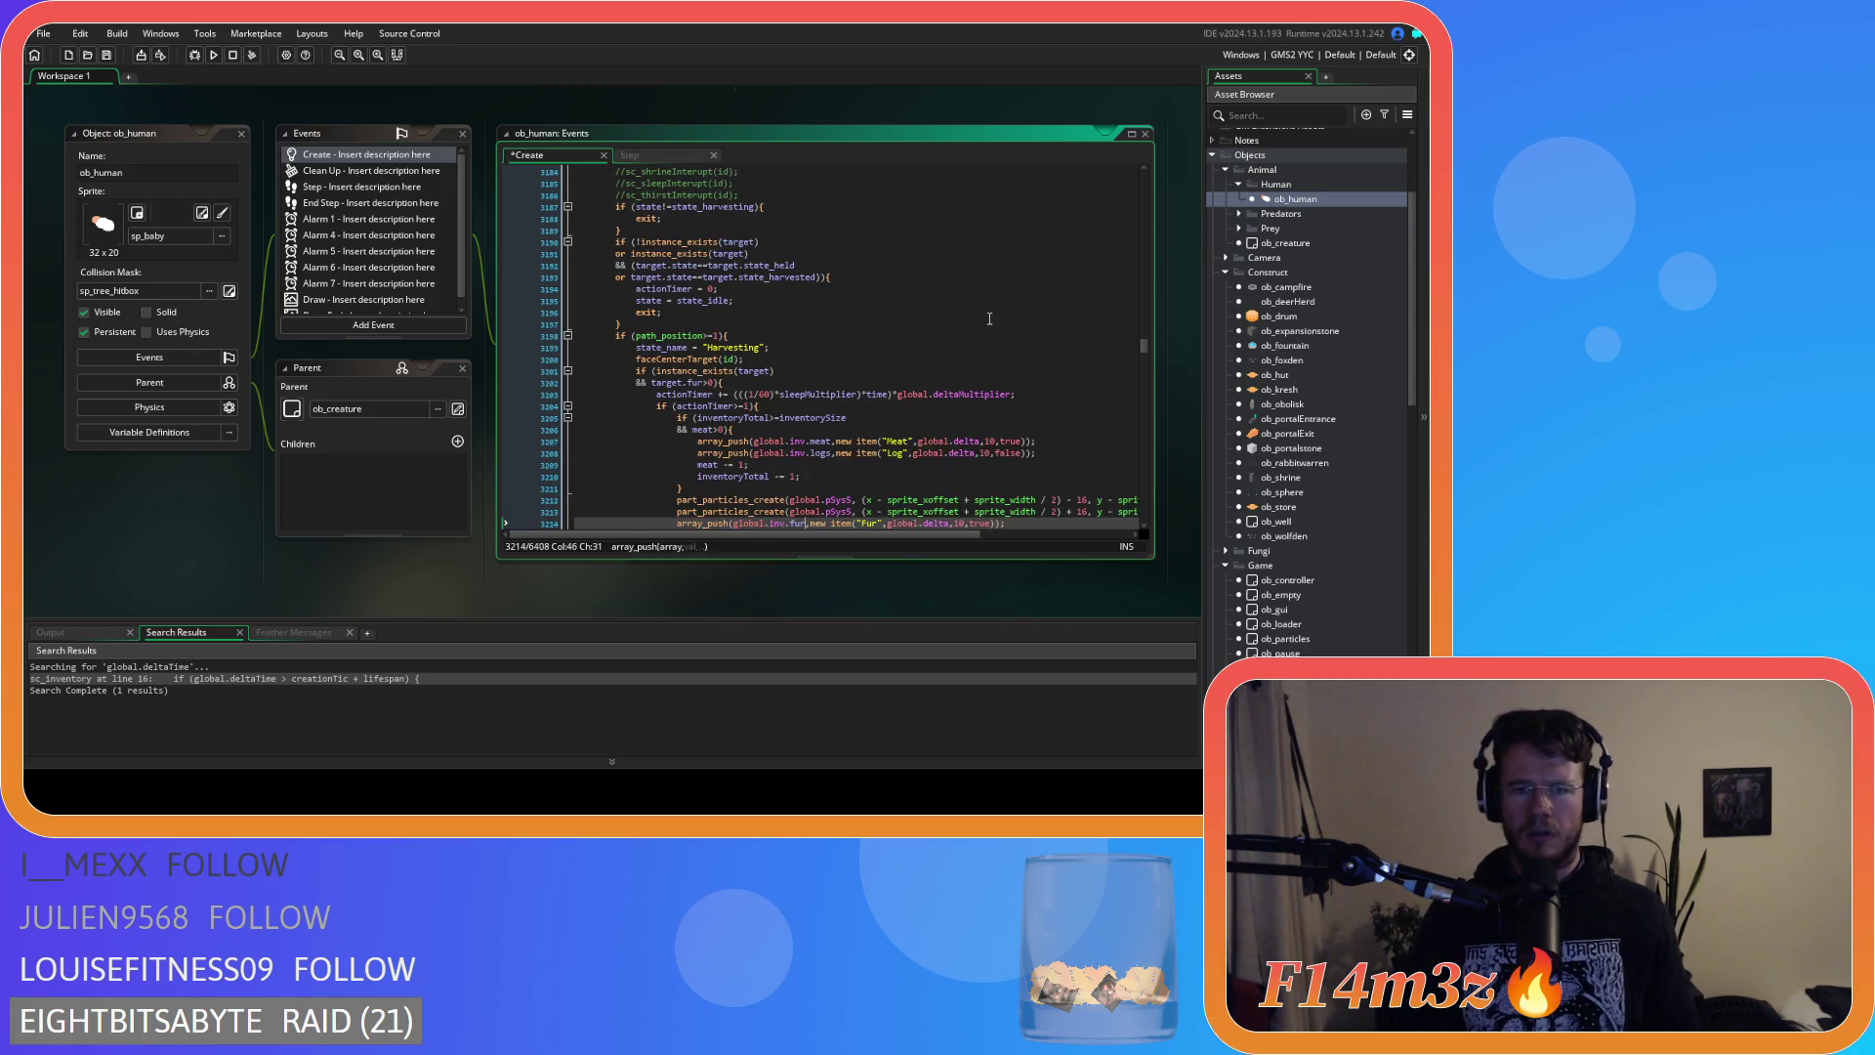
scroll(976, 321, "down", 3)
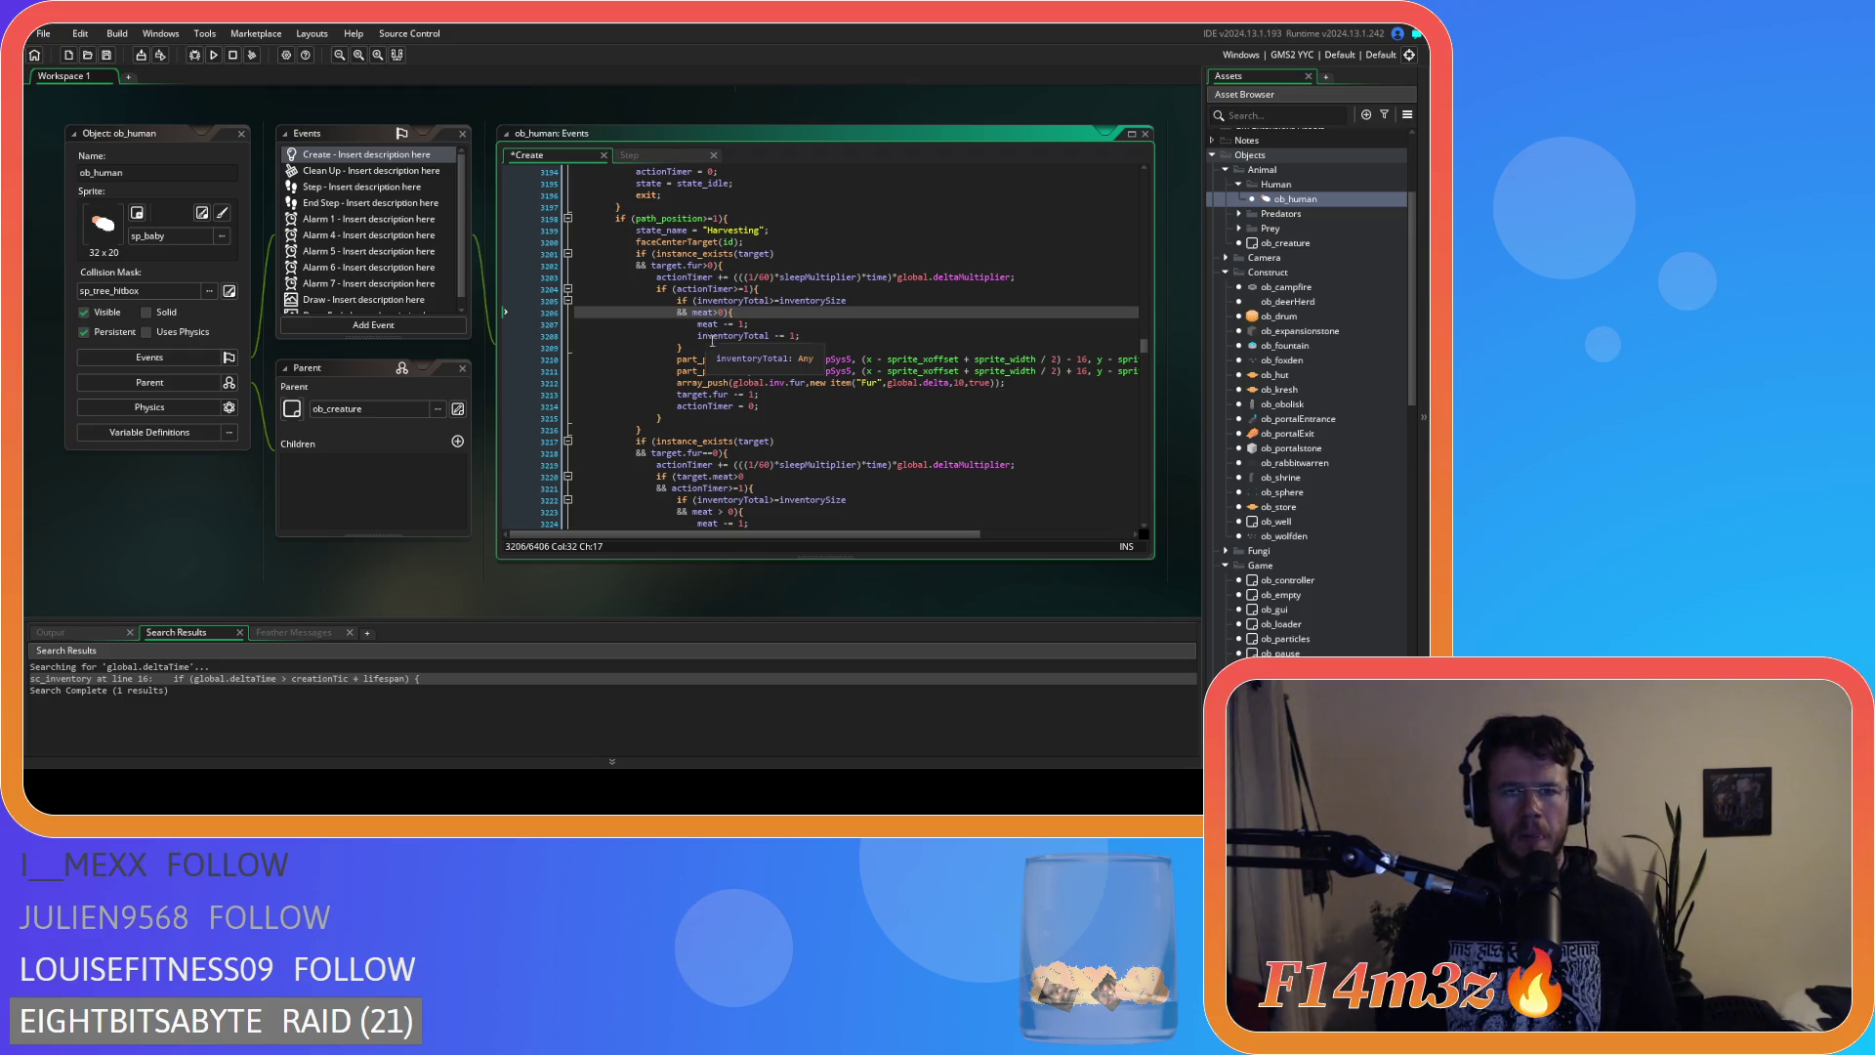
Delete the two leftover inventory check blocks and save the code.
mouse_move(681, 348)
left_mouse_down()
mouse_move(538, 330)
mouse_move(496, 295)
left_mouse_up()
key("Delete")
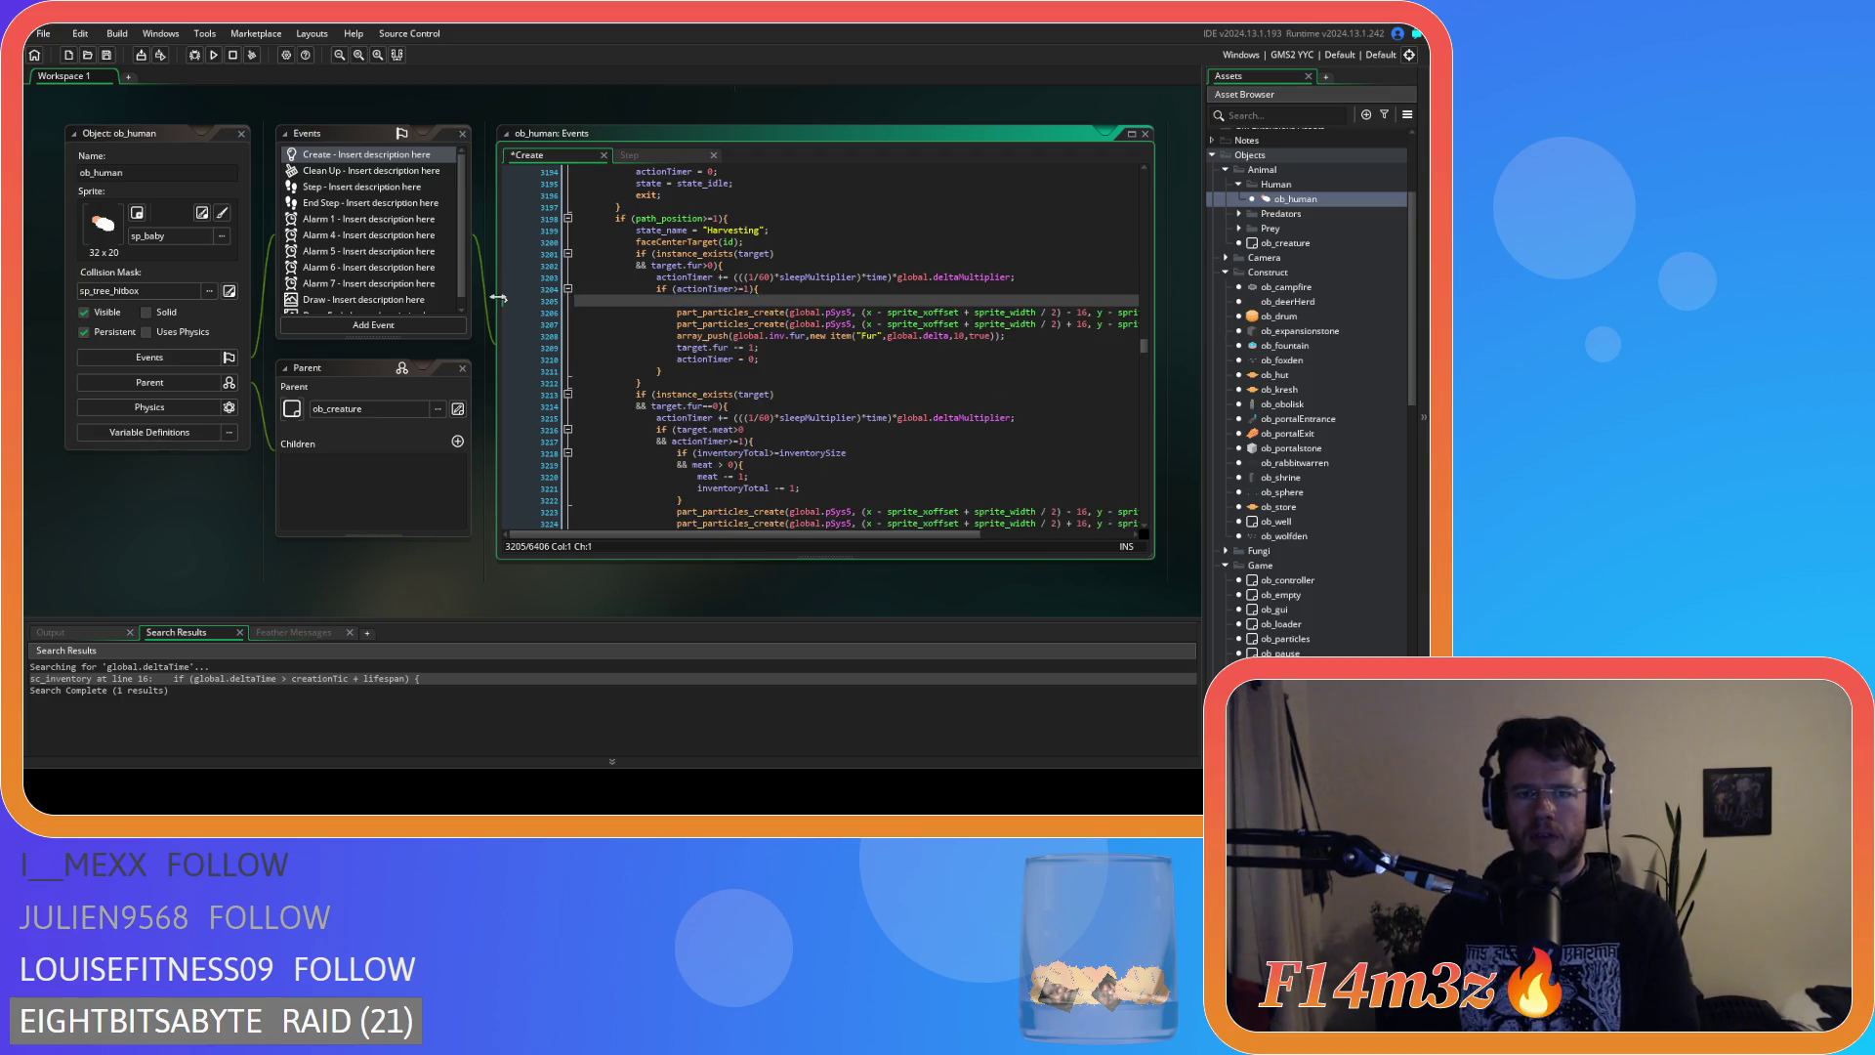
key("BackSpace")
key("ctrl+s")
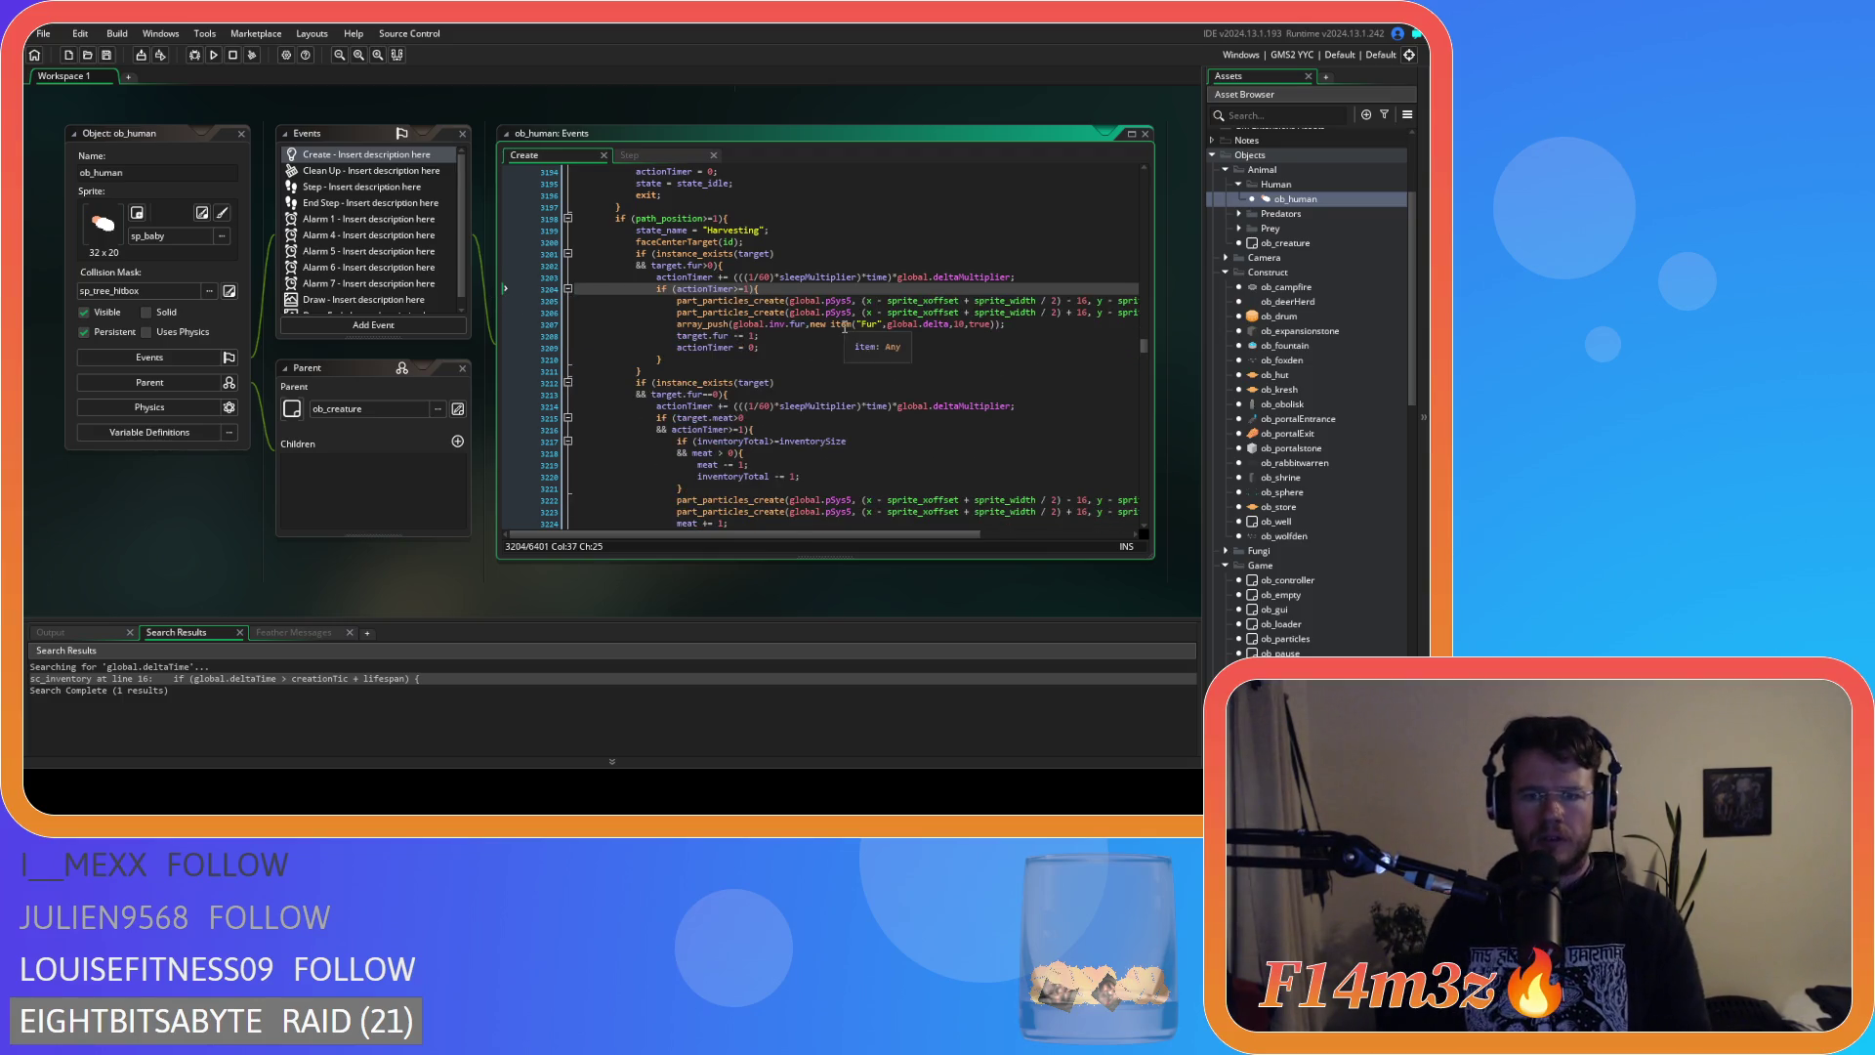
scroll(851, 346, "down", 2)
left_click_drag(712, 428, 485, 386)
key("BackSpace")
key("BackSpace")
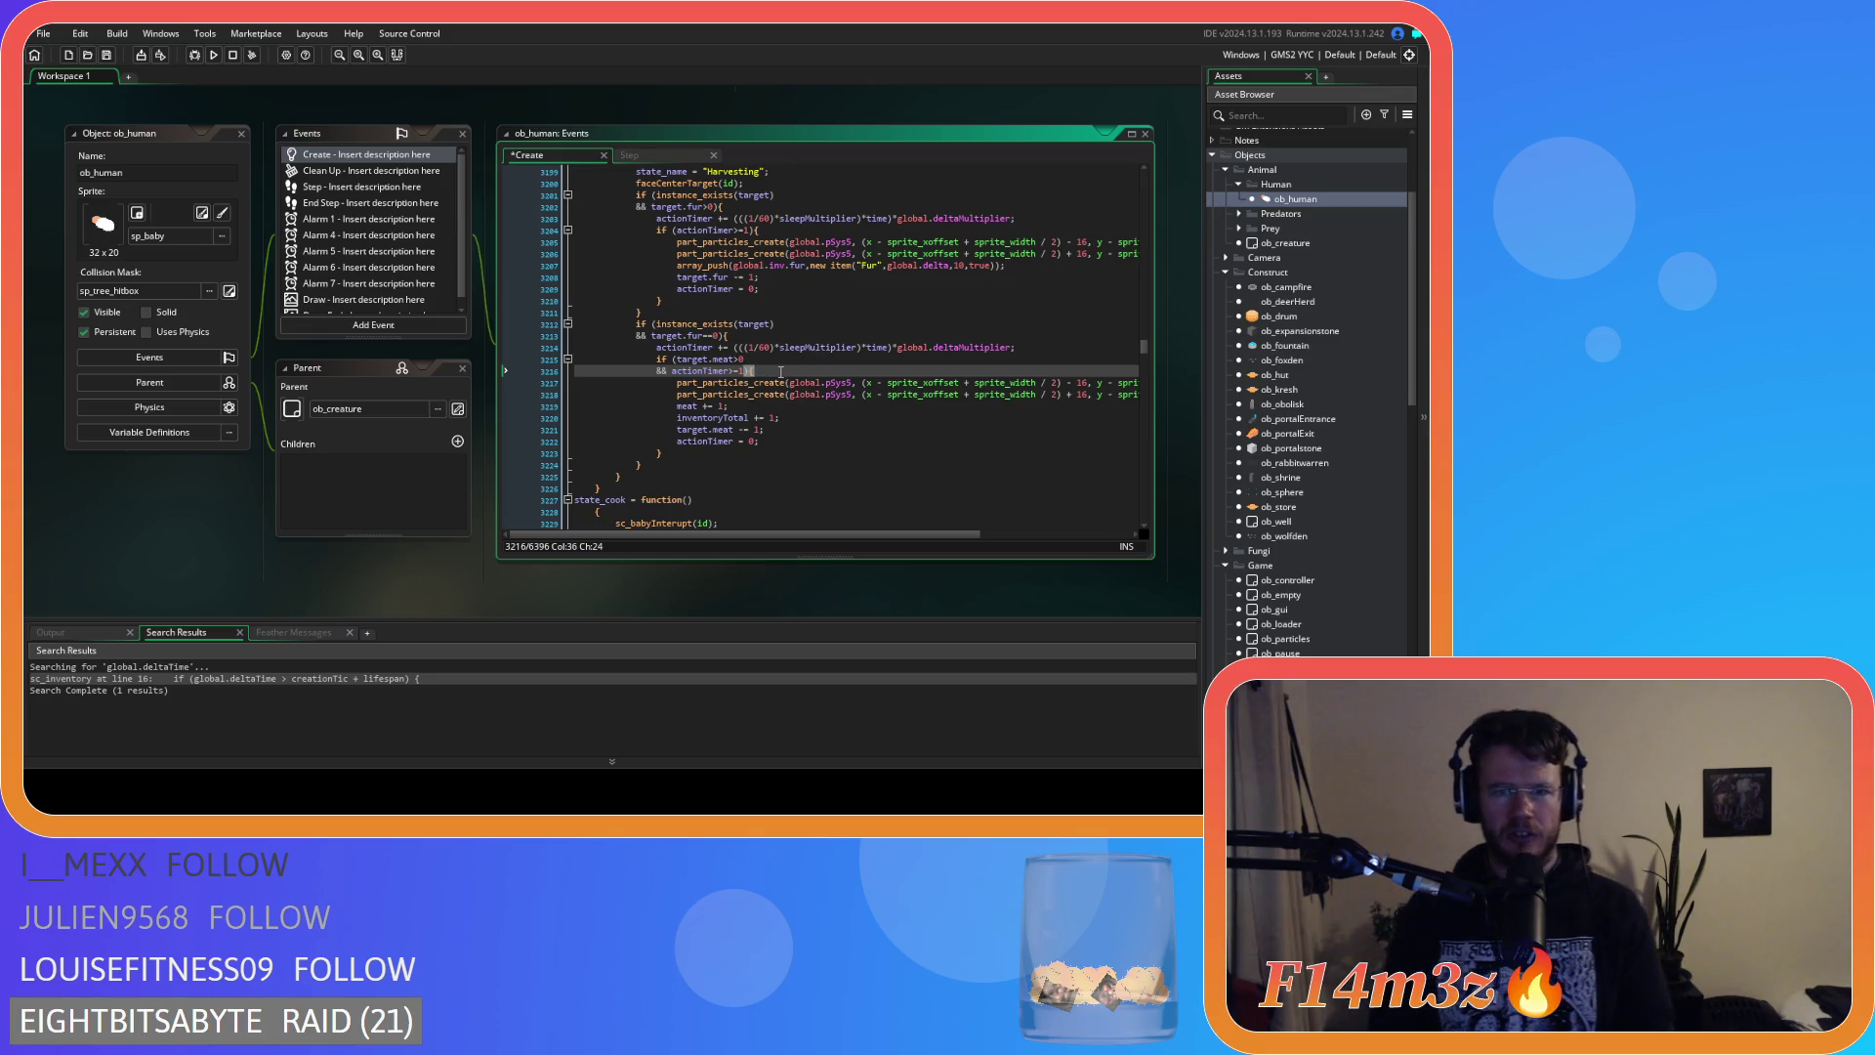
scroll(781, 372, "up", 2)
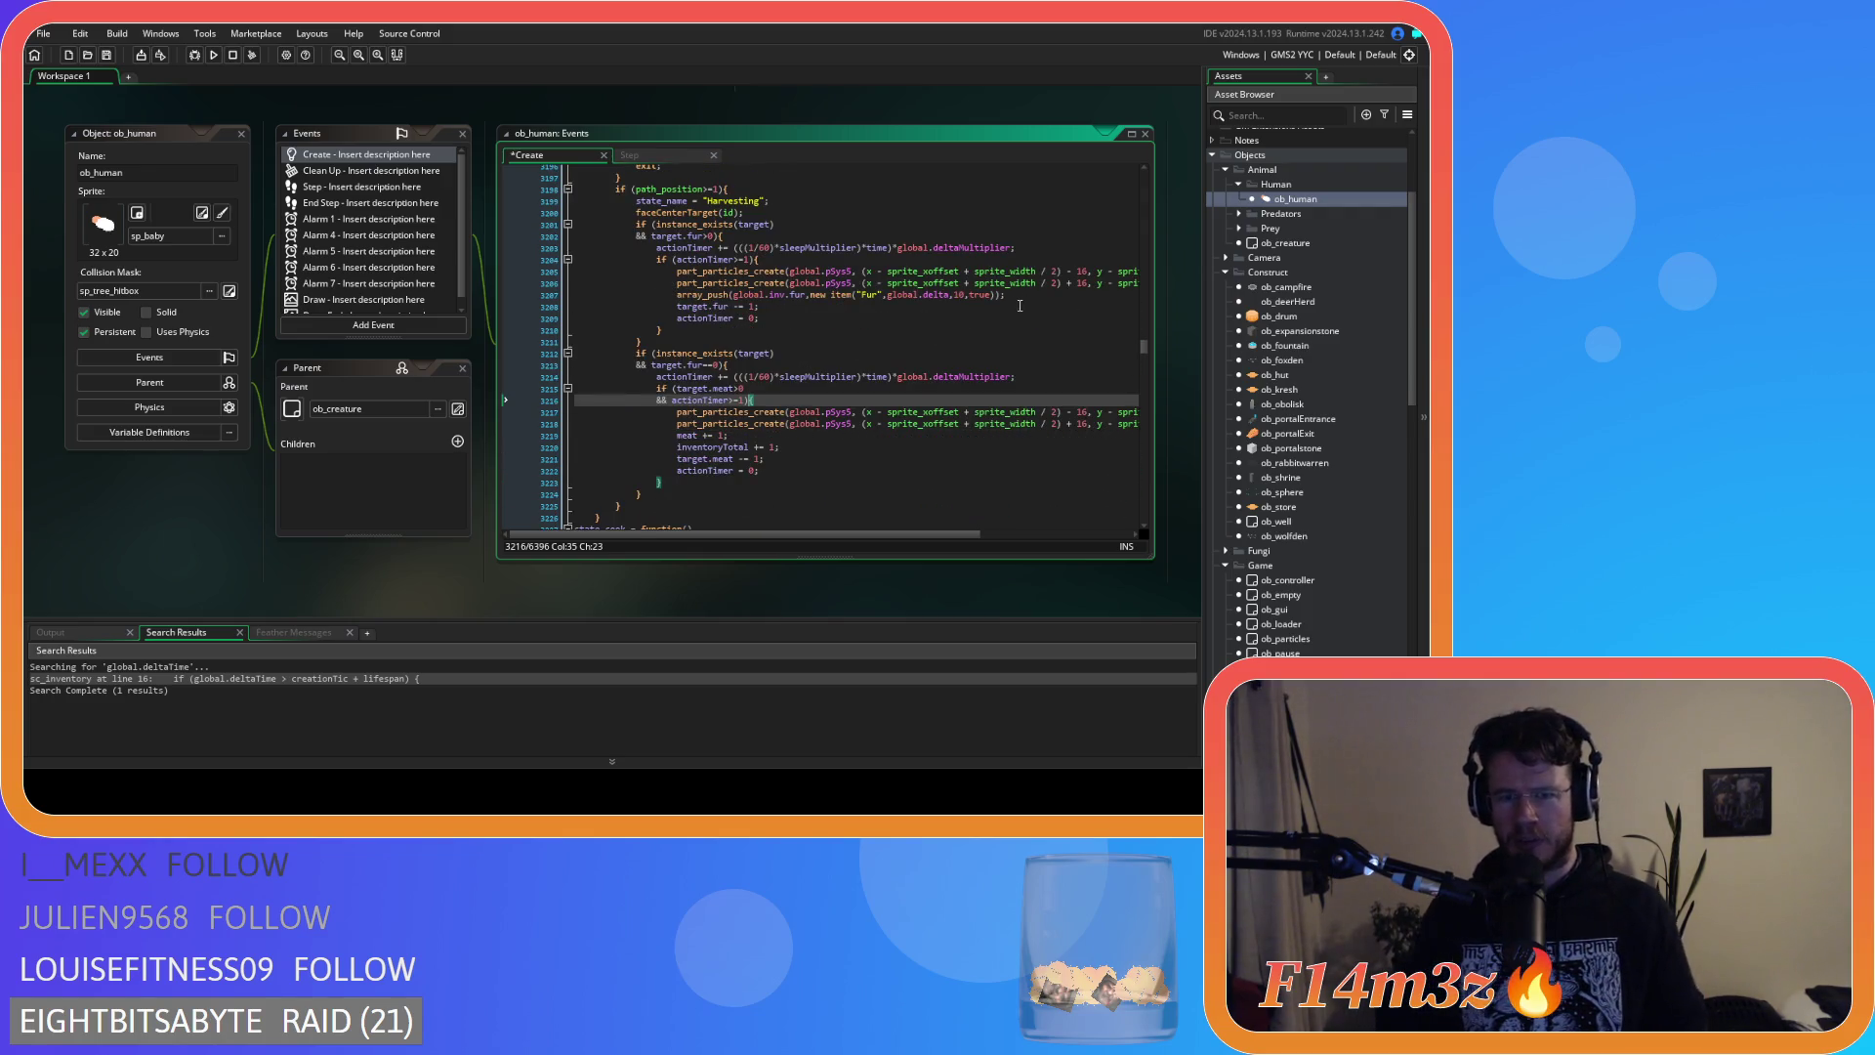
left_click_drag(1008, 295, 672, 295)
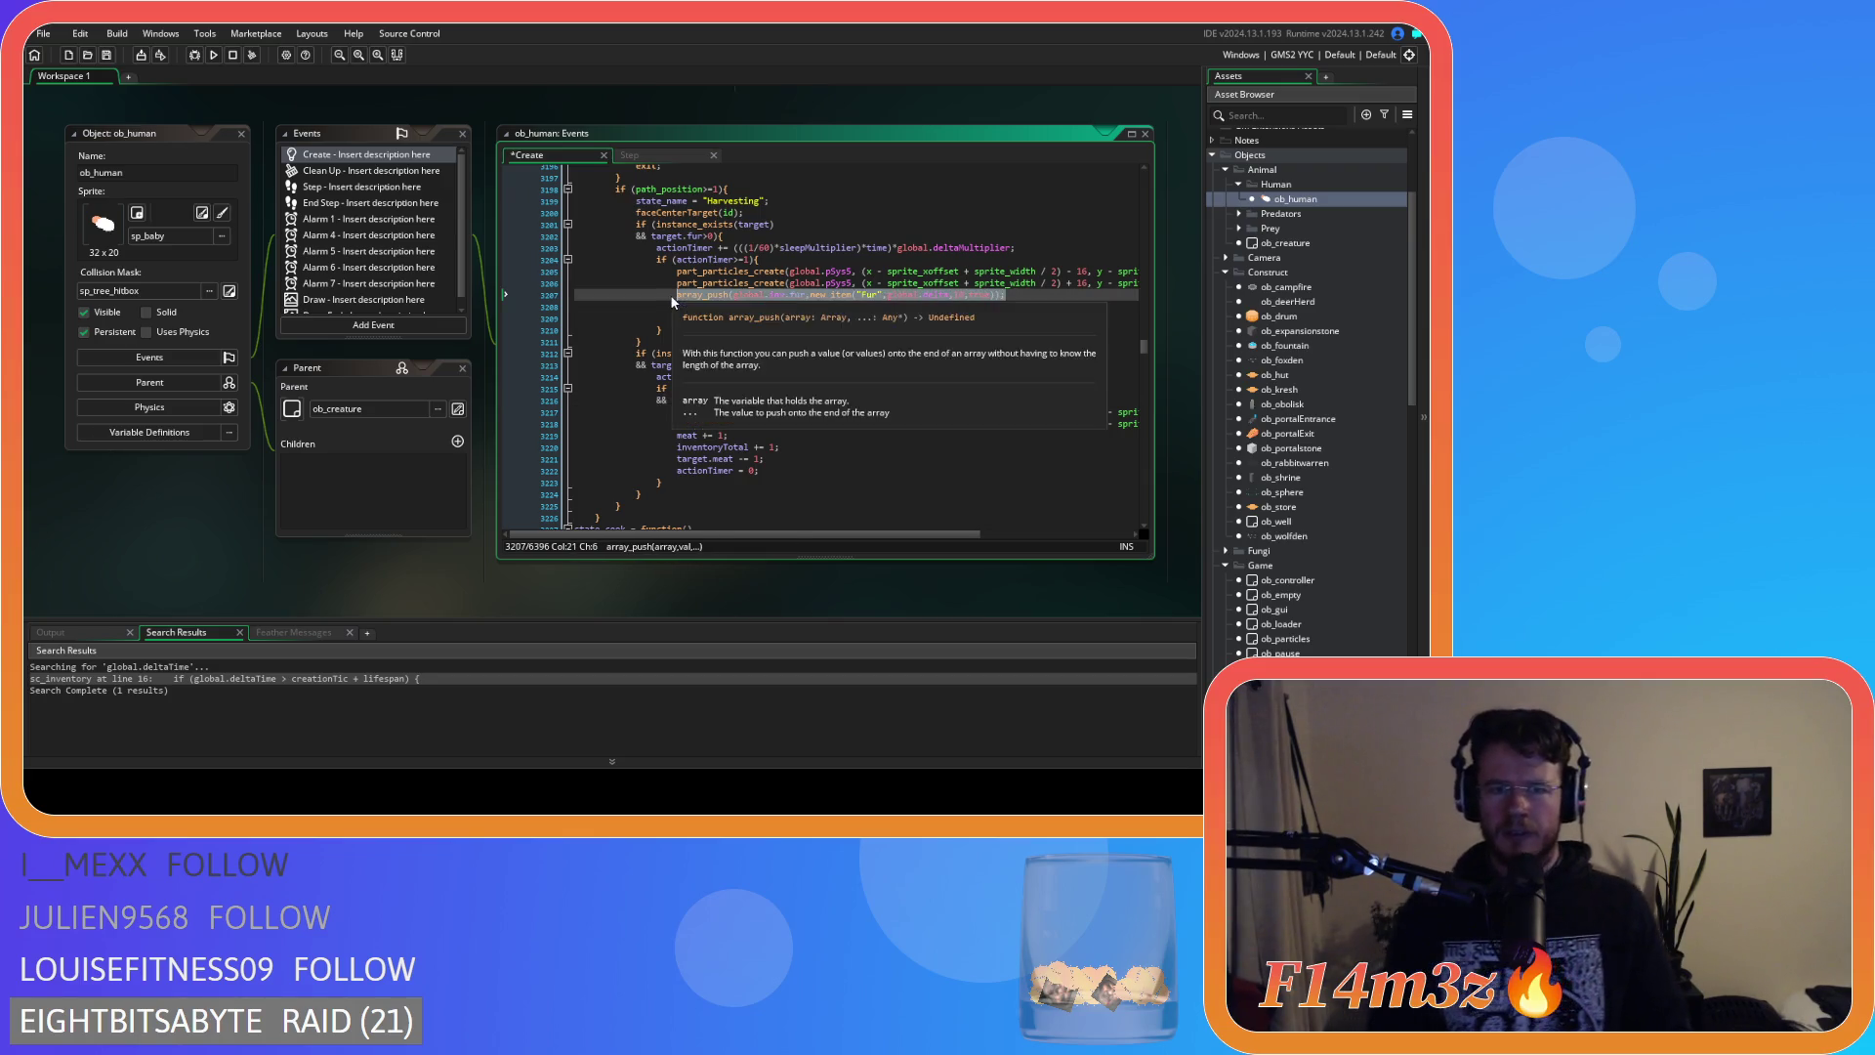
Replace the meat counter lines with the copied push line, retargeted to global.inv.meat.
left_click(778, 446)
key("shift+Home")
key("shift+Up")
type("array_push(global.inv.fur,new item(\"Fur\",global.delta,10,true));")
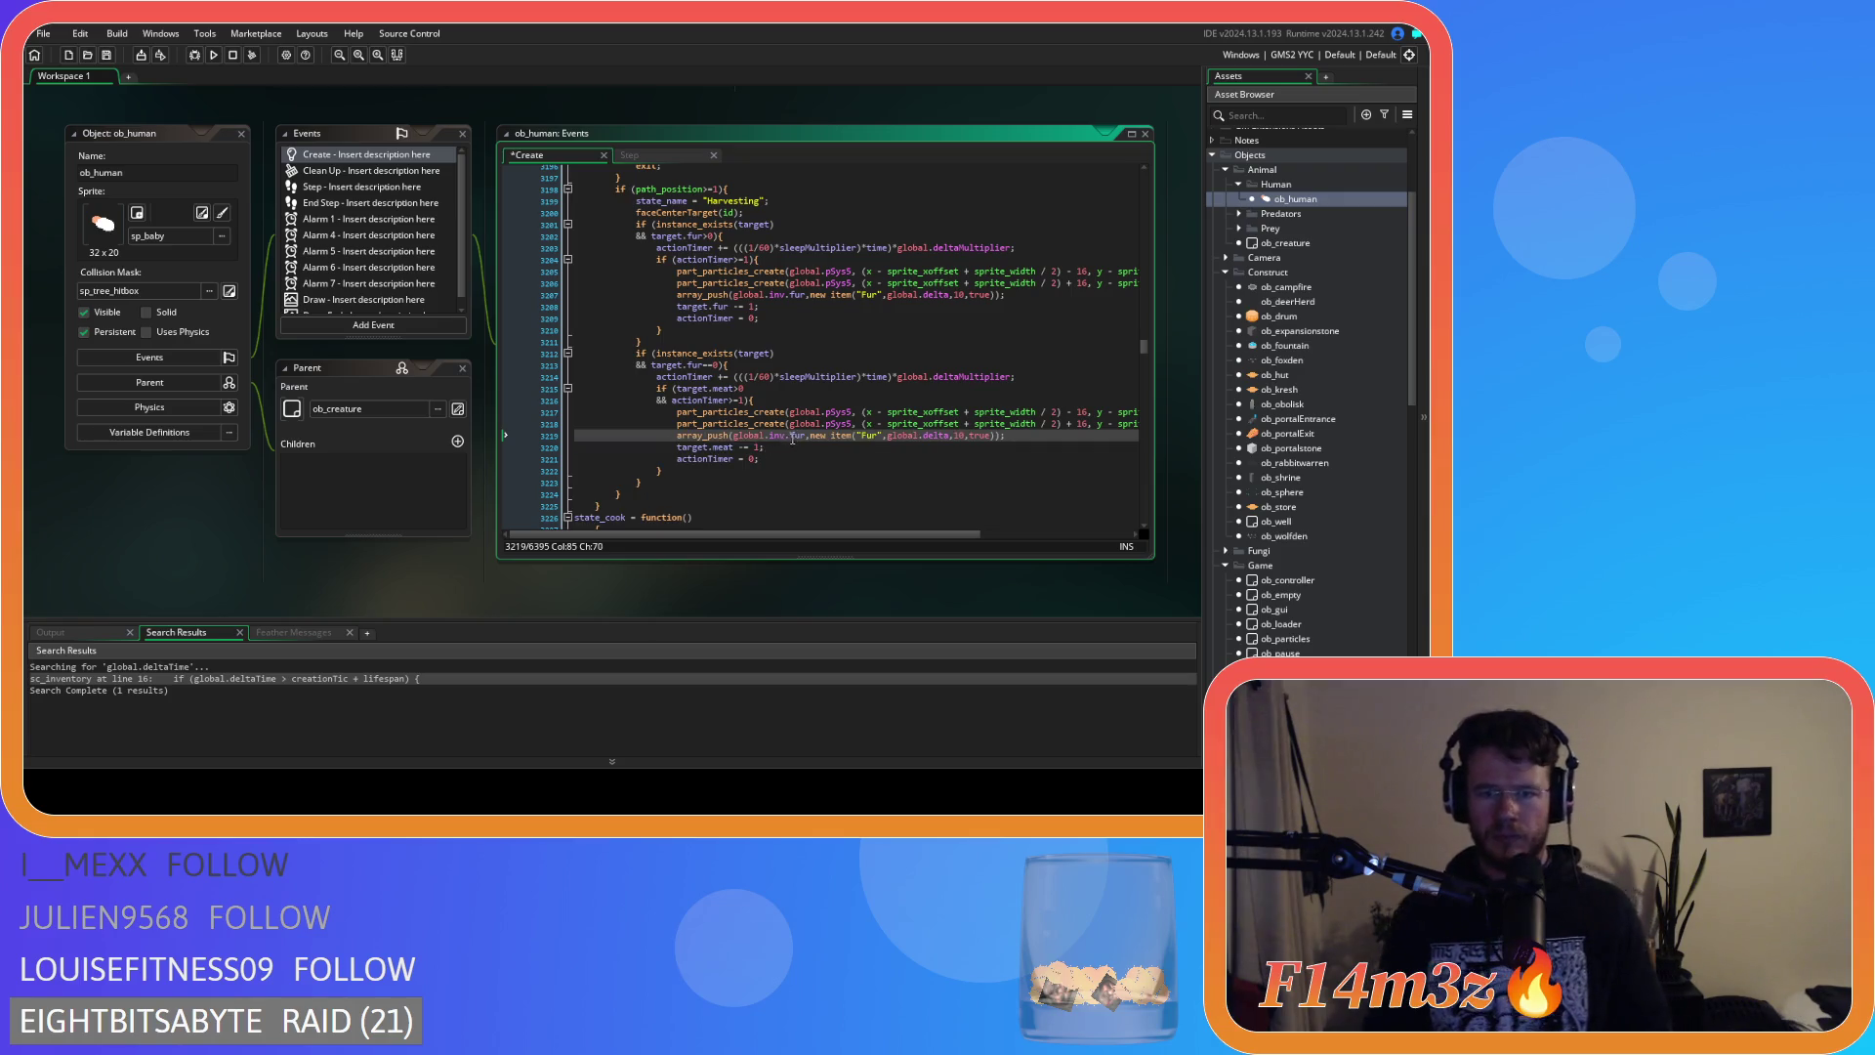
left_click(794, 436)
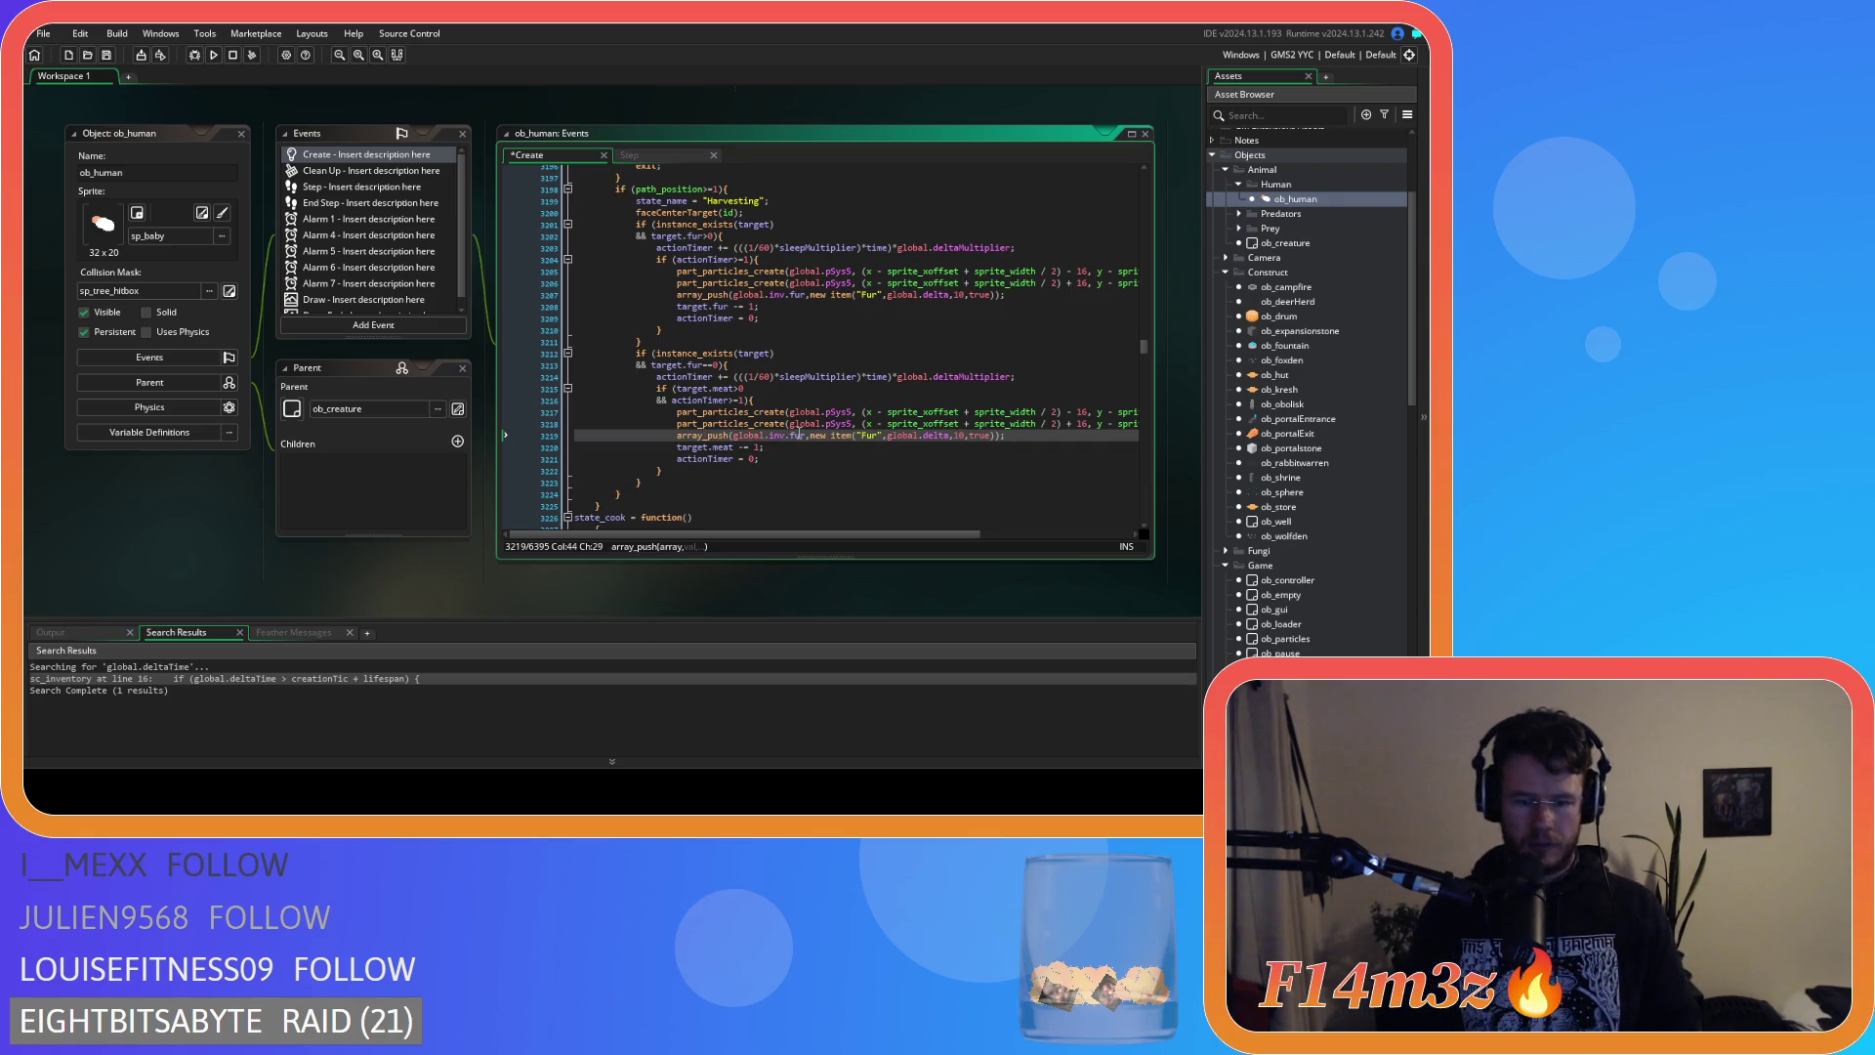
double_click(796, 436)
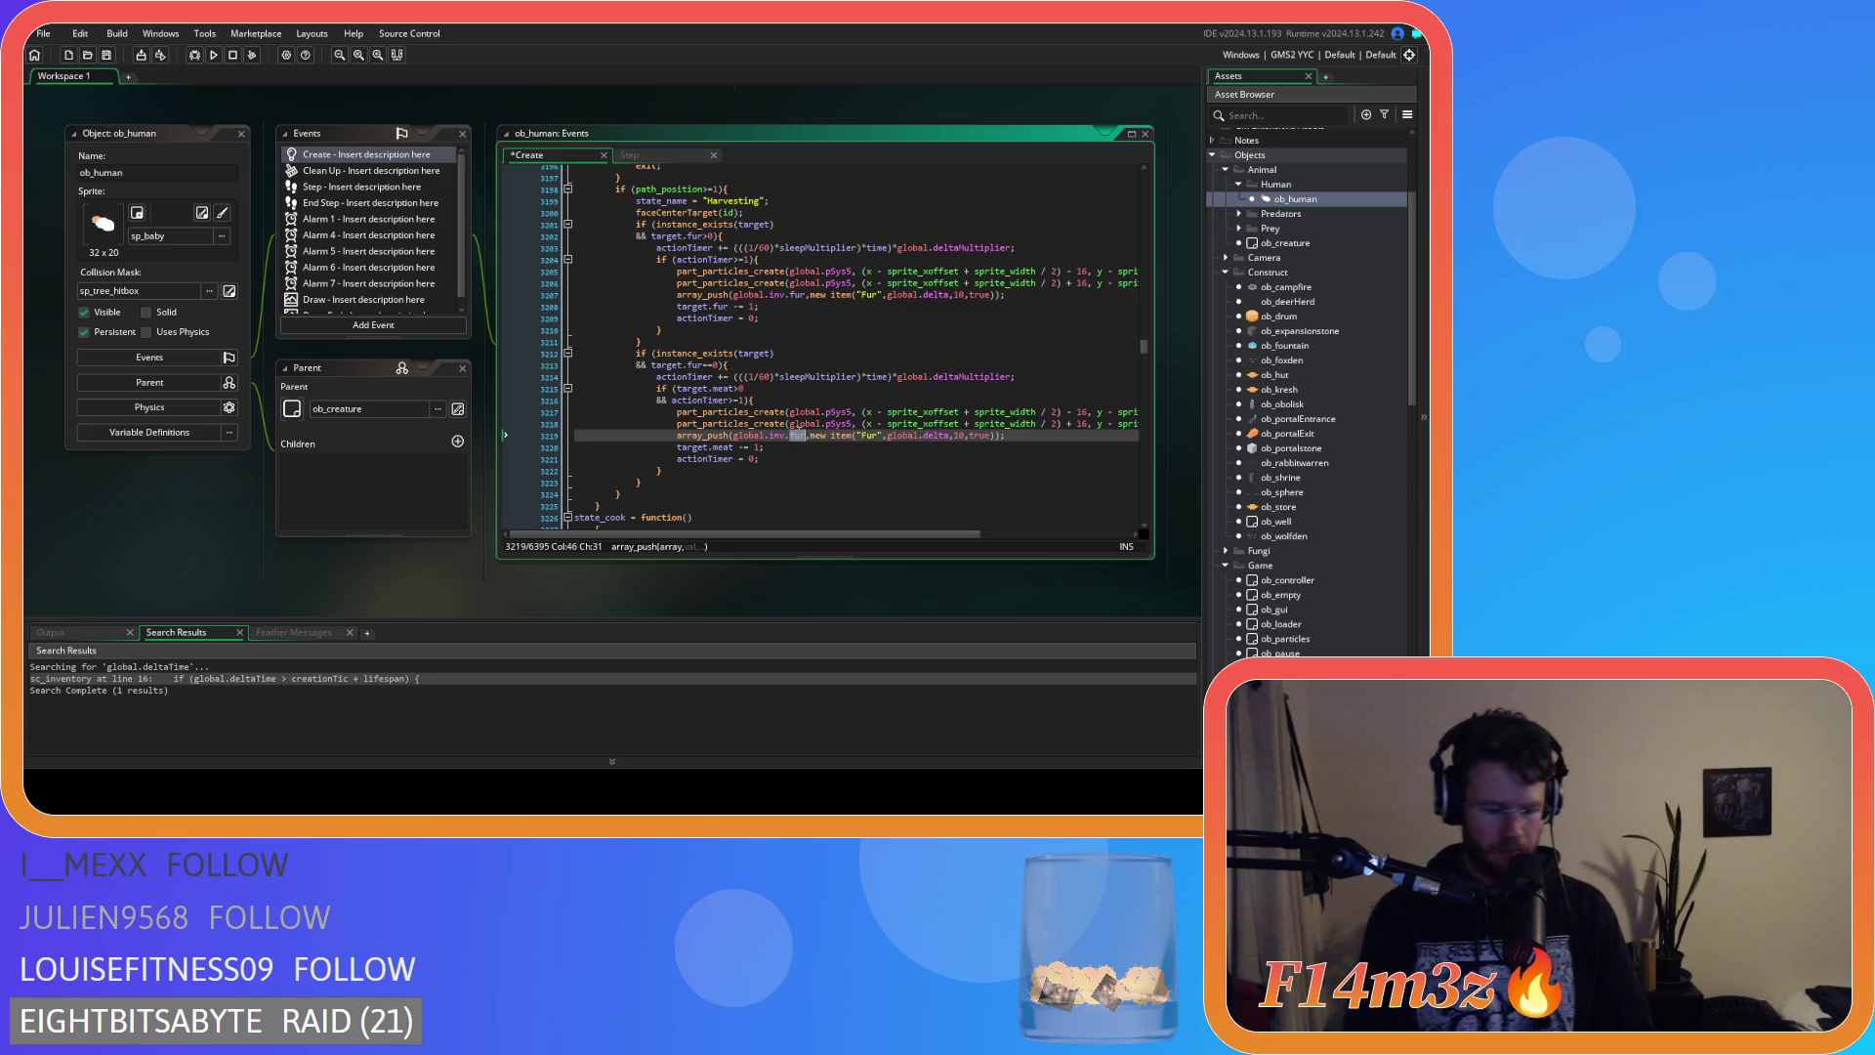
type("eat")
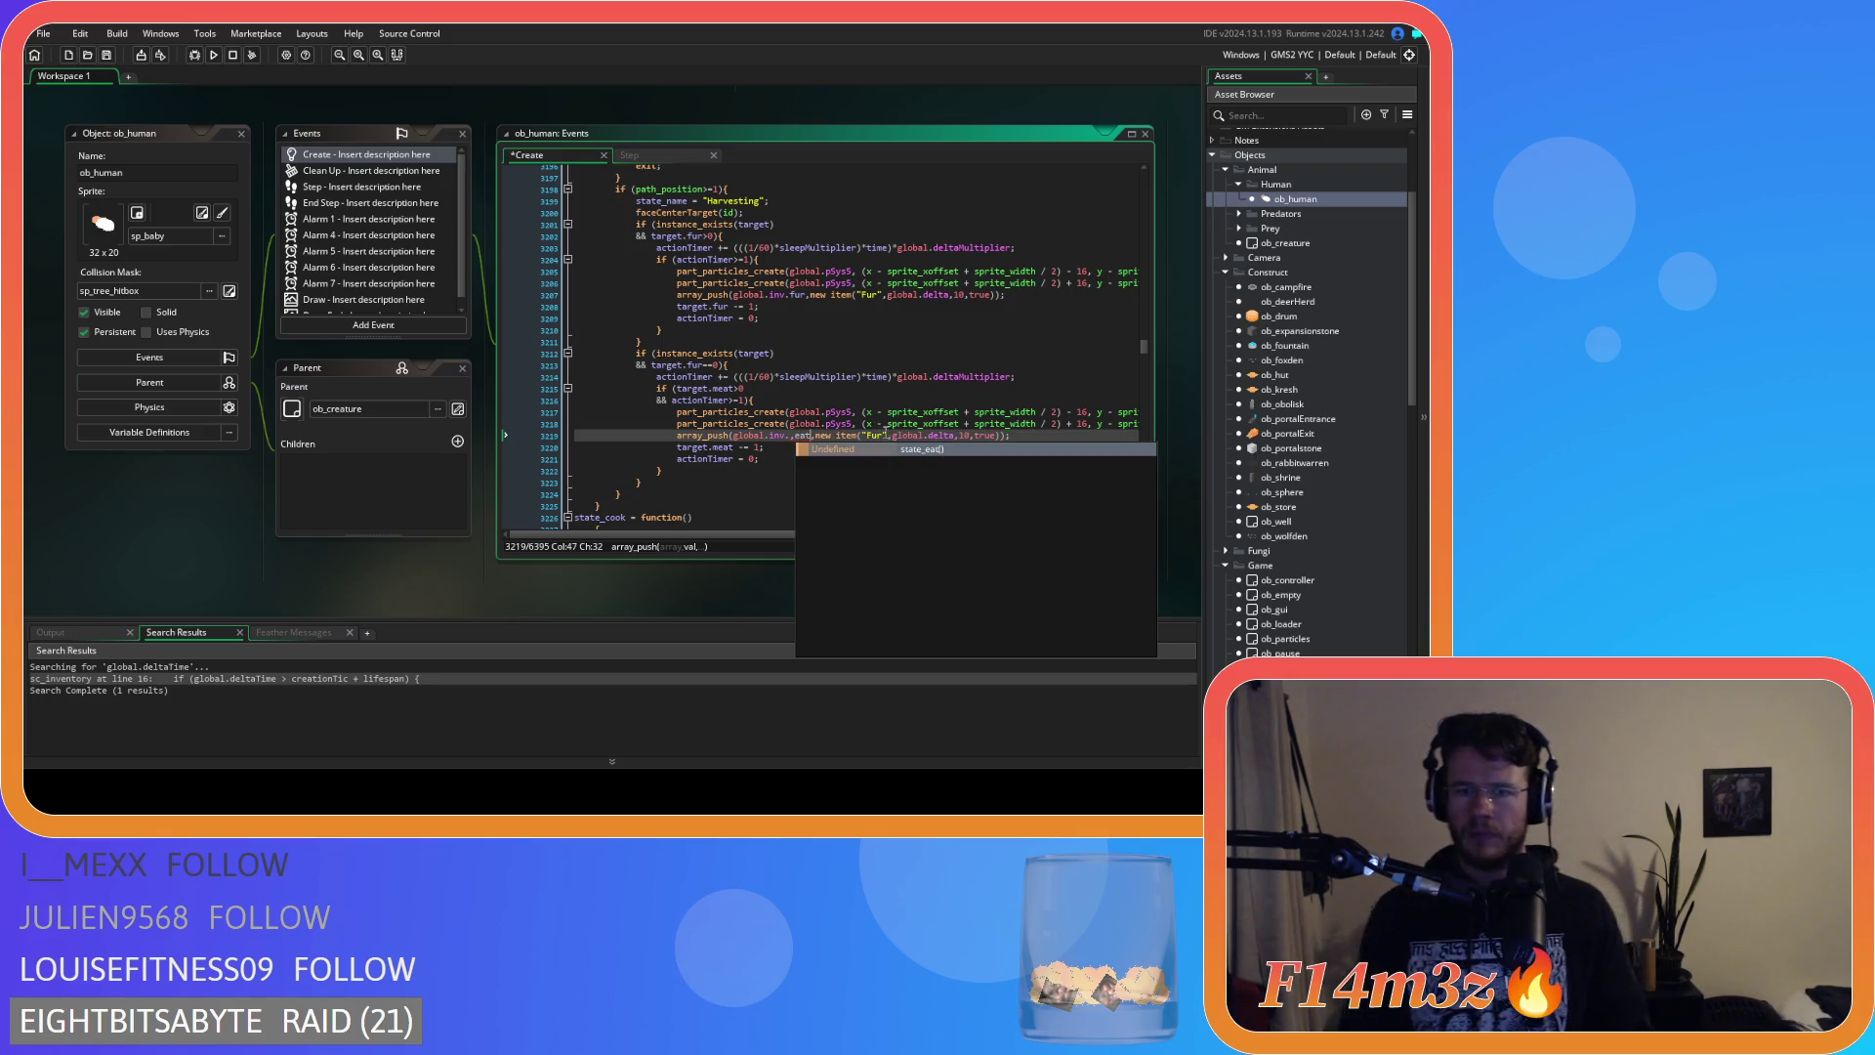
key("Left")
key("Left")
key("Left")
type("m")
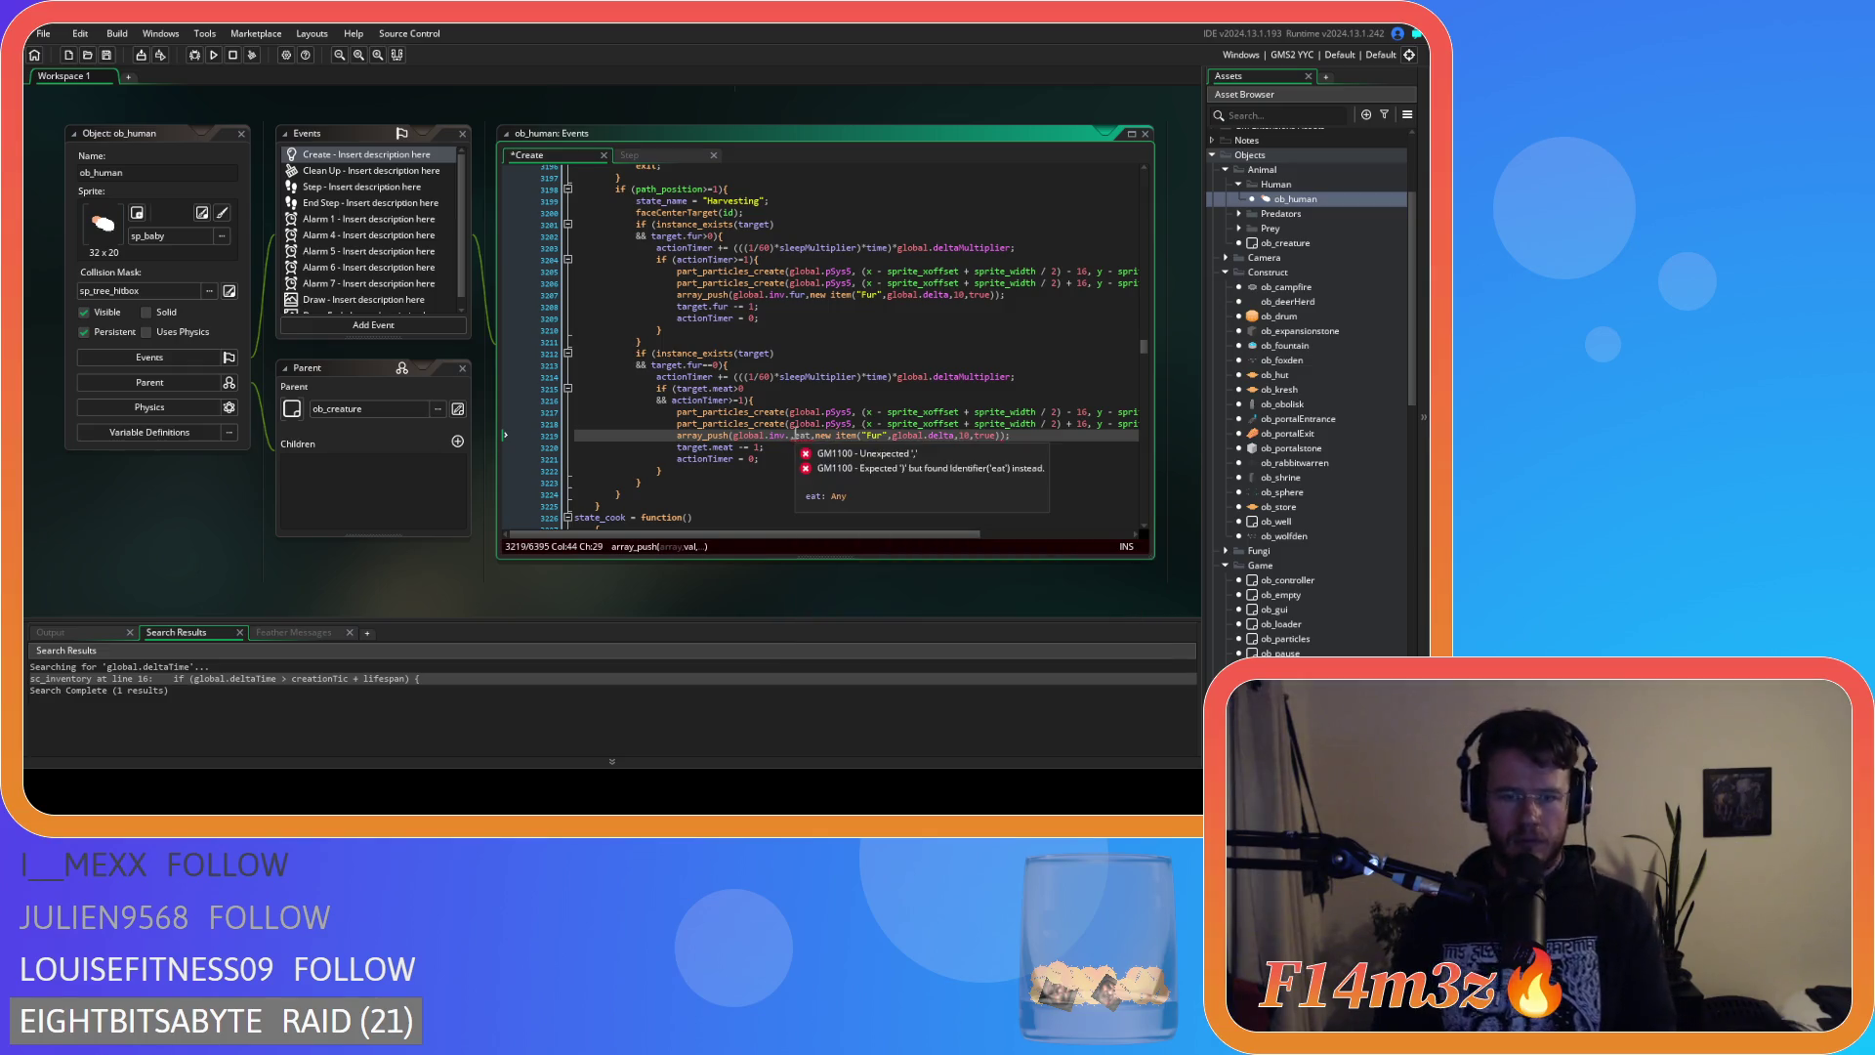
key("Left")
Rename the pushed item to 'Meat' and save the Create event code.
double_click(874, 435)
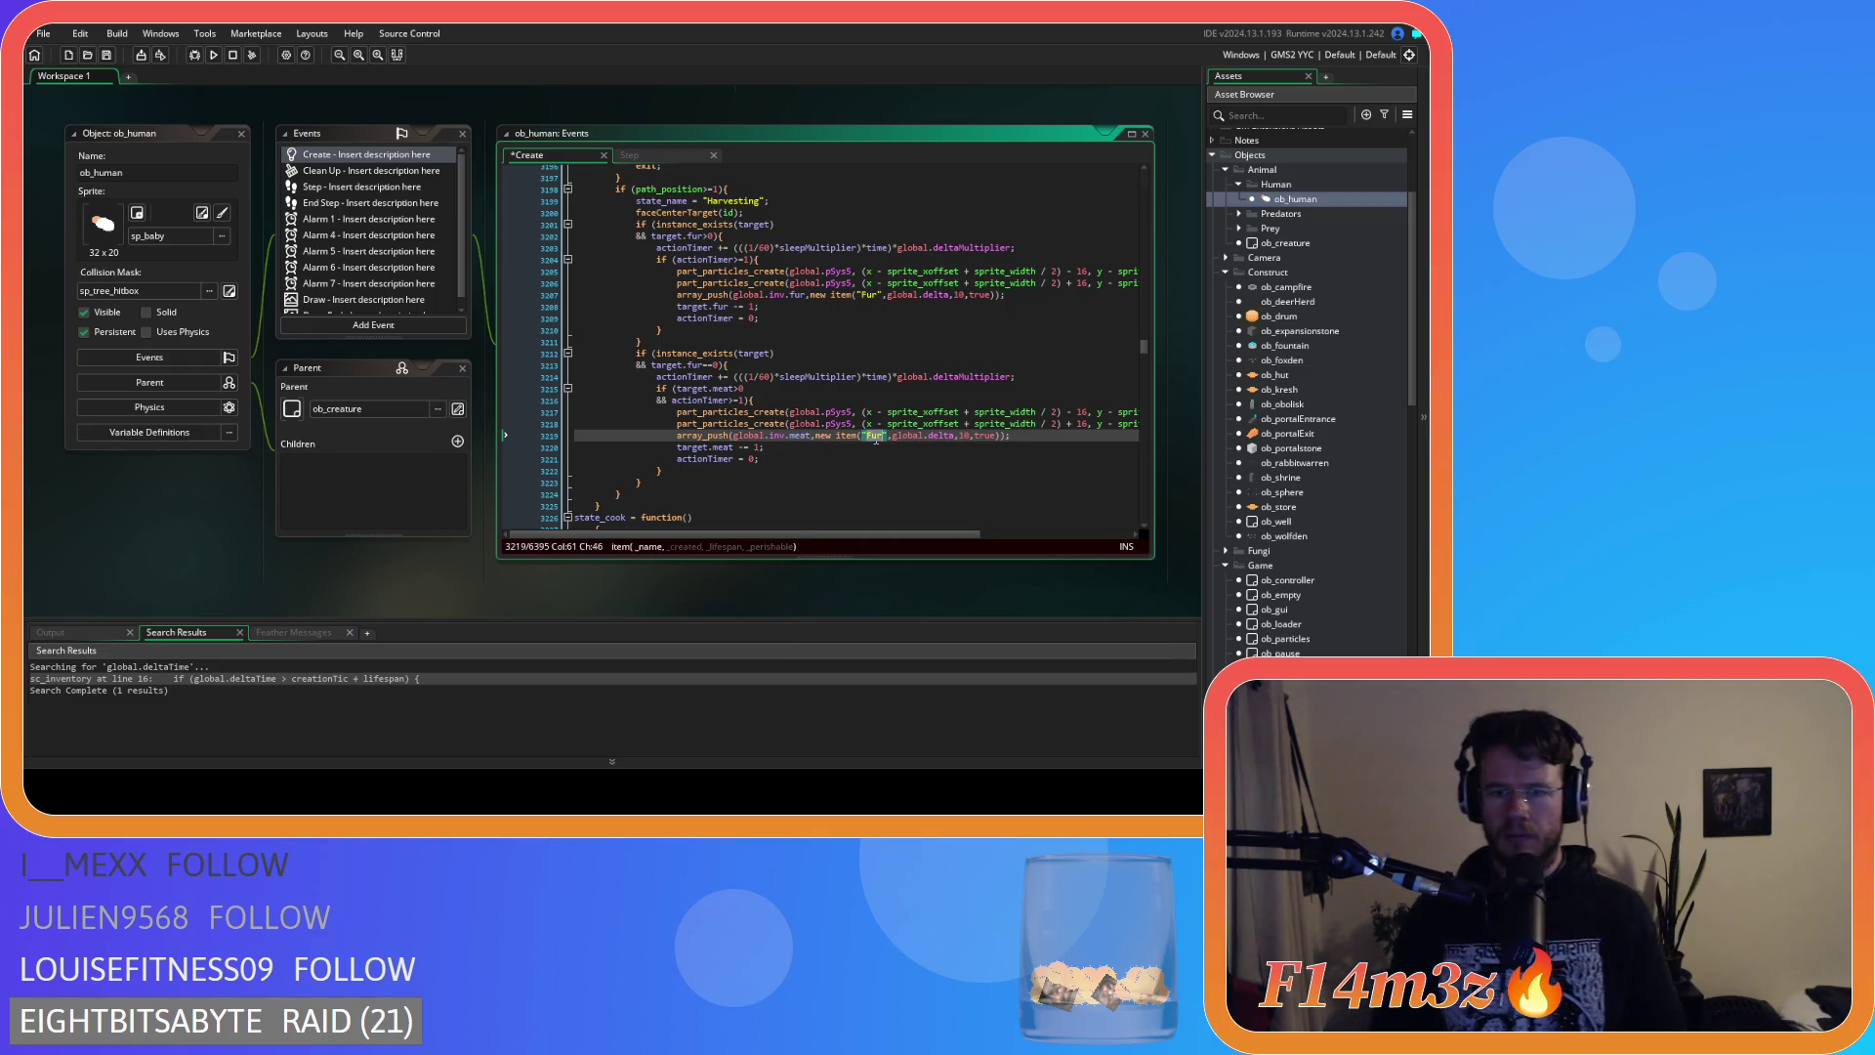
type("MEAT")
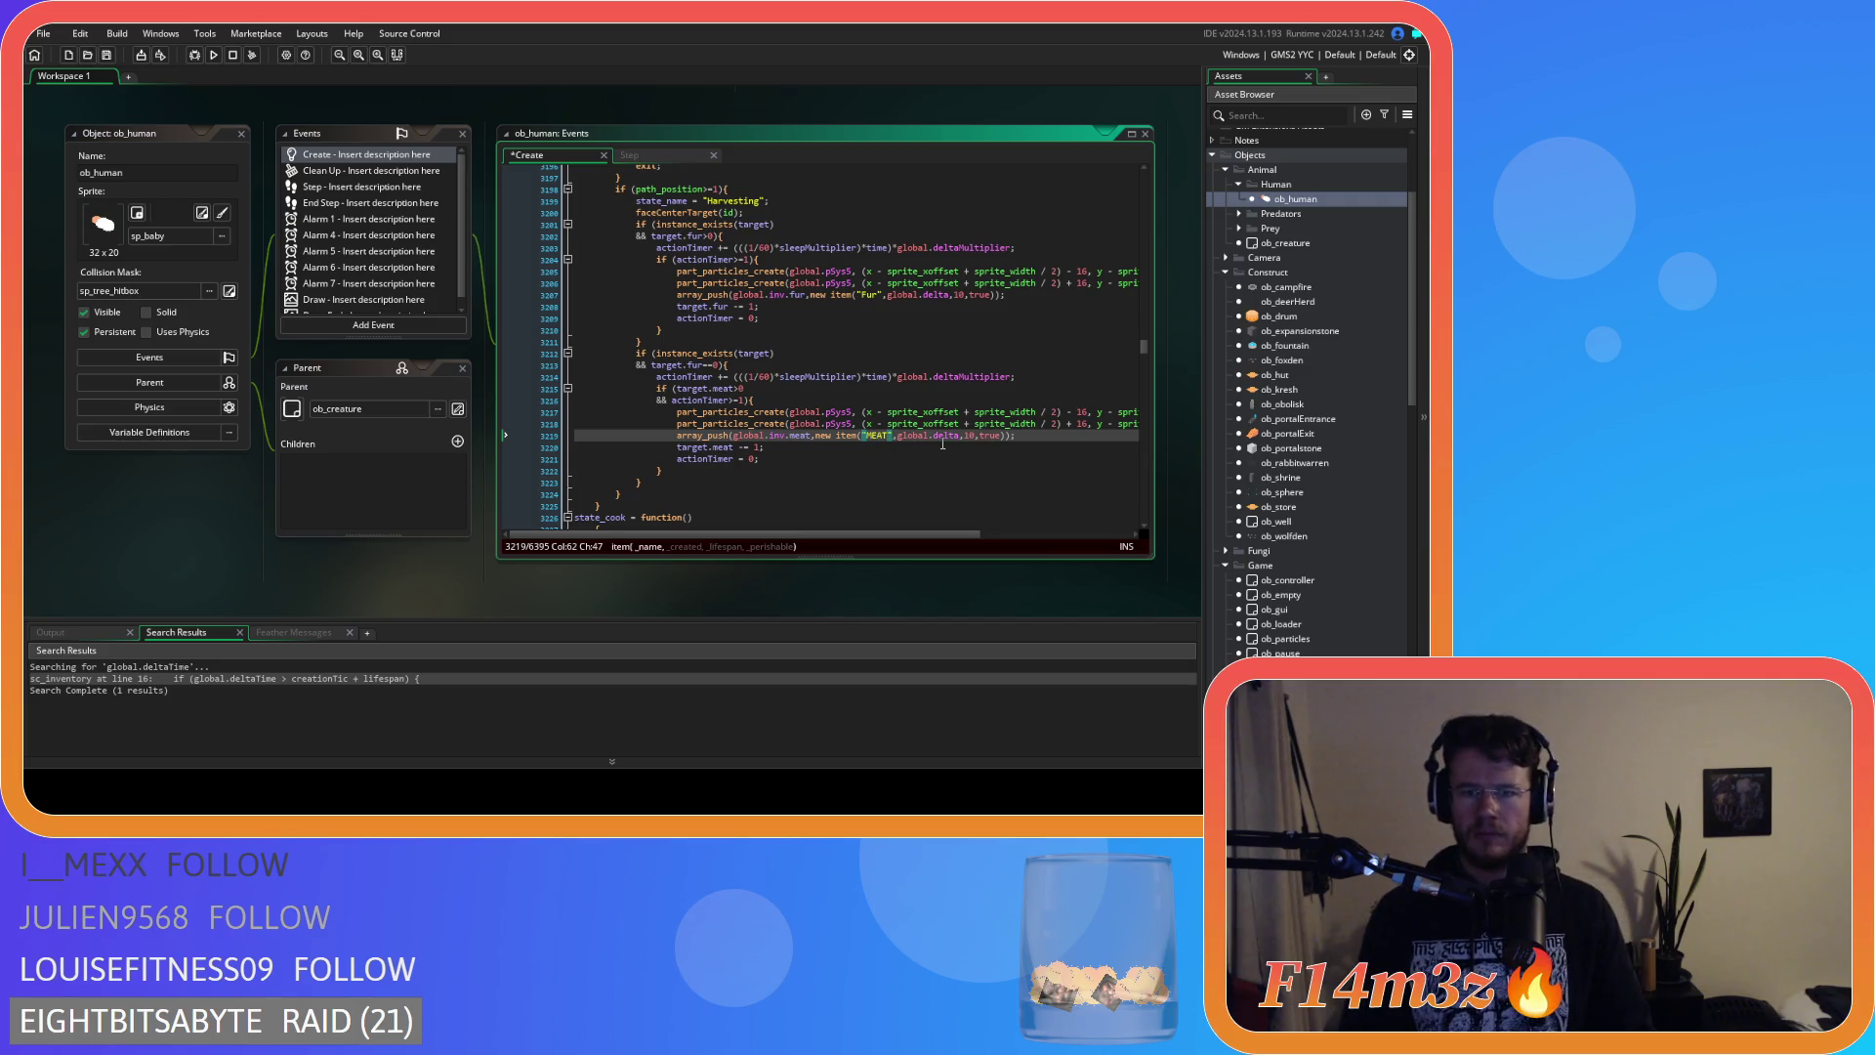
key("BackSpace")
key("BackSpace")
key("BackSpace")
type("eat")
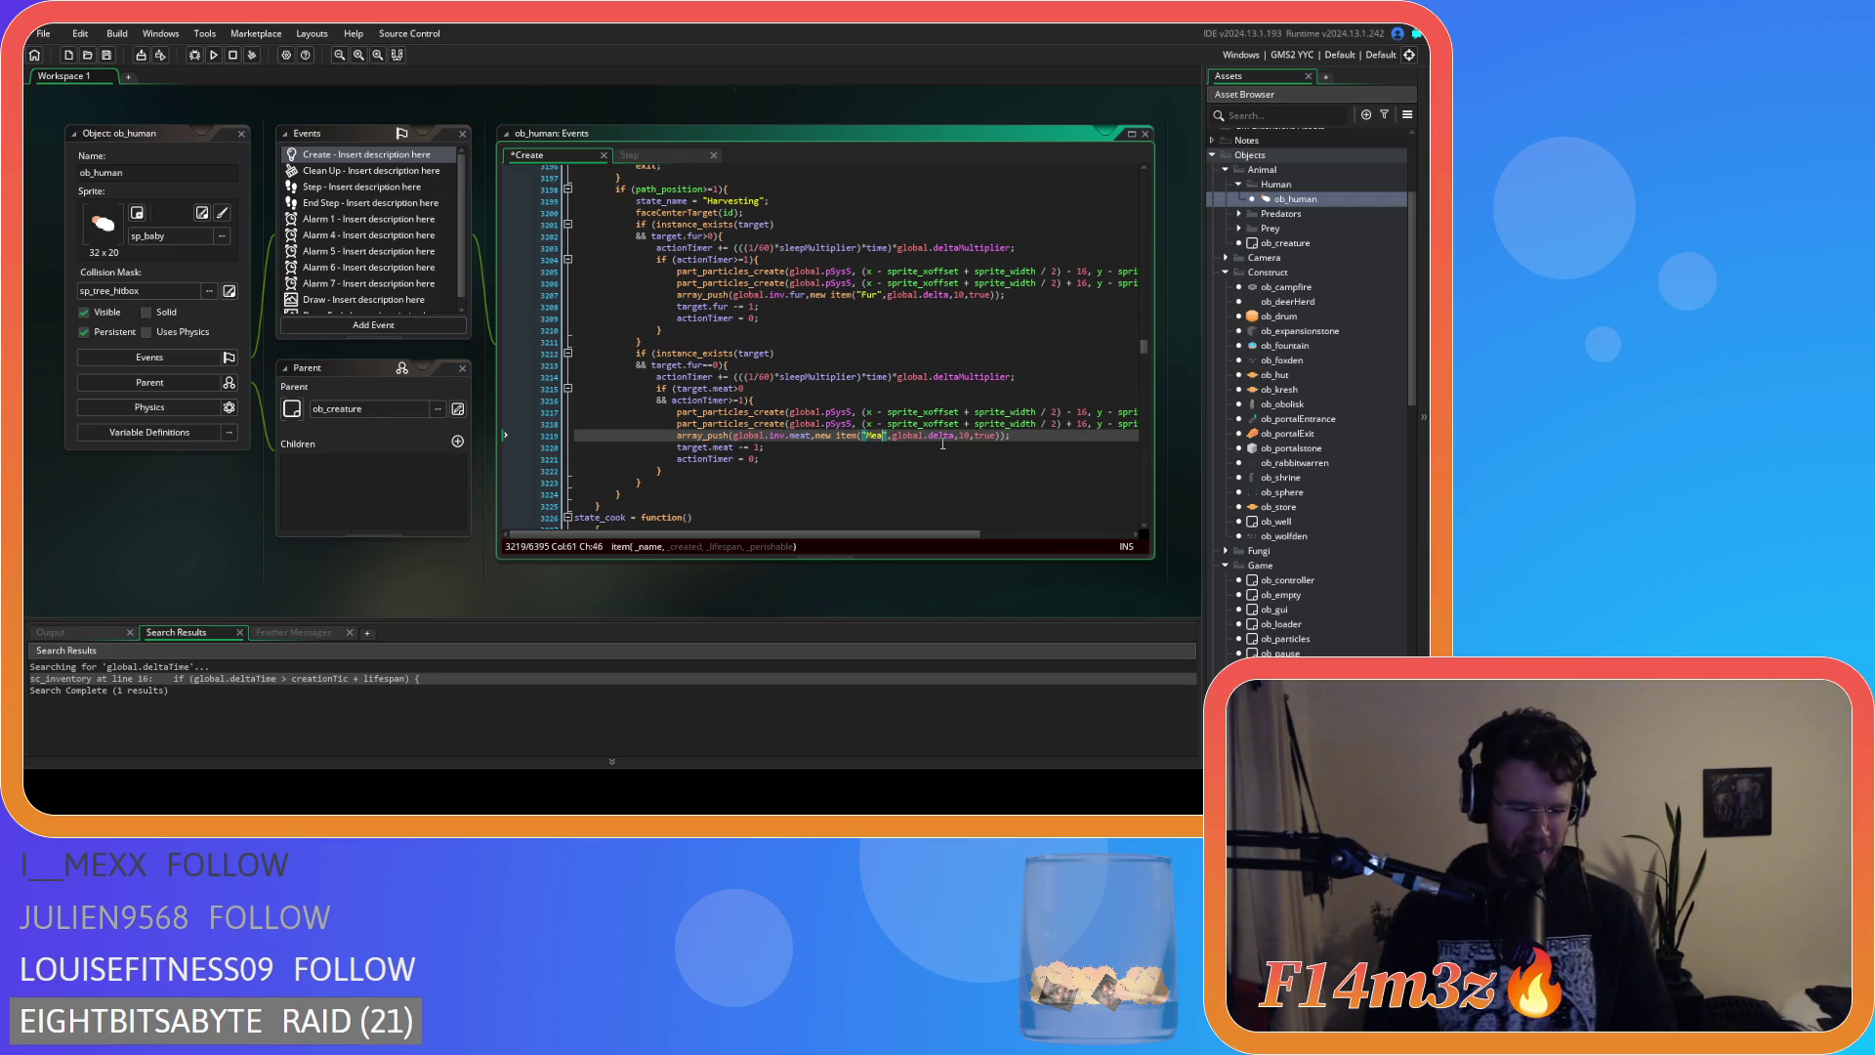
left_click(969, 435)
key("ctrl+s")
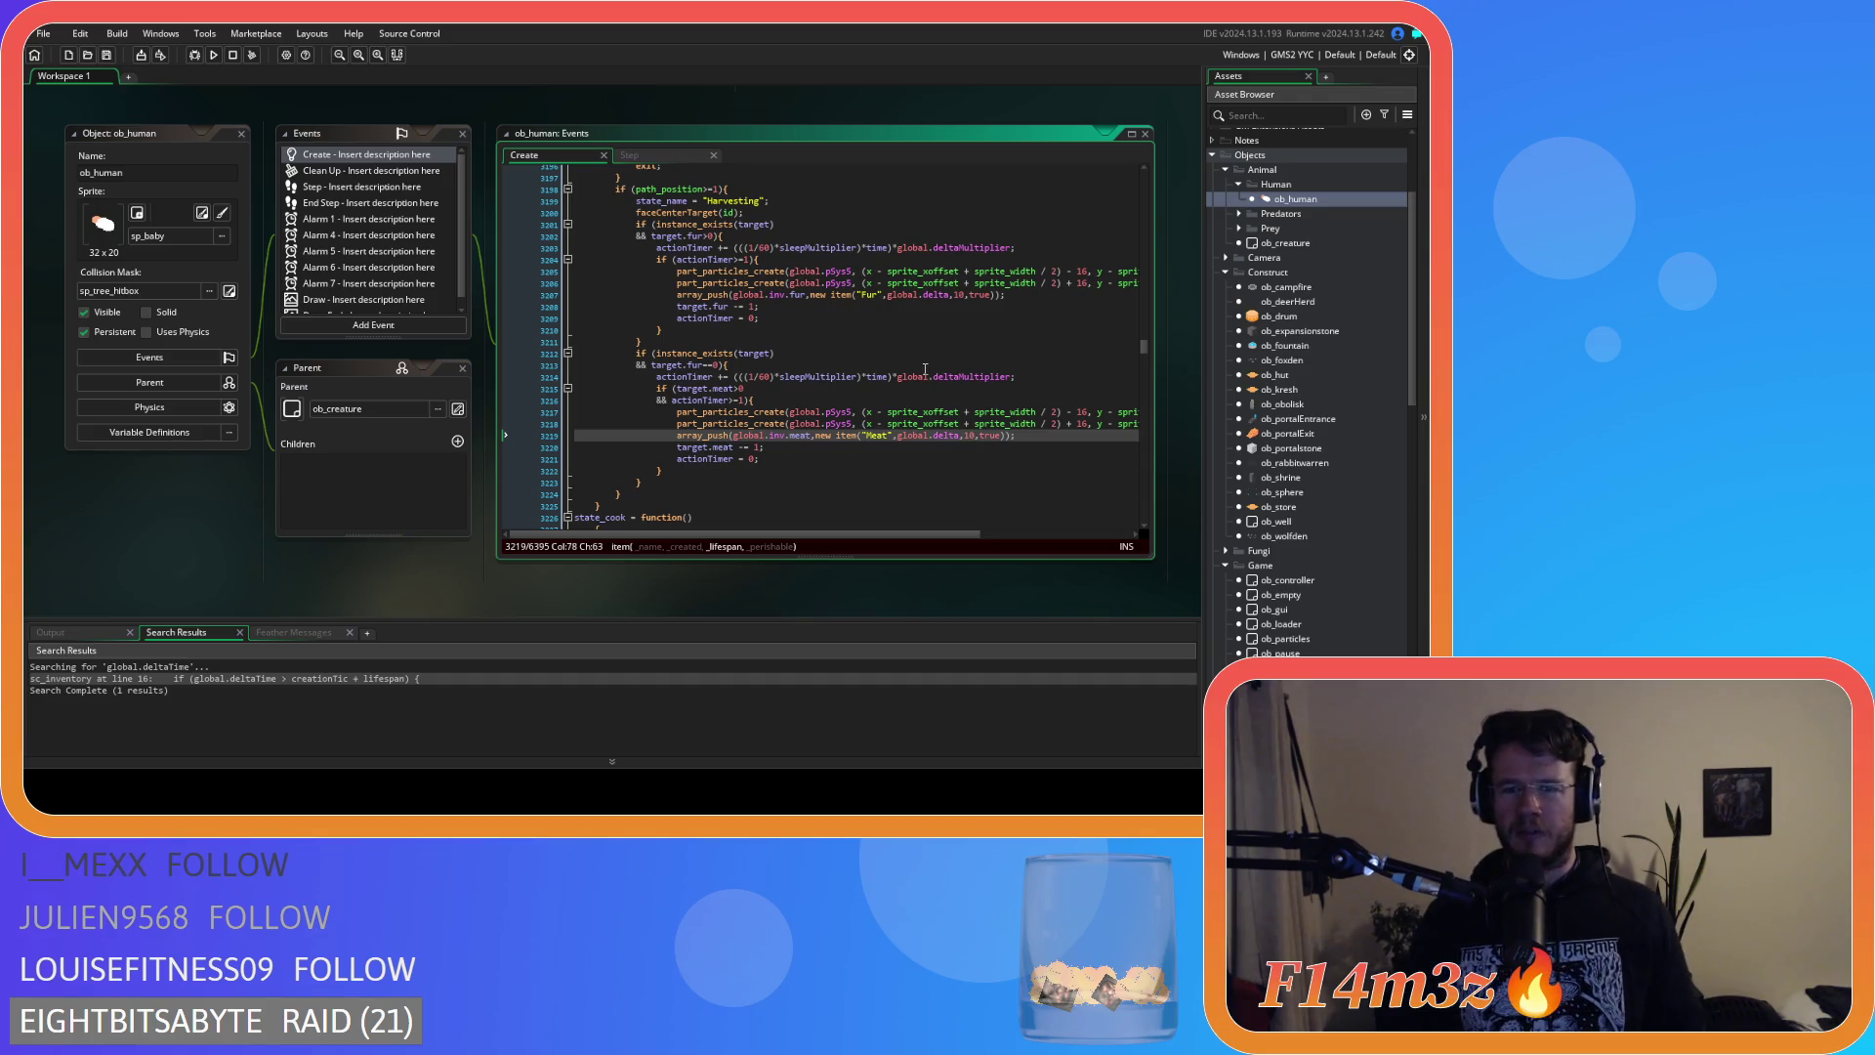
left_click(1070, 435)
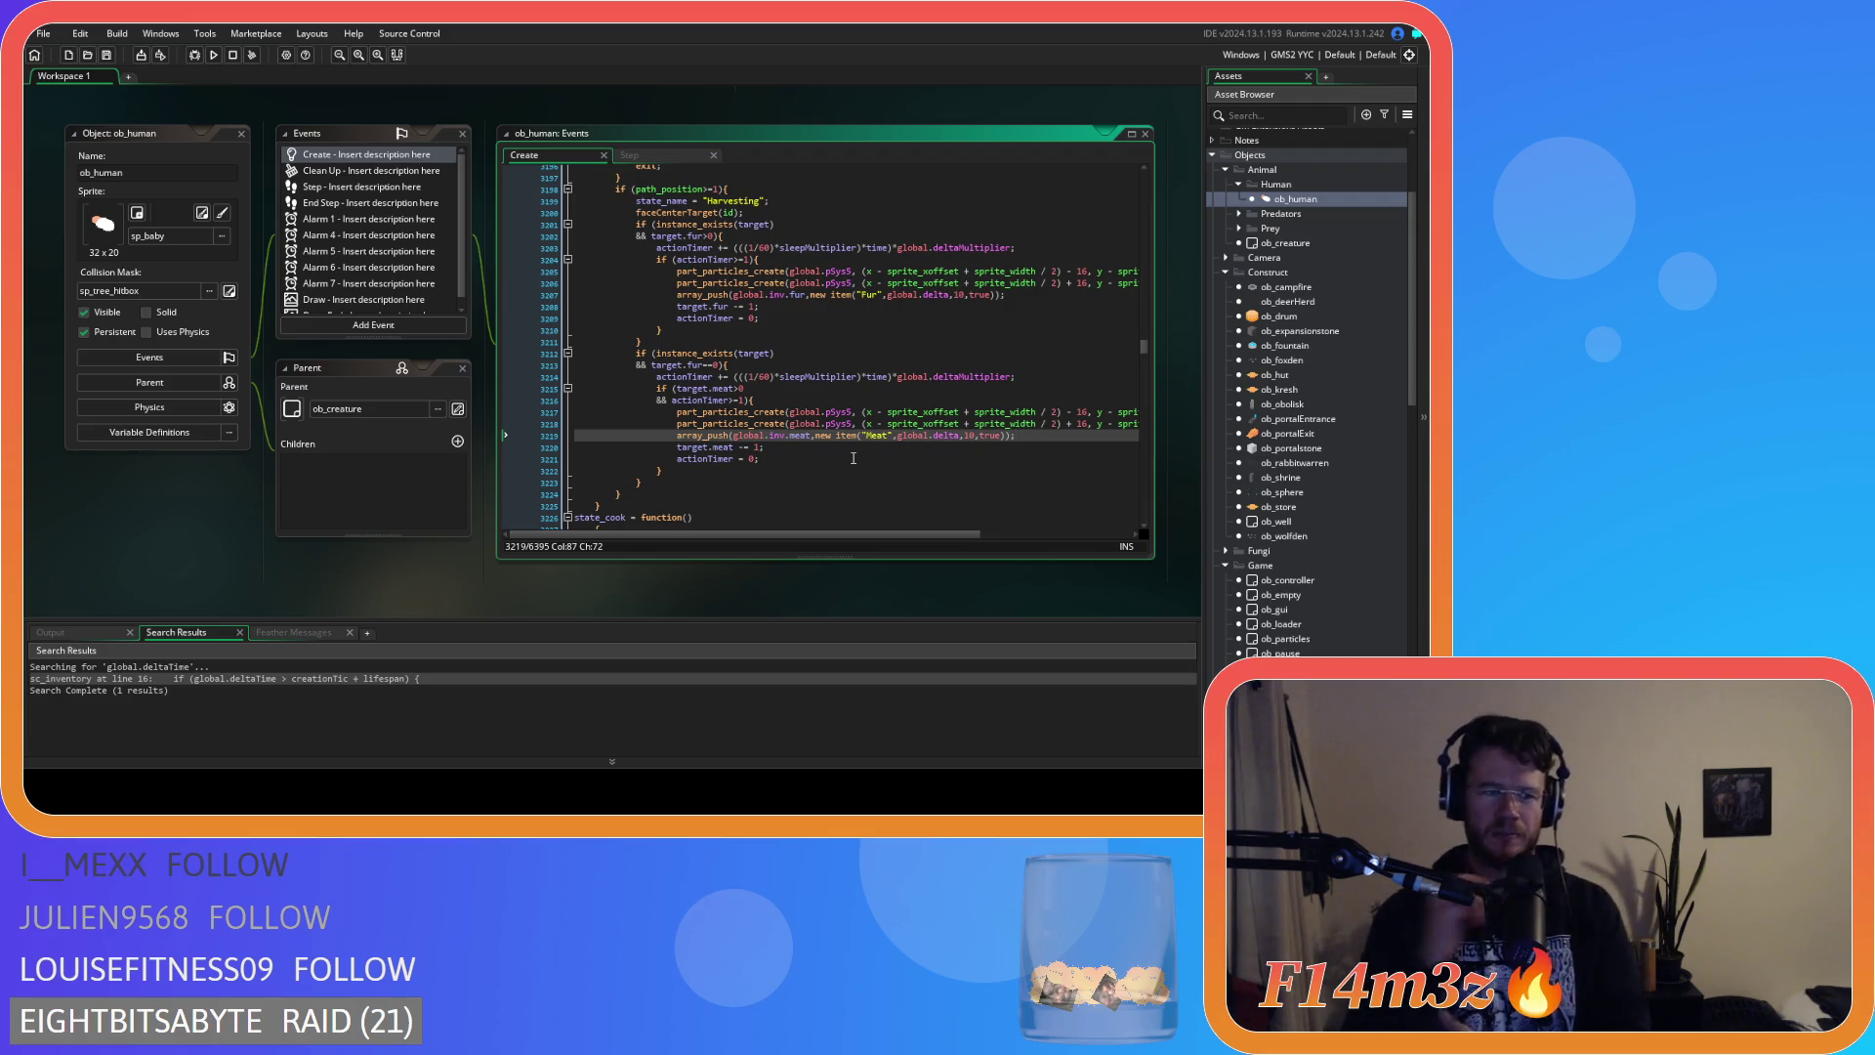
left_click(954, 444)
left_click(1053, 435)
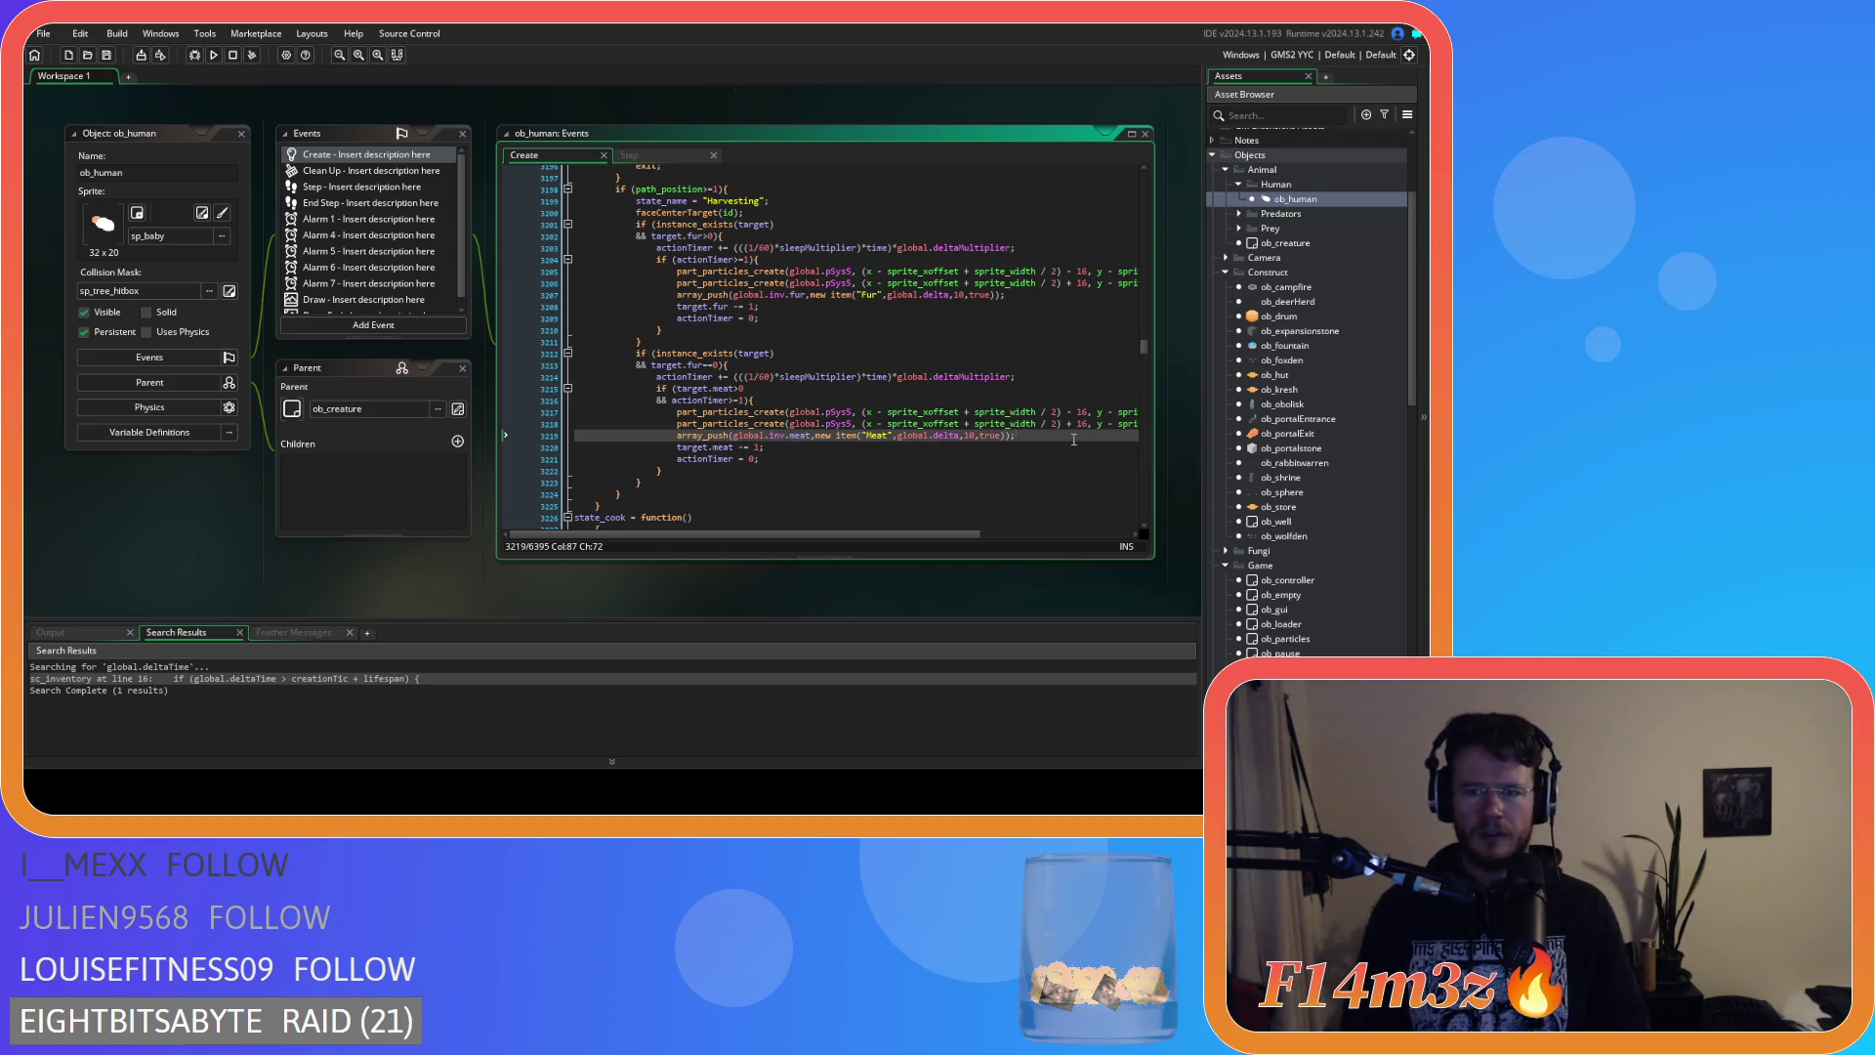
scroll(981, 428, "up", 2)
scroll(796, 332, "down", 1)
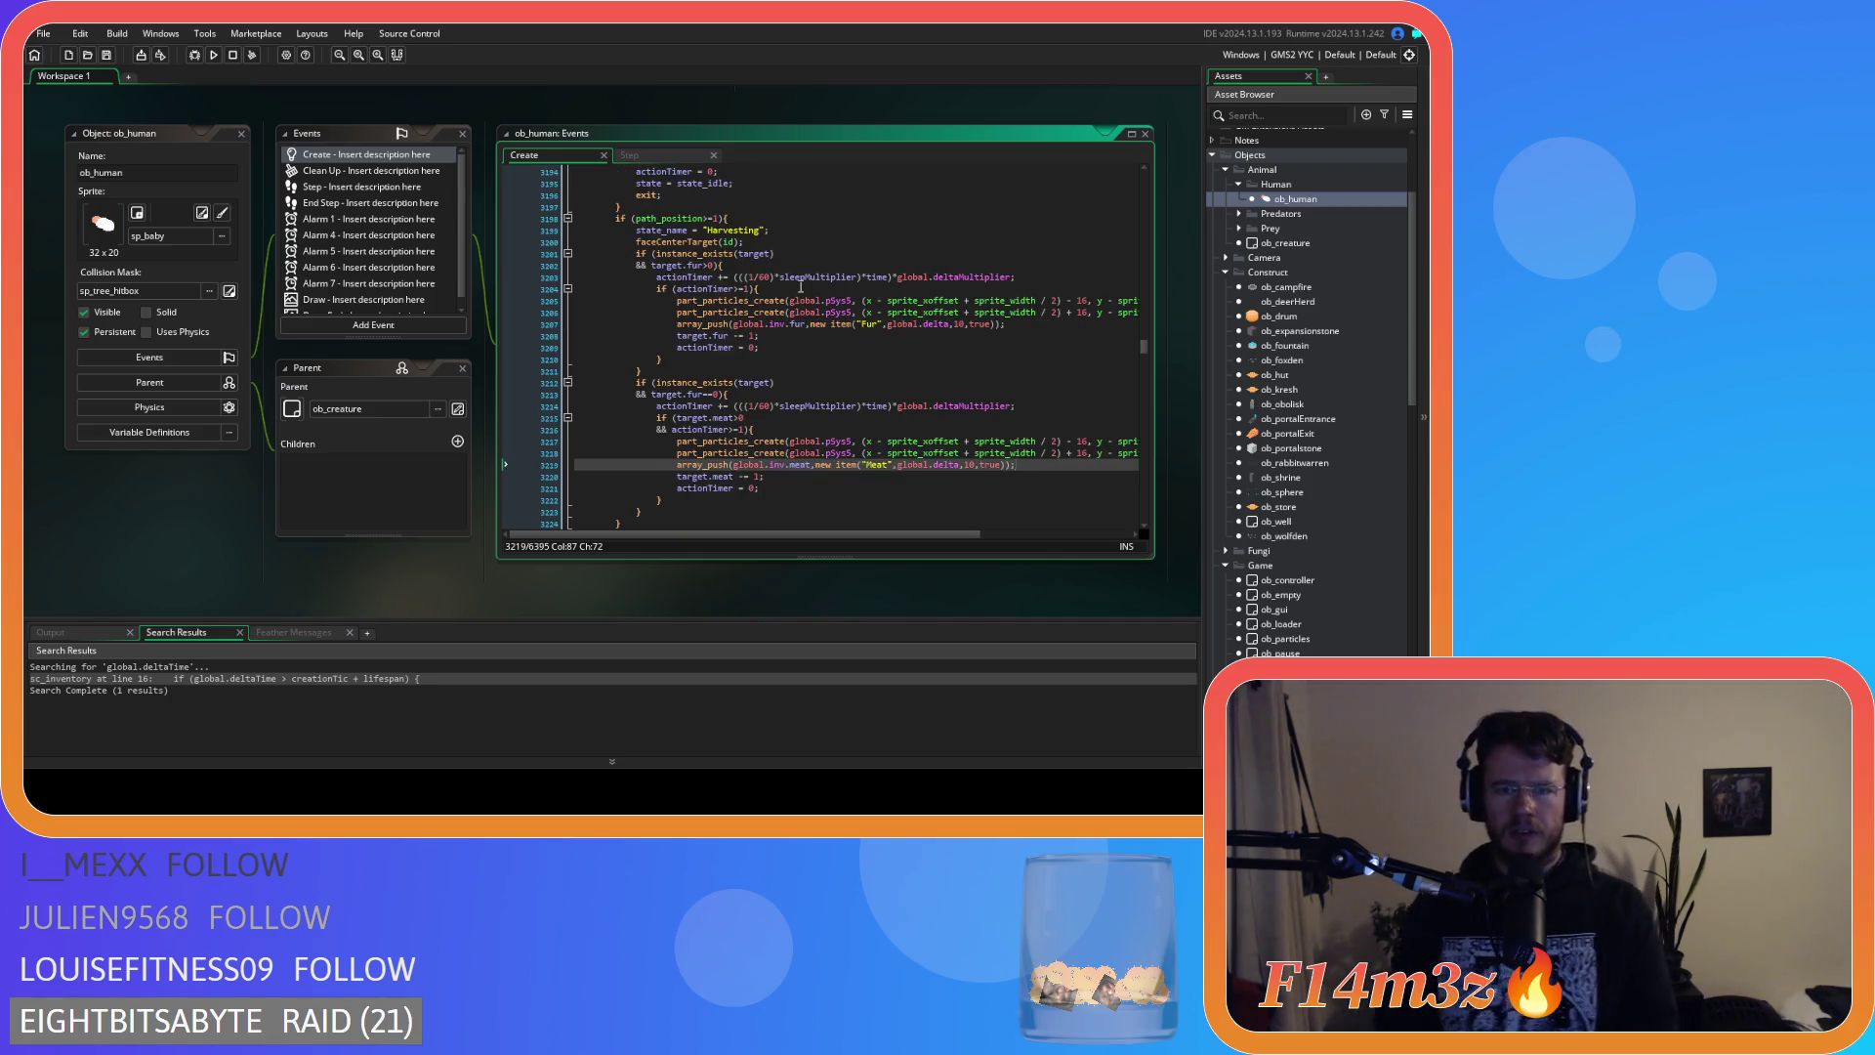
scroll(803, 298, "up", 2)
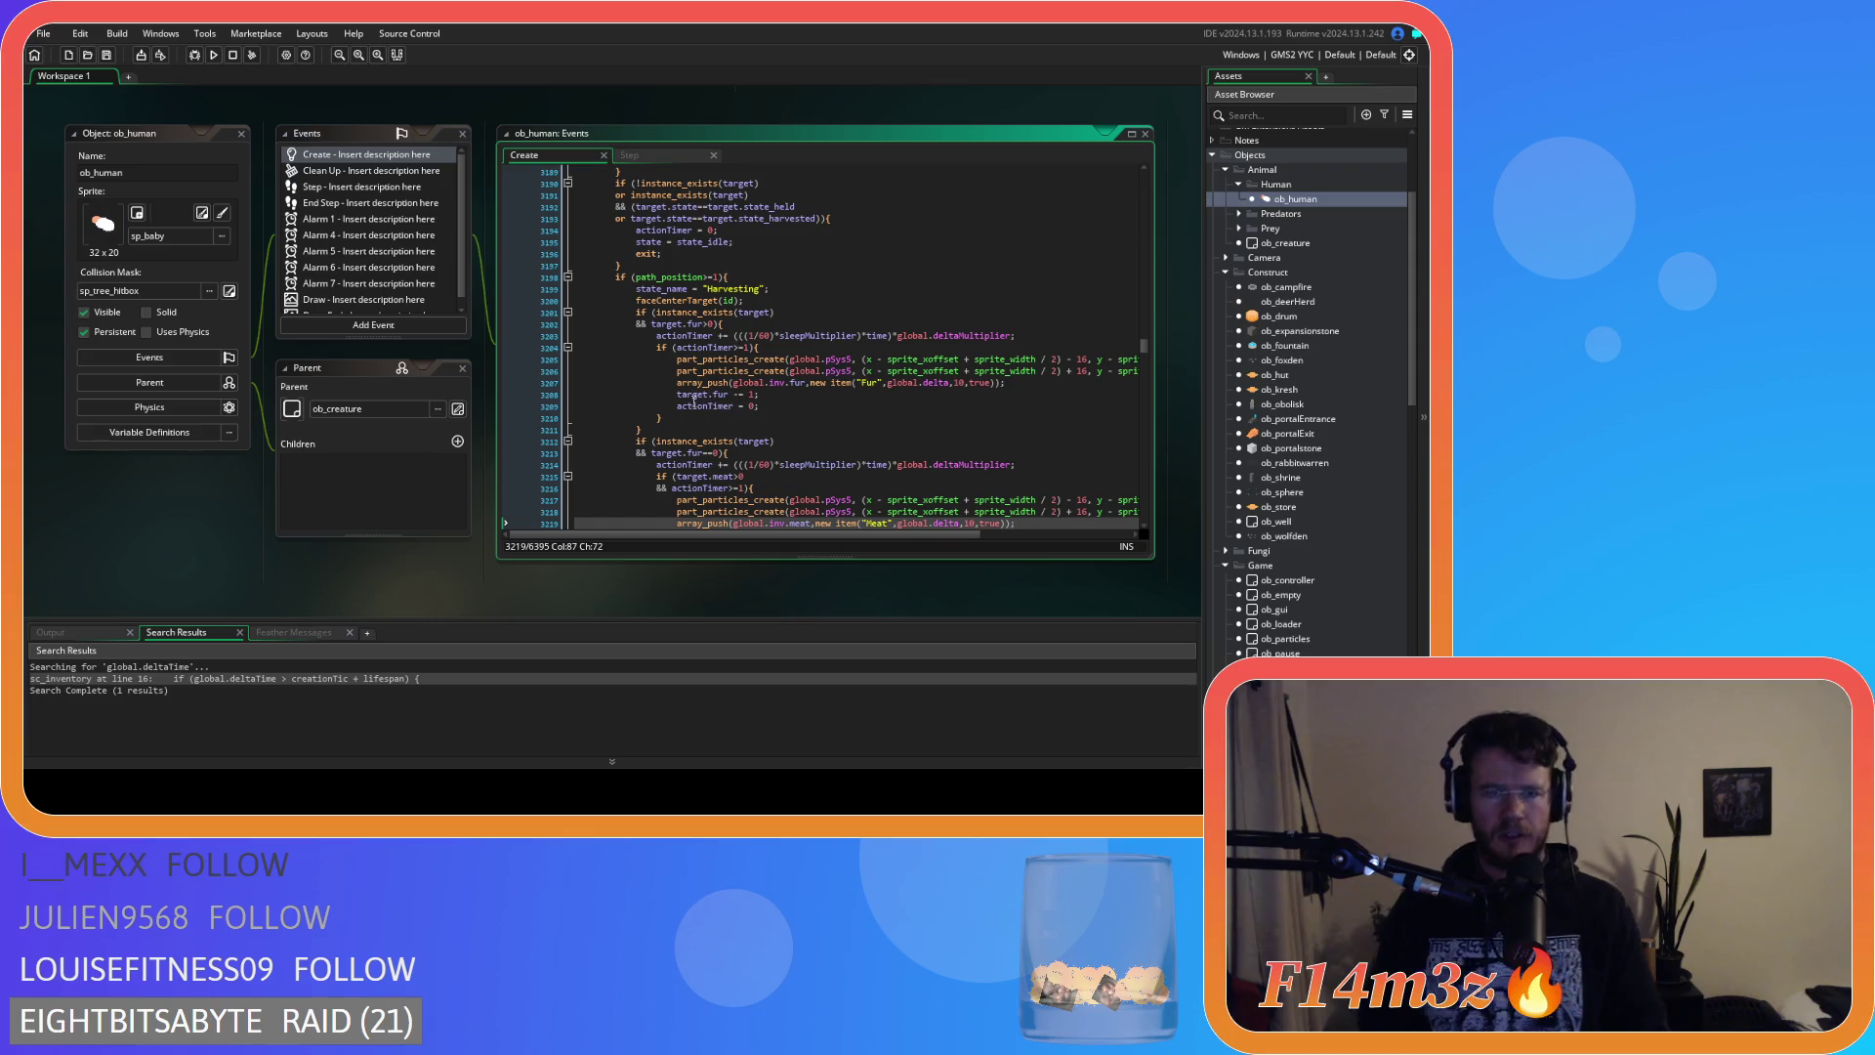
Try restructuring the fur harvest branch, then undo those edits.
left_click(667, 428)
mouse_move(664, 427)
left_mouse_down()
mouse_move(619, 348)
mouse_move(630, 325)
left_mouse_up()
key("ctrl+c")
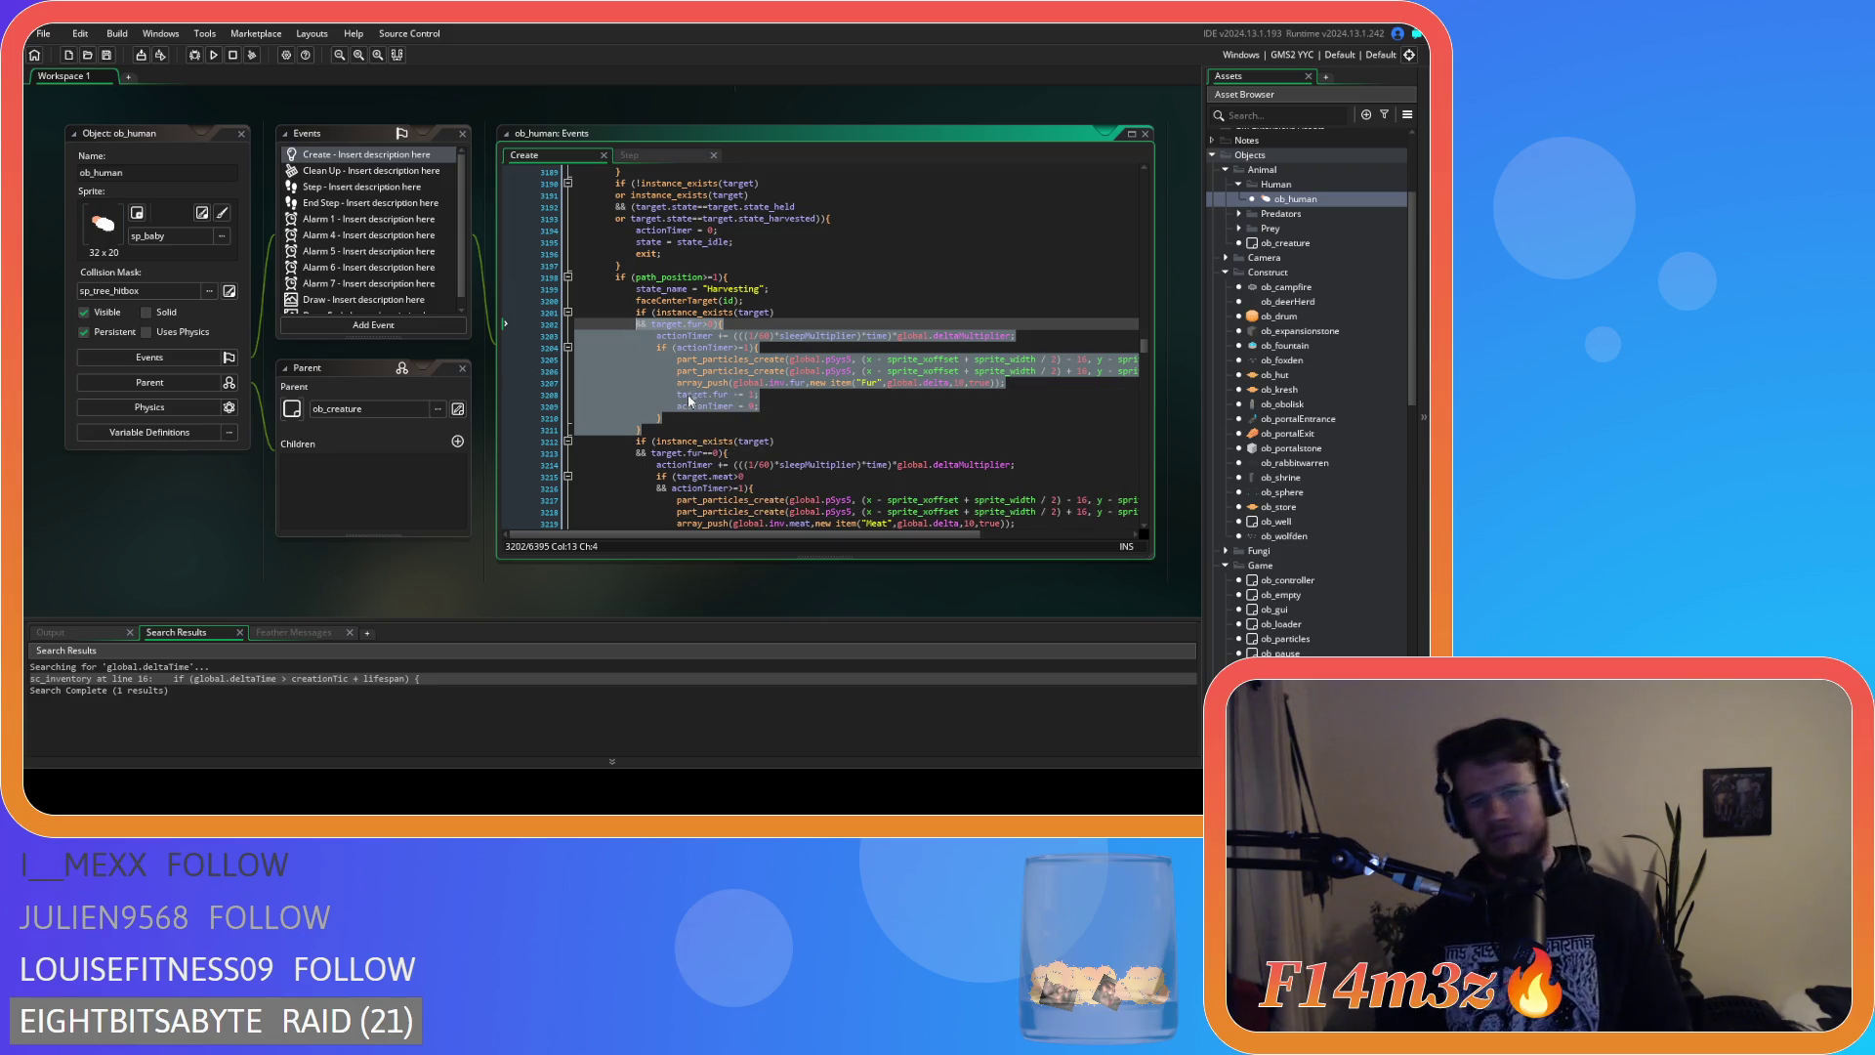
left_click_drag(672, 419, 658, 338)
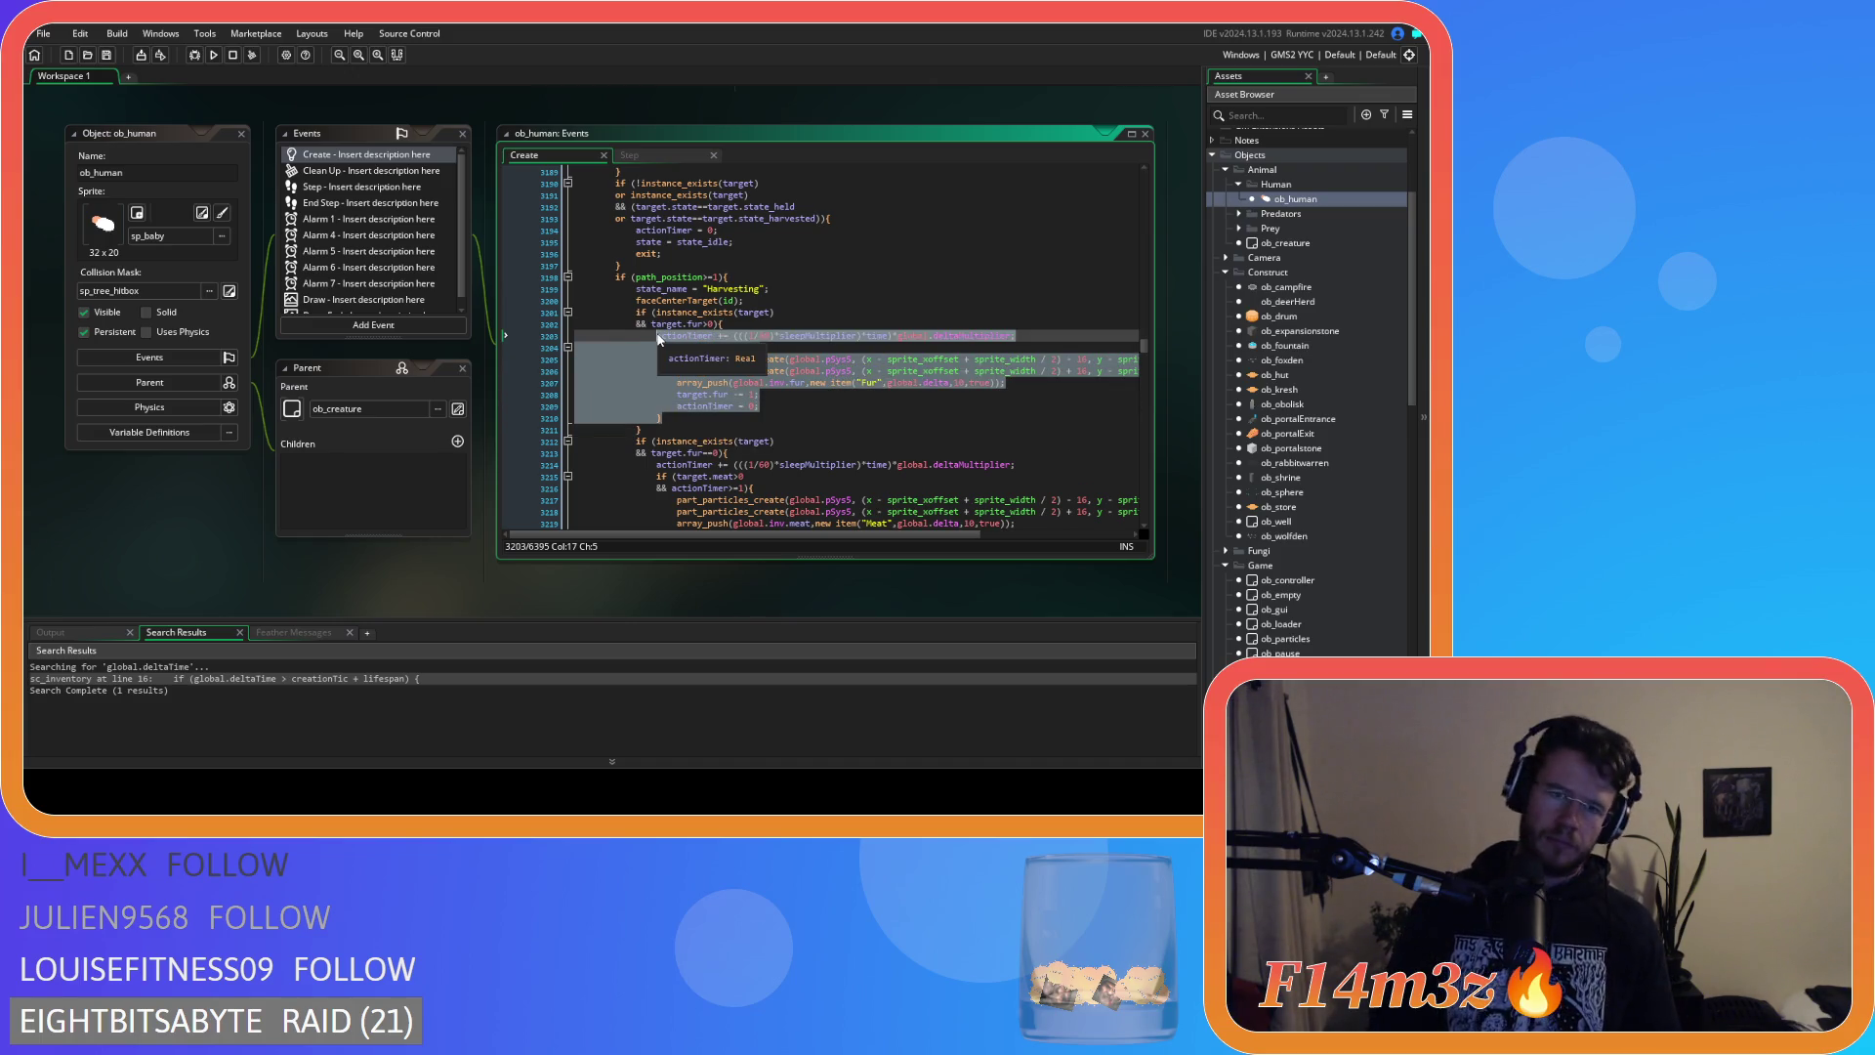
key("BackSpace")
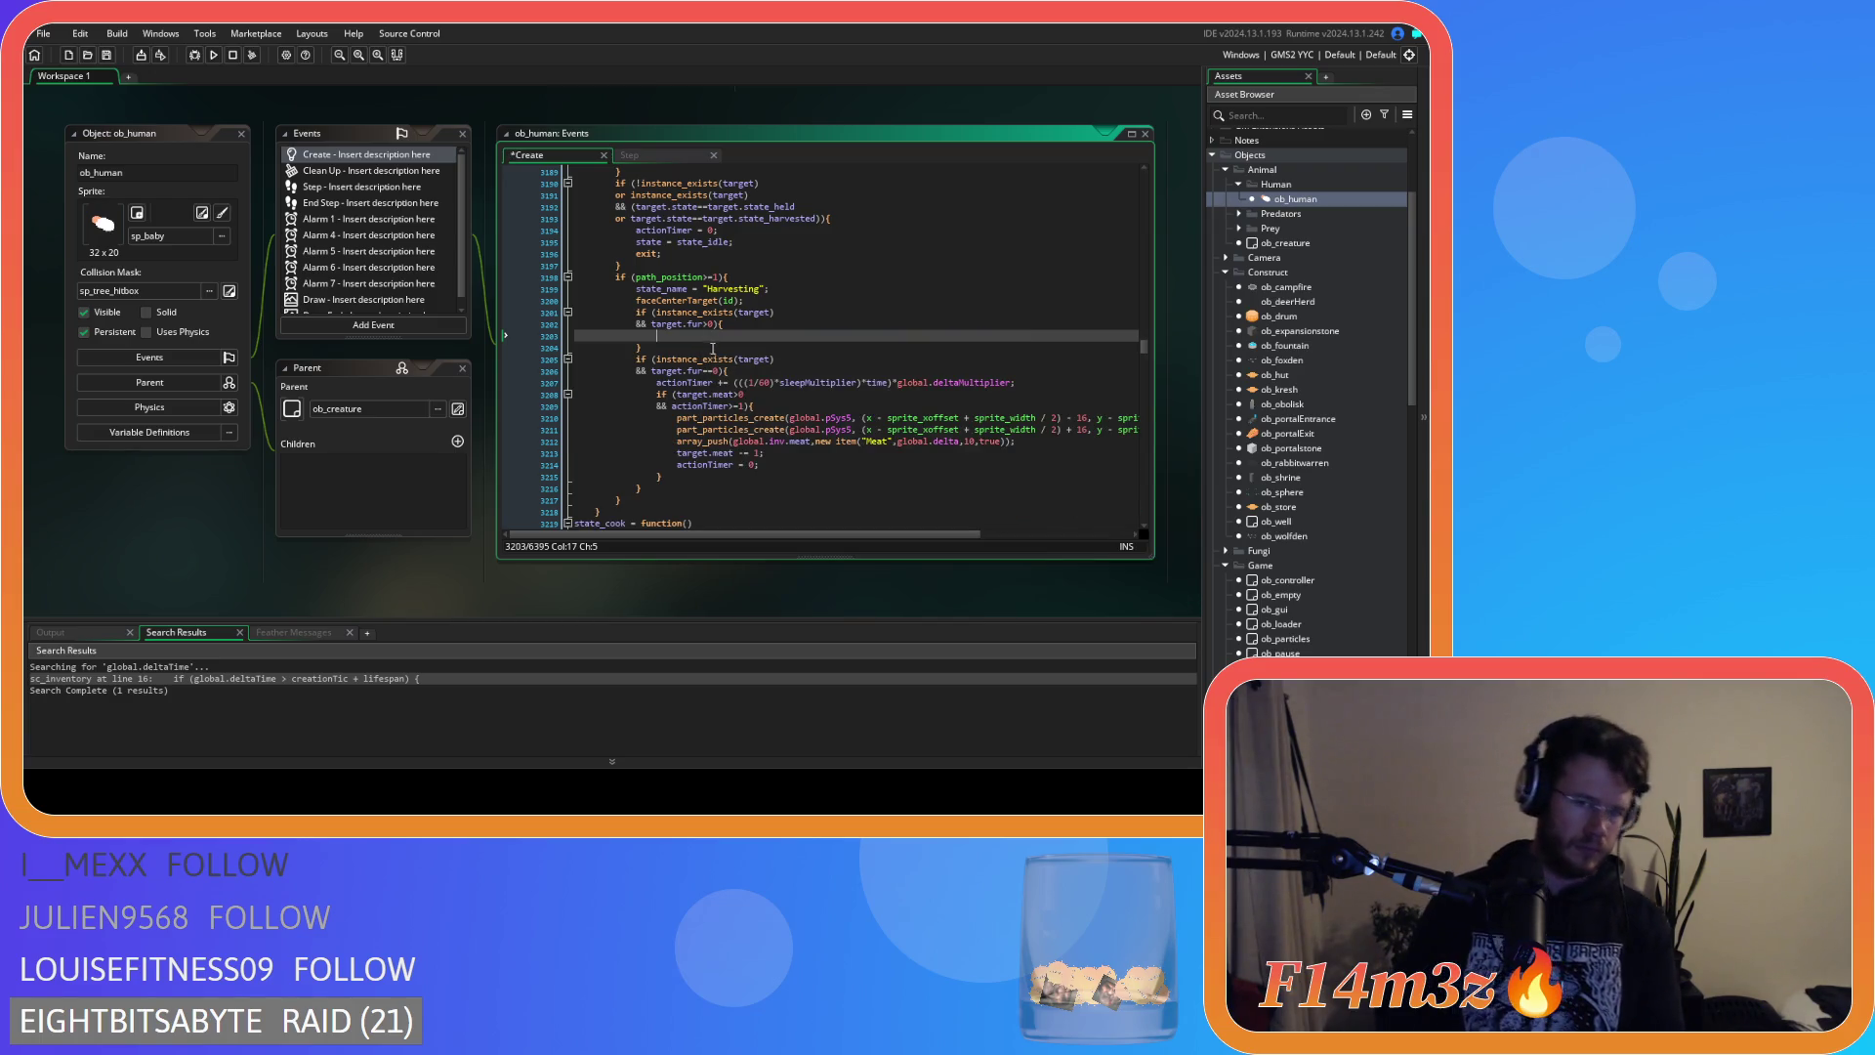
left_click(716, 323)
key("BackSpace")
key("BackSpace")
key("BackSpace")
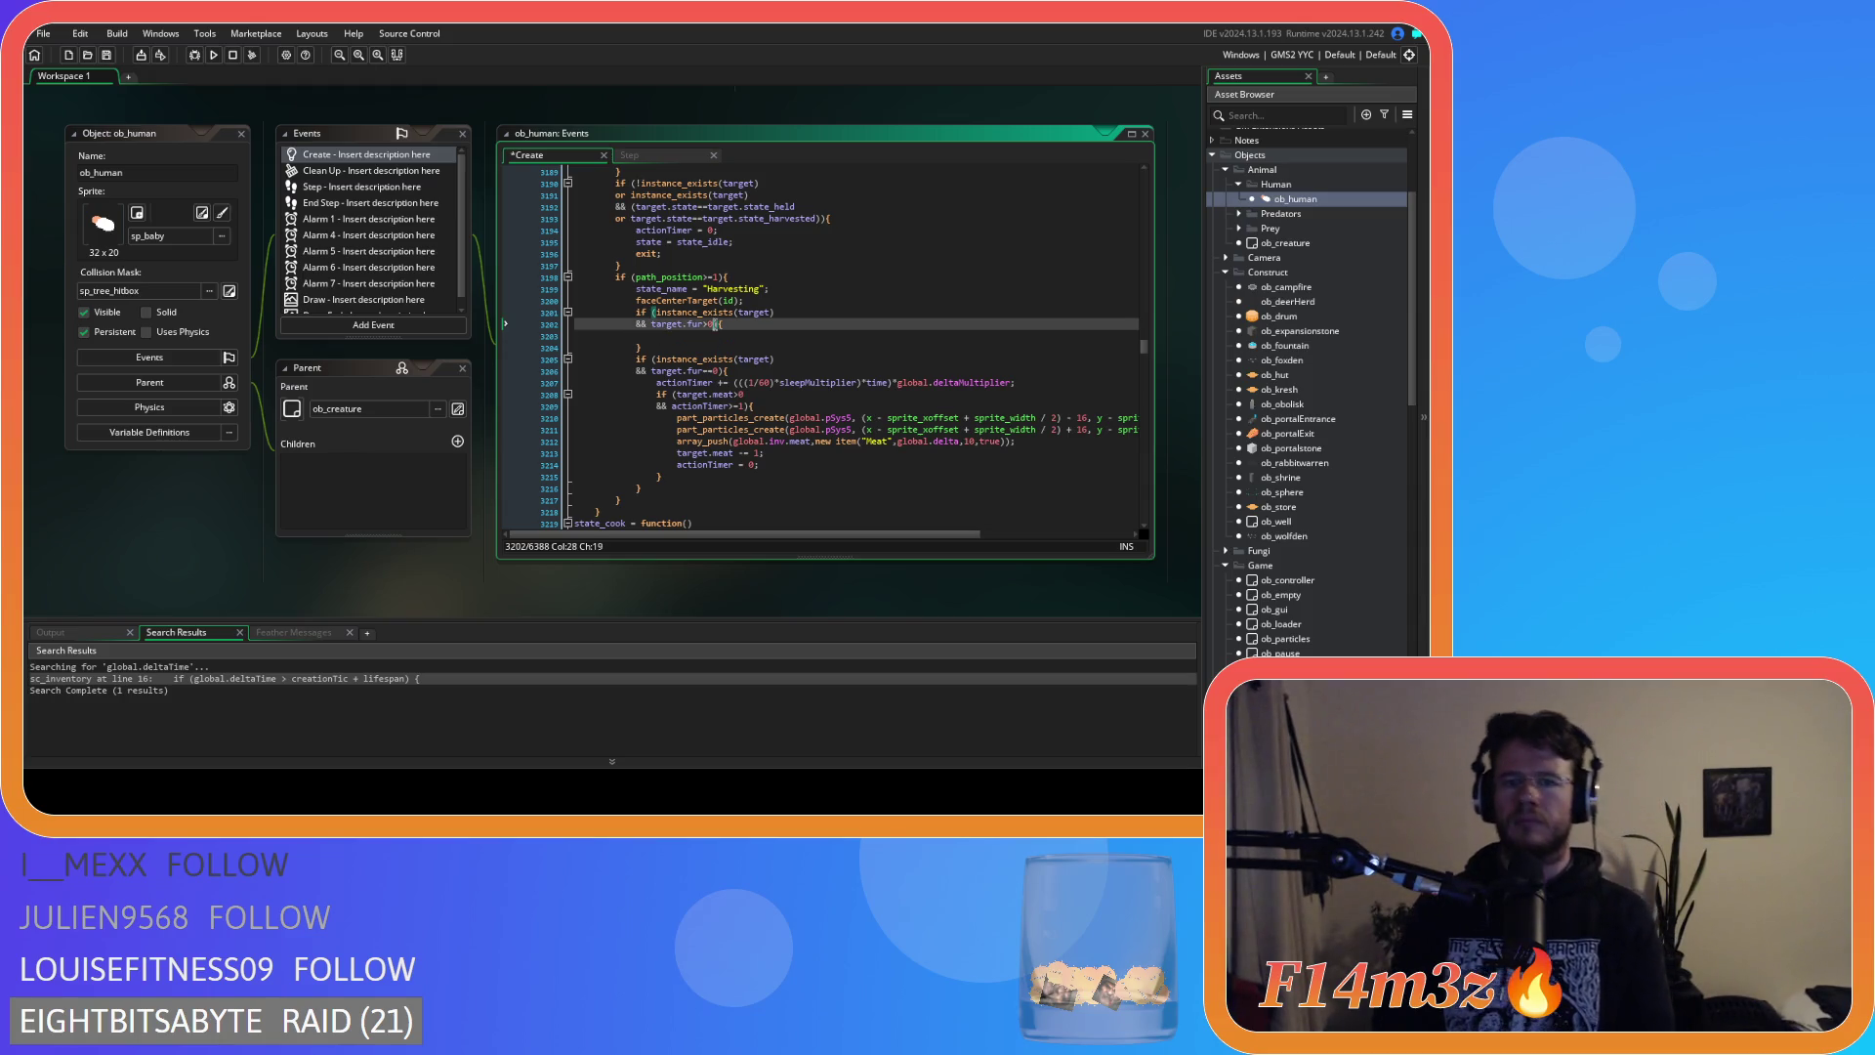
left_click(682, 329)
type("){")
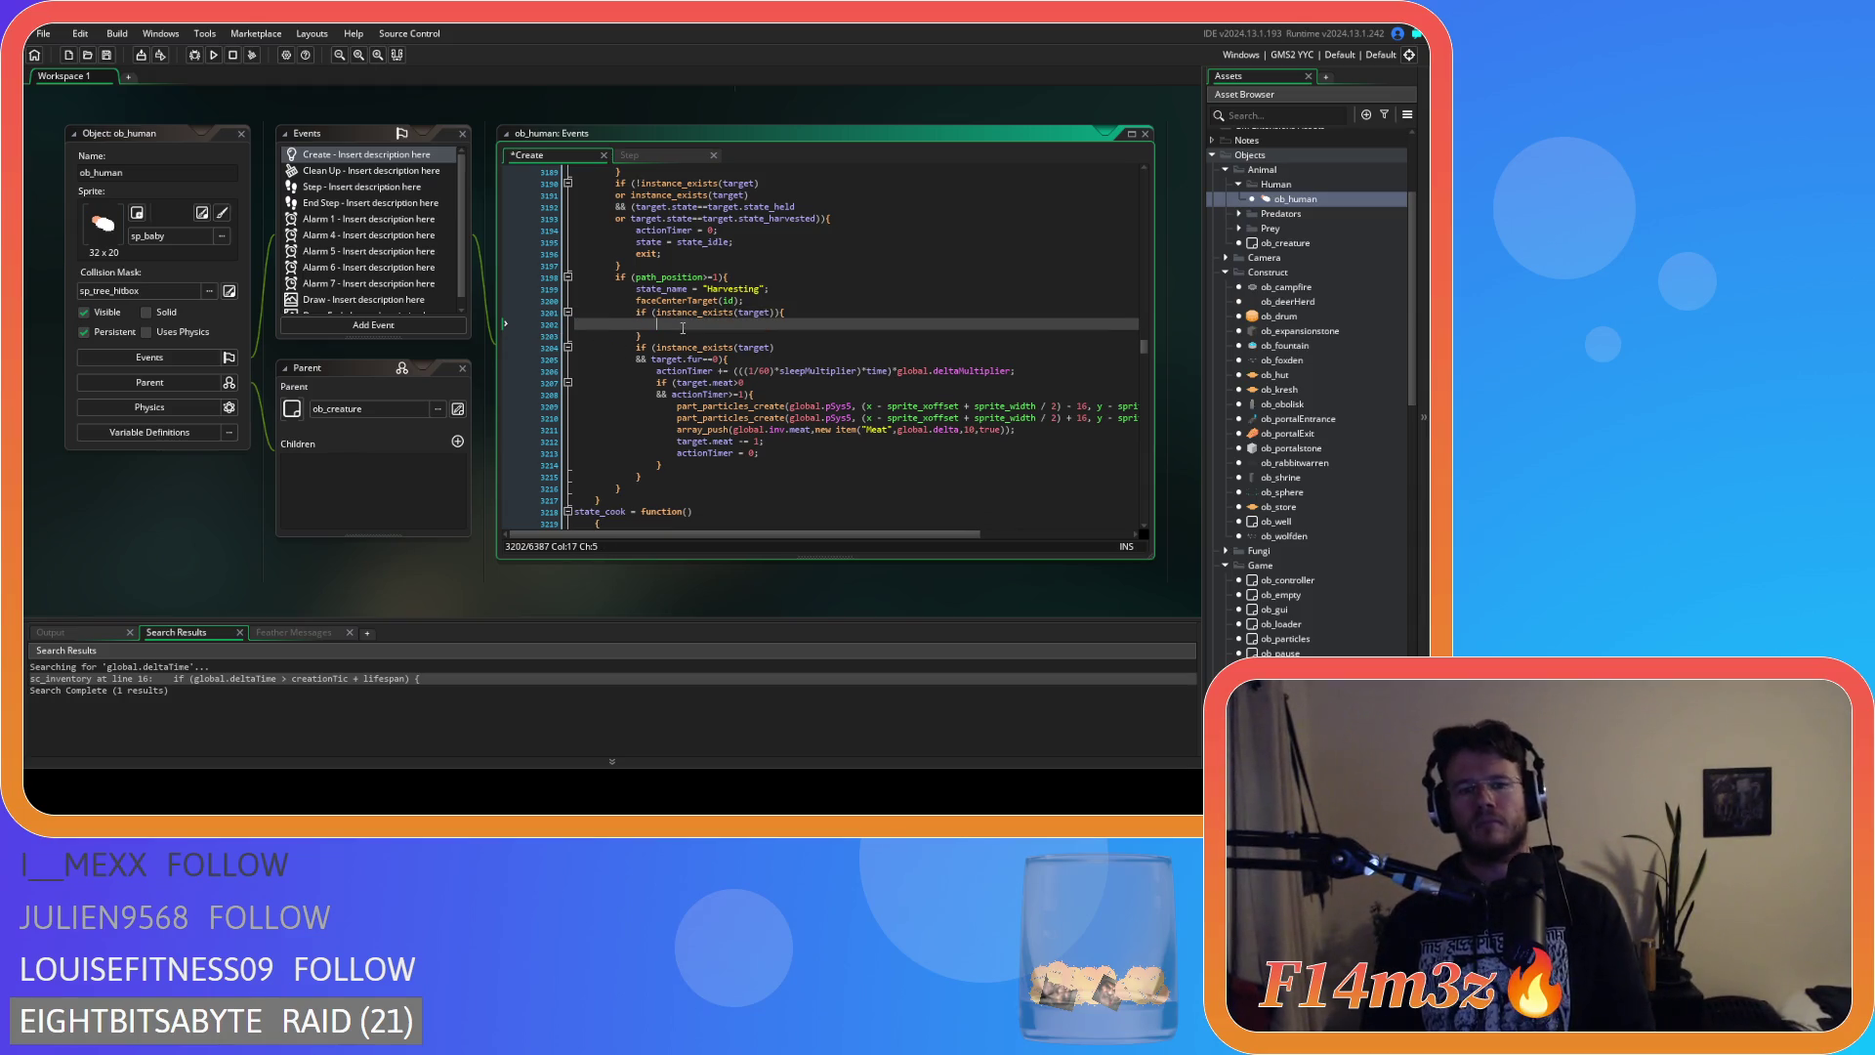
key("ctrl+v")
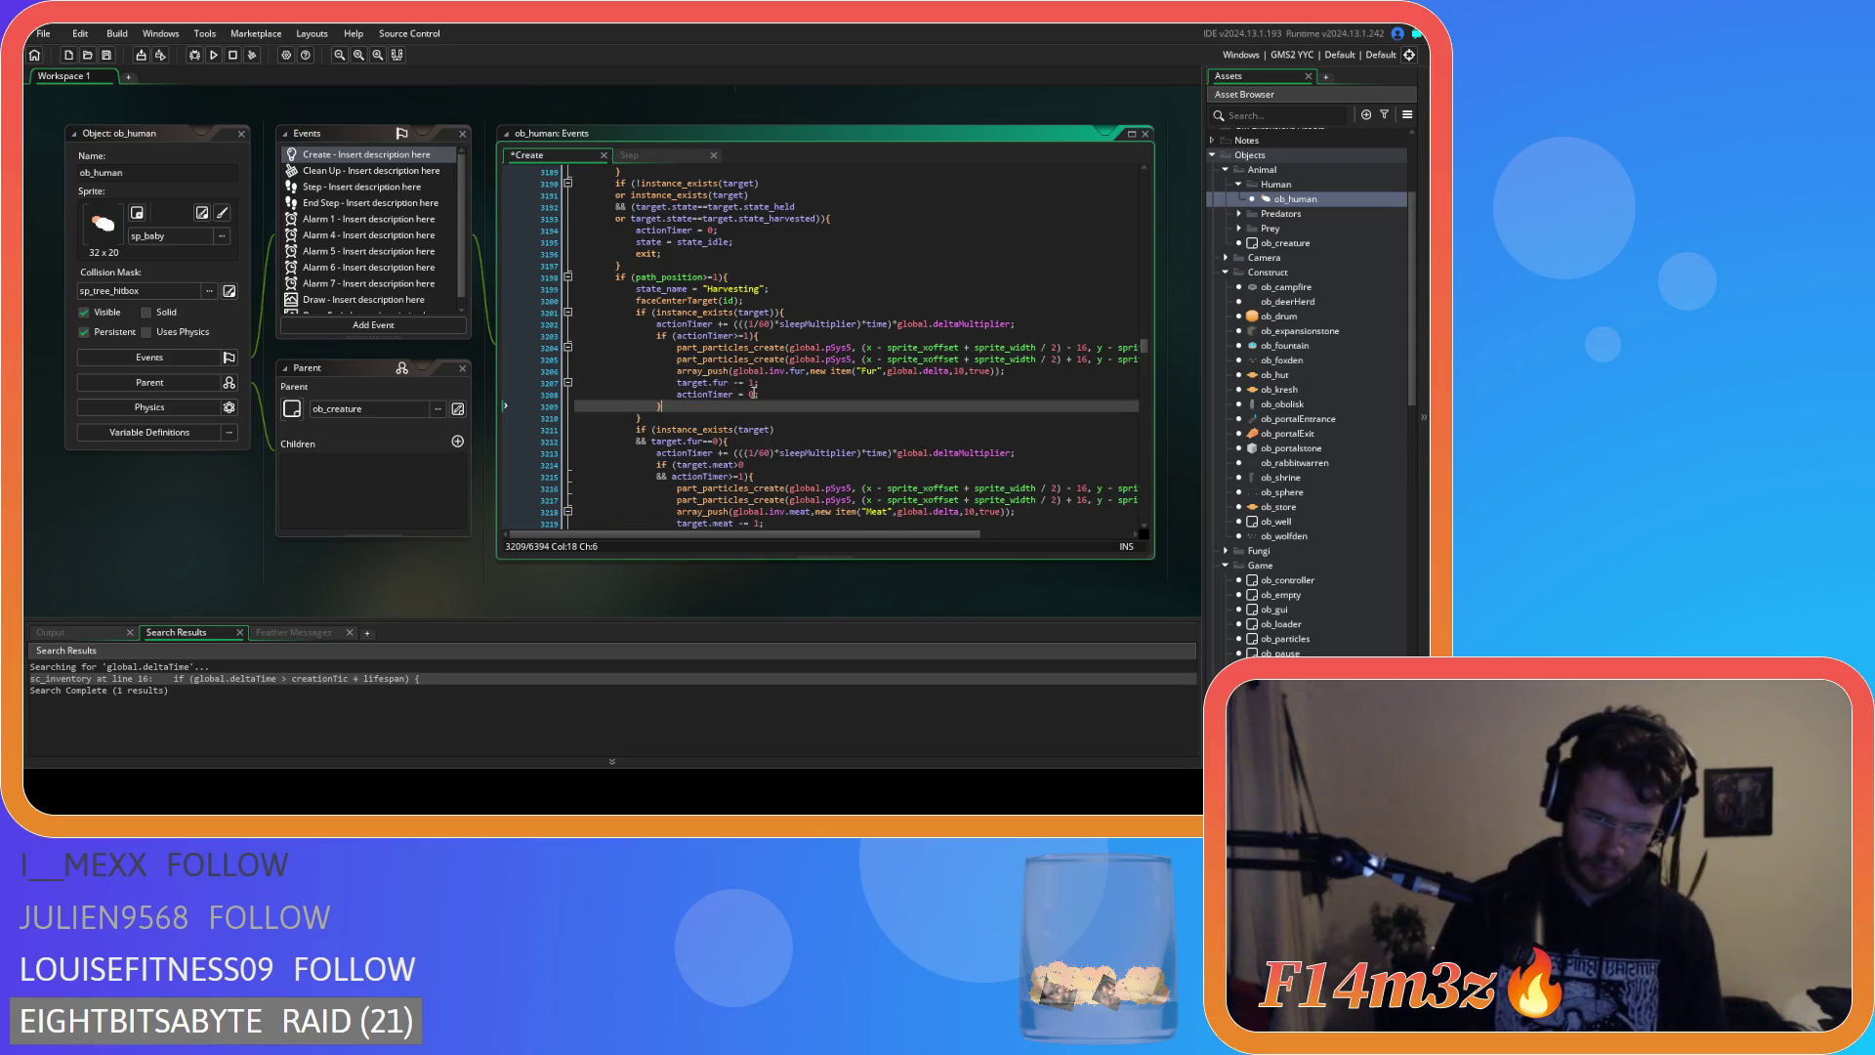
key("ctrl+z")
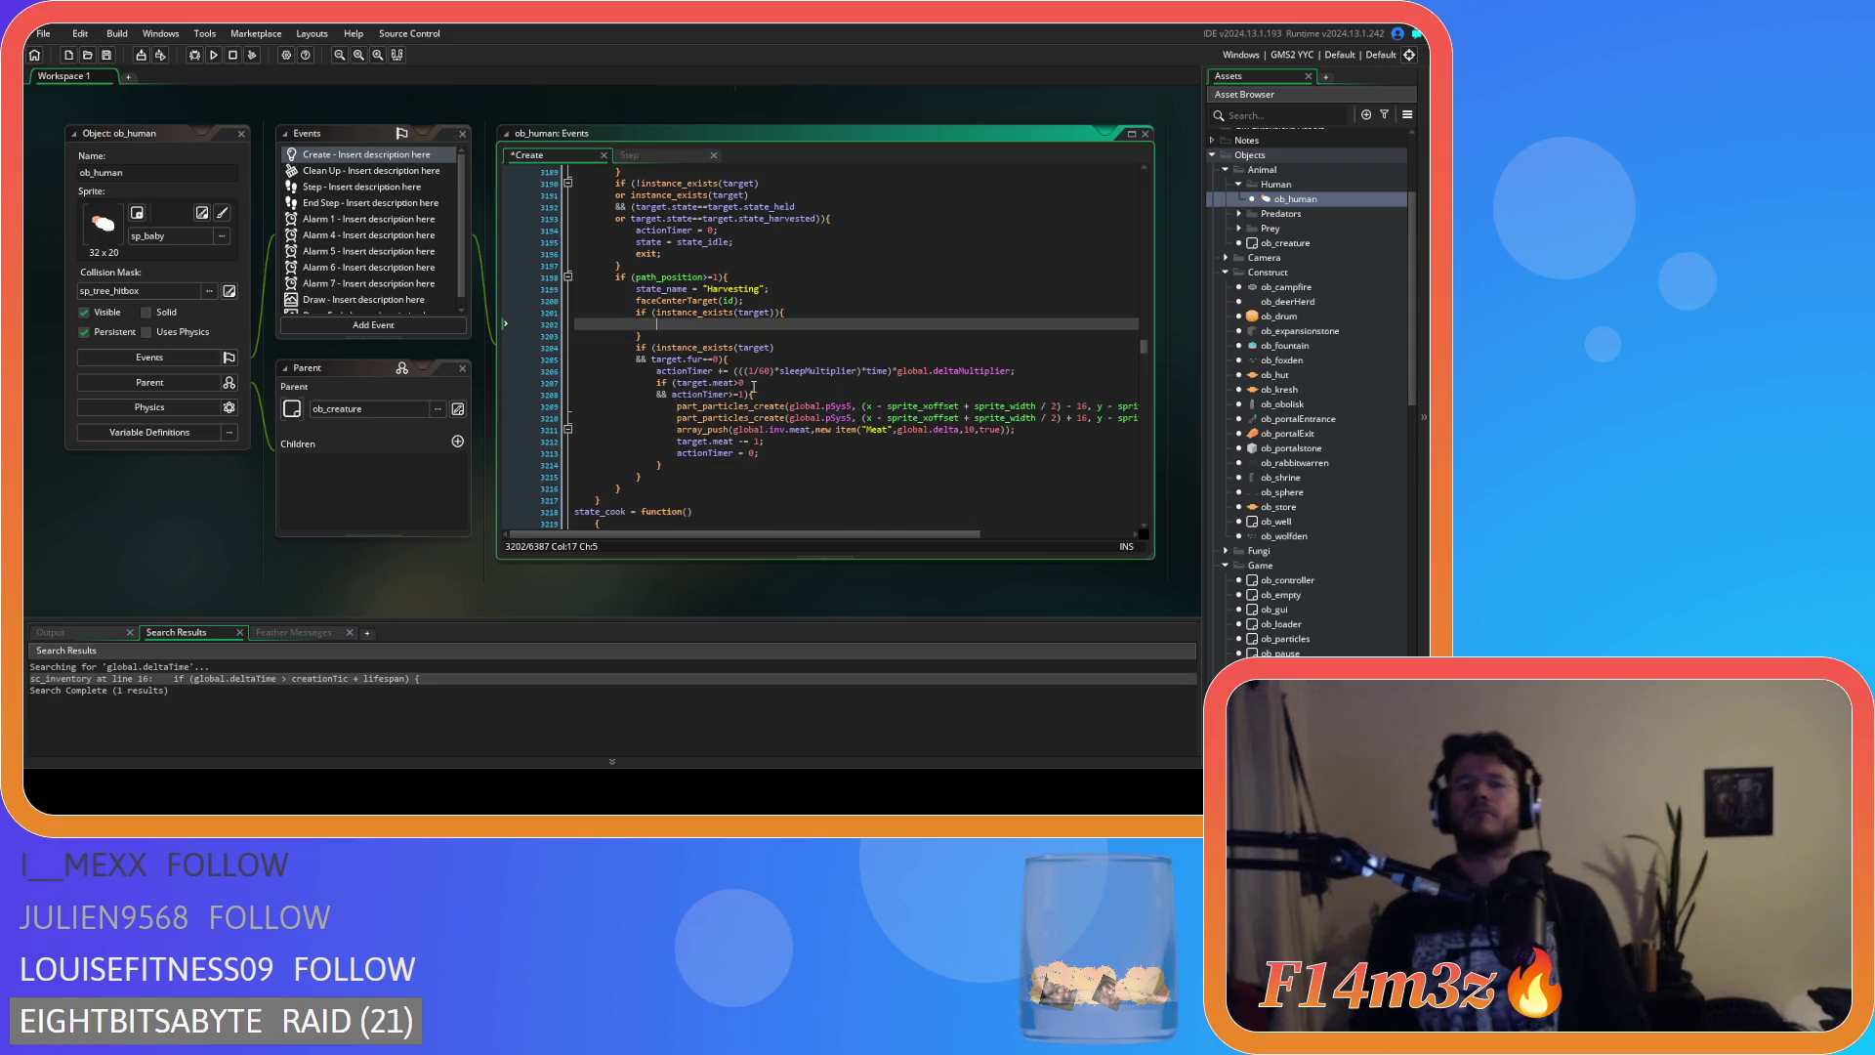
key("ctrl+z")
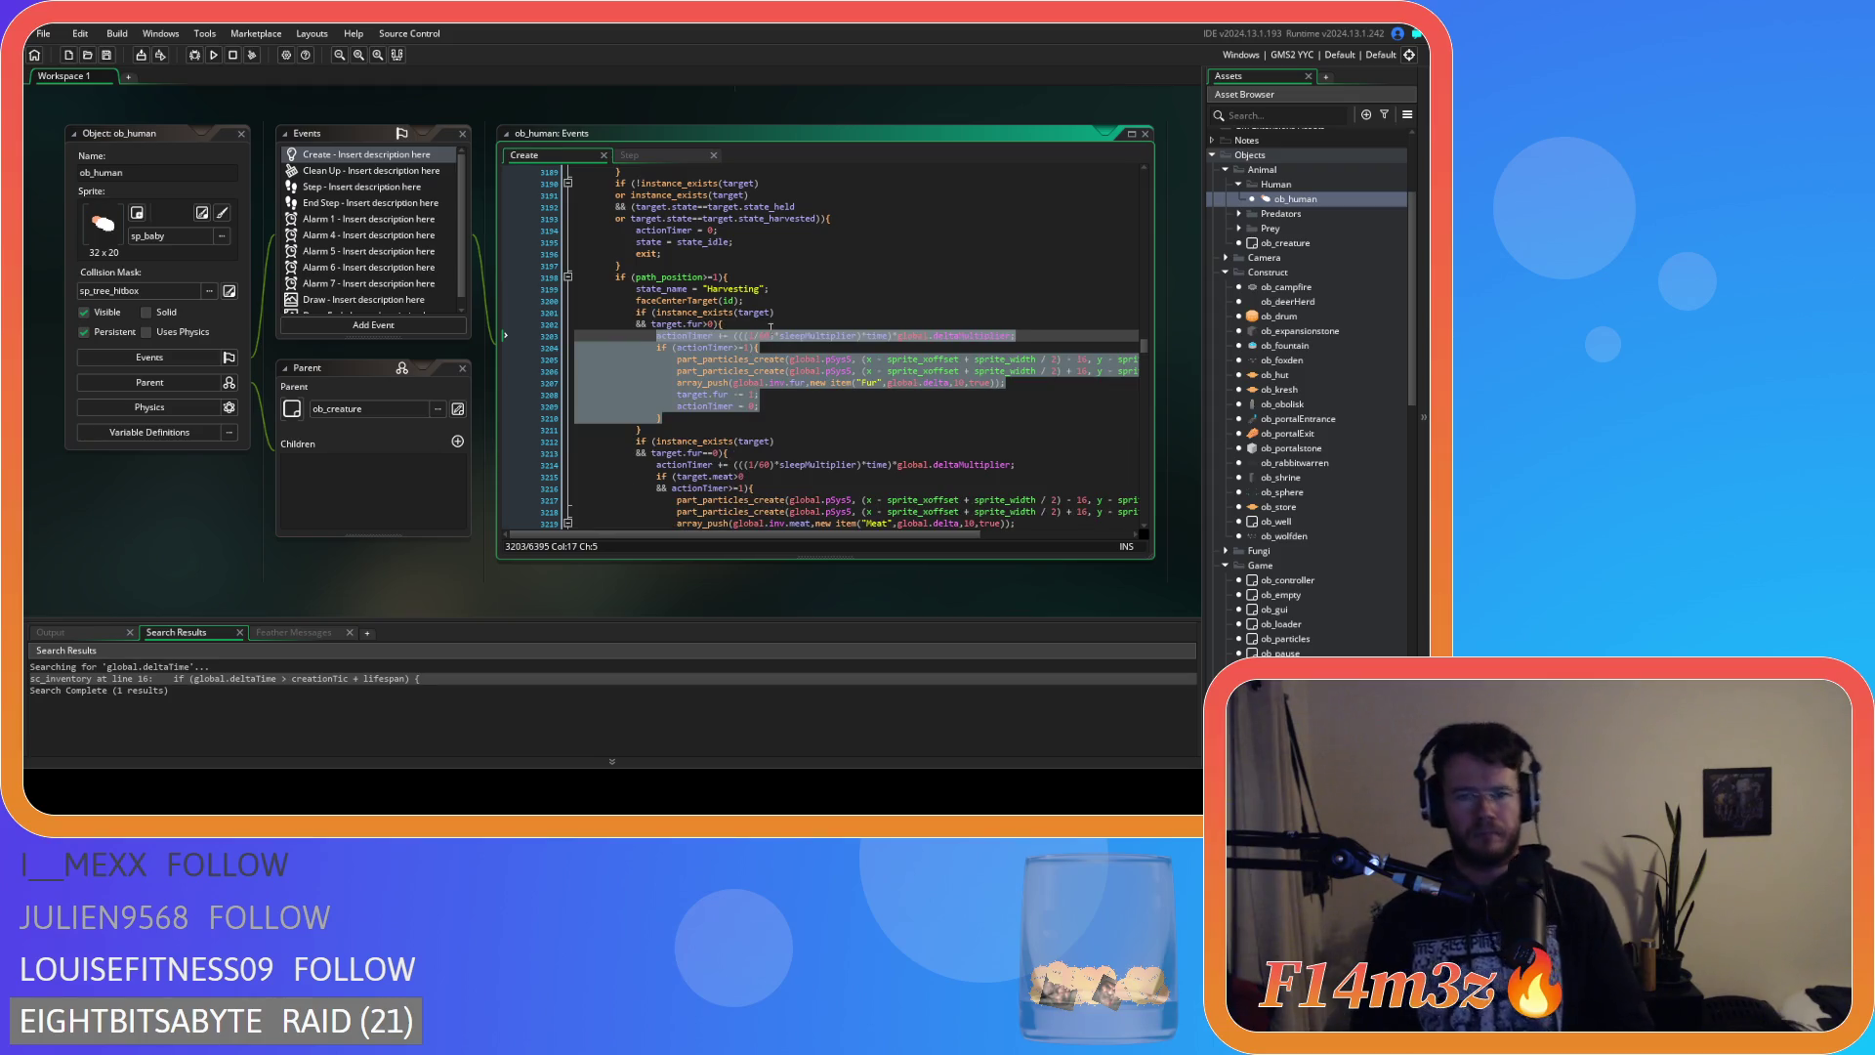
Nest an 'if (target.fur>0){' check and indent the fur-harvesting lines under it.
left_click(712, 323)
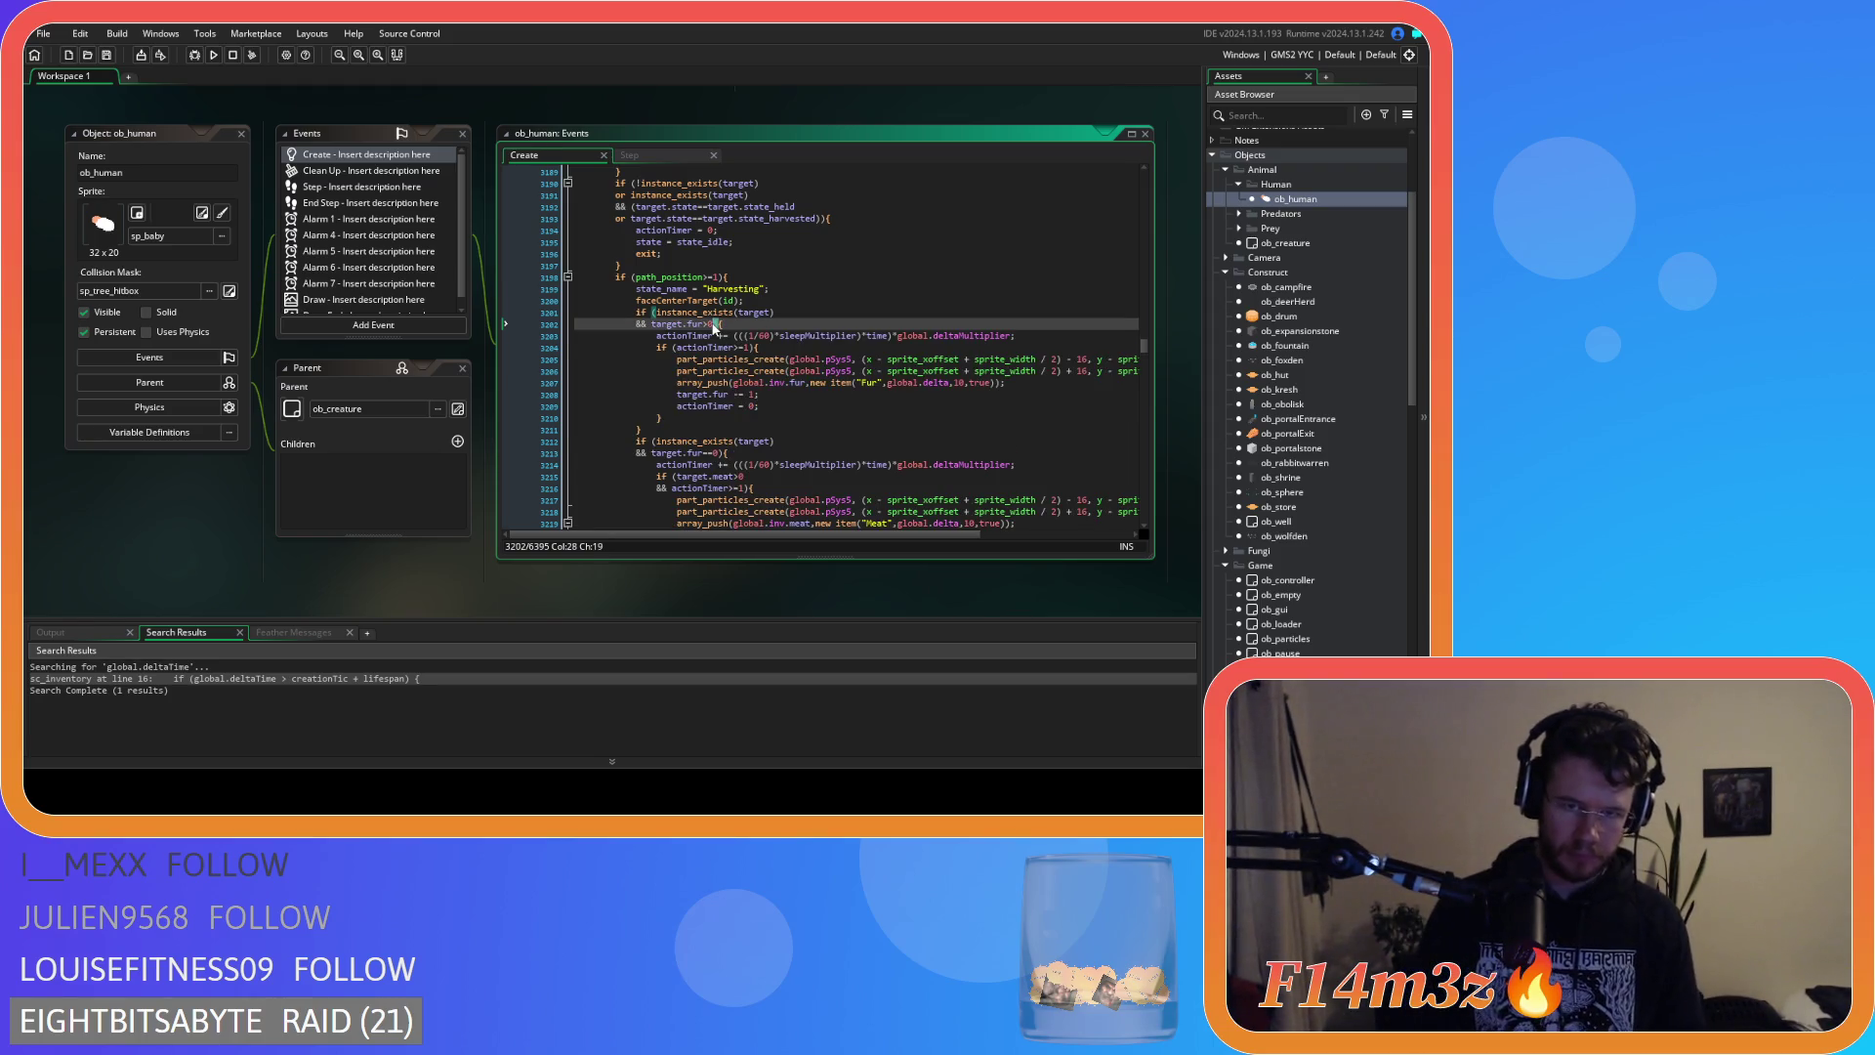
left_click_drag(722, 323, 570, 324)
key("BackSpace")
key("BackSpace")
key("BackSpace")
key("Return")
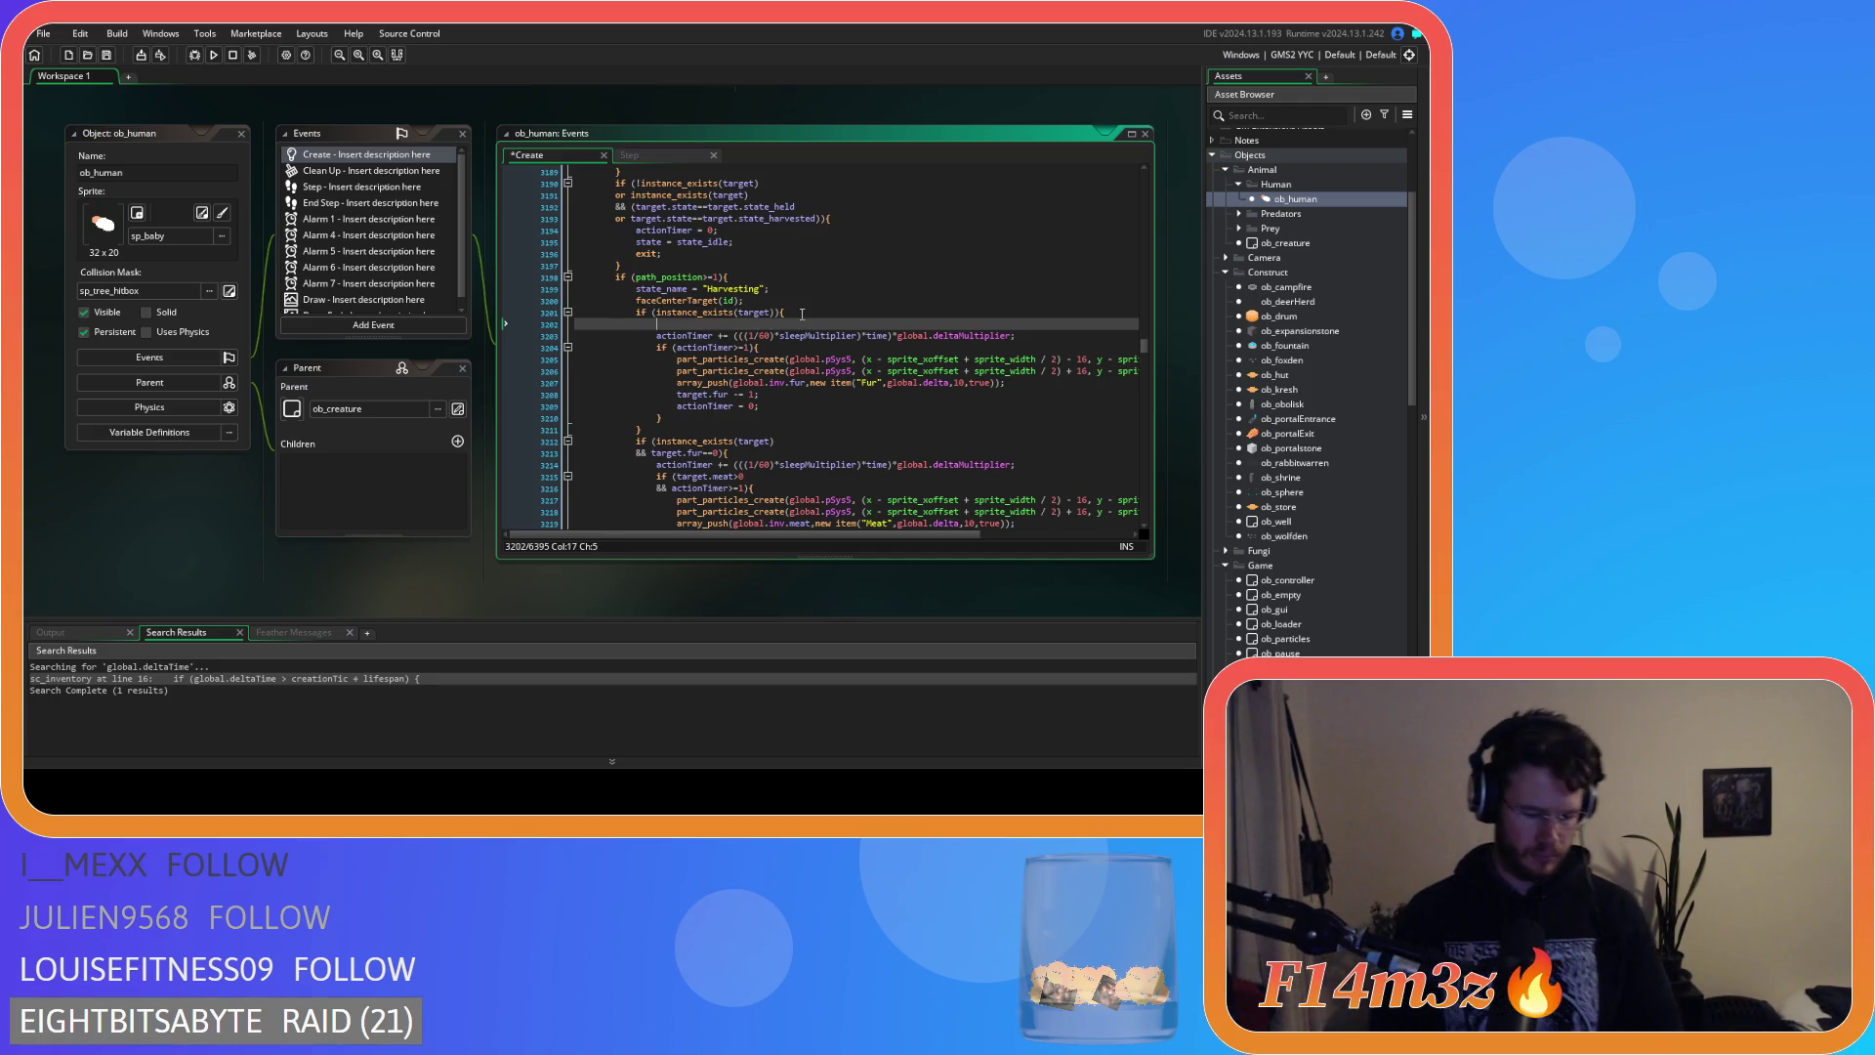
type("if ")
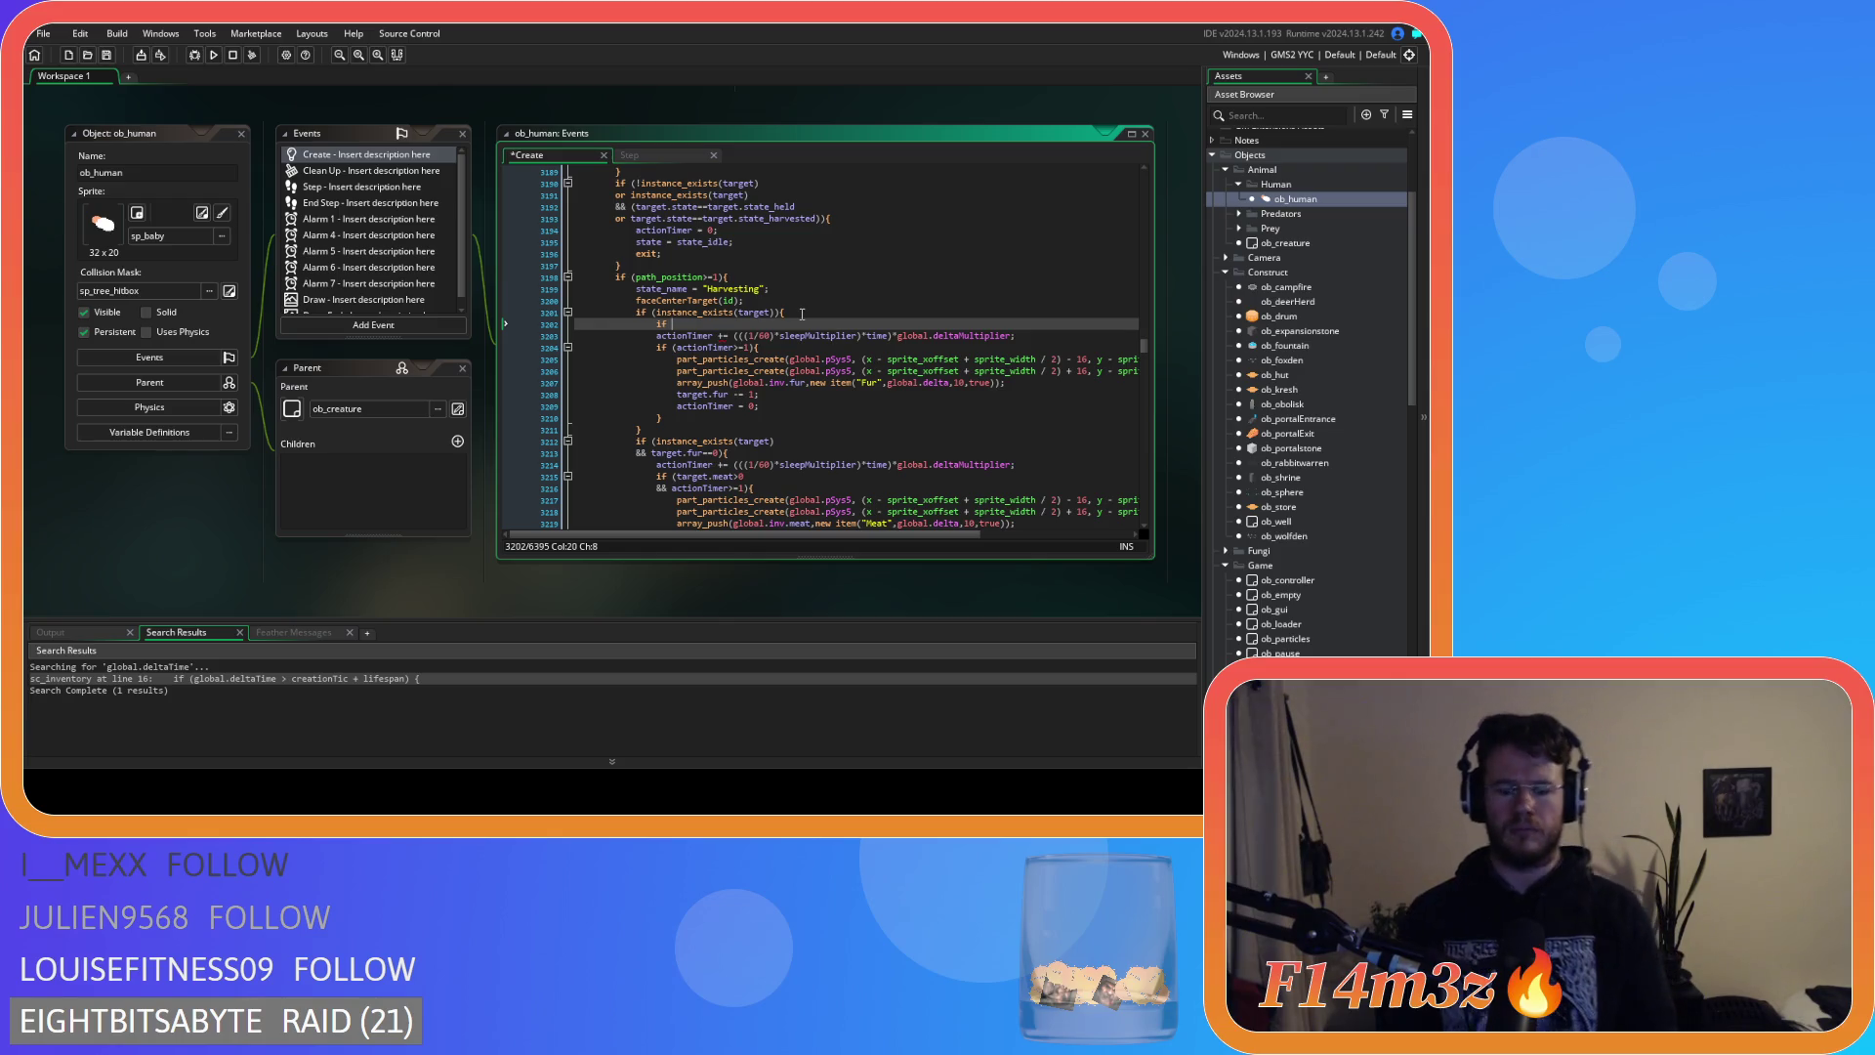
type("()")
type("target.fur>0")
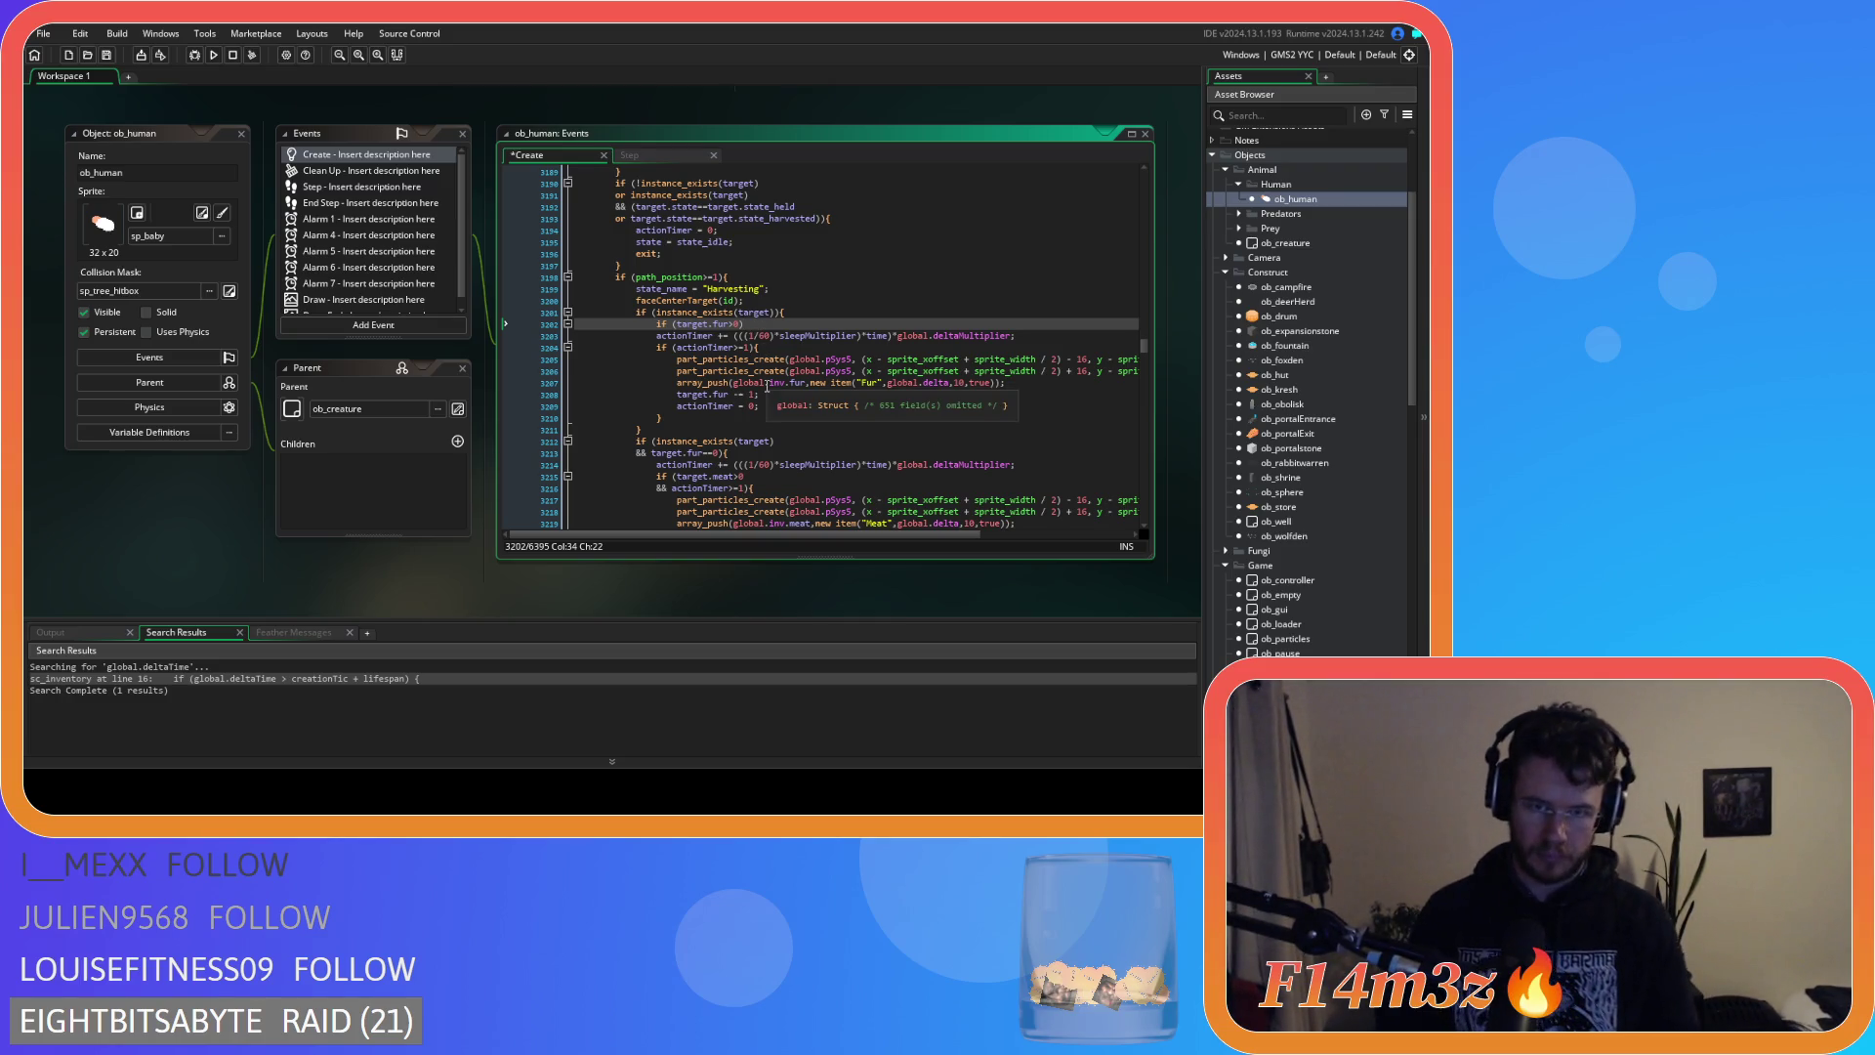
type("{")
left_click(703, 418)
key("Return")
left_click_drag(702, 418, 657, 342)
key("Tab")
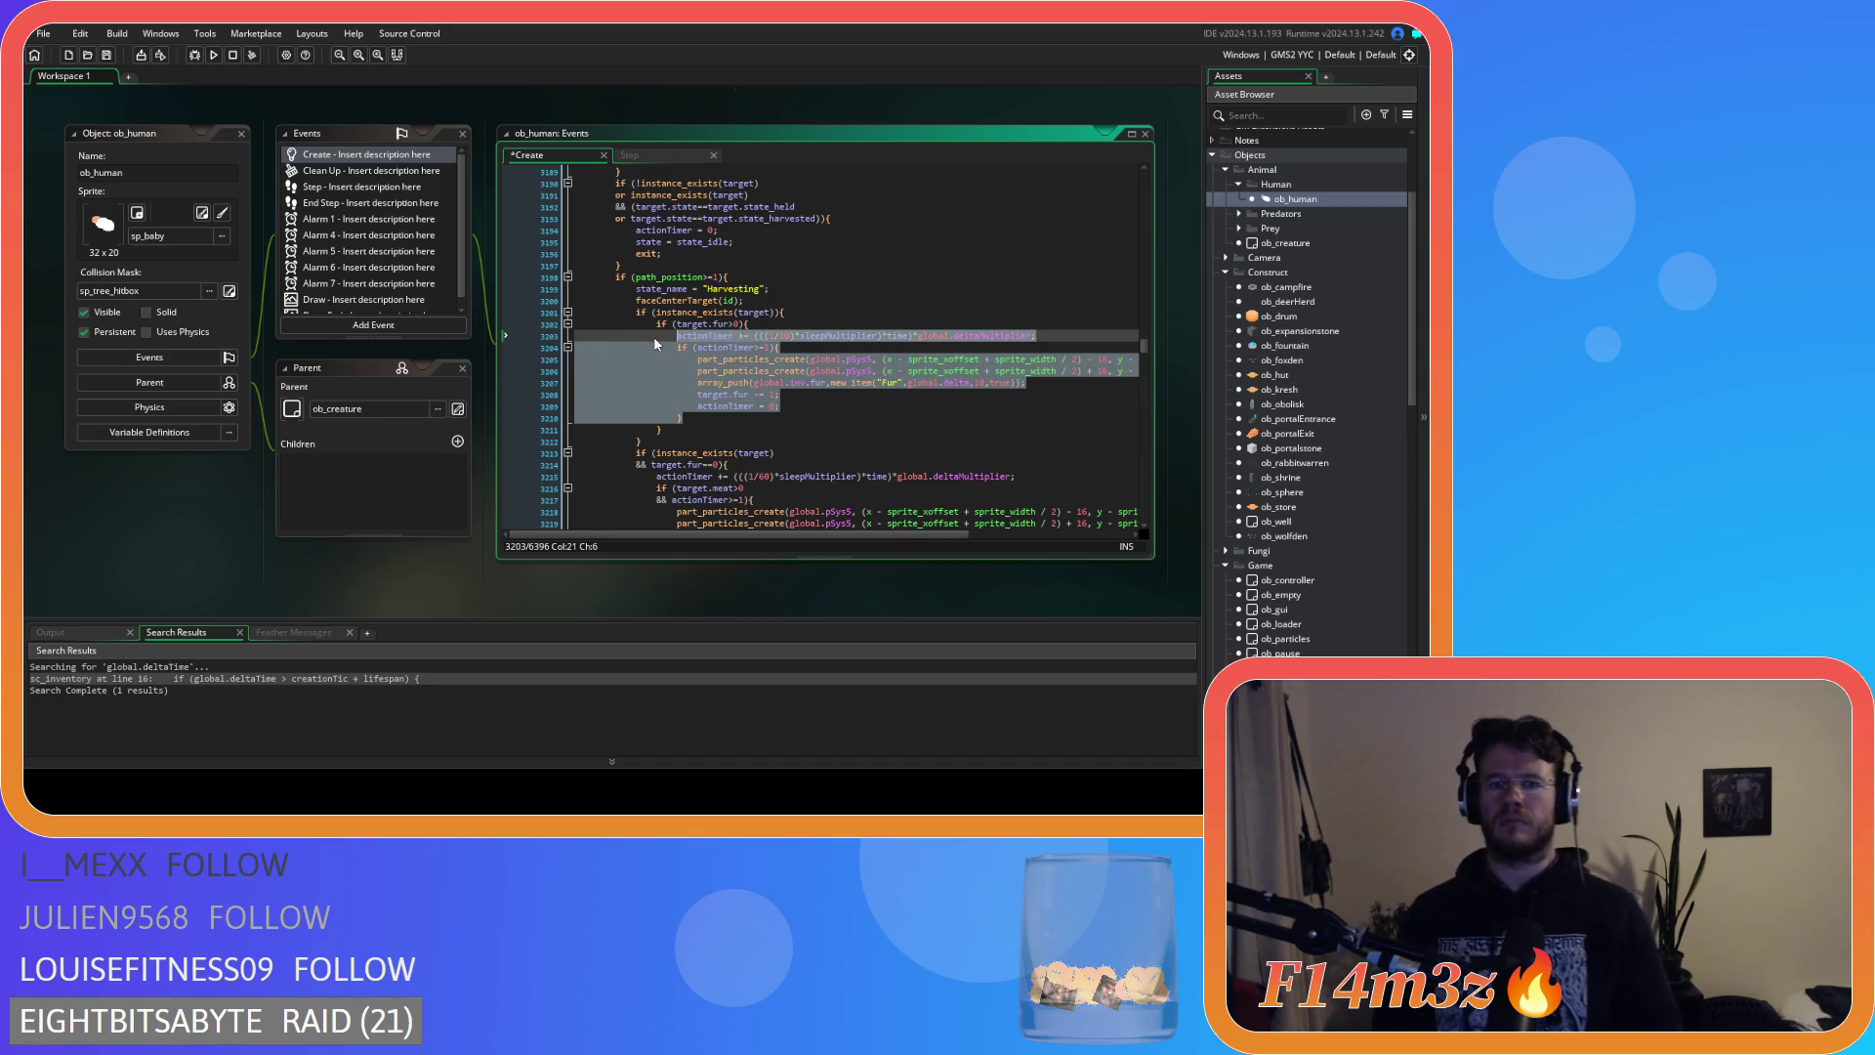
Cut the meat-harvesting block, delete the leftover meat condition lines, and return after the fur branch.
scroll(675, 485, "down", 3)
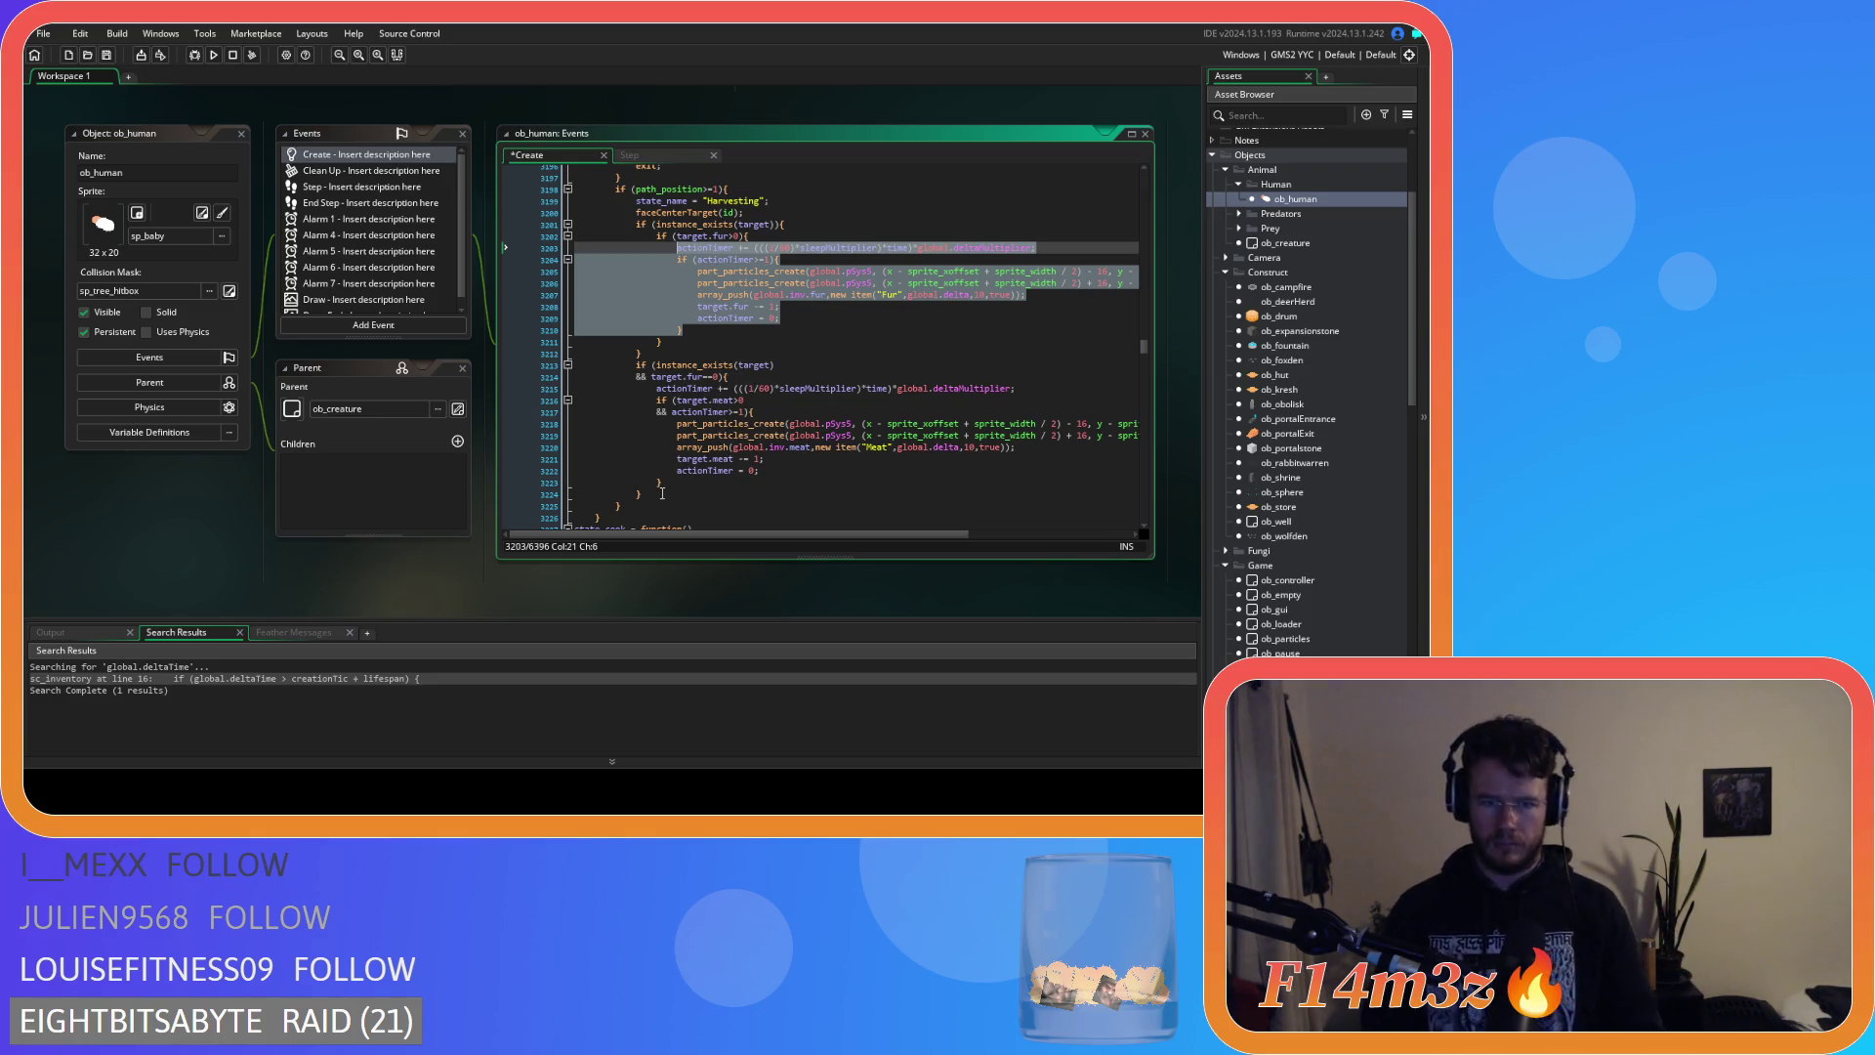
left_click_drag(678, 488, 656, 388)
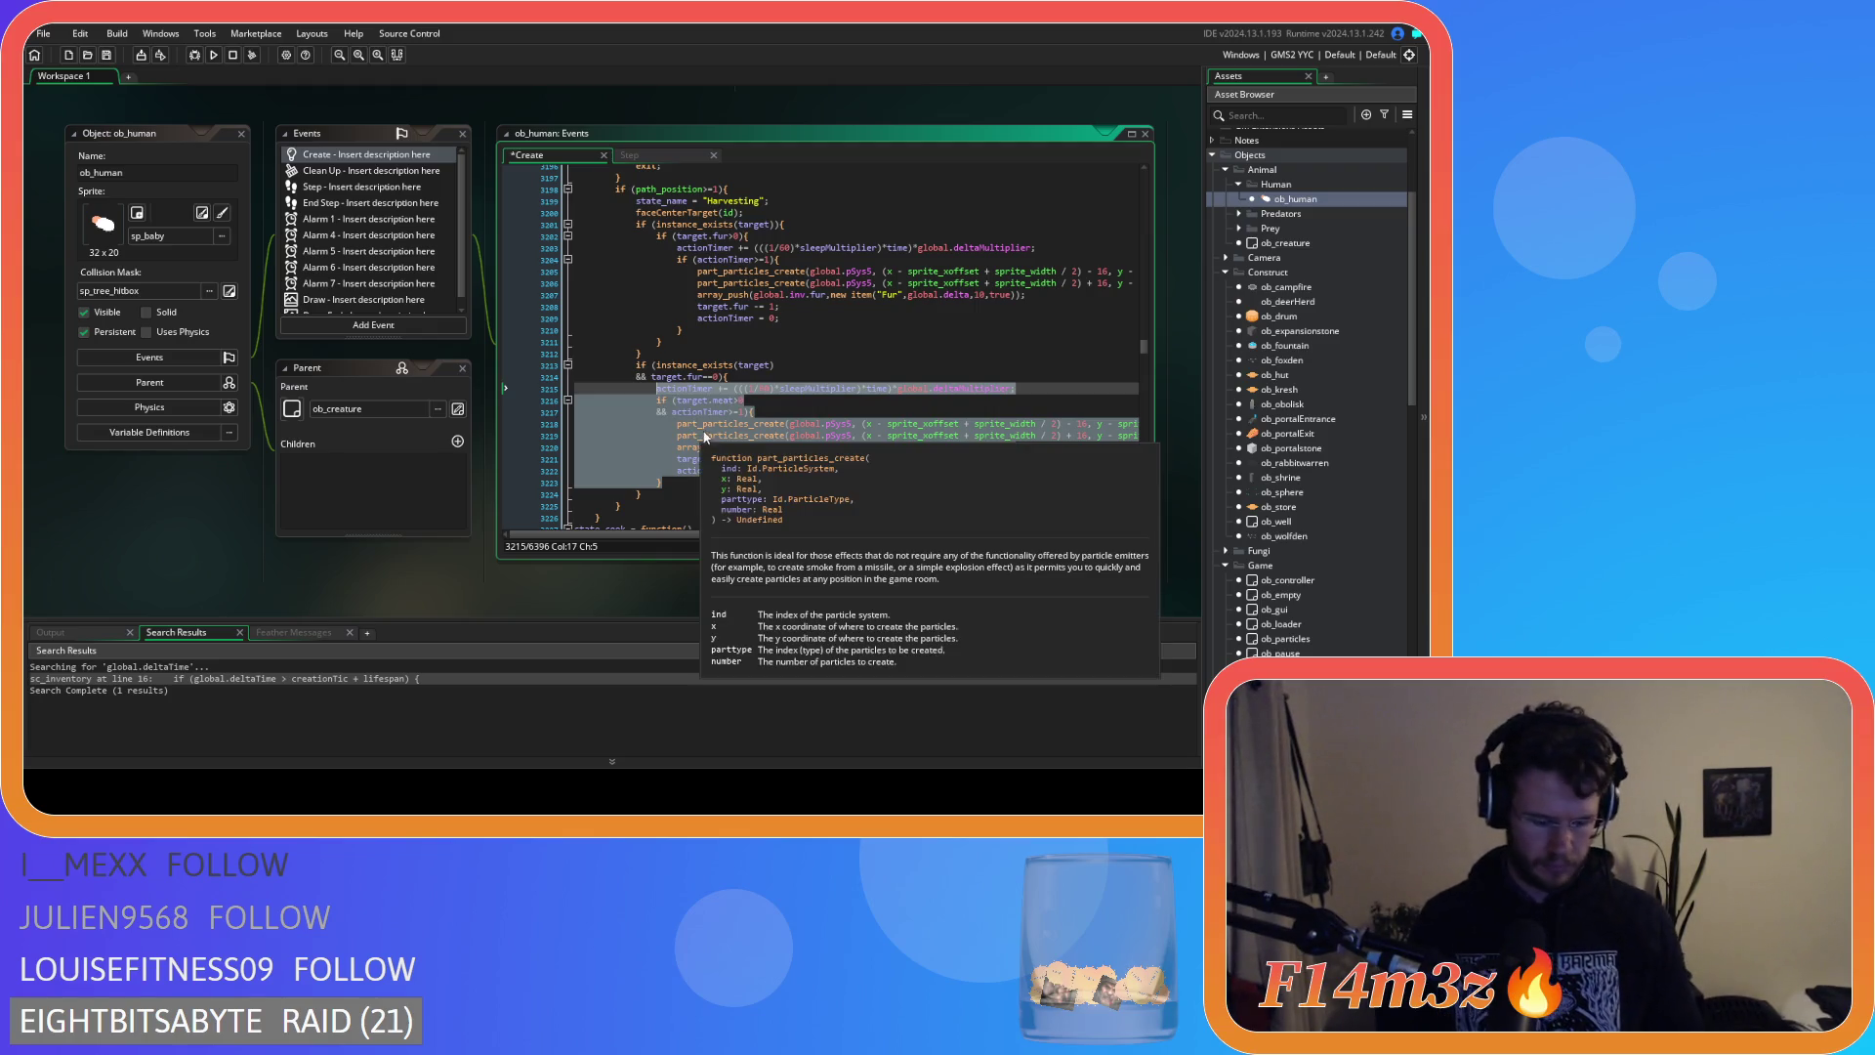
key("Delete")
left_click_drag(643, 400, 493, 369)
key("BackSpace")
key("BackSpace")
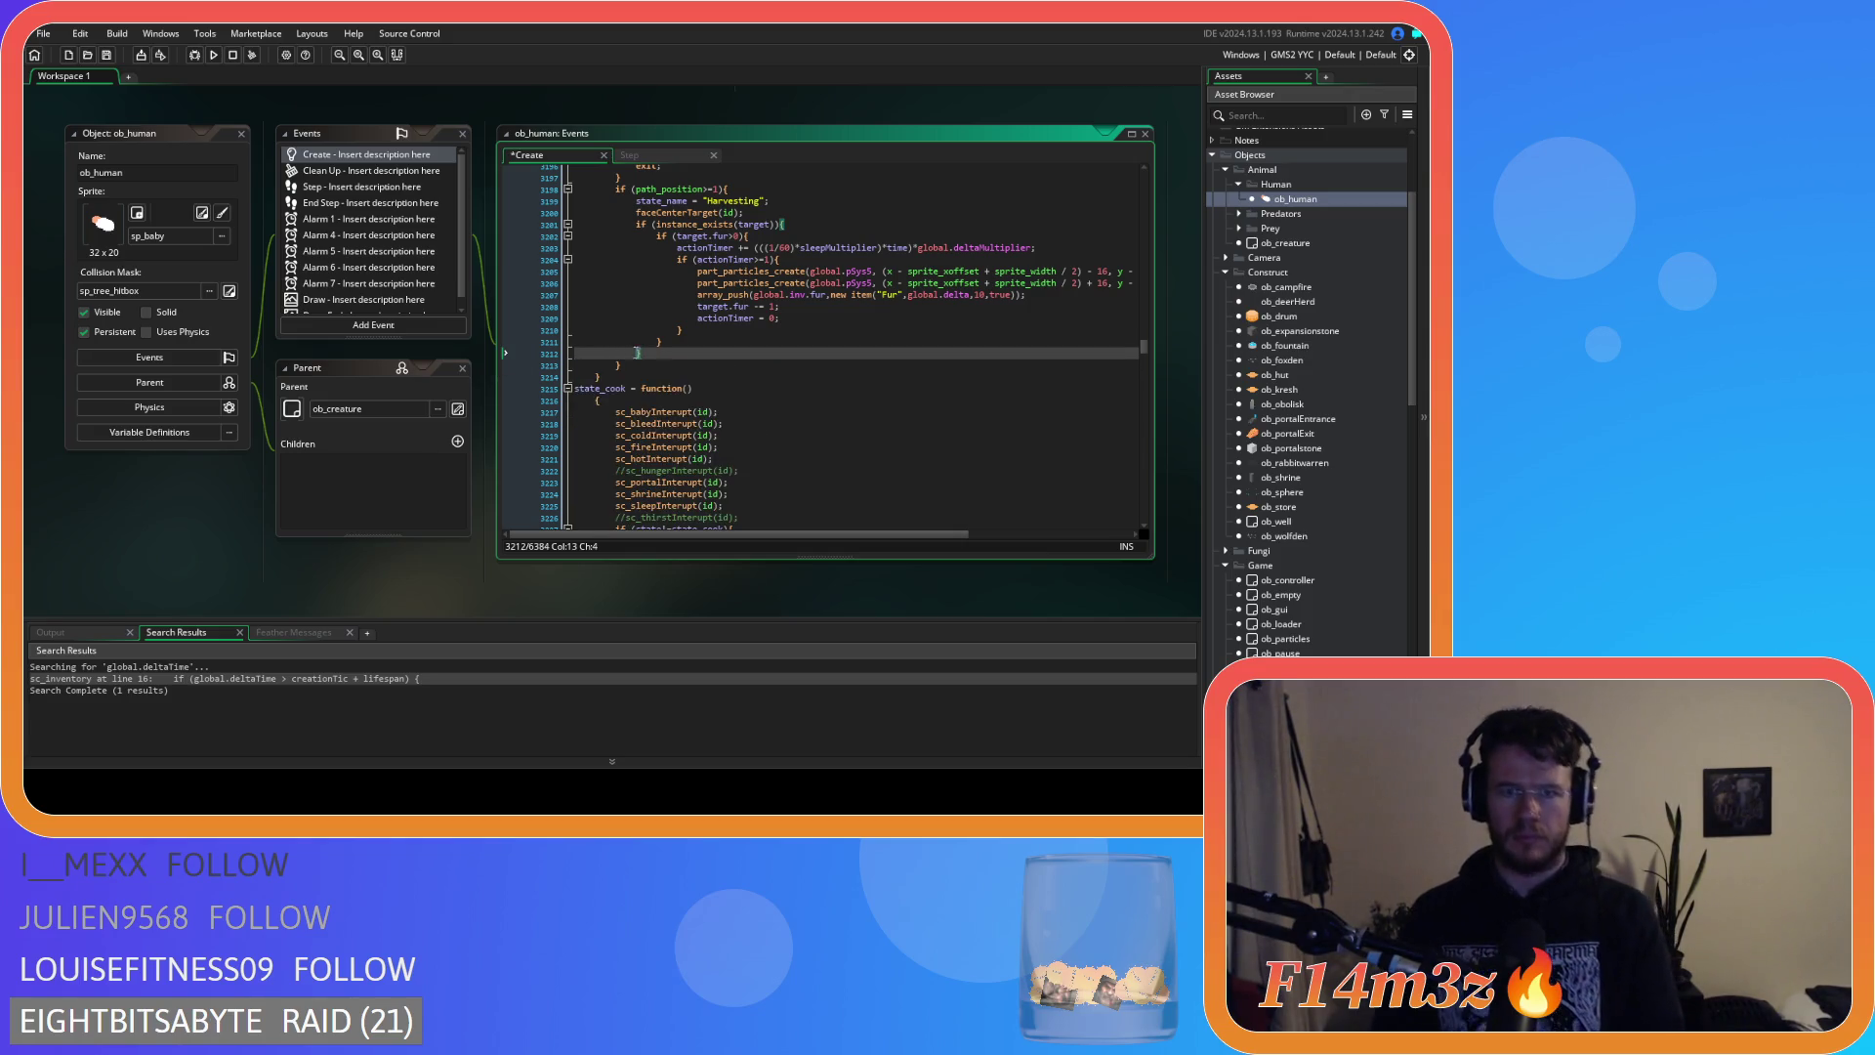
key("Up")
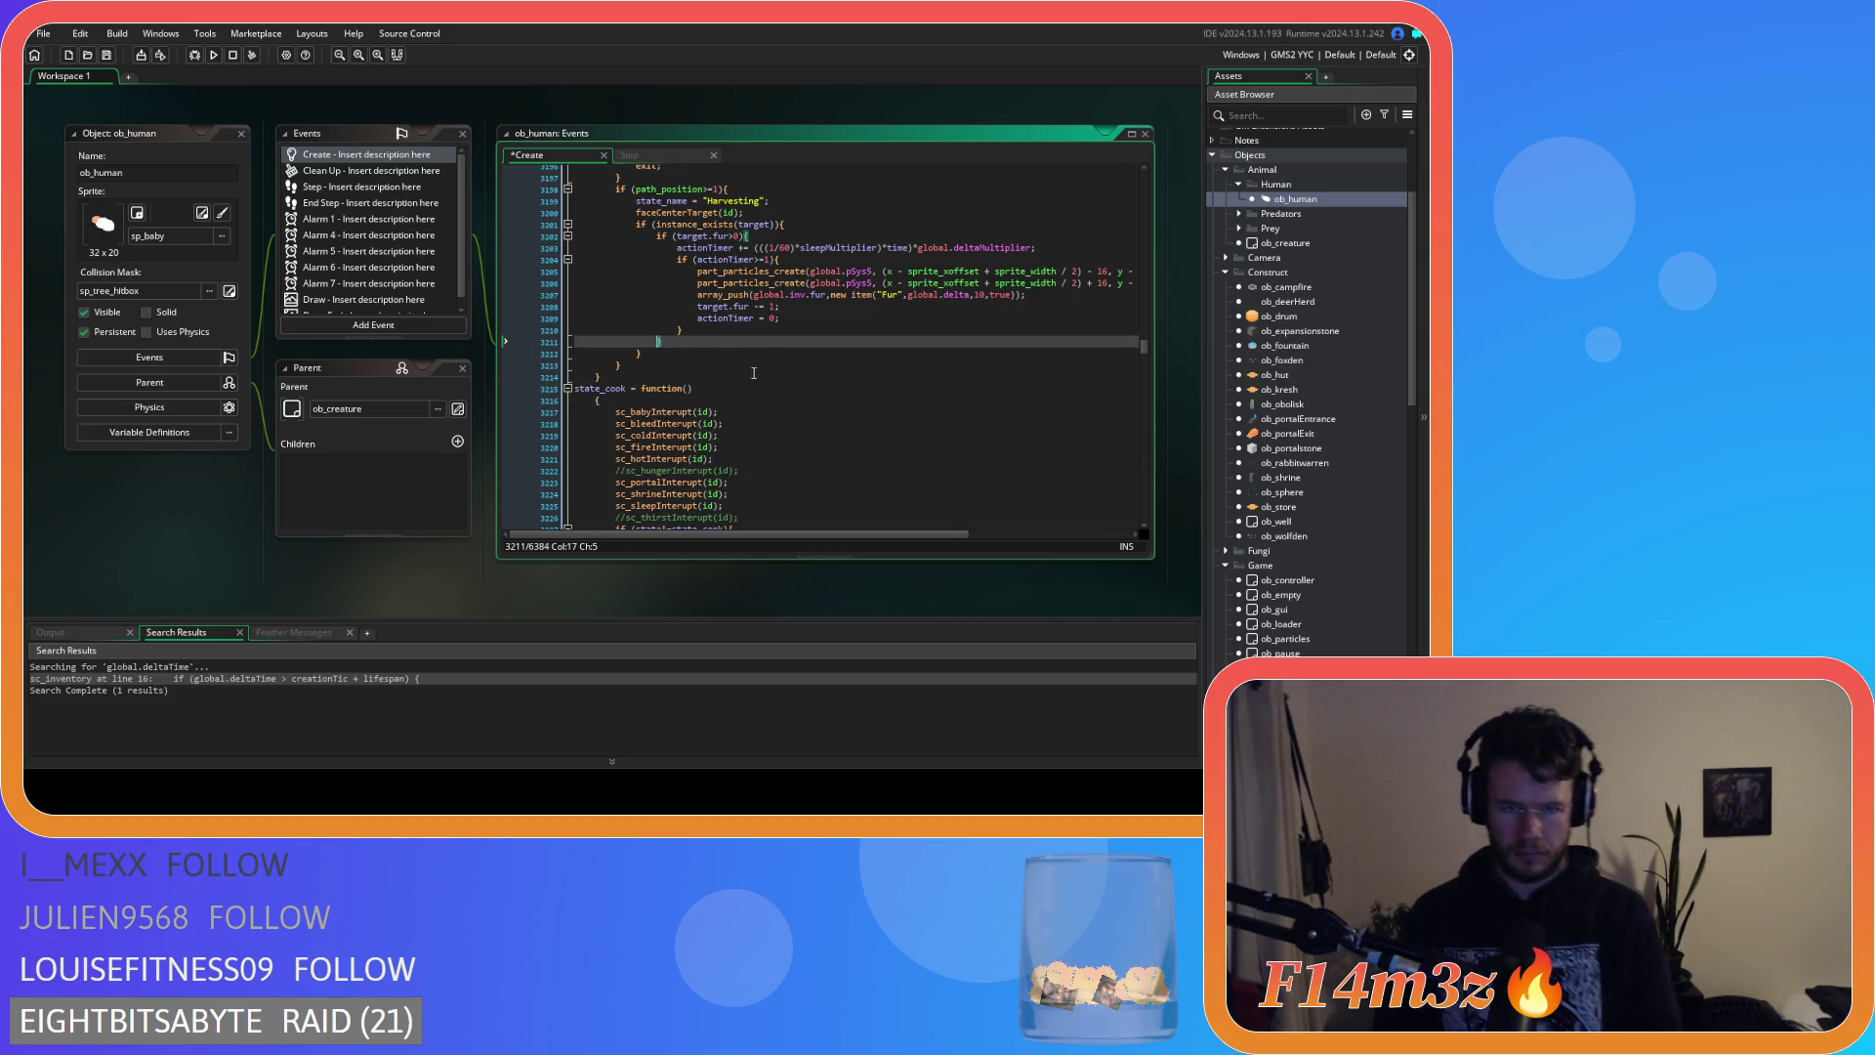
key("Right")
Add an else branch holding the pasted meat-harvesting code, indent it, and save.
type("els")
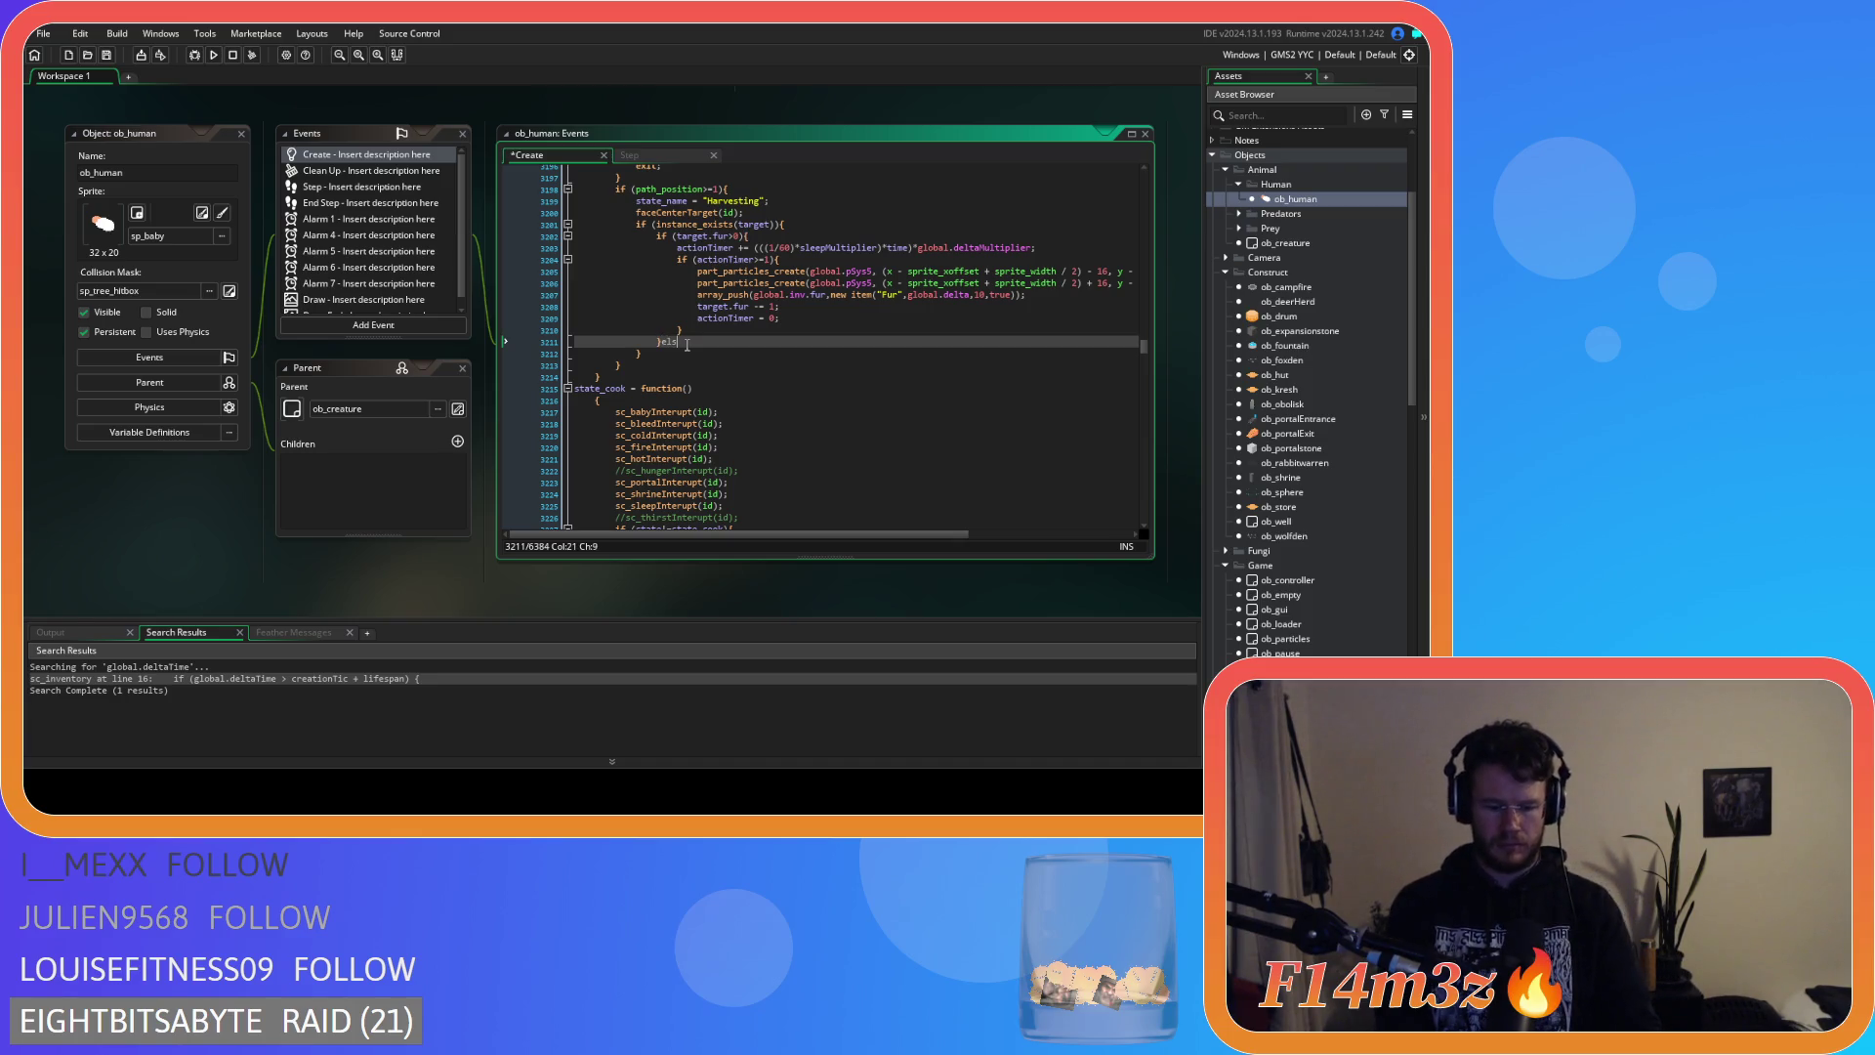
type("e{")
key("Return")
key("Return")
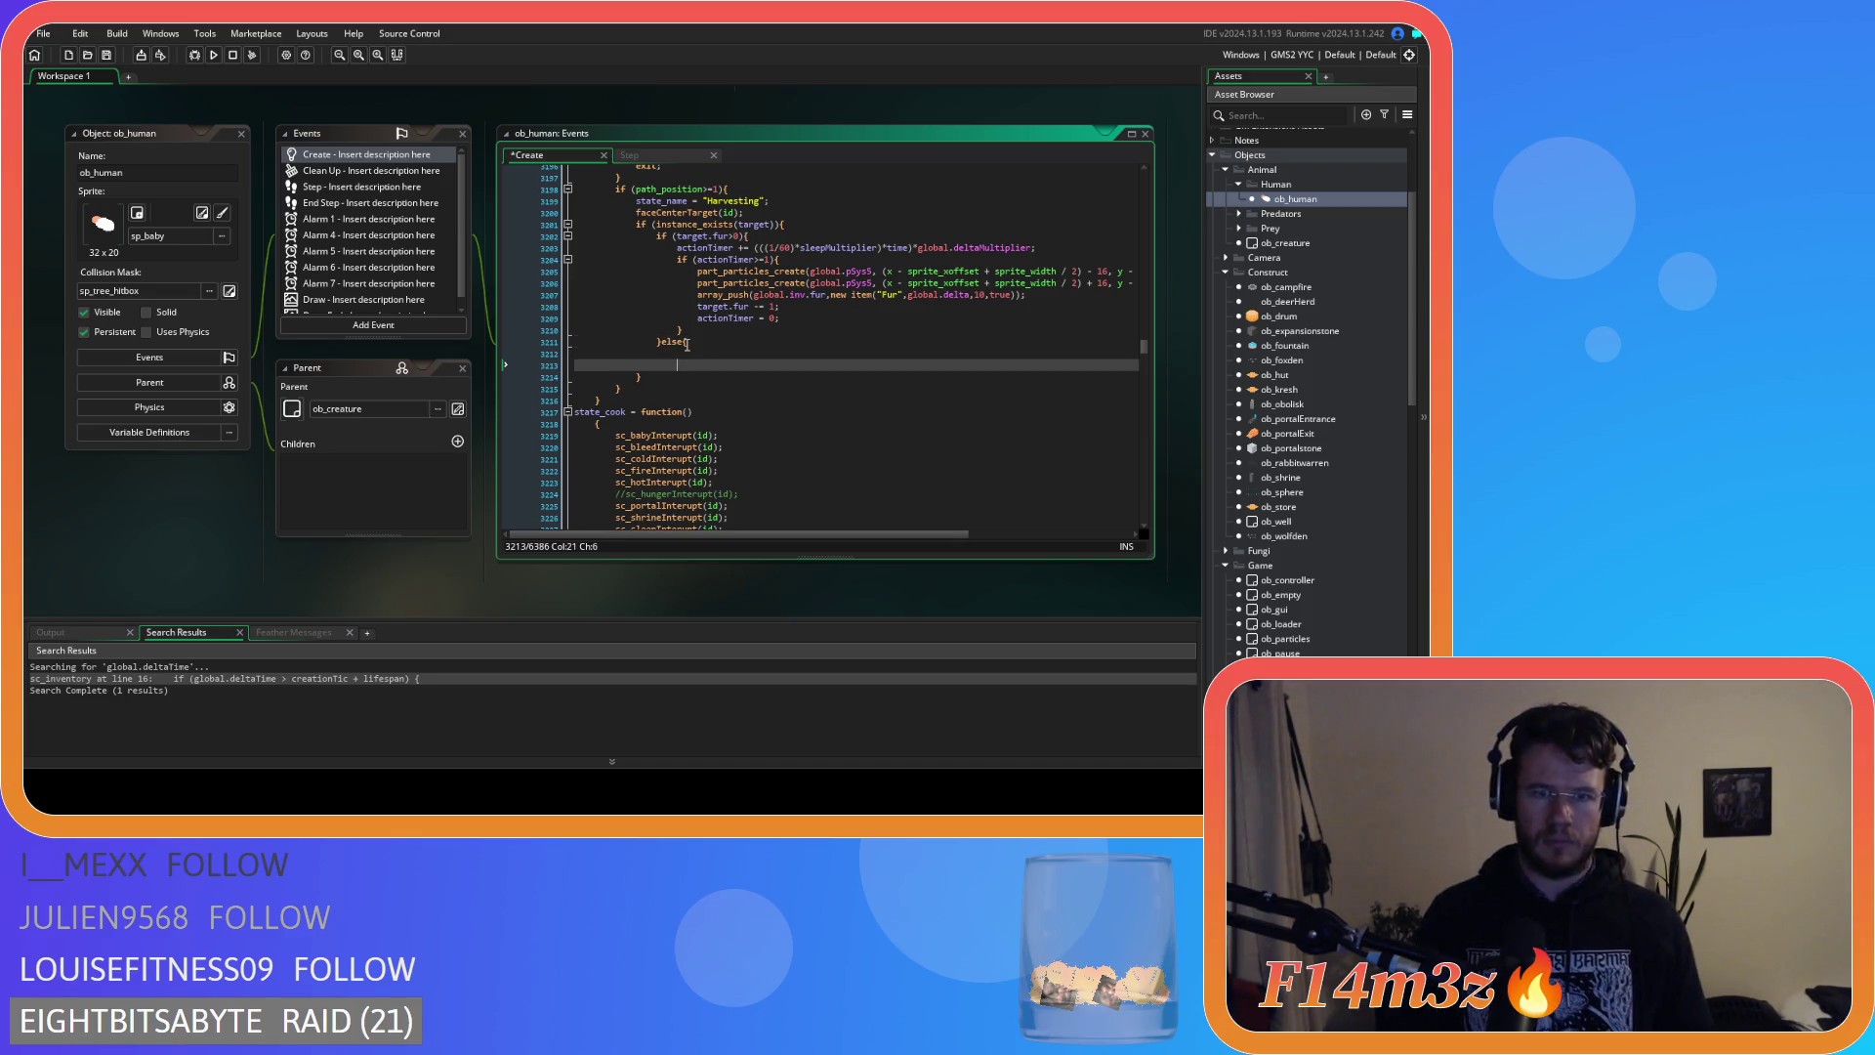
key("ctrl+v")
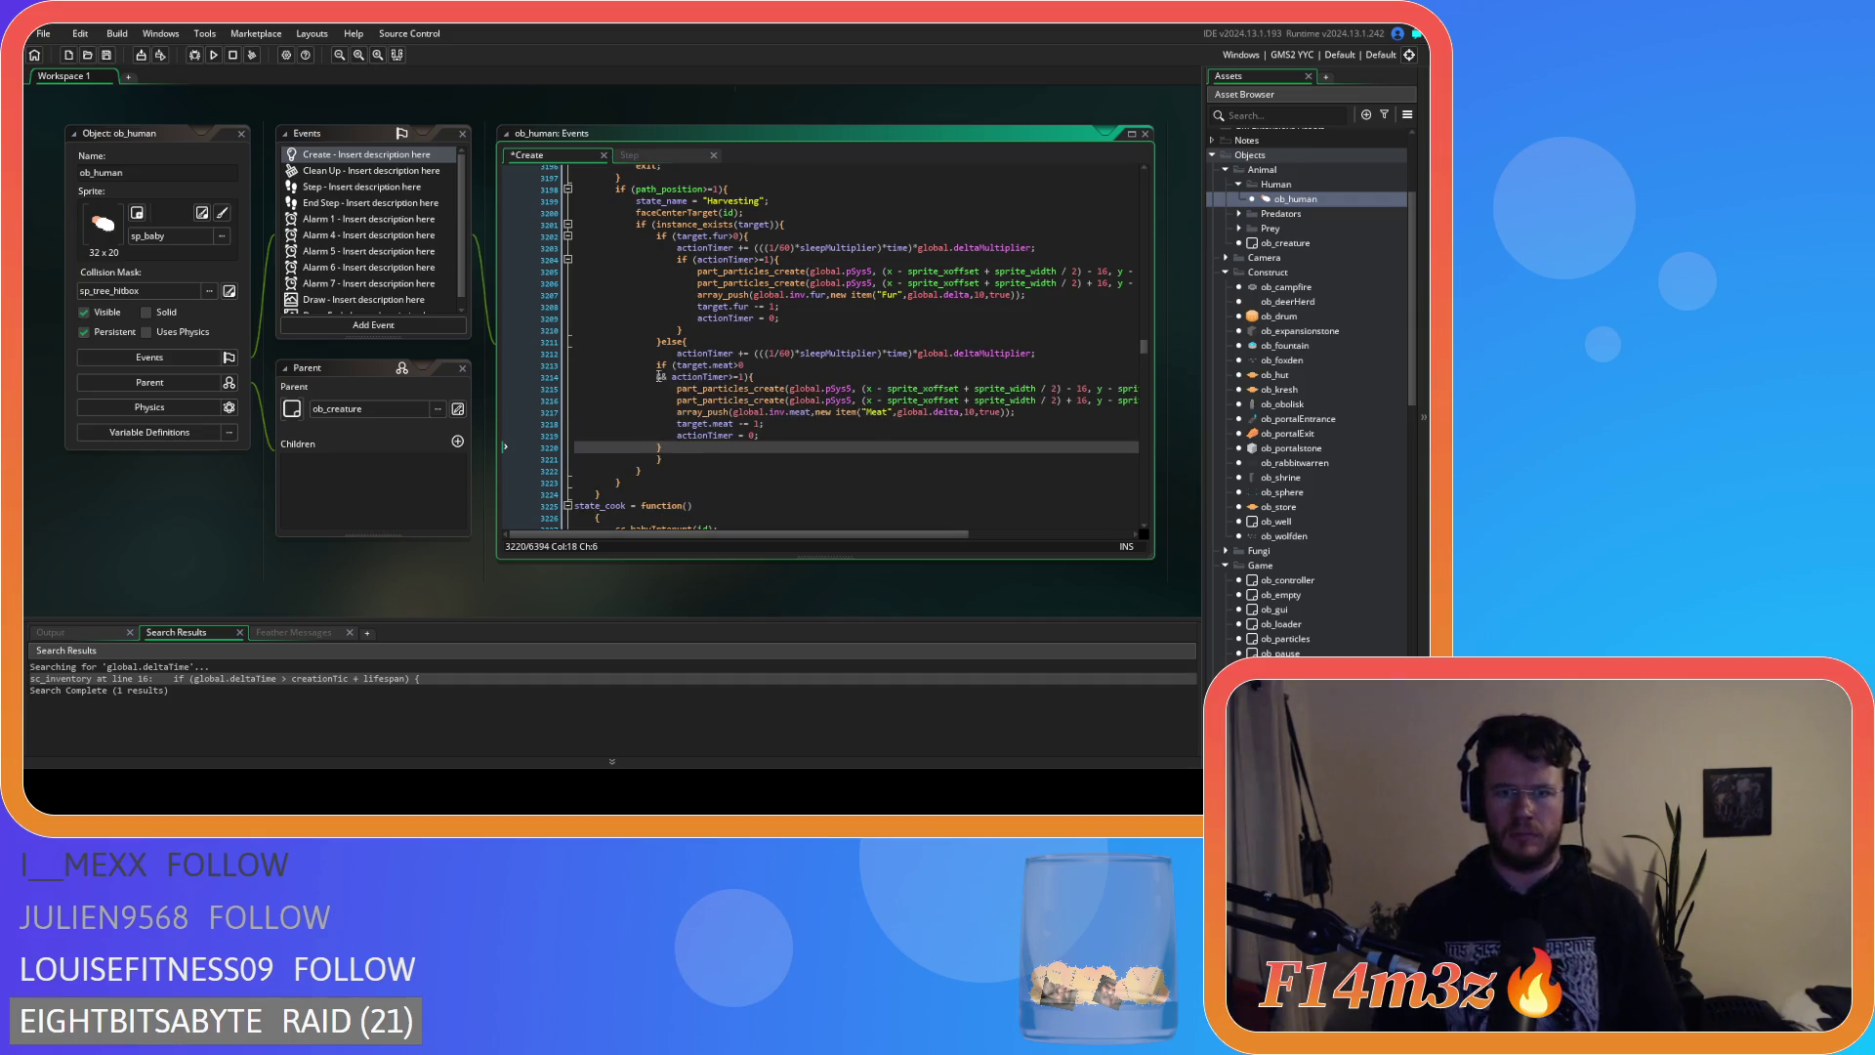
left_click_drag(662, 447, 633, 377)
key("shift+Up")
key("Tab")
key("Tab")
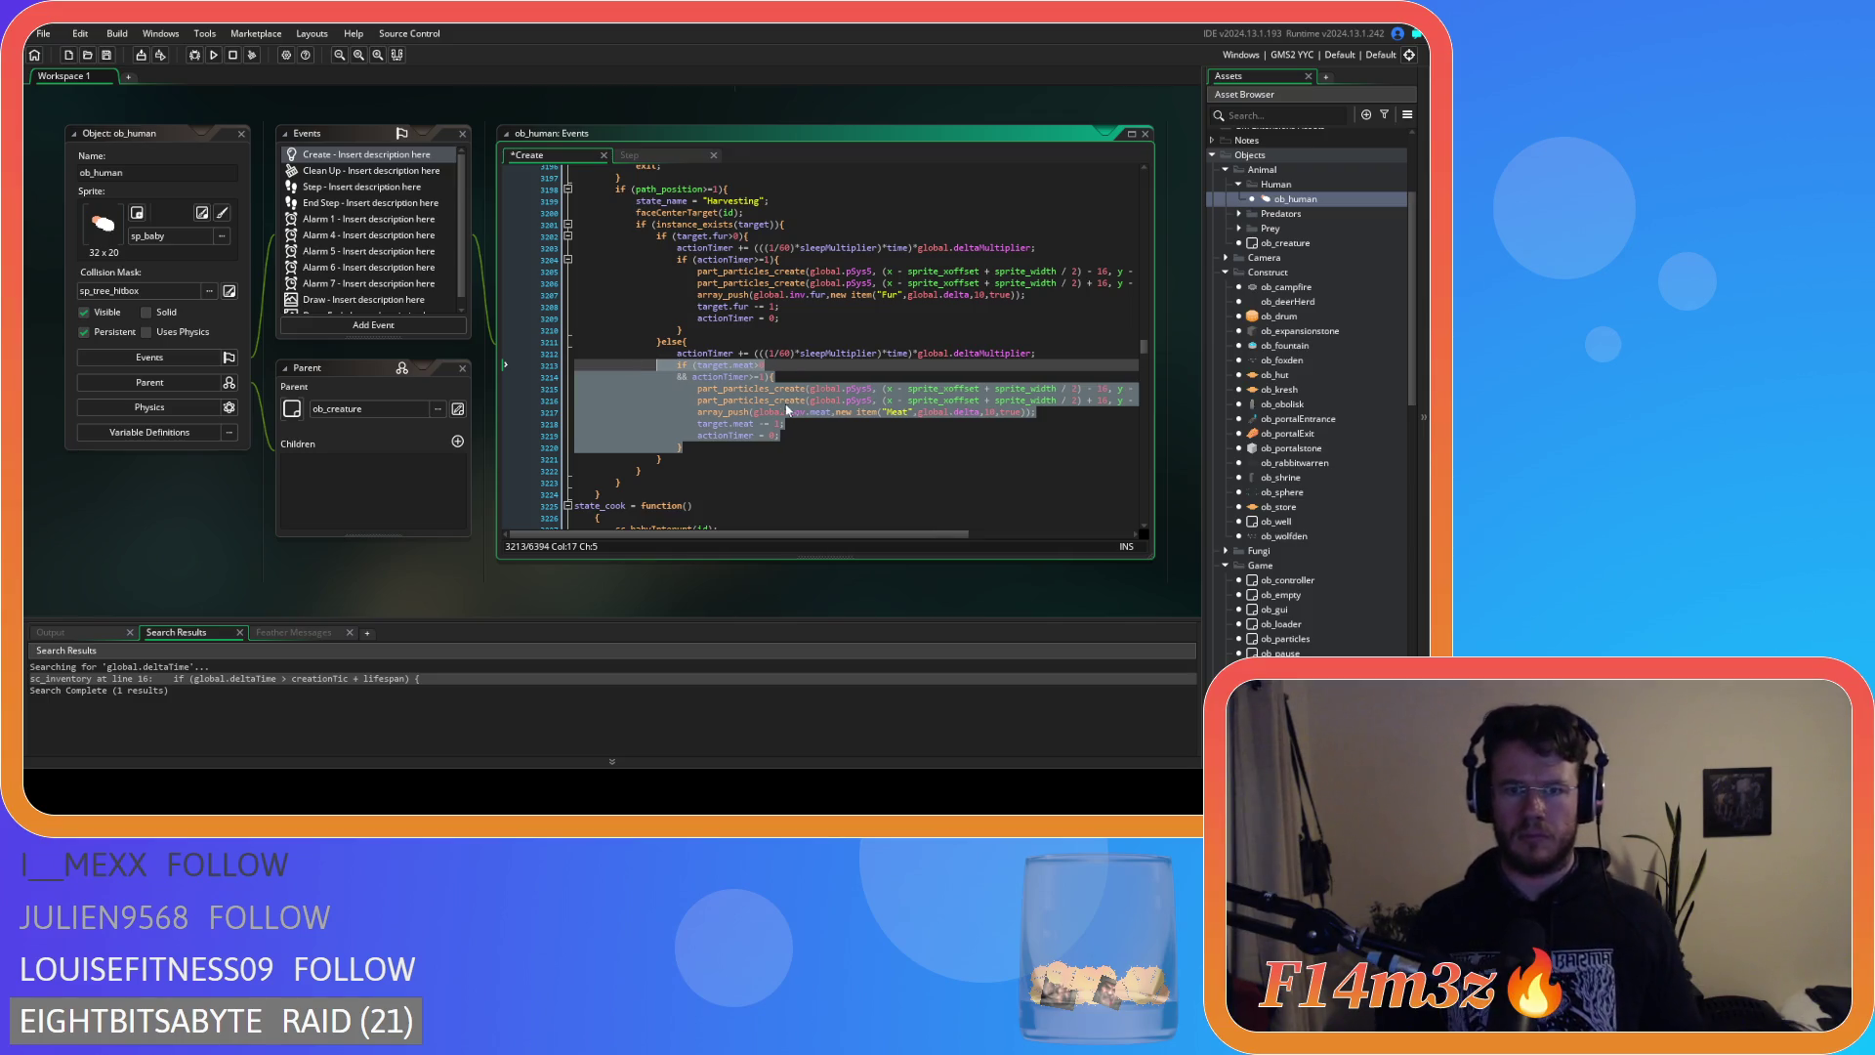
key("ctrl+s")
key("shift+Tab")
left_click(838, 375)
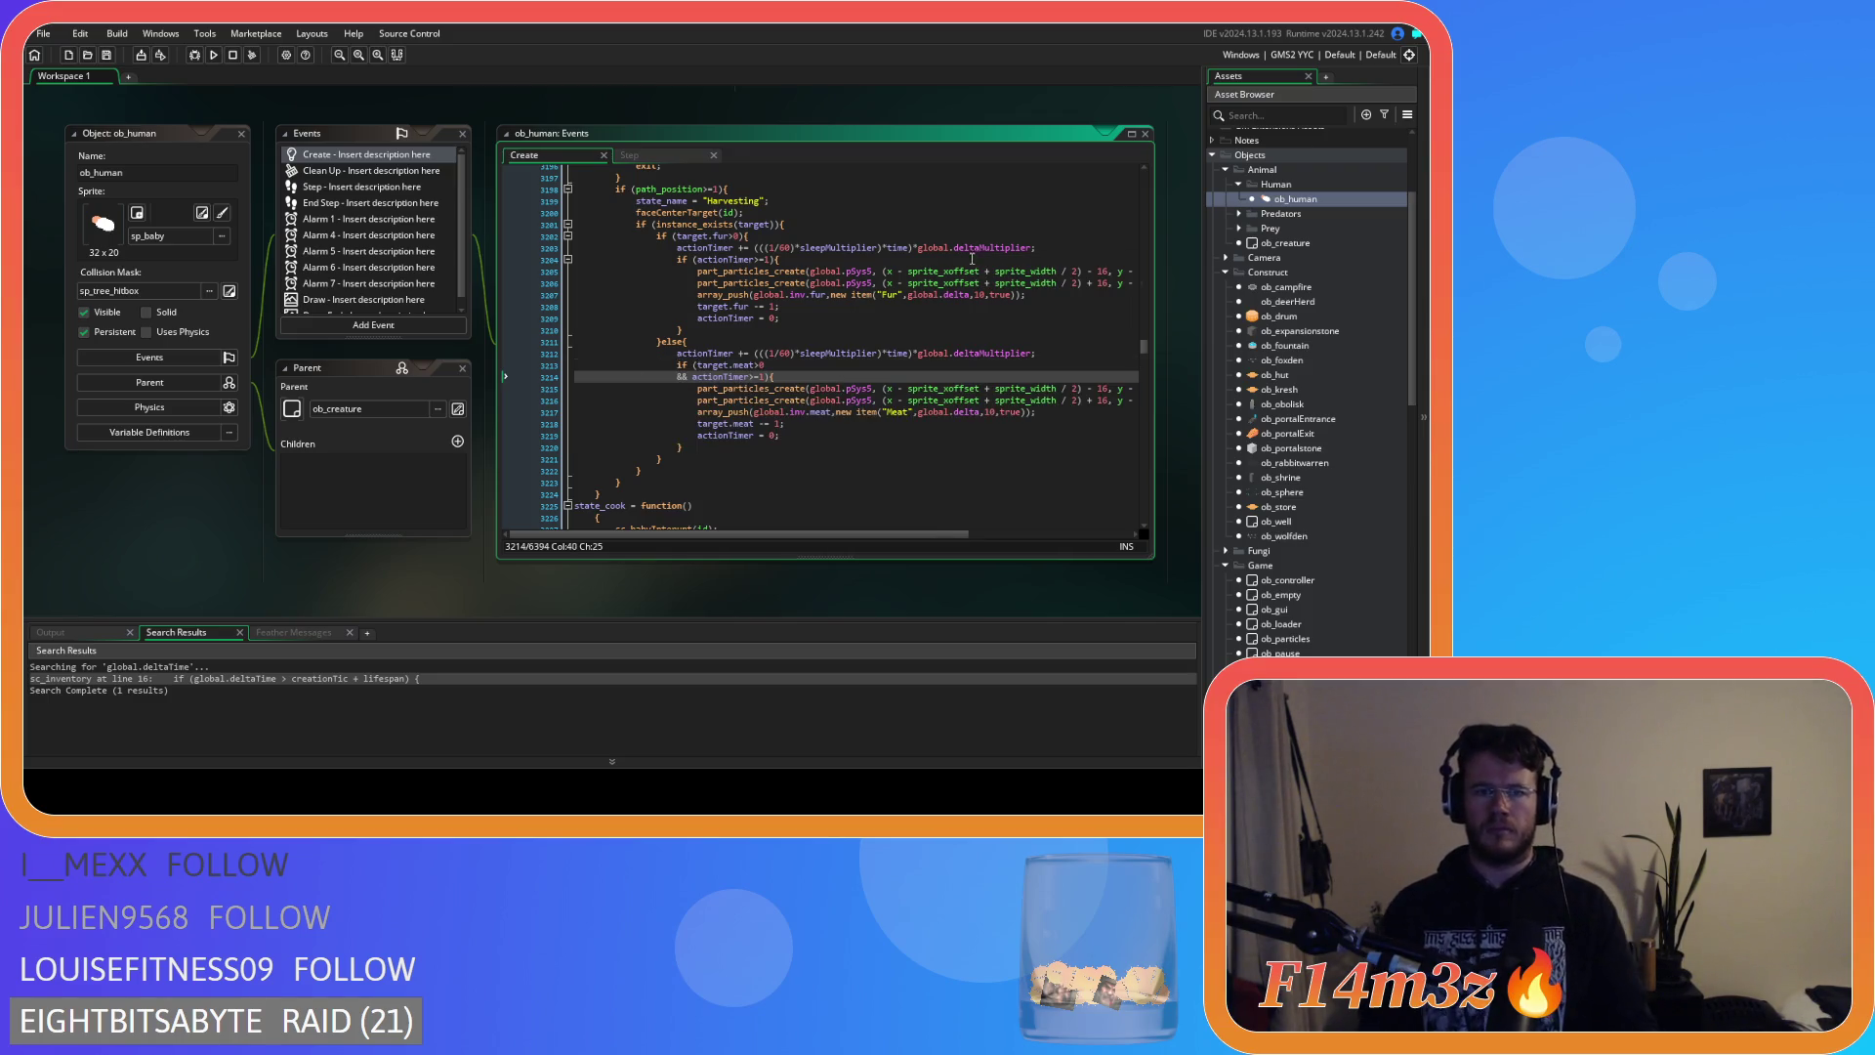
mouse_move(953, 295)
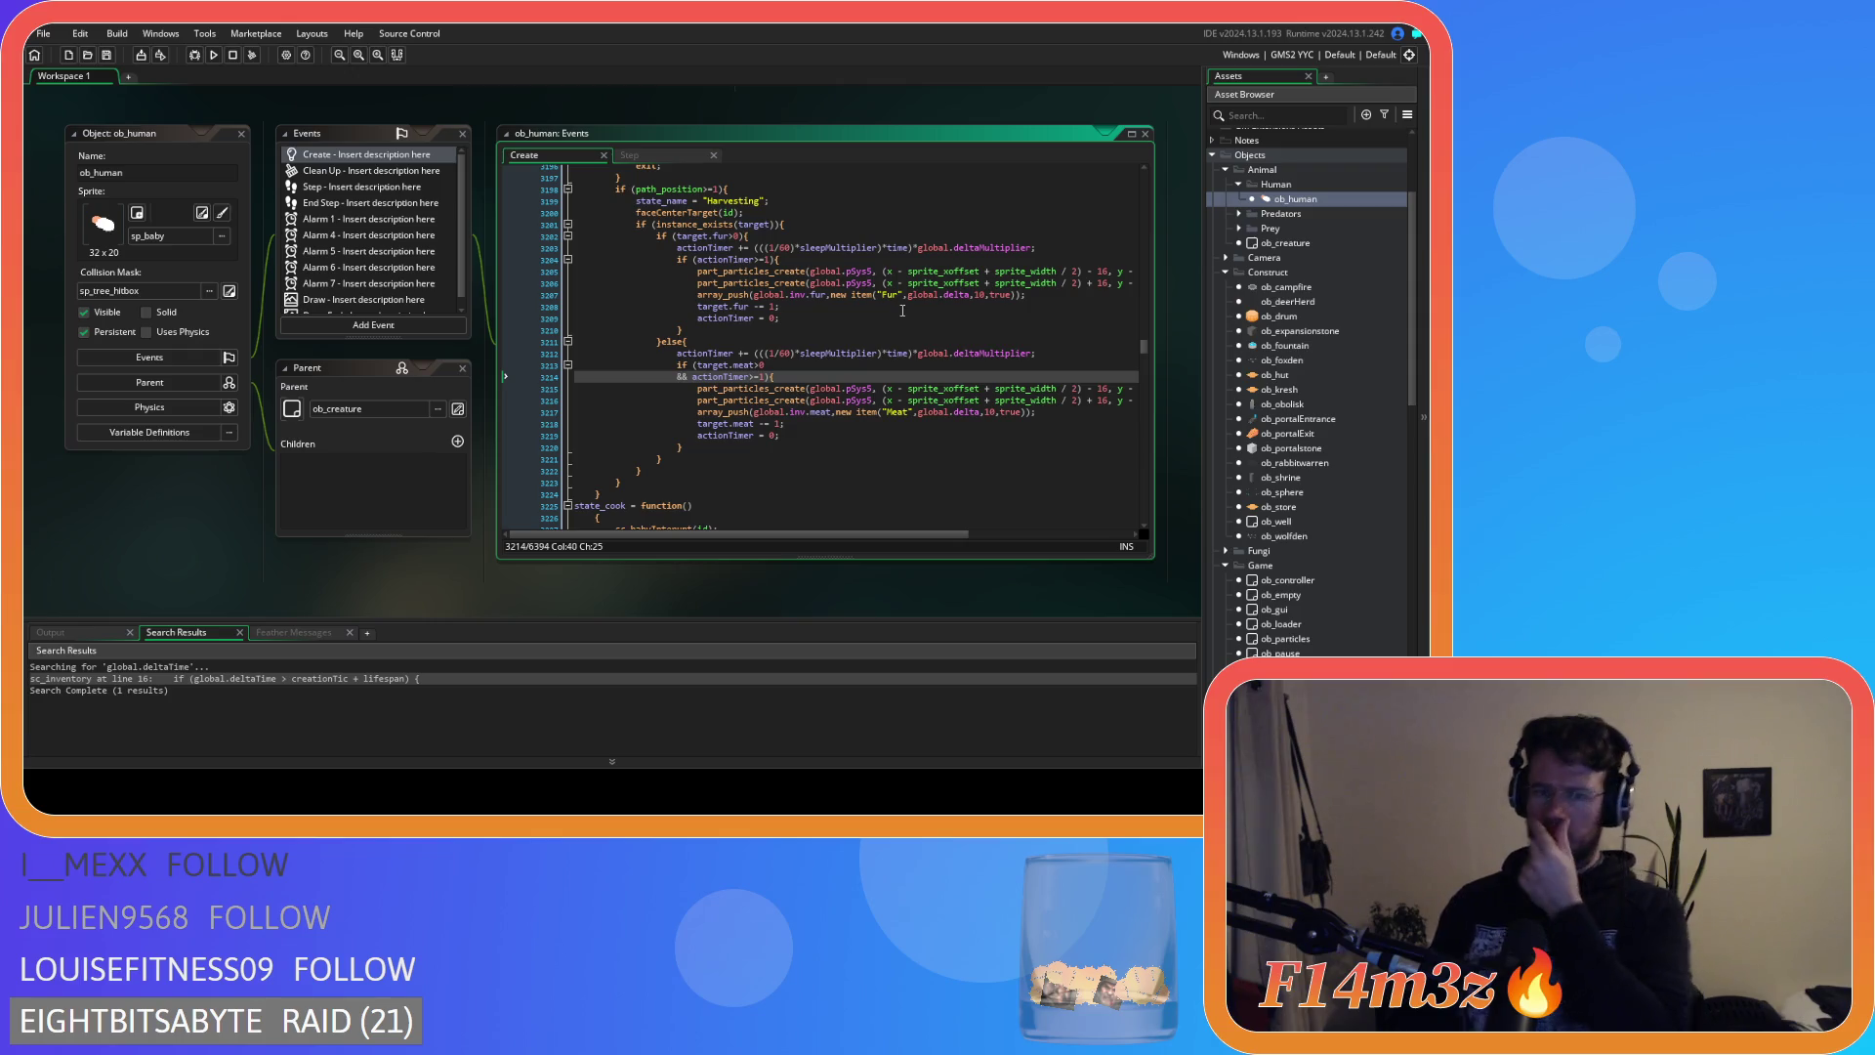
Move the actionTimer increment line above the fur check.
left_click_drag(1041, 246, 678, 248)
key("ctrl+c")
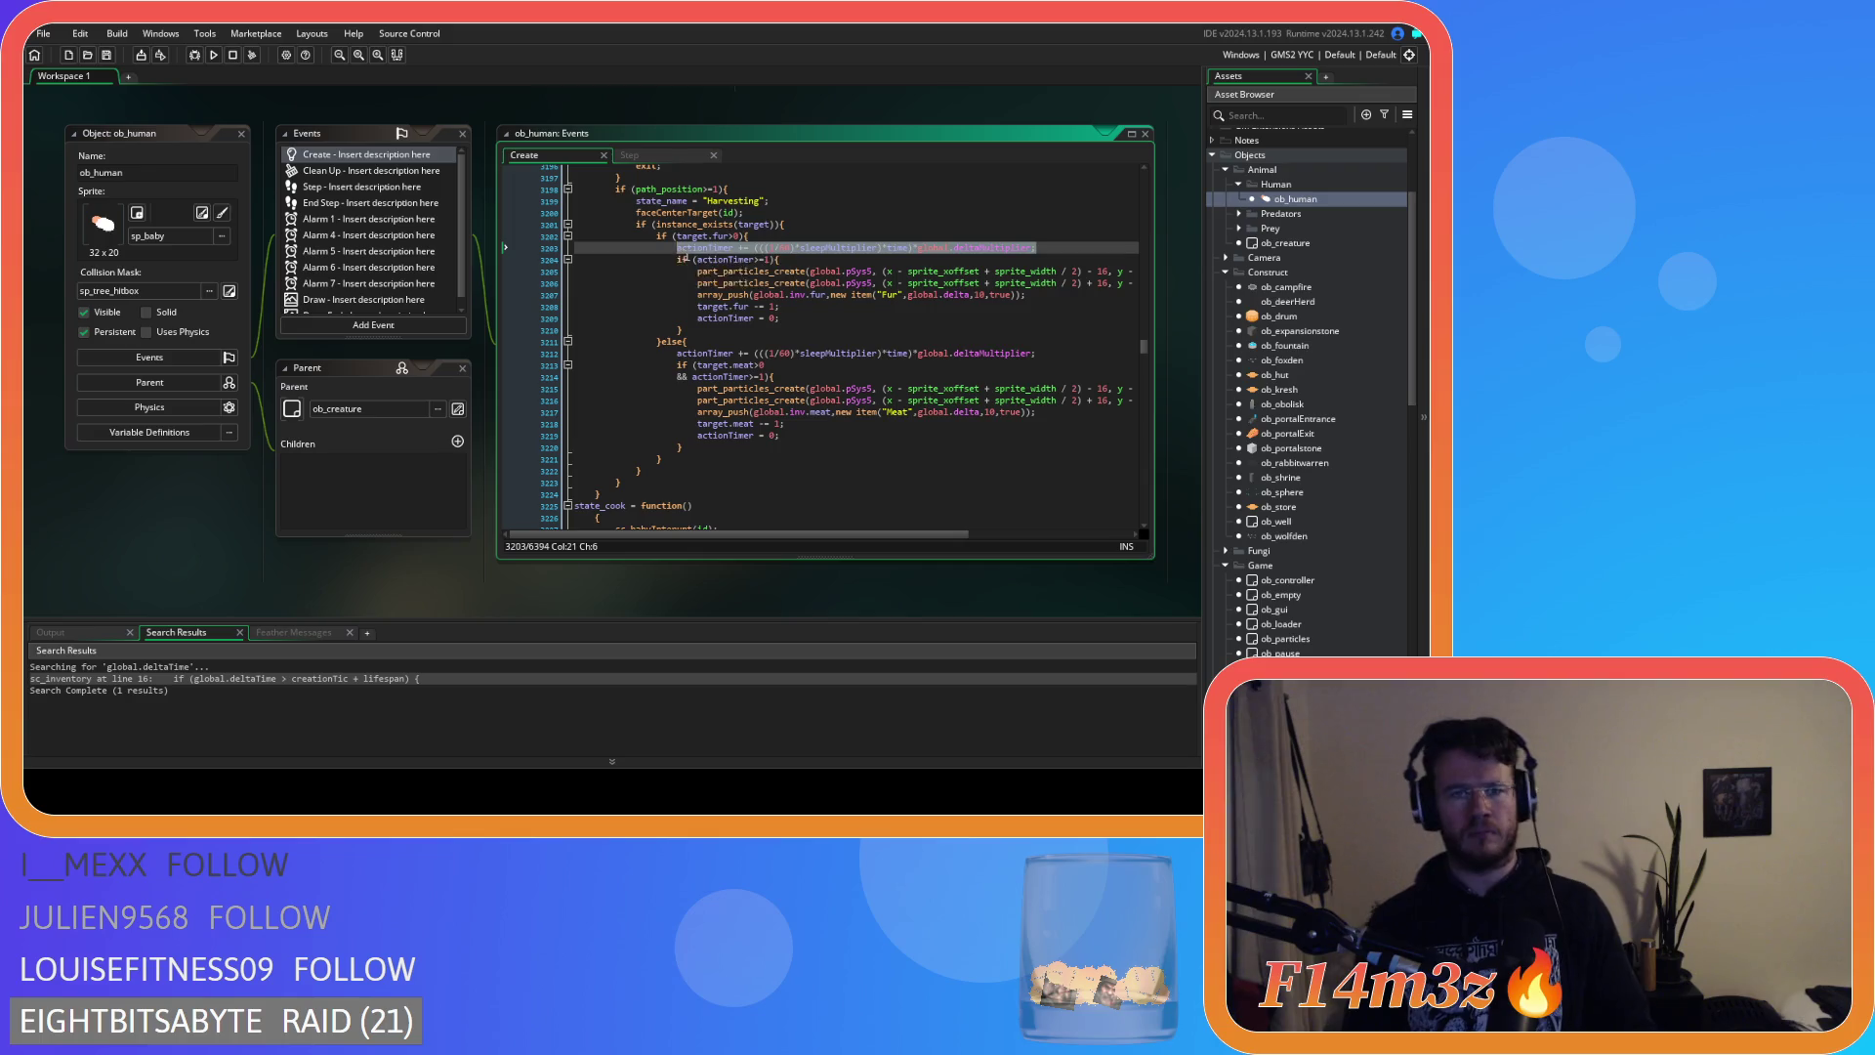
key("BackSpace")
key("BackSpace")
key("BackSpace")
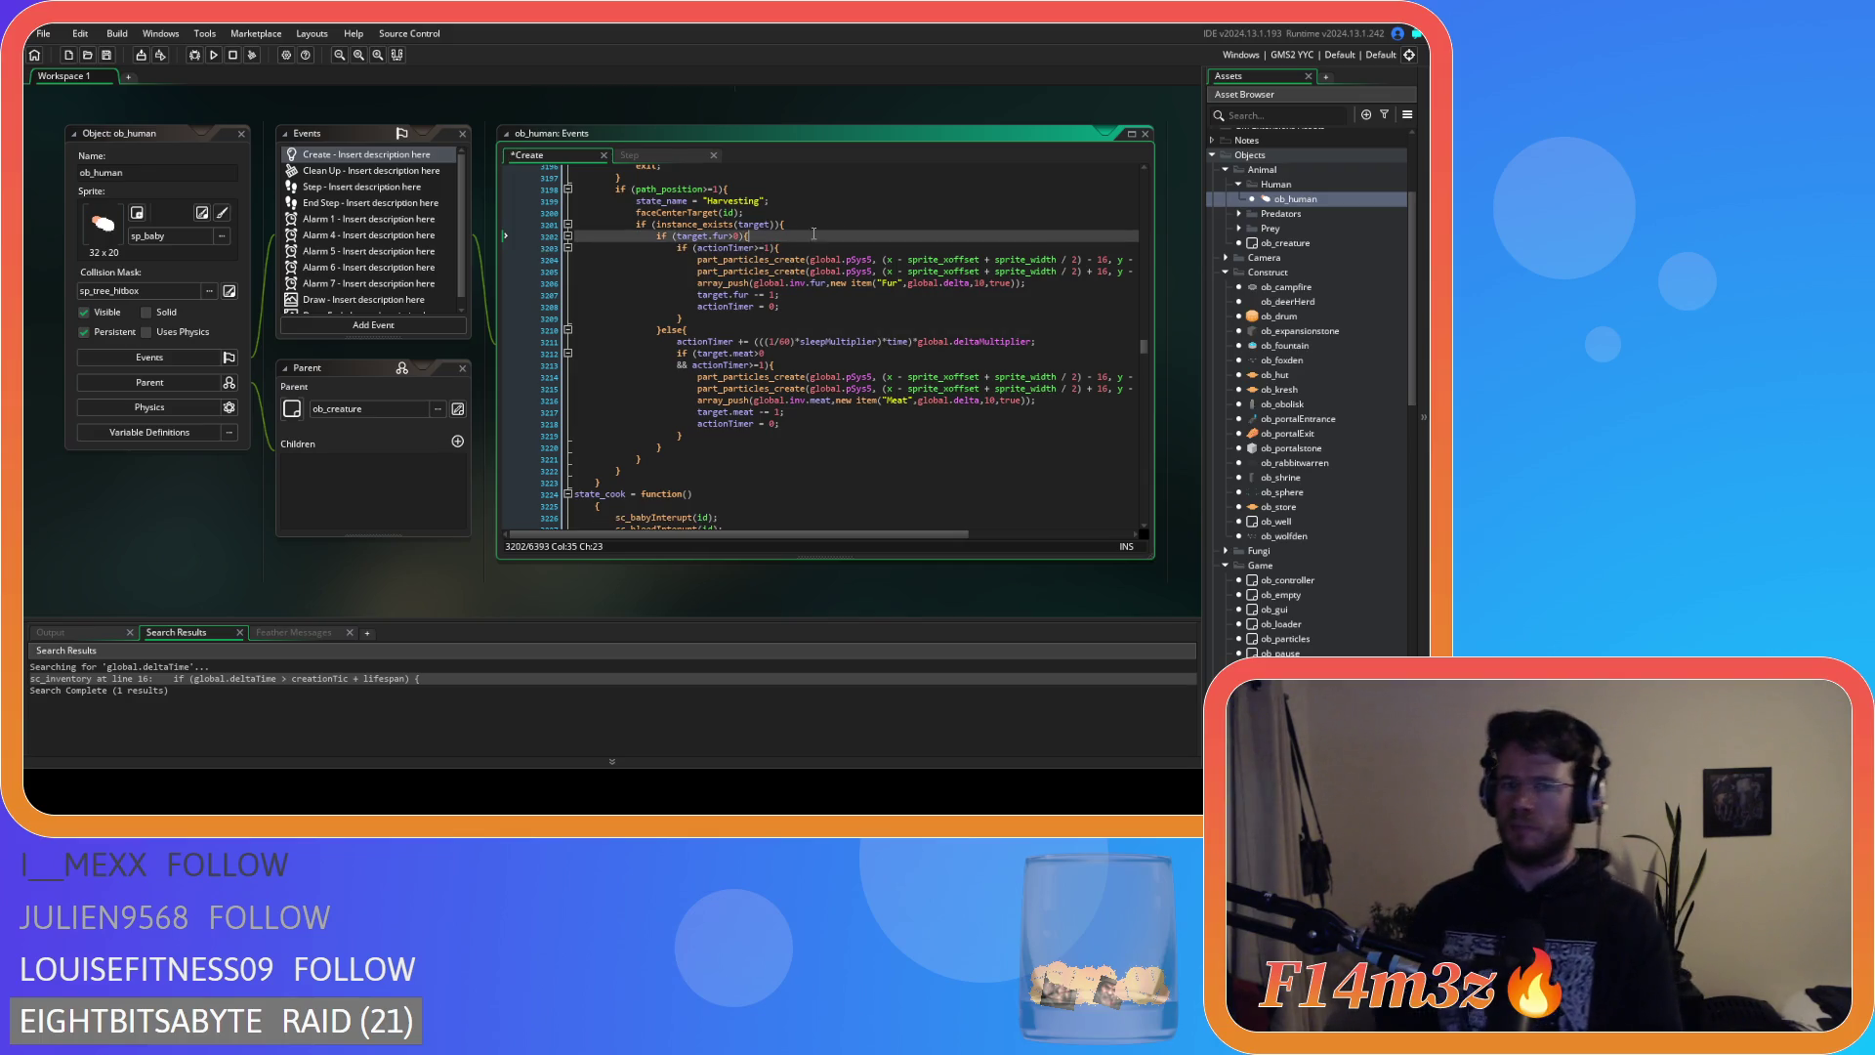
key("Home")
key("Return")
key("Up")
key("ctrl+v")
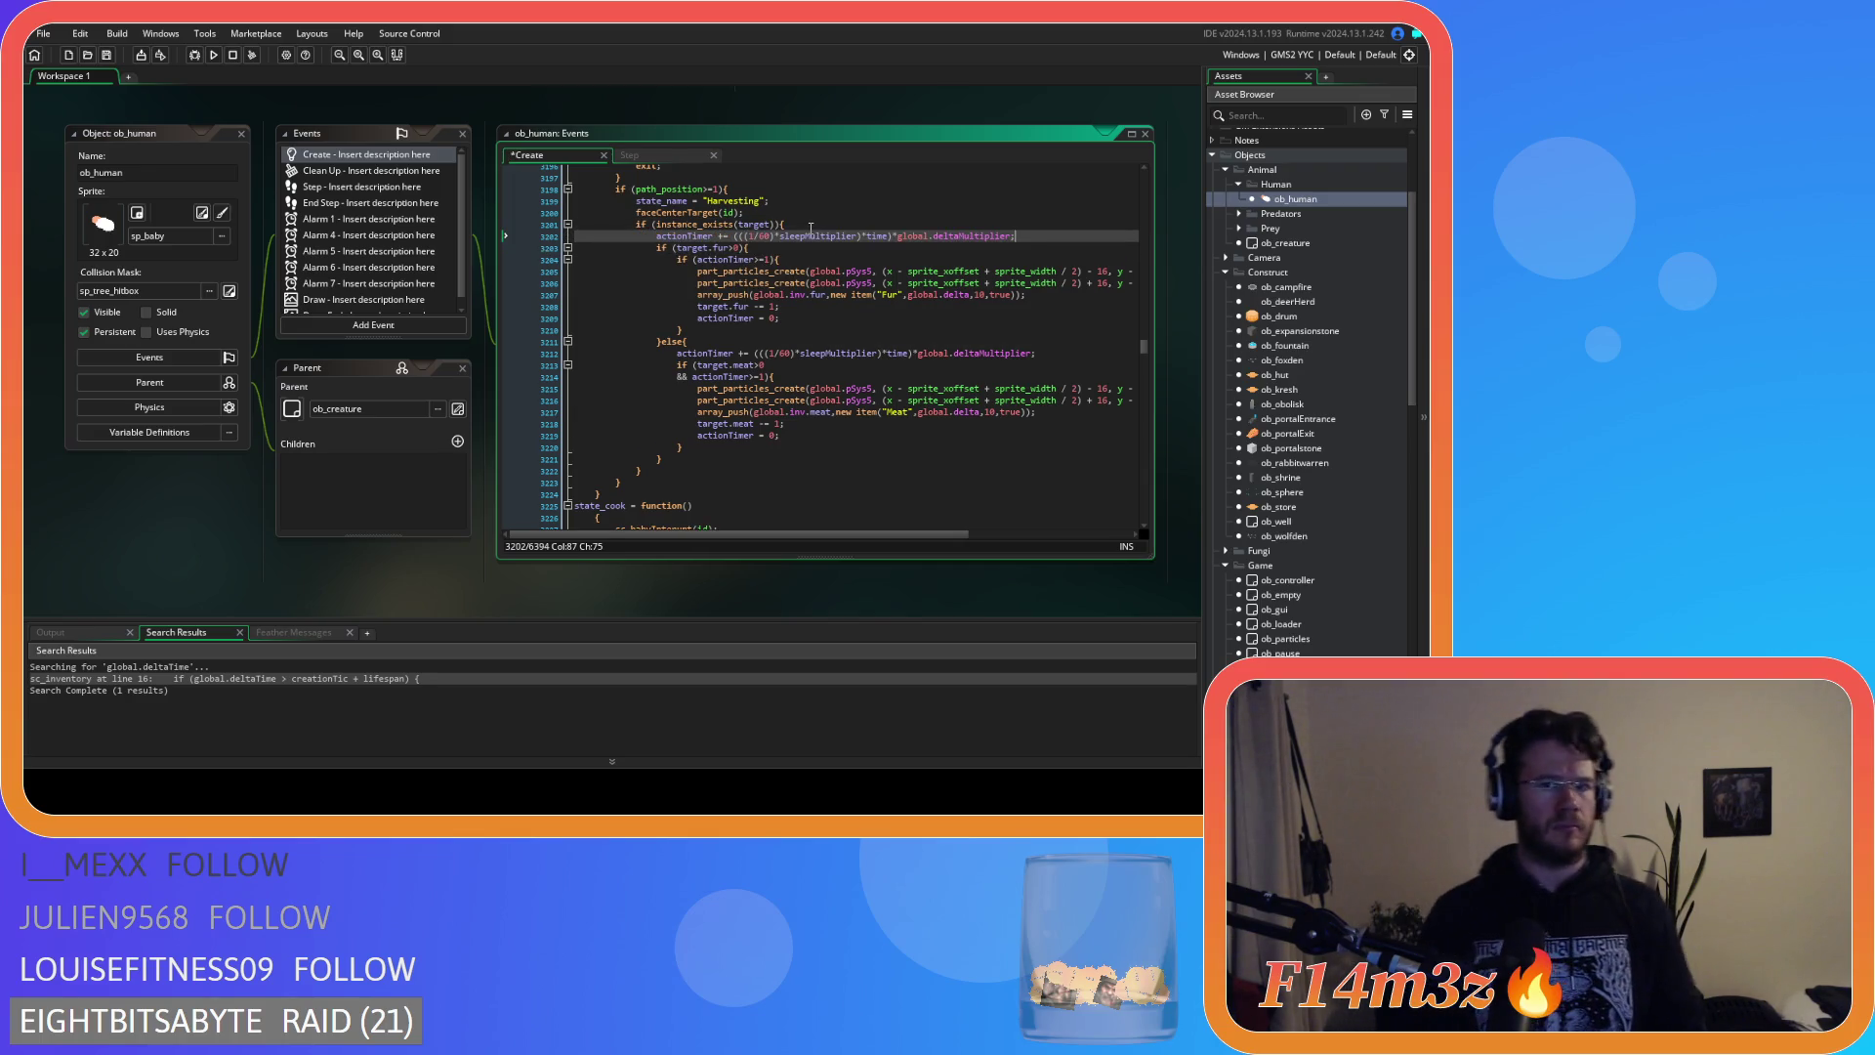
mouse_move(821, 267)
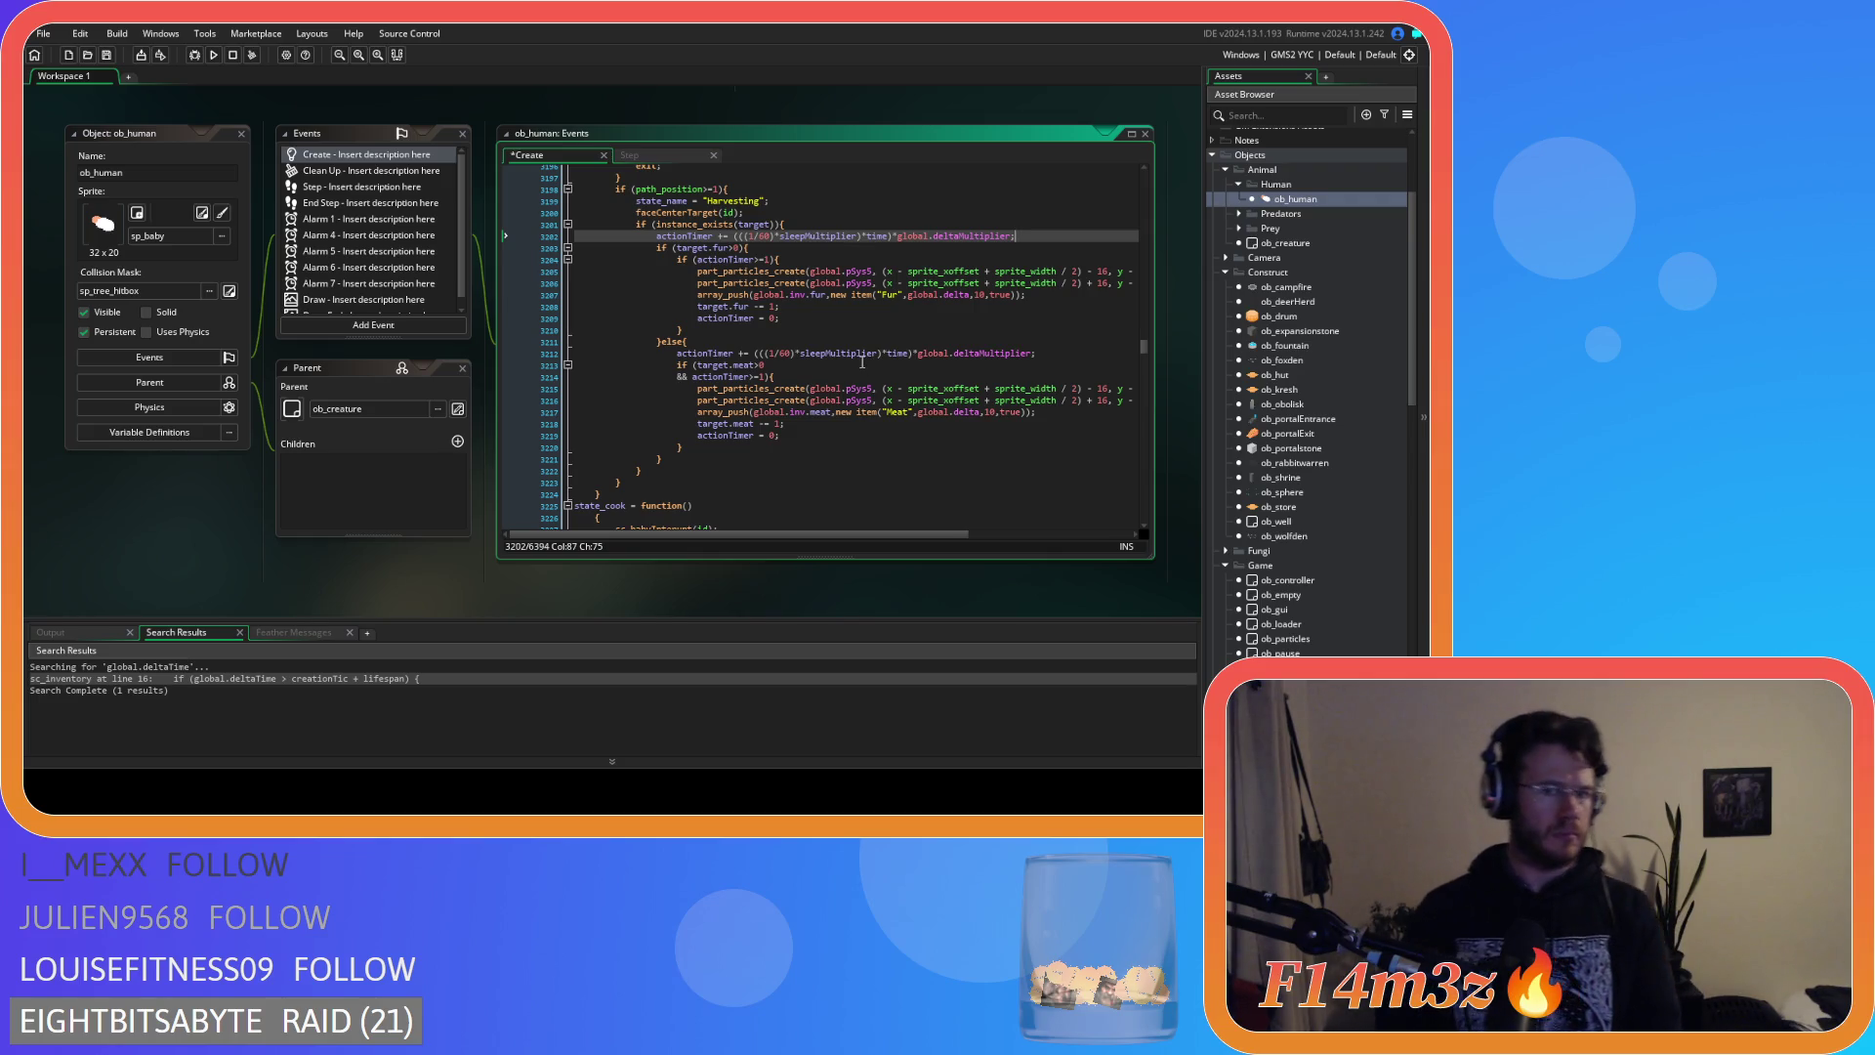
Delete the extra brace and old actionTimer check, and outdent the fur-harvesting lines.
left_click(532, 330)
key("shift+End")
key("Delete")
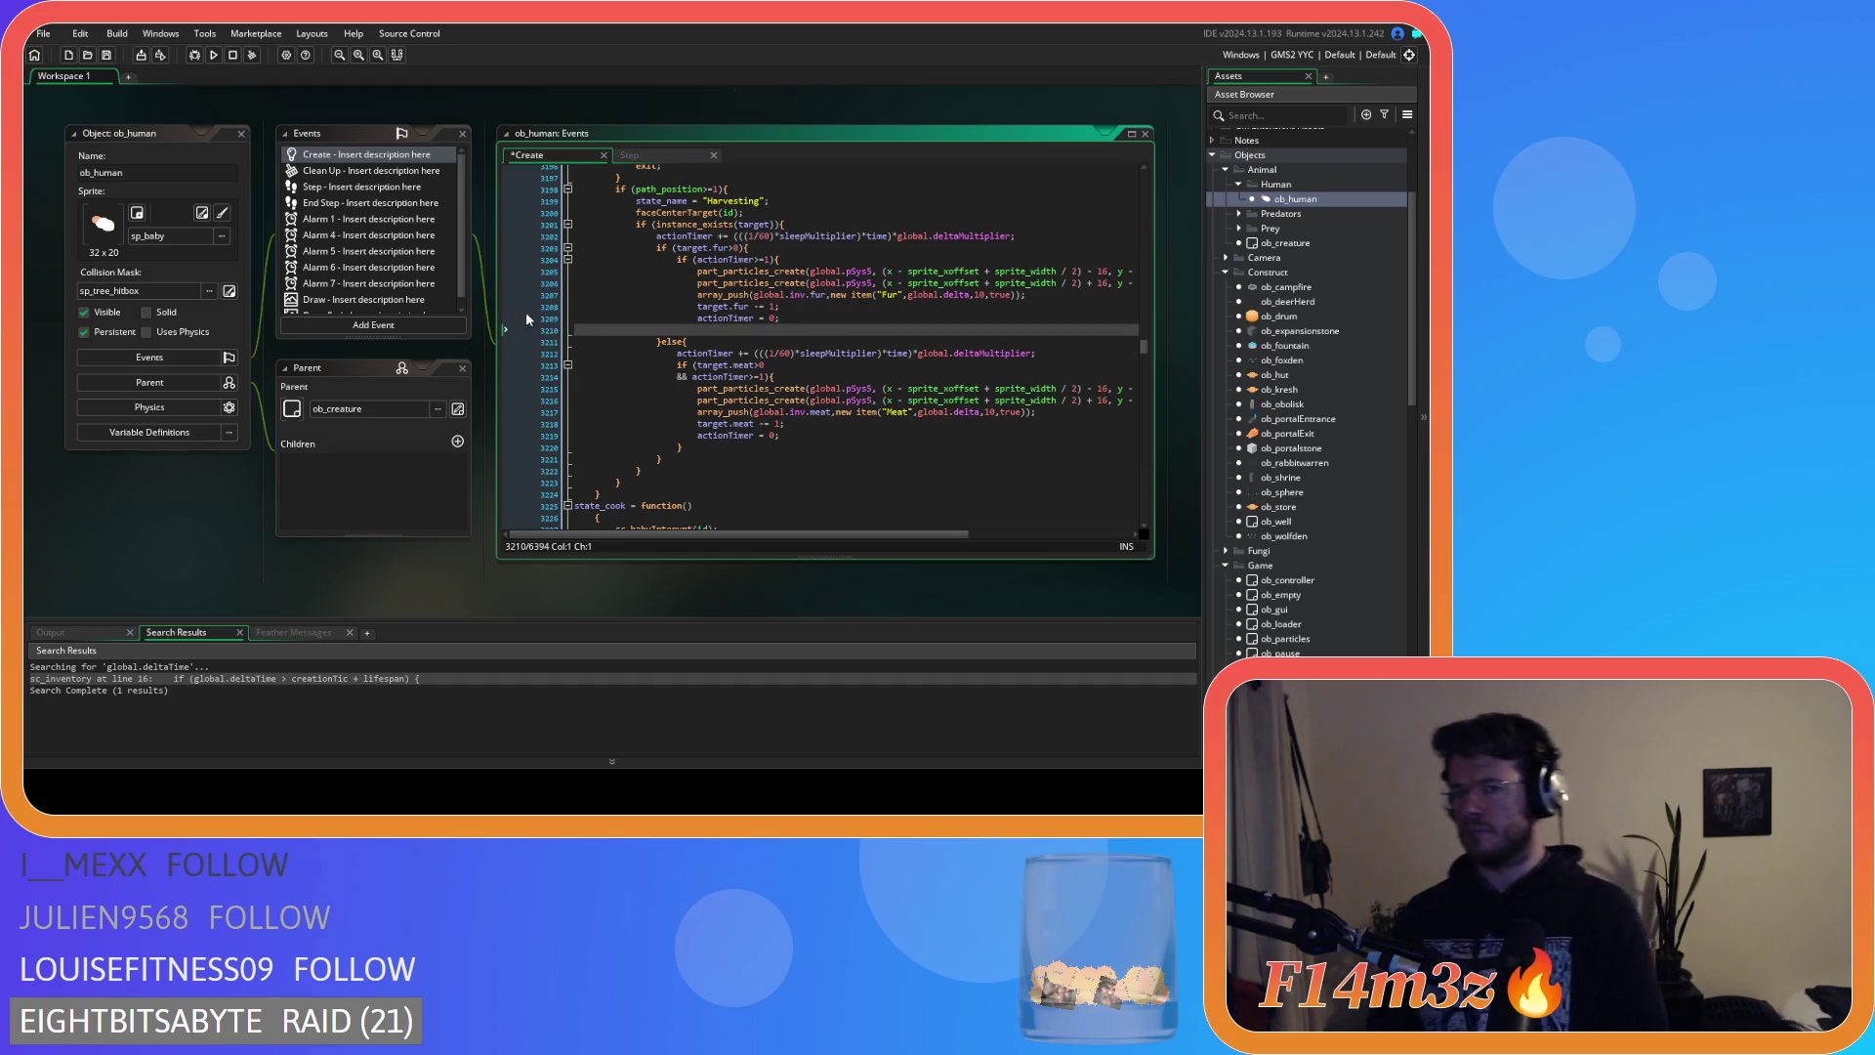
key("Delete")
left_click_drag(780, 259, 500, 258)
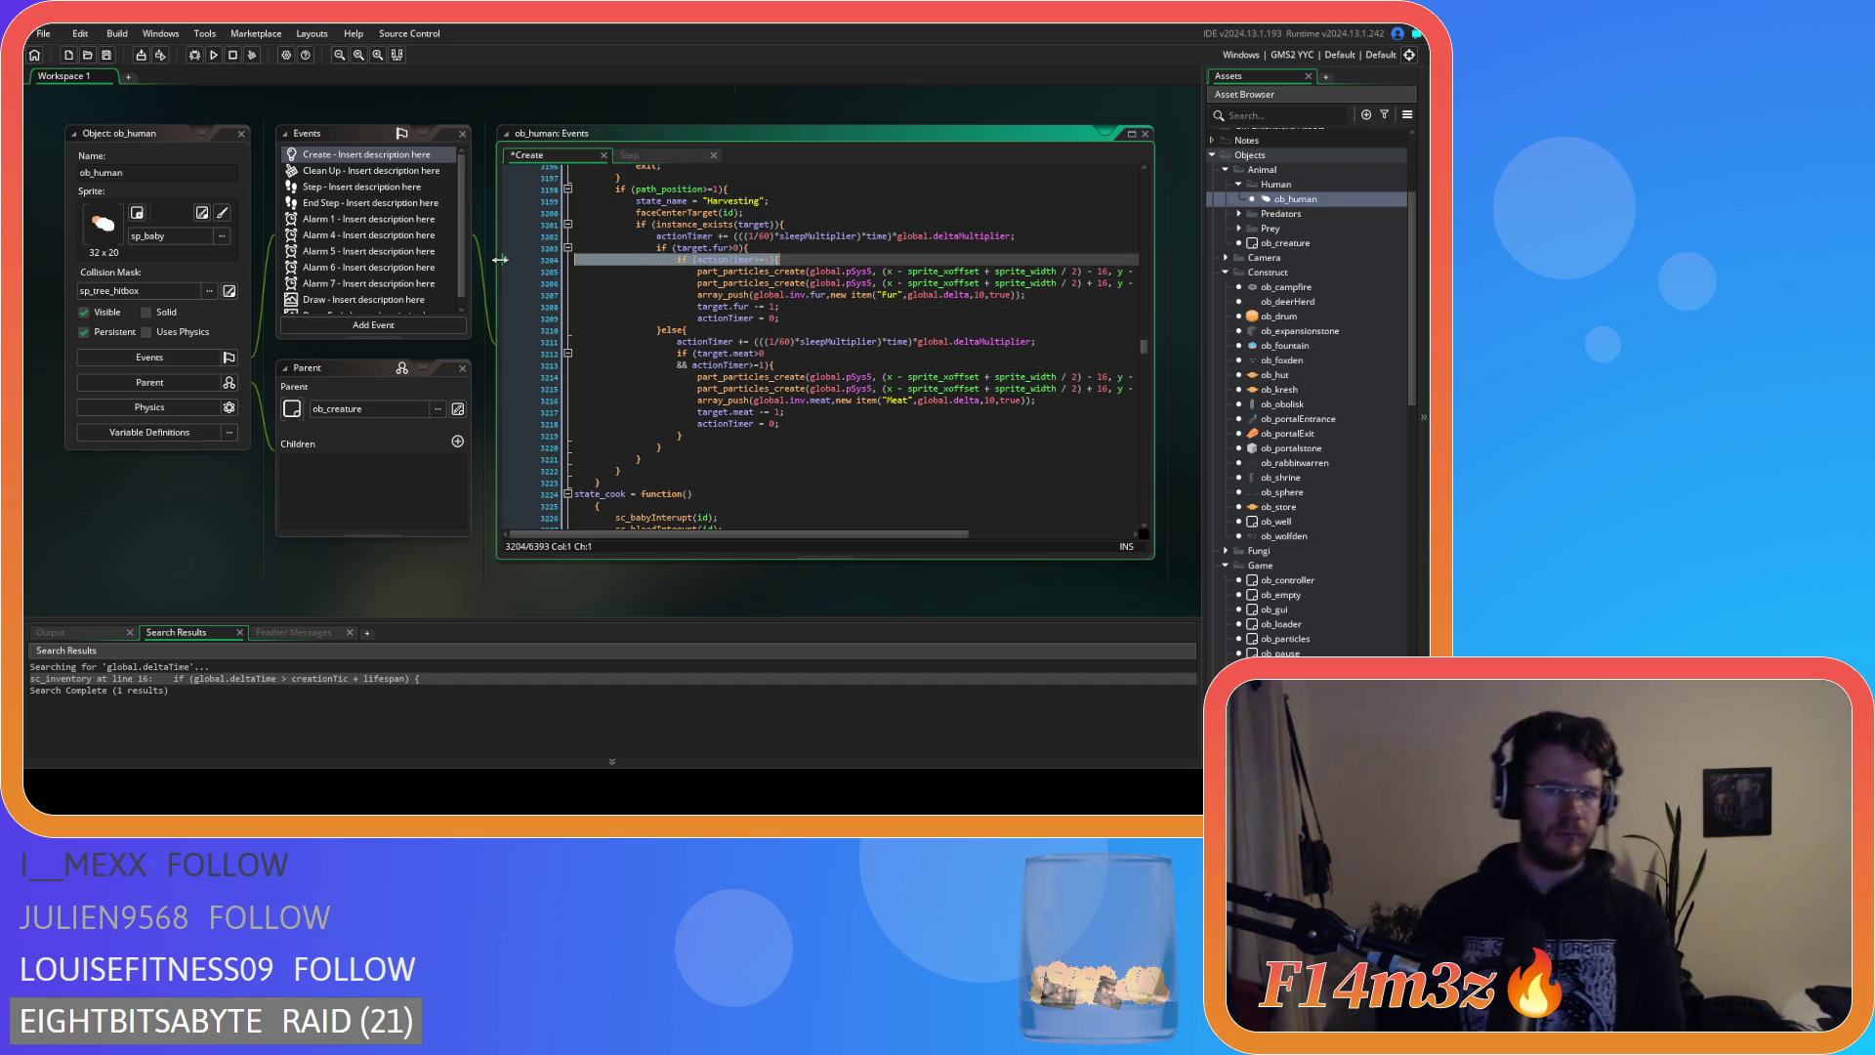
key("Delete")
left_click_drag(782, 306, 459, 262)
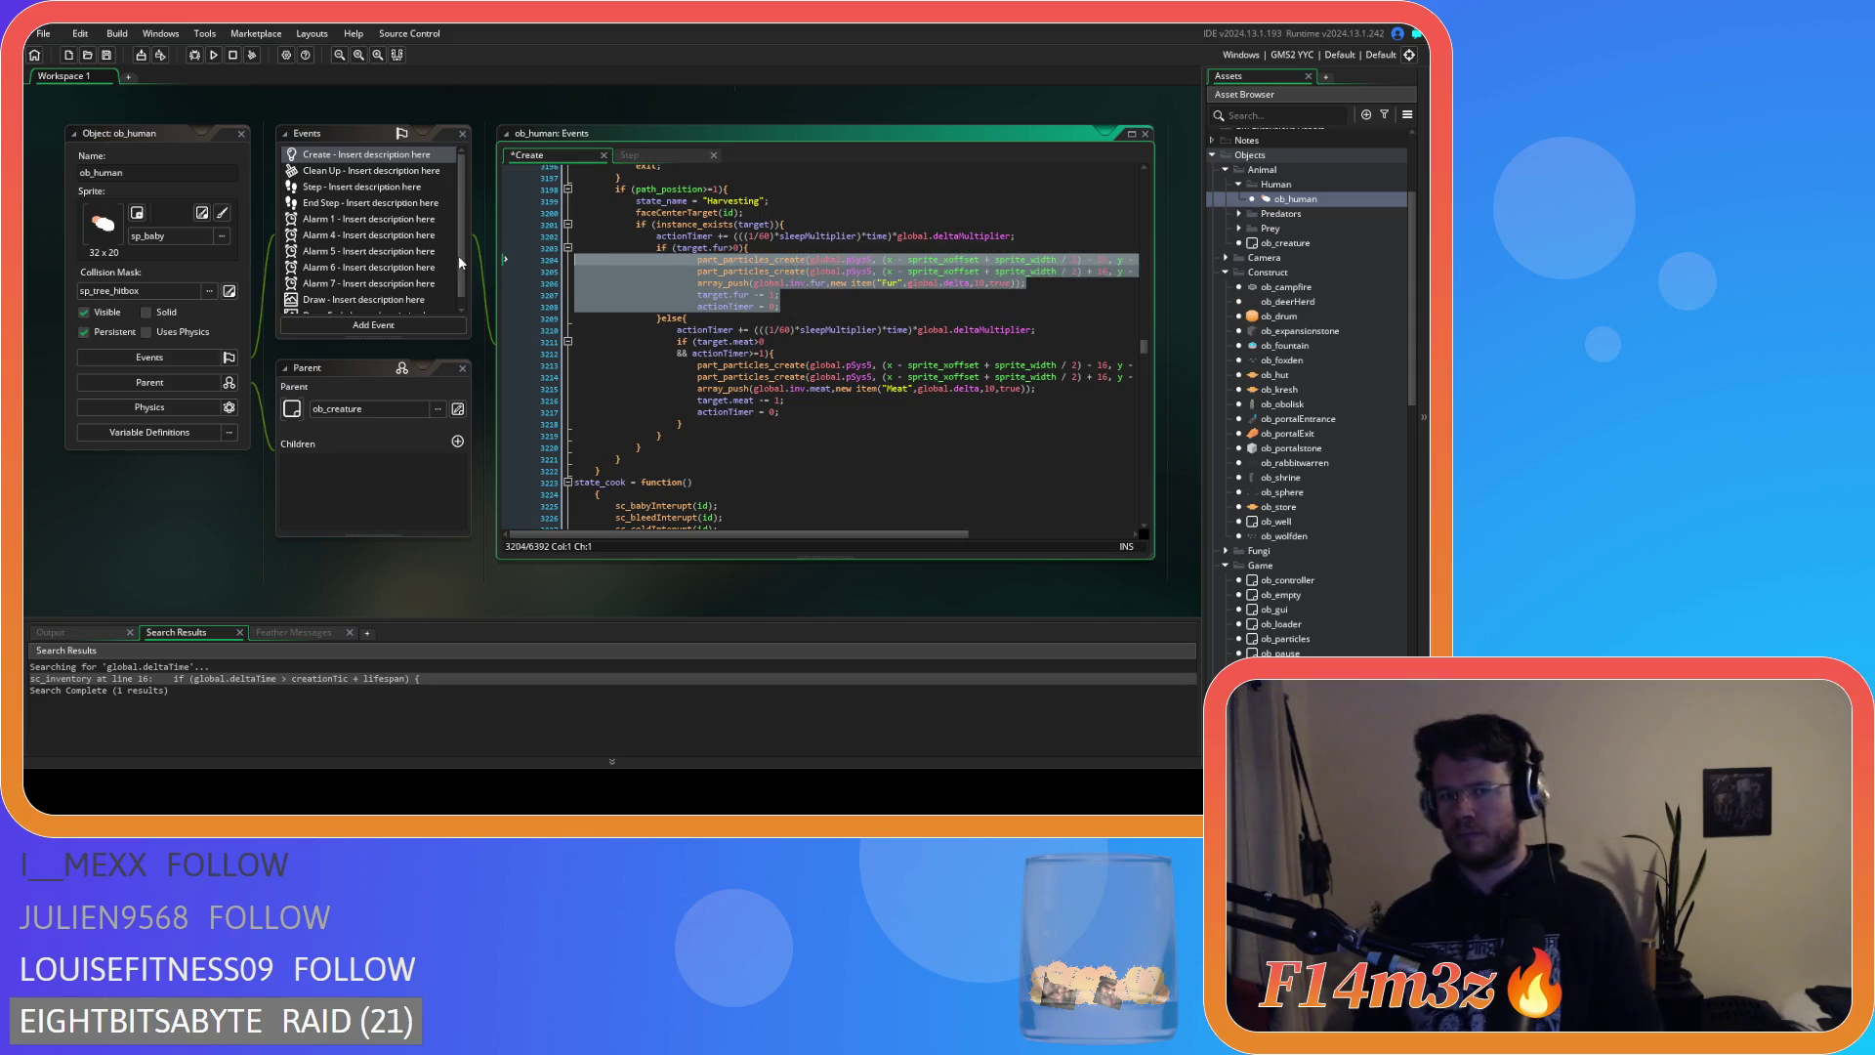
key("shift+Tab")
Delete the meat condition lines and stray brace, and outdent the meat-harvesting lines.
left_click_drag(787, 352, 526, 336)
key("BackSpace")
key("BackSpace")
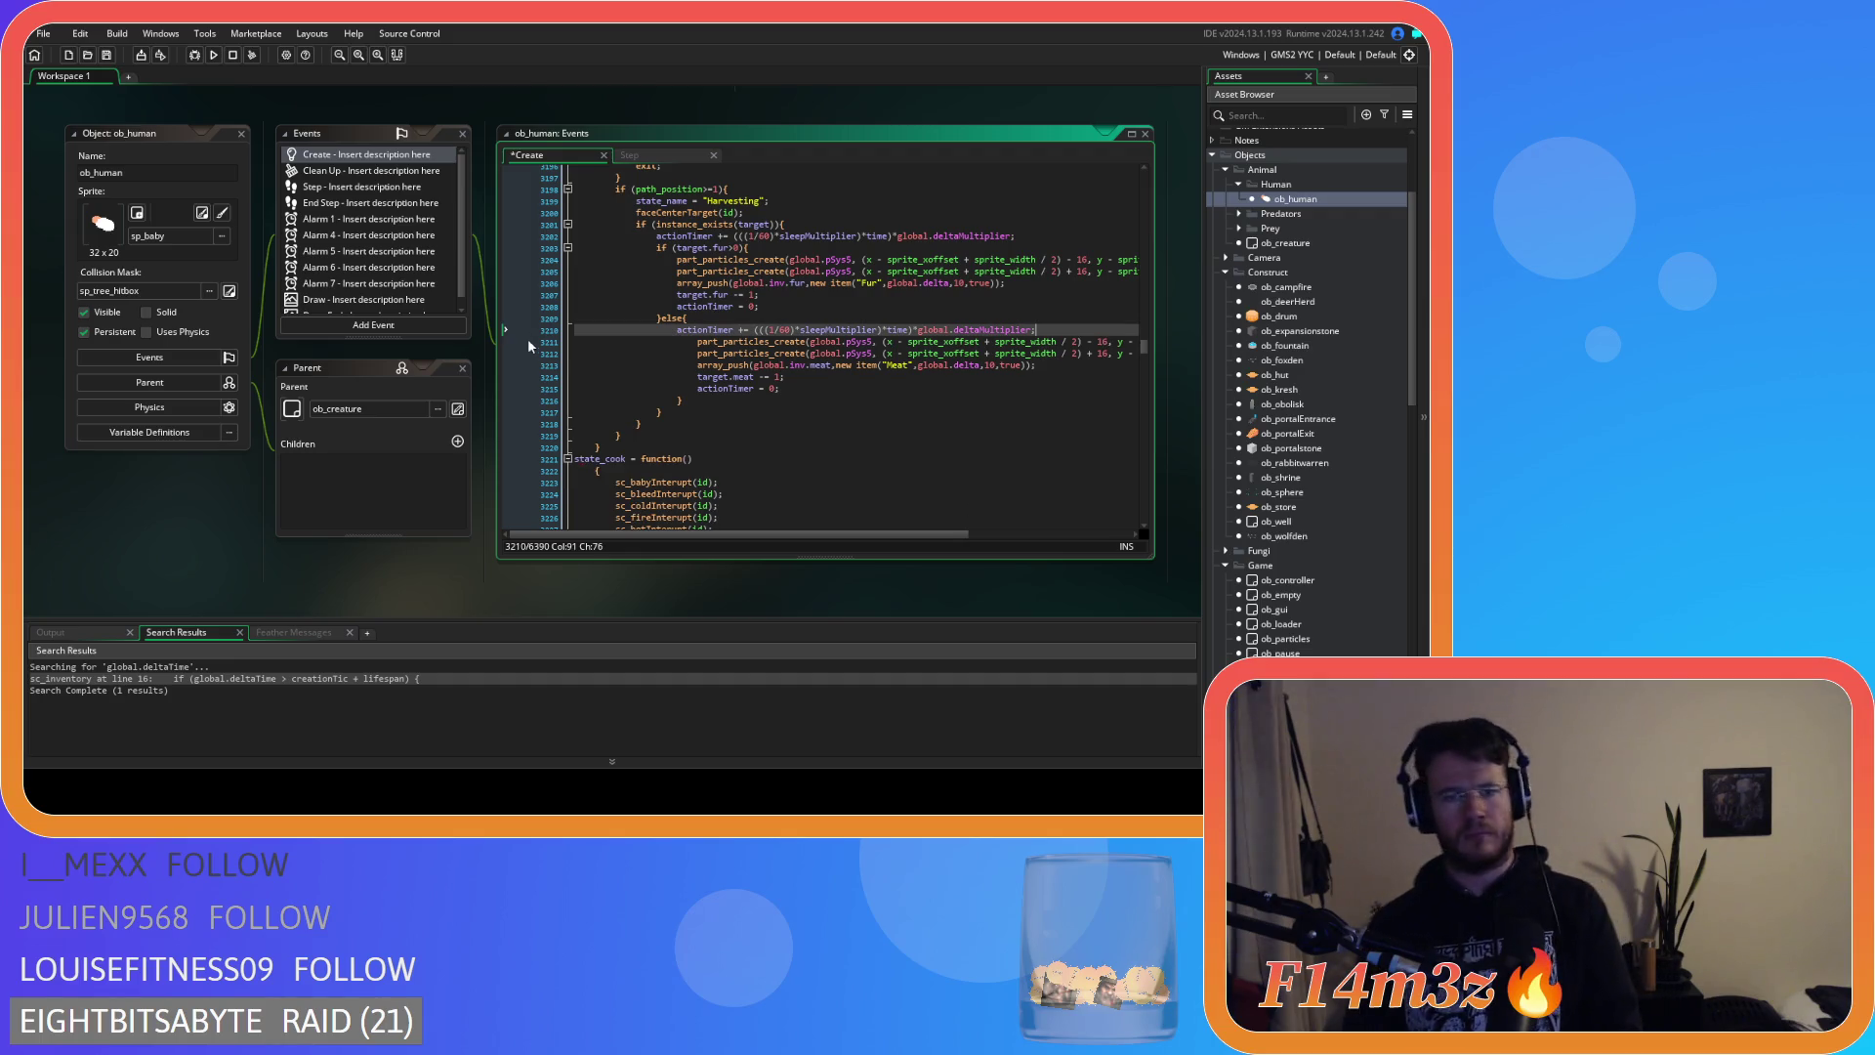
left_click_drag(684, 401, 492, 403)
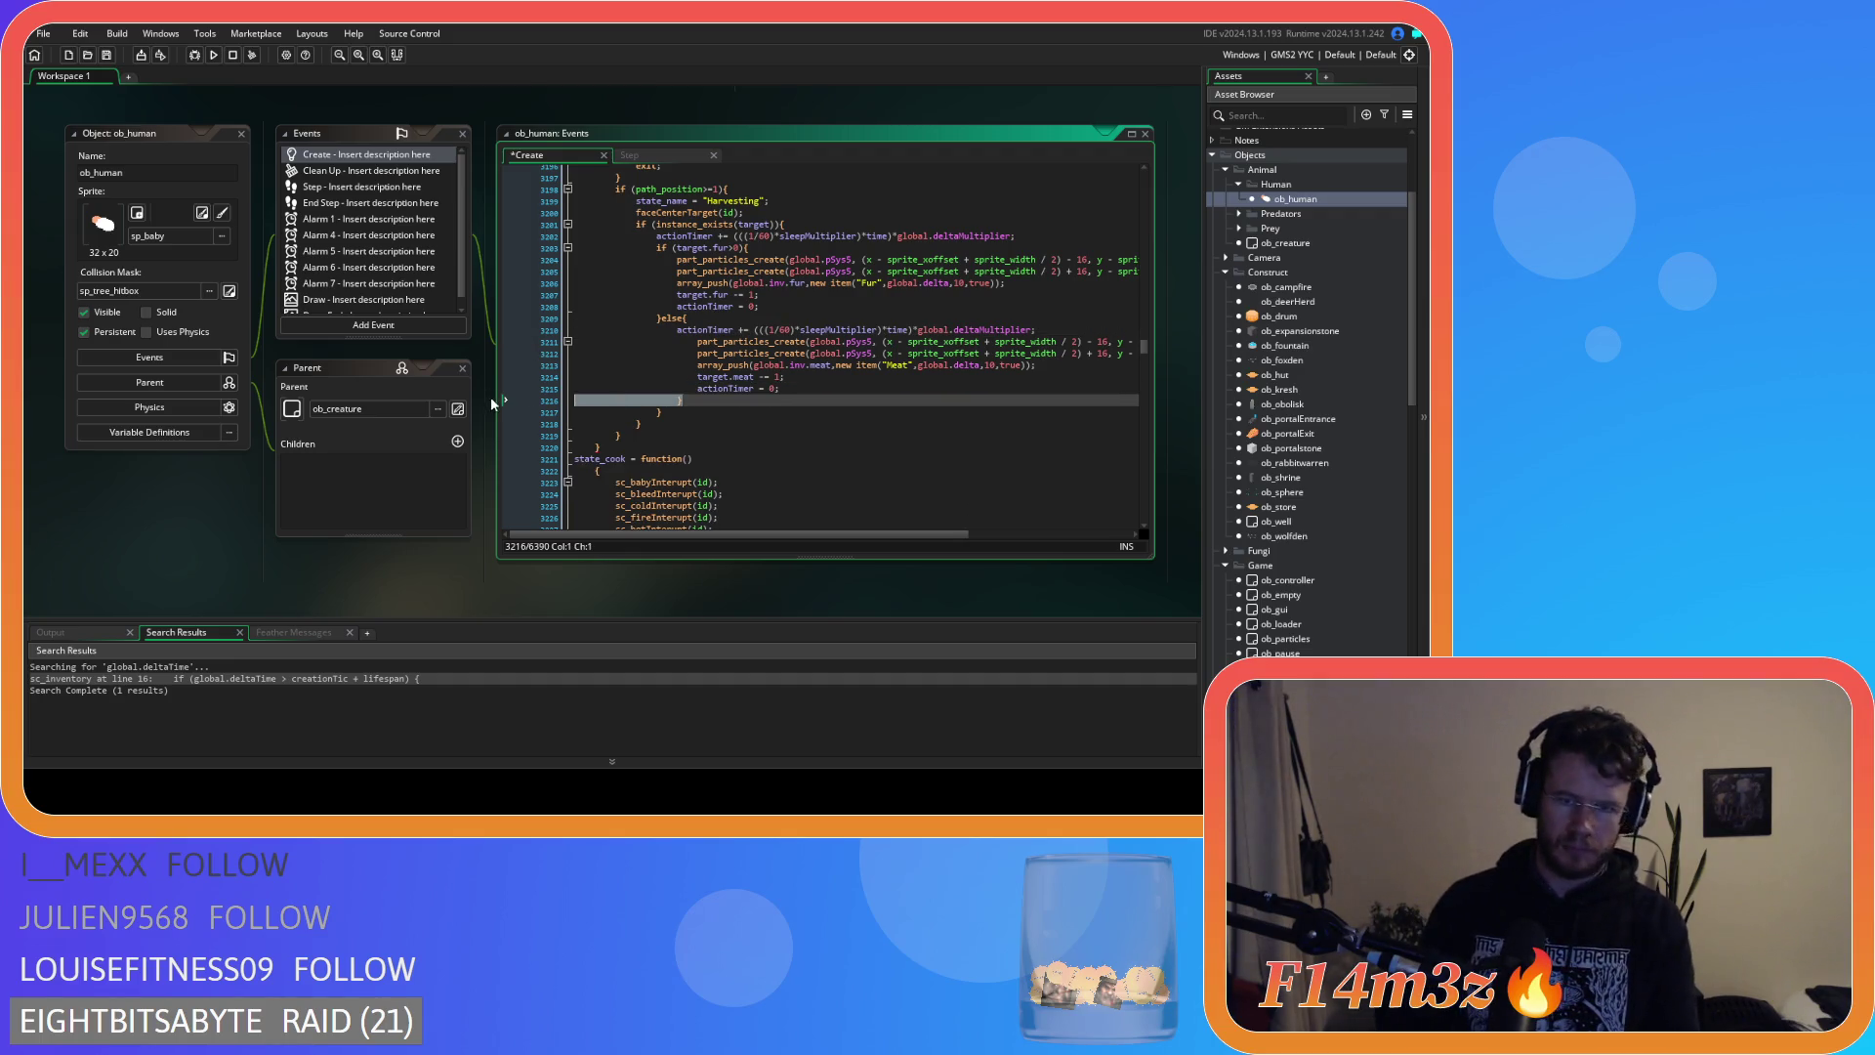
key("BackSpace")
key("BackSpace")
left_click_drag(782, 388, 547, 339)
key("shift+Tab")
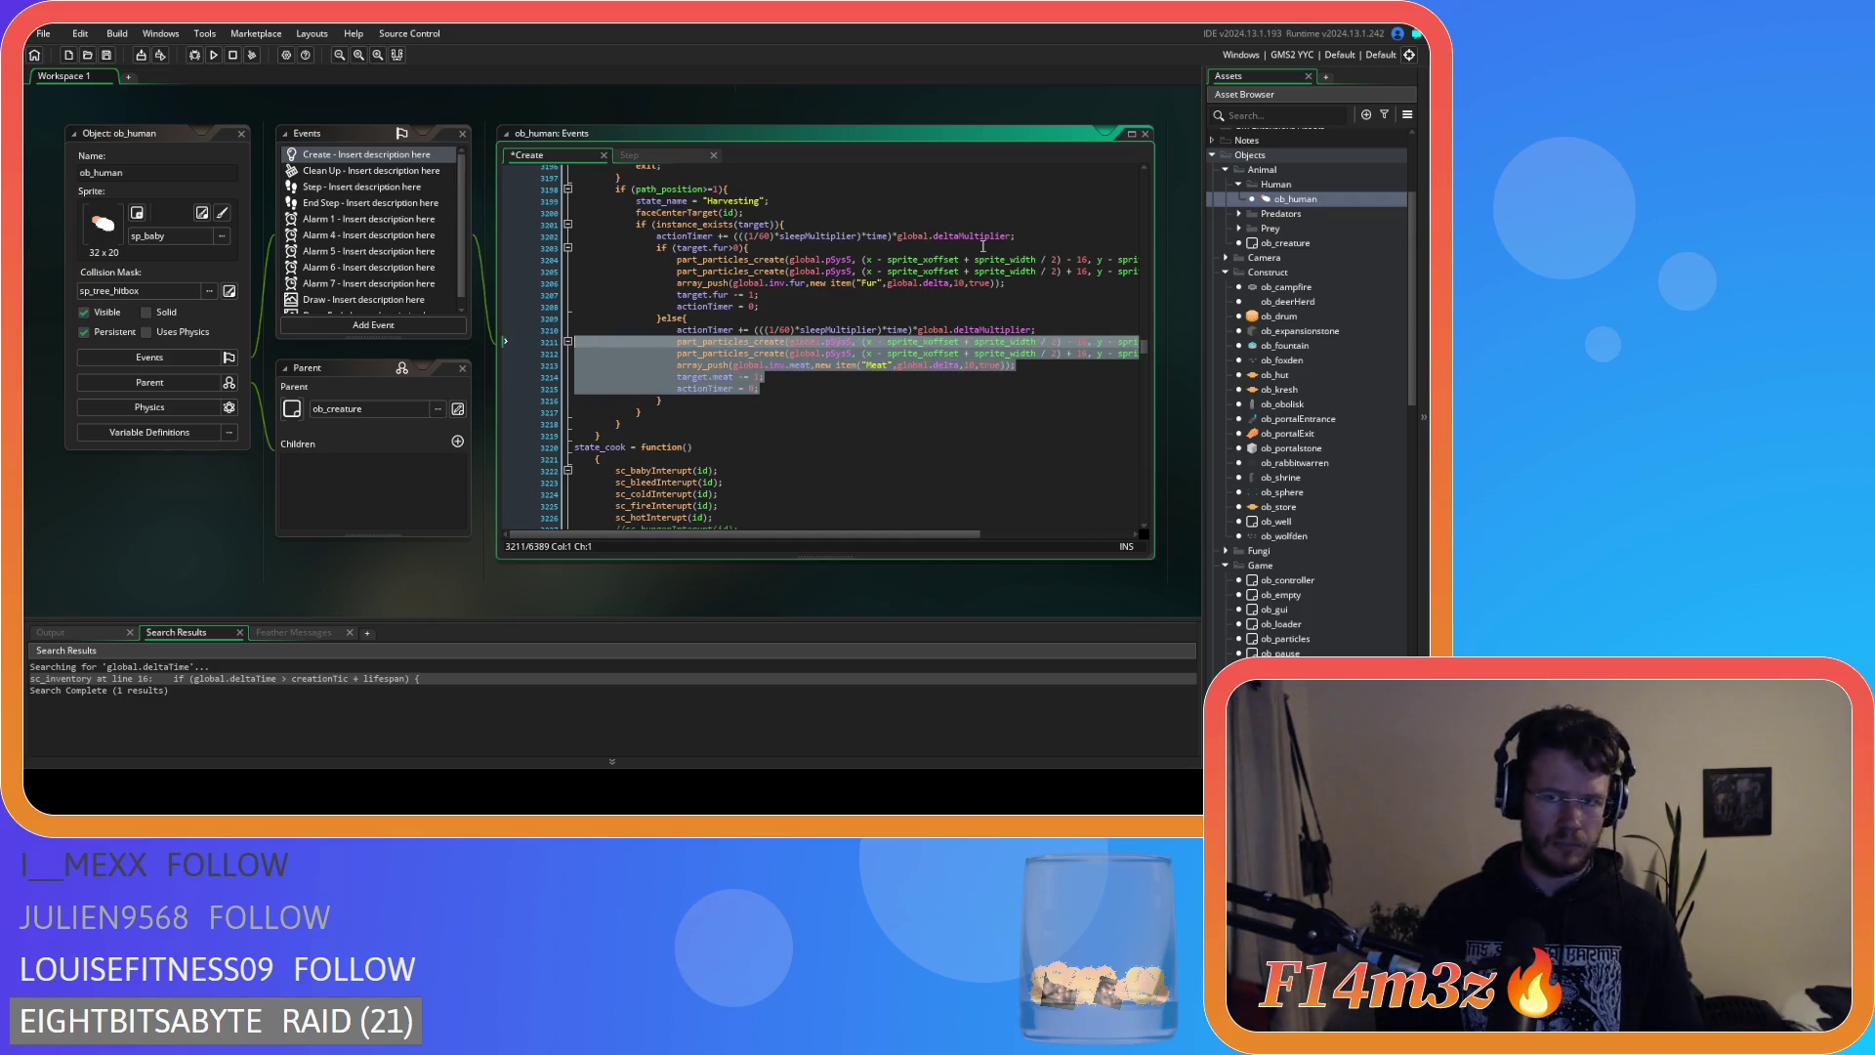
Compare against the earlier version with undo and redo, keeping the restructured code.
left_click(758, 248)
key("Left")
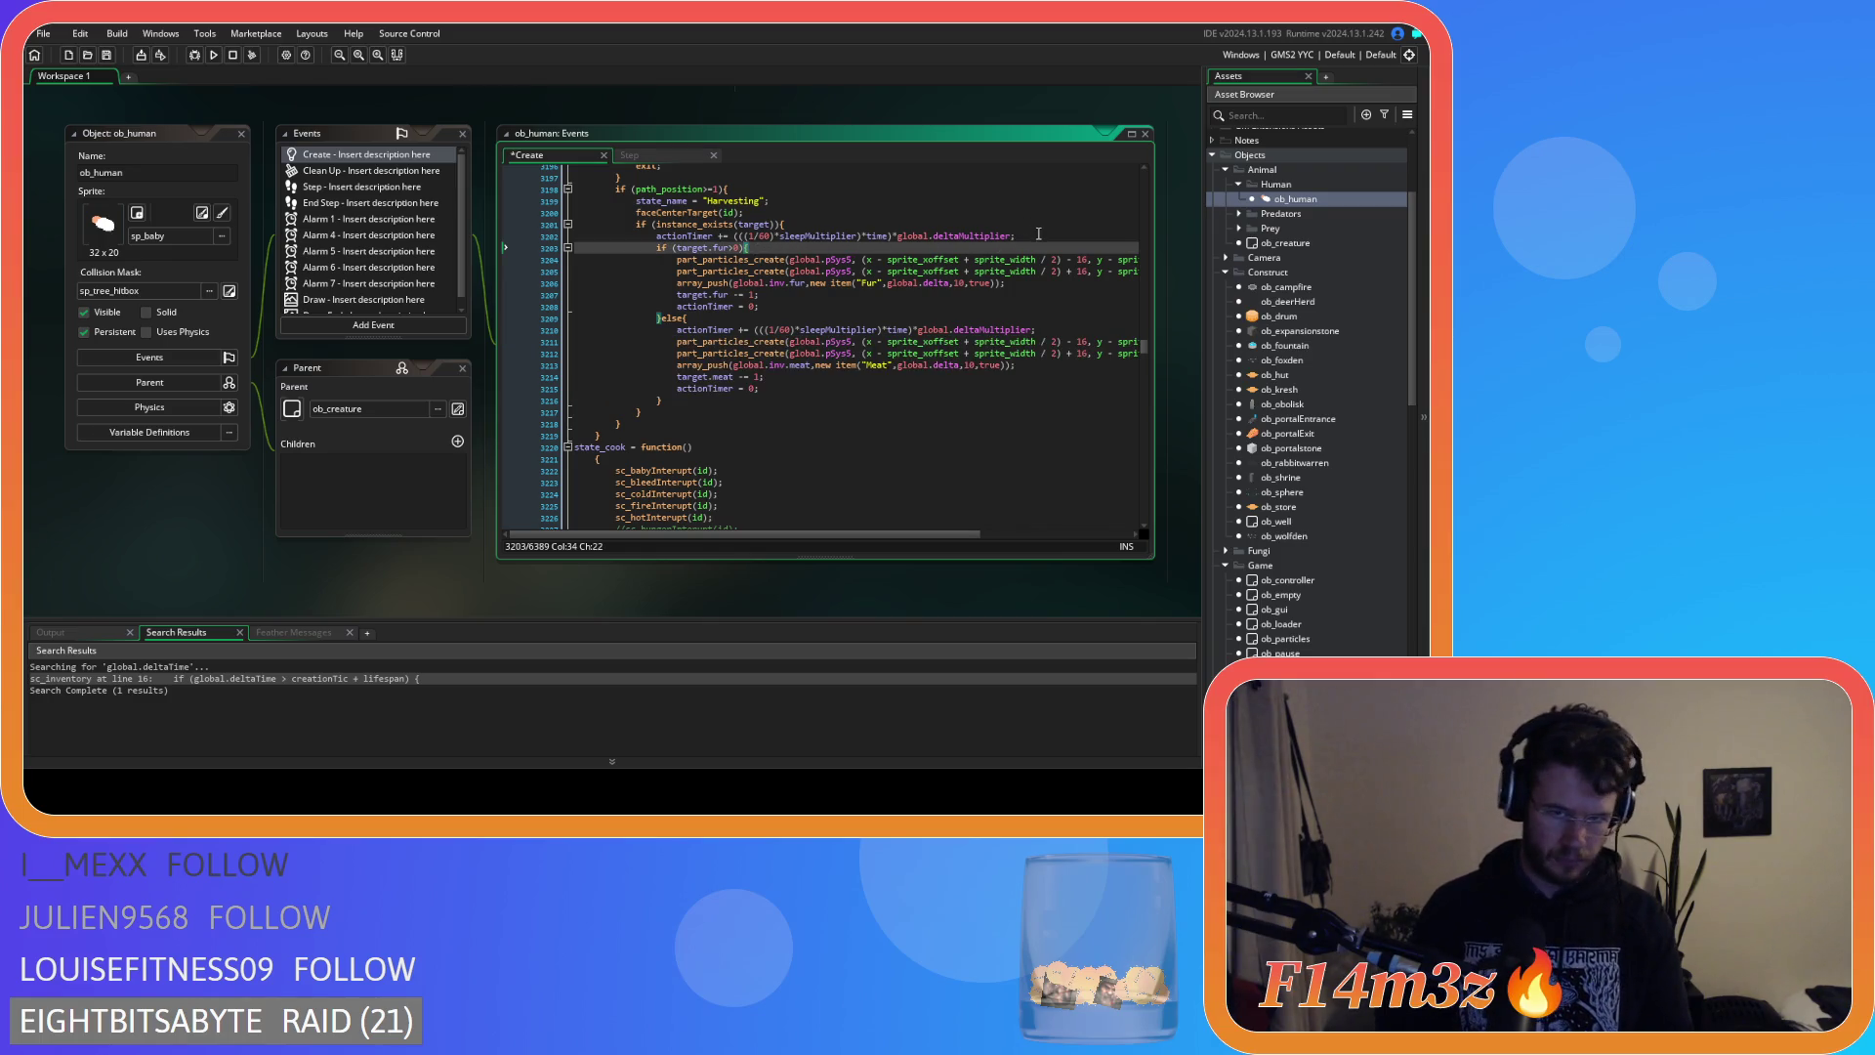
left_click(1038, 235)
key("ctrl+z")
key("ctrl+z")
key("ctrl+z")
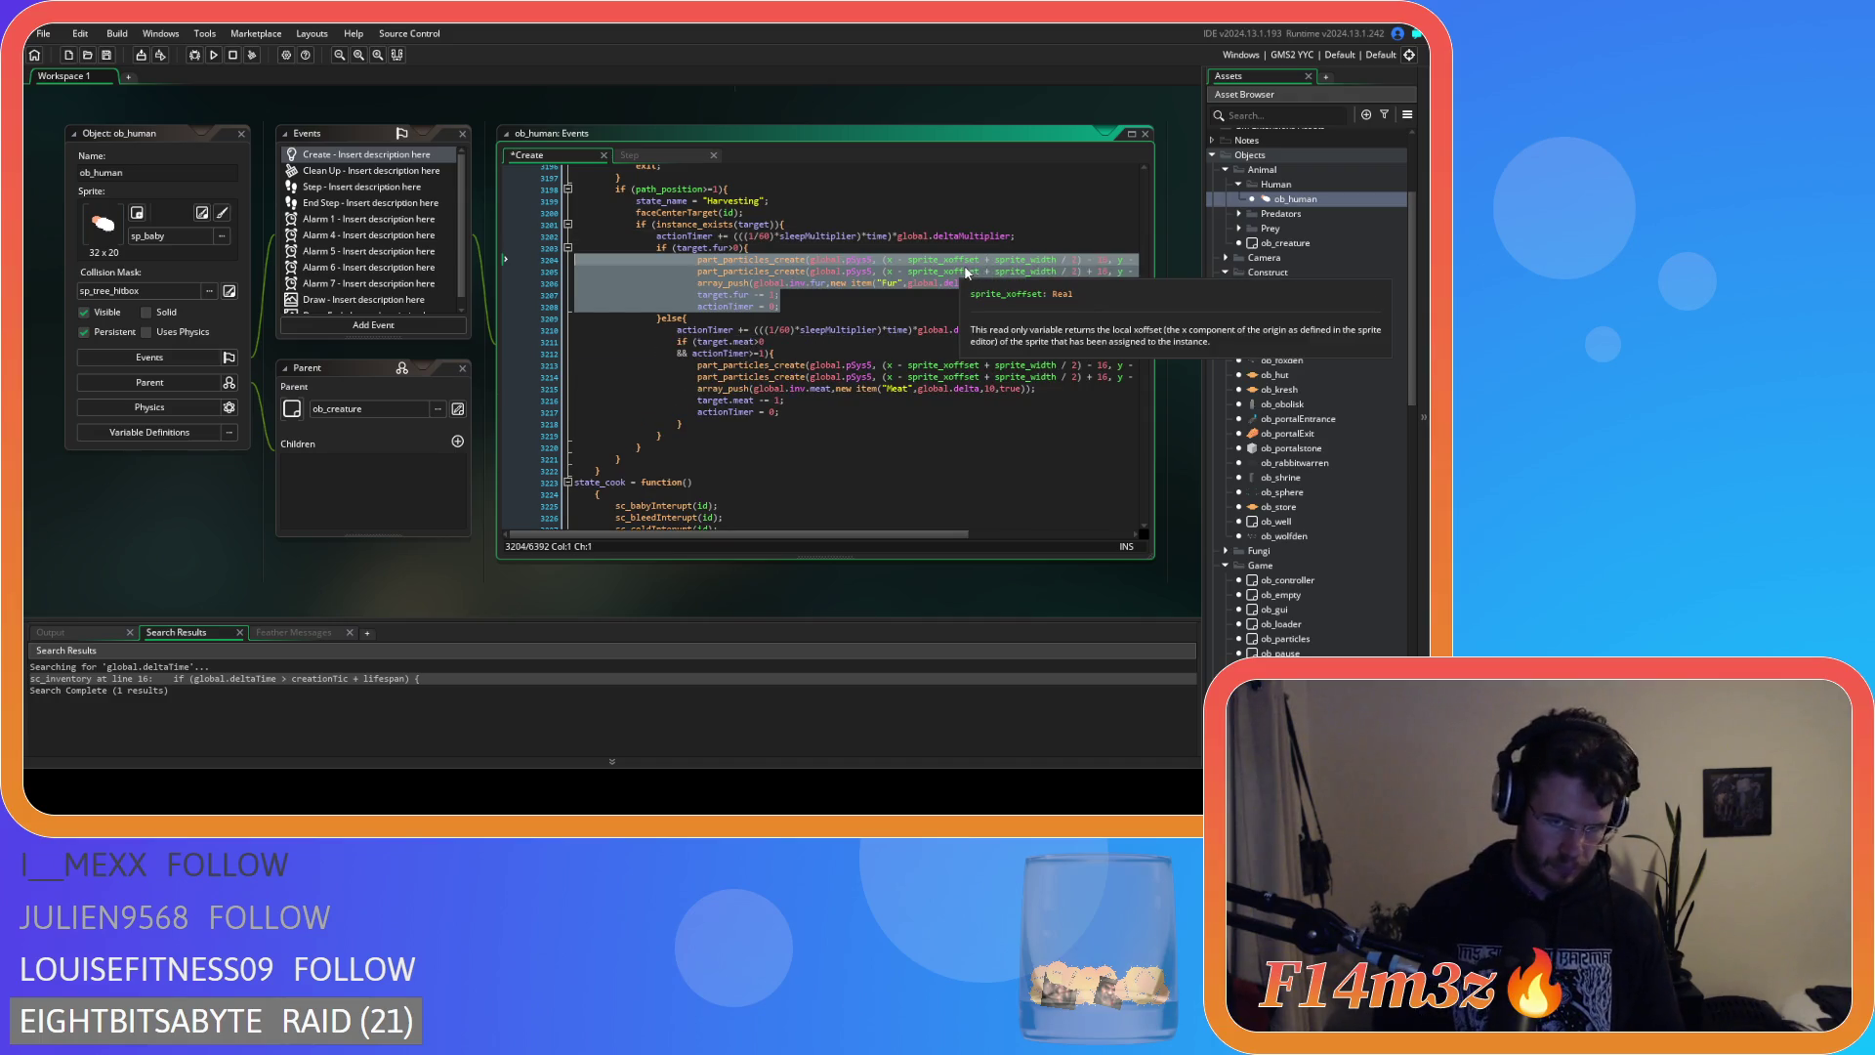
key("ctrl+z")
key("ctrl+z")
key("ctrl+z")
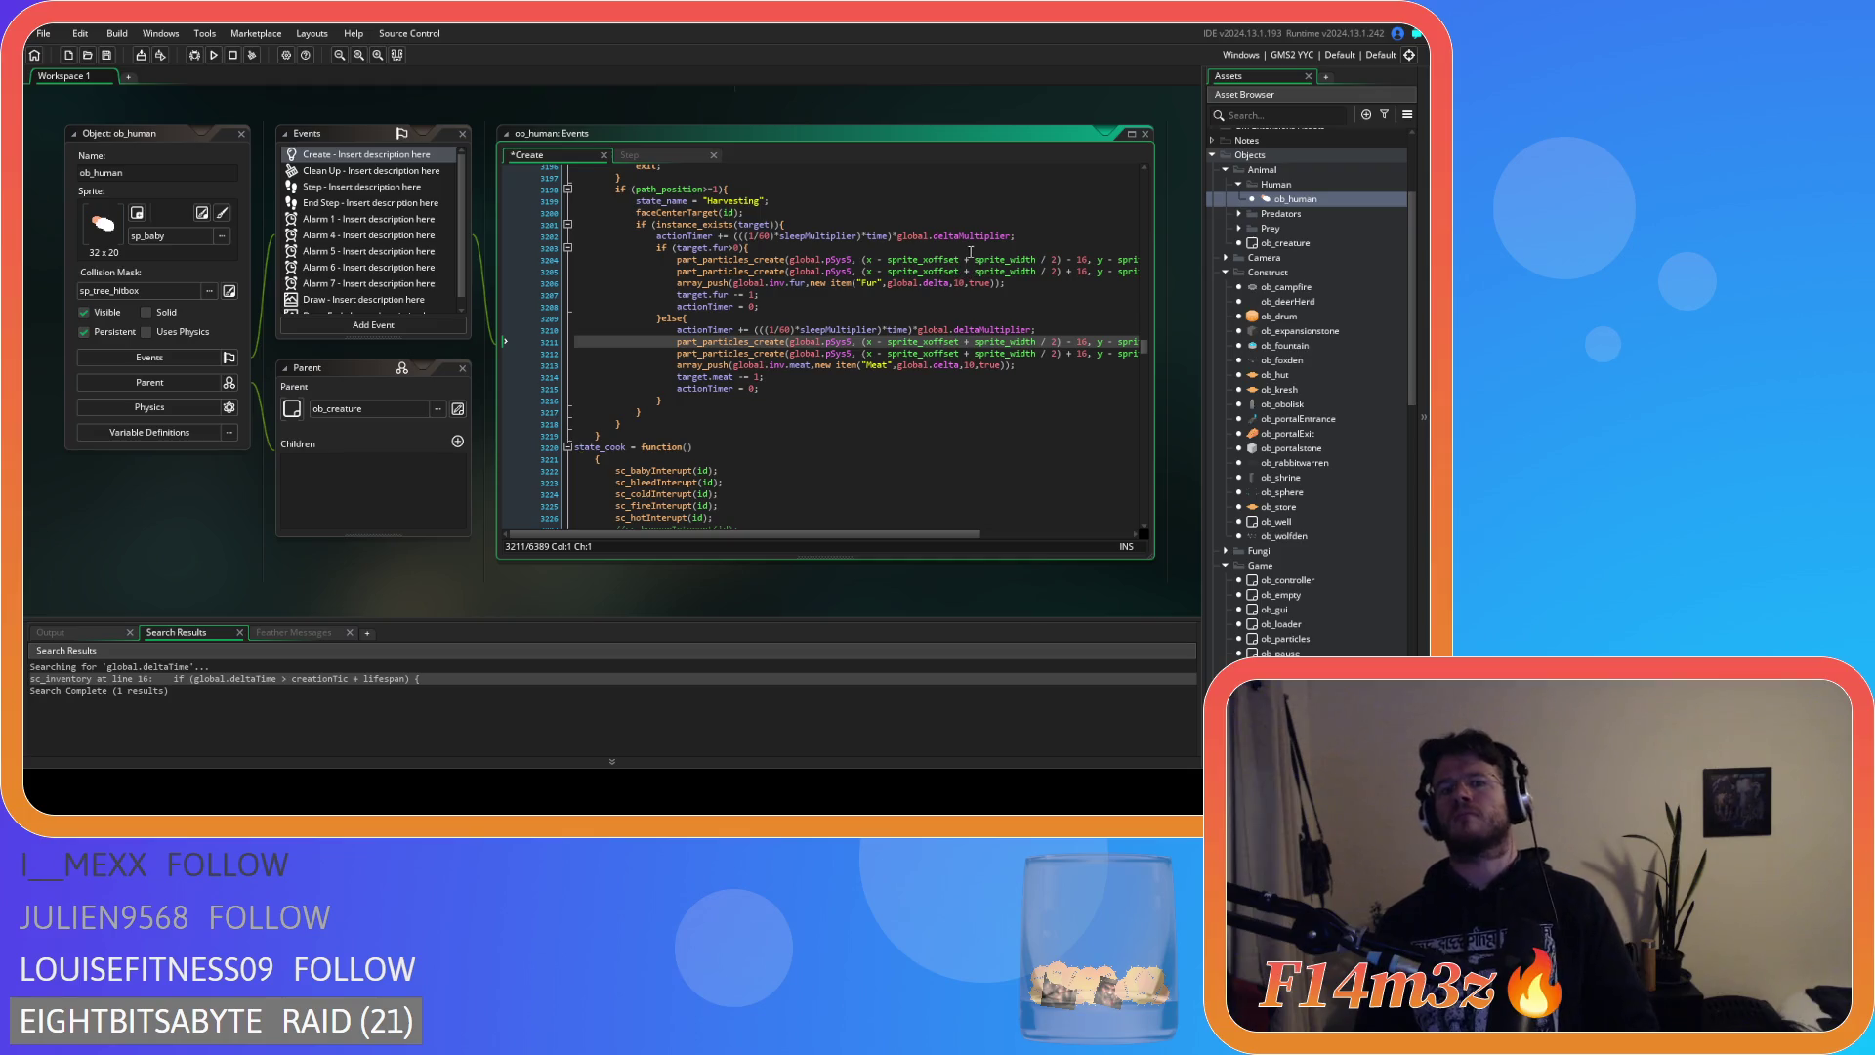
left_click(1035, 236)
key("Return")
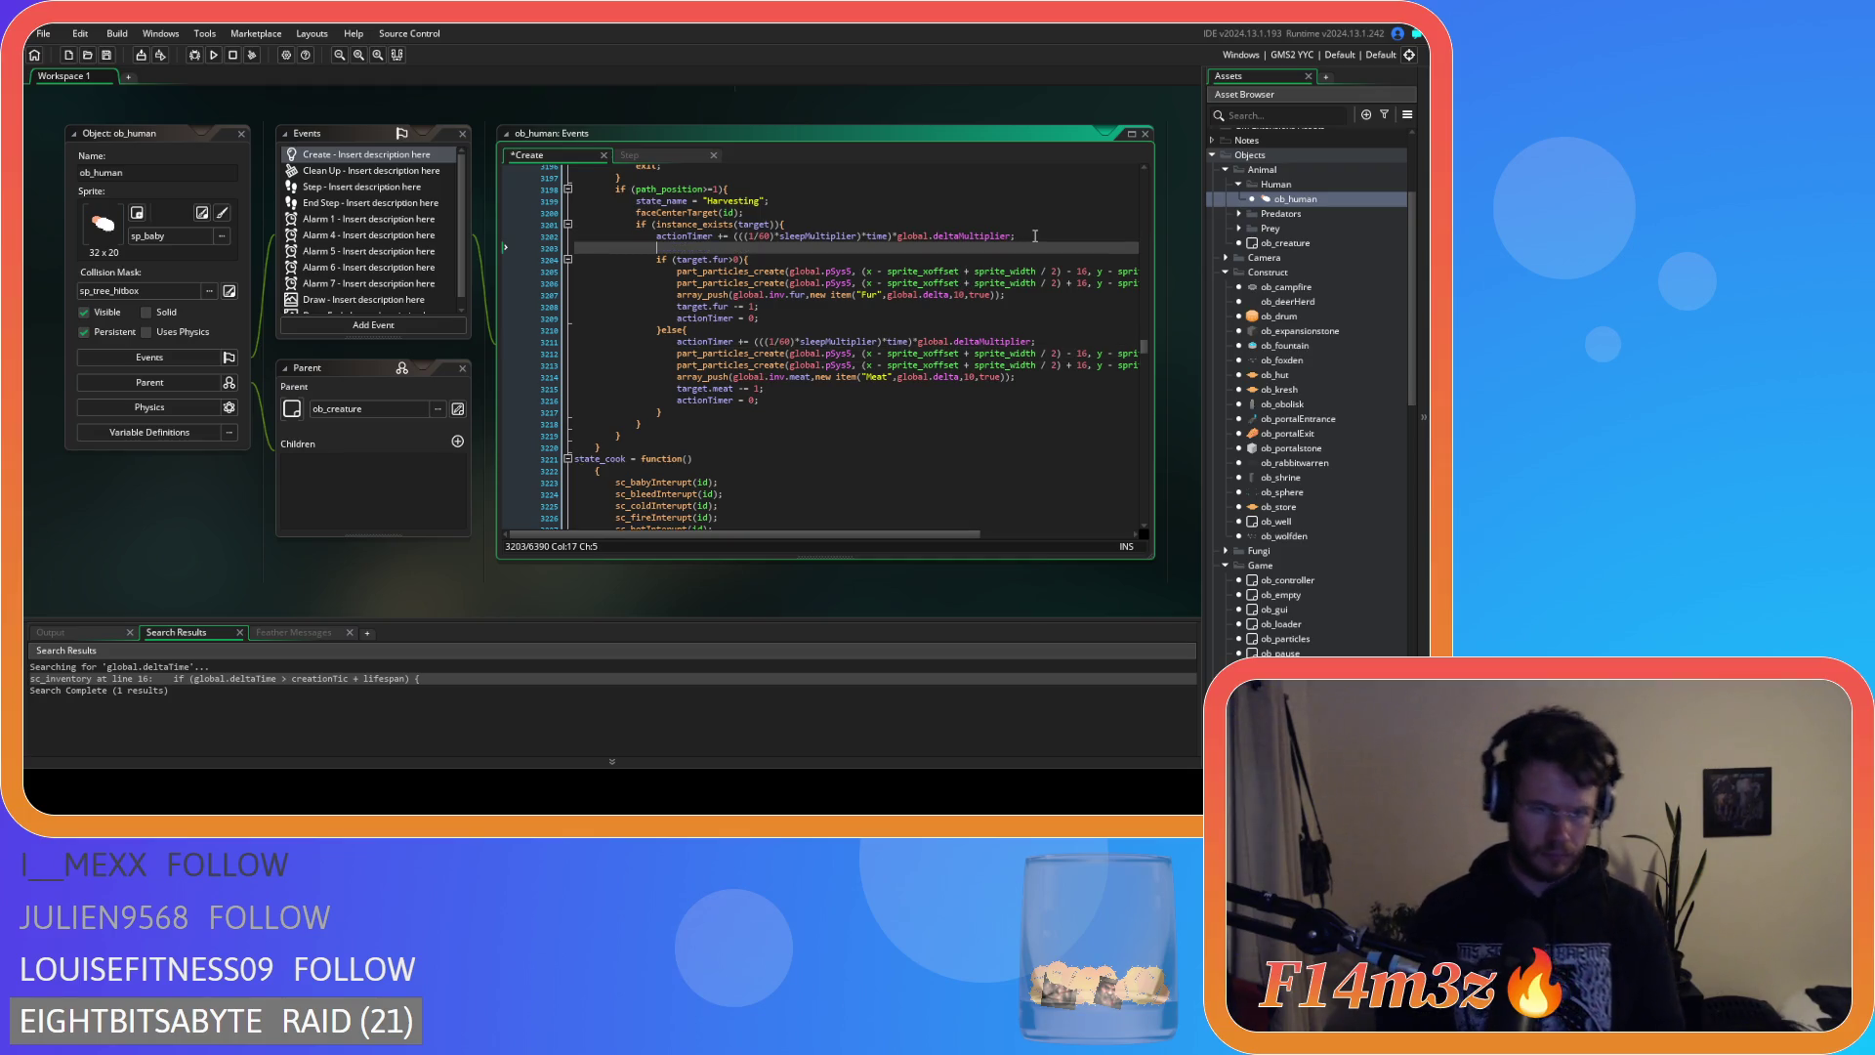
Wrap the fur/meat if-else in 'if (actionTimer>=1){ }', indent it, and save.
type("if (a")
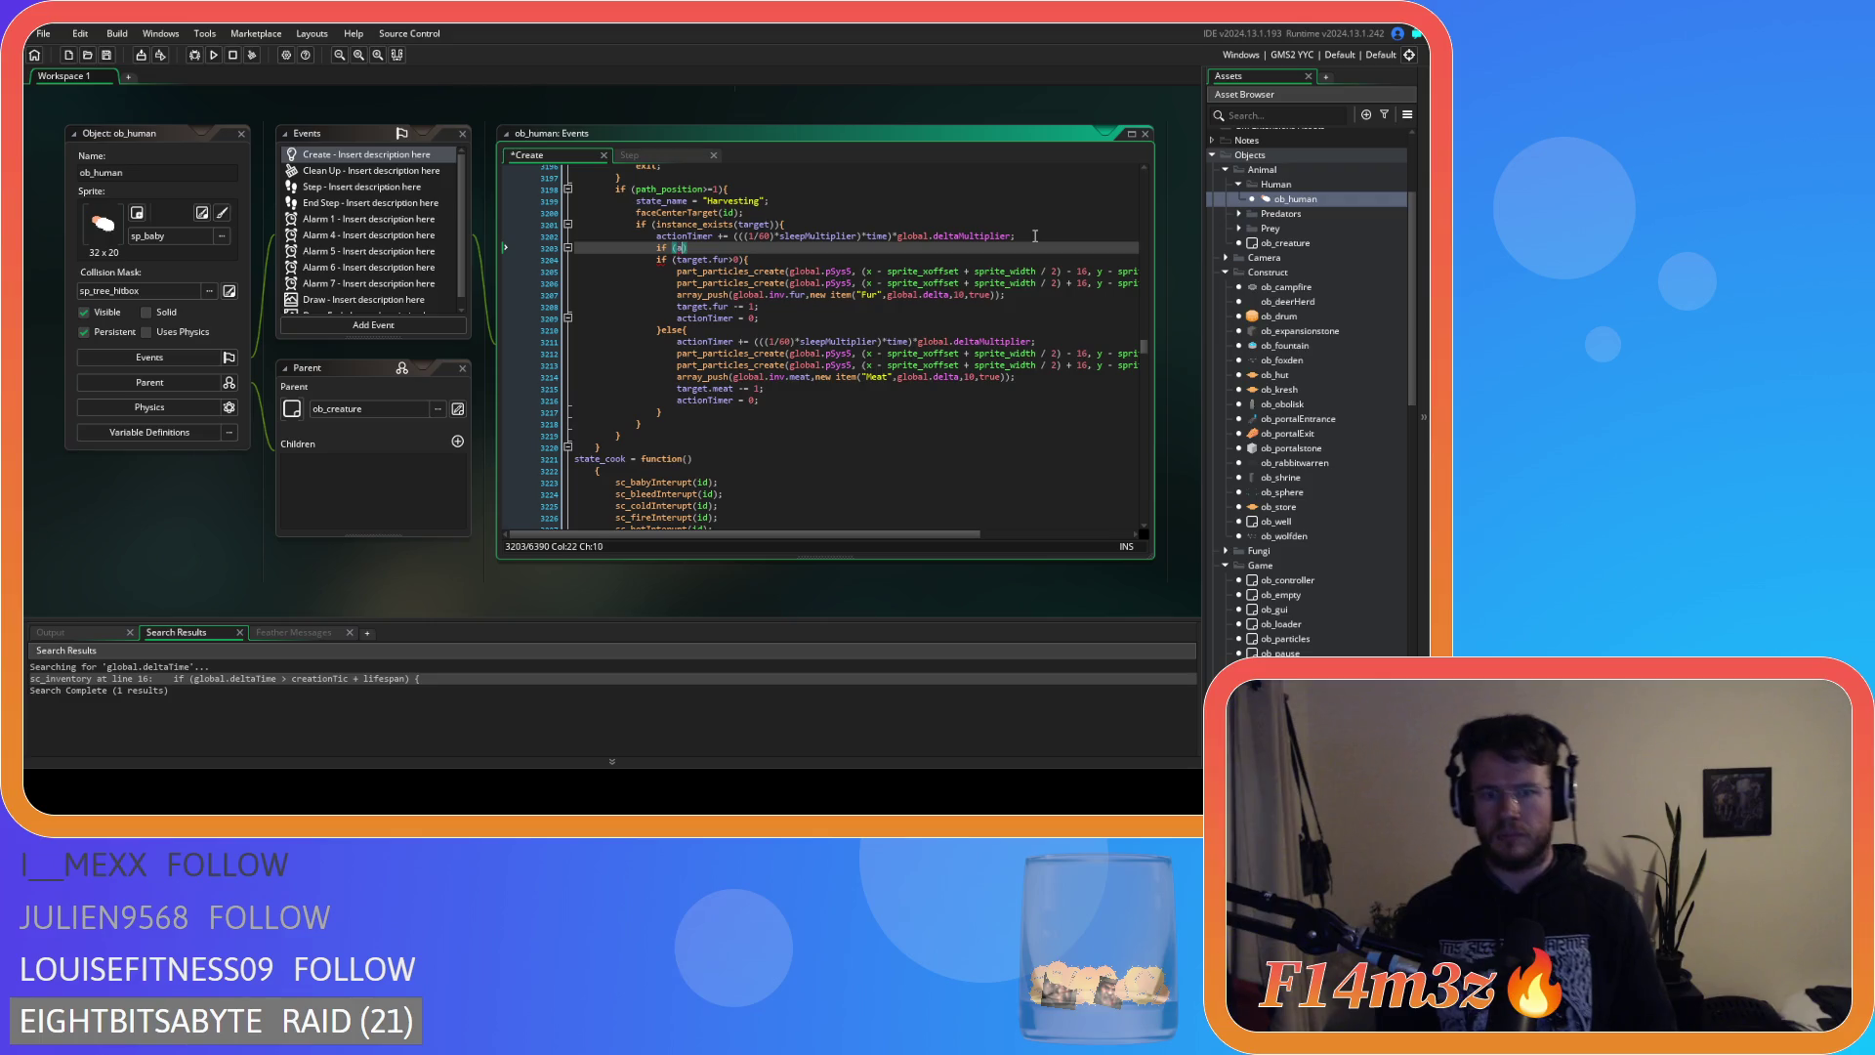
type("c")
key("Down")
key("Return")
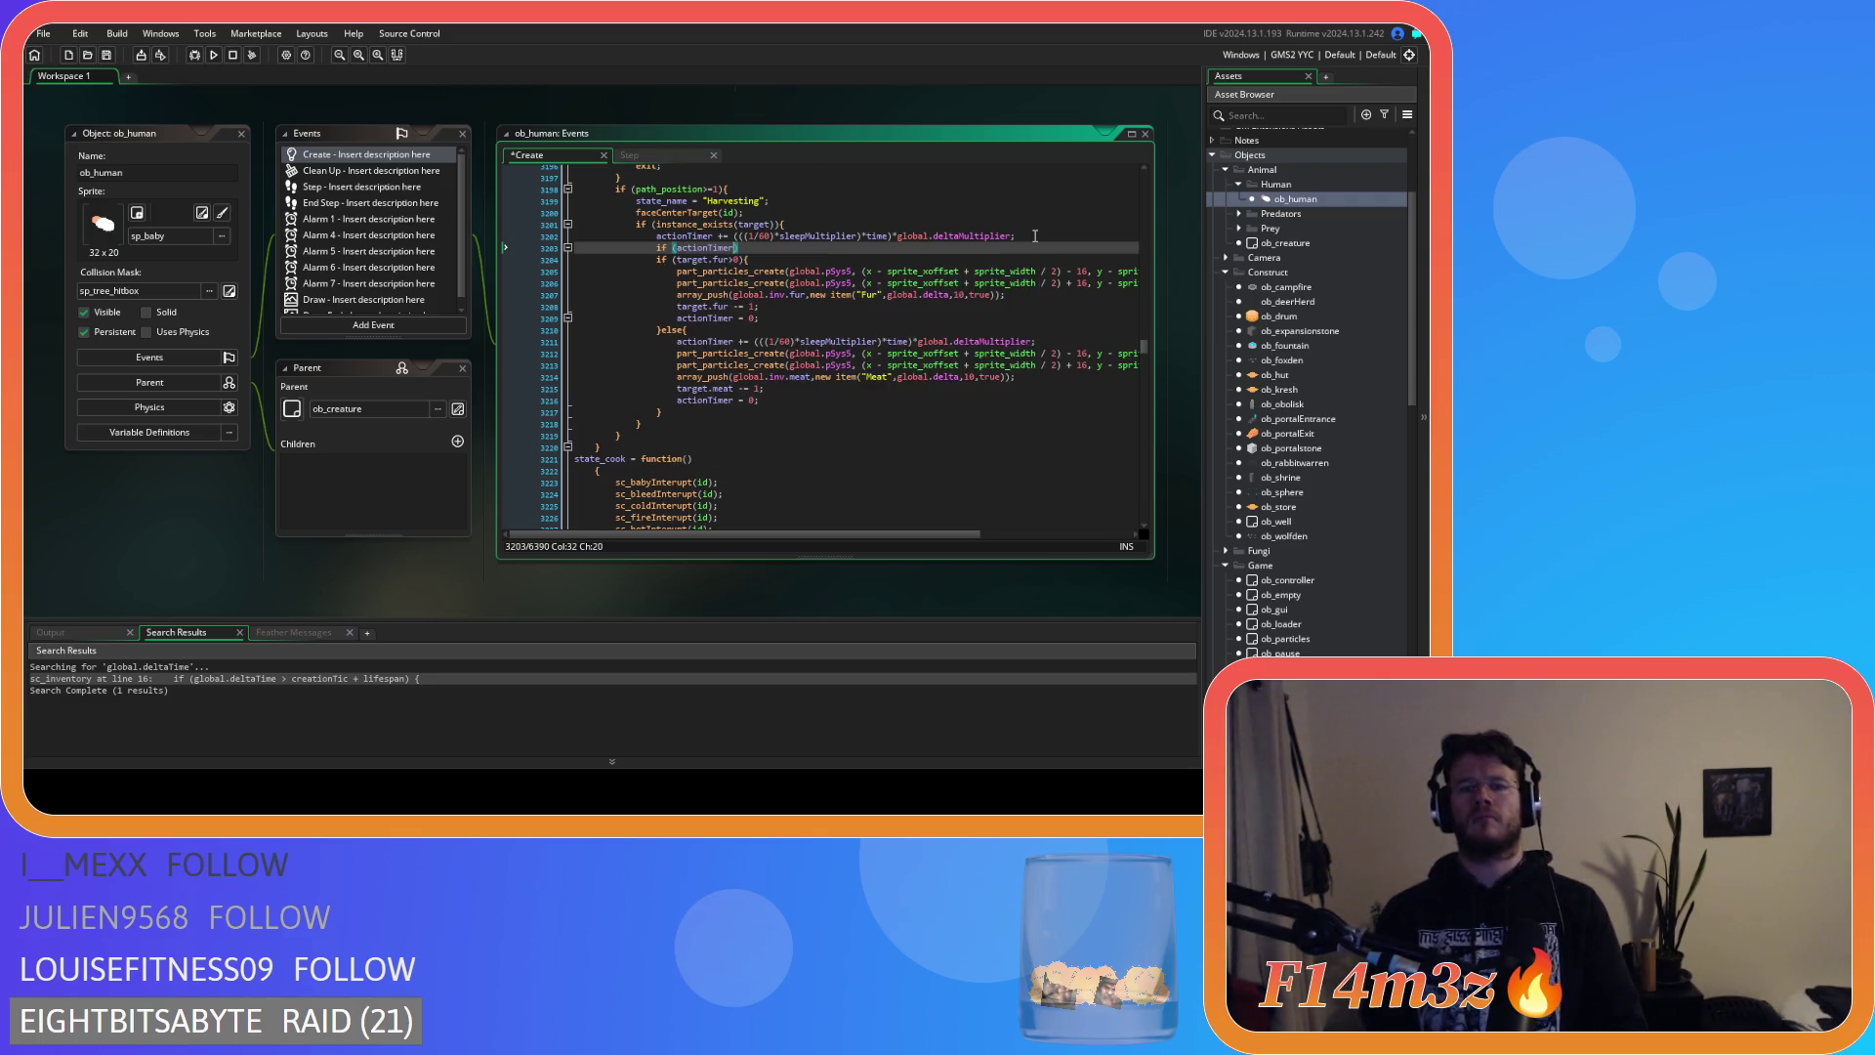
type(">=1")
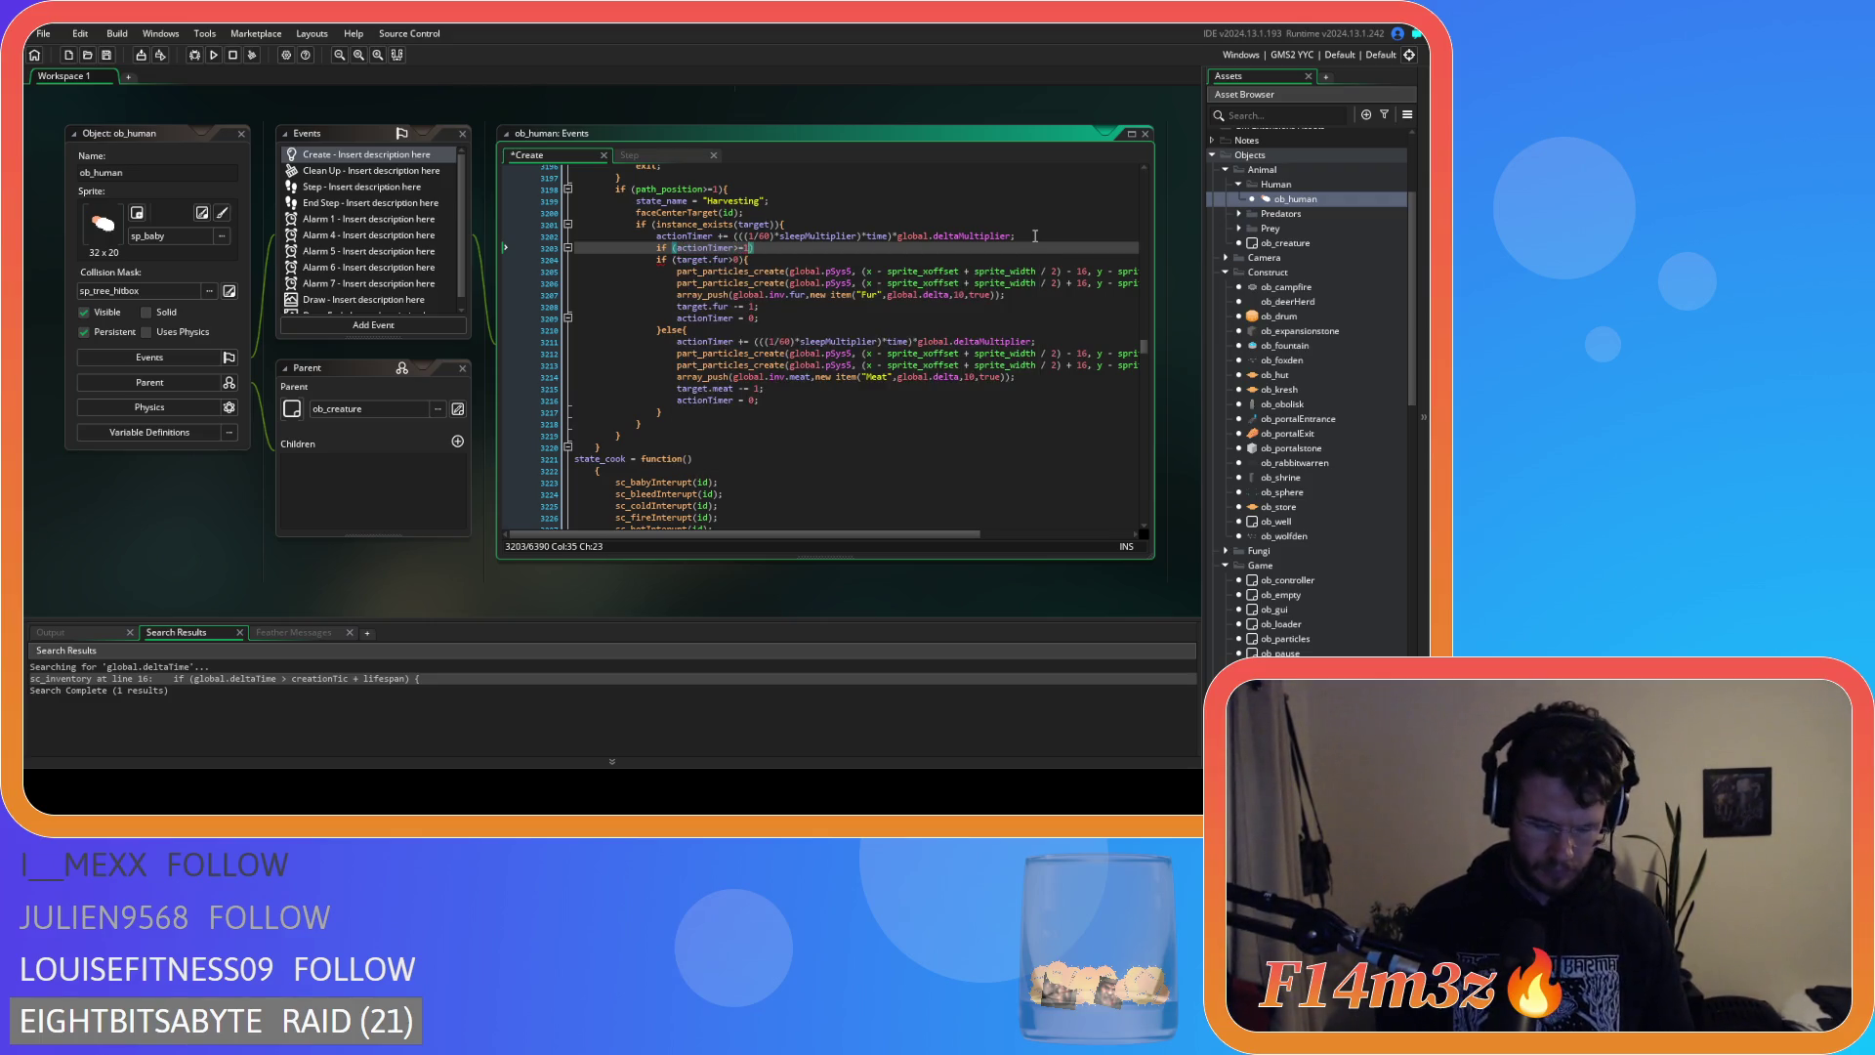
type("){")
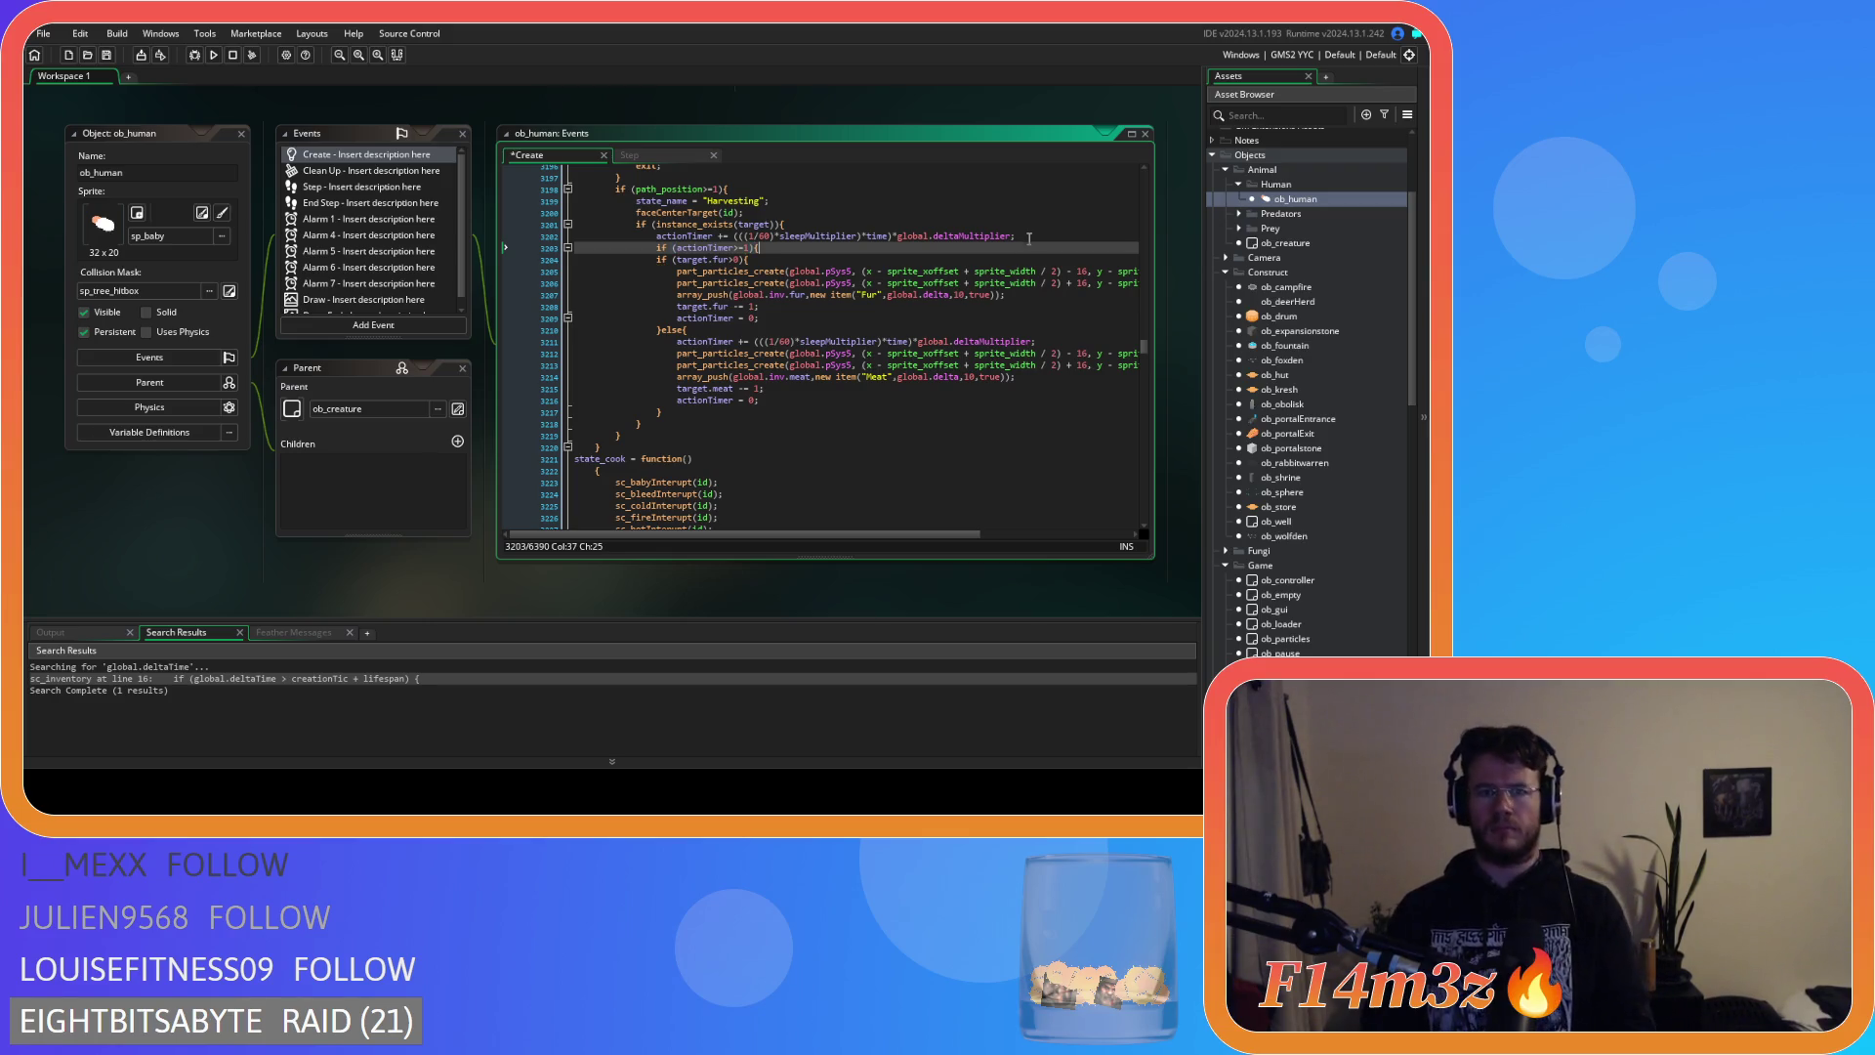
left_click_drag(684, 414, 656, 257)
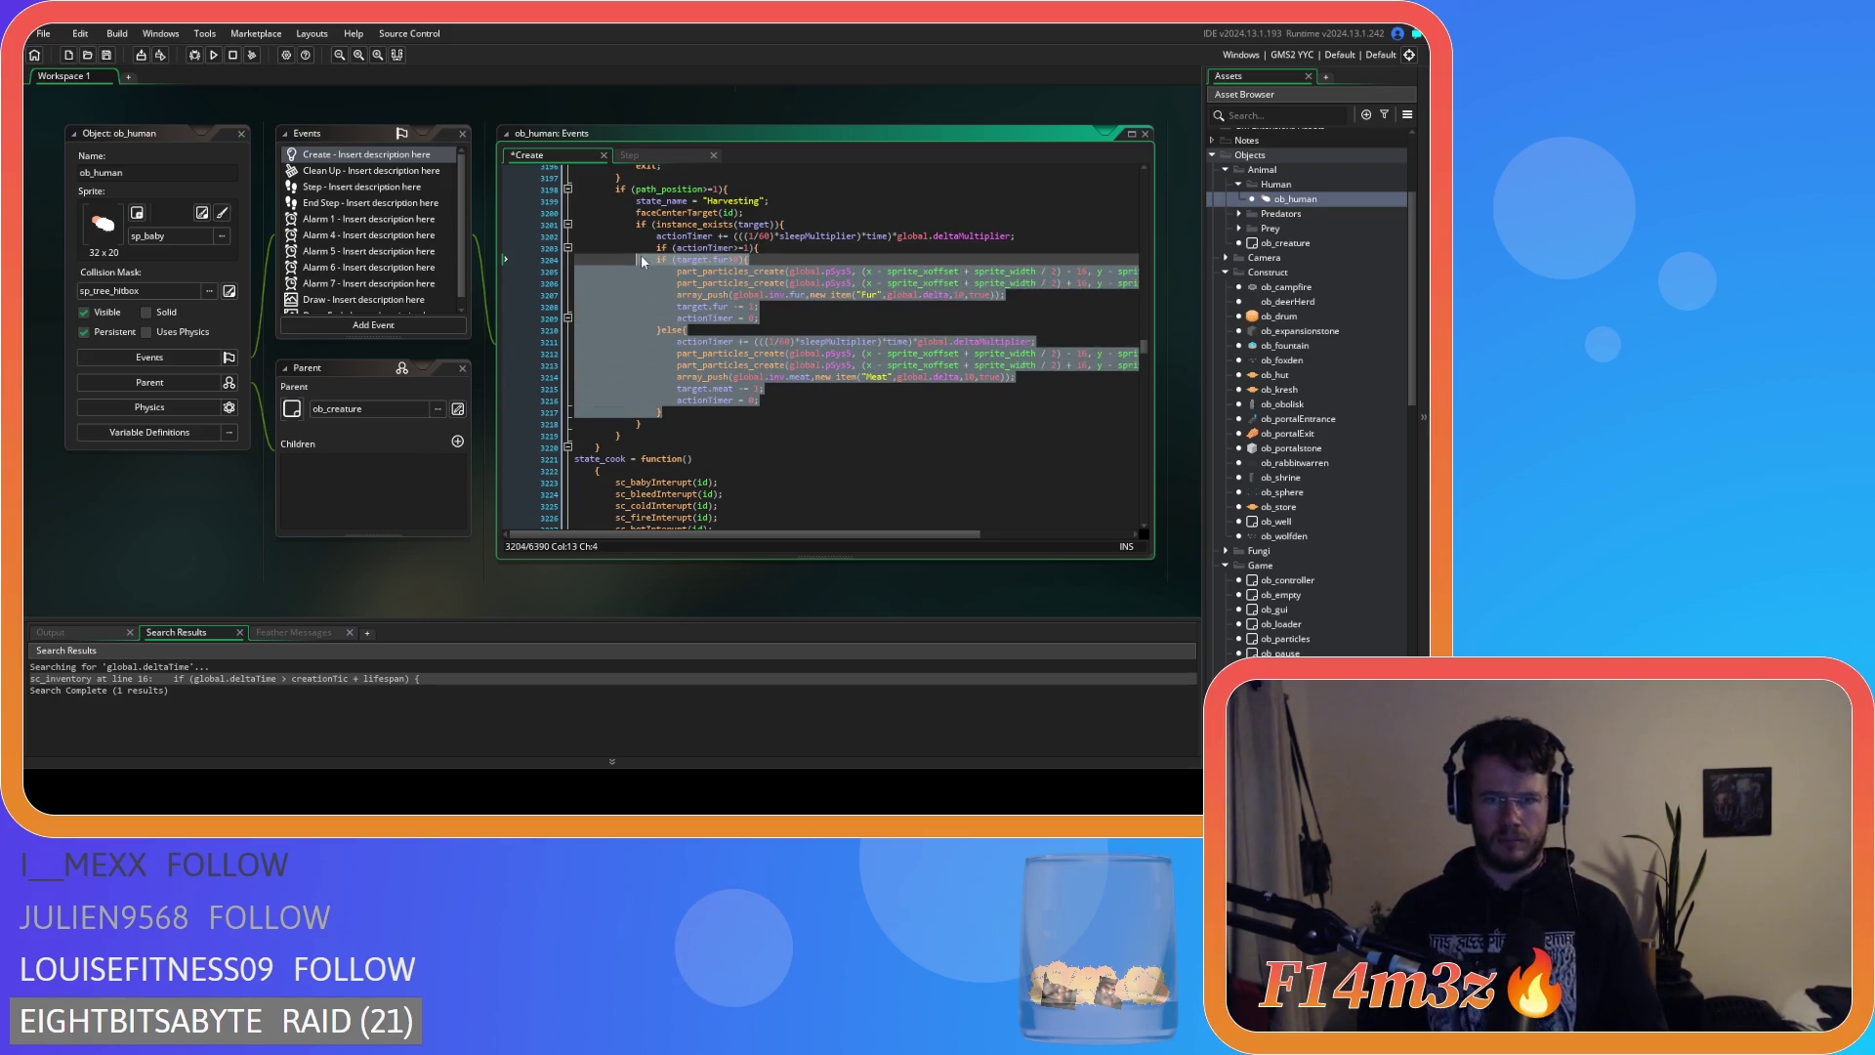
key("Tab")
left_click(695, 411)
key("Return")
key("ctrl+s")
left_click(840, 272)
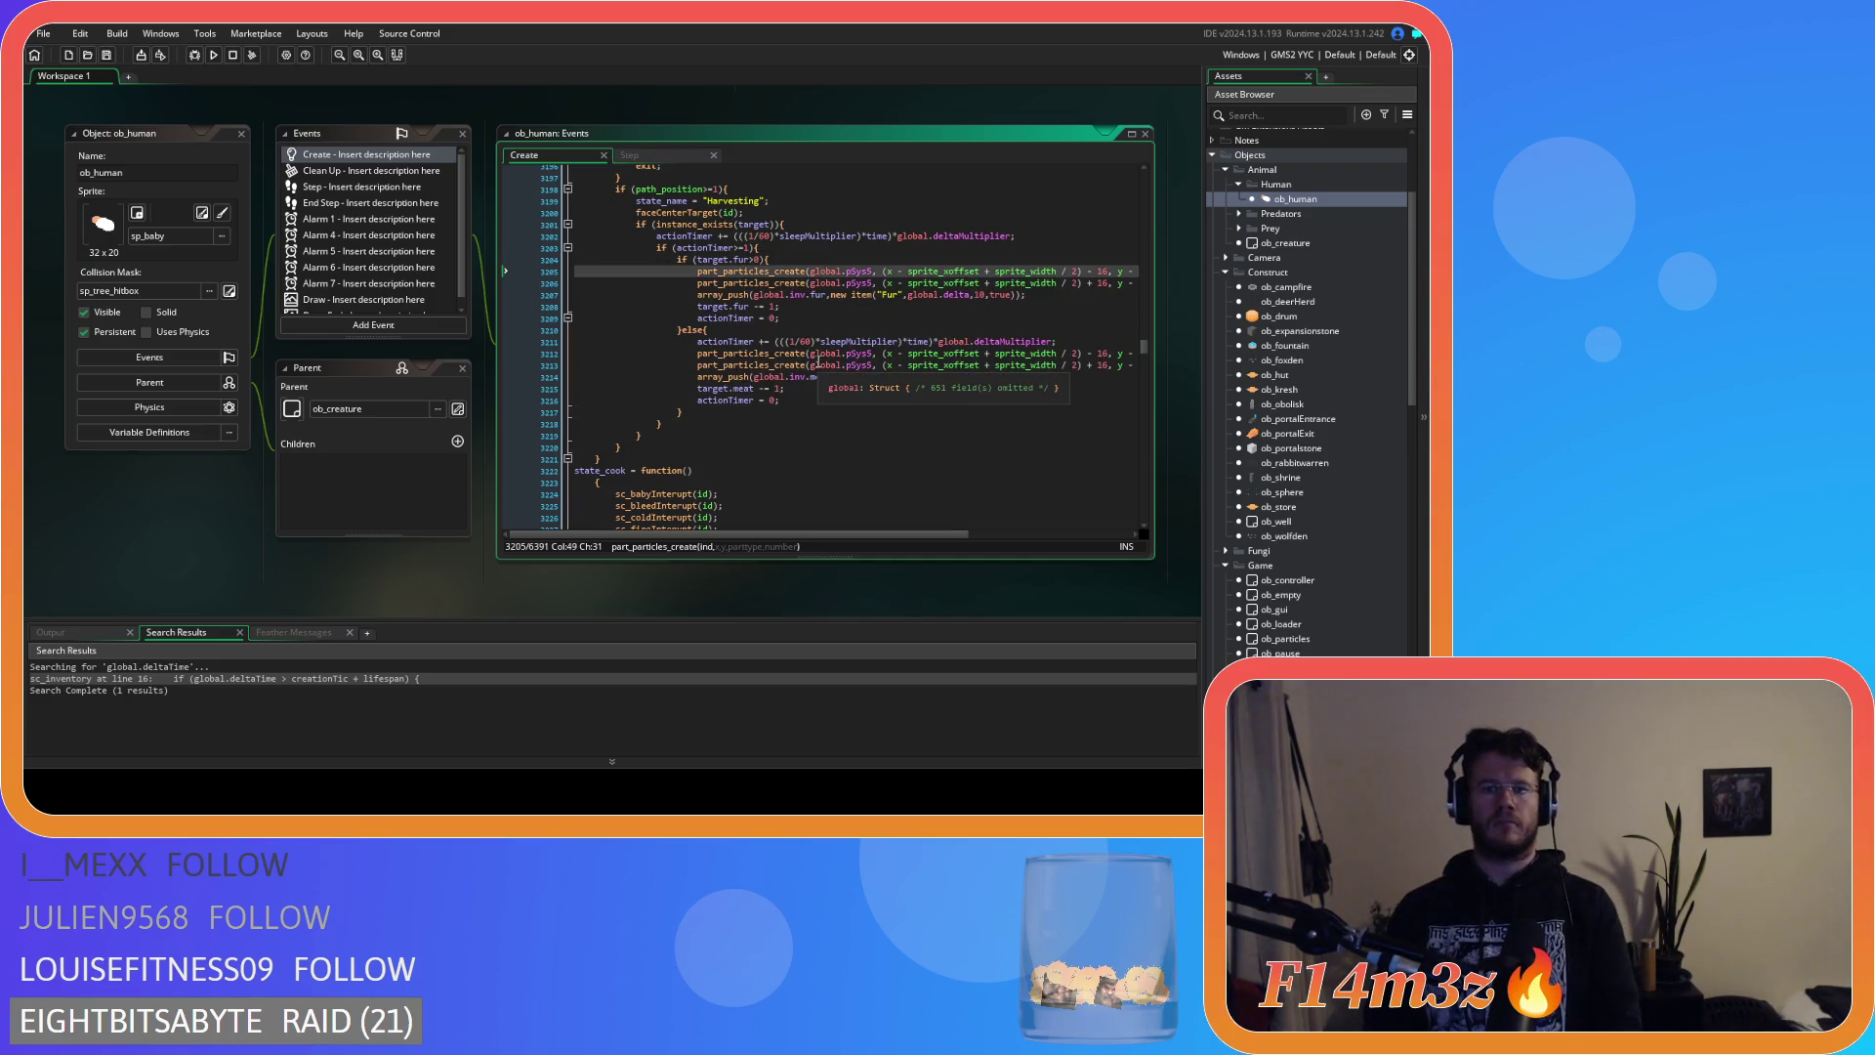
key("Up")
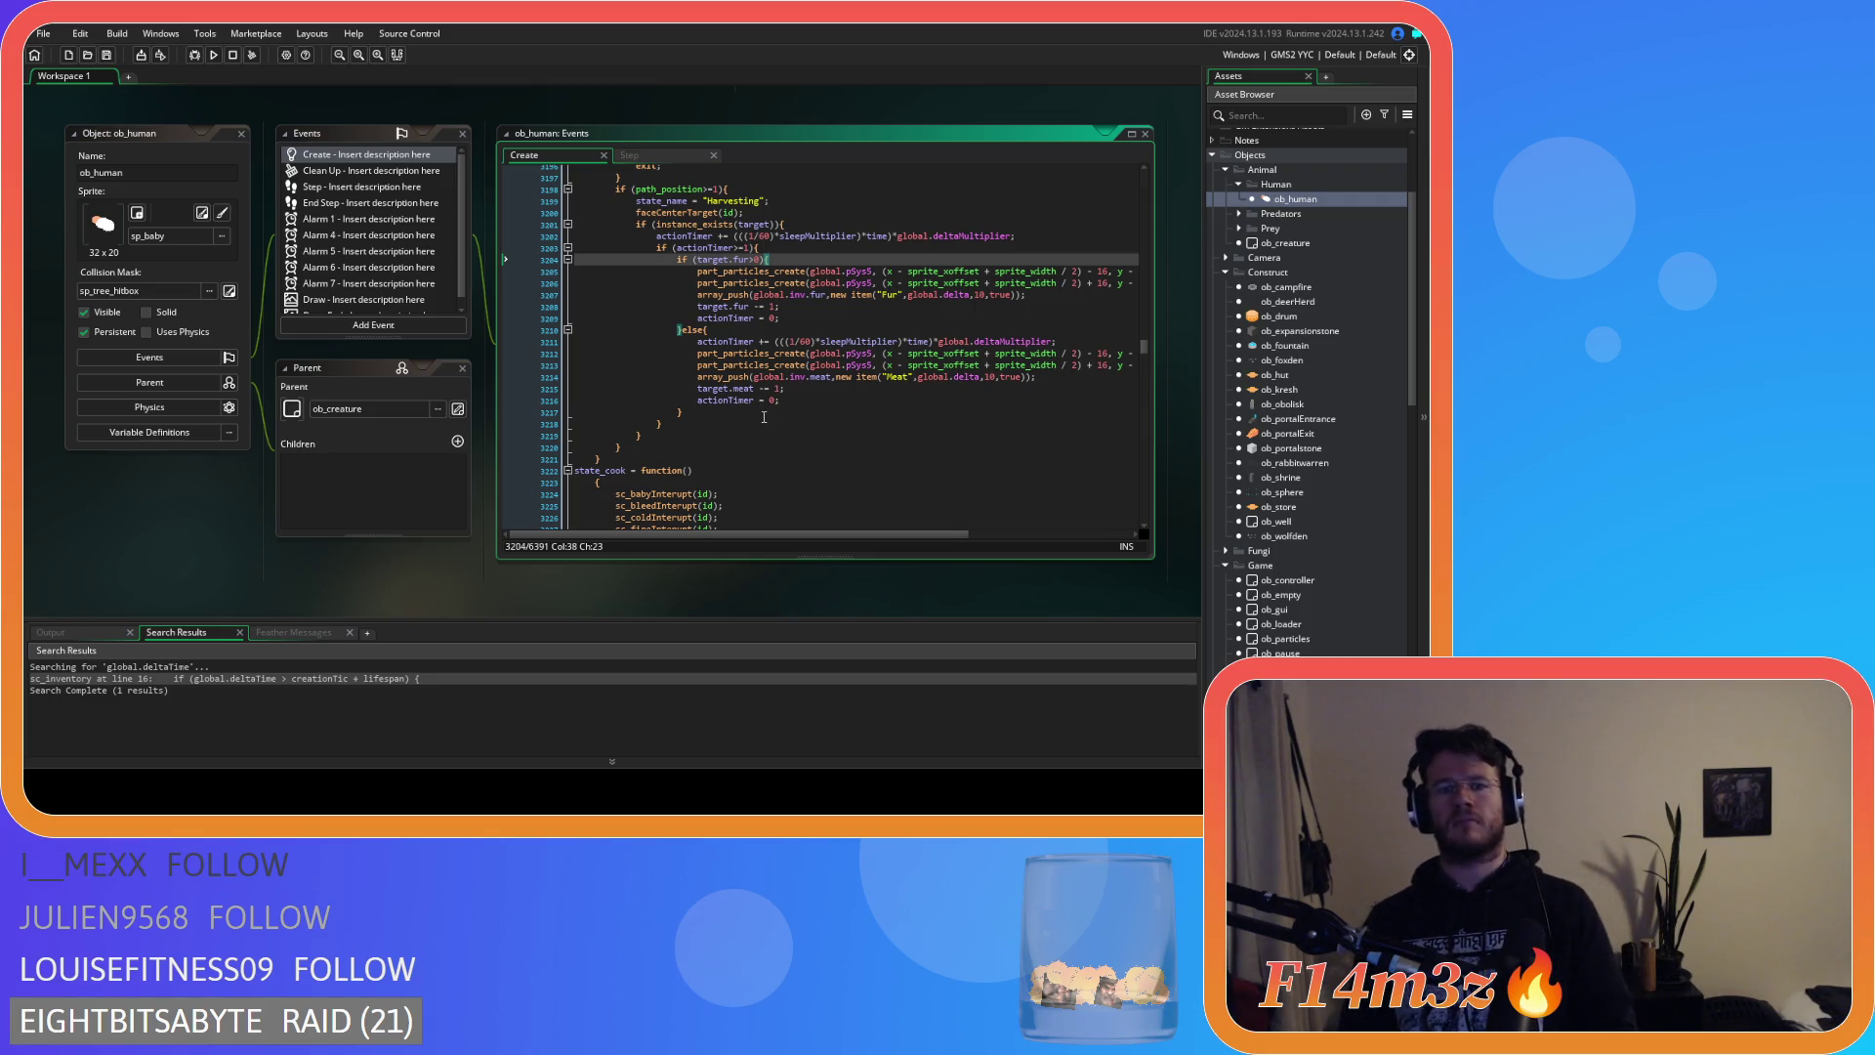
scroll(745, 412, "up", 7)
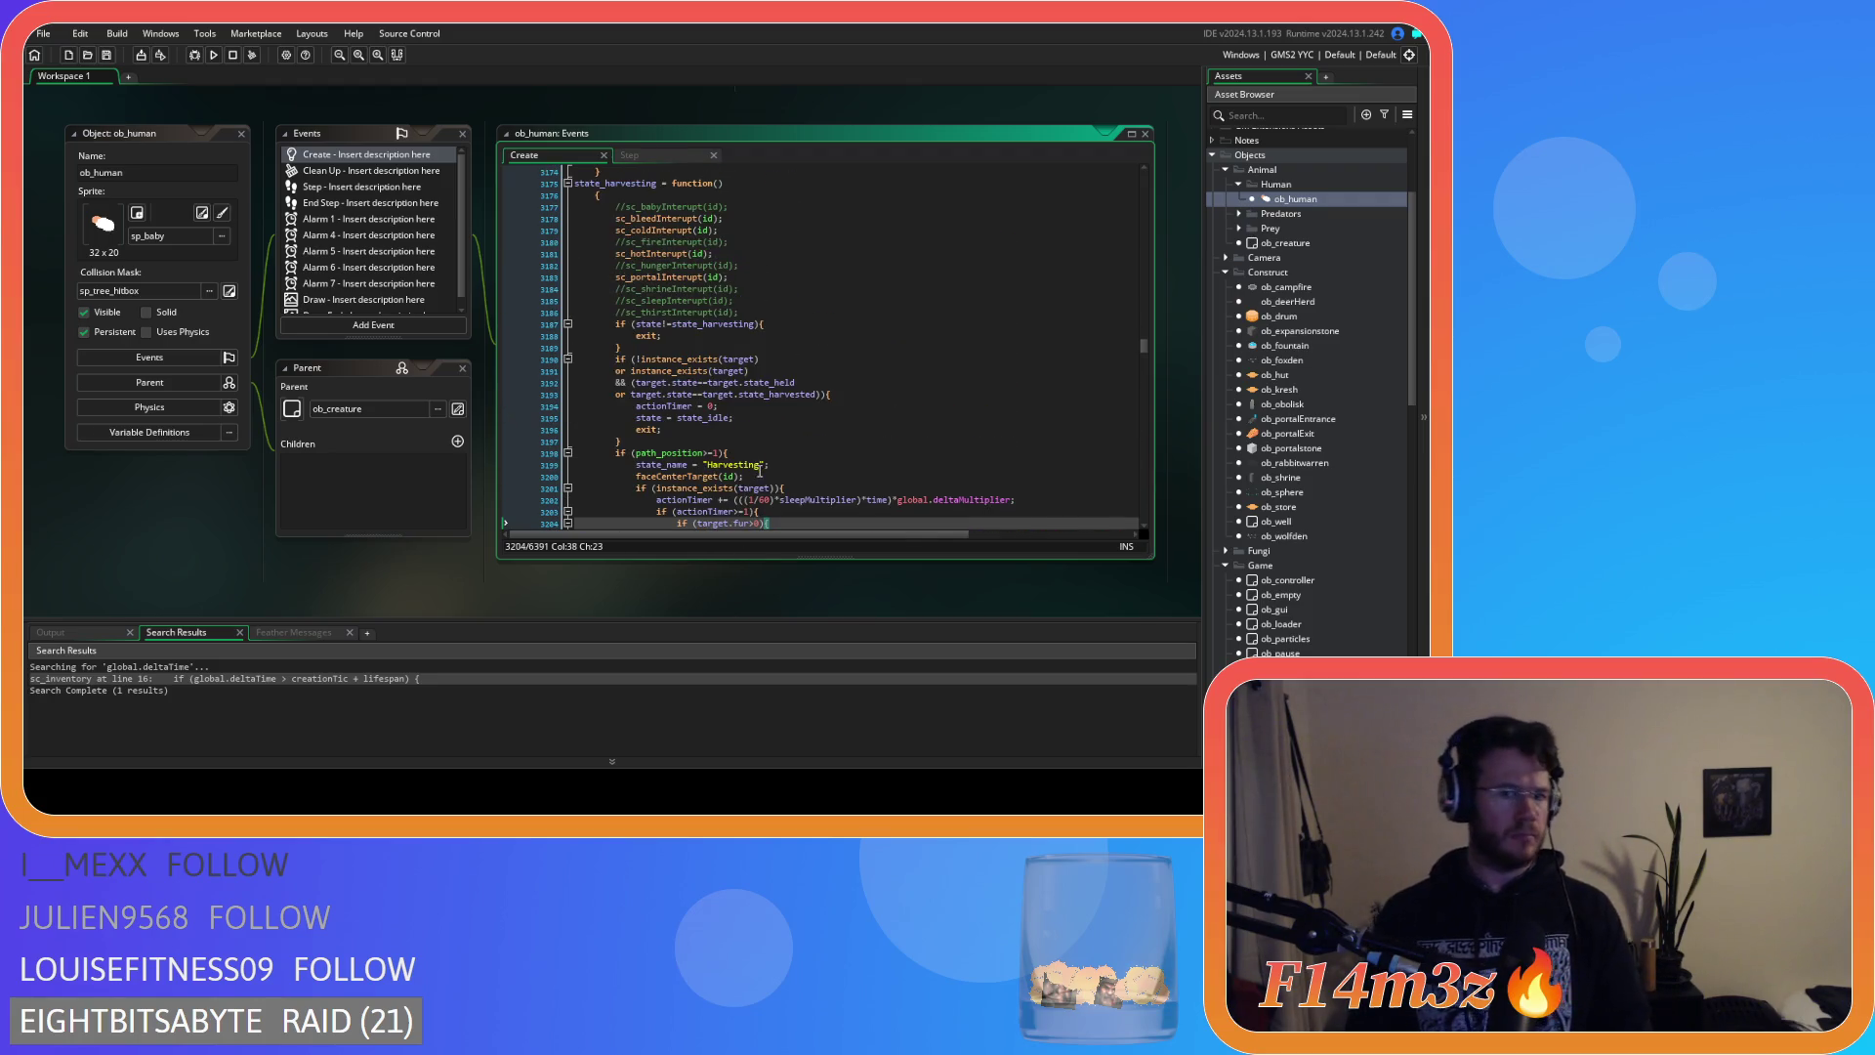
Delete the 'actionTimer = 0;' resets from both the meat and fur harvest branches.
scroll(761, 412, "down", 5)
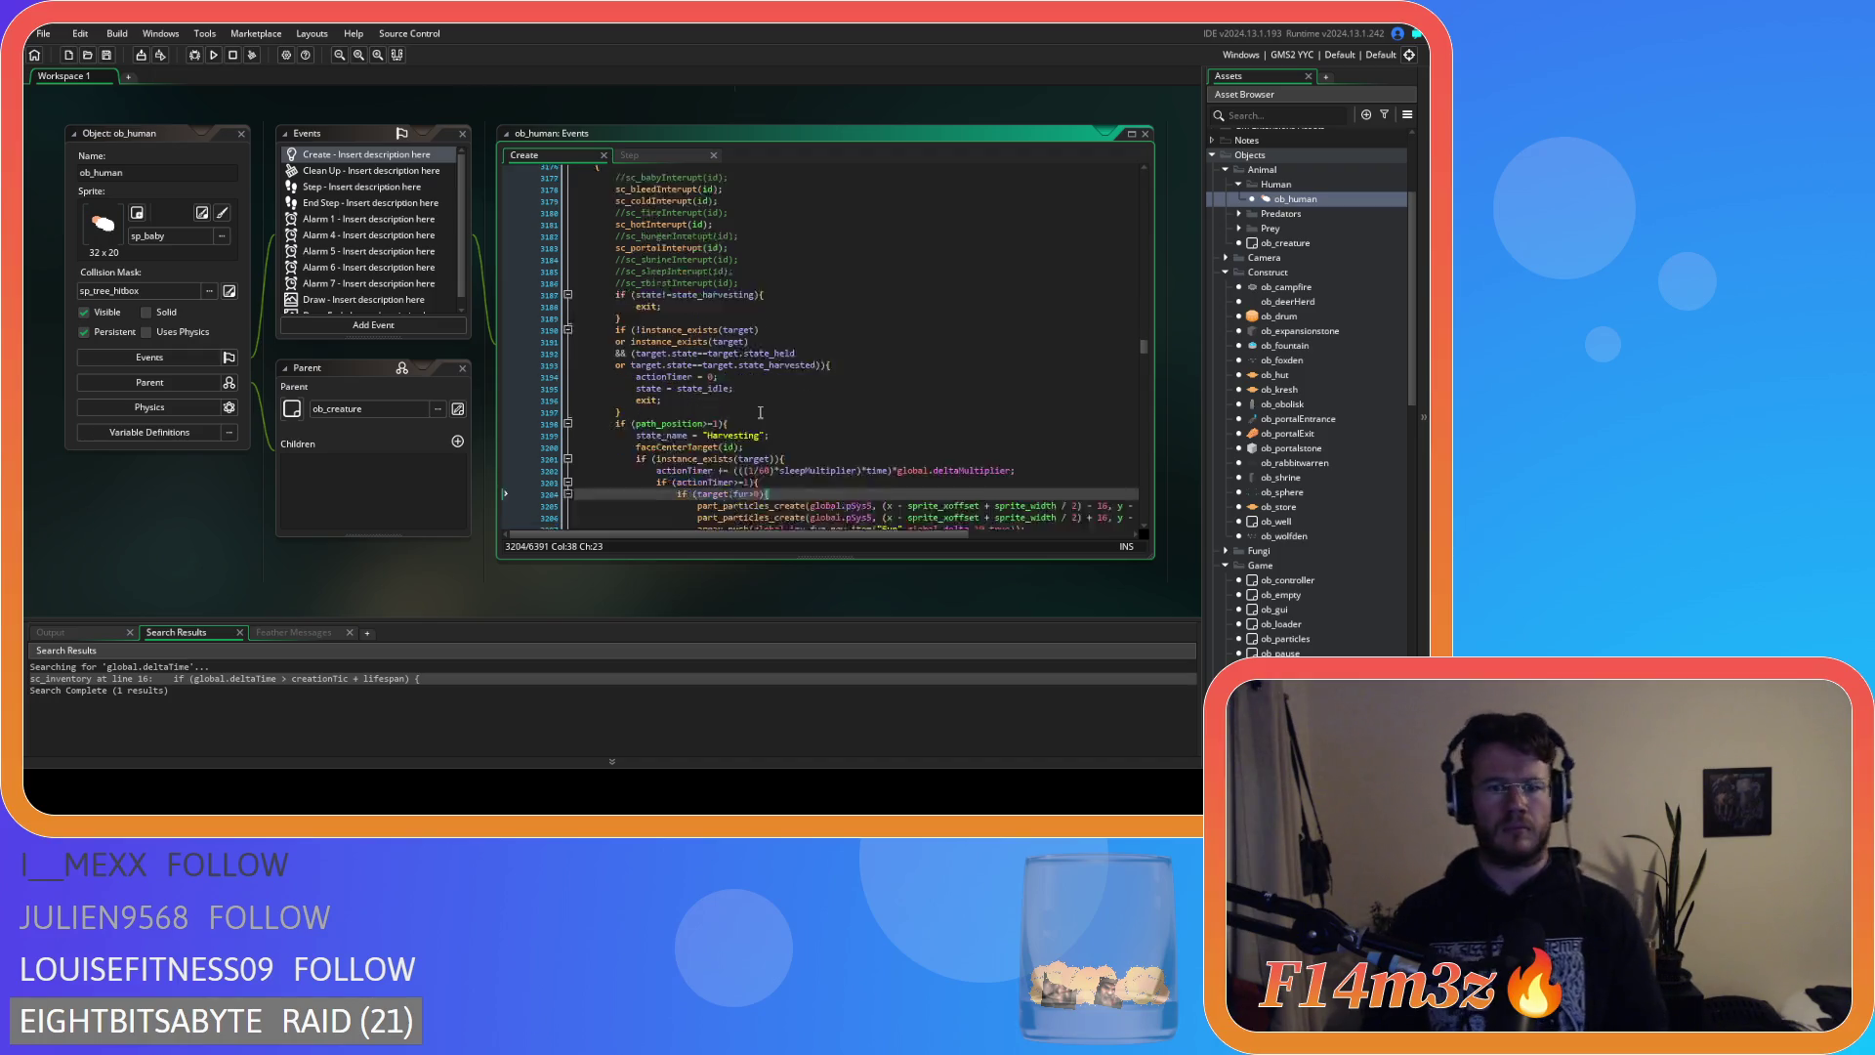
mouse_move(761, 413)
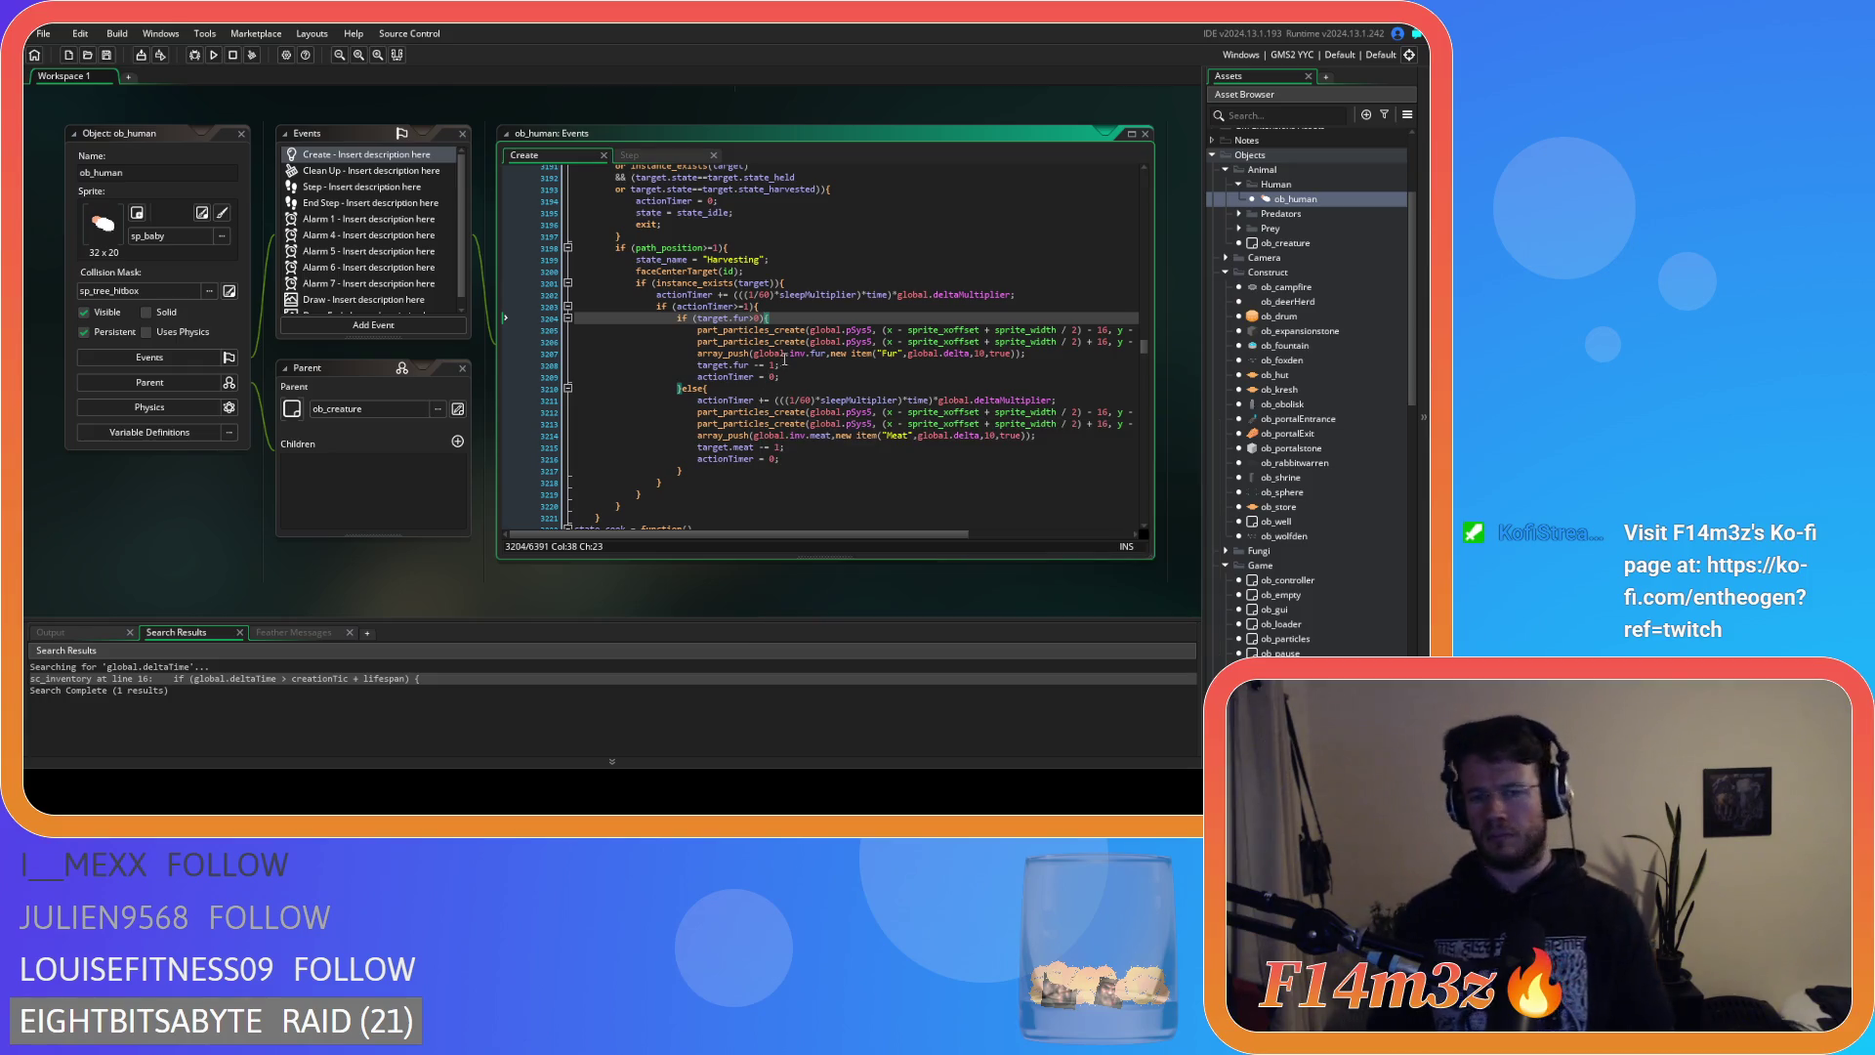
left_click(790, 400)
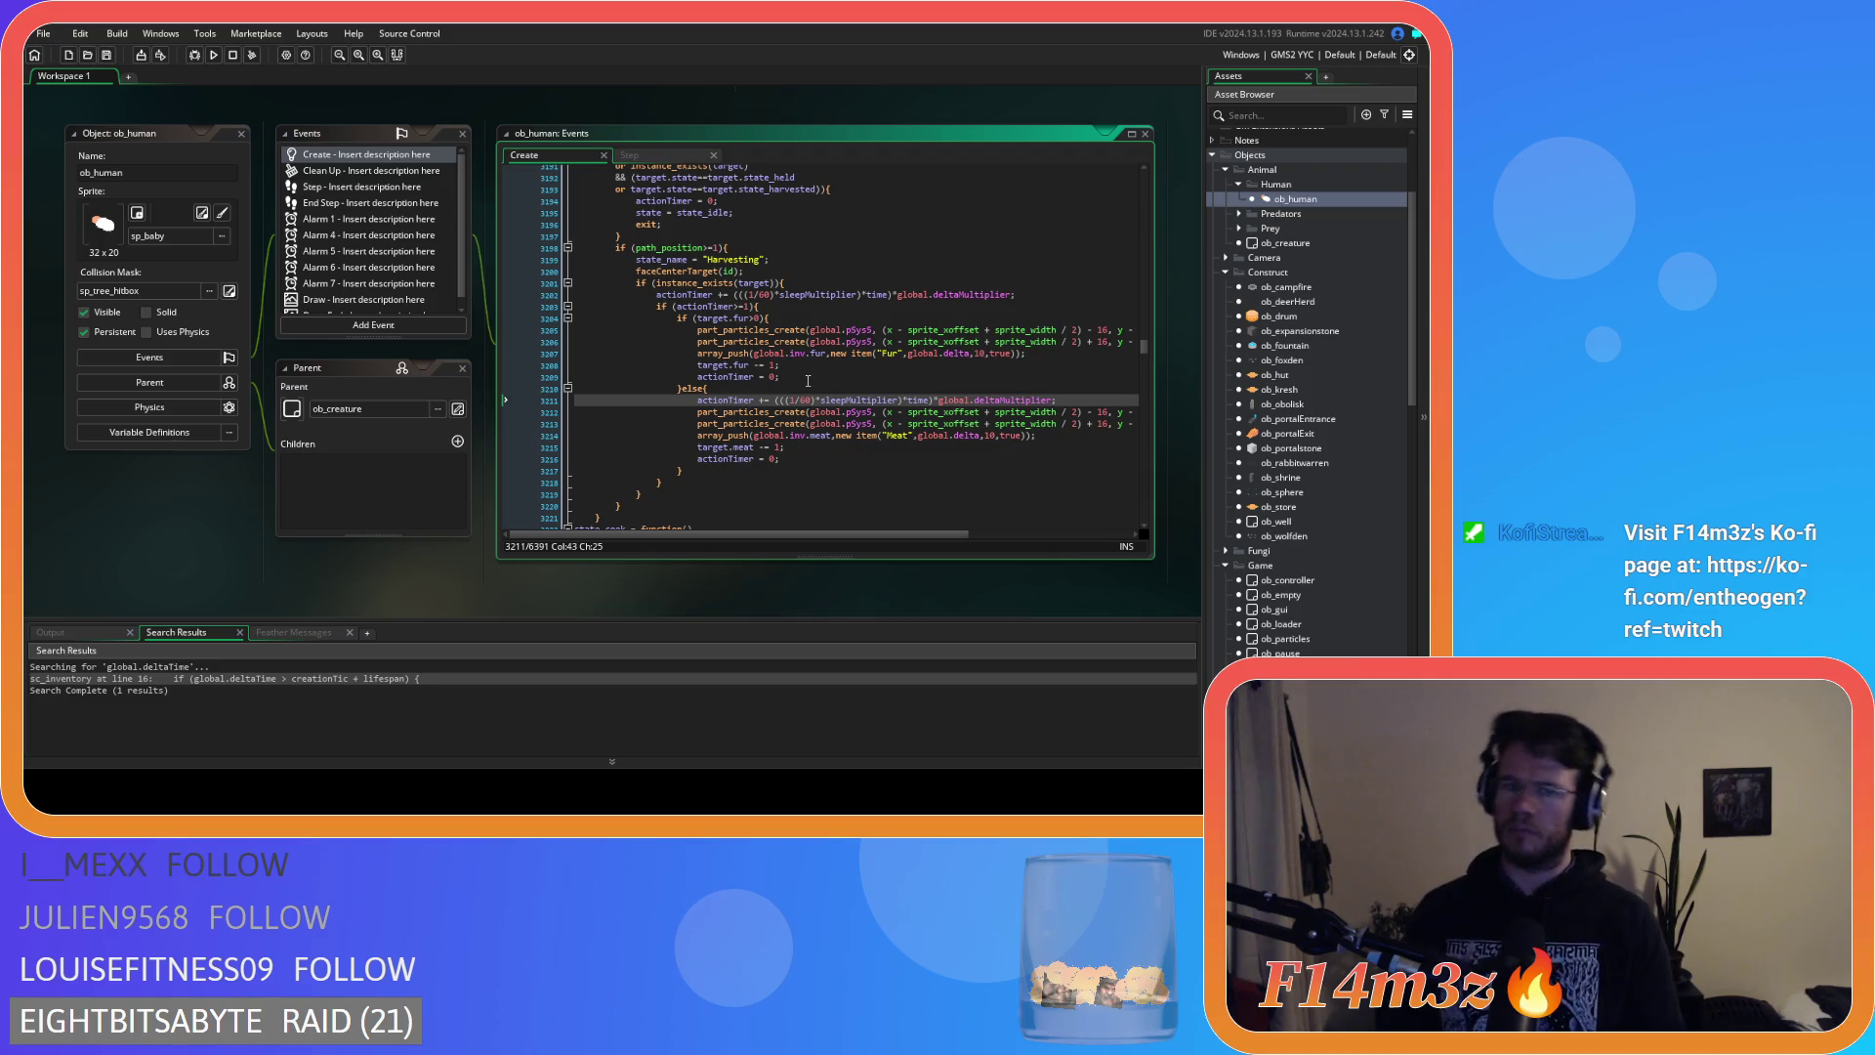
left_click(798, 458)
key("BackSpace")
key("BackSpace")
key("BackSpace")
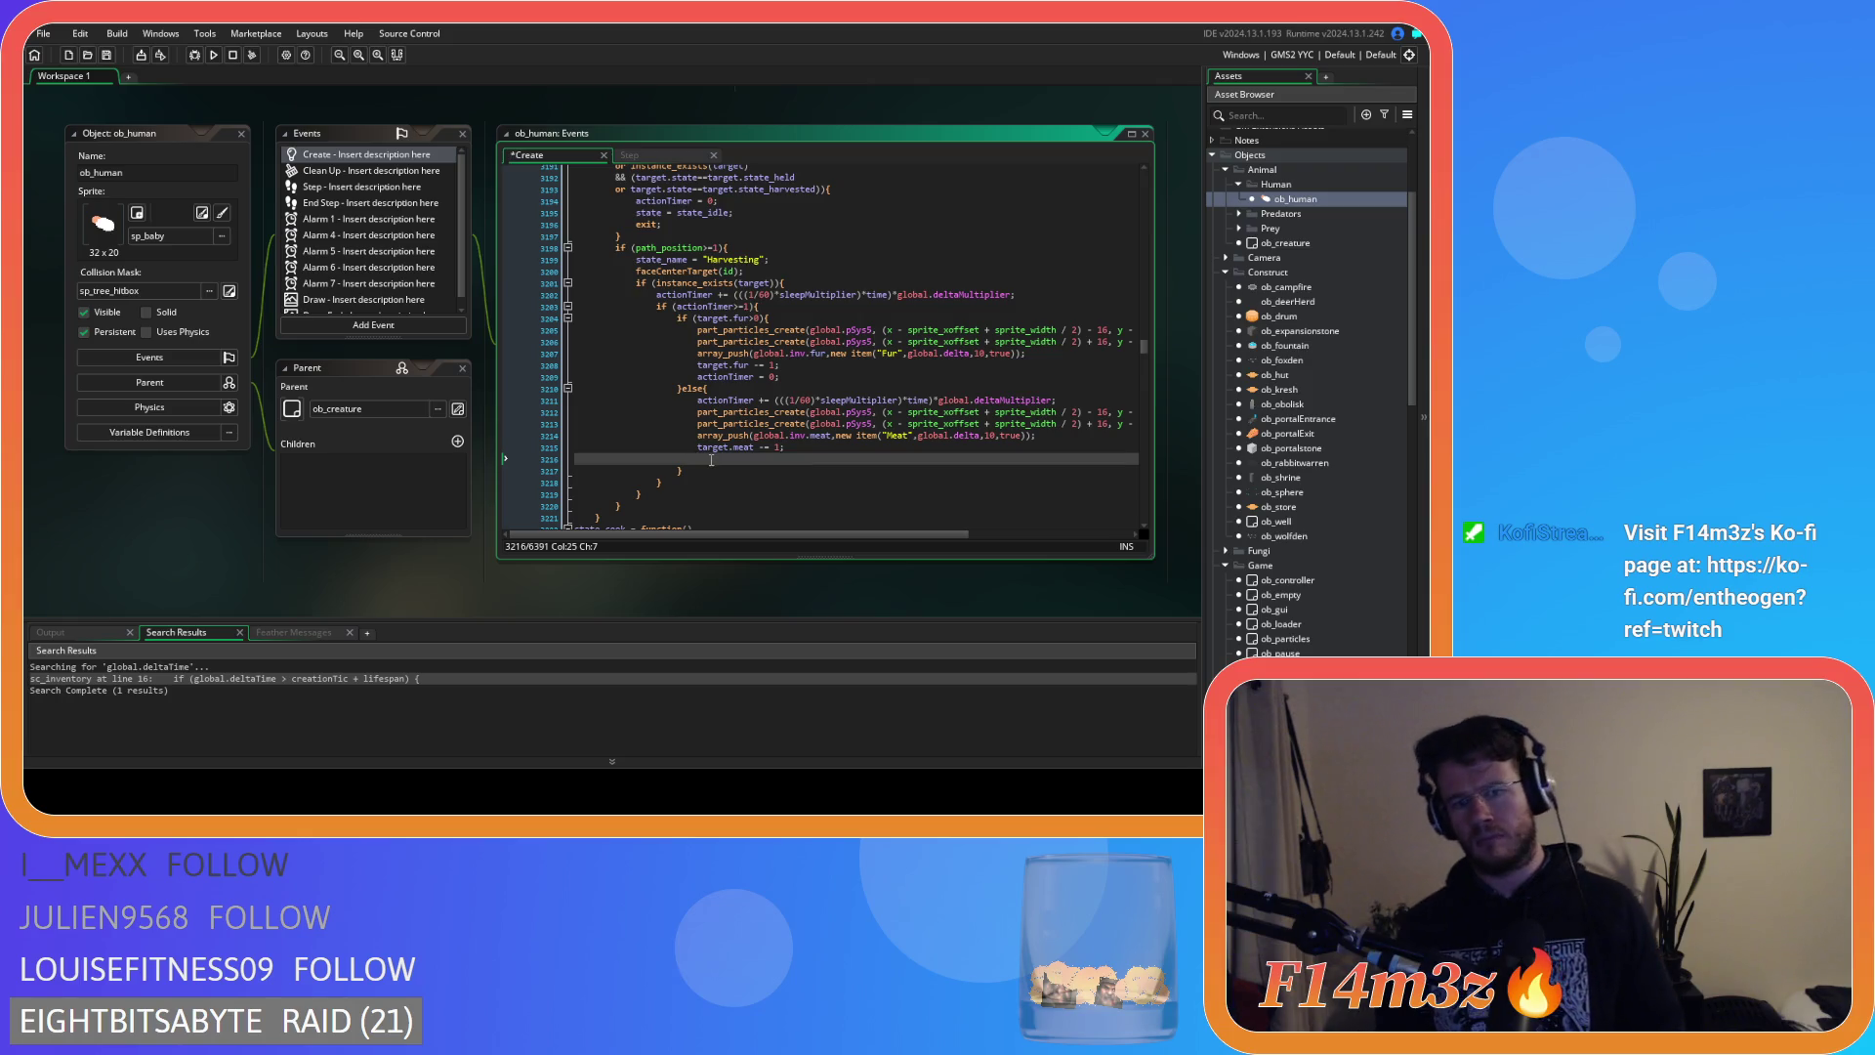
key("BackSpace")
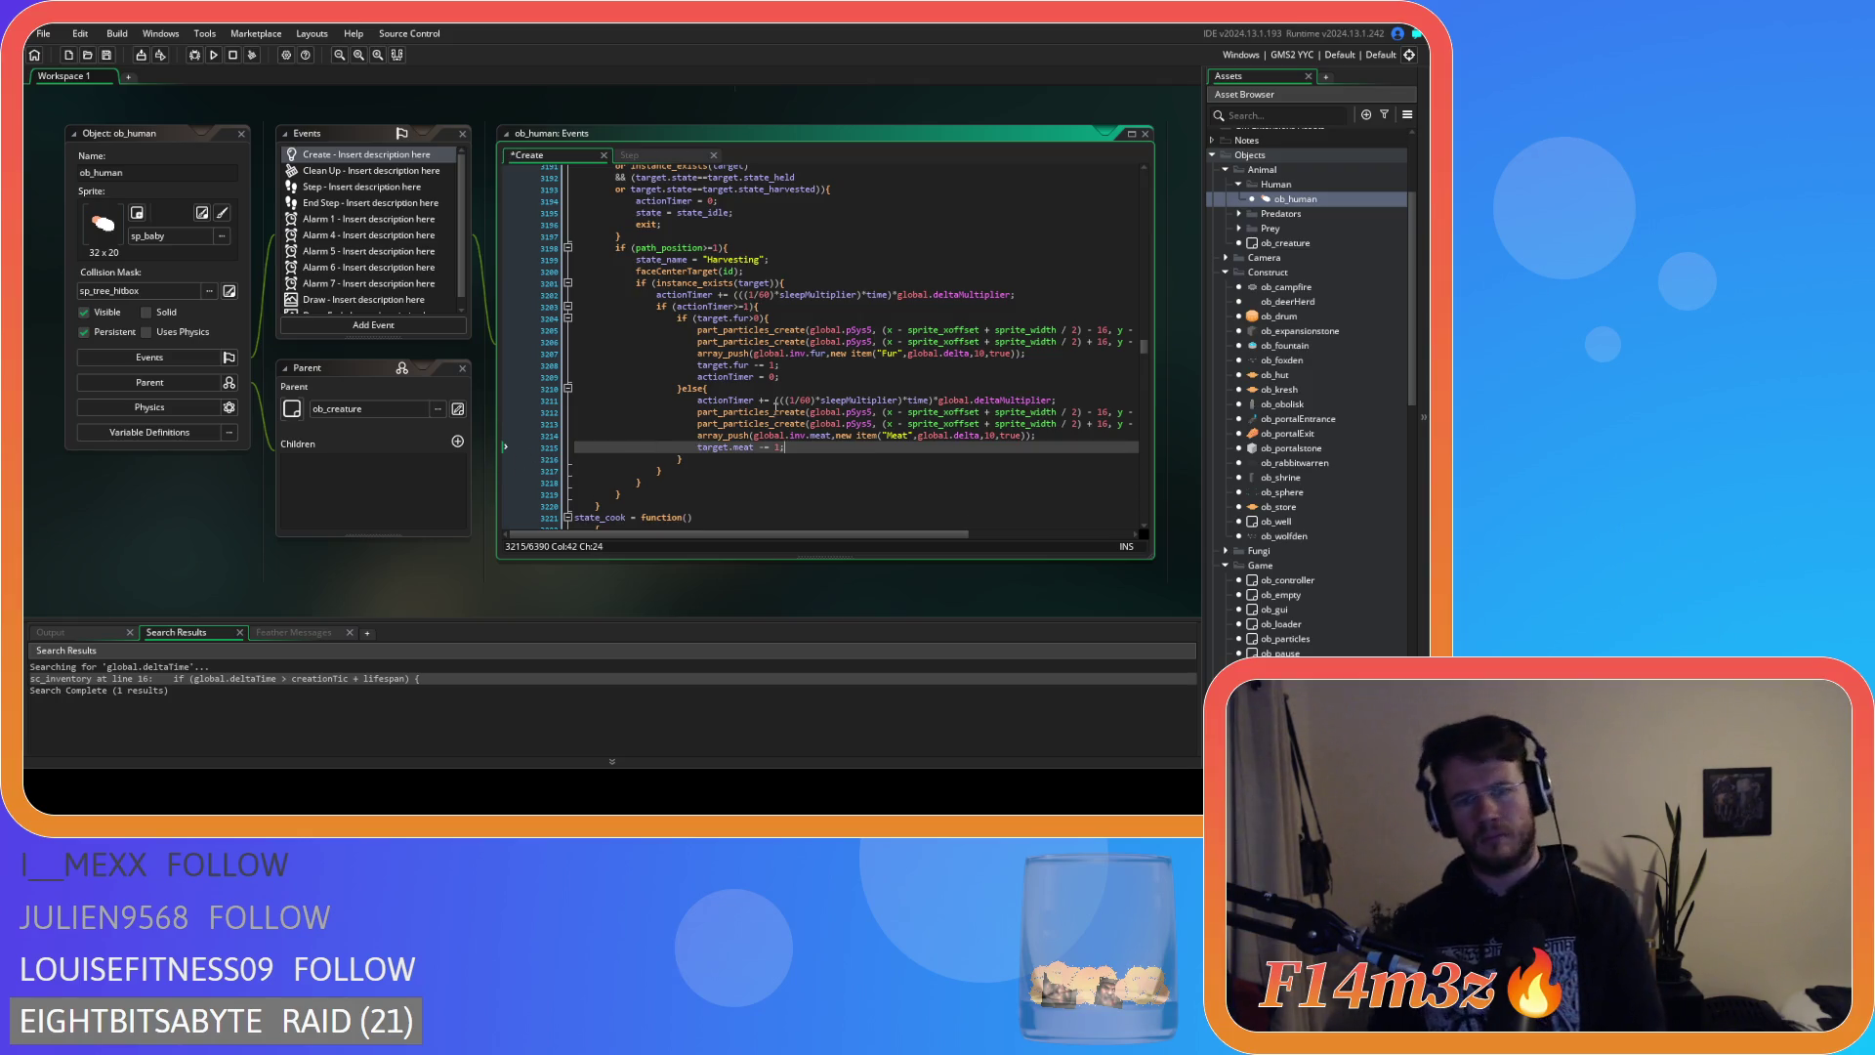
left_click(789, 379)
key("BackSpace")
key("BackSpace")
key("BackSpace")
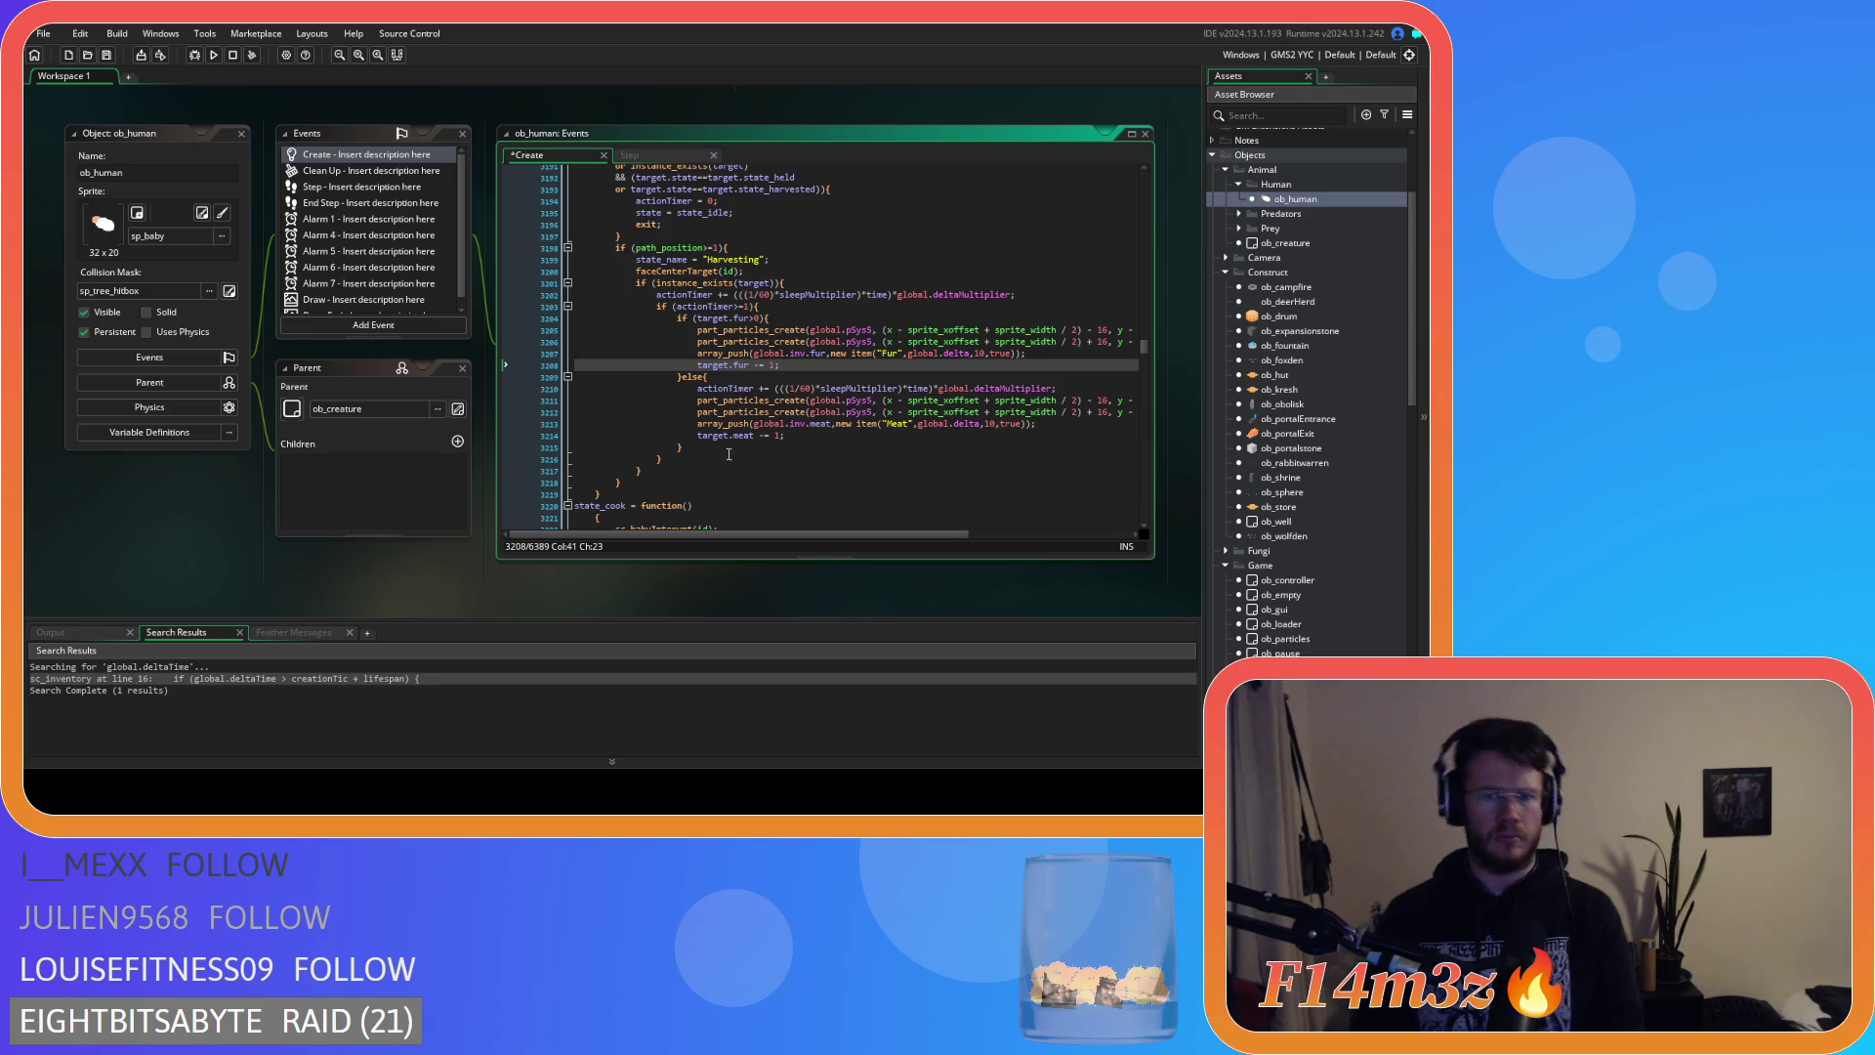
Paste a single 'actionTimer = 0;' after the if/else block and save the Create code.
left_click(721, 446)
key("Return")
type("actionTimer = 0;")
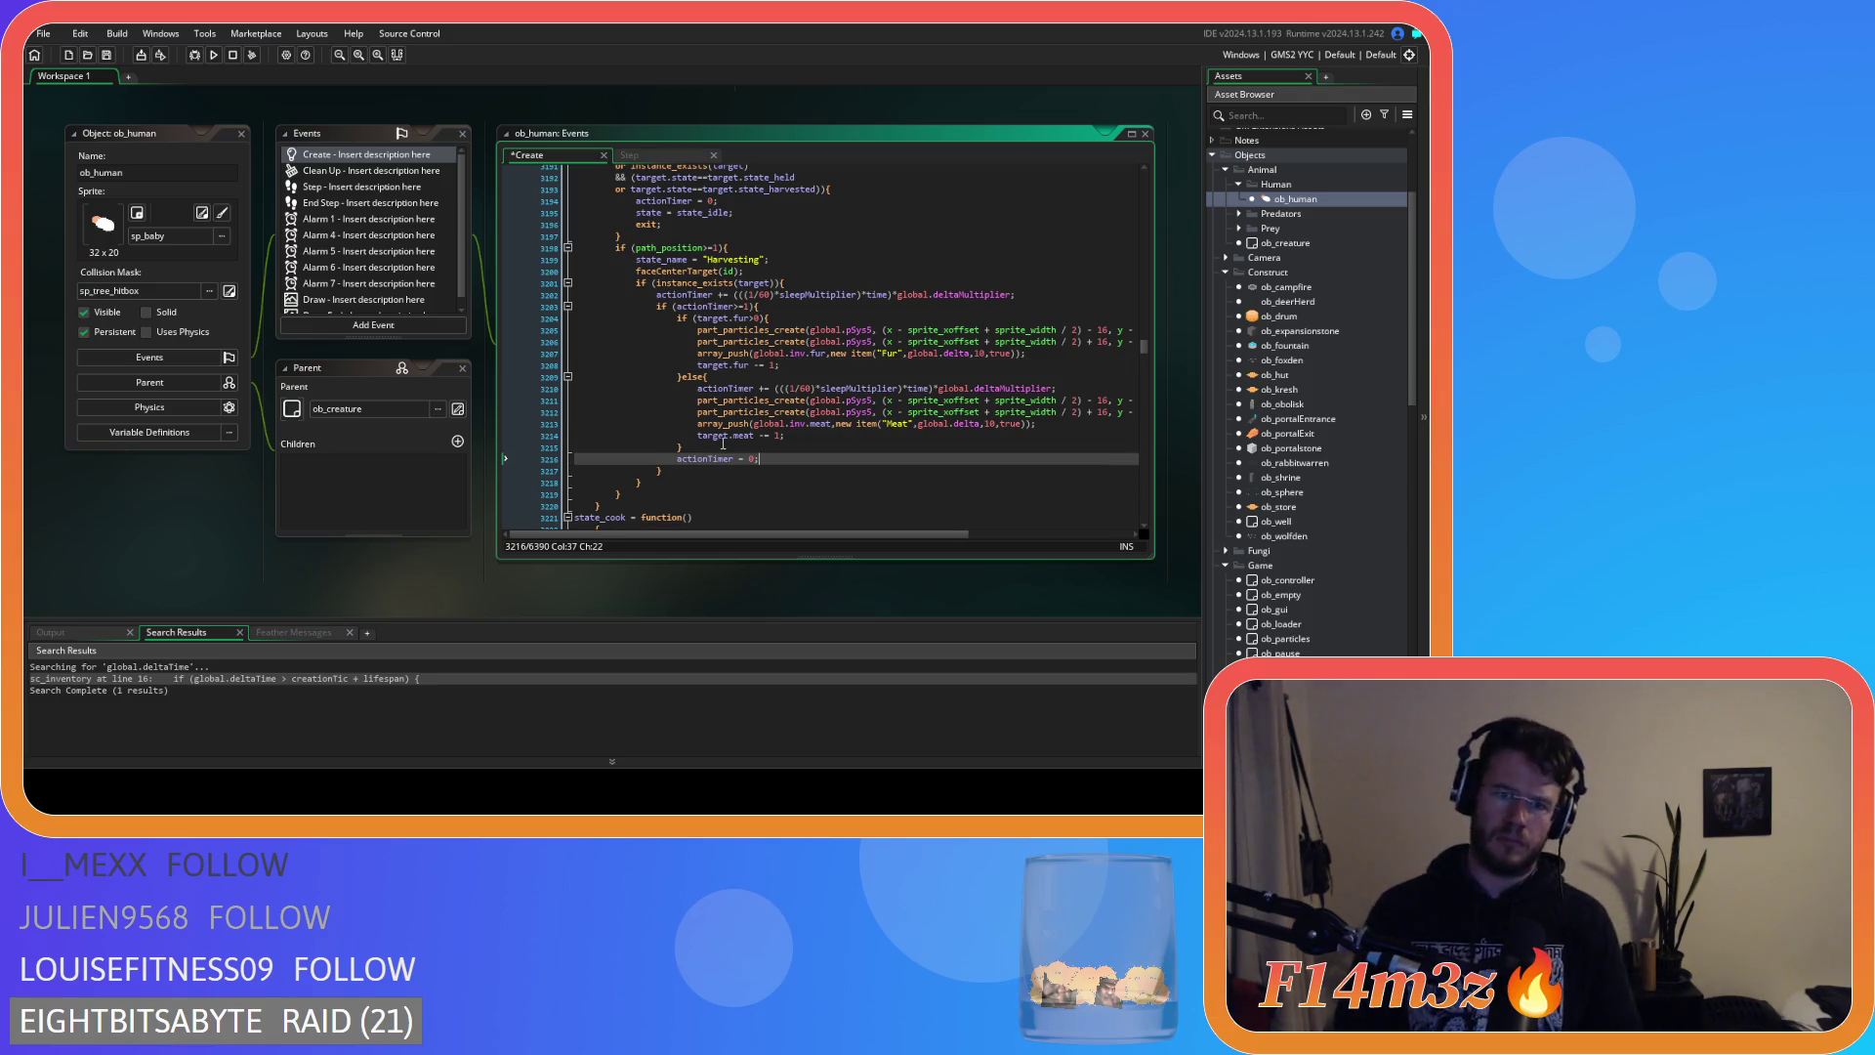
left_click(704, 448)
left_click(767, 306)
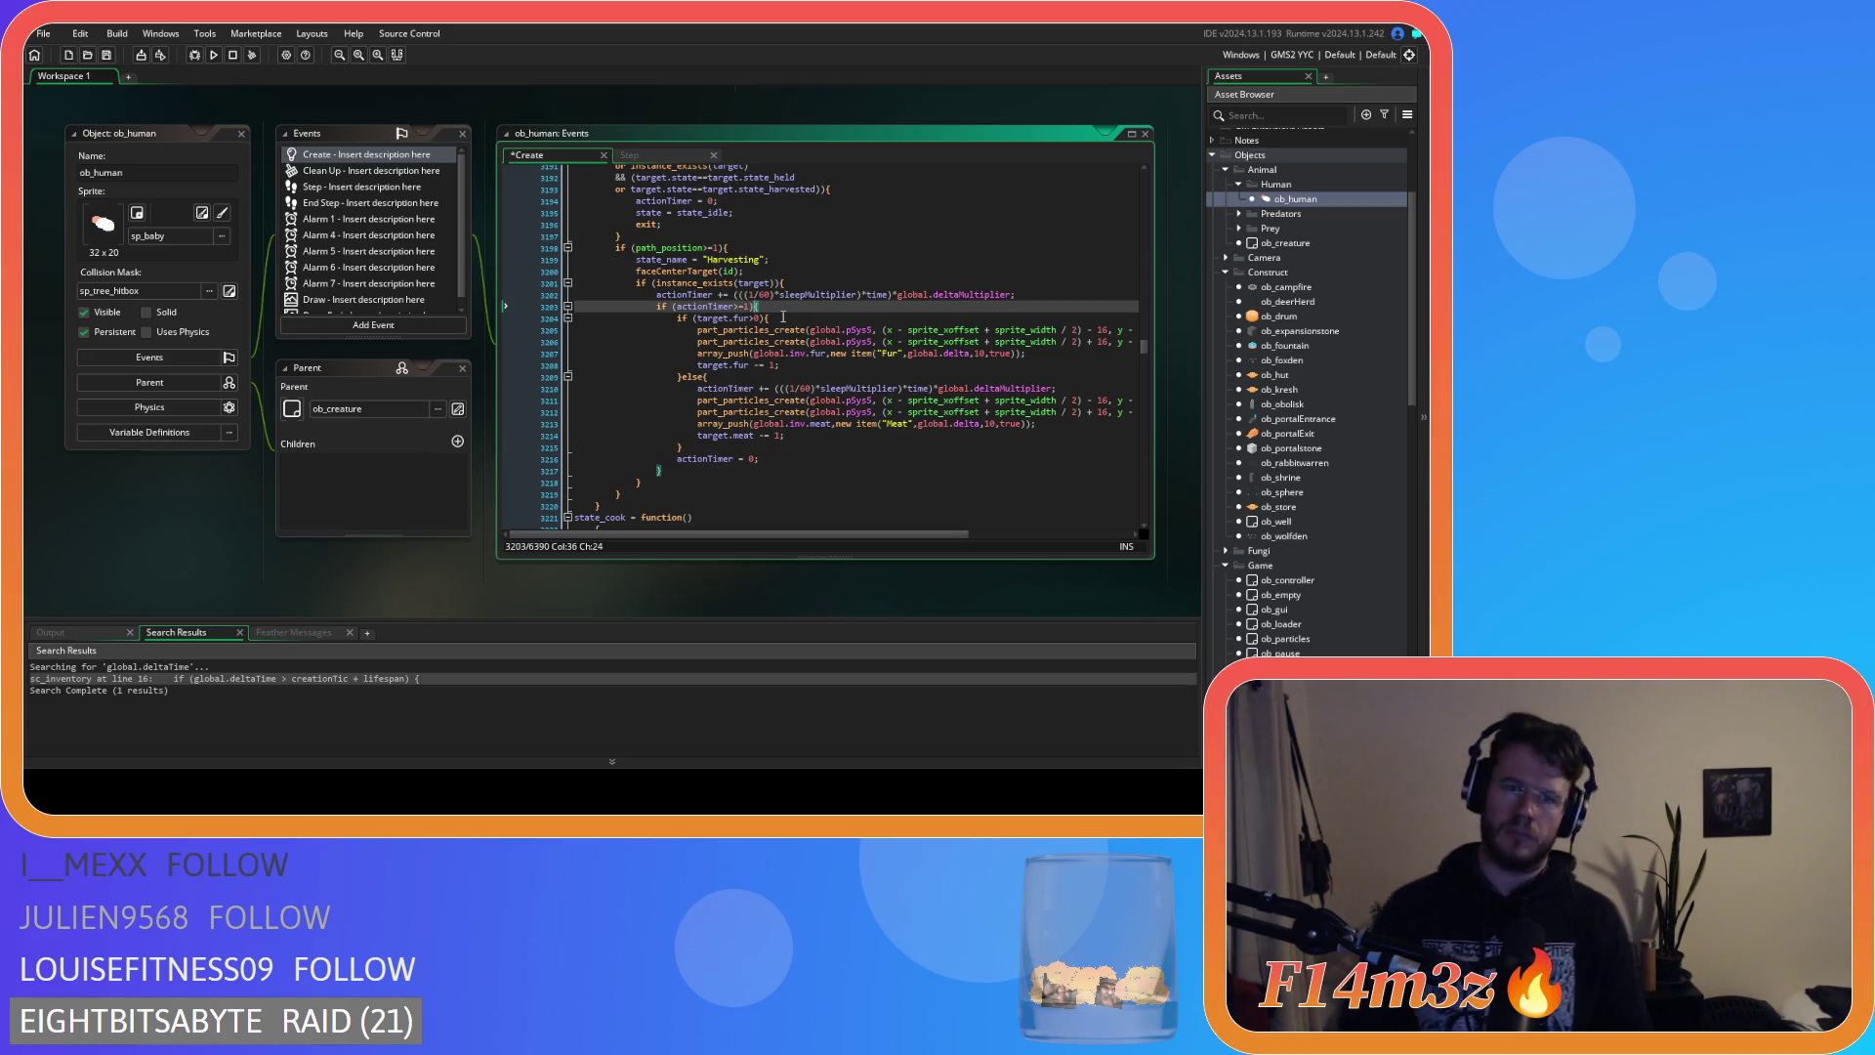
key("ctrl+s")
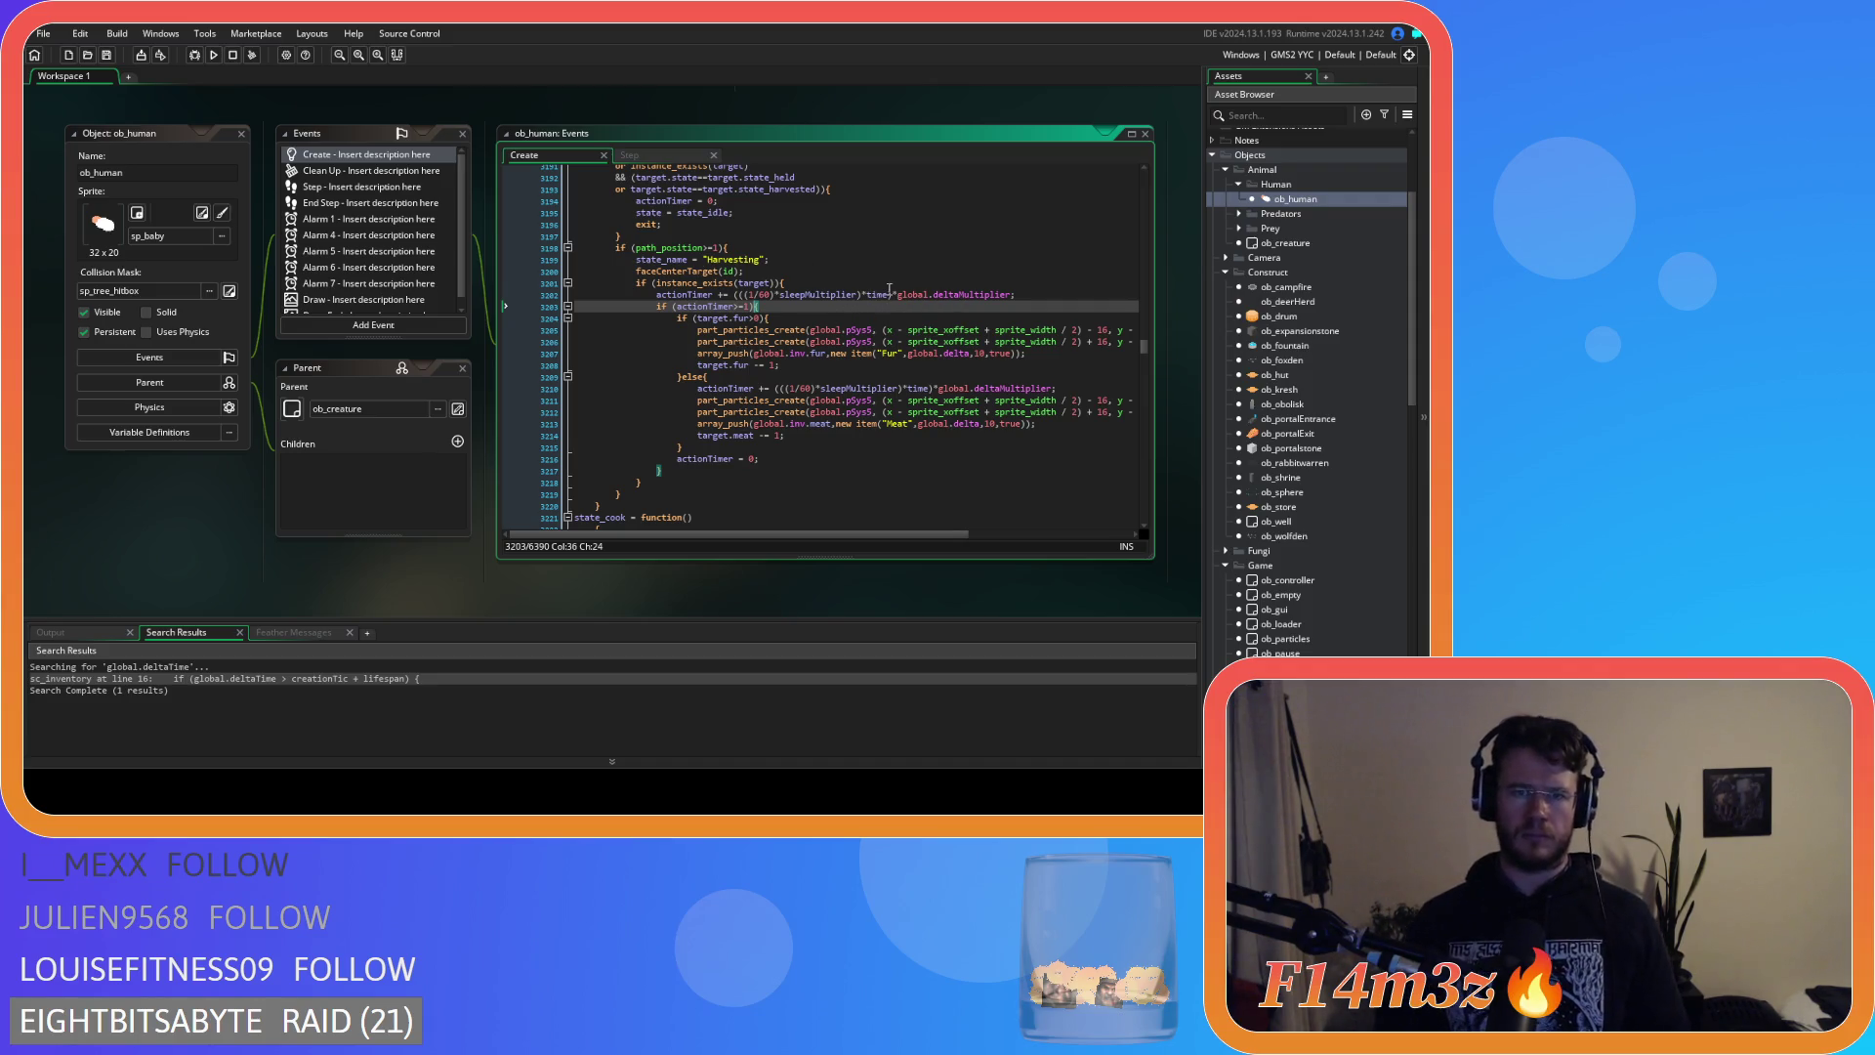
Check the actionTimer increment and instance_exists lines, then start a code search.
left_click(889, 291)
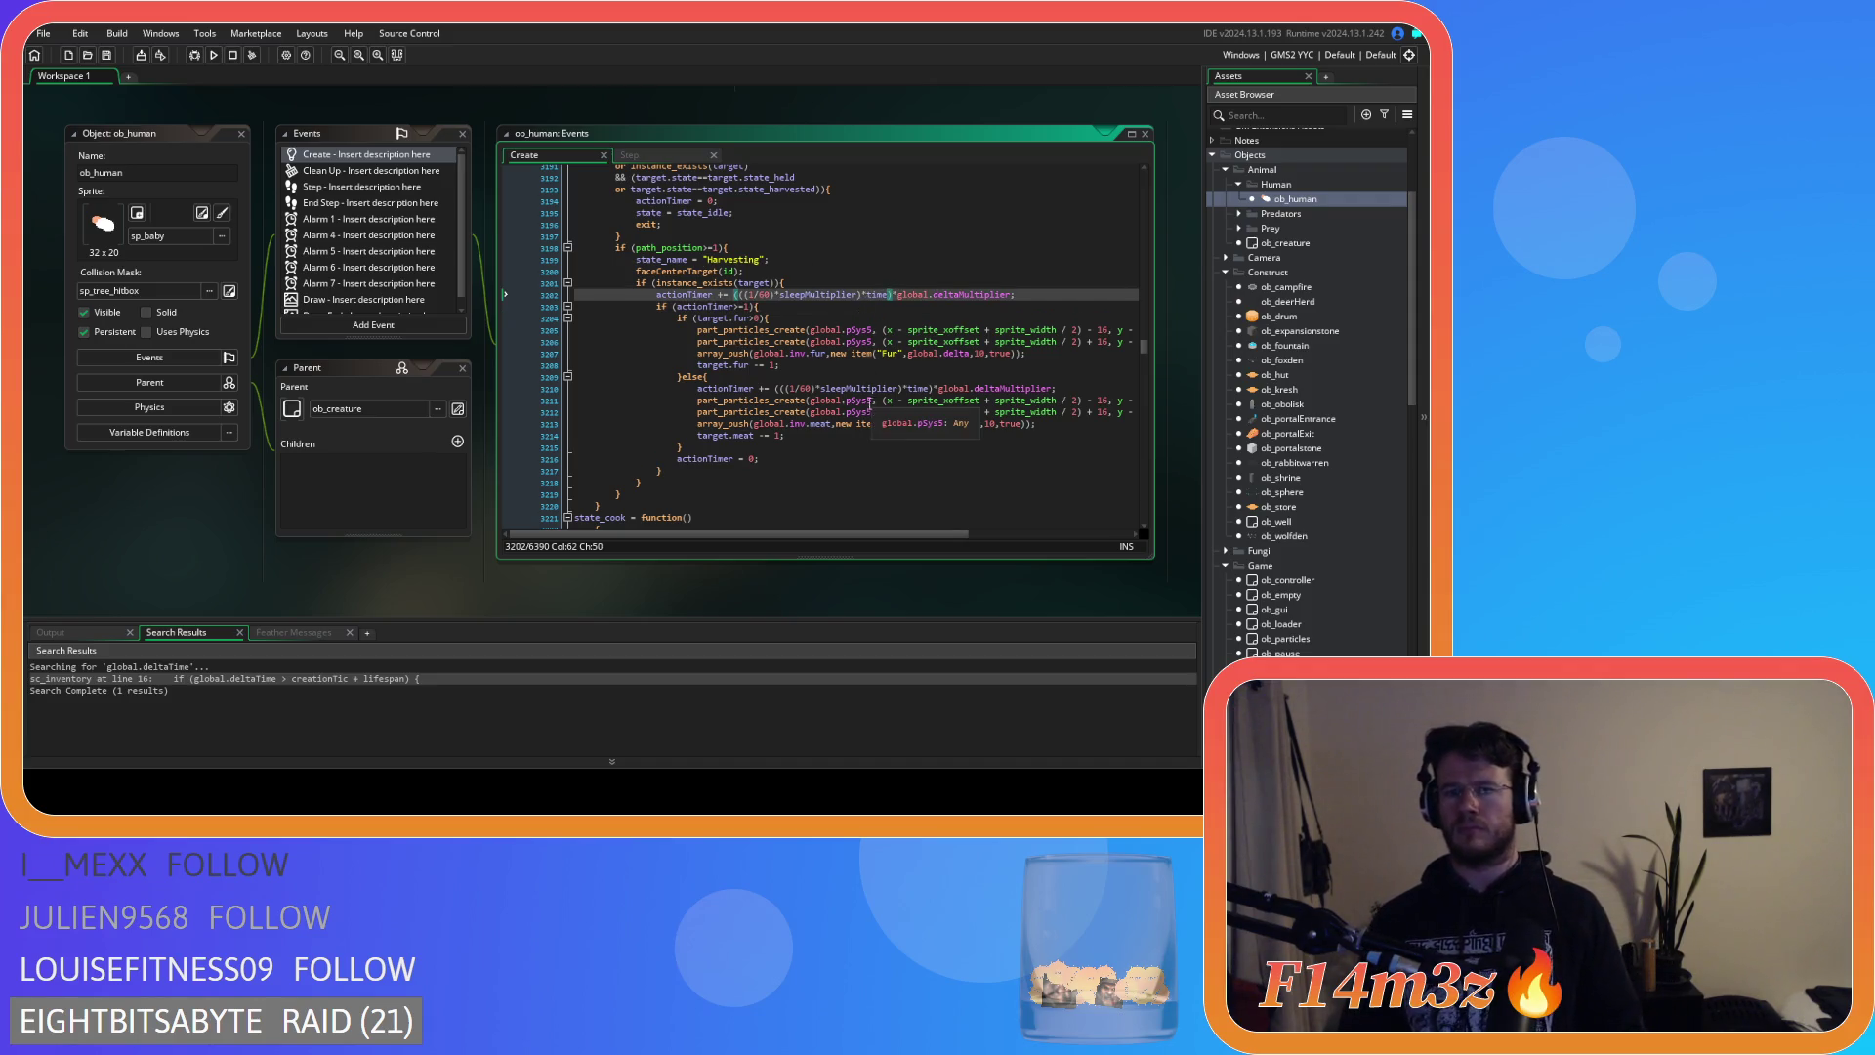
key("Up")
key("ctrl+f")
Search the Create code for 'state_gather' and jump through the first matches.
type("state_")
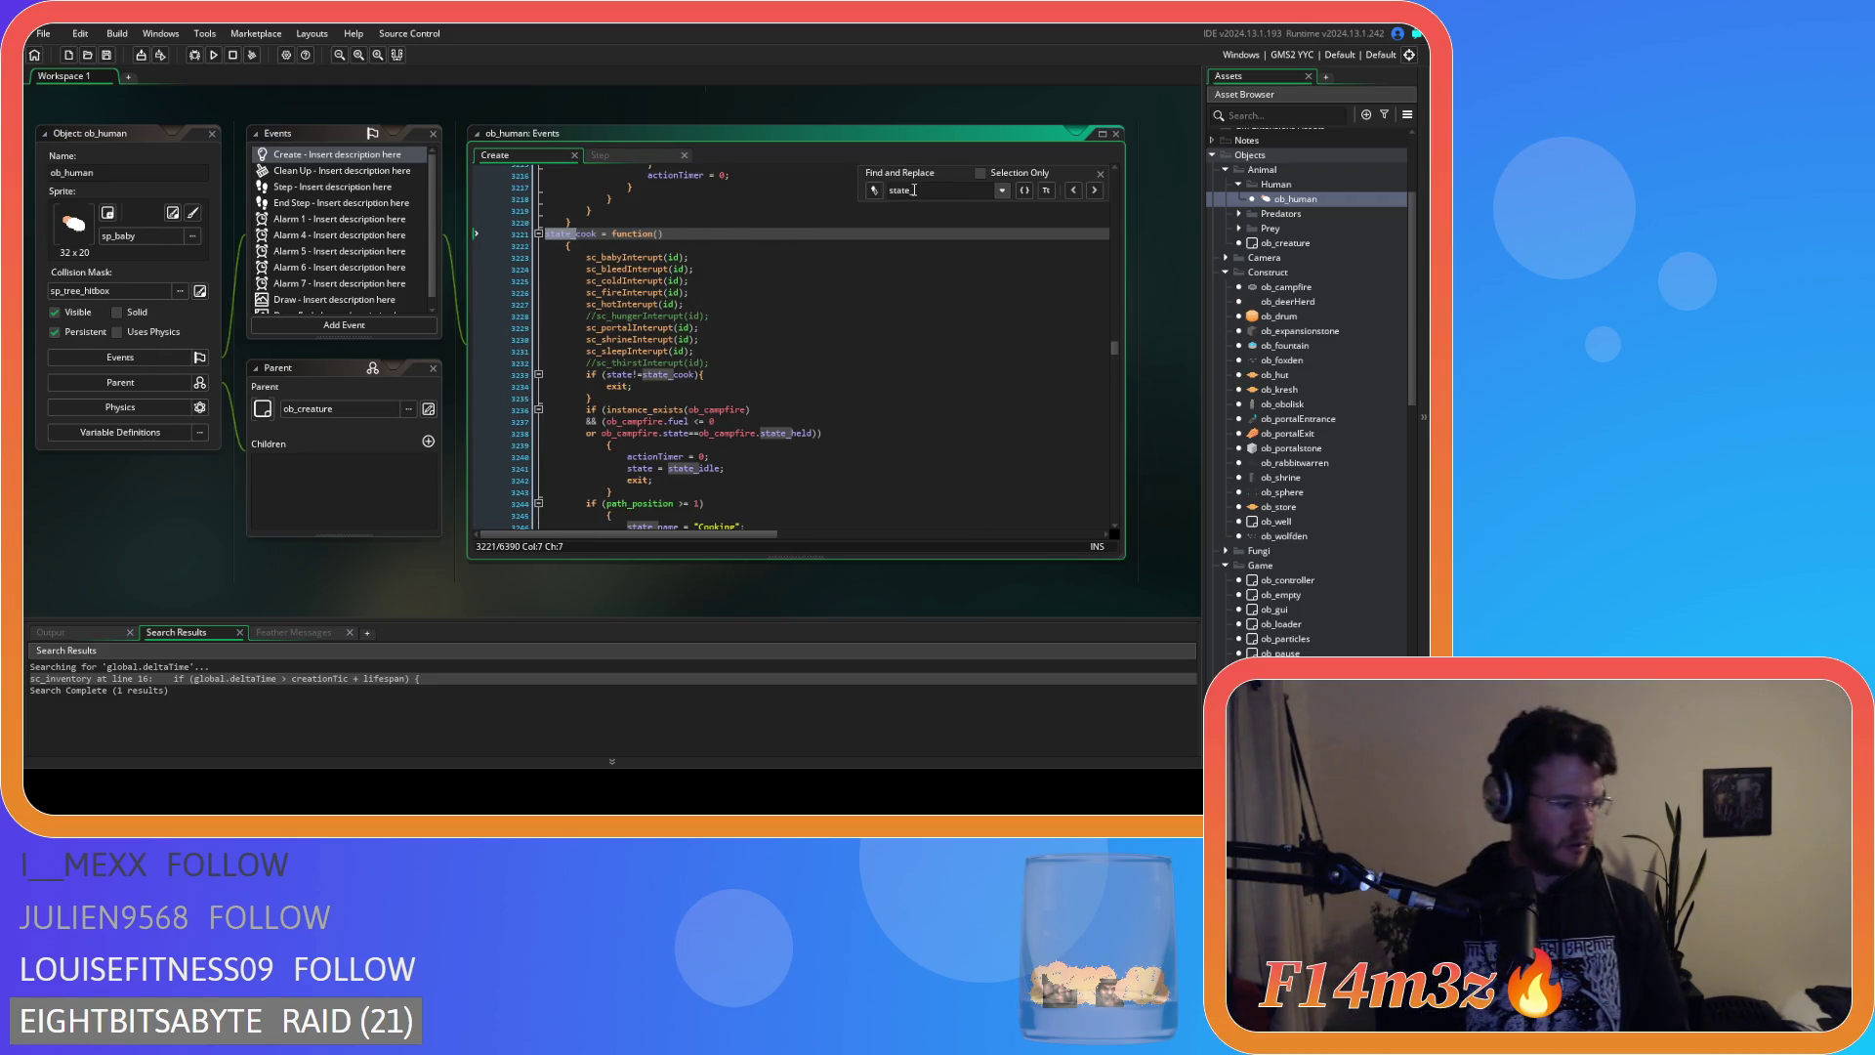
type("gather")
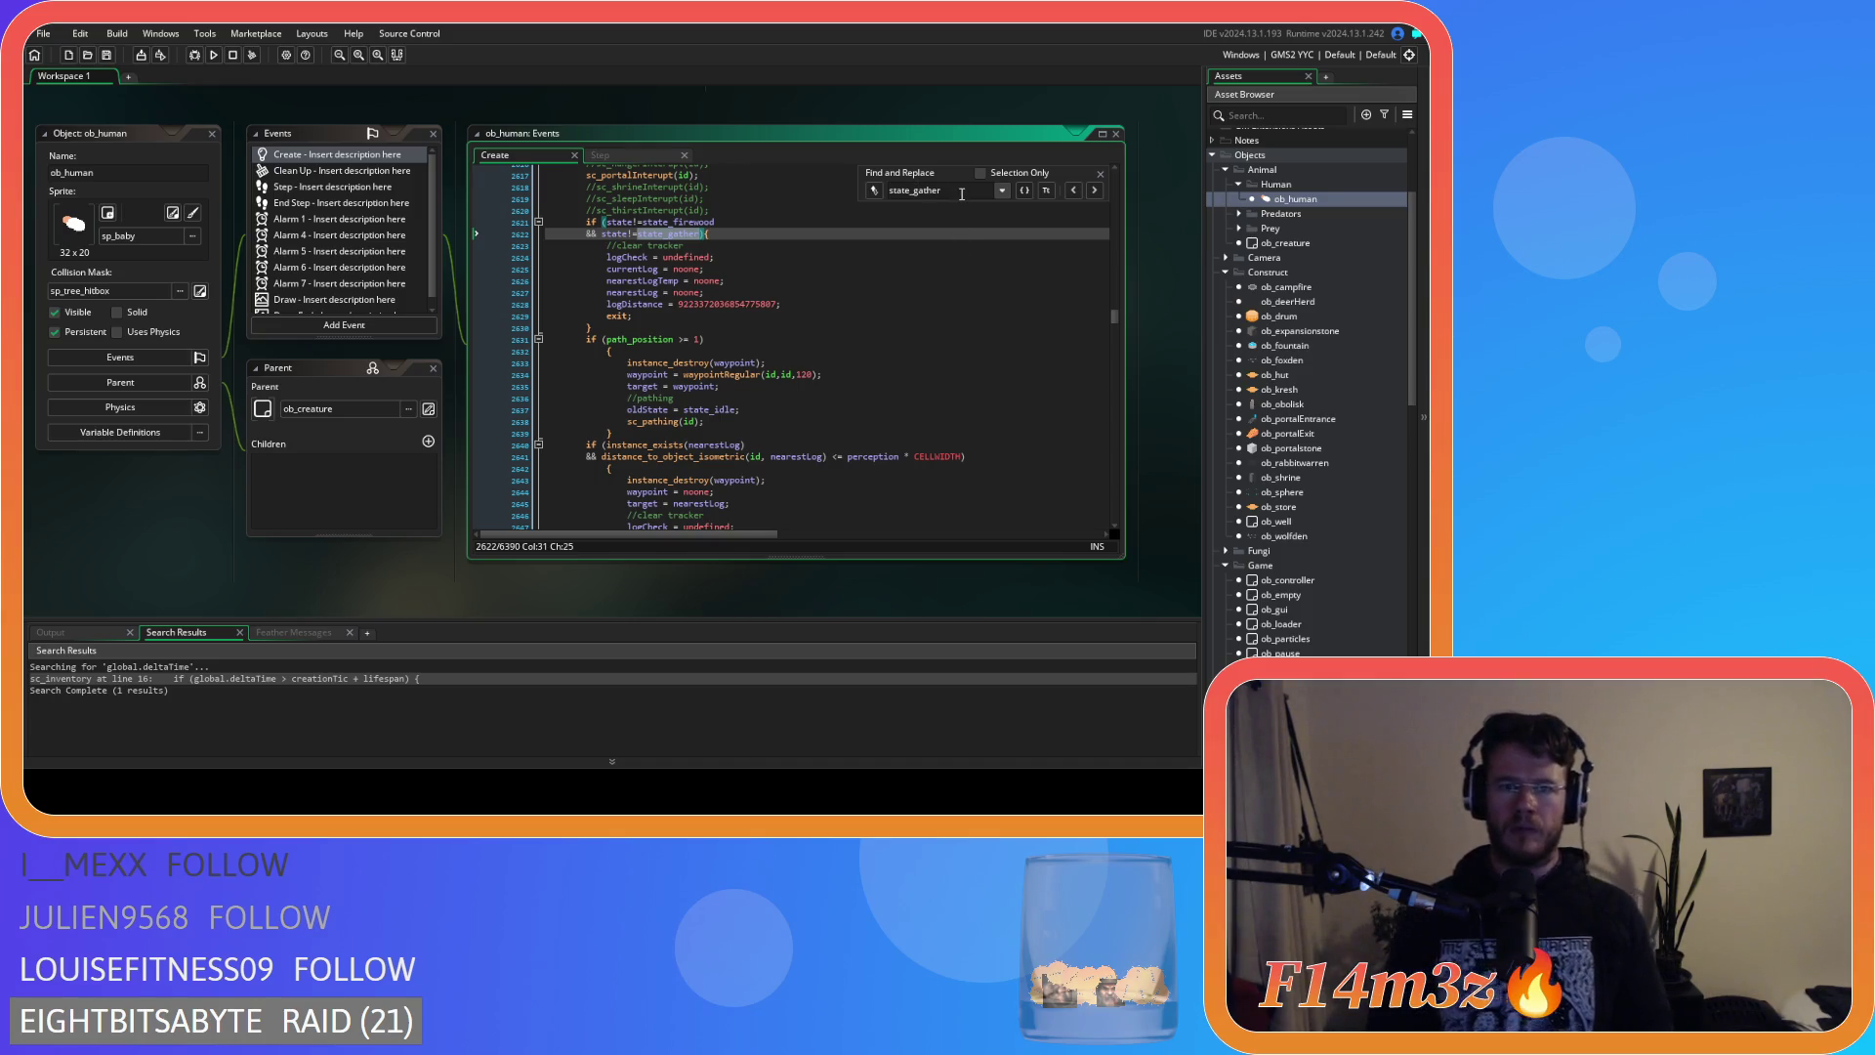
type("Fire")
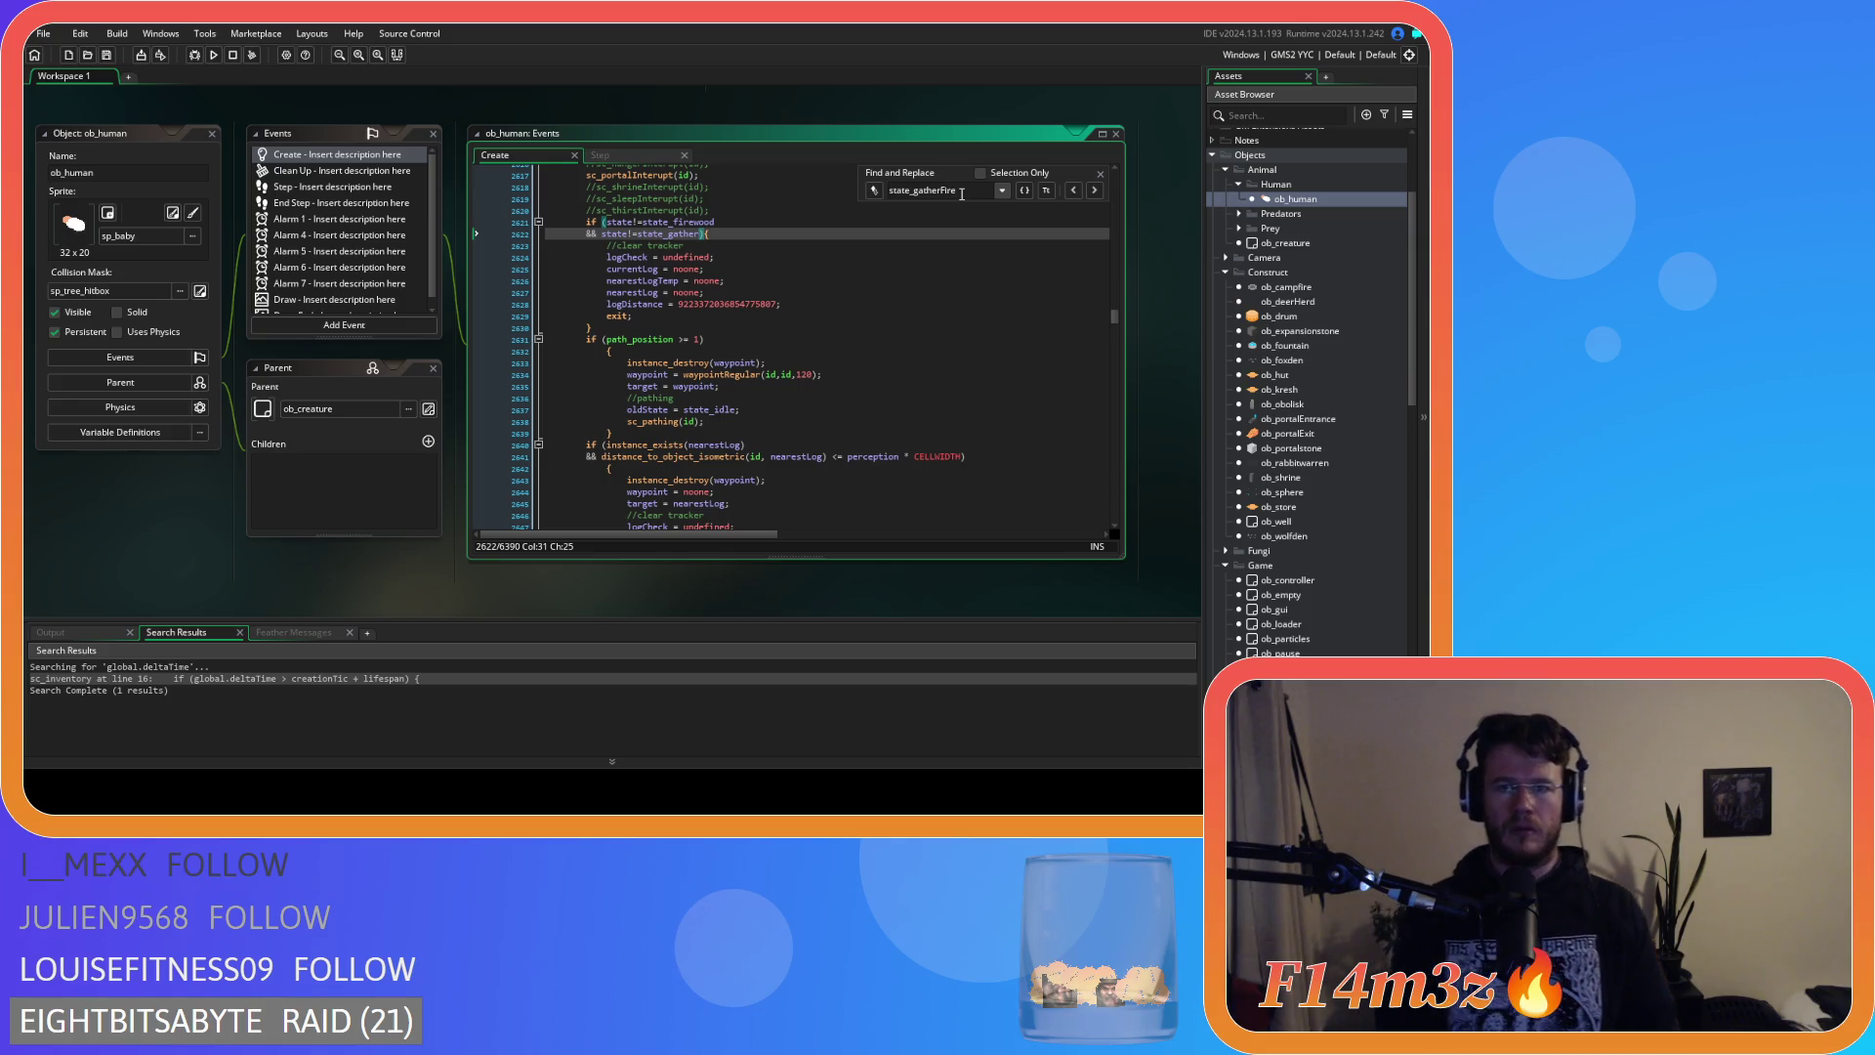
key("BackSpace")
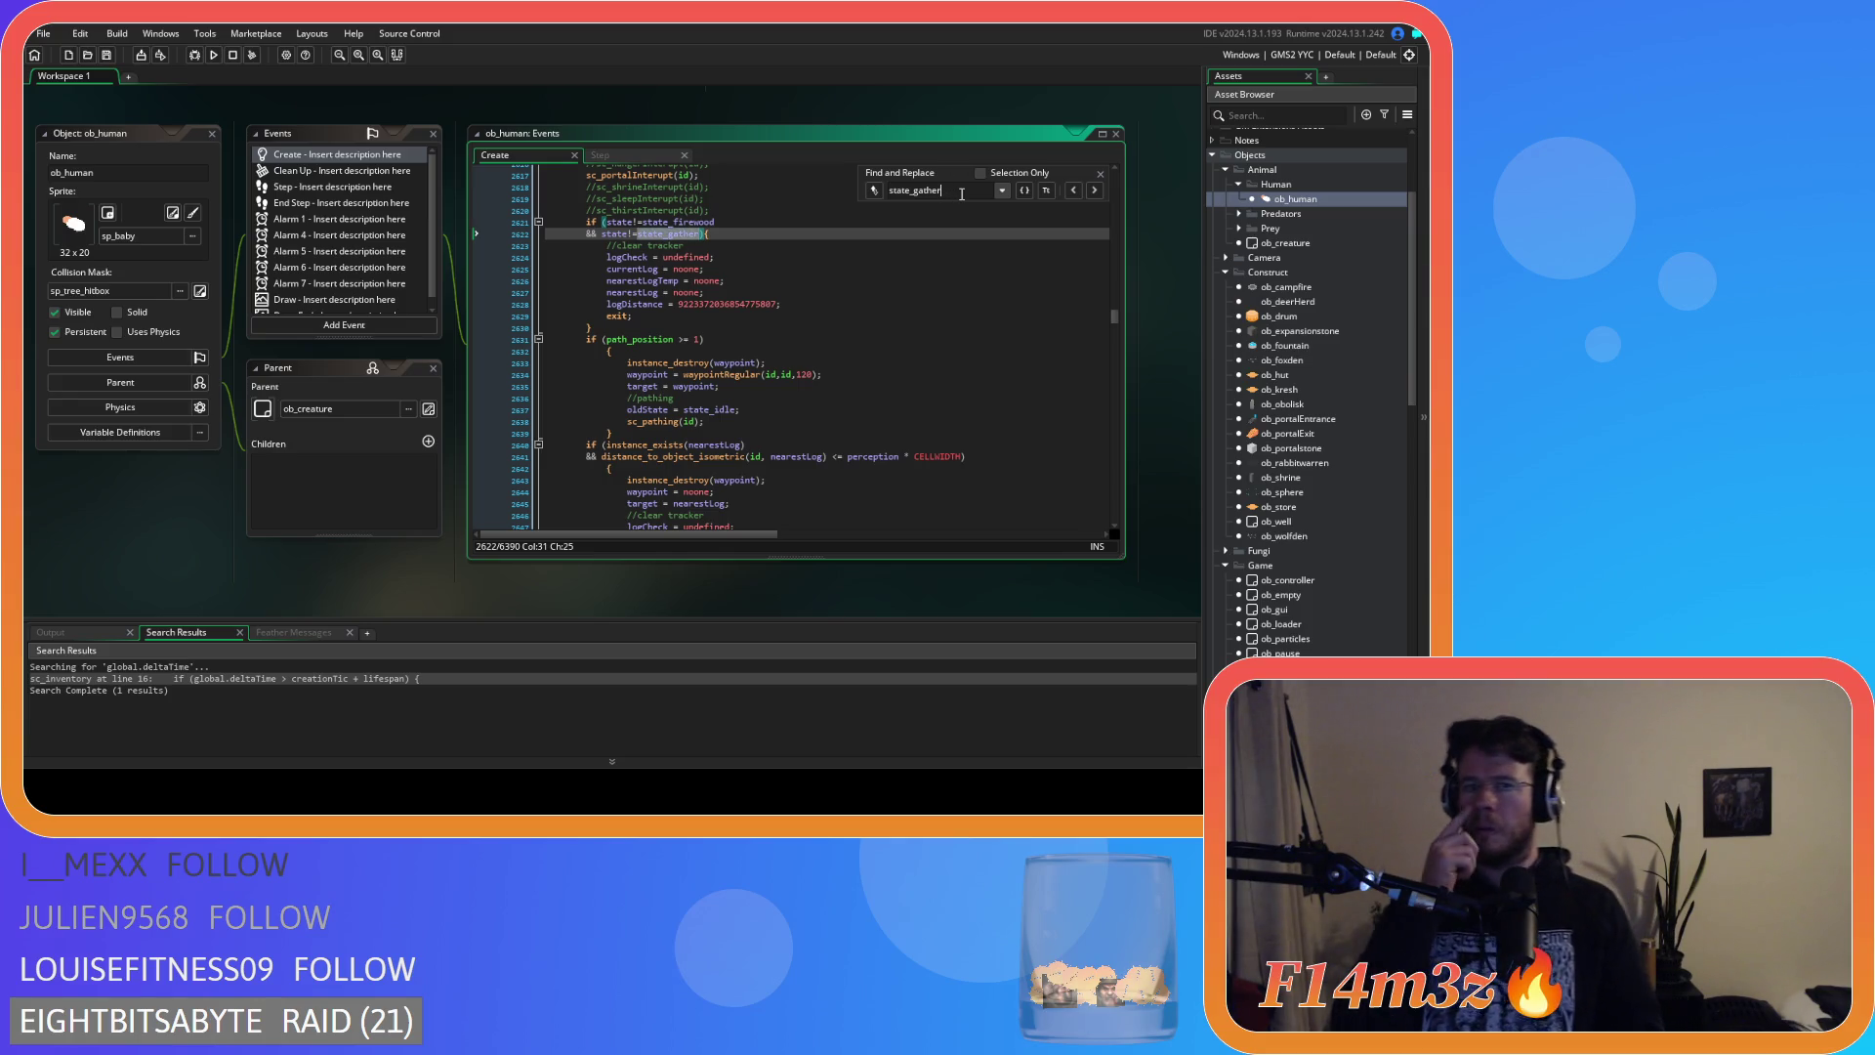
left_click(1095, 191)
left_click(1095, 191)
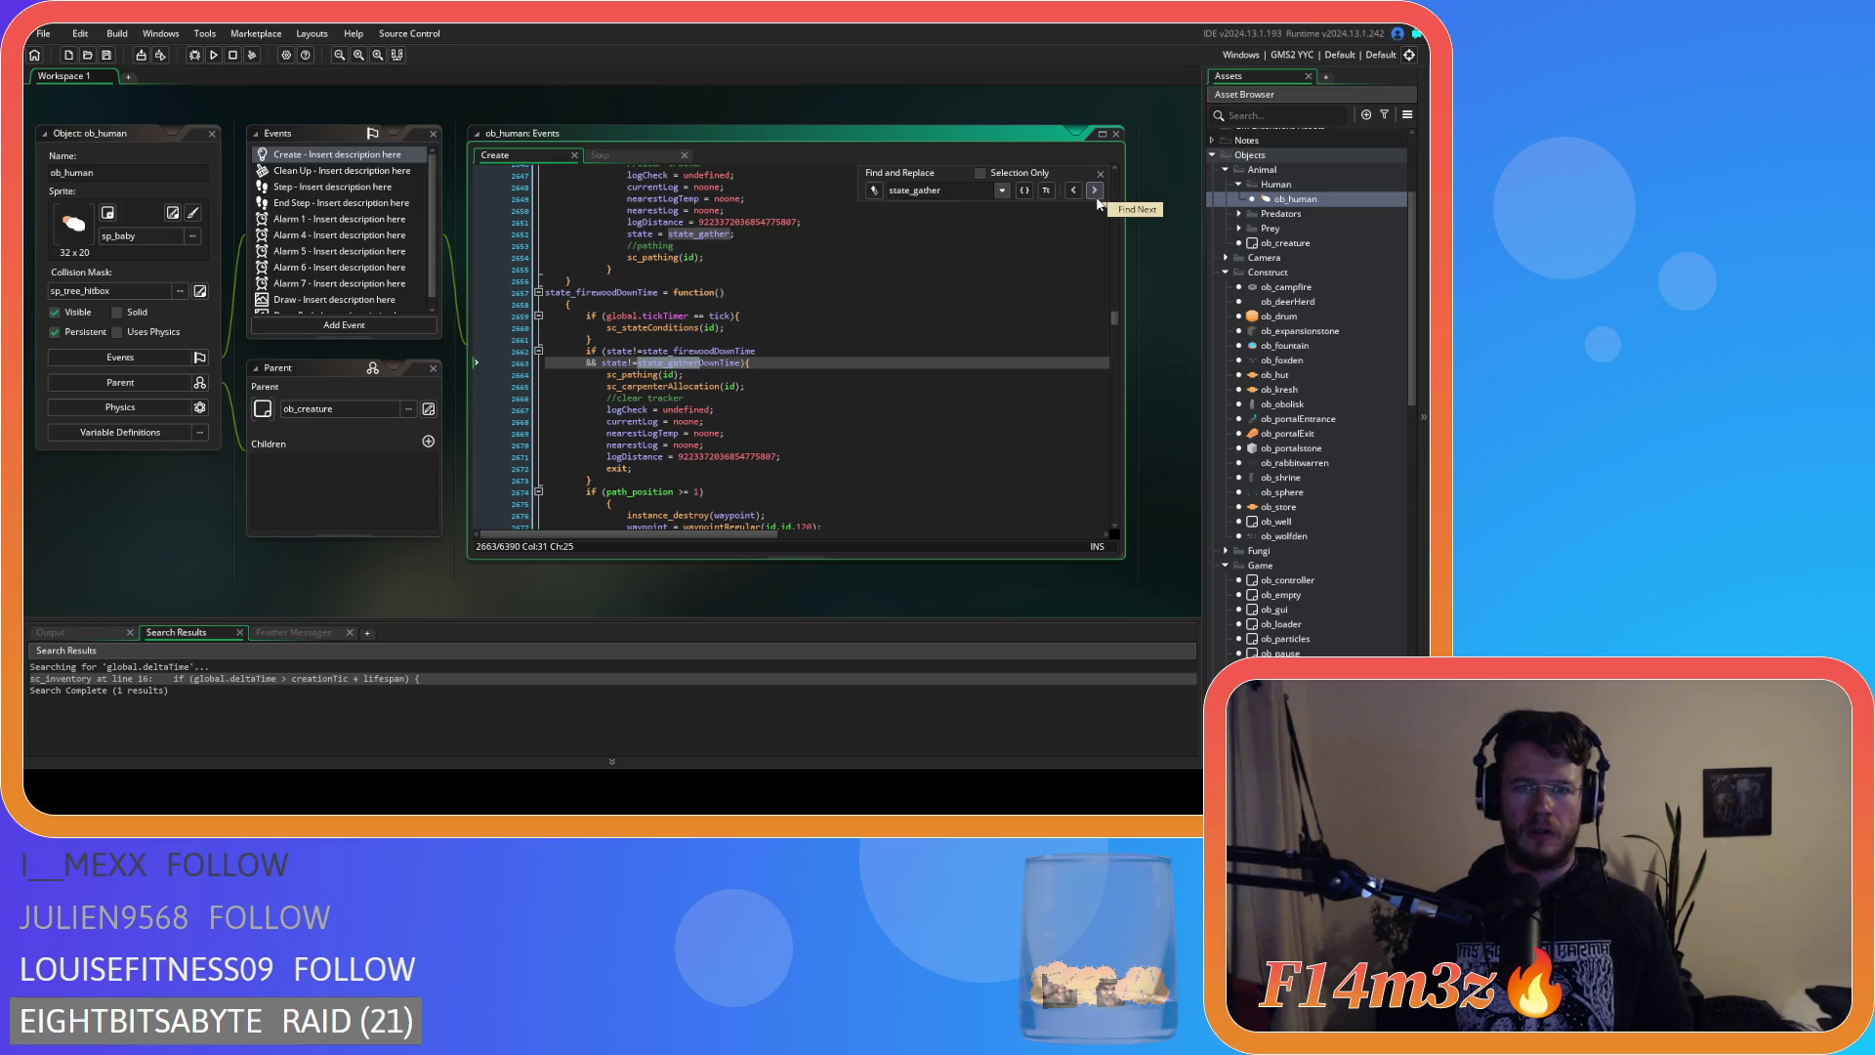
Step on through the state_gather matches to state_gatherDownTime and close the search panel.
left_click_drag(967, 191, 923, 192)
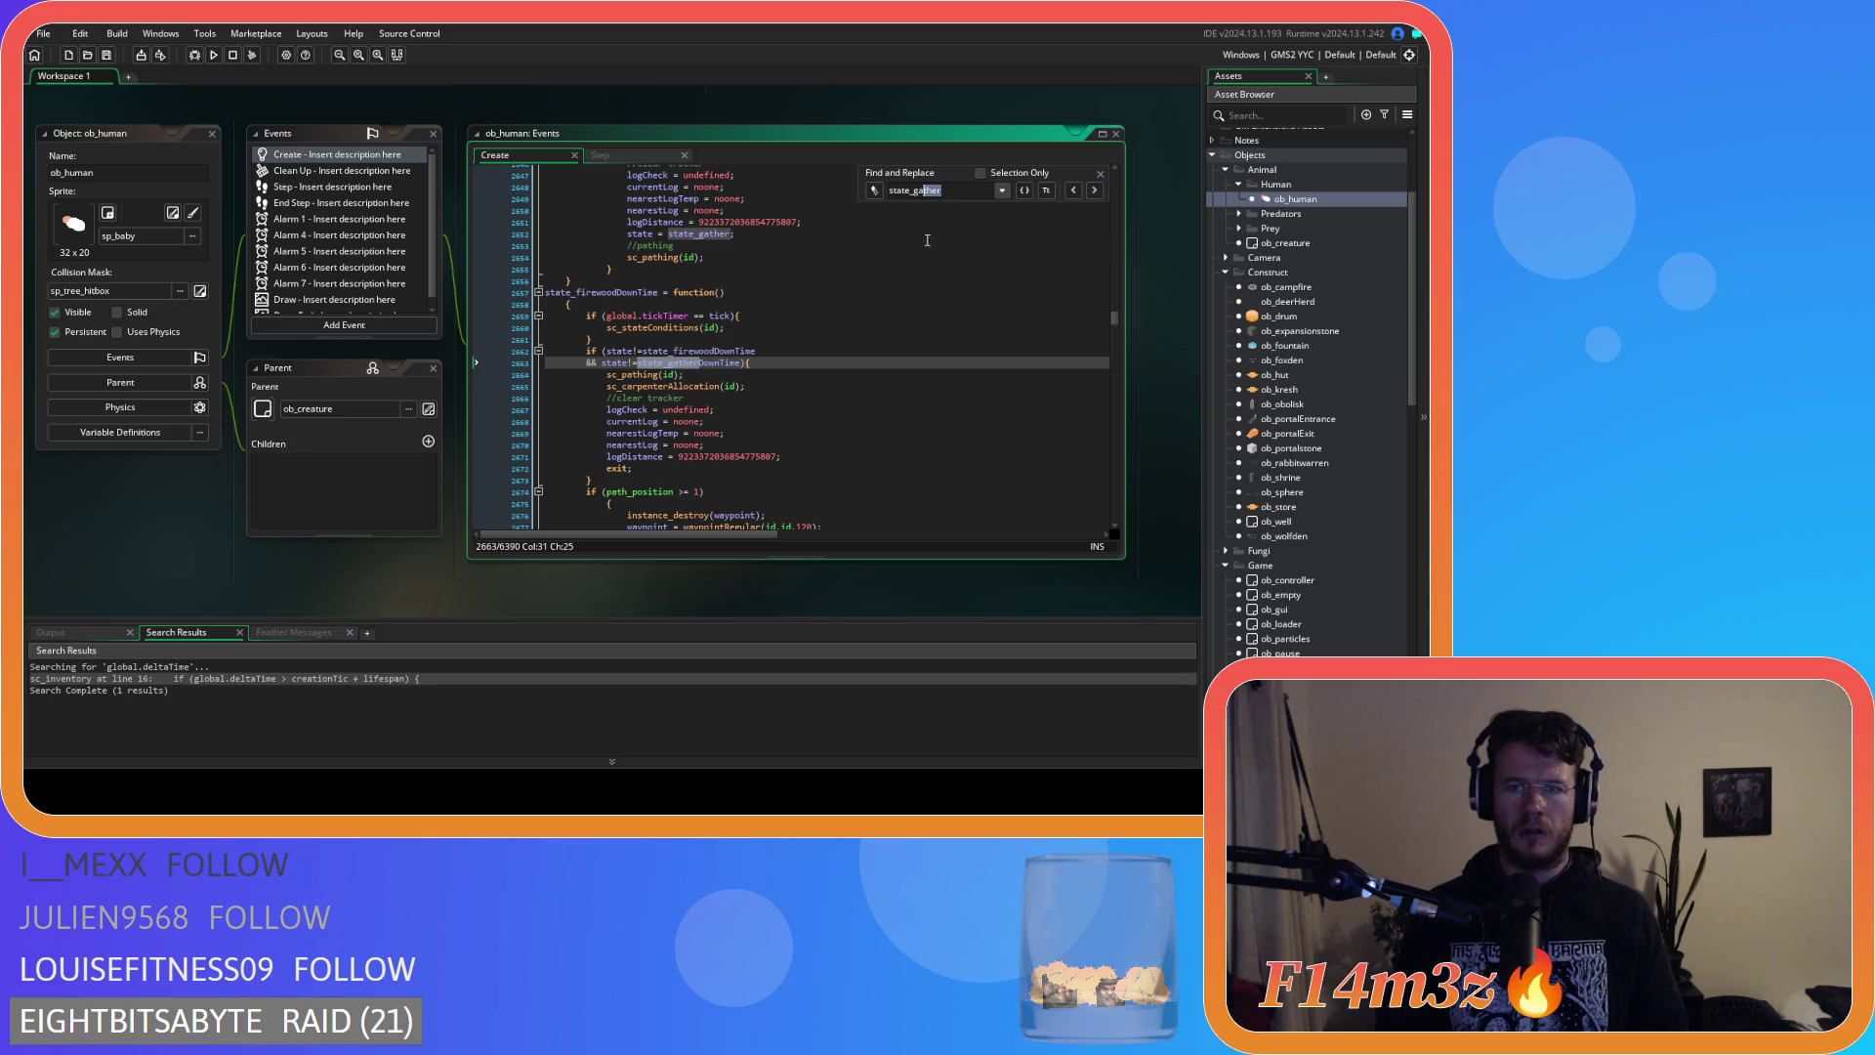
left_click(986, 188)
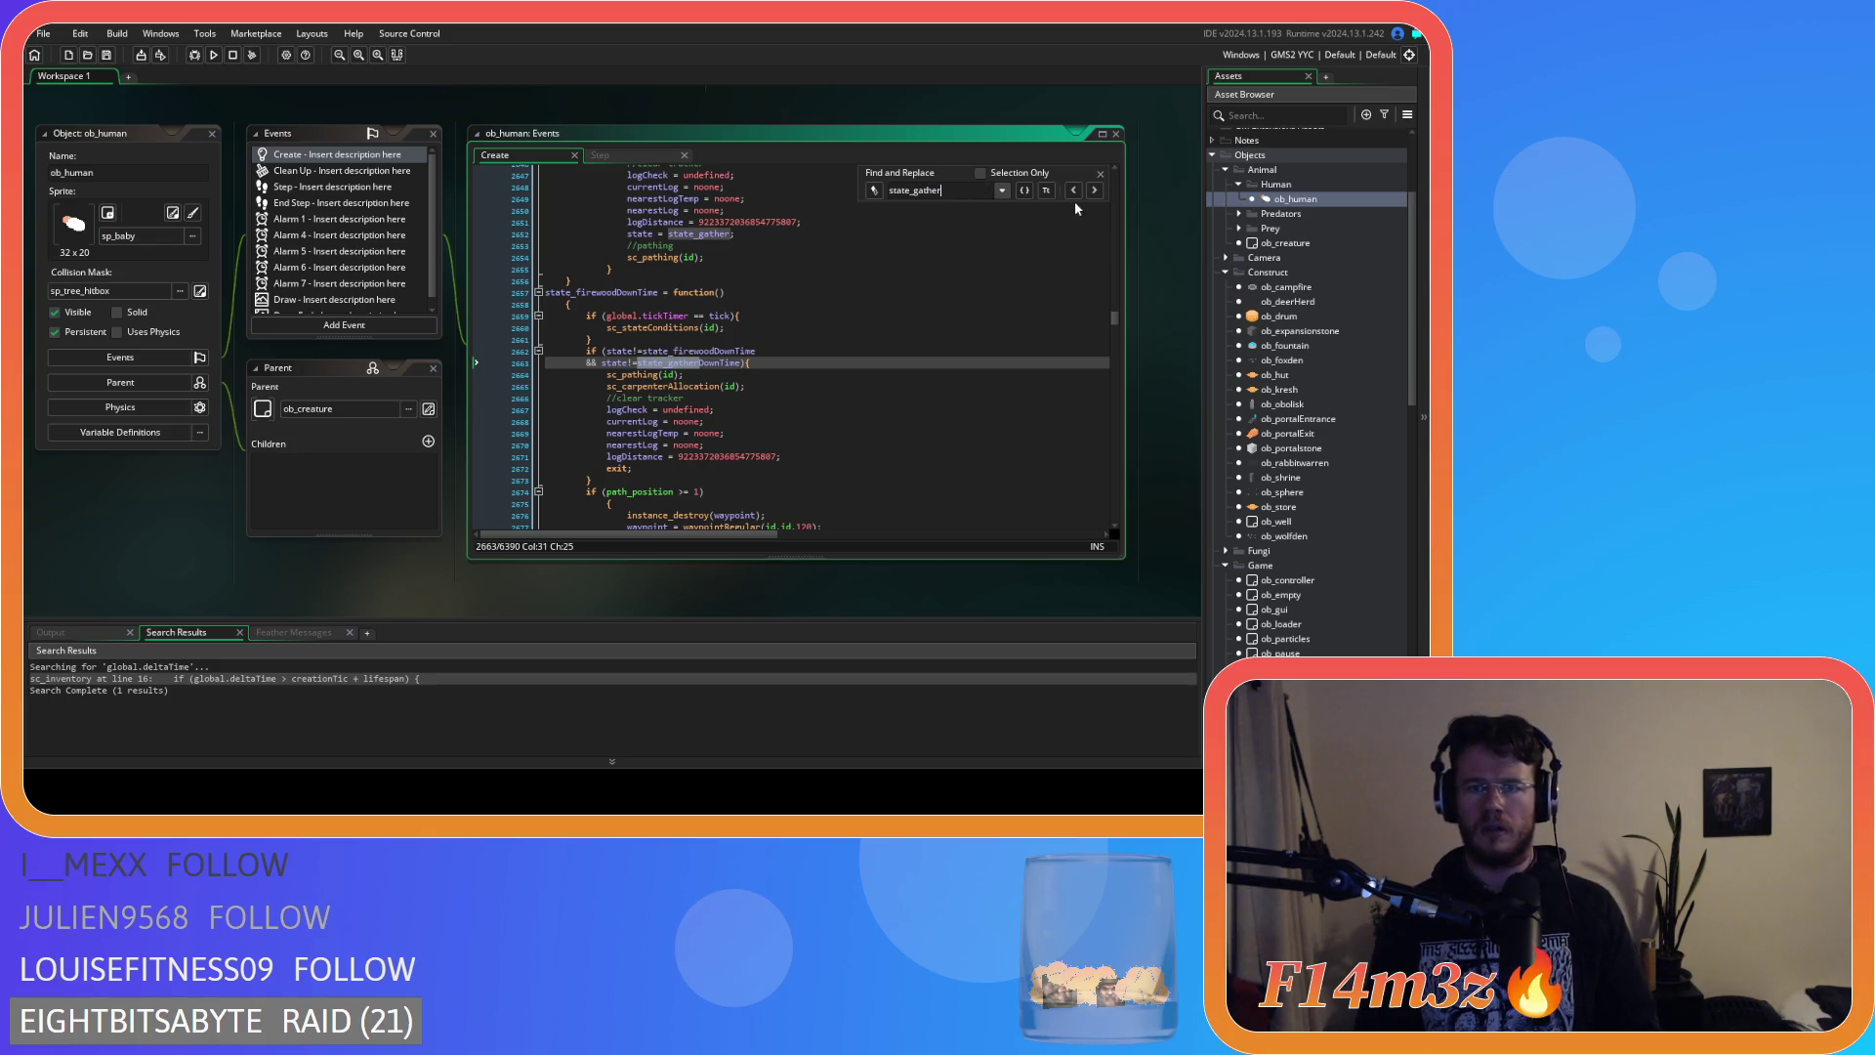
left_click(1094, 190)
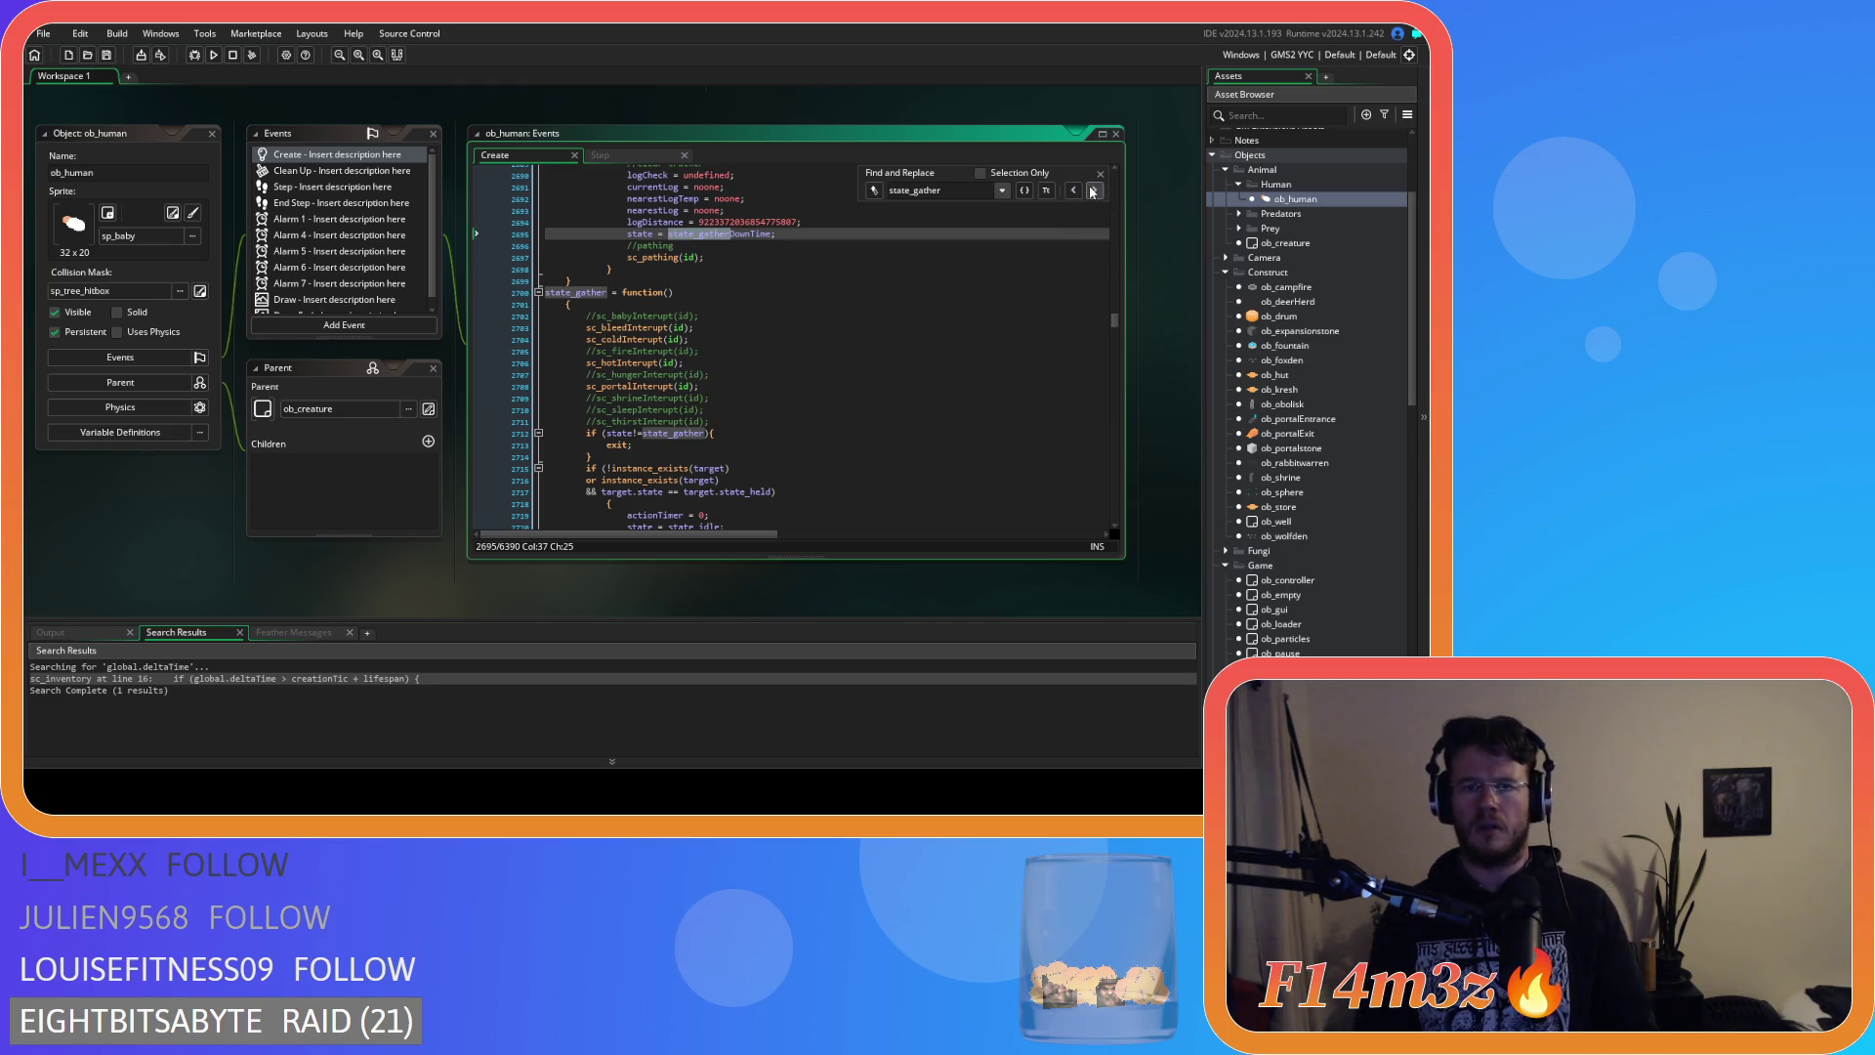
left_click(1092, 191)
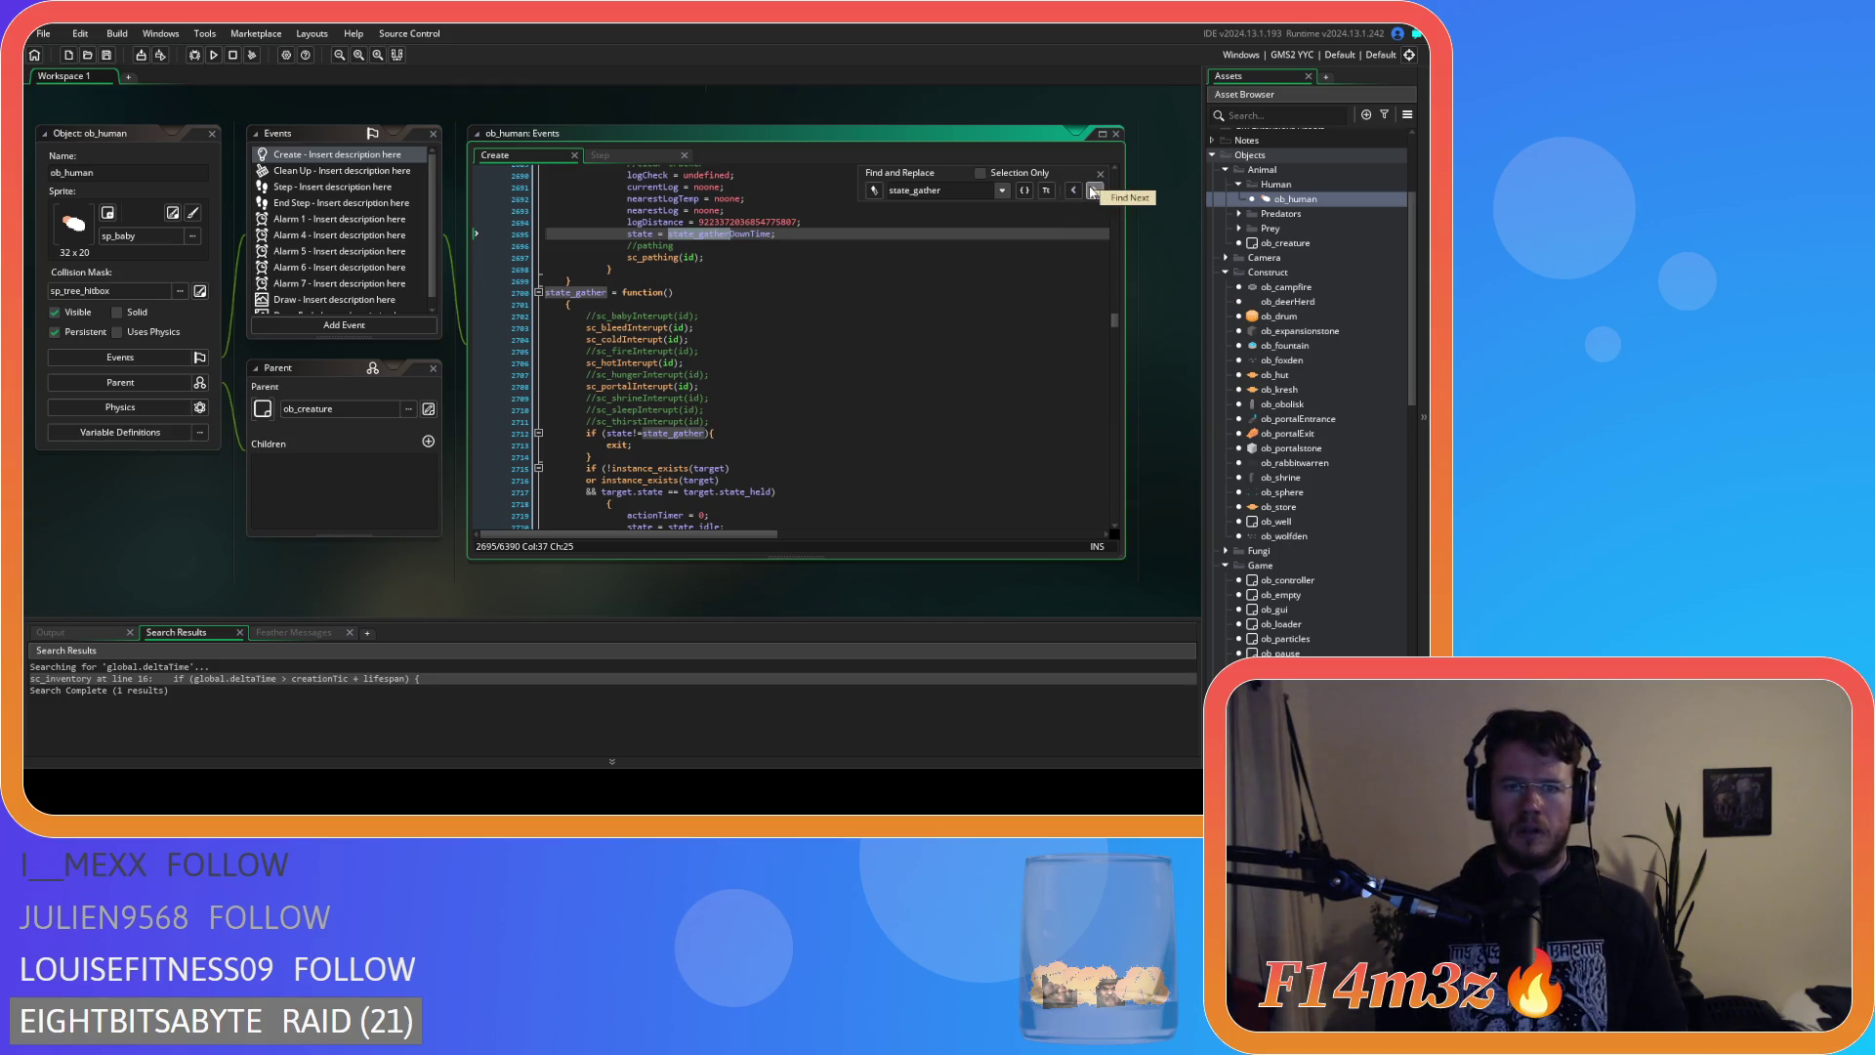
left_click(1092, 191)
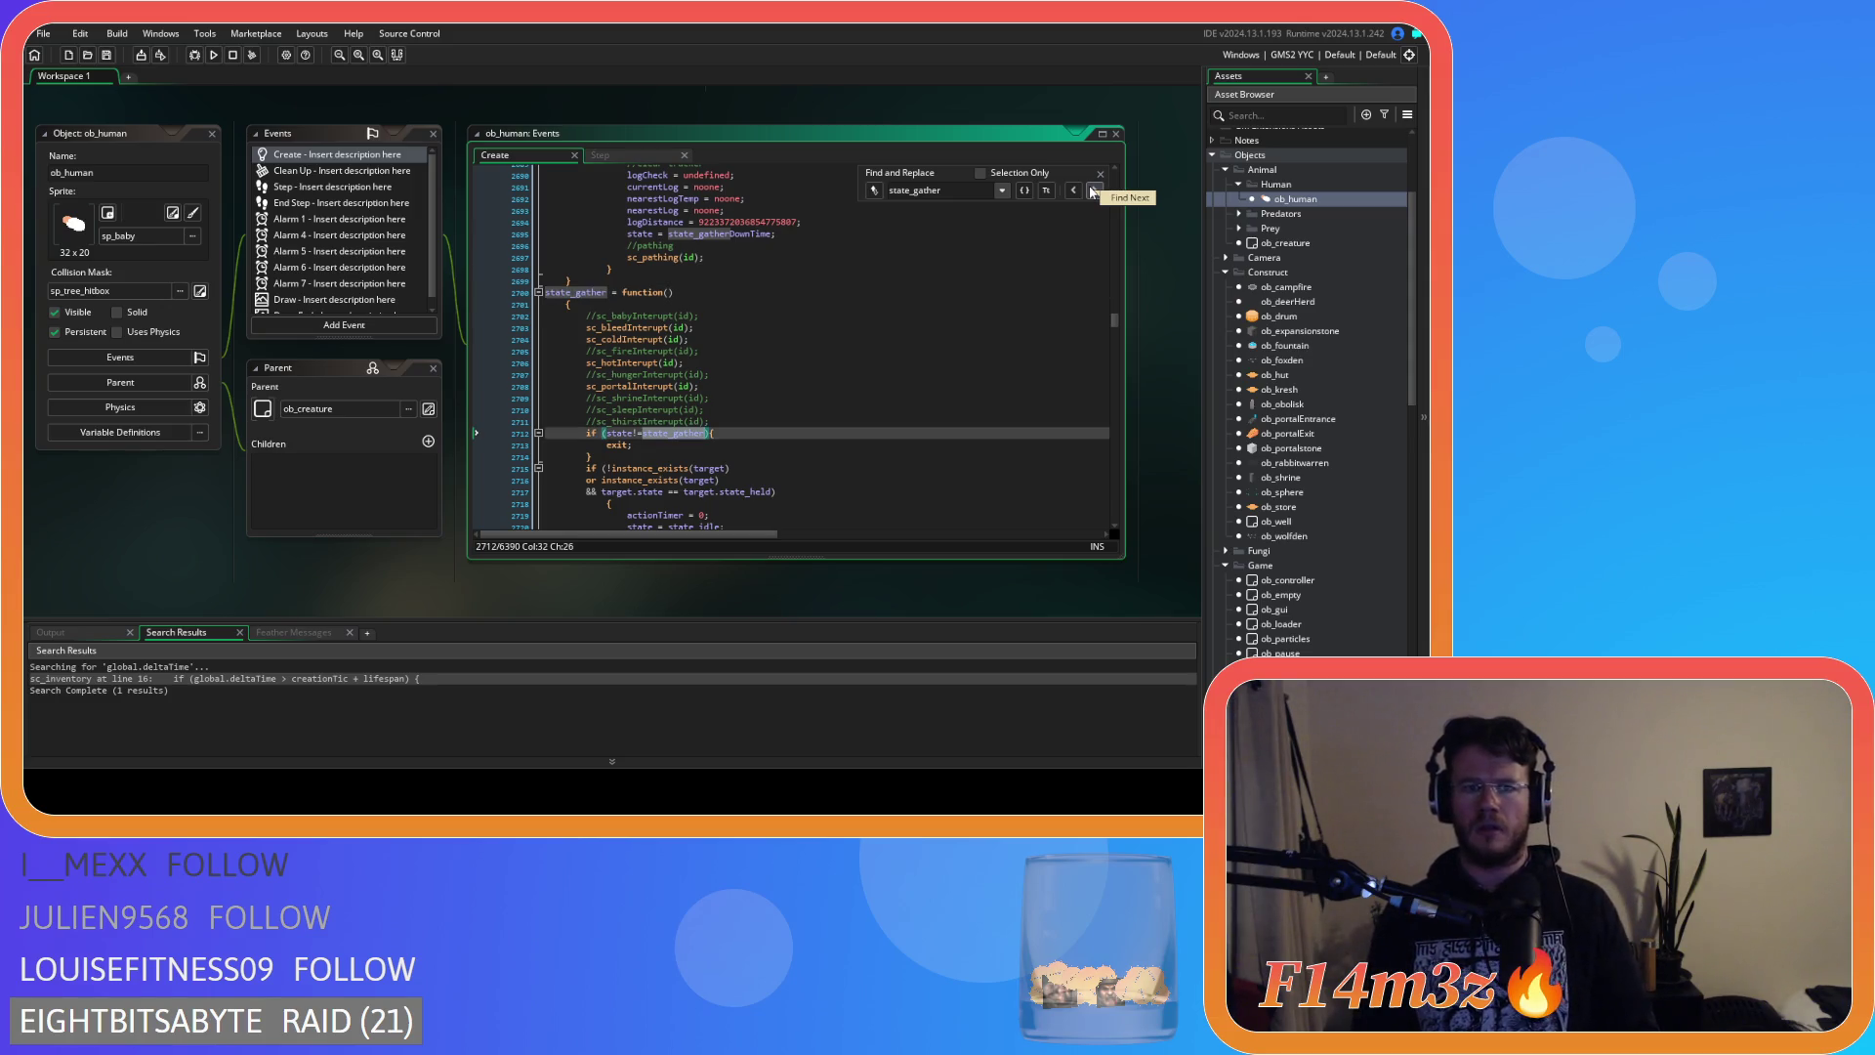
left_click(1092, 191)
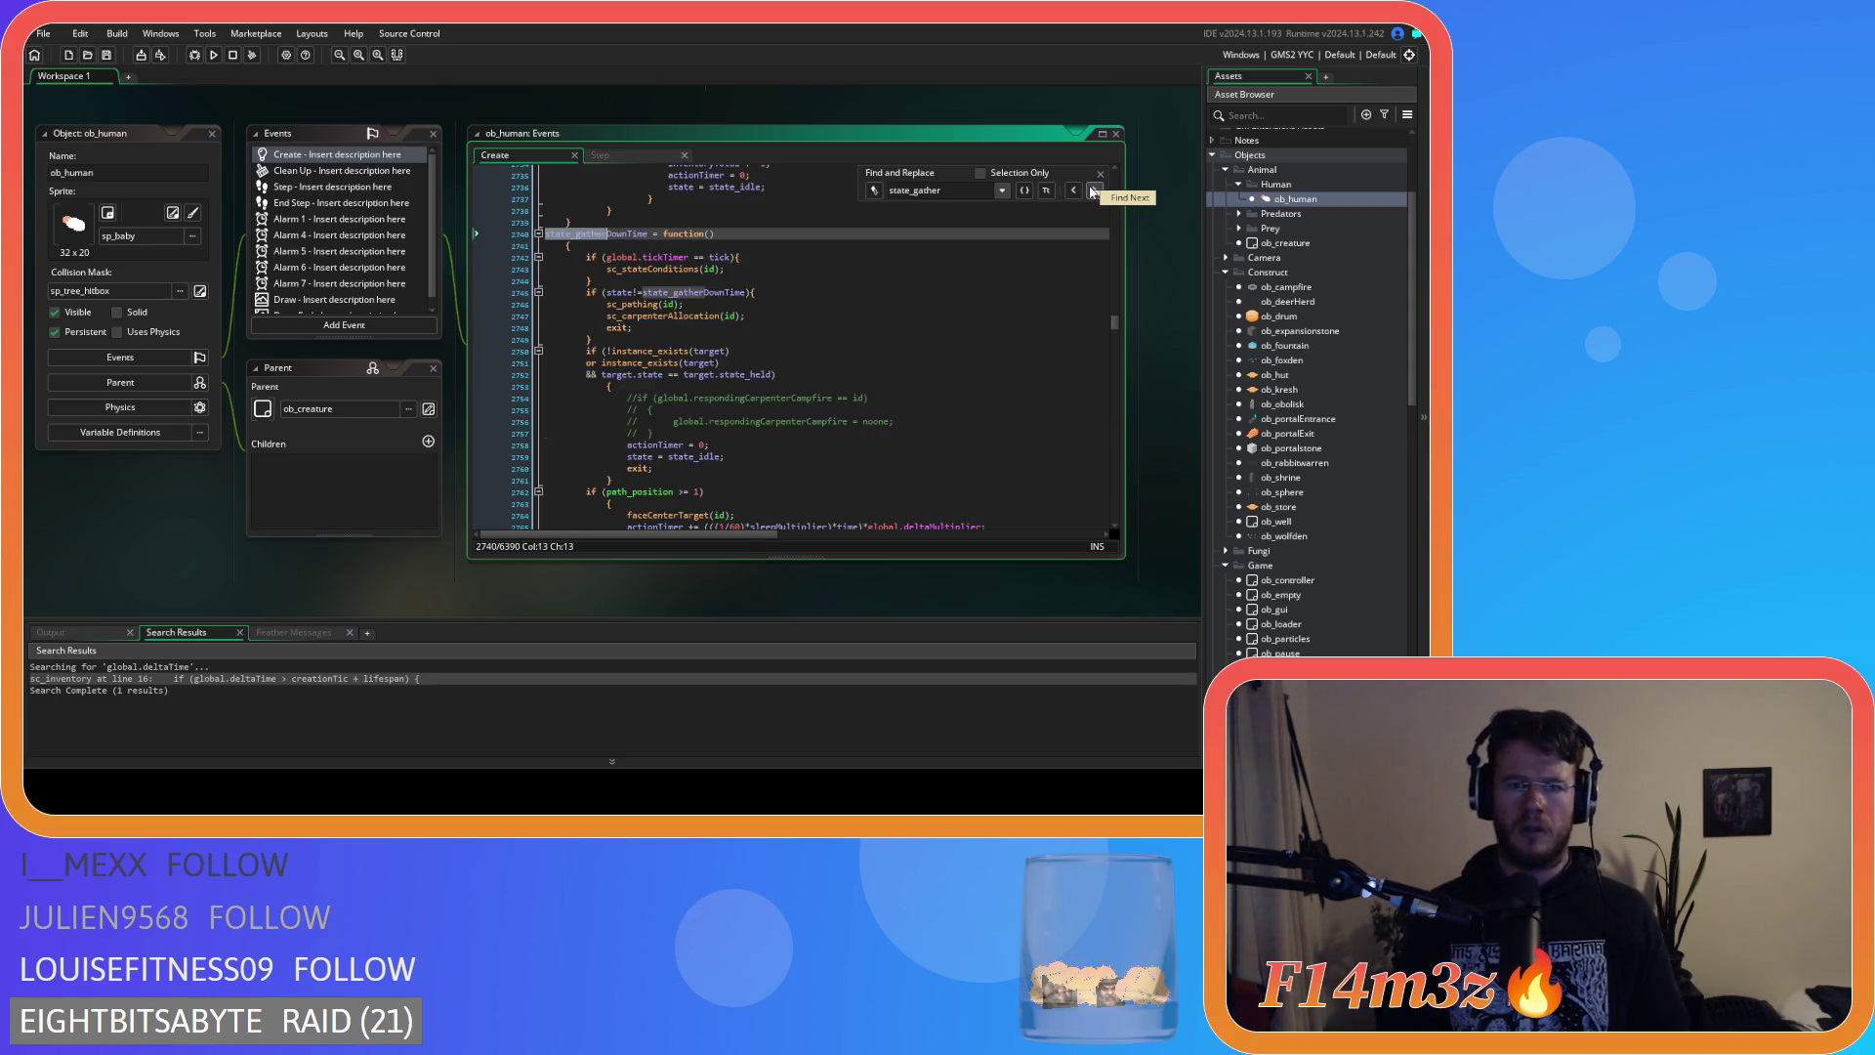
scroll(990, 329, "up", 13)
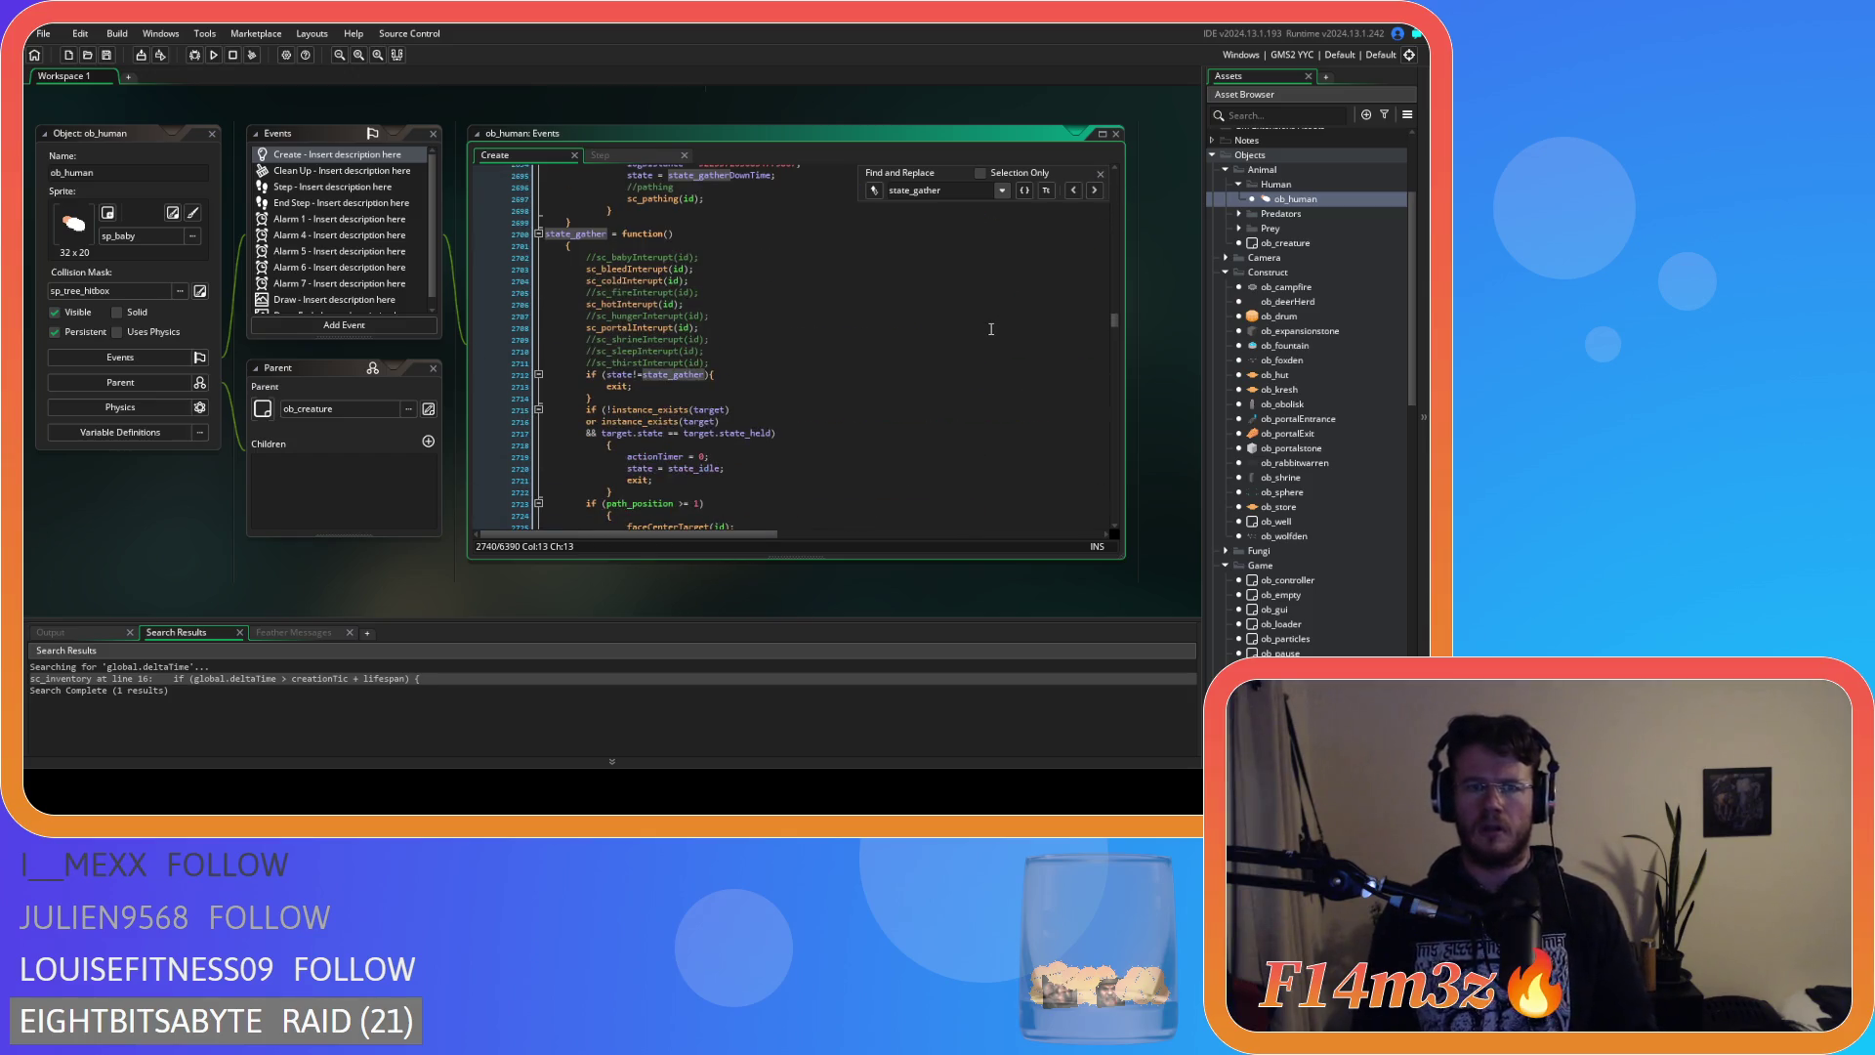
scroll(991, 329, "down", 10)
left_click(1101, 180)
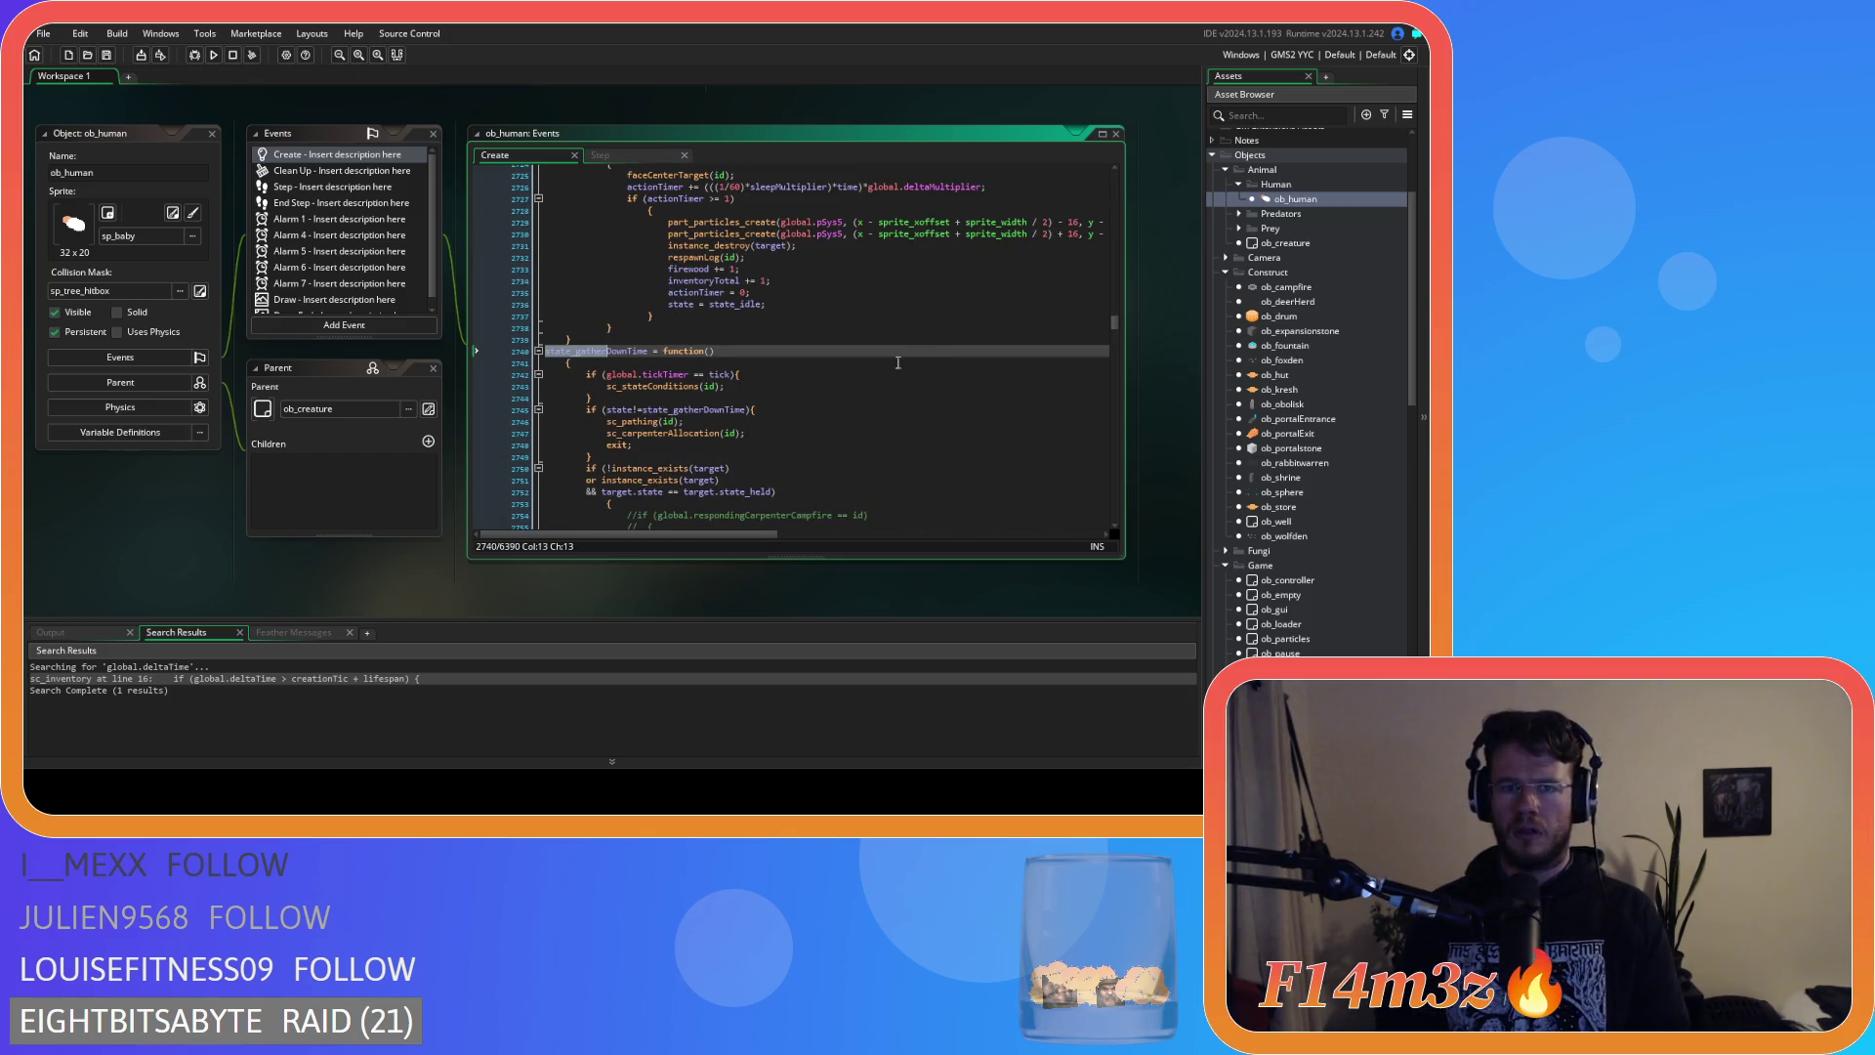
Remove the blank line in state_gatherDownTime and unindent the target-check block.
scroll(873, 384, "down", 4)
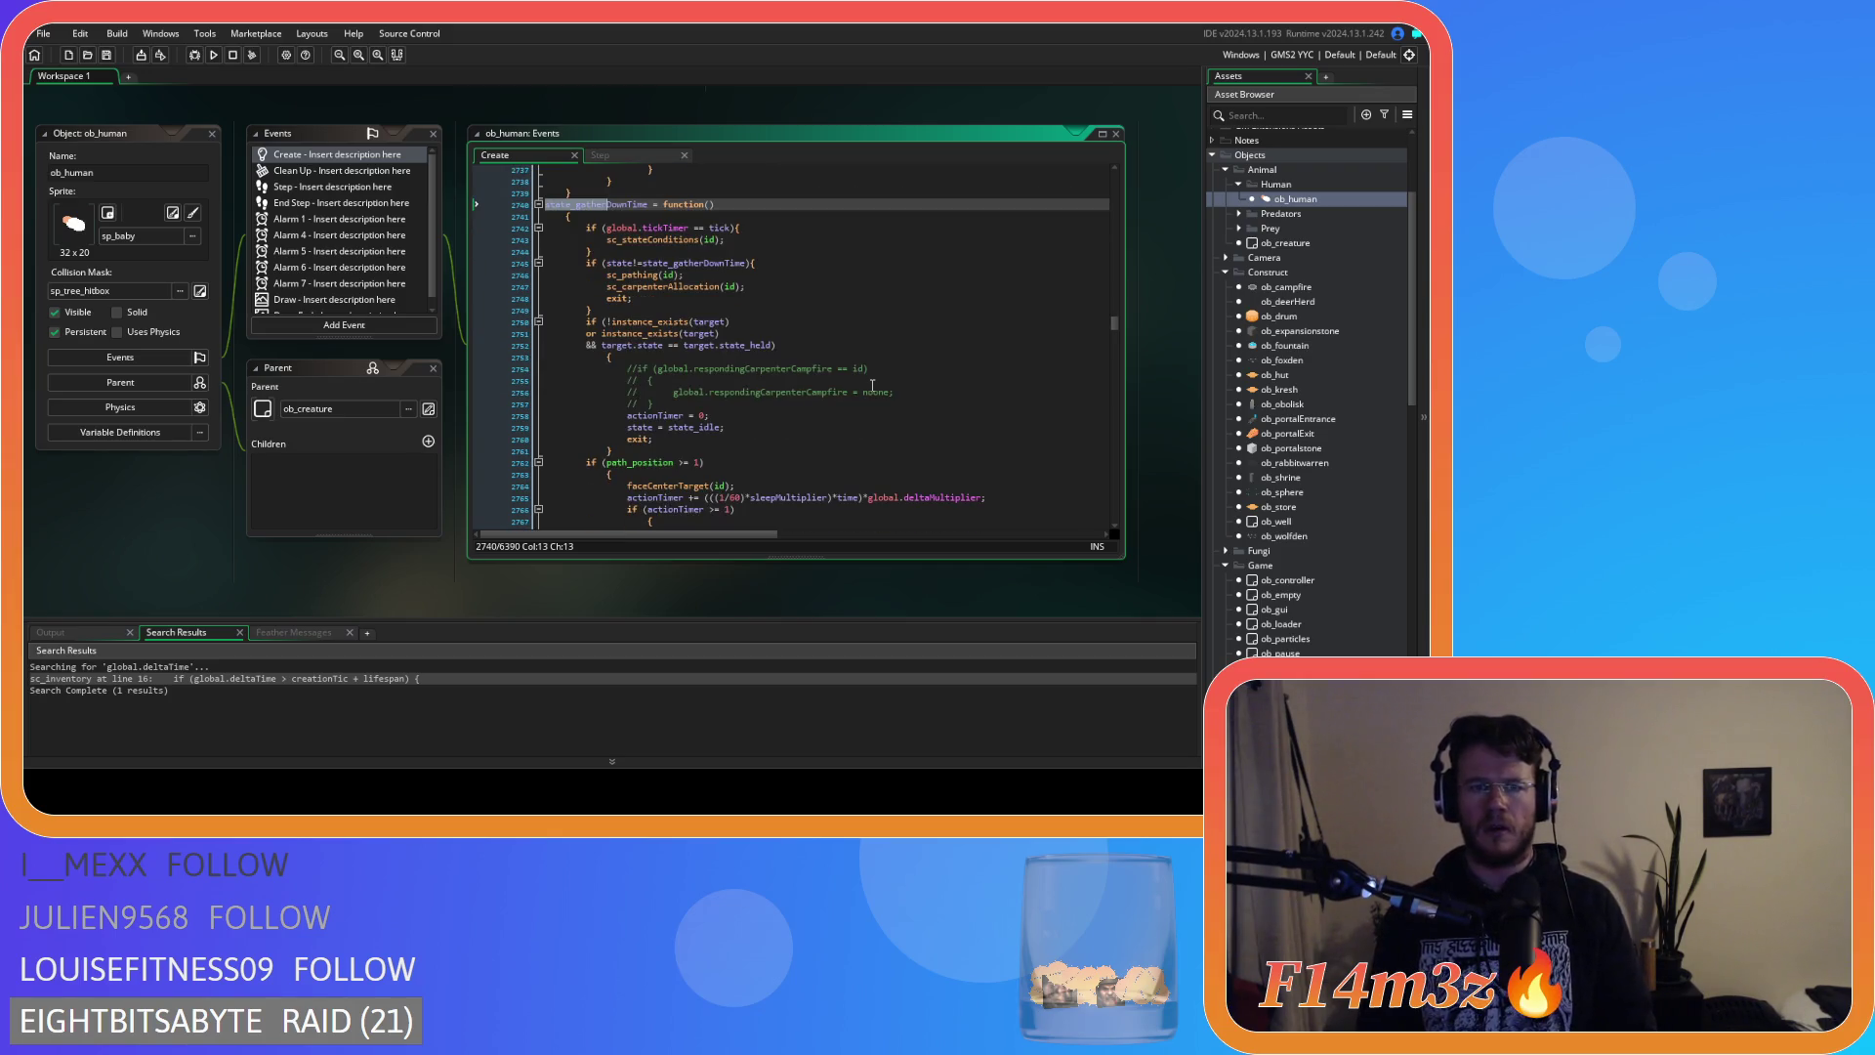
scroll(872, 384, "down", 4)
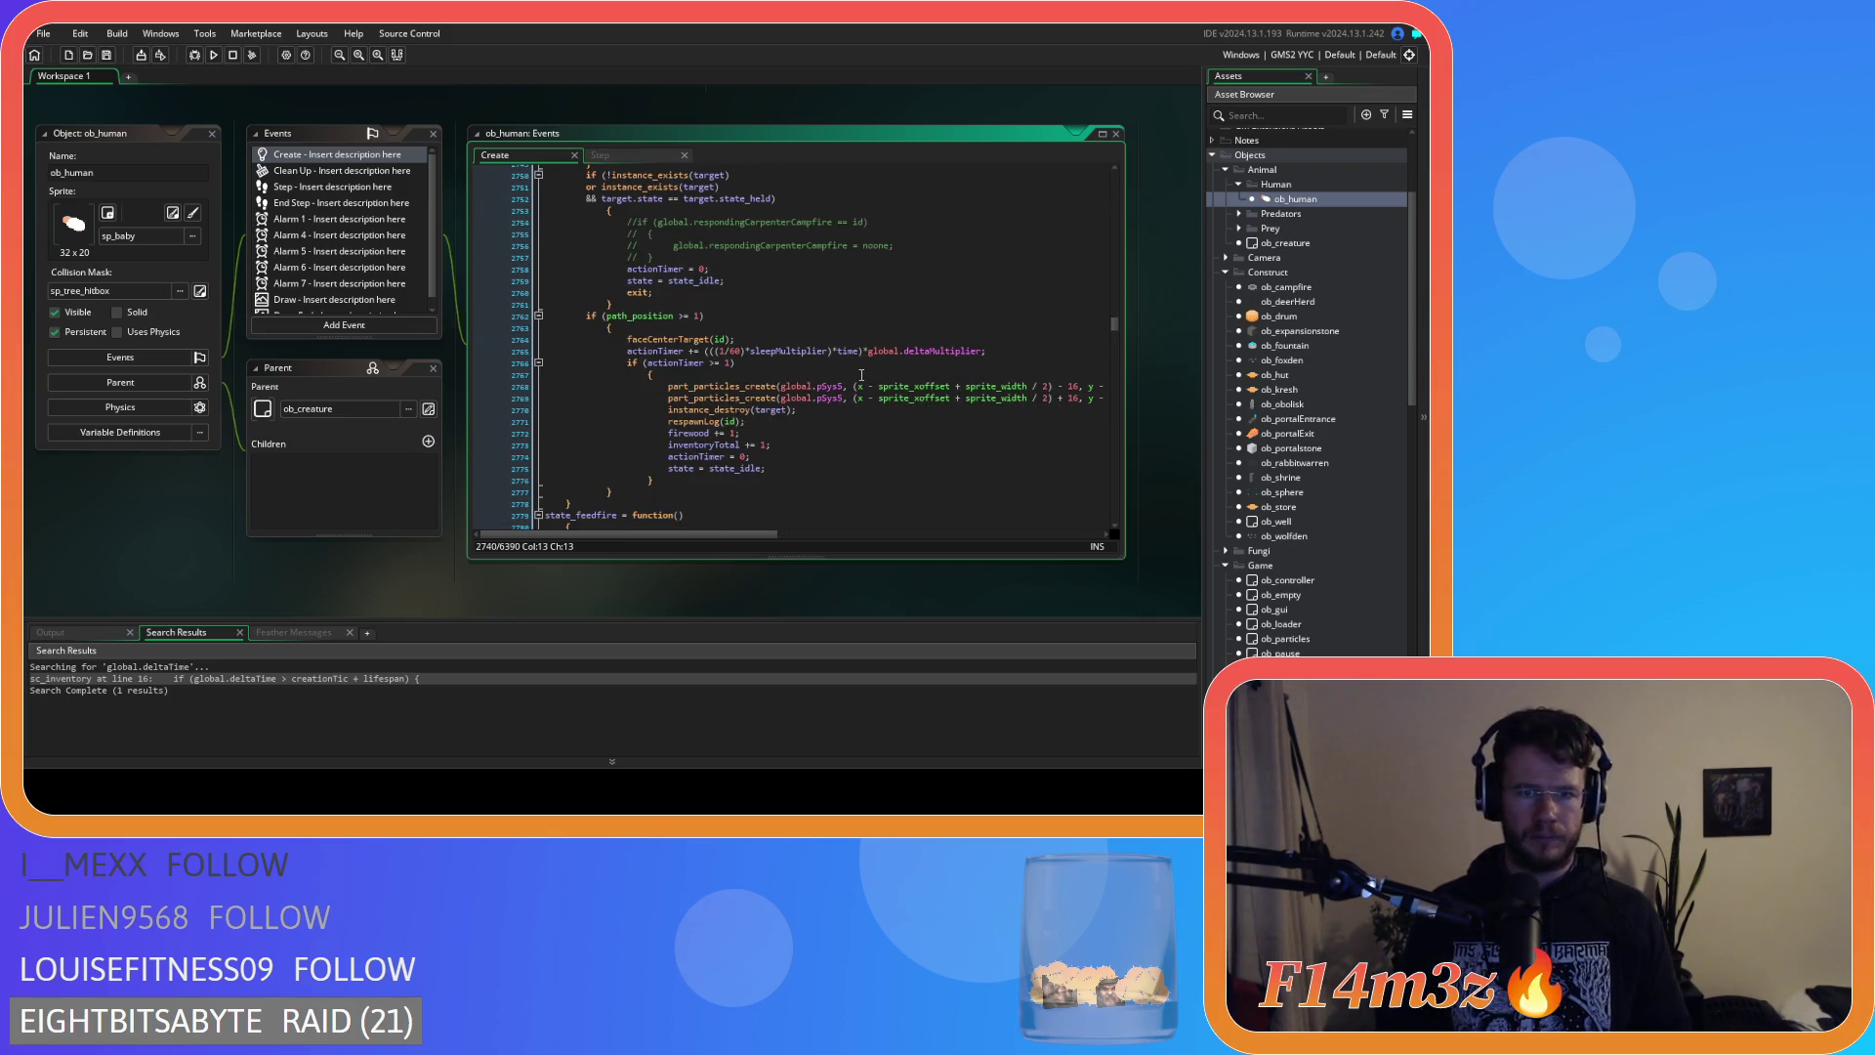
scroll(760, 365, "up", 4)
left_click(606, 357)
key("BackSpace")
left_click_drag(614, 438, 473, 364)
key("shift+Tab")
Join the lone braces onto the path_position and actionTimer checks and unindent their blocks.
scroll(618, 418, "down", 3)
left_click(603, 351)
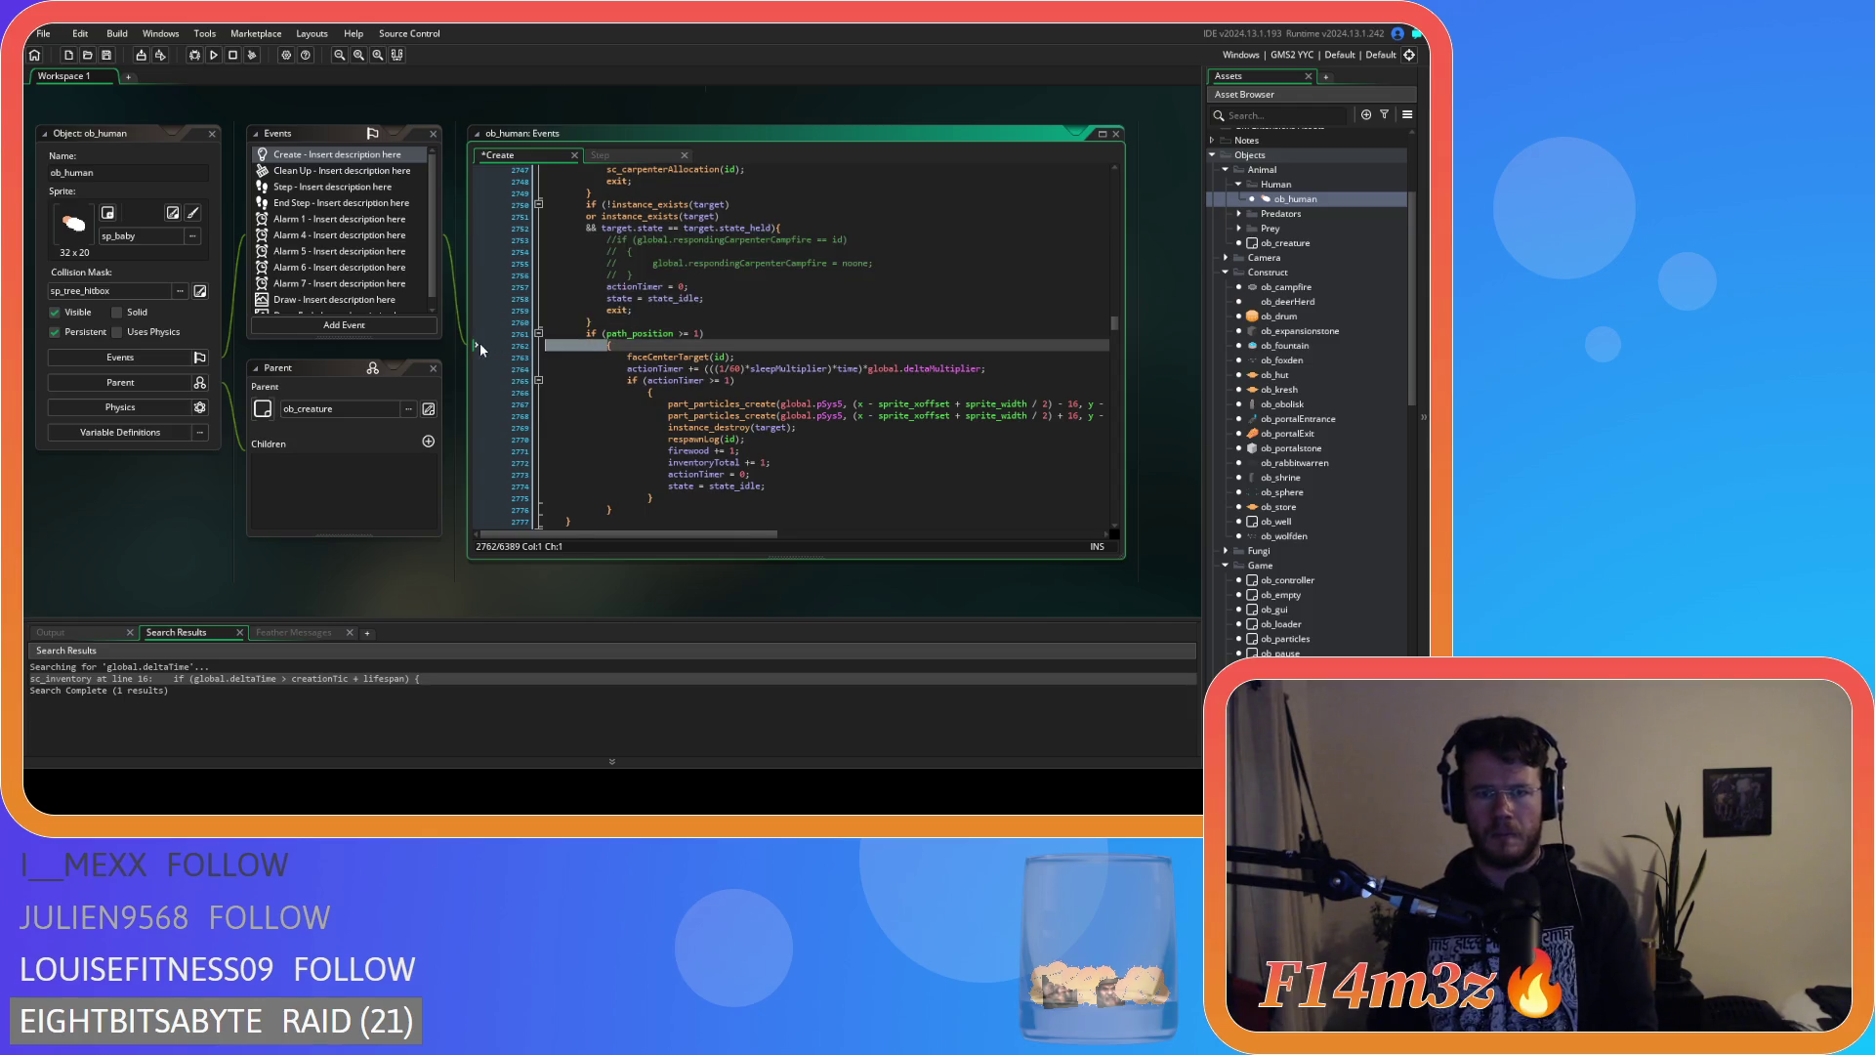
key("BackSpace")
key("BackSpace")
left_click_drag(626, 498, 455, 346)
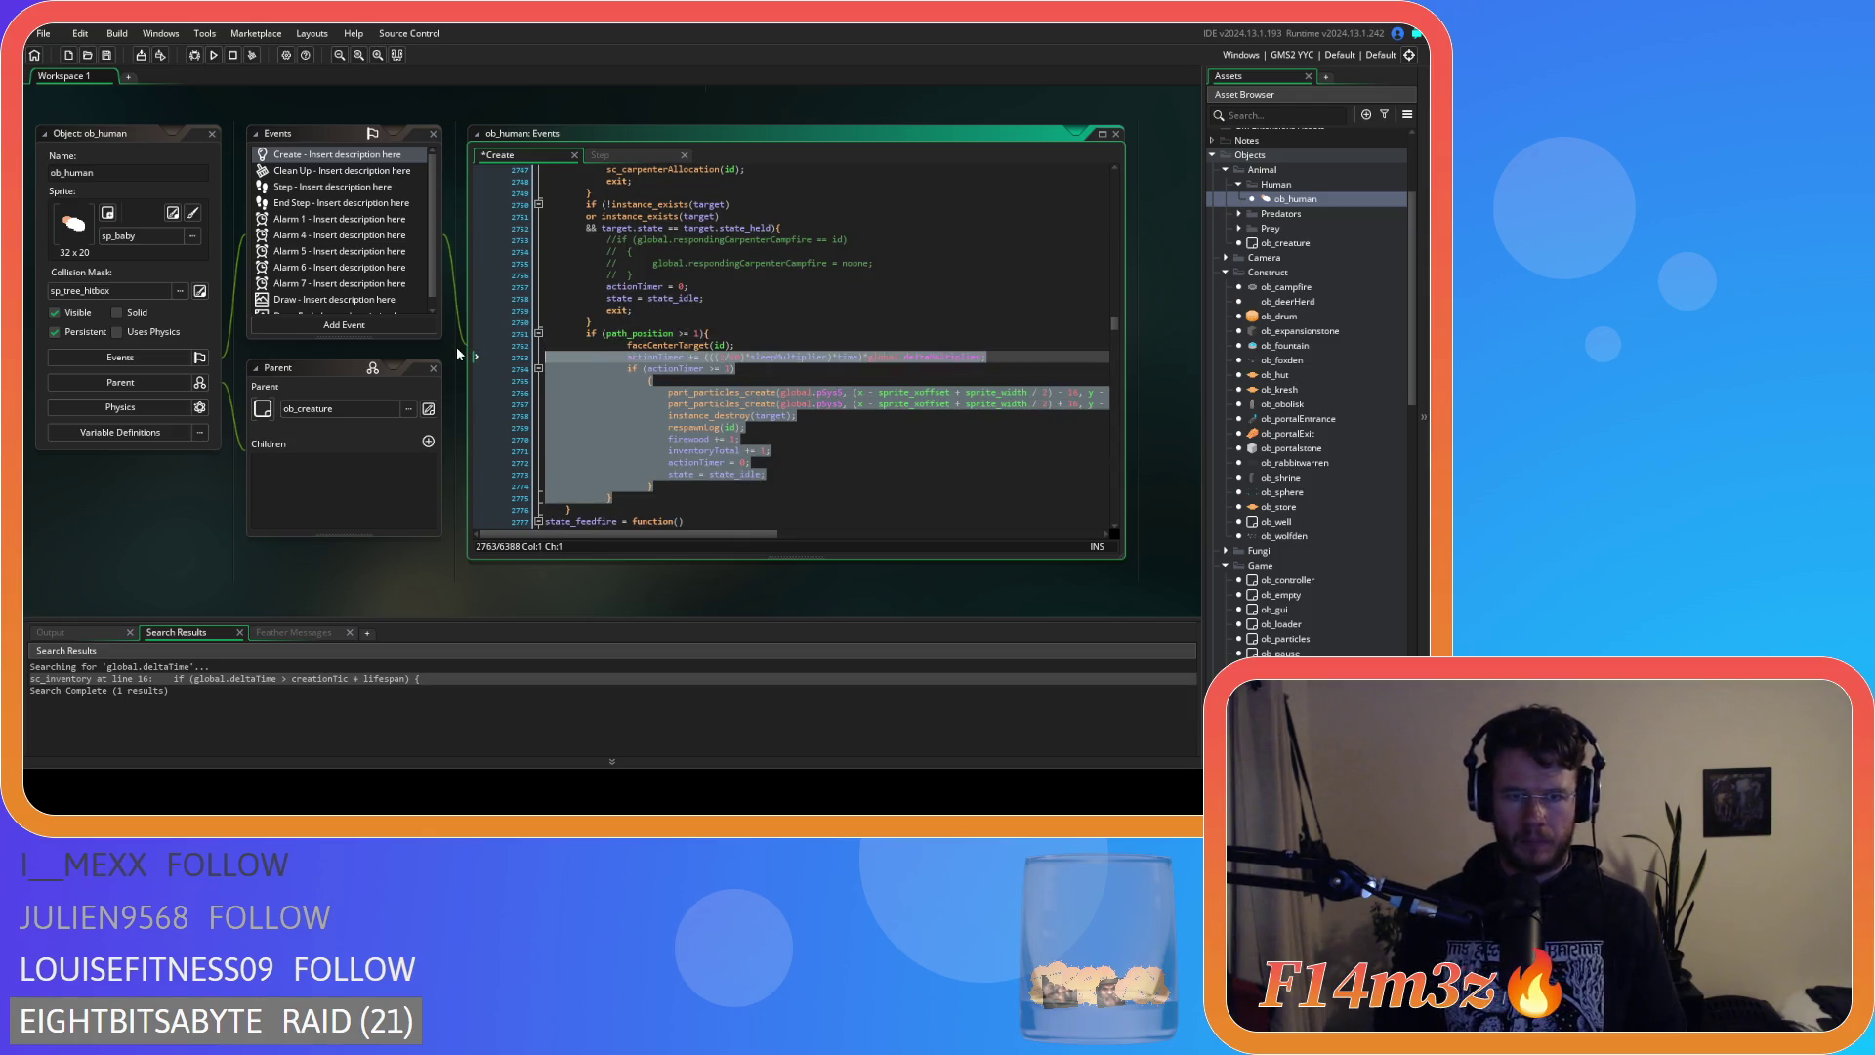
key("shift+Tab")
left_click(628, 381)
key("BackSpace")
key("BackSpace")
left_click_drag(634, 474, 481, 381)
key("shift+Tab")
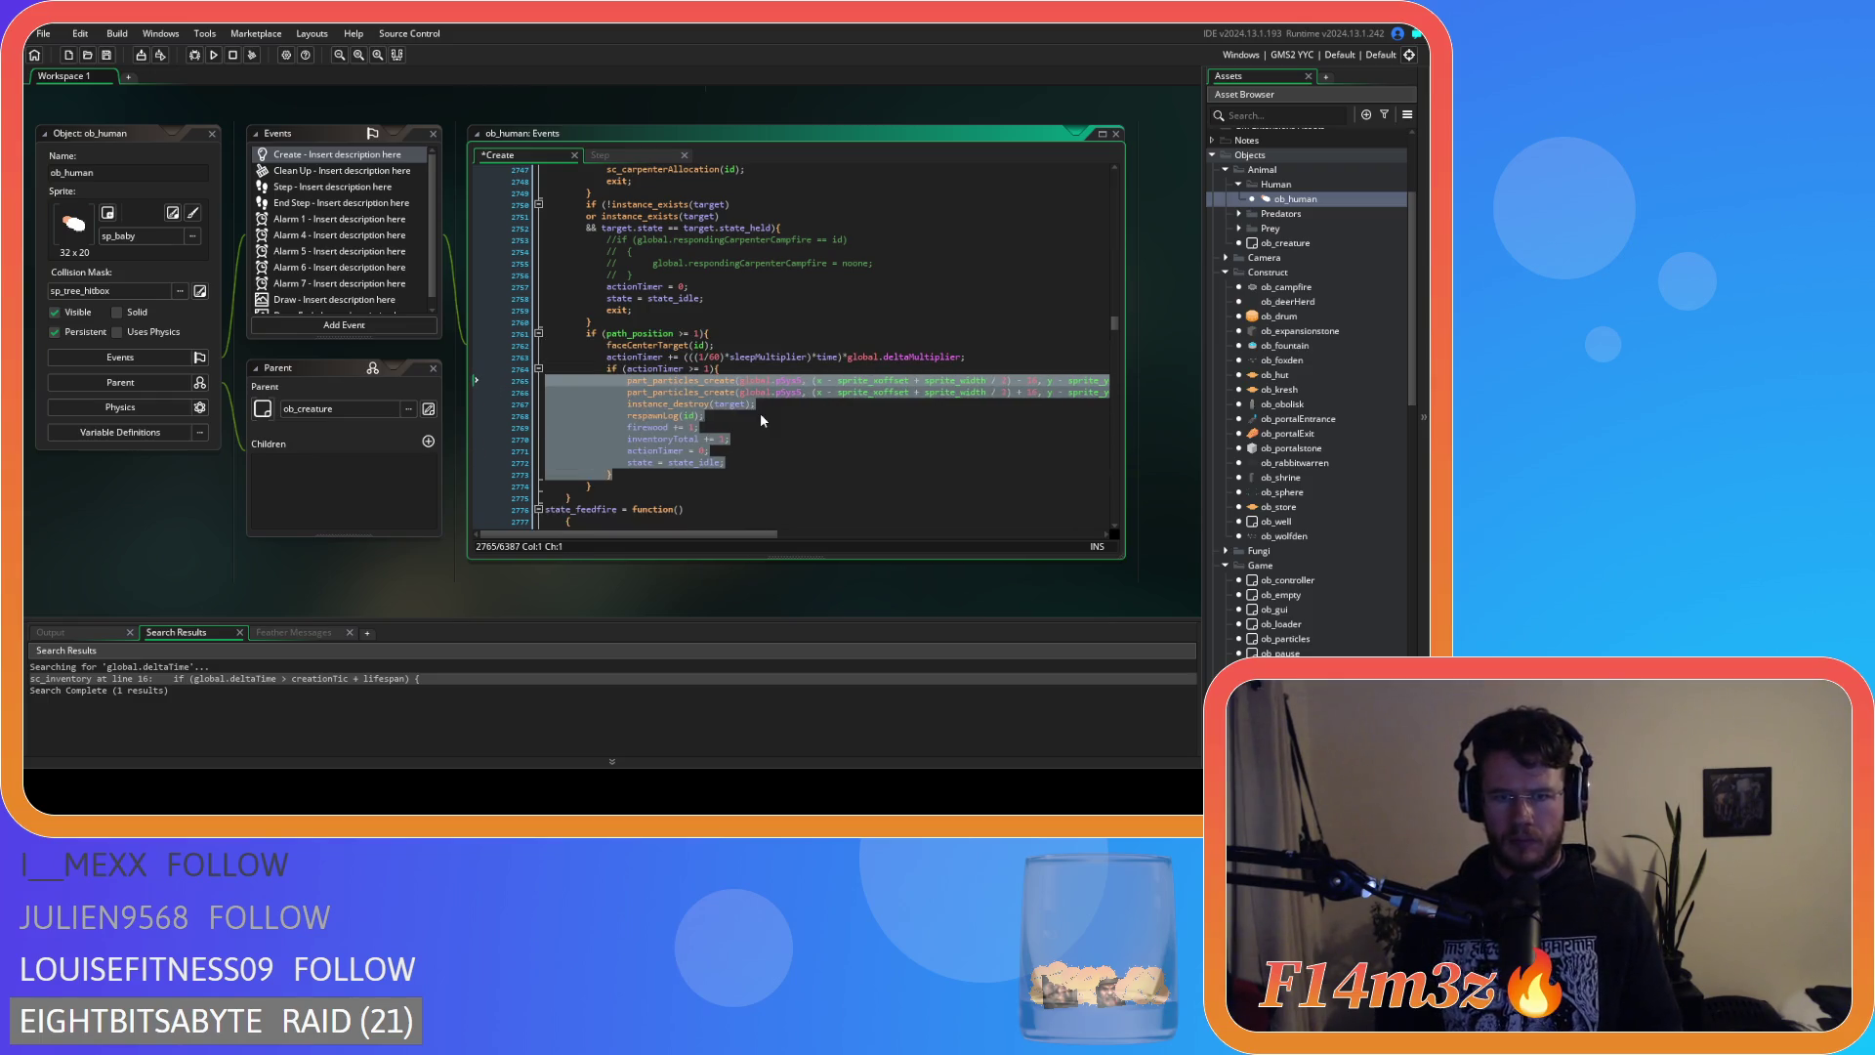
Replace the firewood and inventoryTotal increments with the pasted array_push of a new item, and save.
left_click(760, 412)
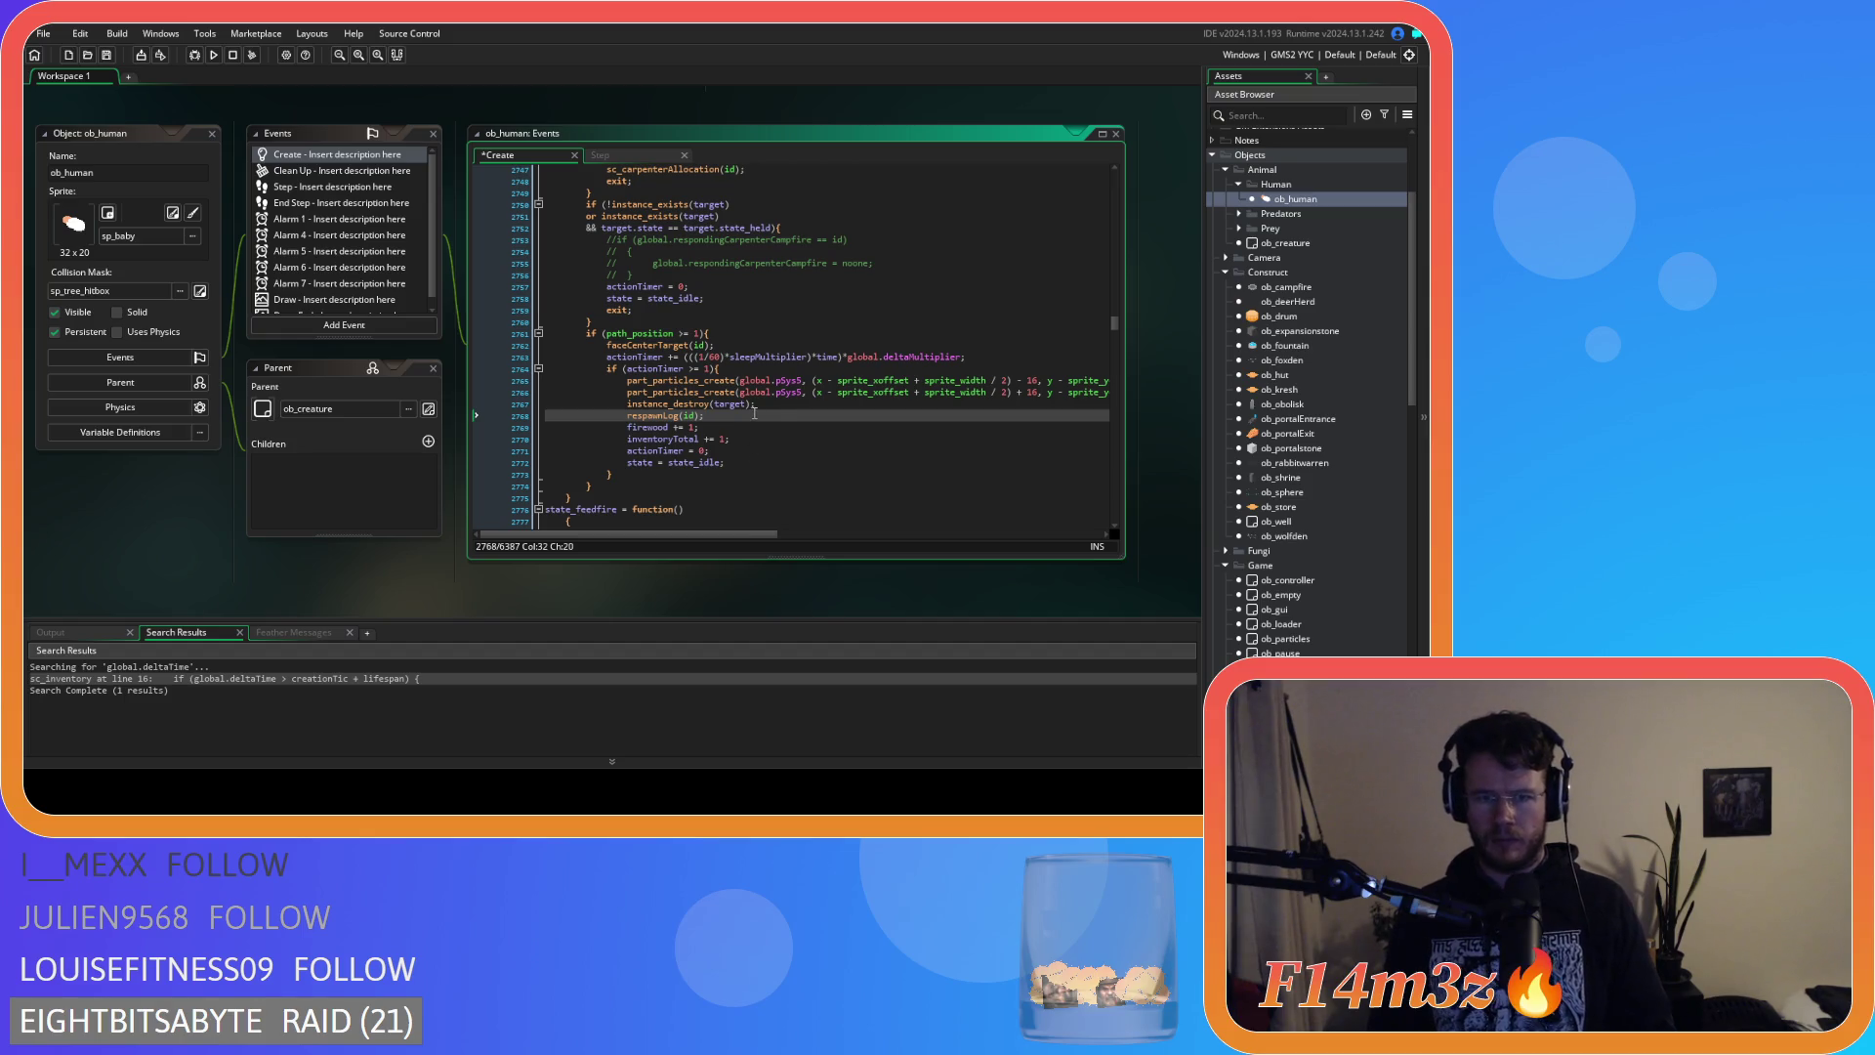
mouse_move(640, 439)
left_mouse_down()
mouse_move(627, 427)
mouse_move(705, 445)
left_mouse_up()
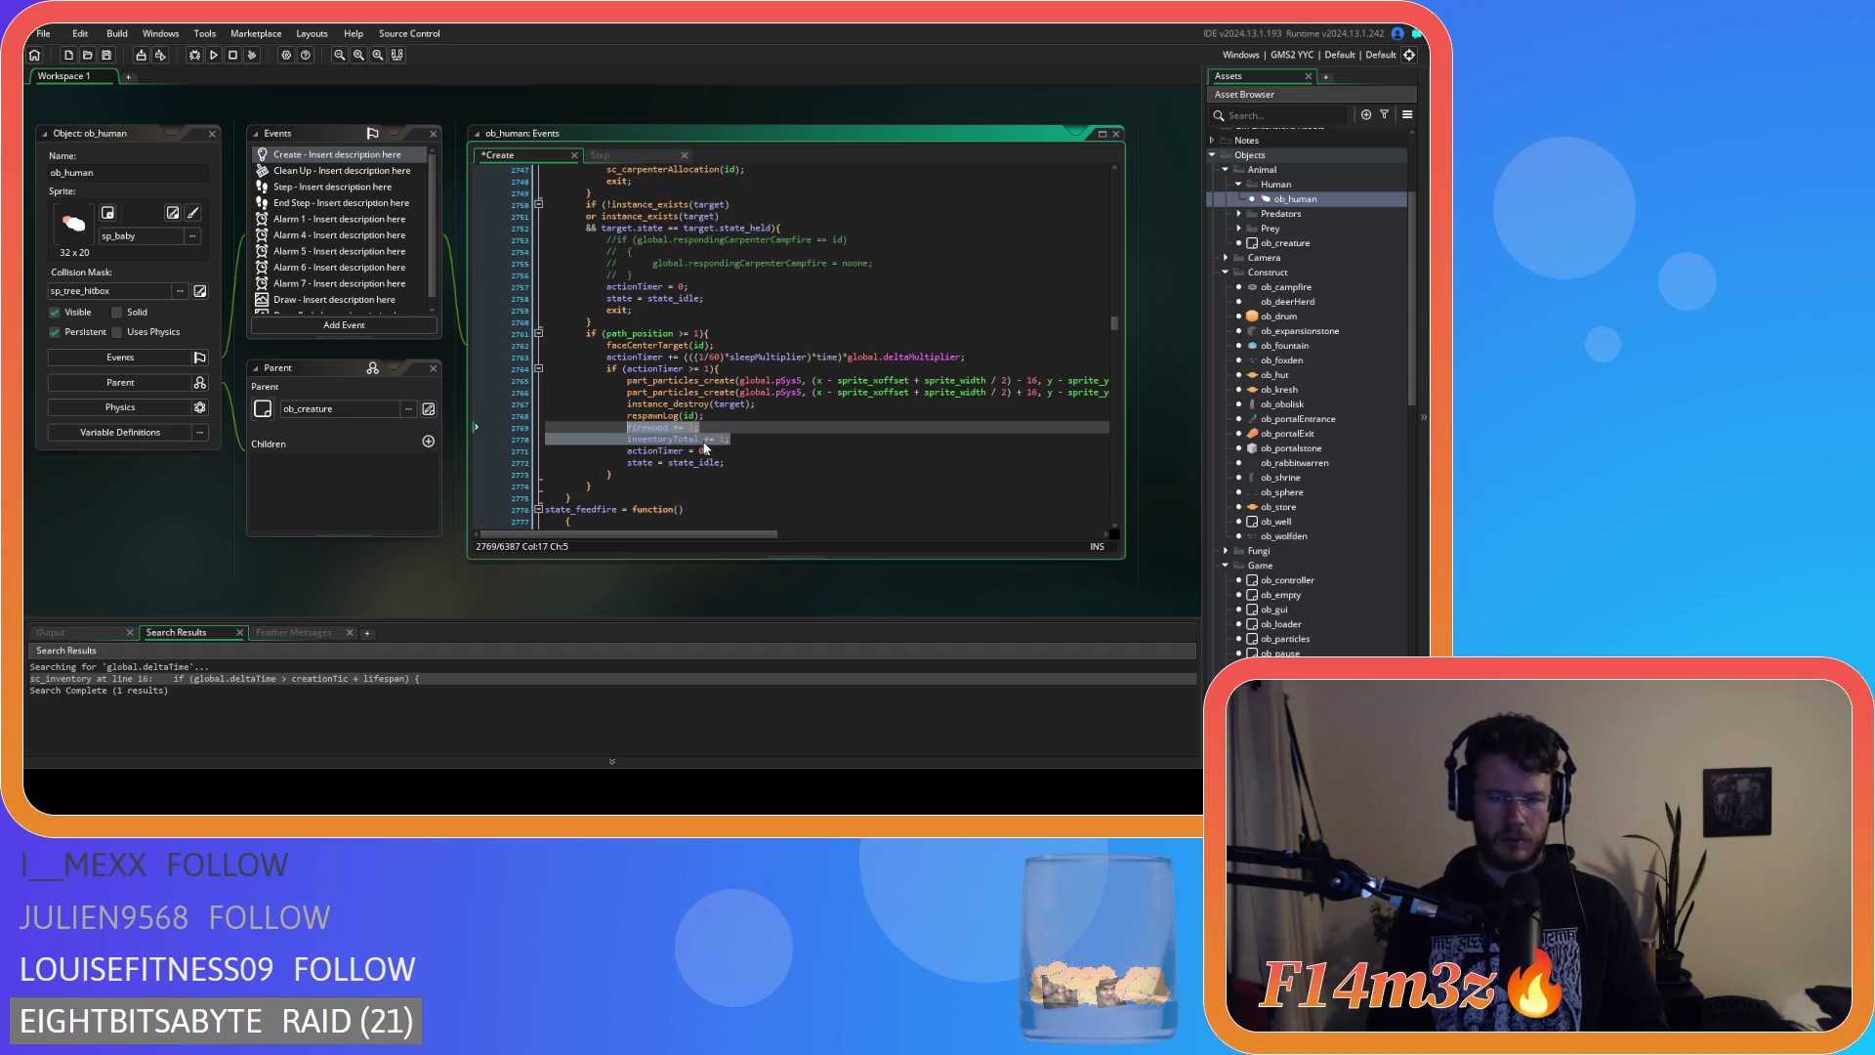
type("array_push(inv.fur,new item(\"Fur\",global.delta,10,true));")
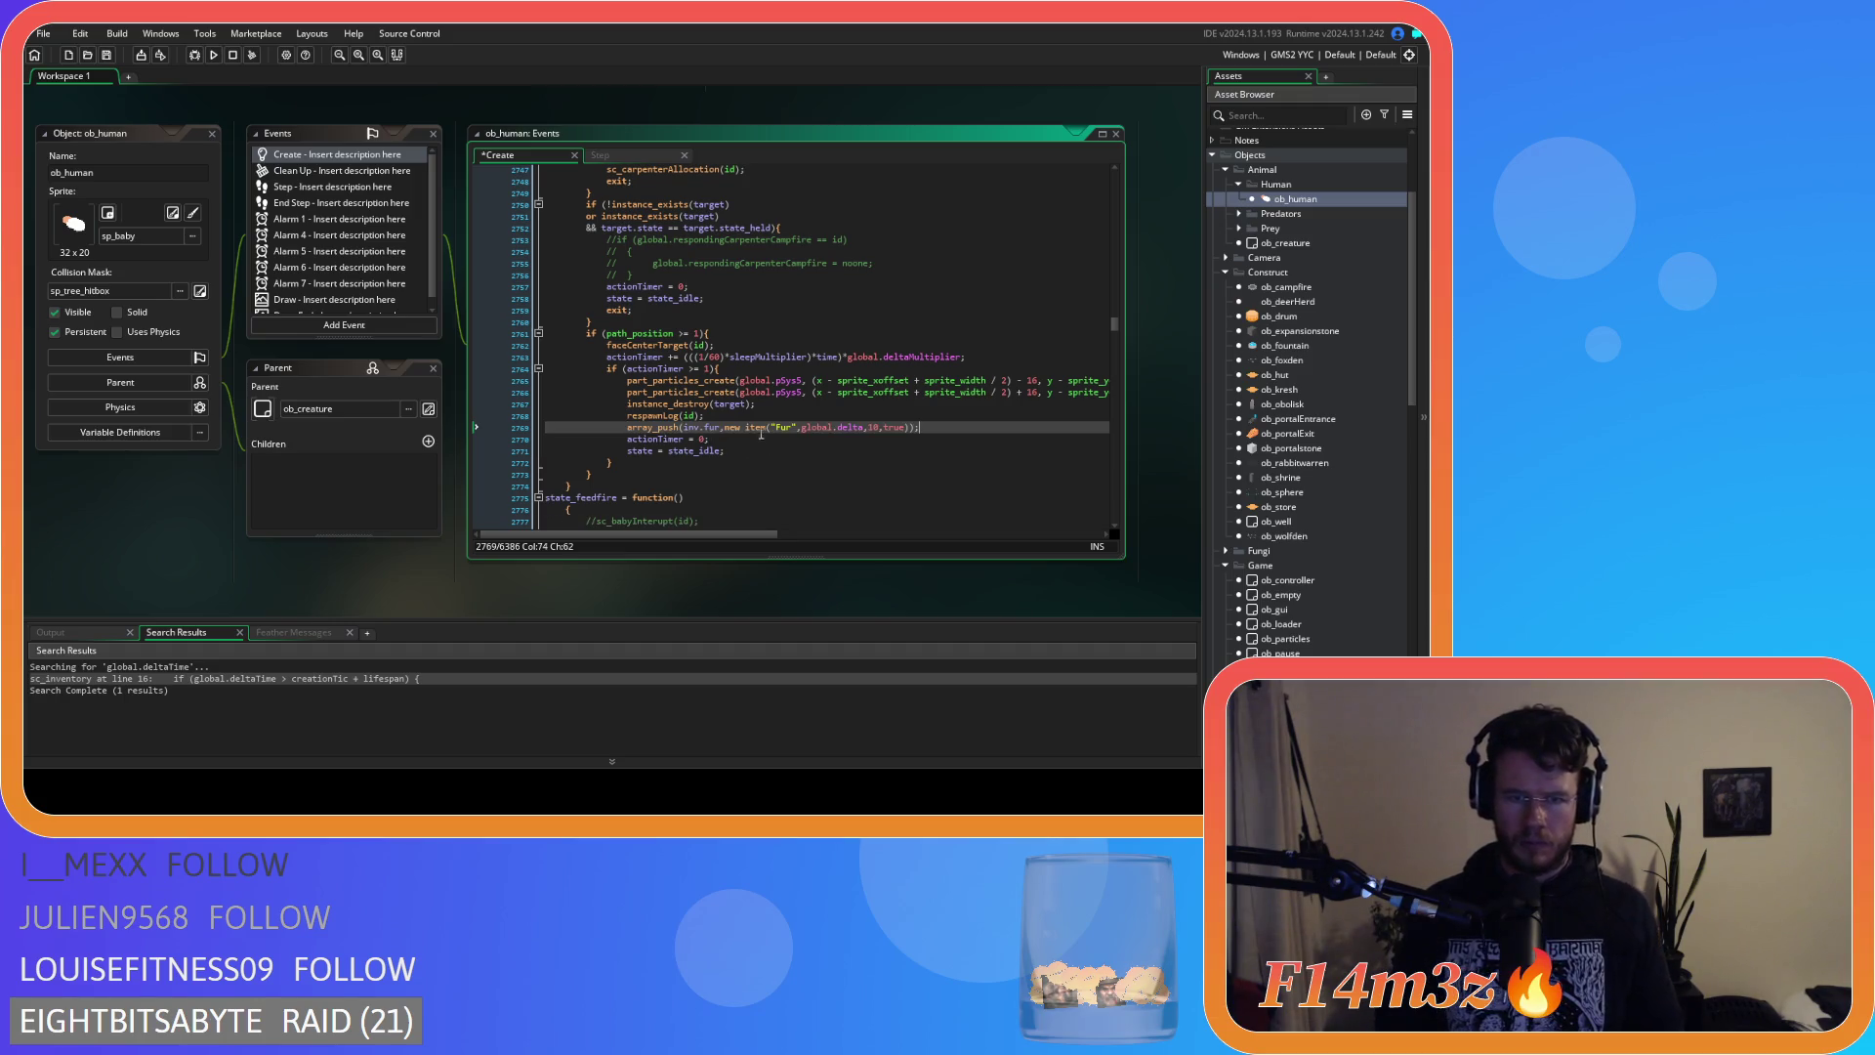
left_click_drag(705, 417, 622, 404)
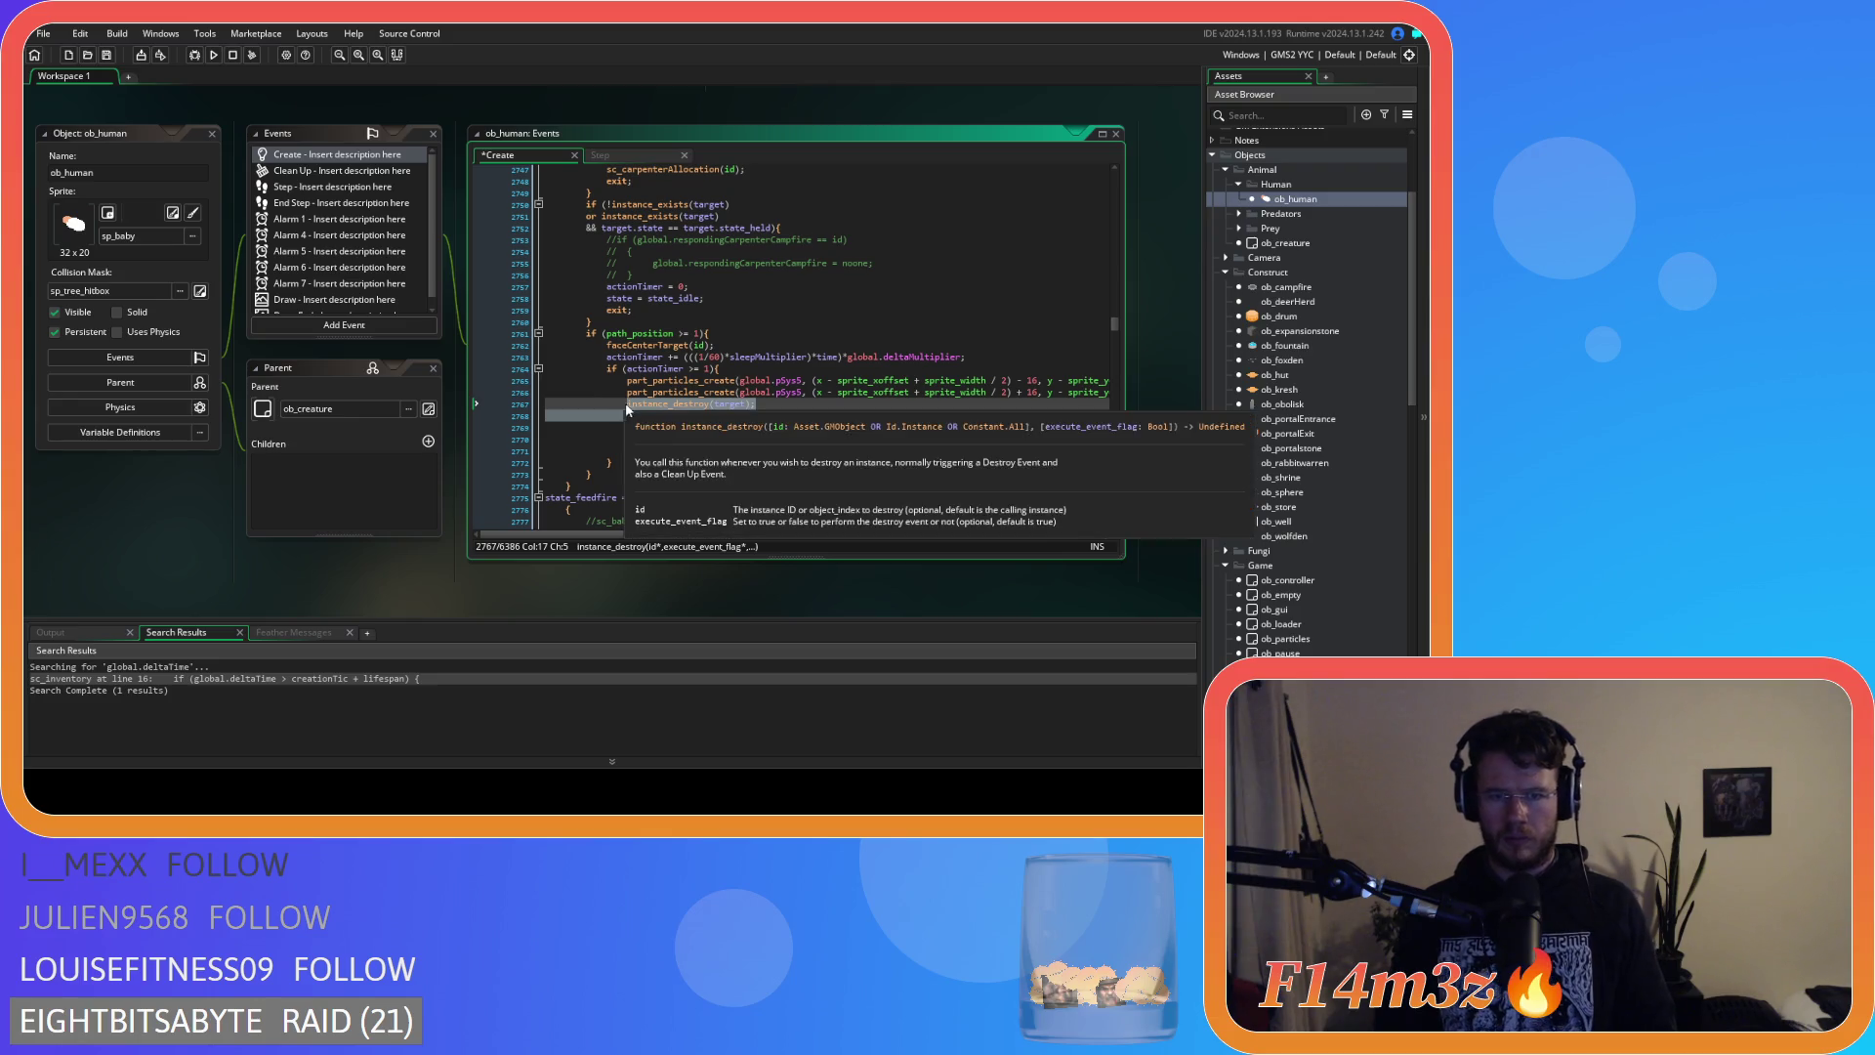
left_click_drag(705, 416, 626, 420)
key("BackSpace")
key("BackSpace")
key("BackSpace")
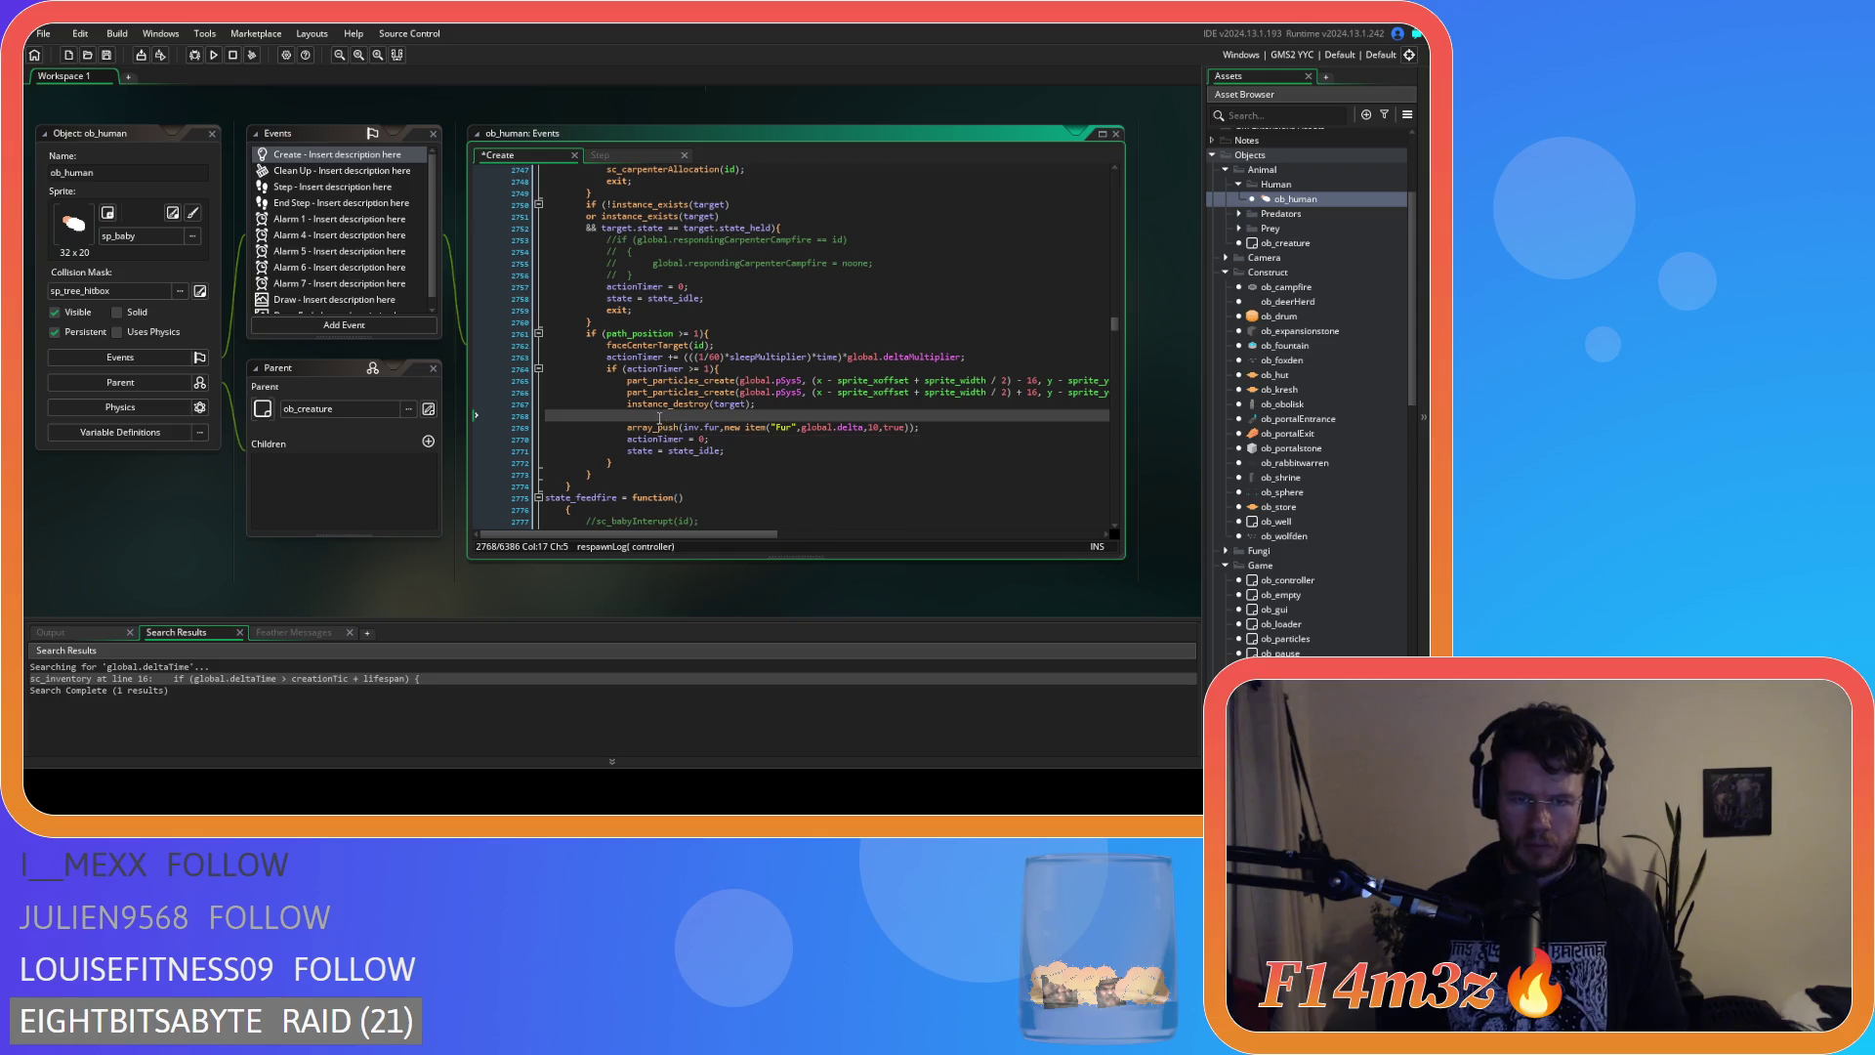
key("ctrl+z")
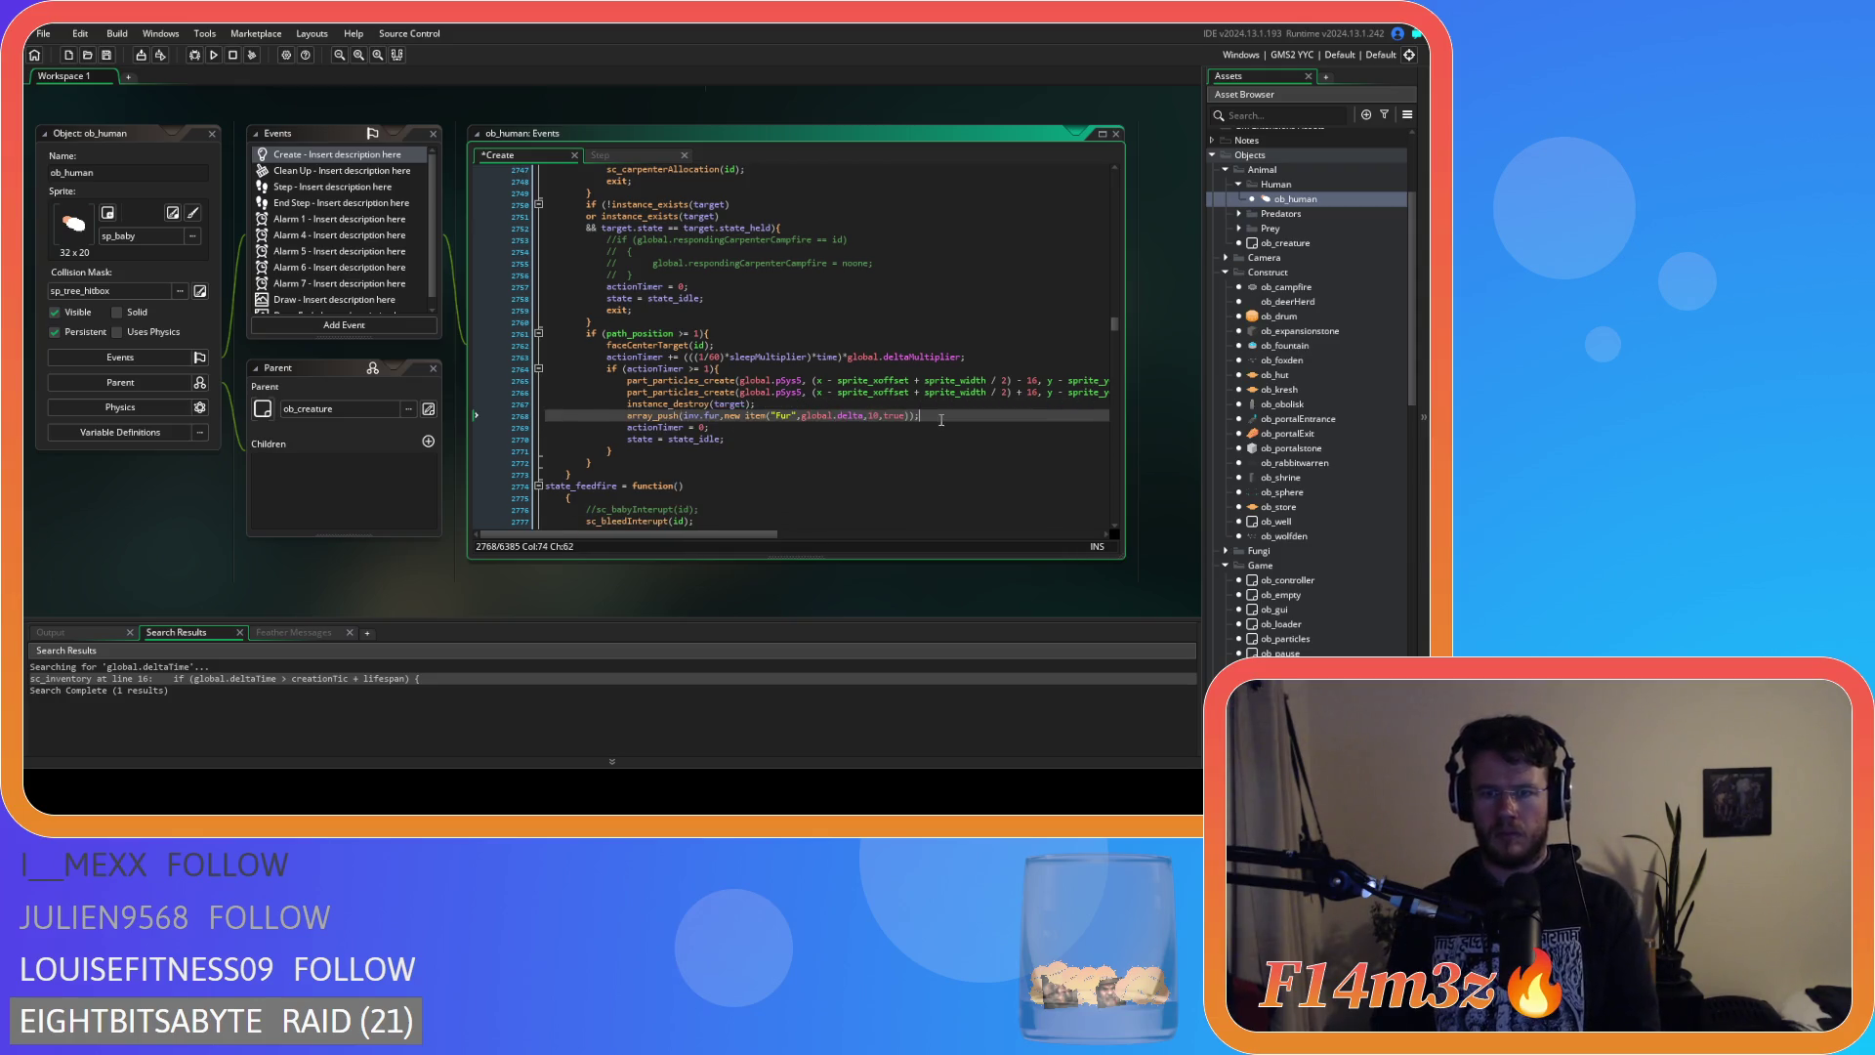
left_click(882, 394)
key("ctrl+s")
Change the push to inv.firewood with item name 'Firewood' and perishable flag false, then save.
left_click(895, 435)
left_click(720, 415)
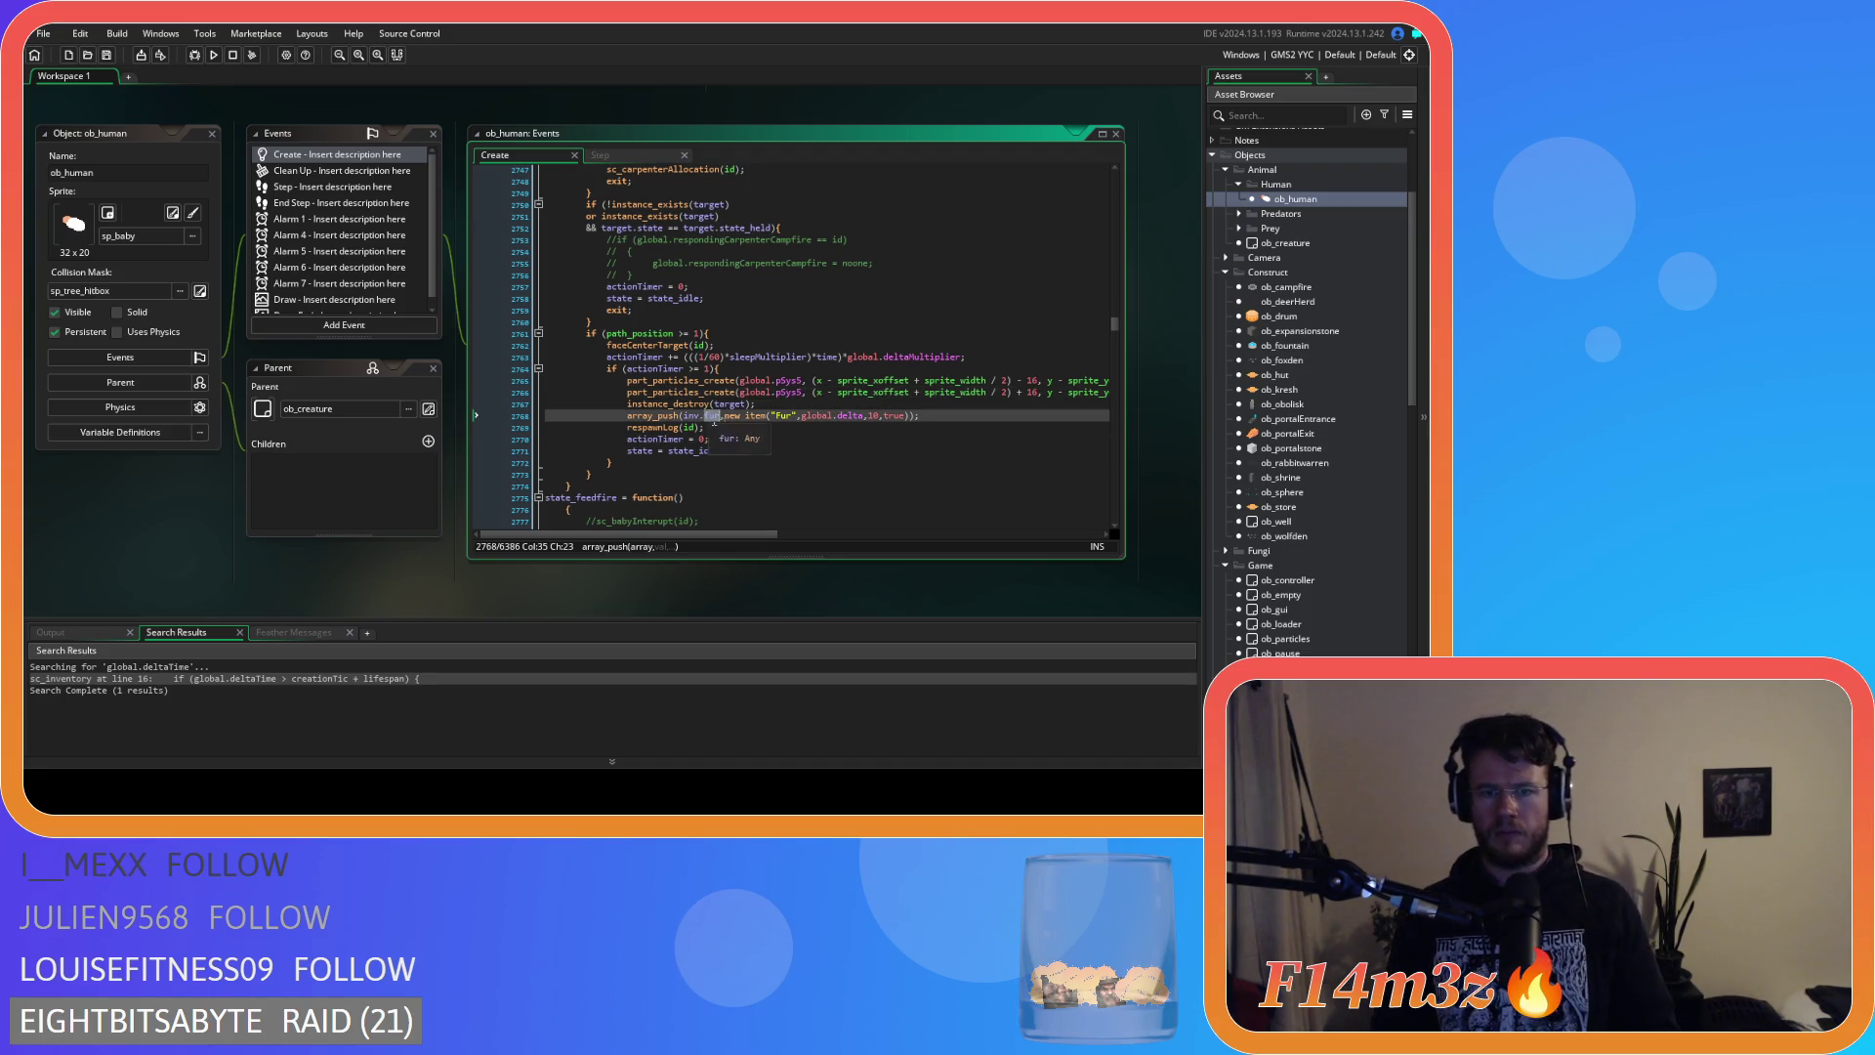
type("firewood")
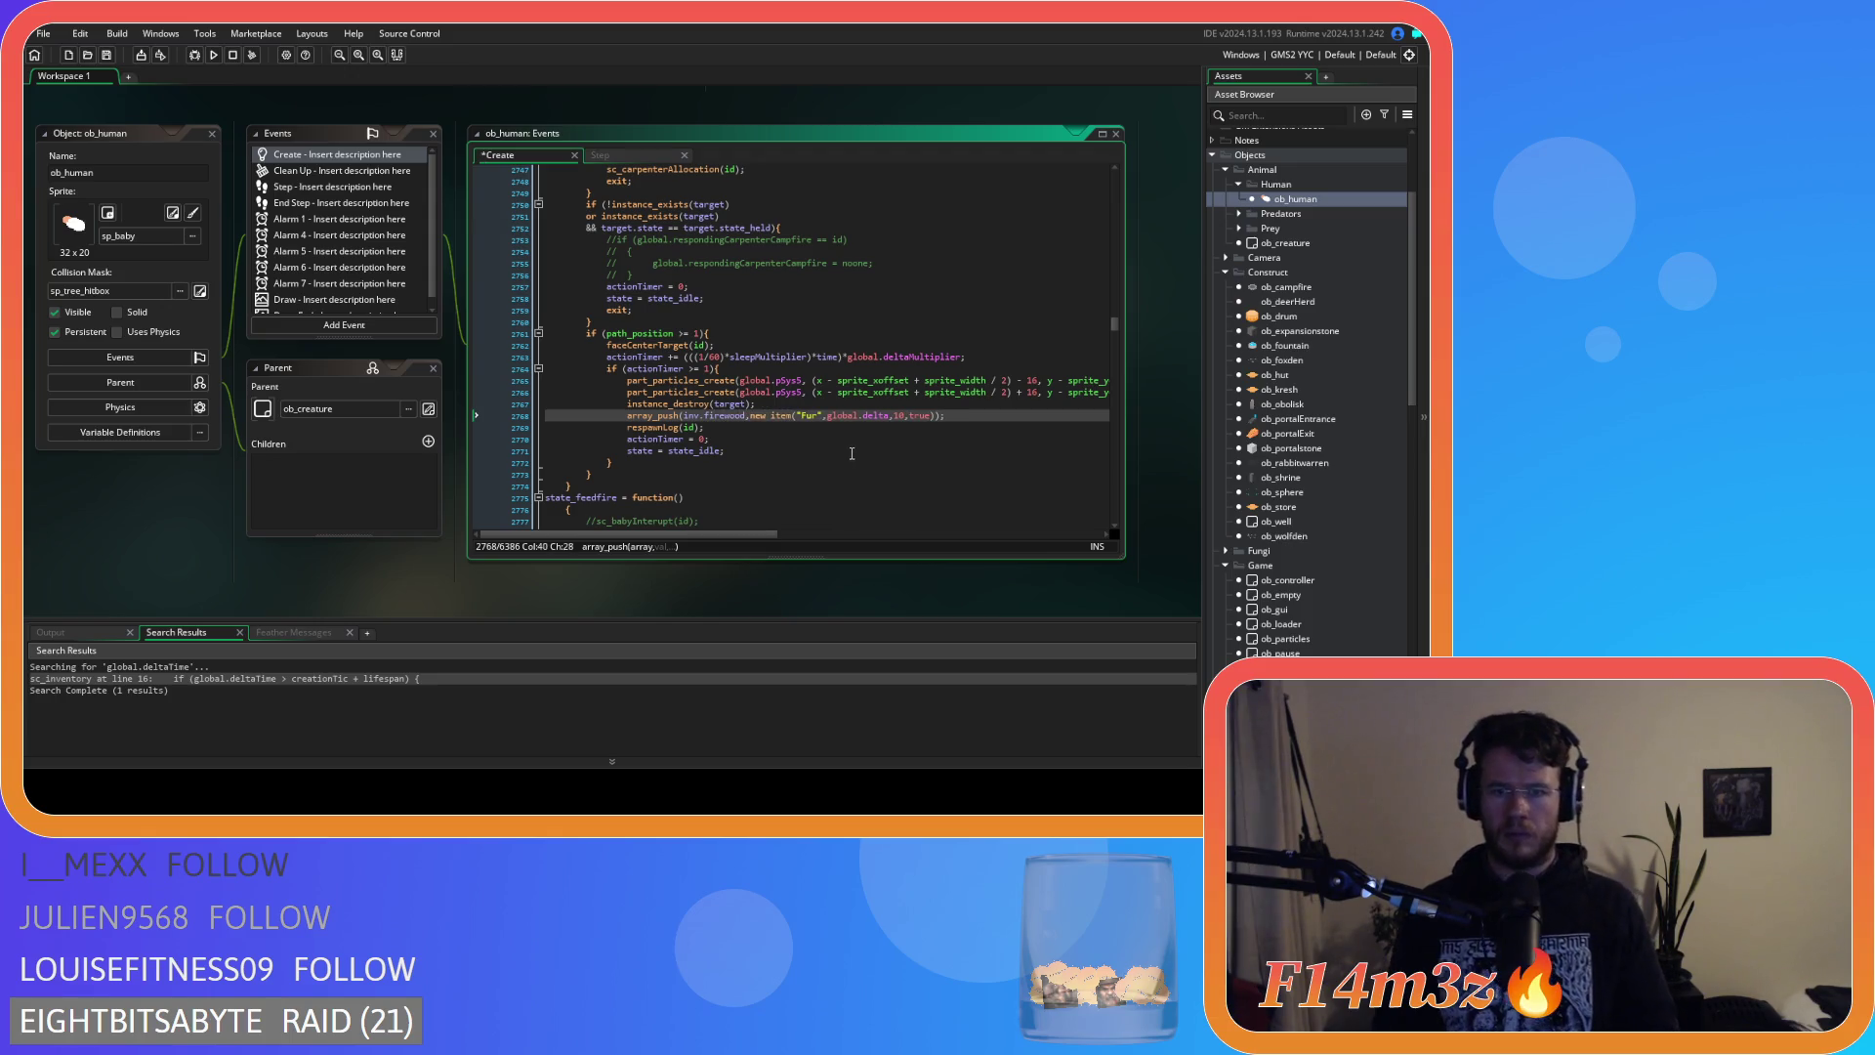
double_click(809, 415)
type("Firewood")
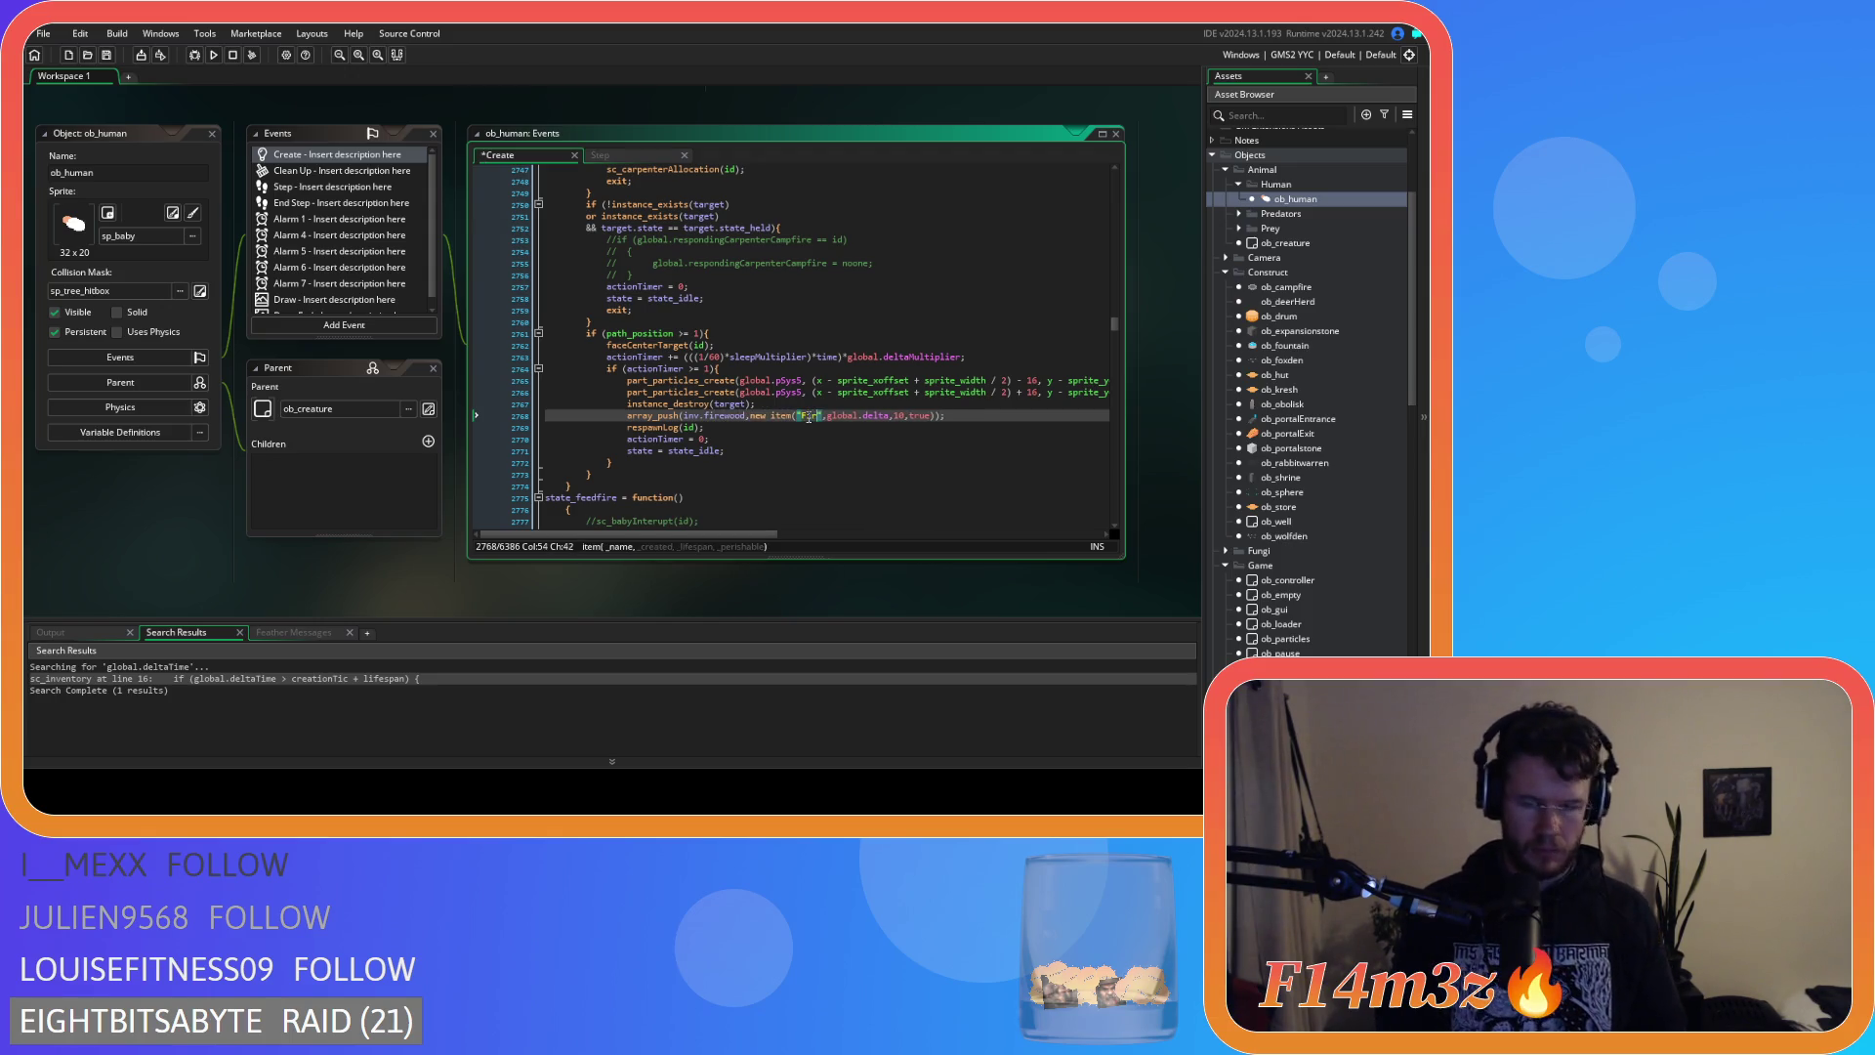
left_click(872, 449)
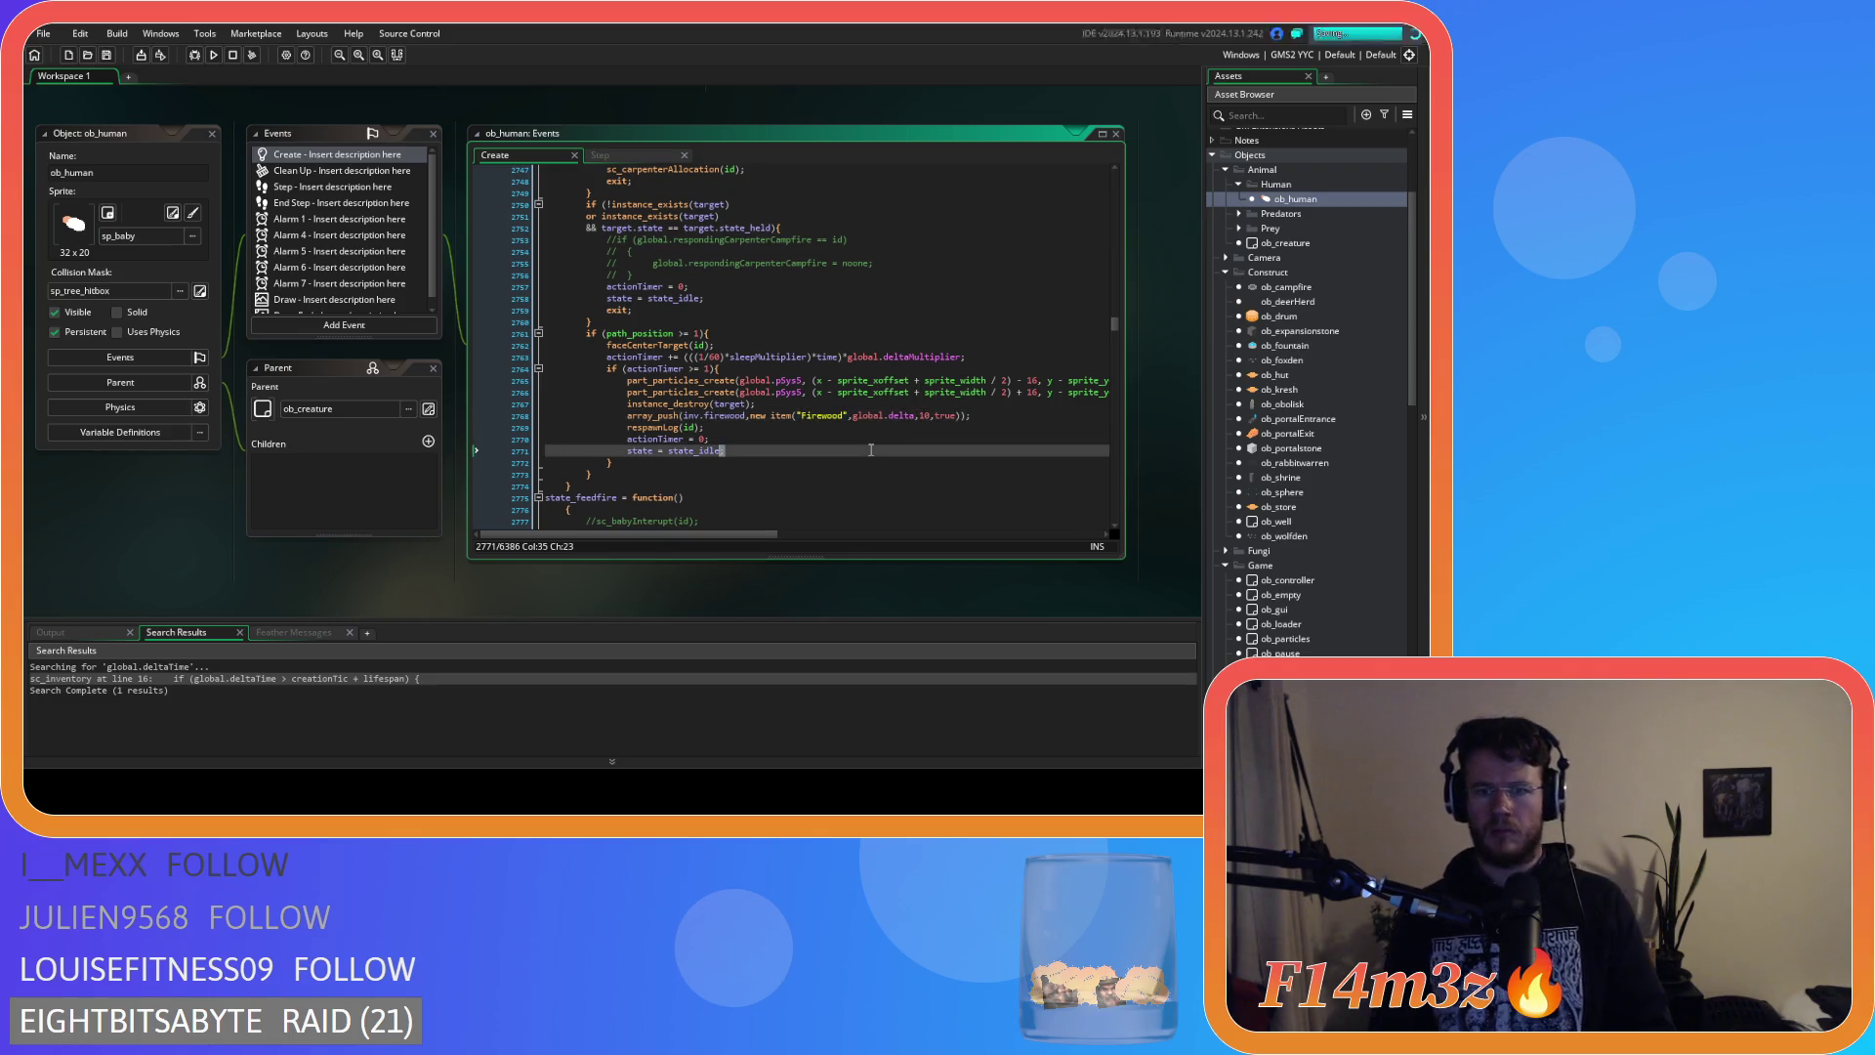
double_click(946, 416)
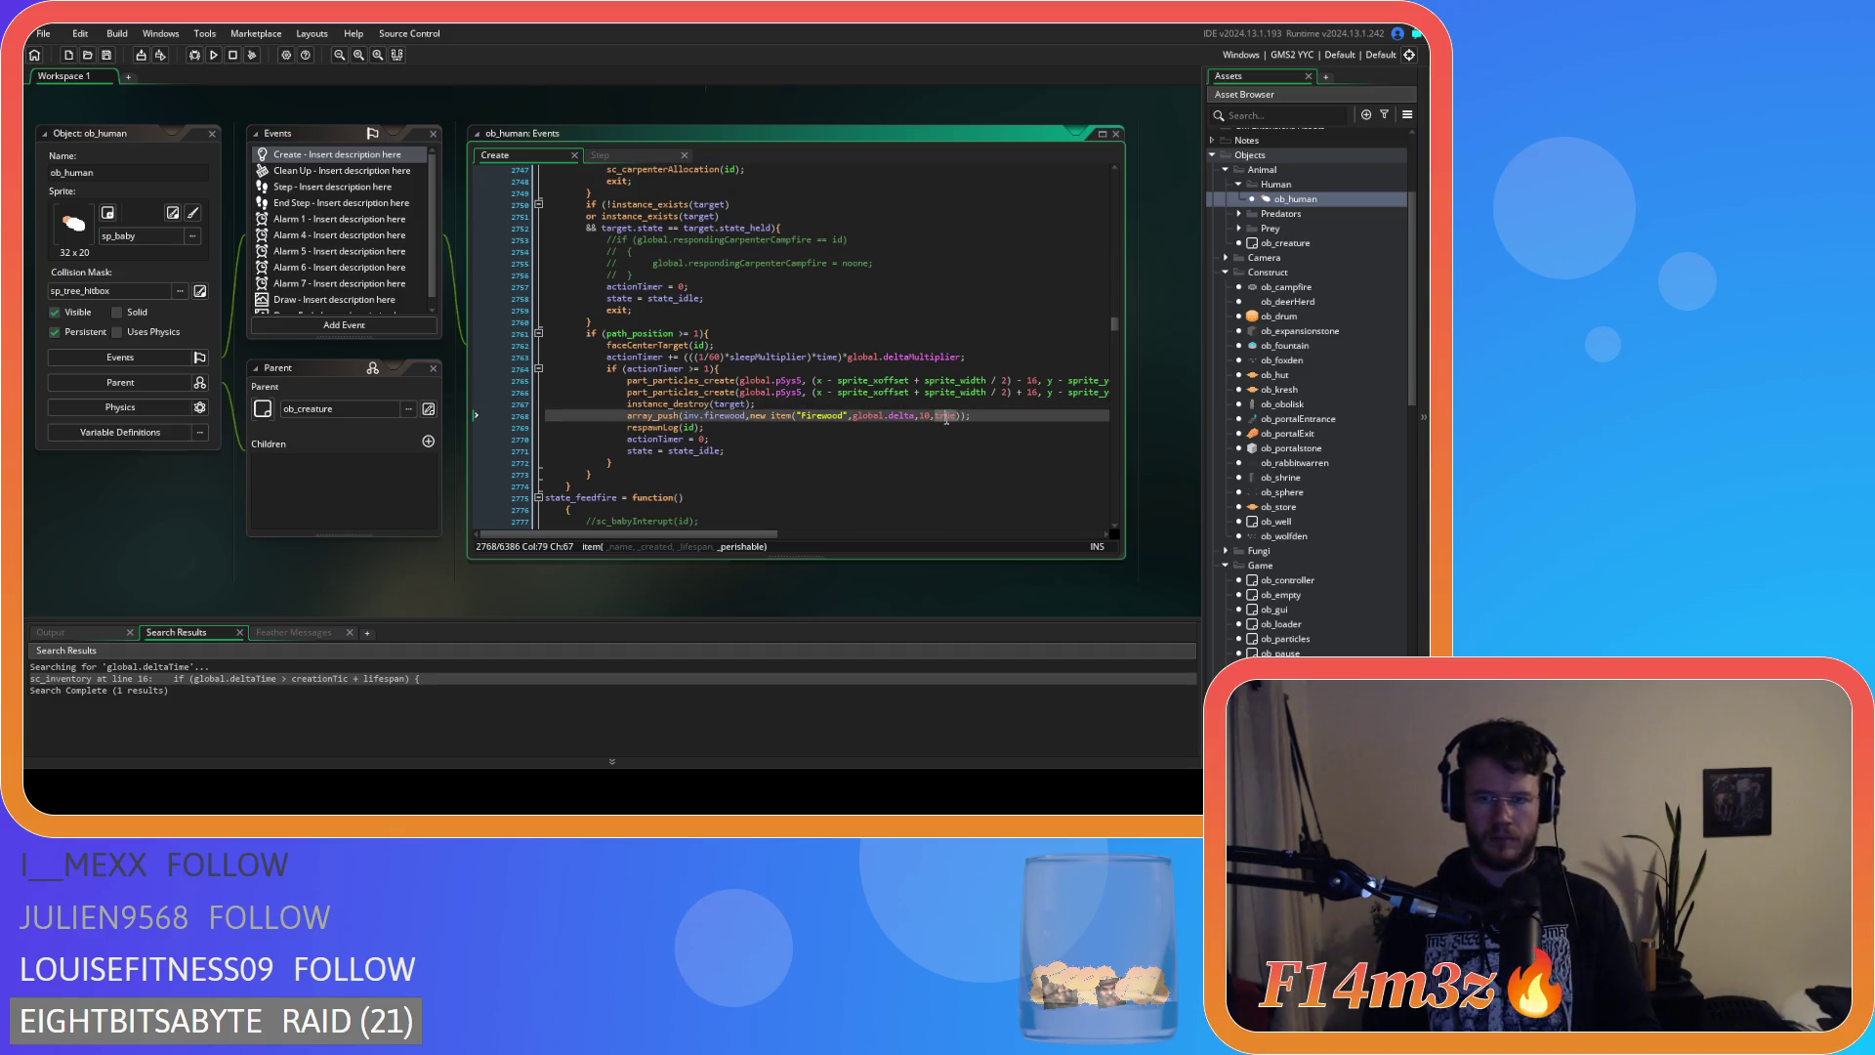
type("false")
key("ctrl+s")
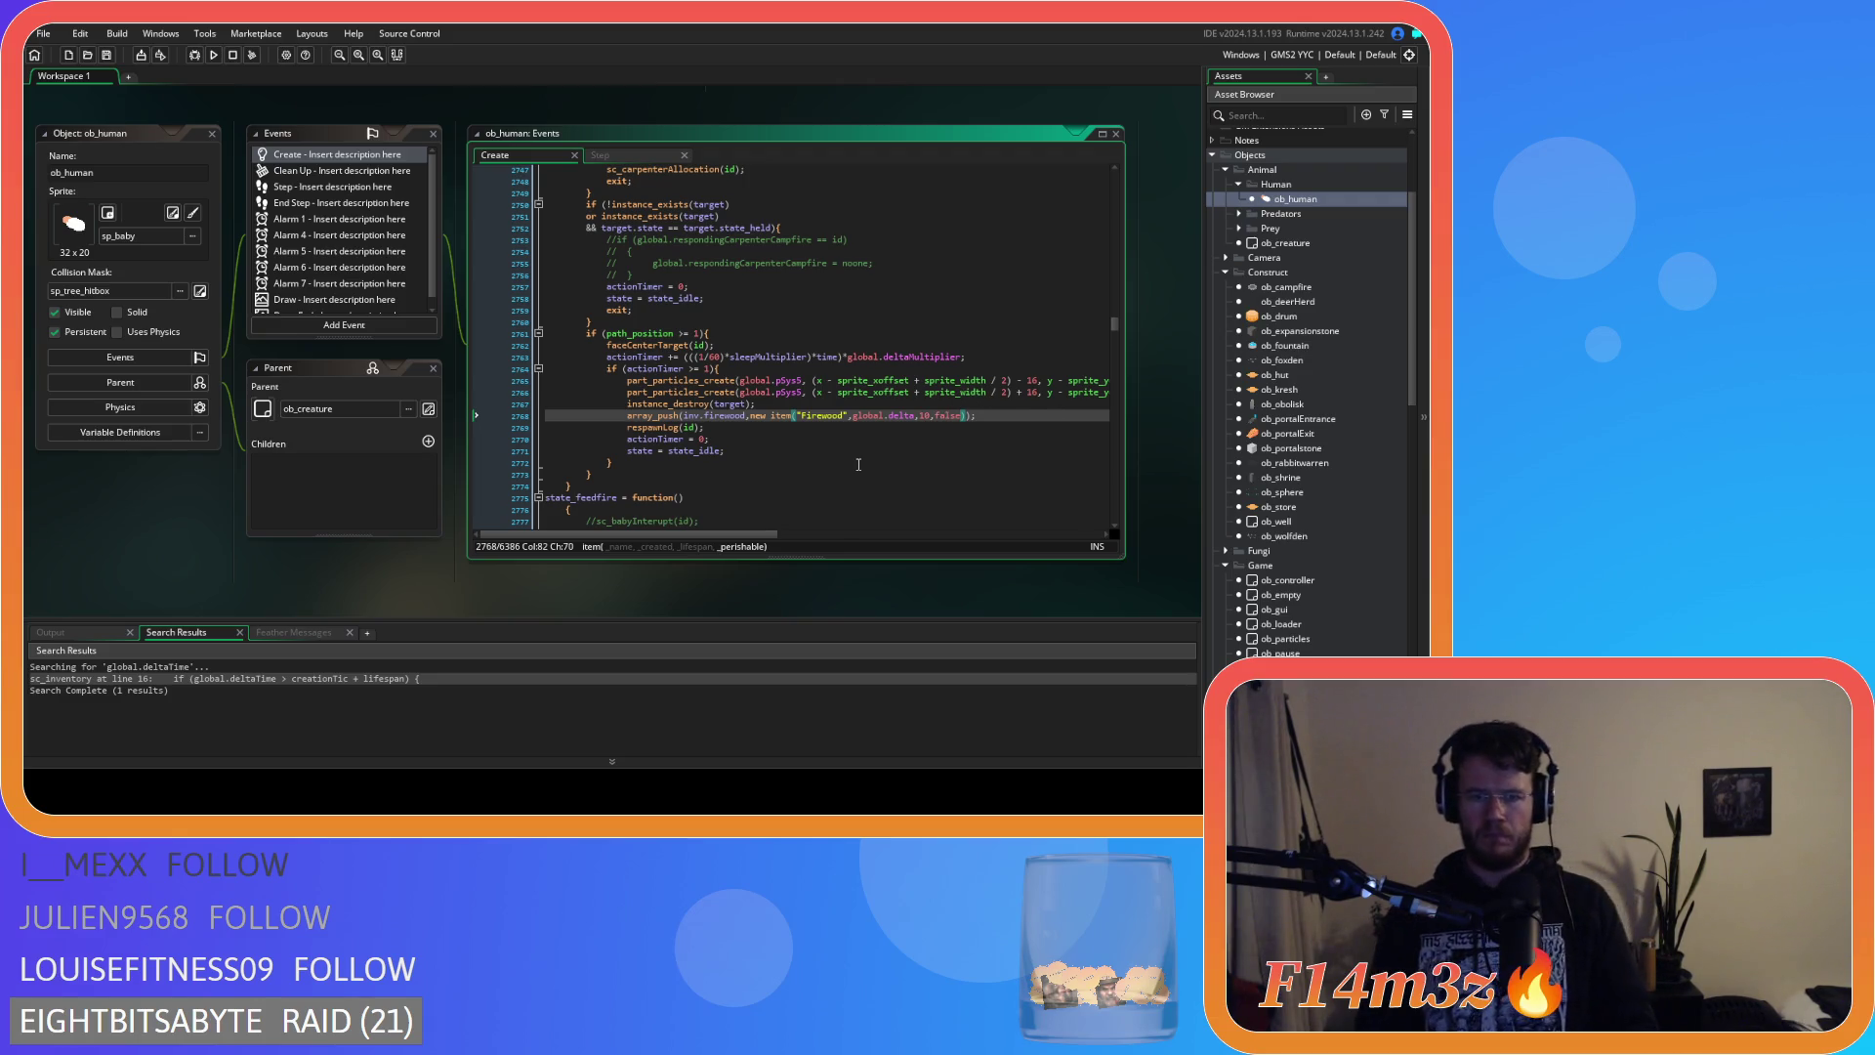
Select the instance_destroy, array_push and respawnLog lines for copying.
left_click(848, 446)
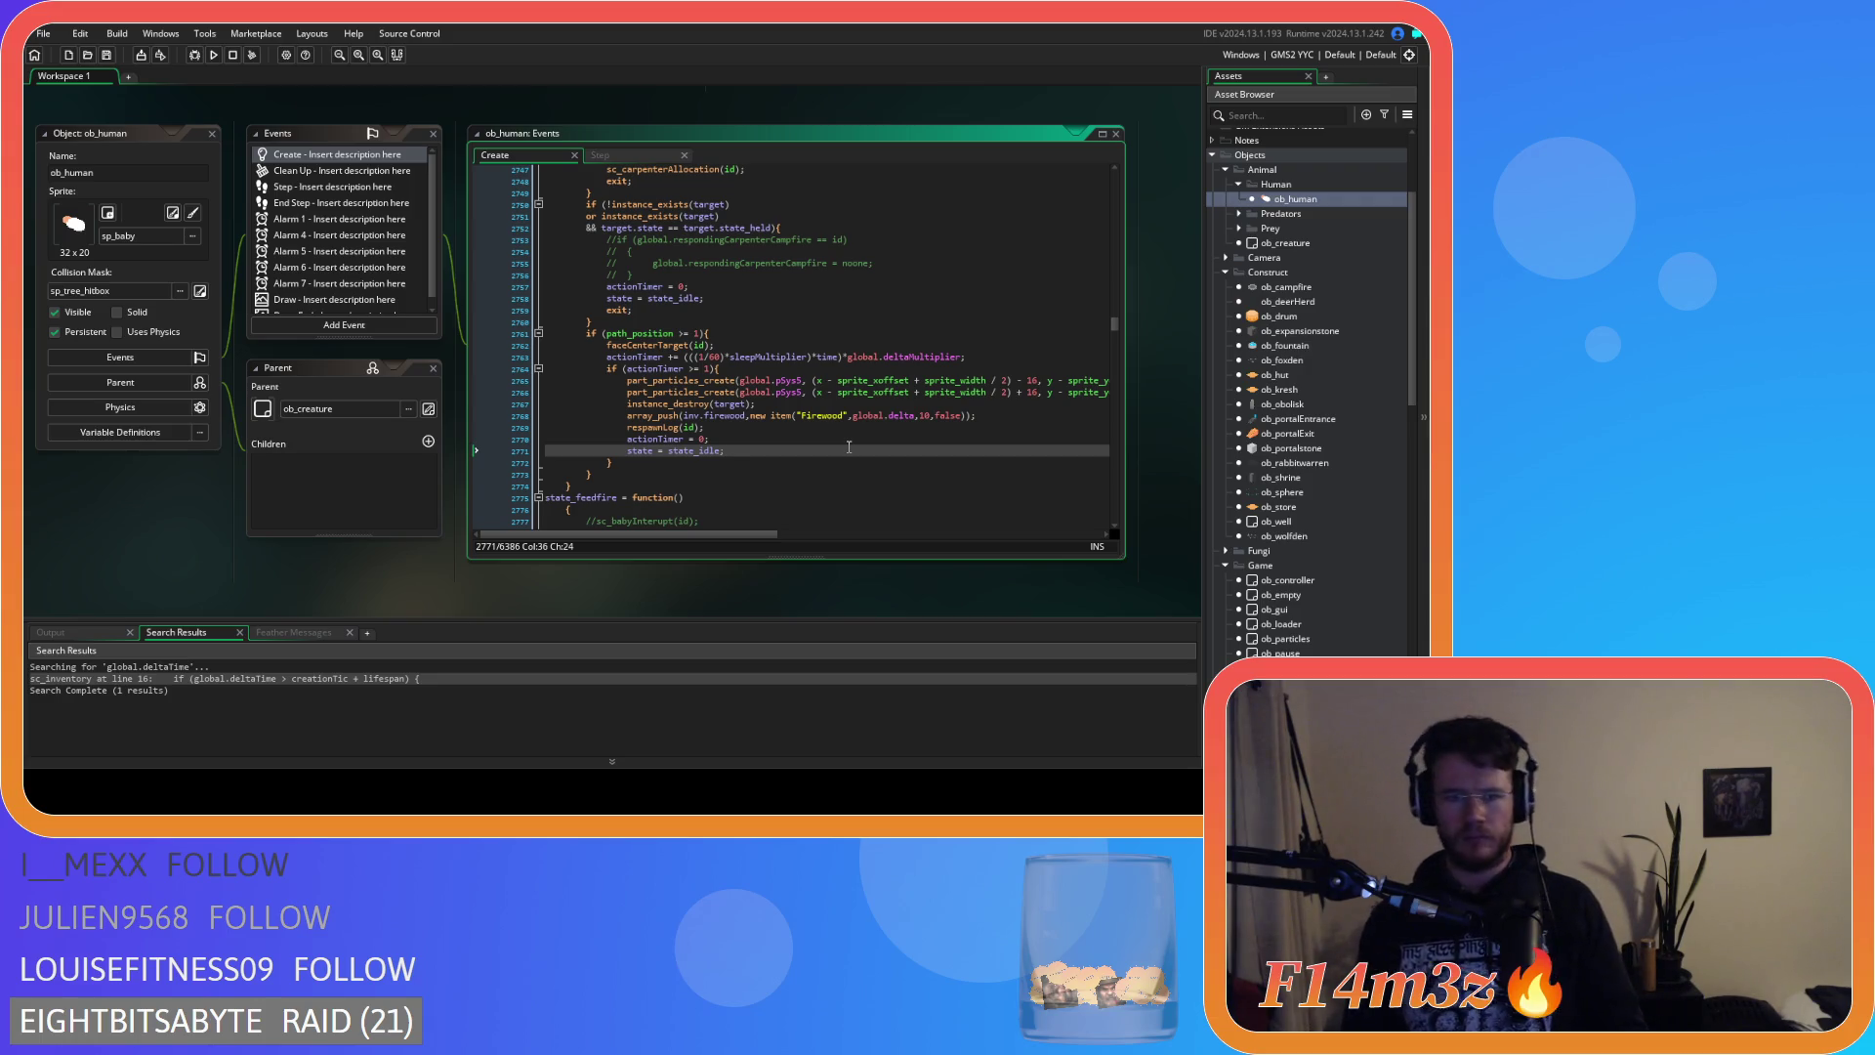
left_click_drag(976, 416, 617, 414)
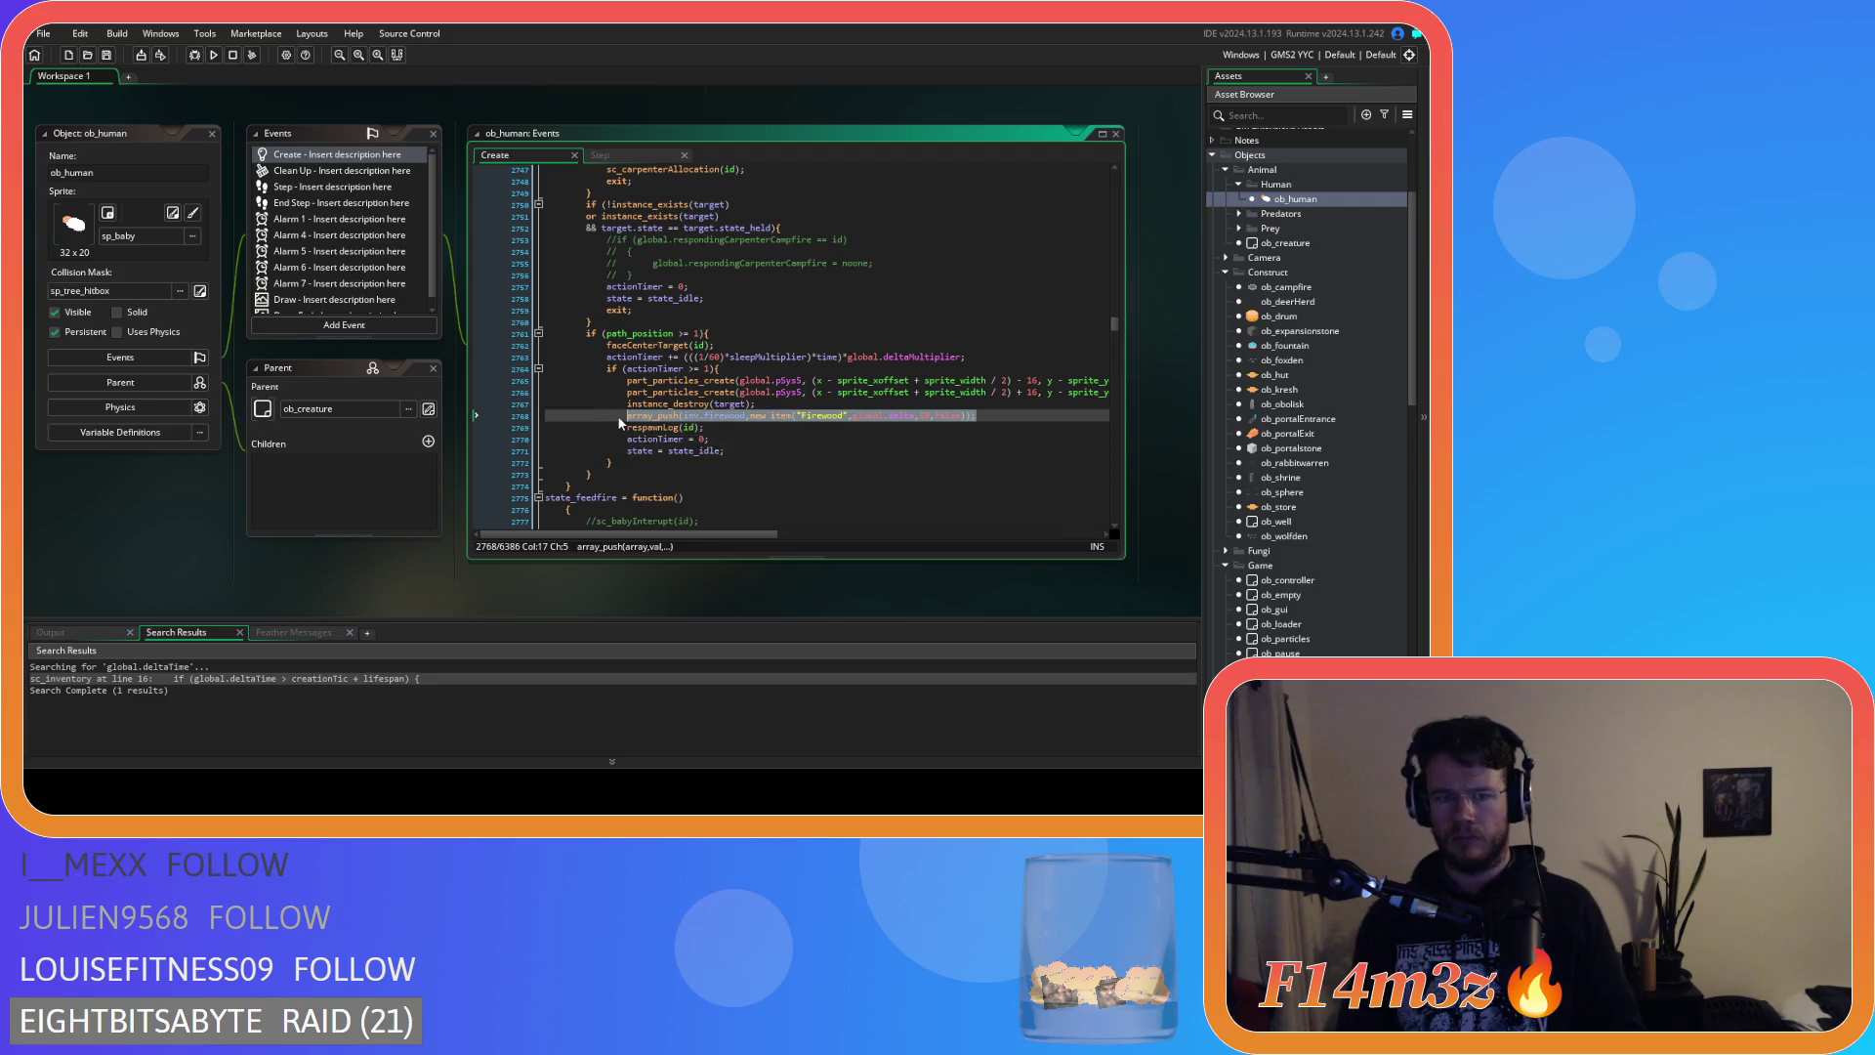
left_click(689, 426)
left_click_drag(703, 427, 627, 403)
Join the lone braces in state_gather onto their lines and outdent the path_position block.
scroll(792, 394, "up", 9)
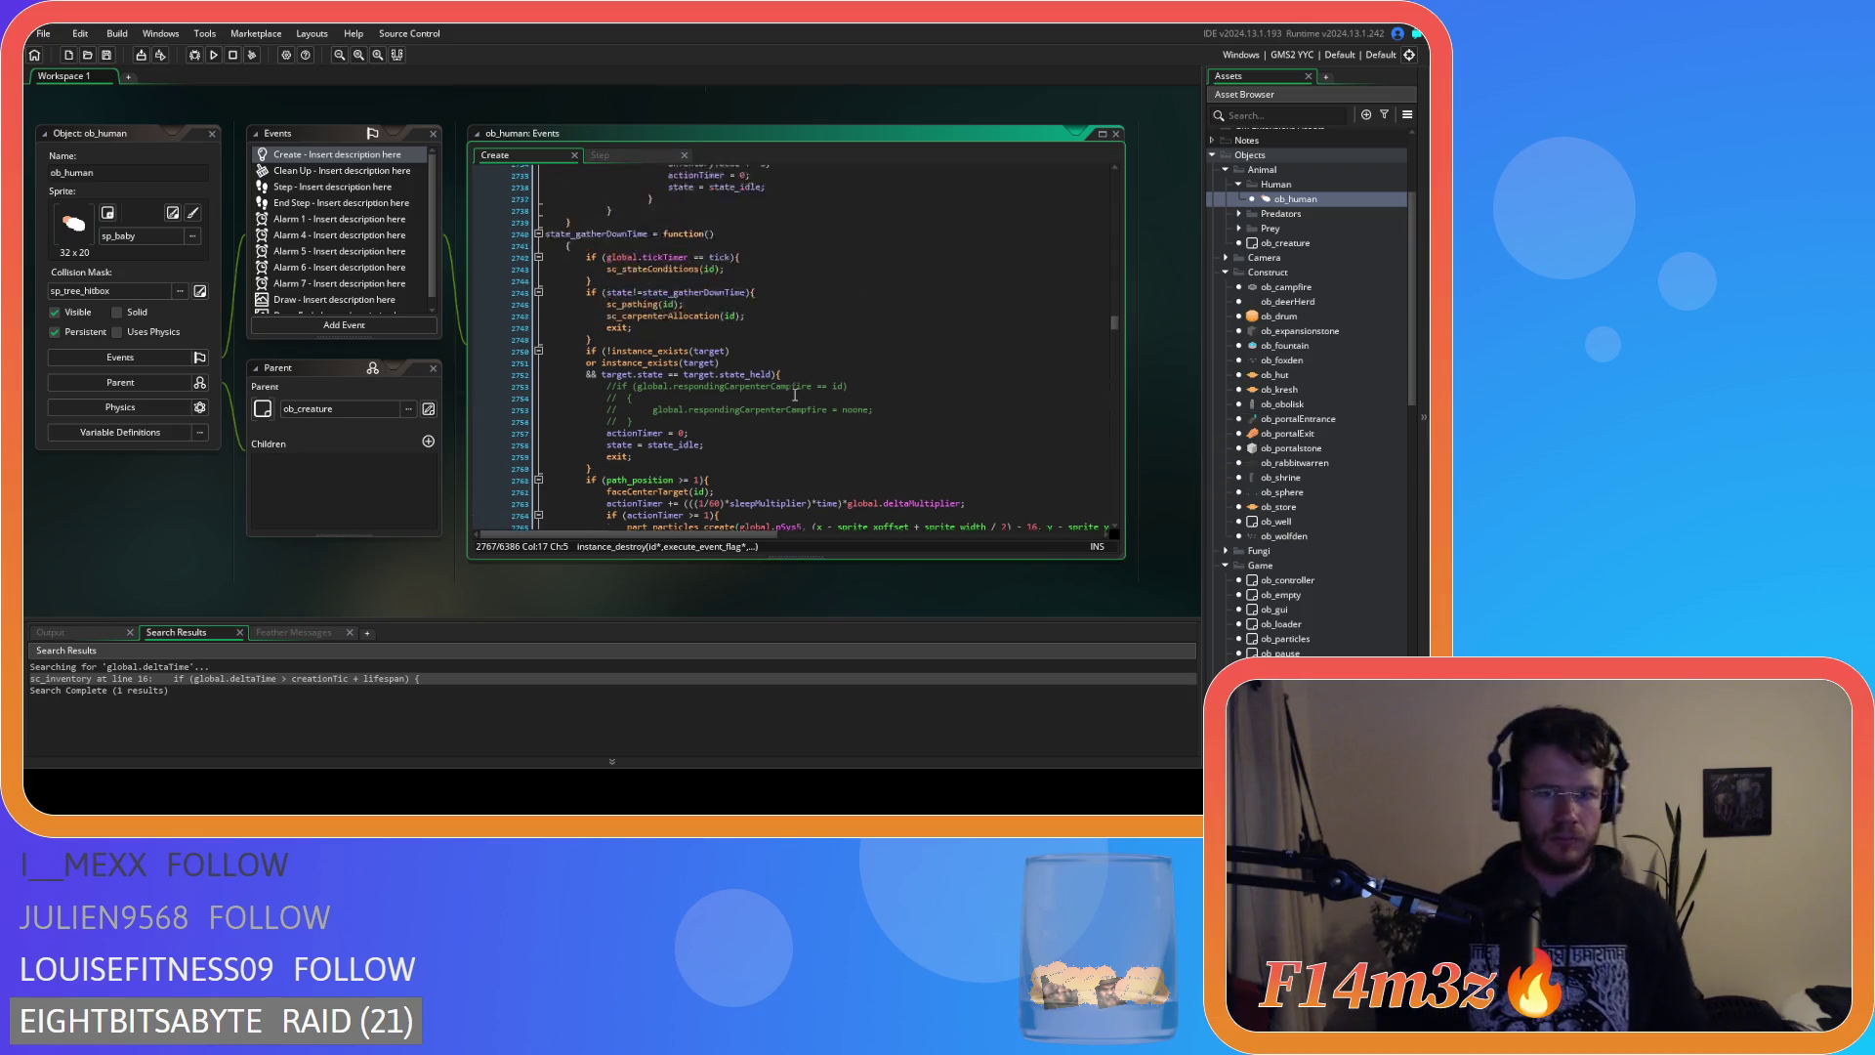
scroll(794, 395, "up", 5)
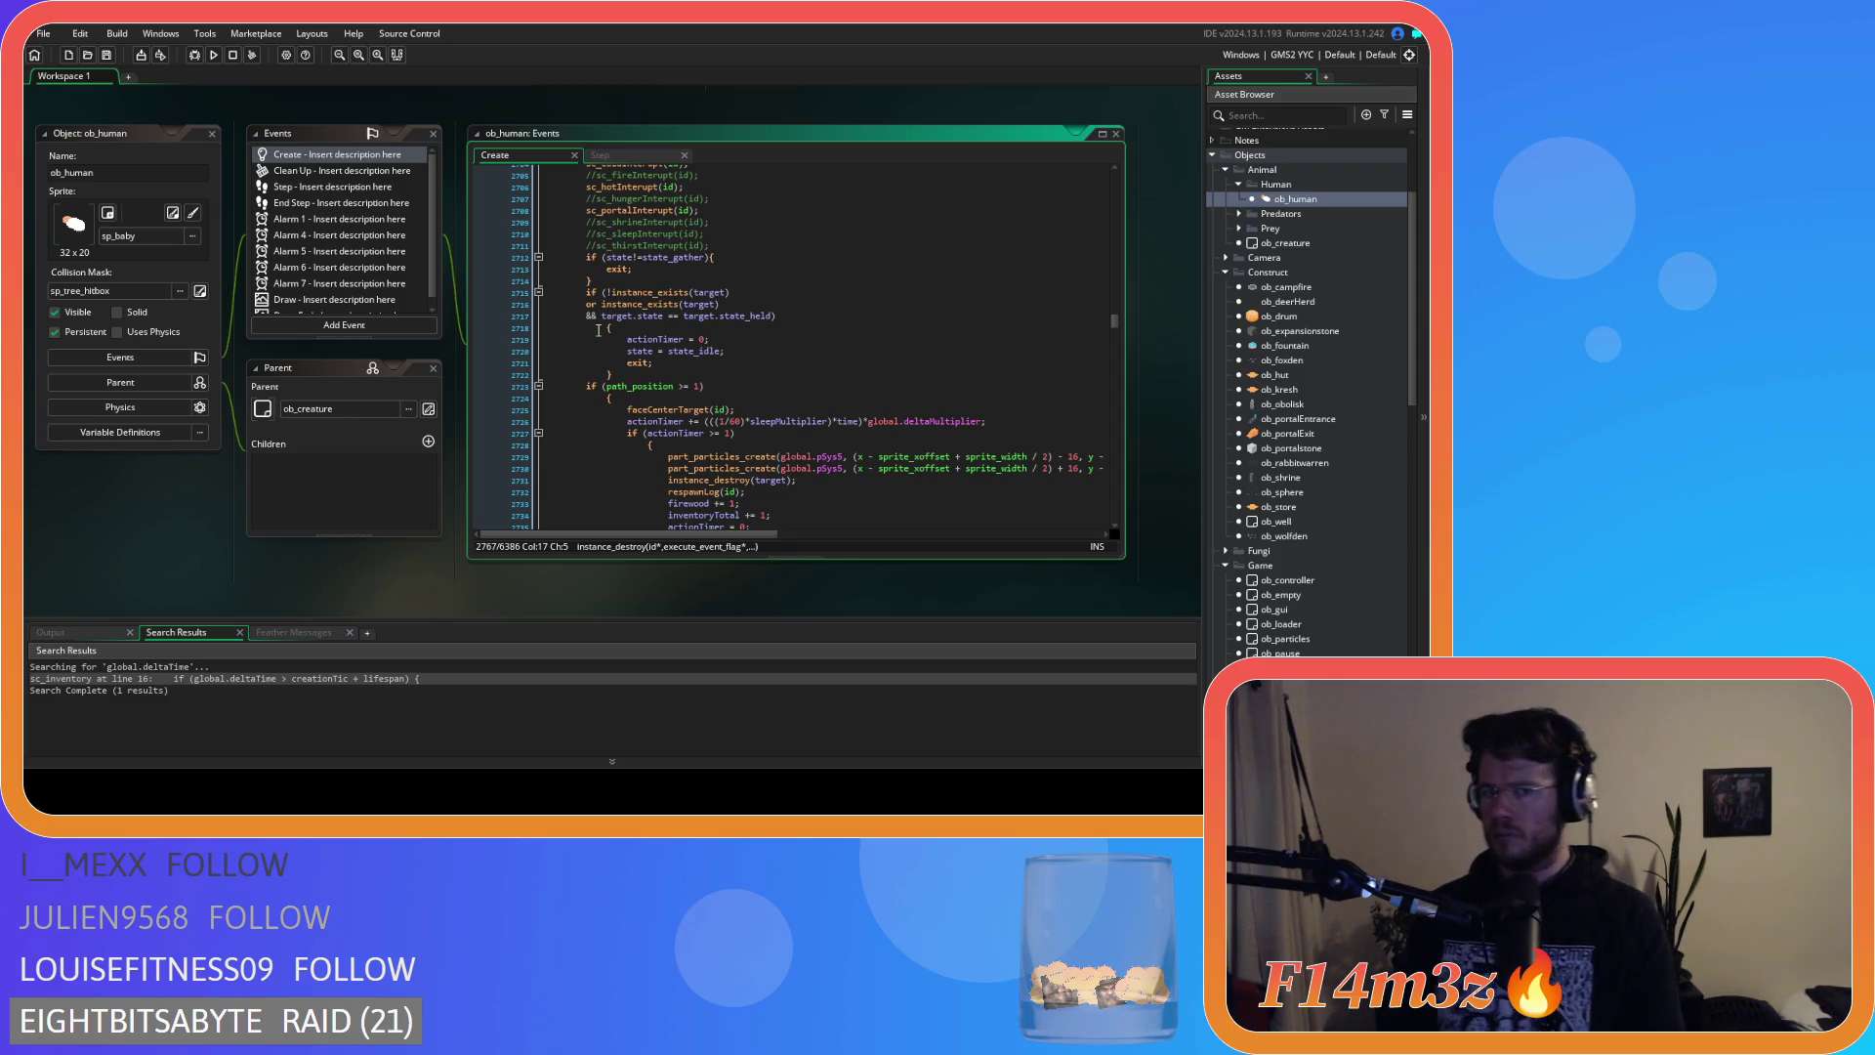
left_click(562, 330)
key("BackSpace")
key("BackSpace")
key("BackSpace")
left_click_drag(613, 364, 523, 334)
left_click(606, 387)
key("BackSpace")
key("BackSpace")
key("BackSpace")
scroll(657, 414, "down", 5)
left_click_drag(629, 367, 483, 207)
key("shift+Tab")
Tidy the actionTimer block and replace its counter lines with the Firewood push, then save.
left_click(620, 245)
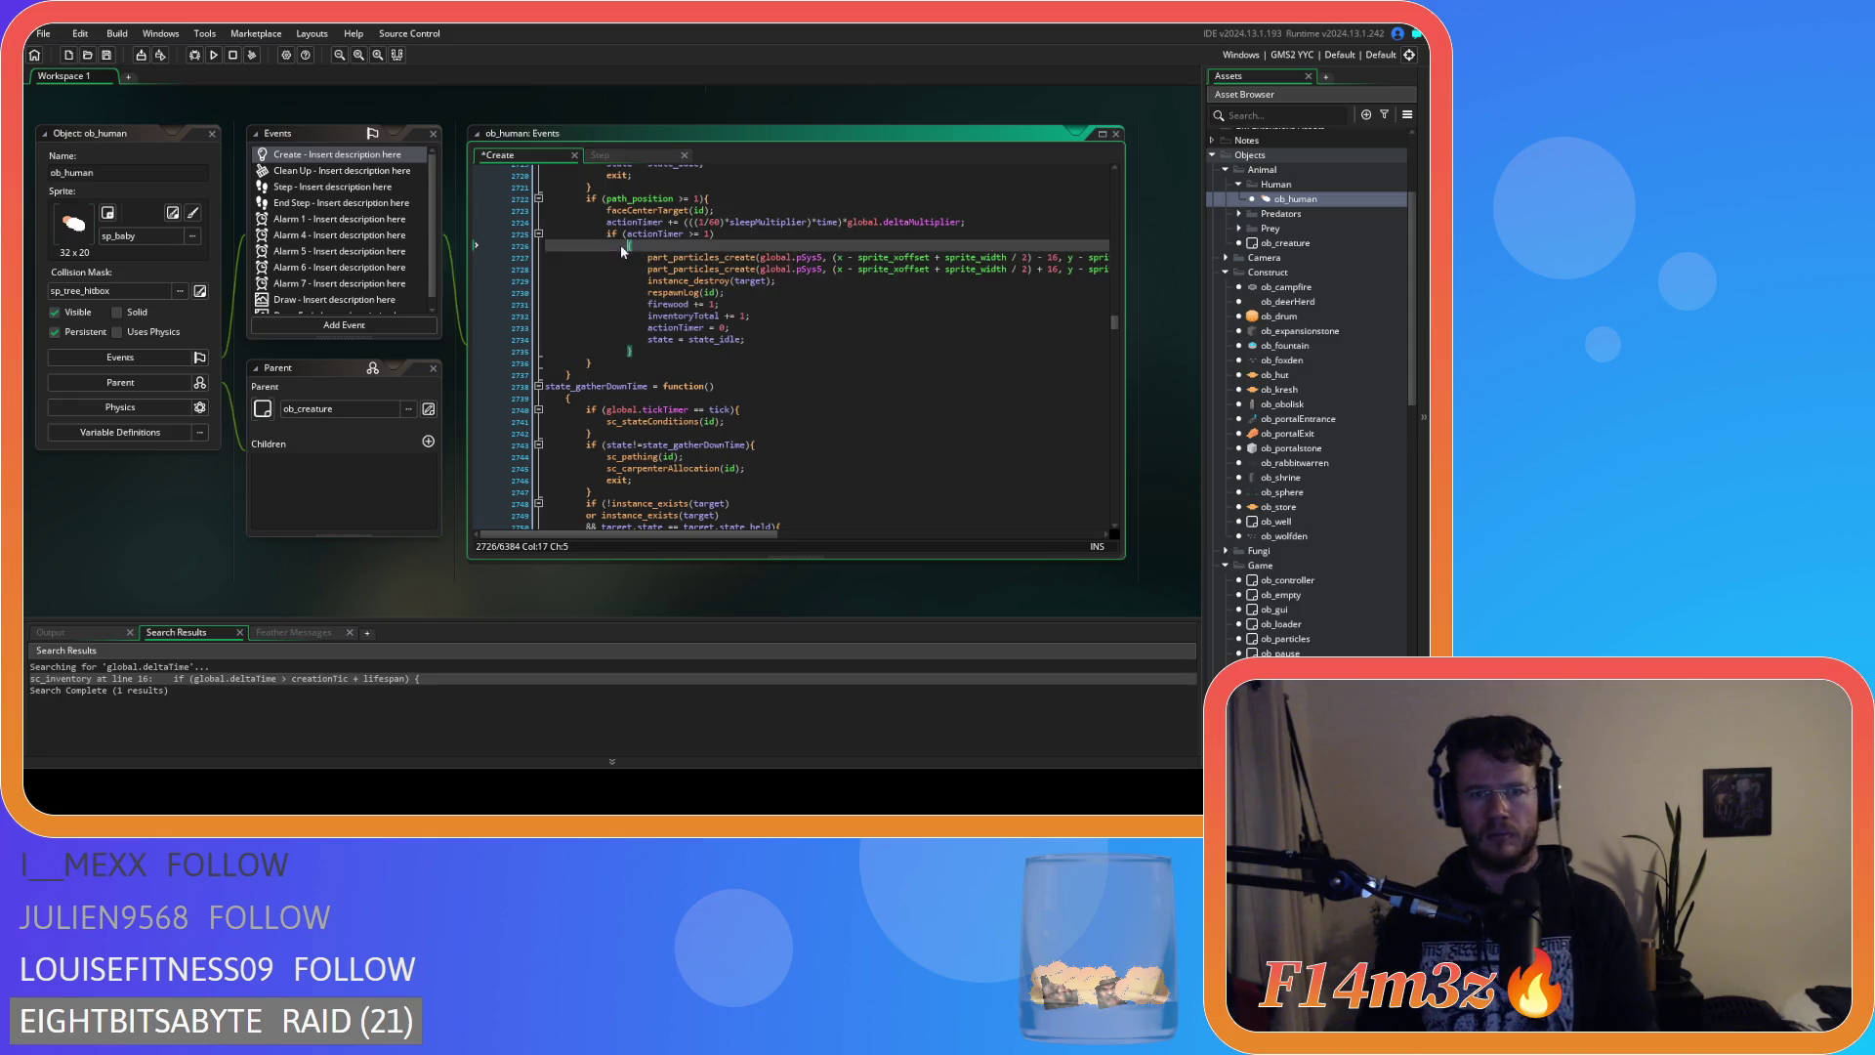
key("BackSpace")
key("BackSpace")
key("BackSpace")
left_click(646, 339)
left_click_drag(645, 339, 527, 245)
key("shift+Tab")
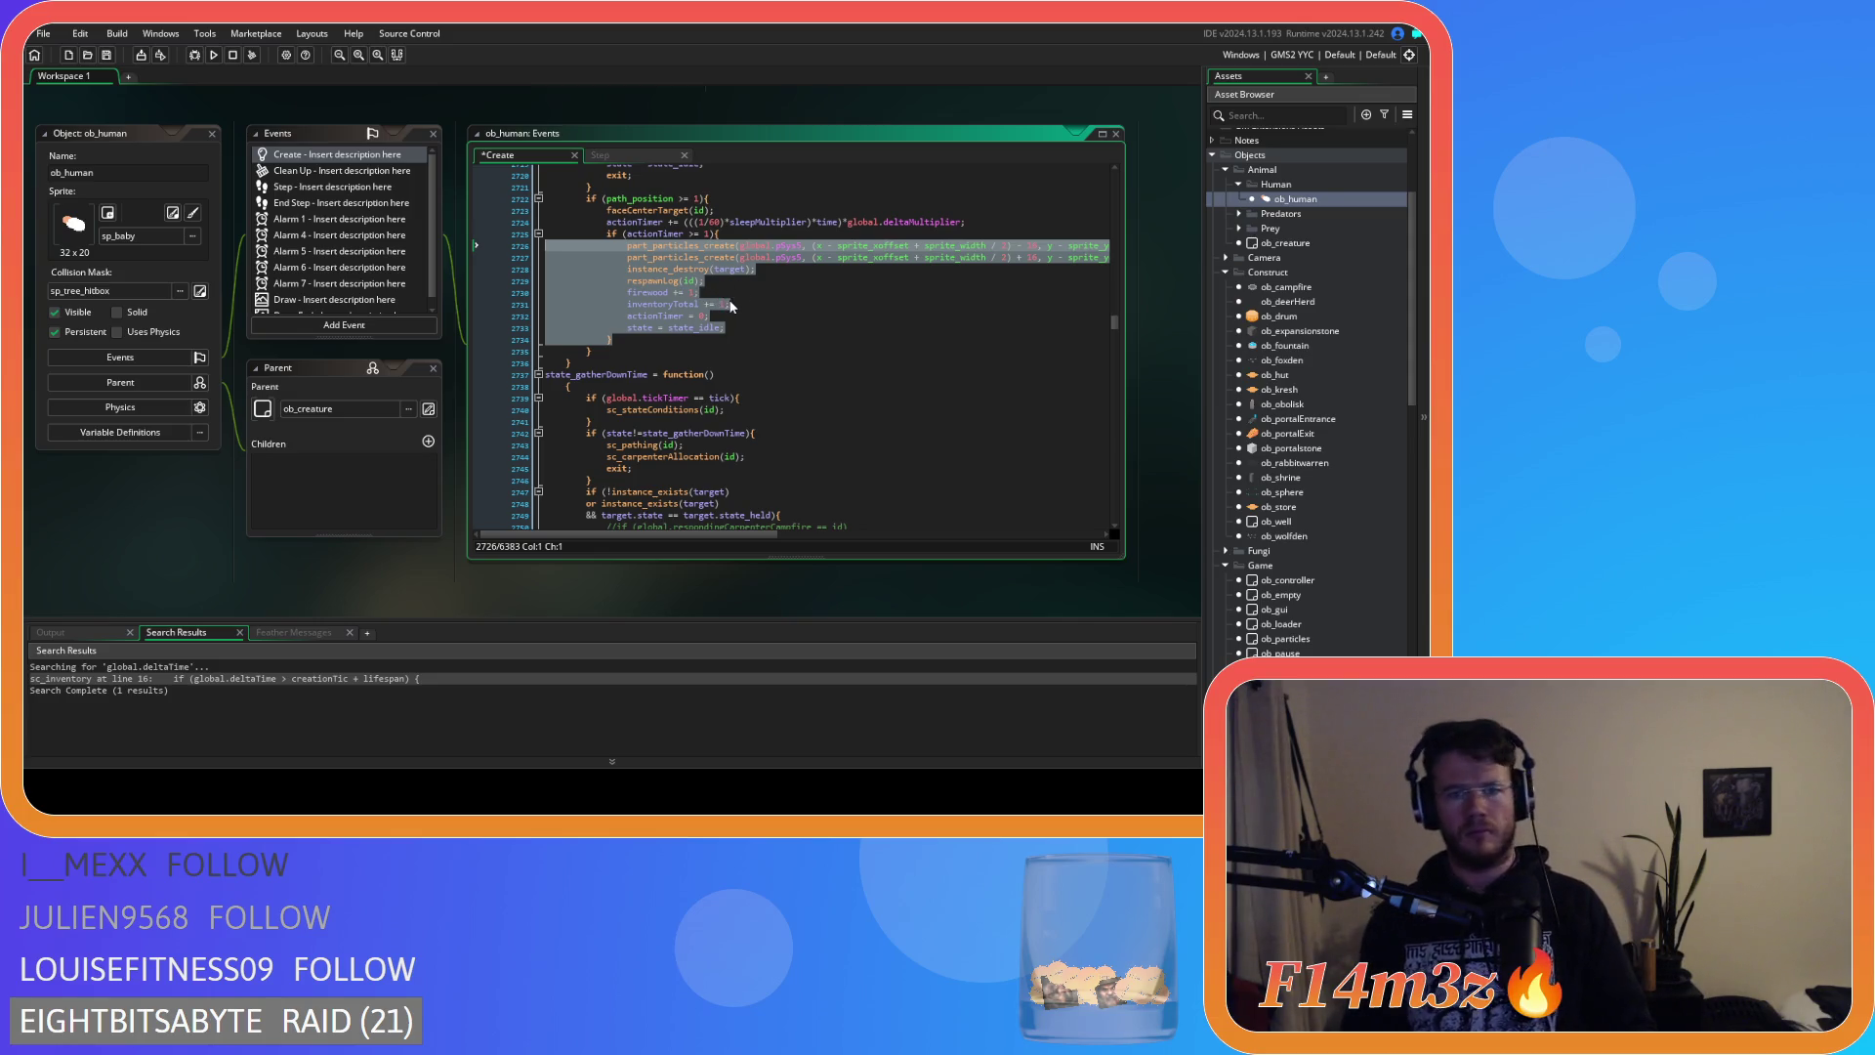
left_click(747, 305)
left_click_drag(746, 305, 628, 274)
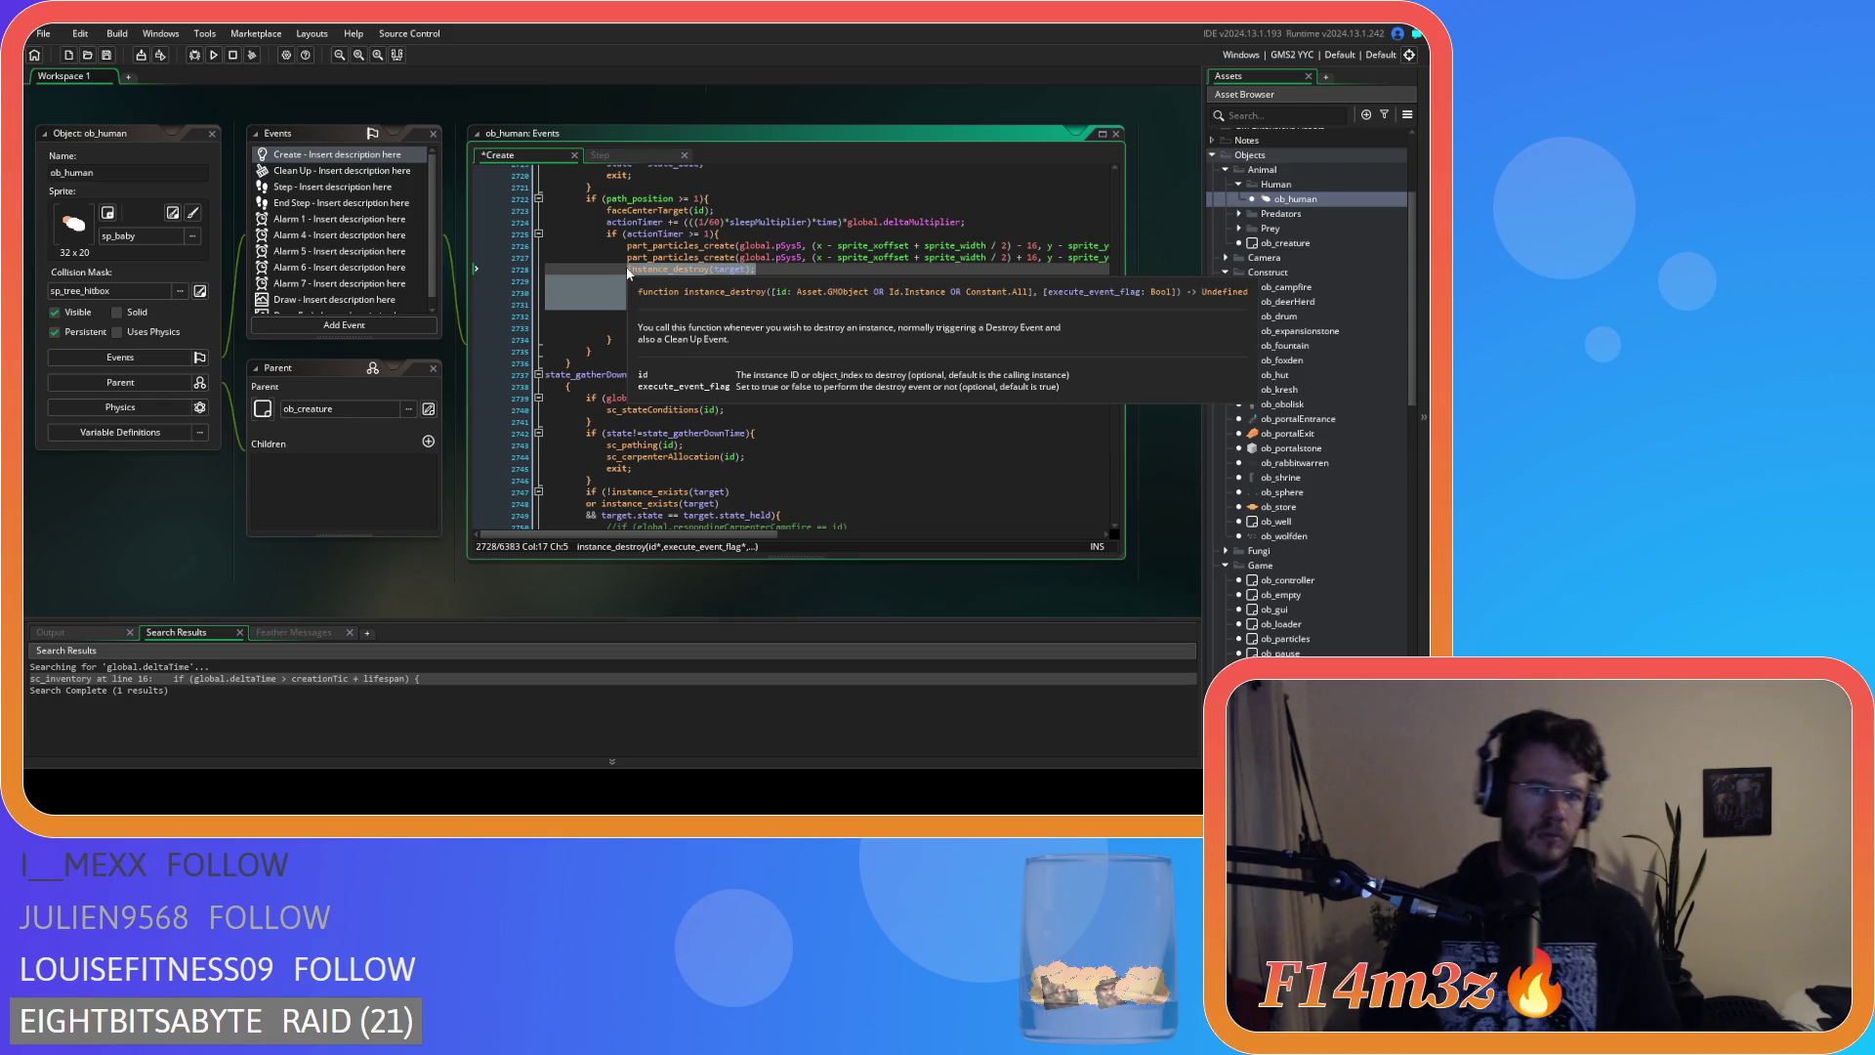
key("Delete")
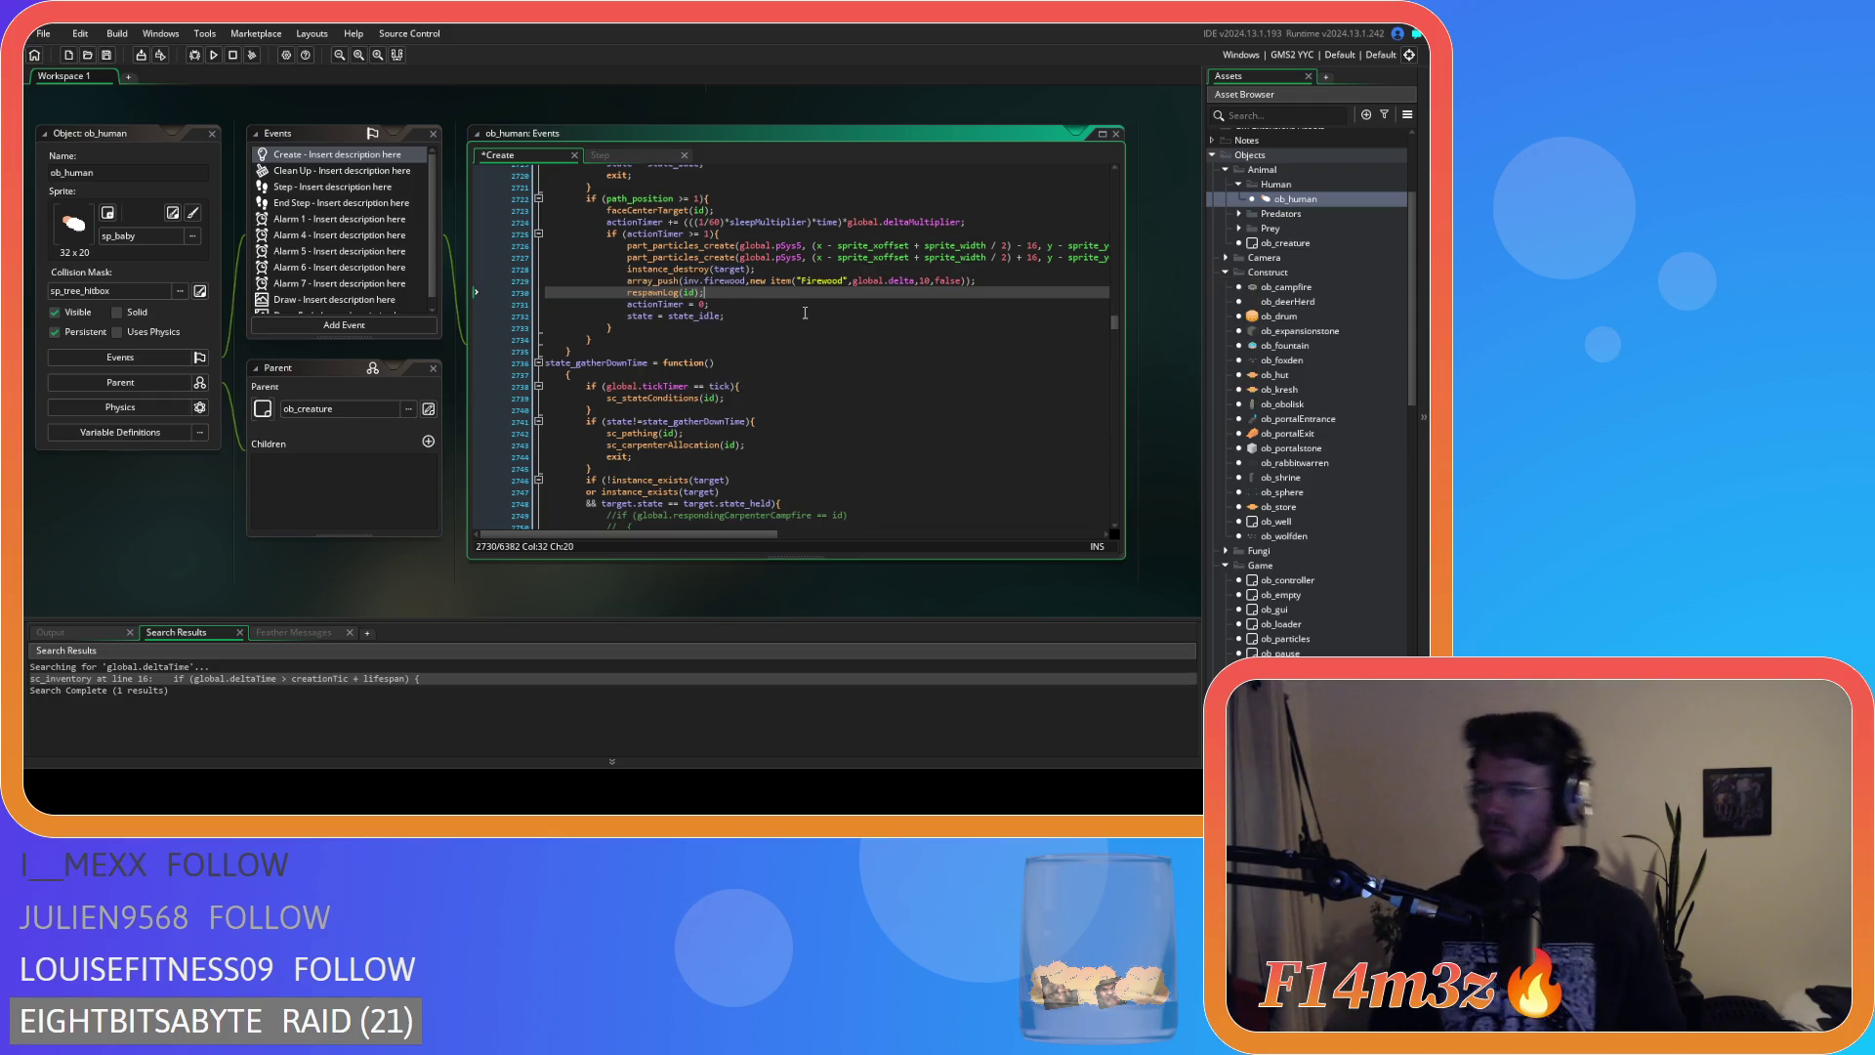
key("ctrl+s")
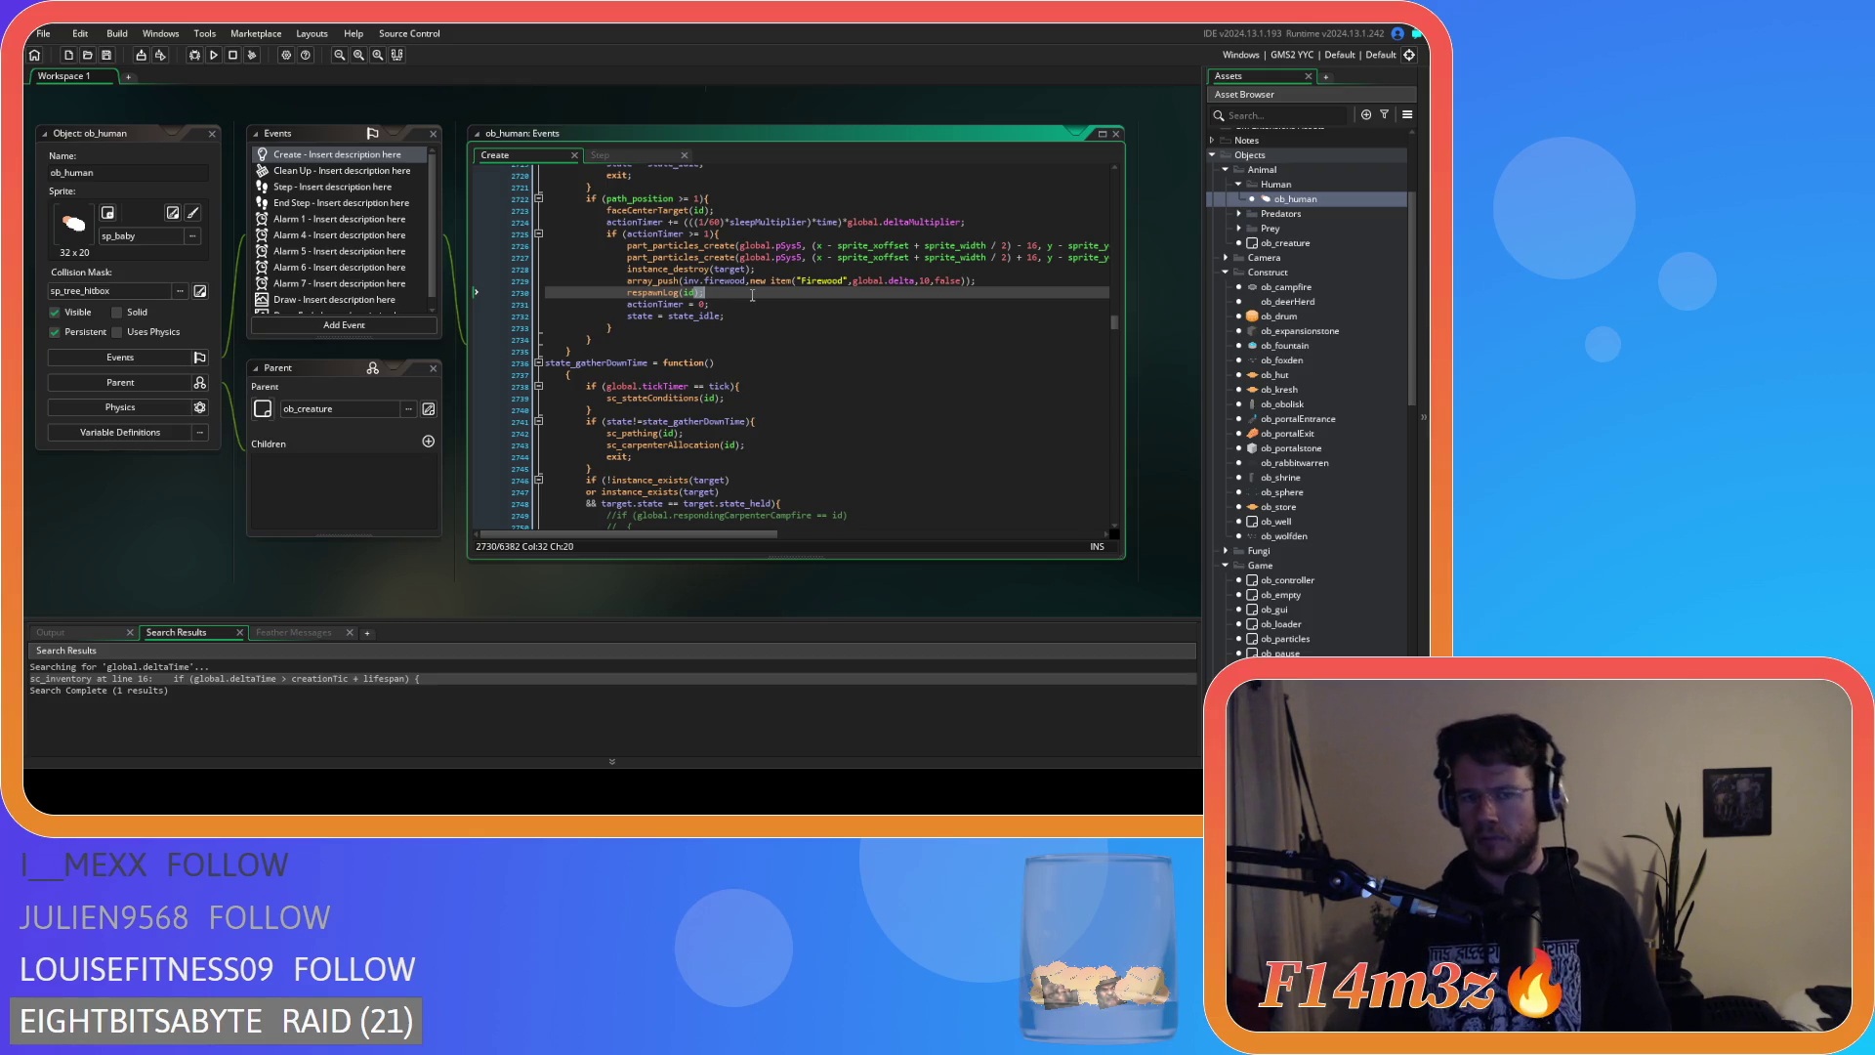
Remove the leftover blank line after instance_destroy and outdent the state_gather body.
scroll(752, 295, "up", 2)
left_click(759, 333)
left_click(767, 356)
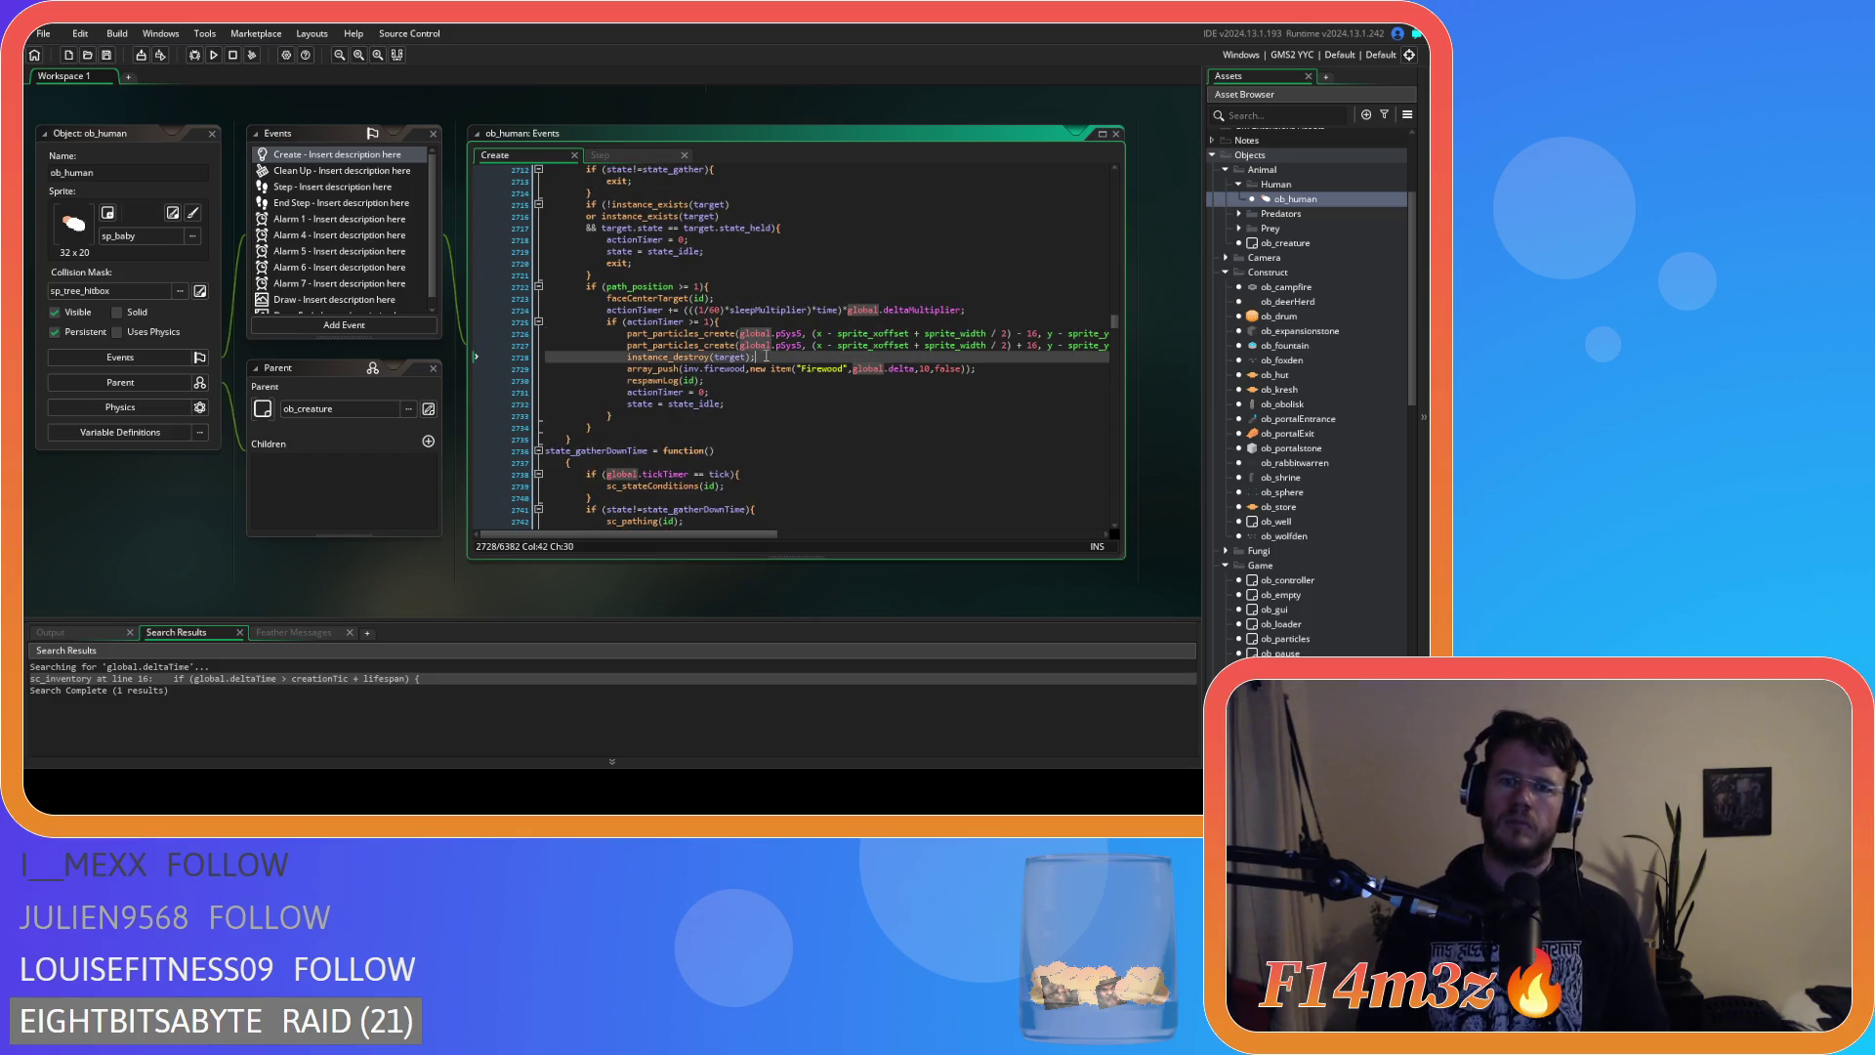
key("Delete")
mouse_move(626, 427)
left_mouse_down()
mouse_move(558, 366)
mouse_move(506, 244)
left_mouse_up()
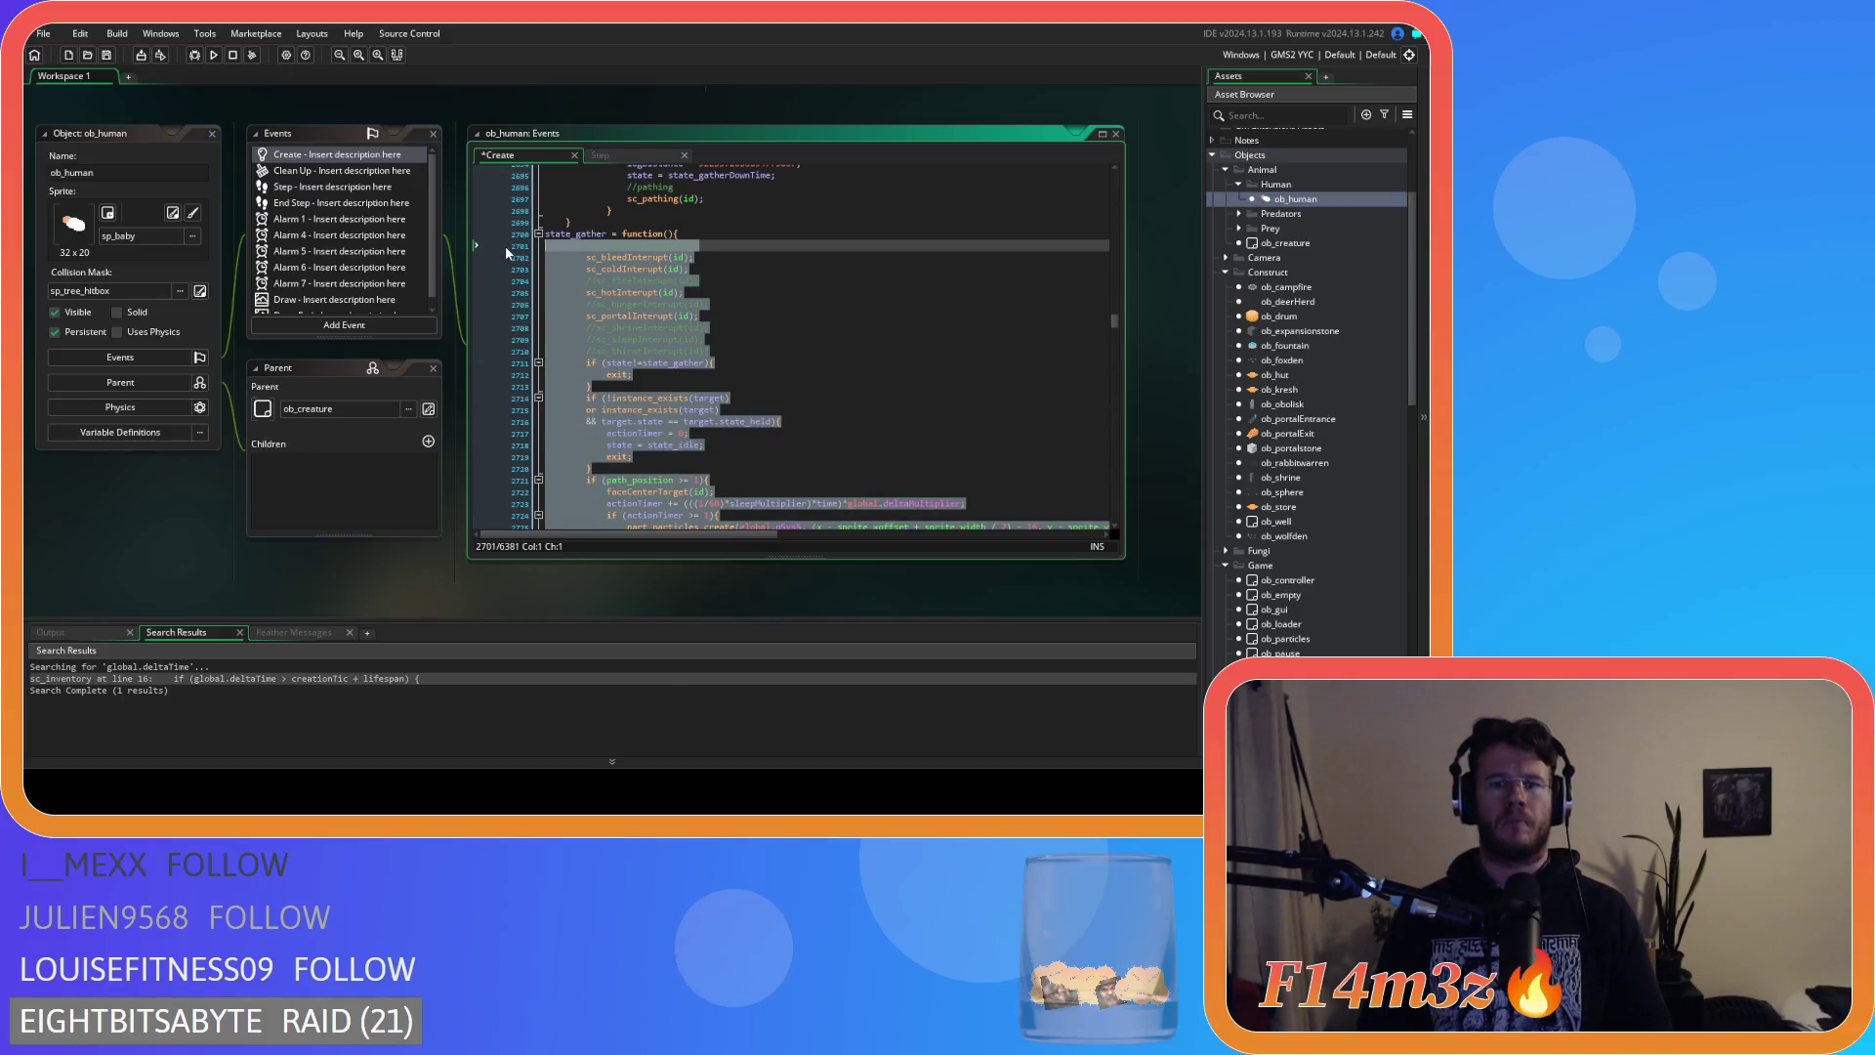
scroll(670, 393, "down", 4)
key("shift+Tab")
Join the brace onto the state_gatherDownTime header, outdent its body, and save.
scroll(670, 394, "down", 2)
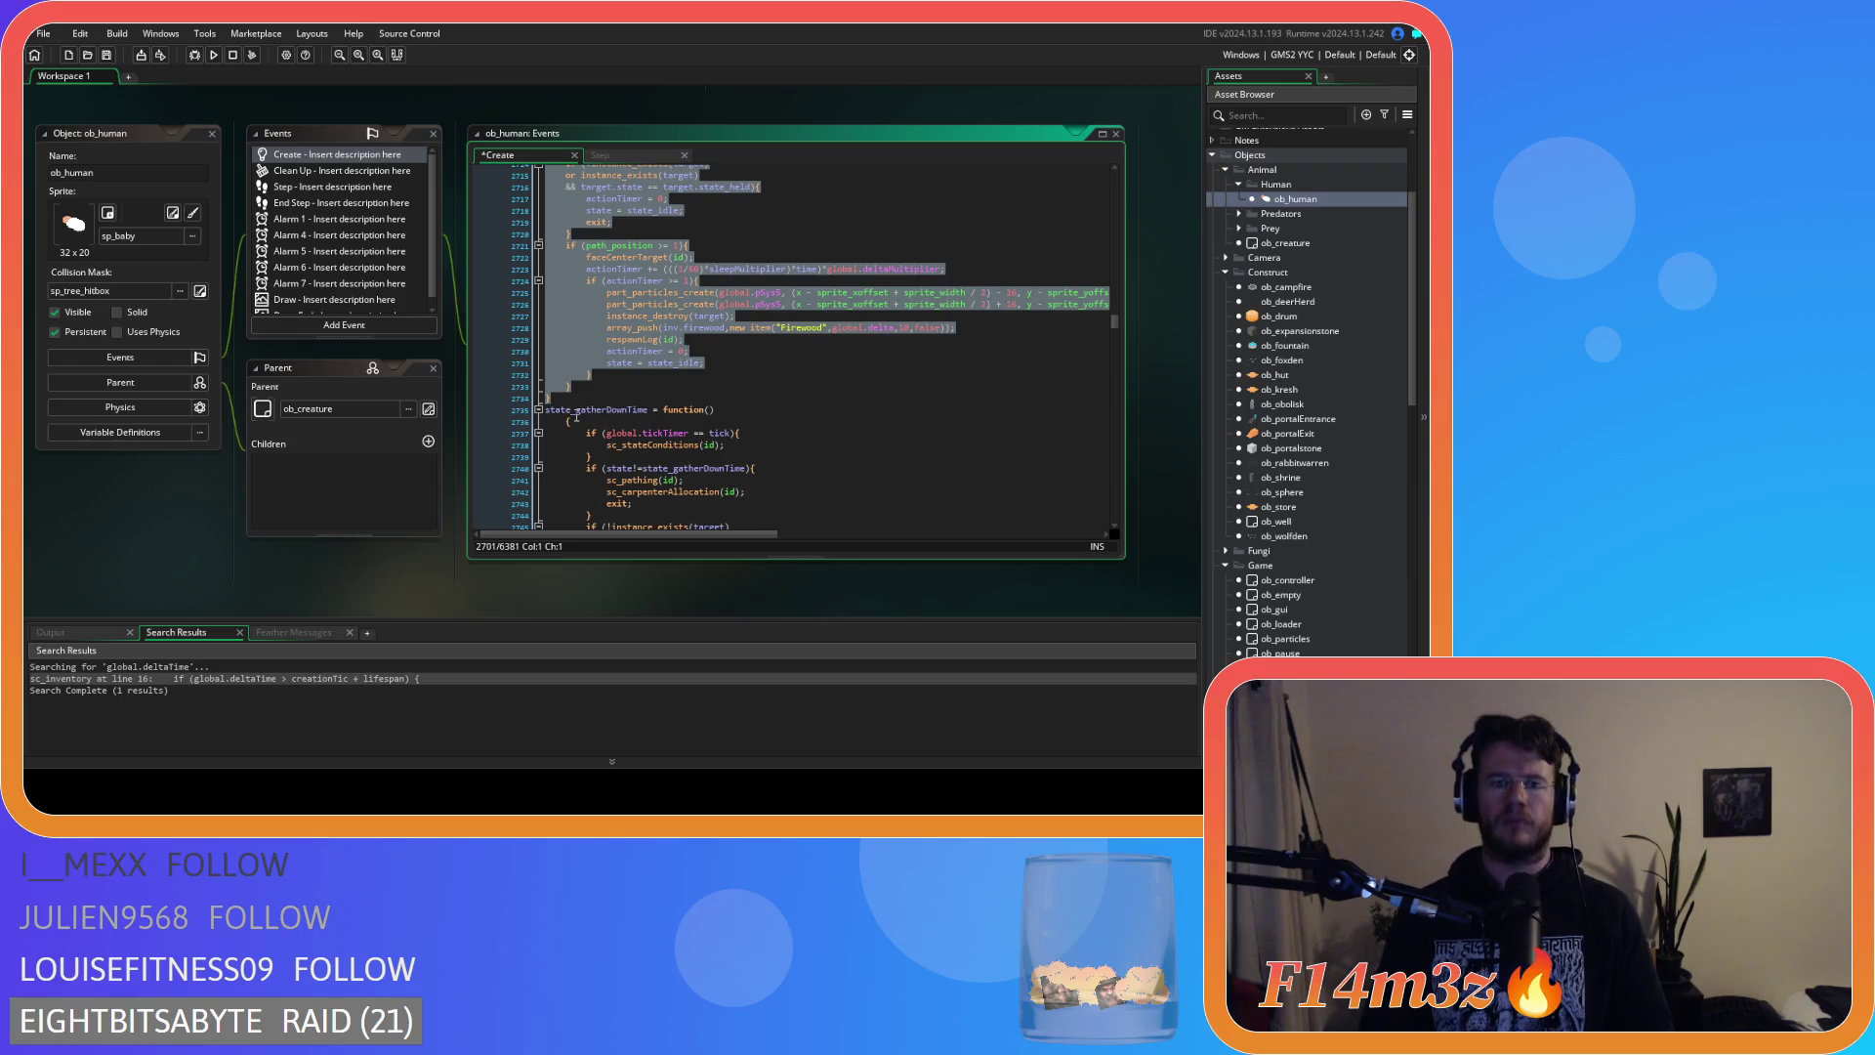
left_click(717, 418)
key("Delete")
scroll(650, 452, "down", 6)
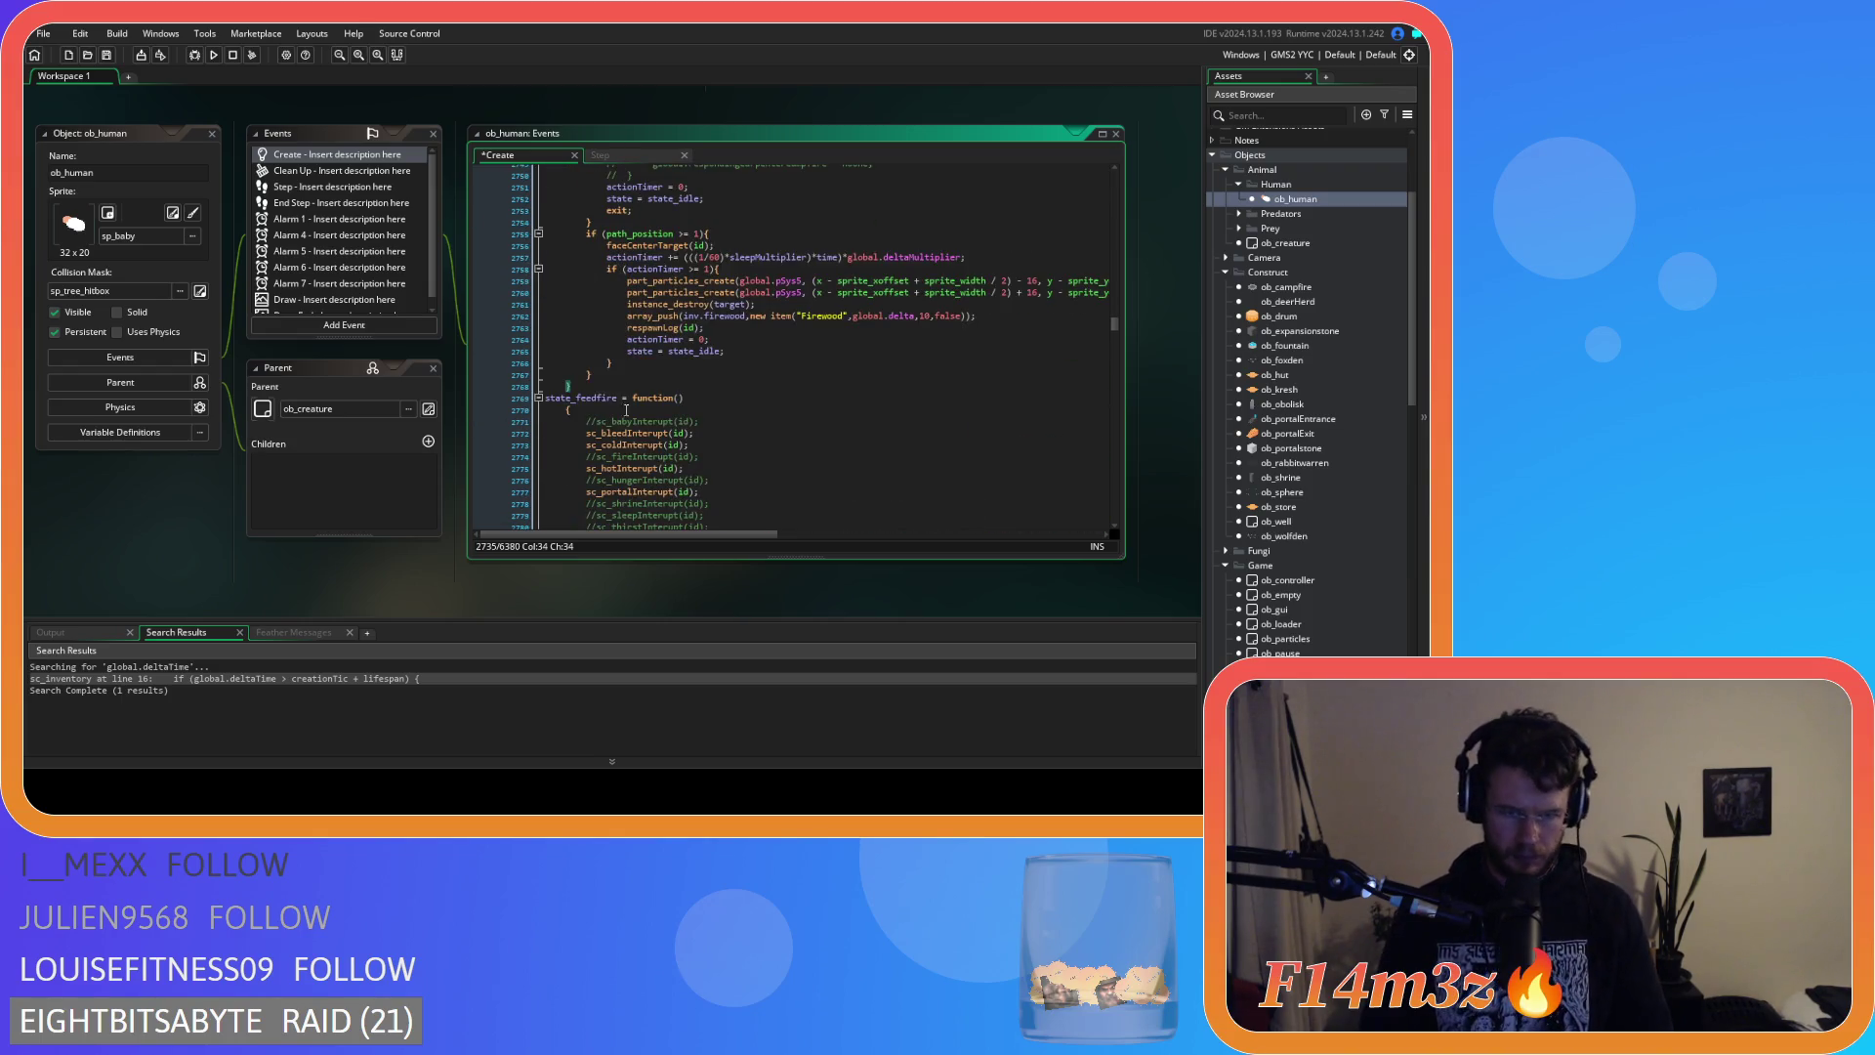
mouse_move(586, 386)
left_mouse_down()
mouse_move(555, 362)
mouse_move(547, 298)
left_mouse_up()
scroll(555, 362, "up", 3)
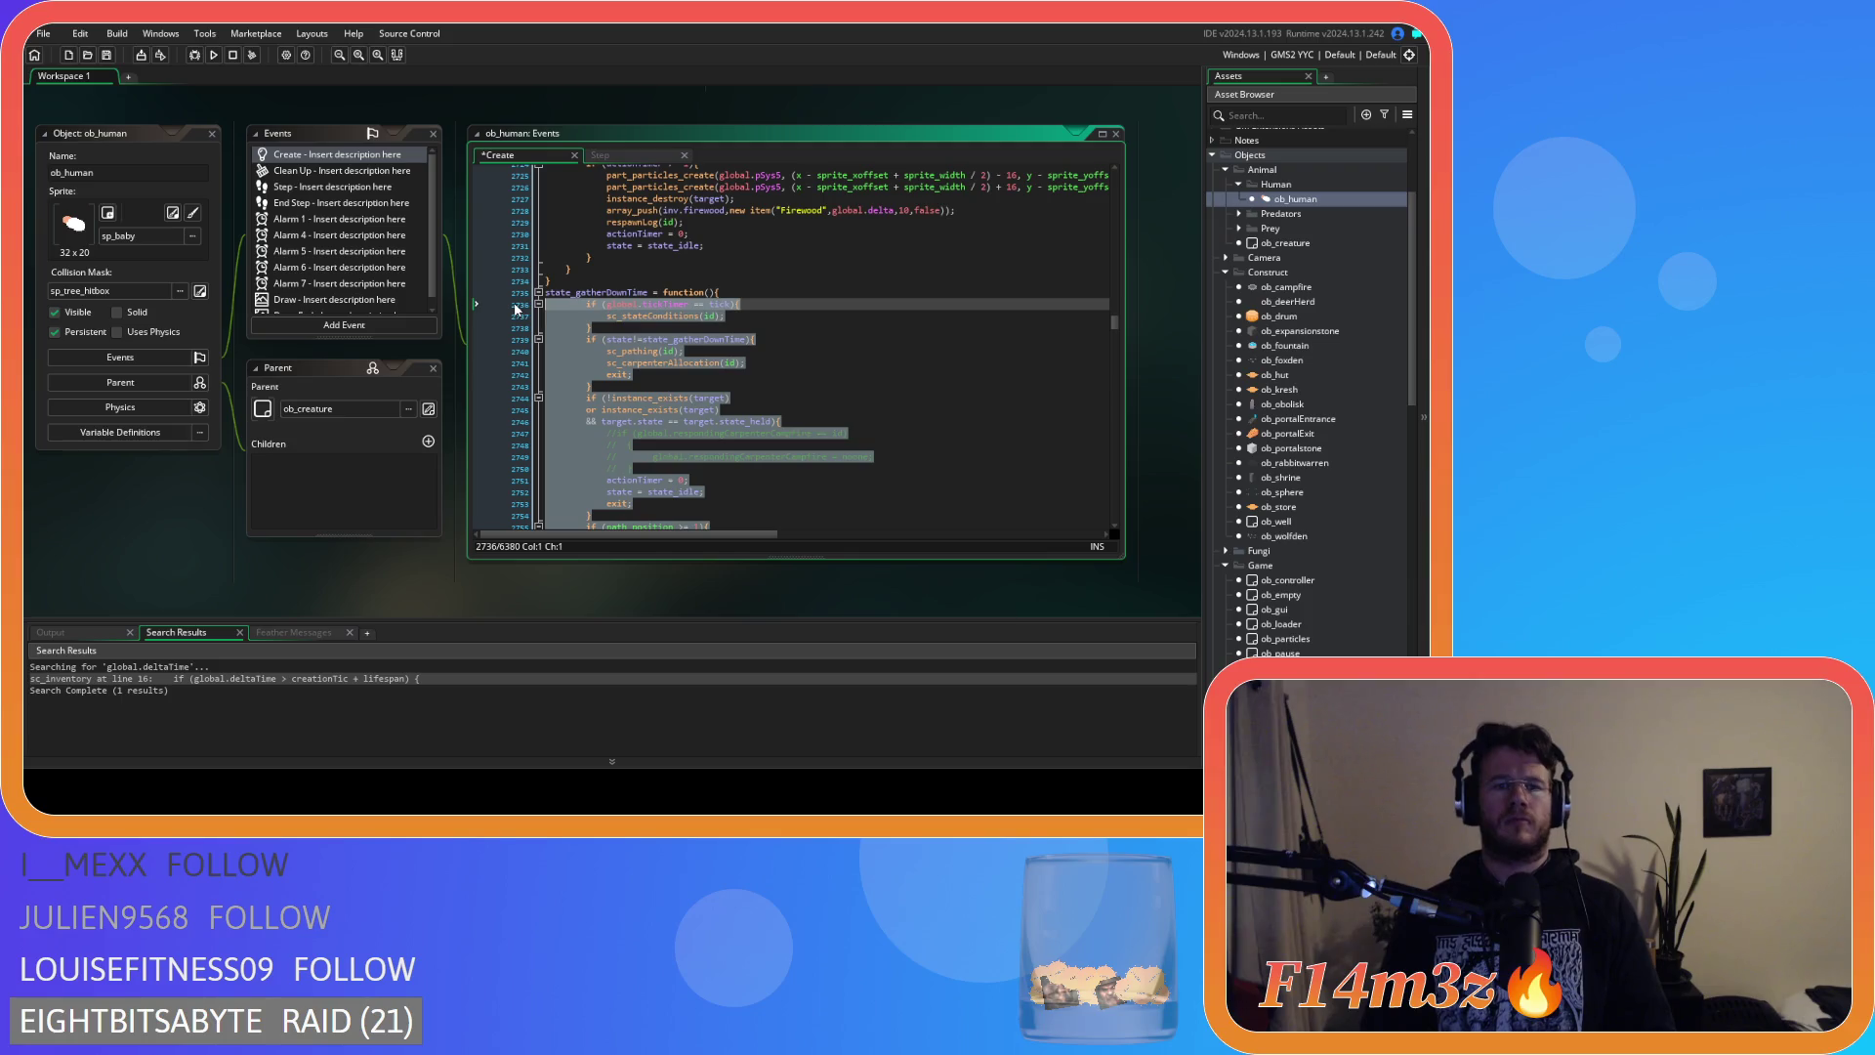
key("shift+Tab")
left_click(633, 384)
key("ctrl+s")
Delete the commented-out campfire lines below the state_idle line.
scroll(633, 385, "down", 1)
scroll(634, 388, "down", 9)
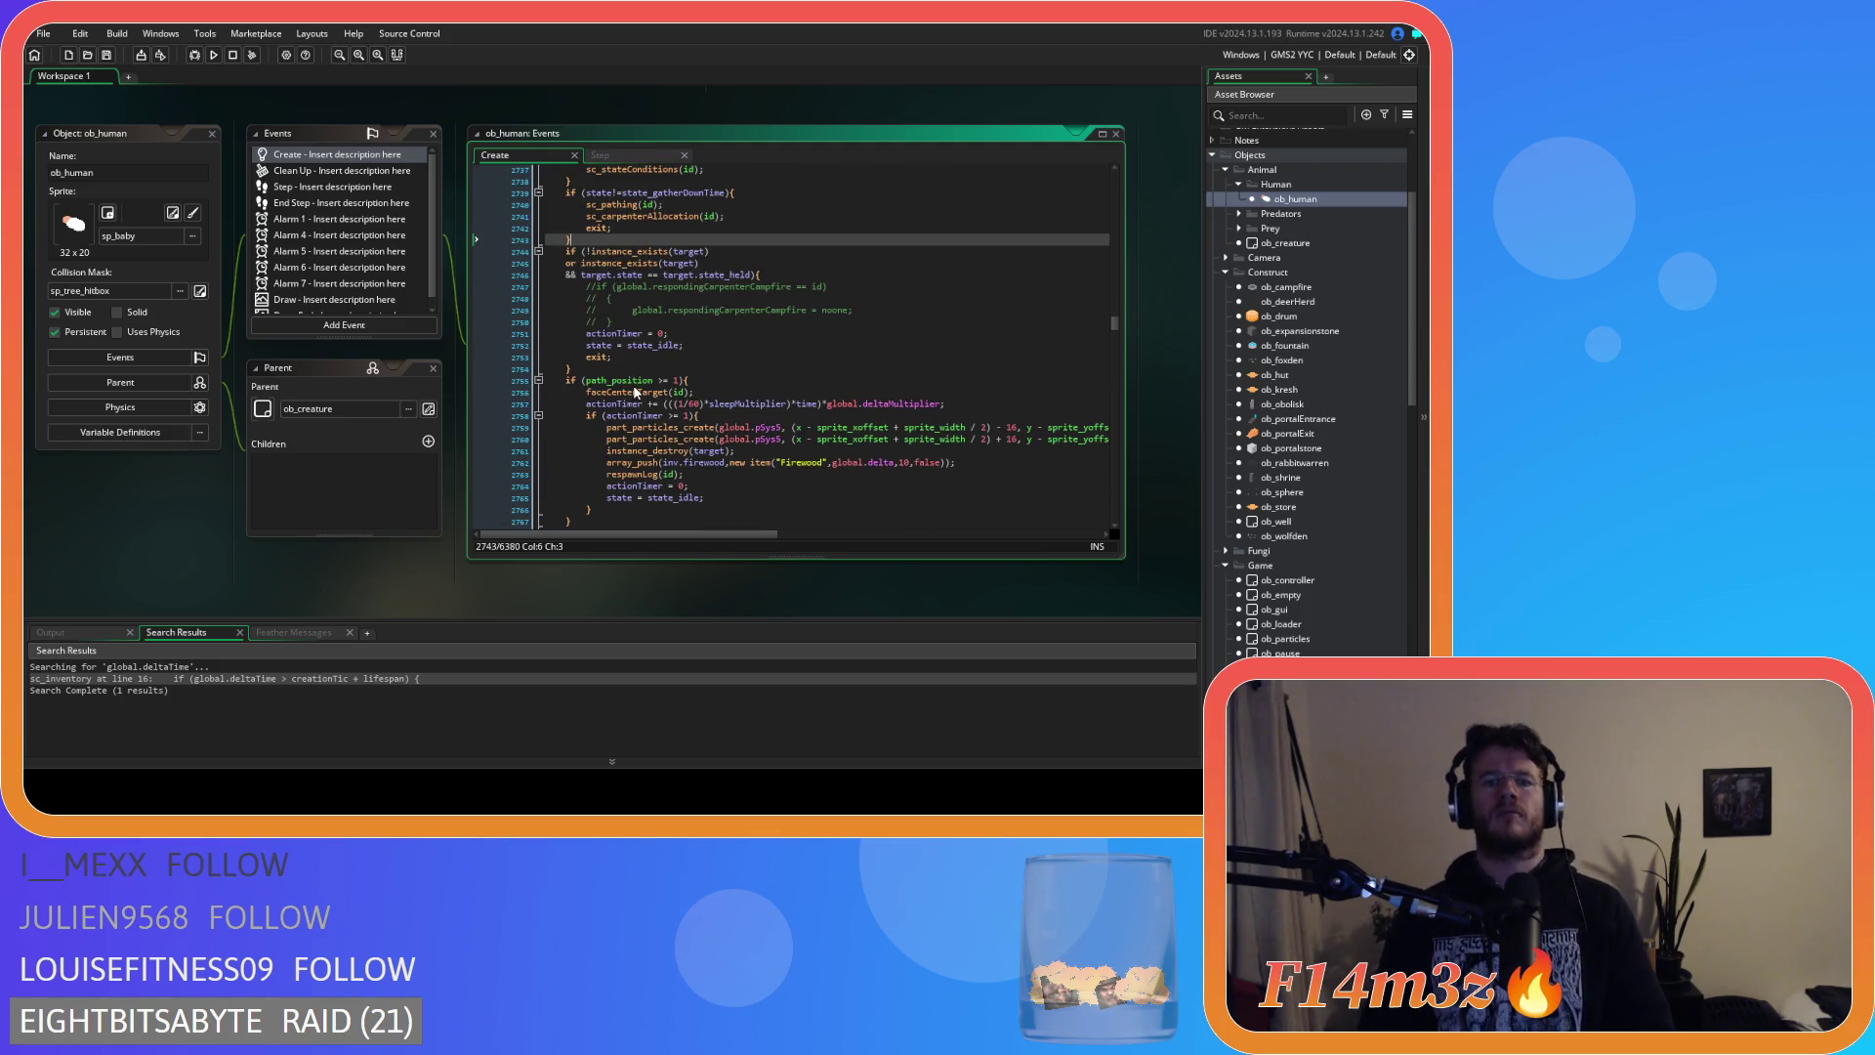
scroll(634, 391, "up", 20)
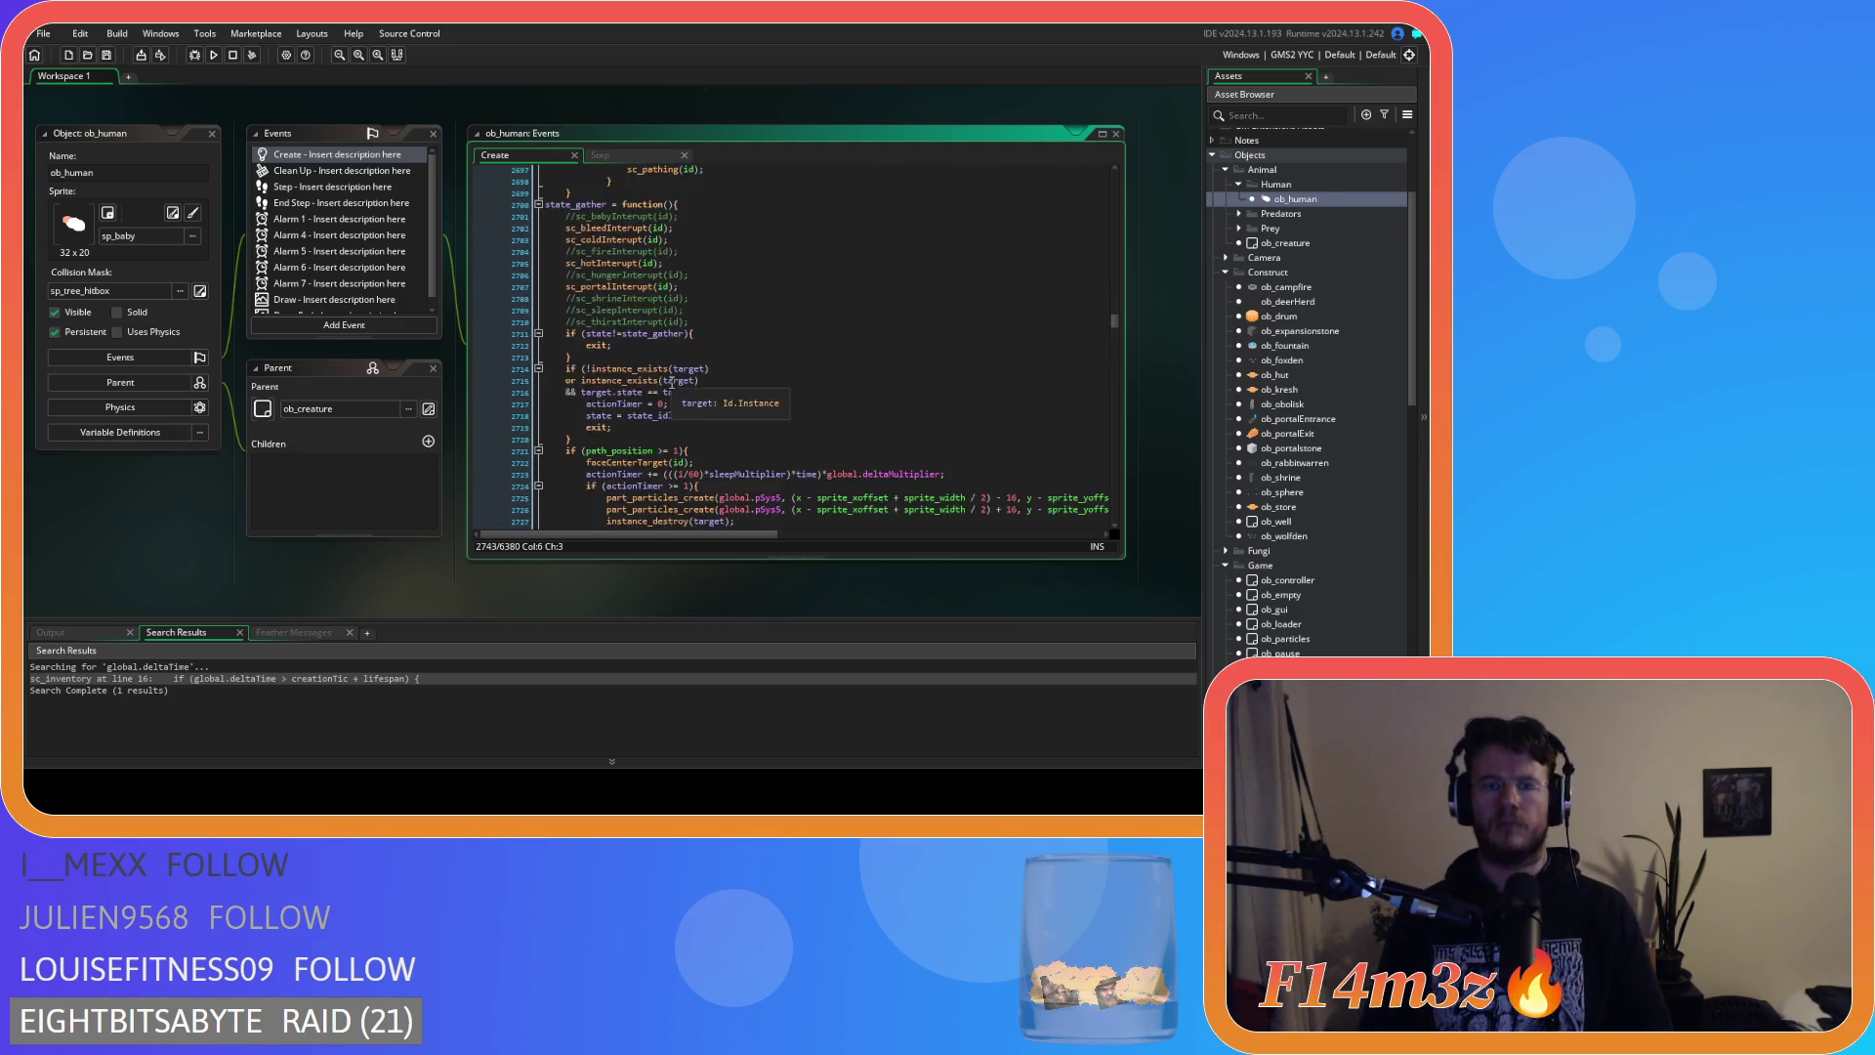
scroll(674, 390, "down", 6)
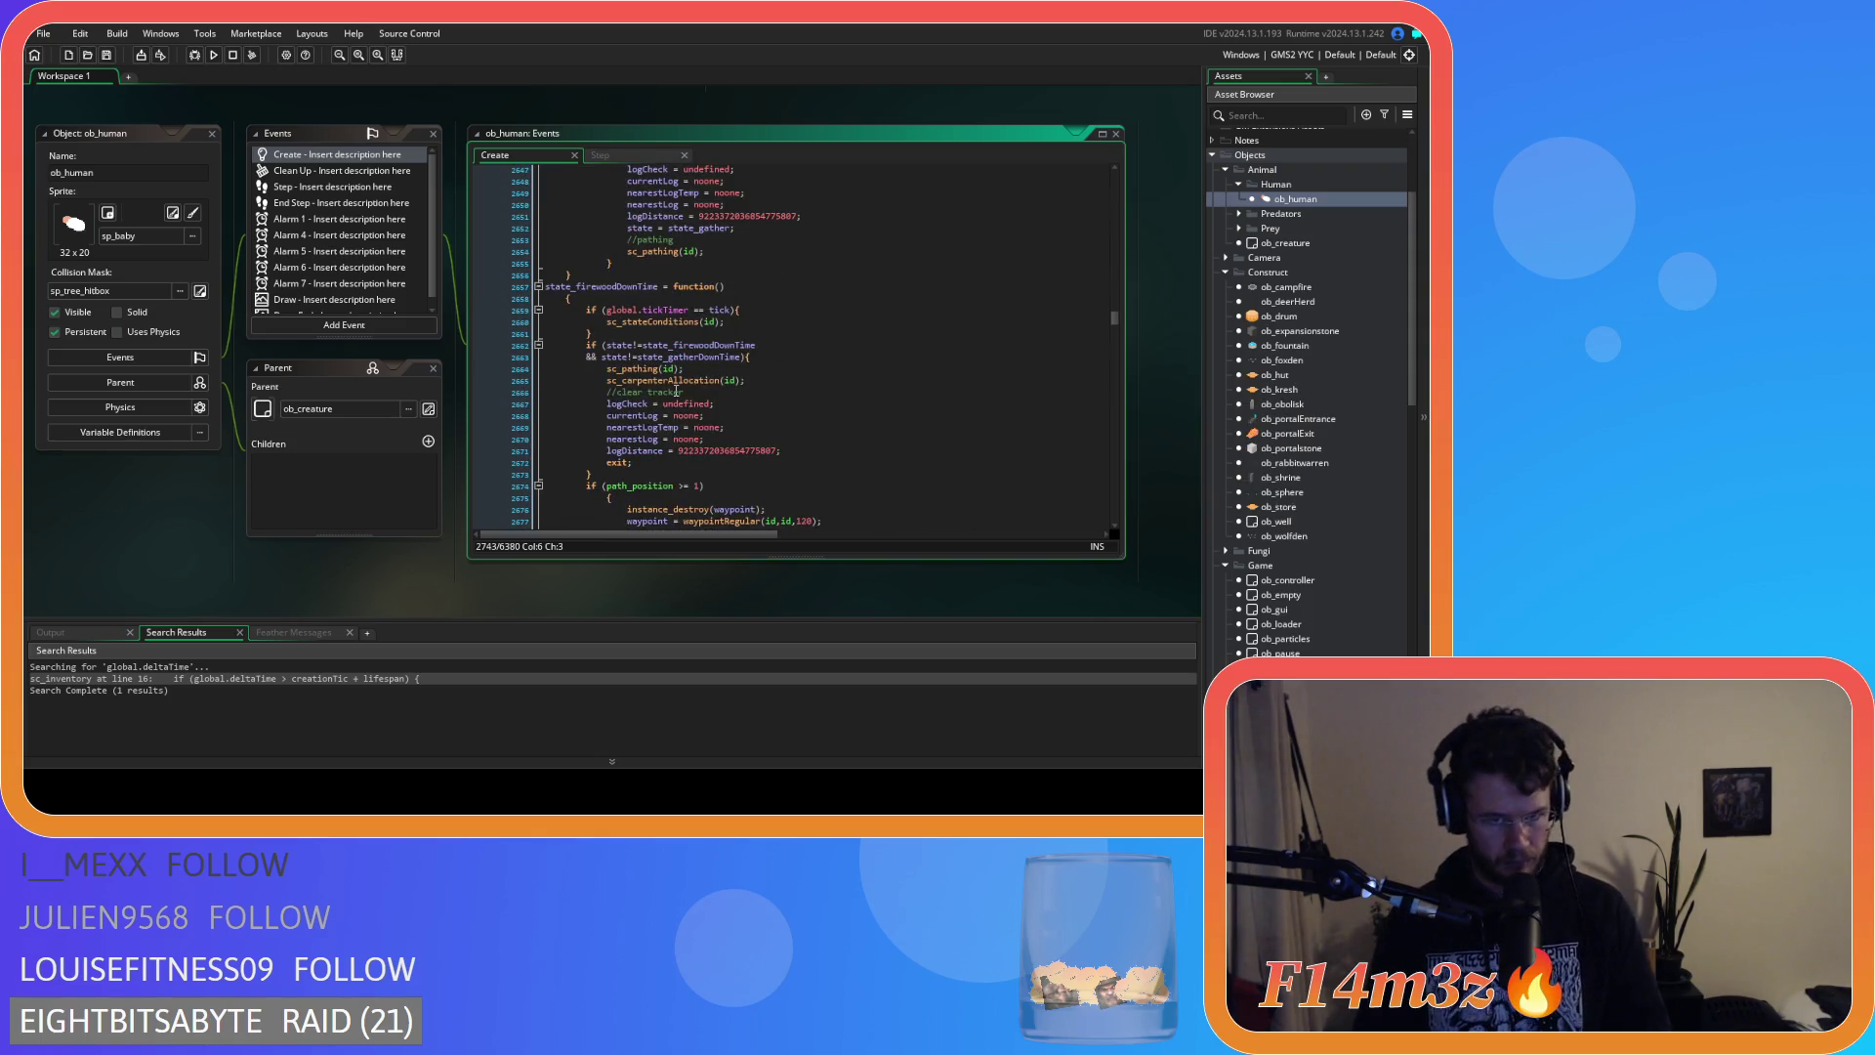
scroll(676, 390, "down", 17)
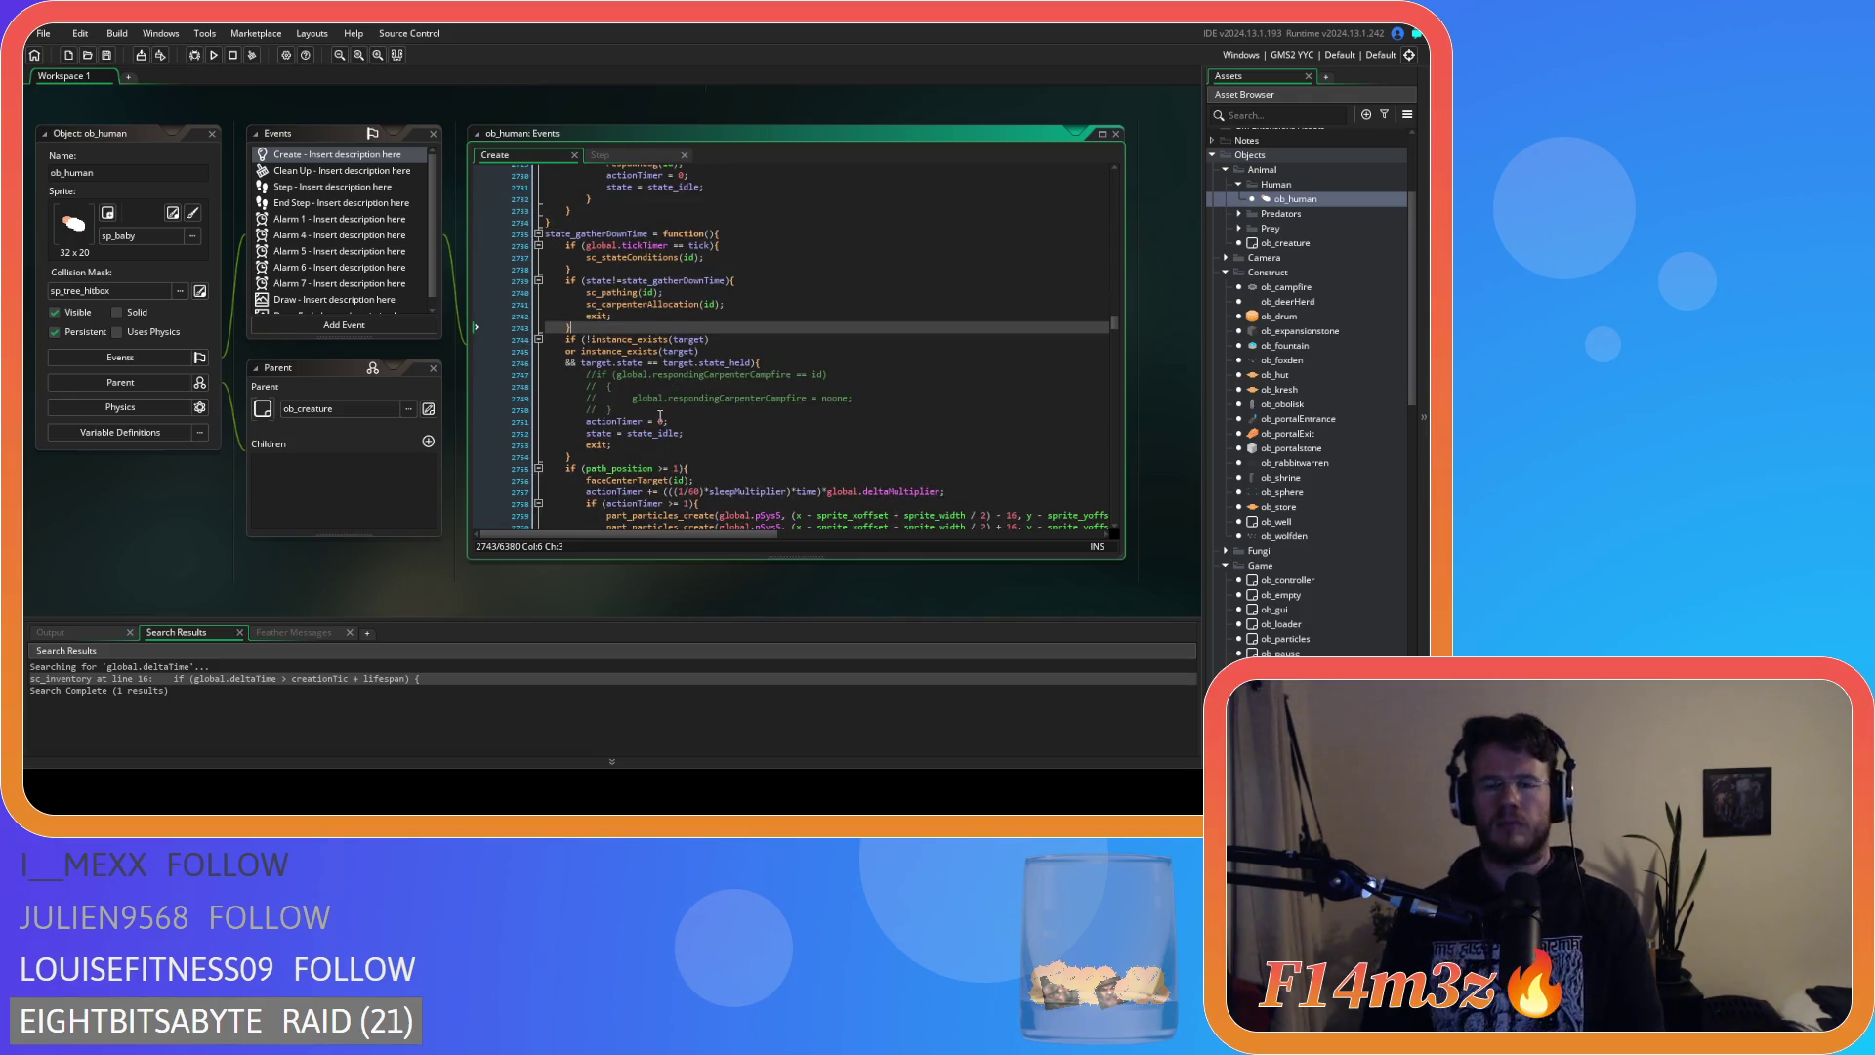
left_click_drag(612, 410, 457, 379)
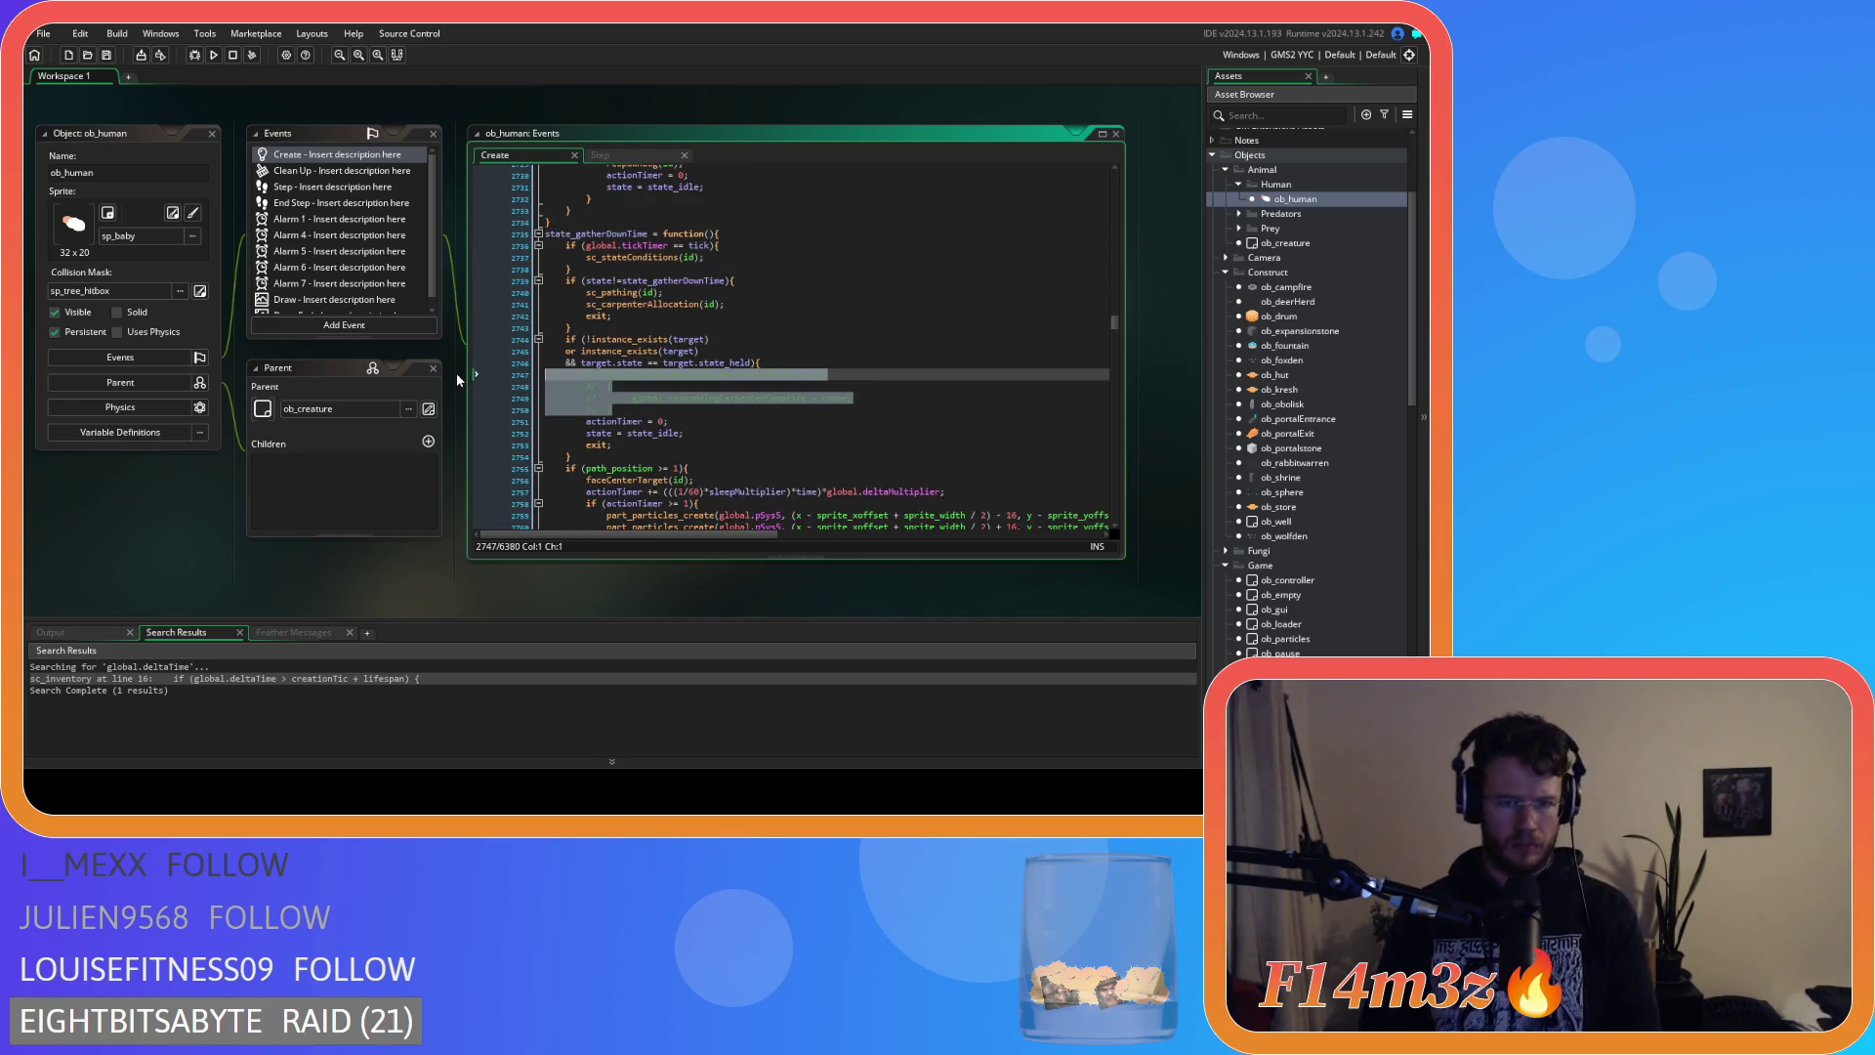
key("Delete")
left_click(745, 390)
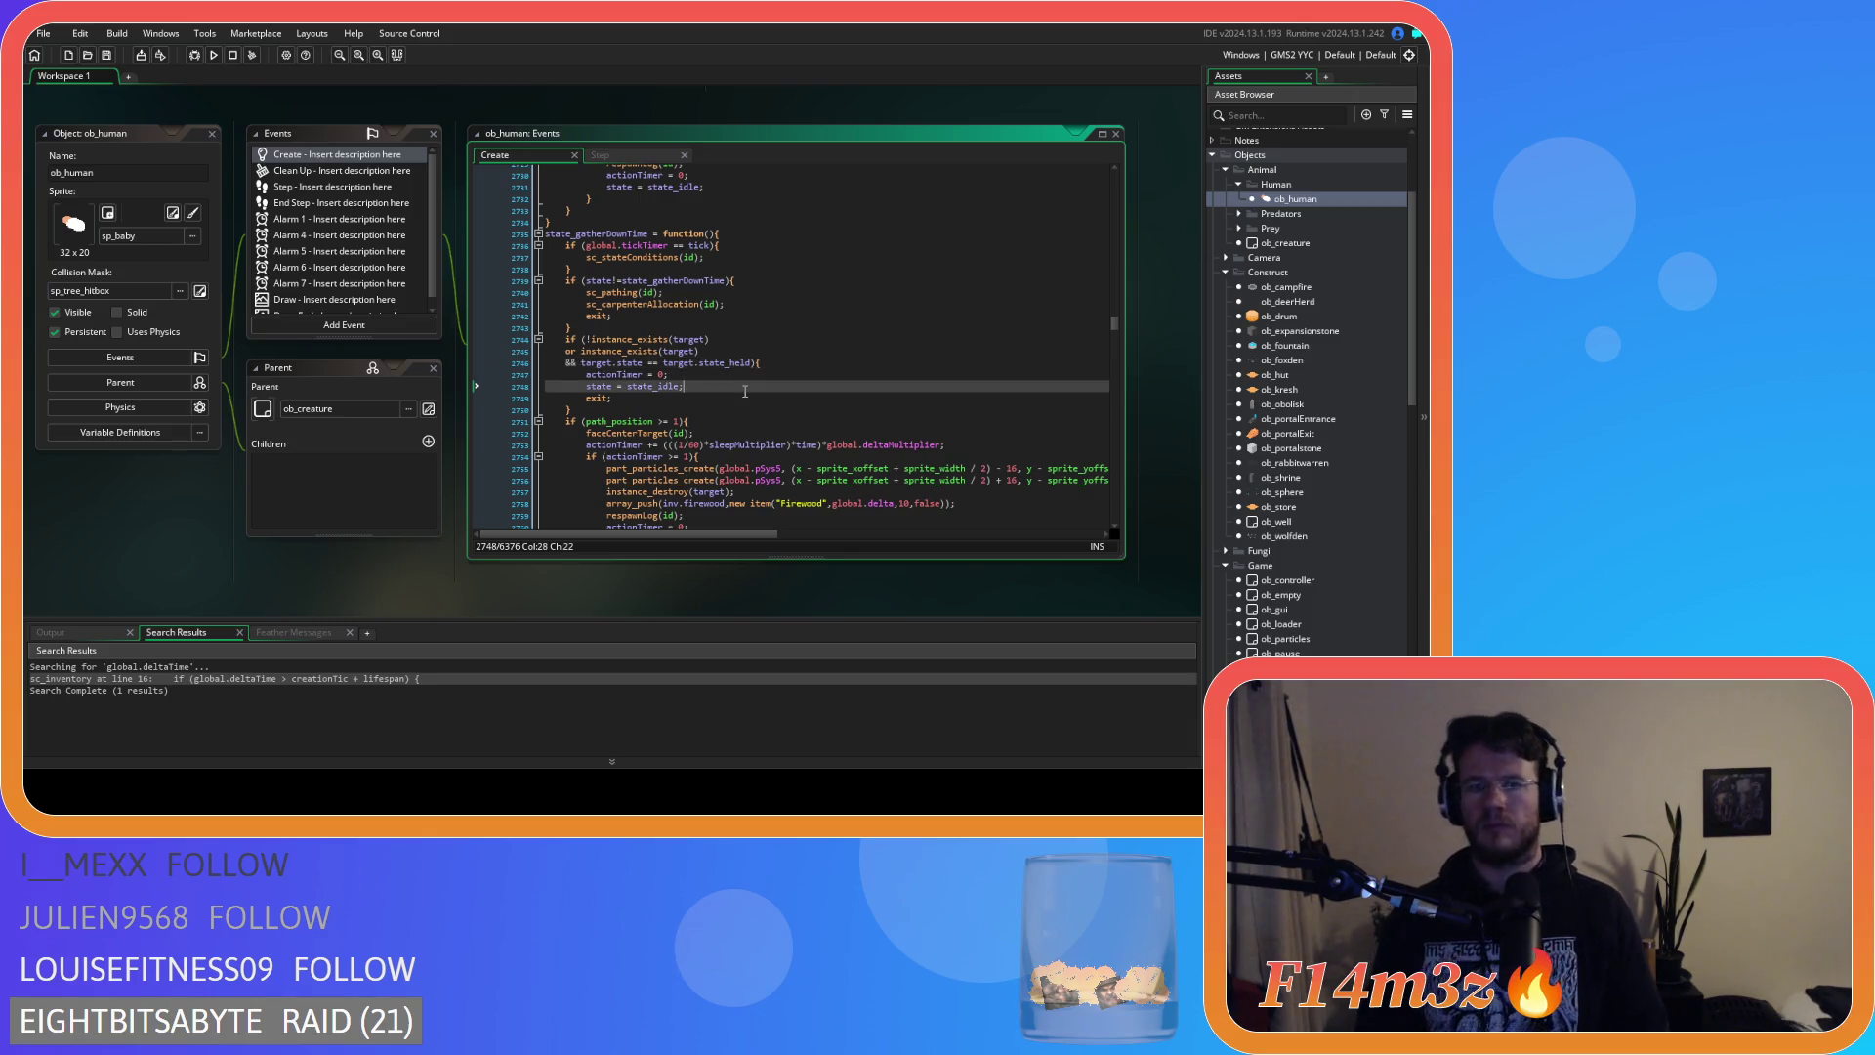
Review the Firewood array_push line, then start a search for another state function.
scroll(746, 391, "down", 5)
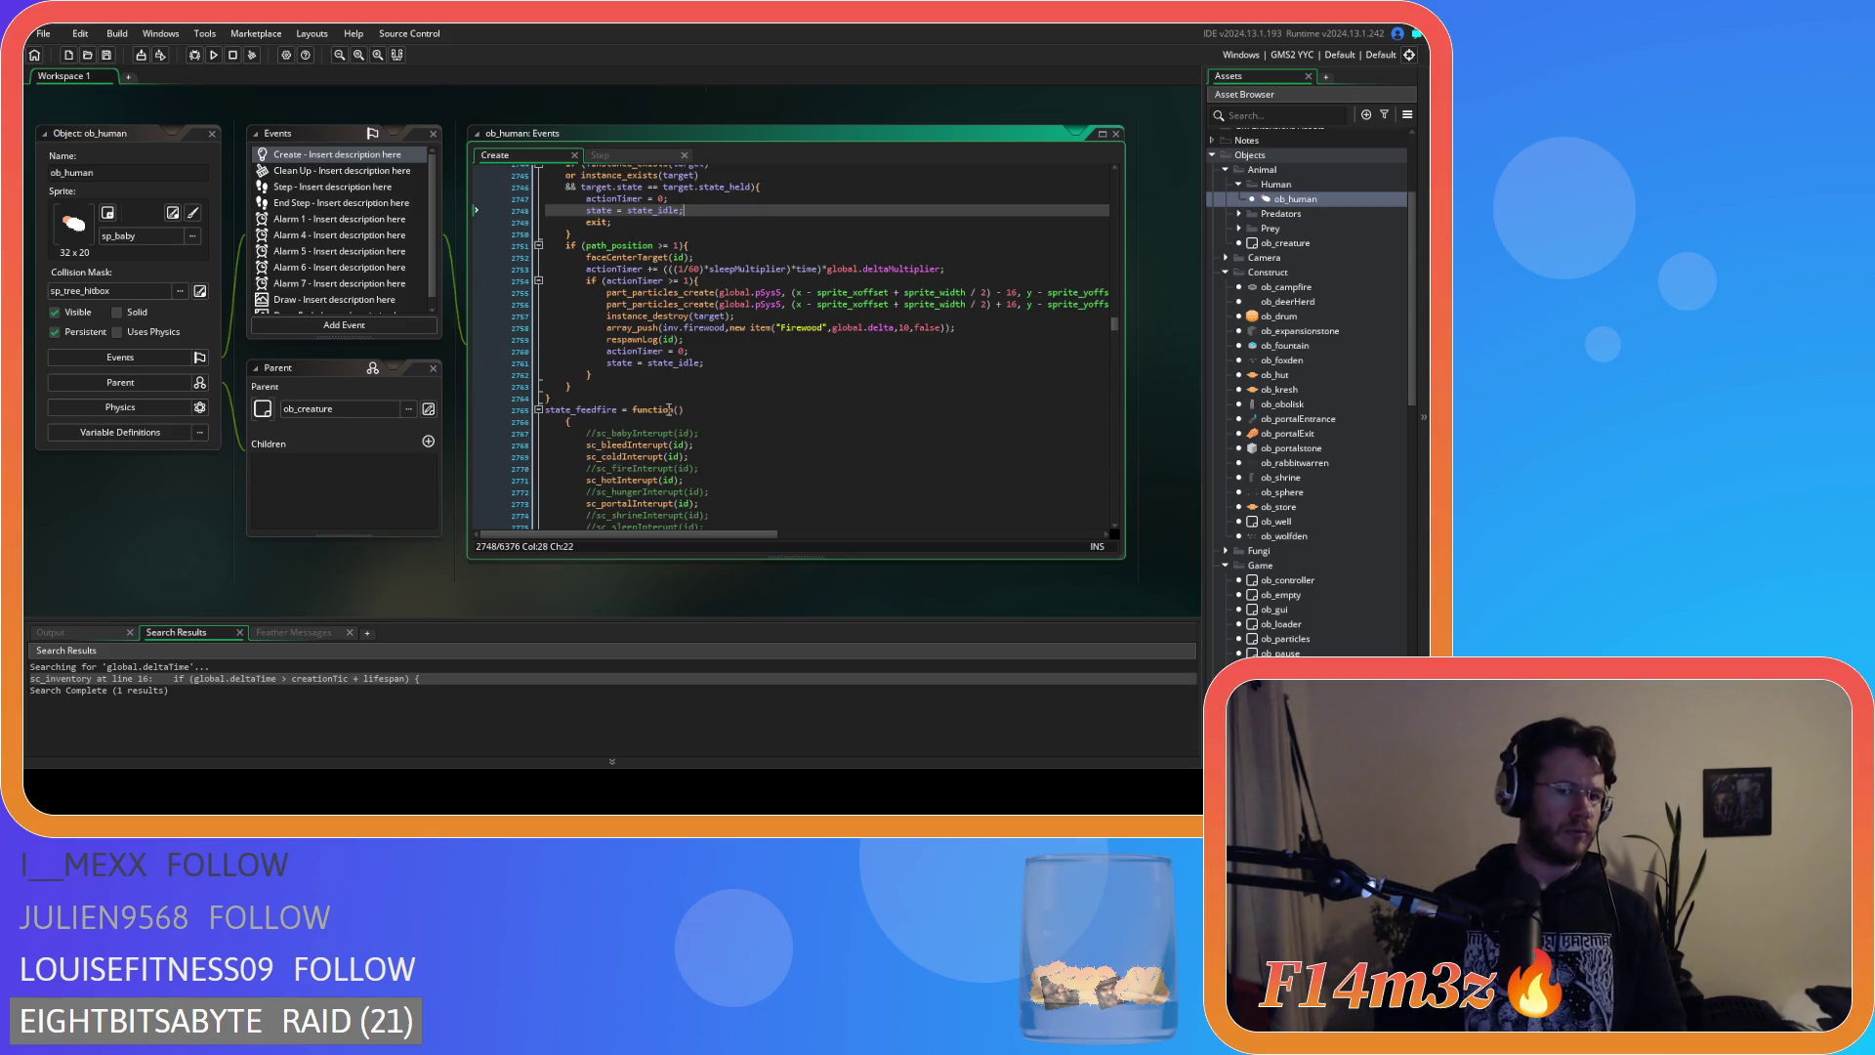
scroll(669, 410, "down", 3)
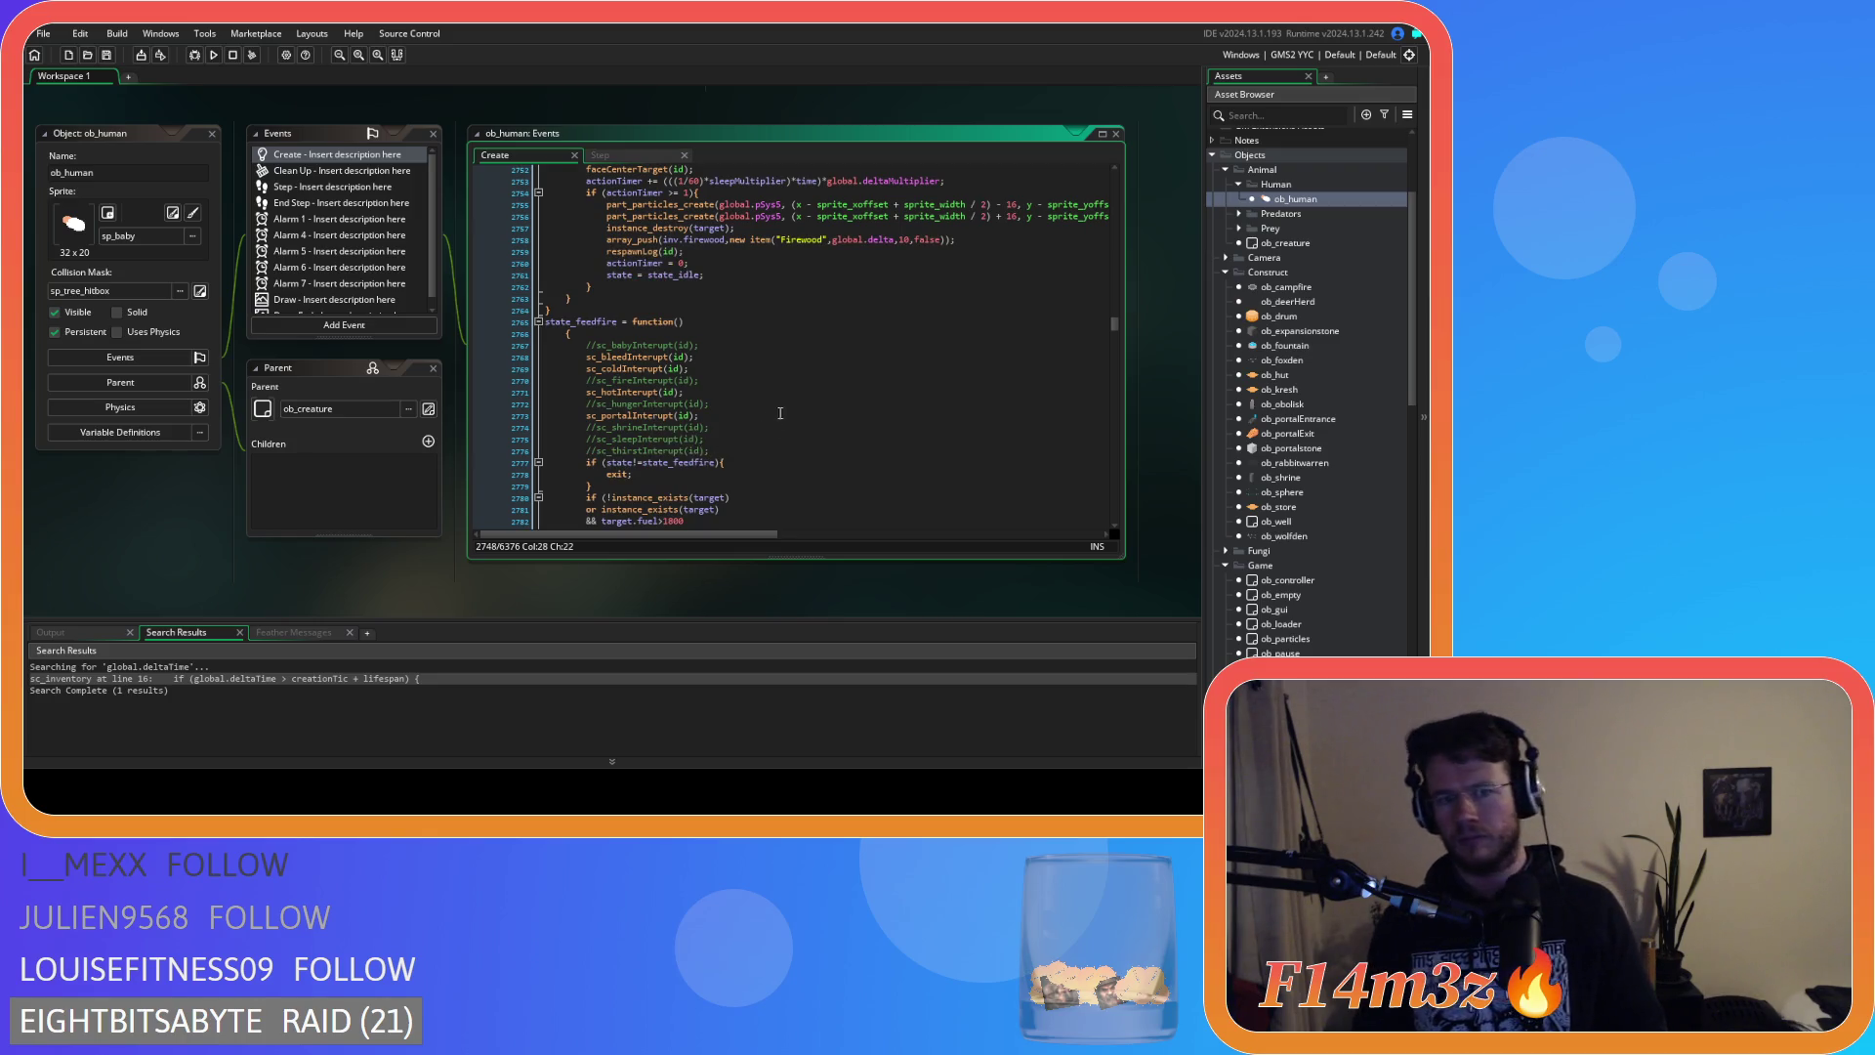
mouse_move(659, 369)
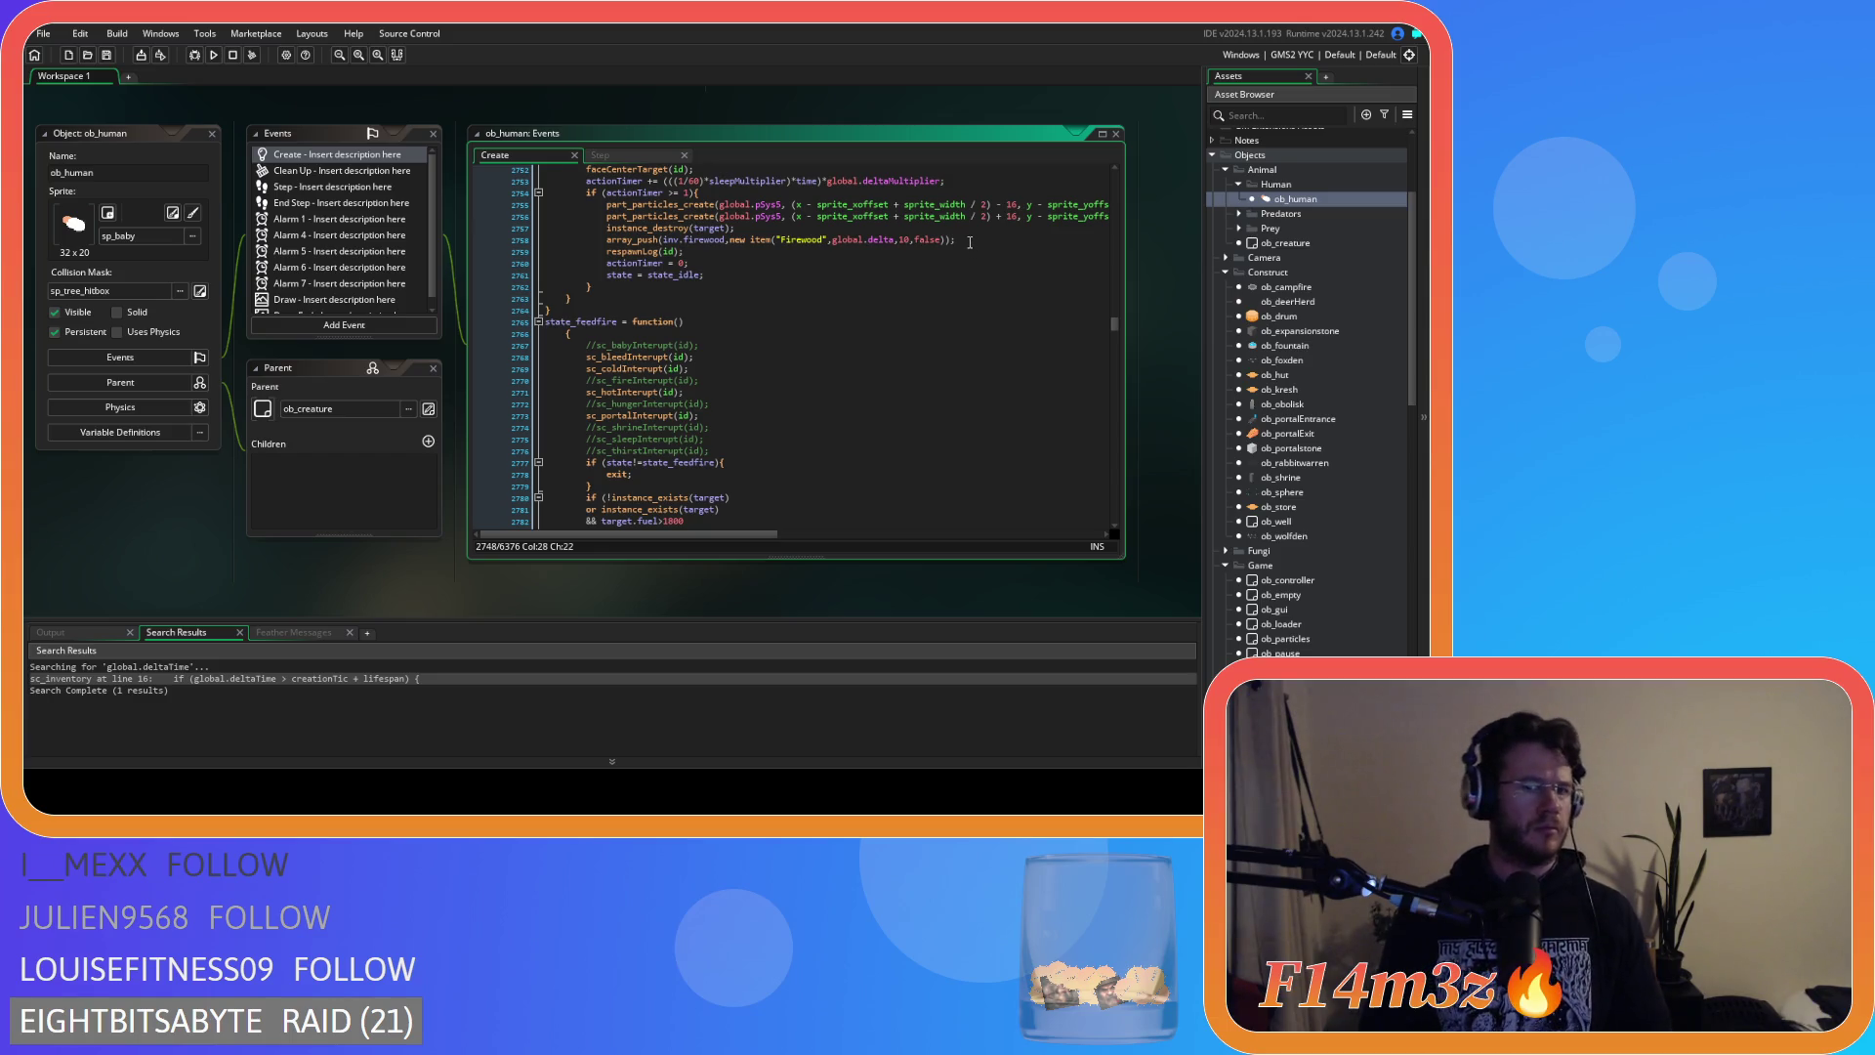
left_click_drag(967, 240, 607, 243)
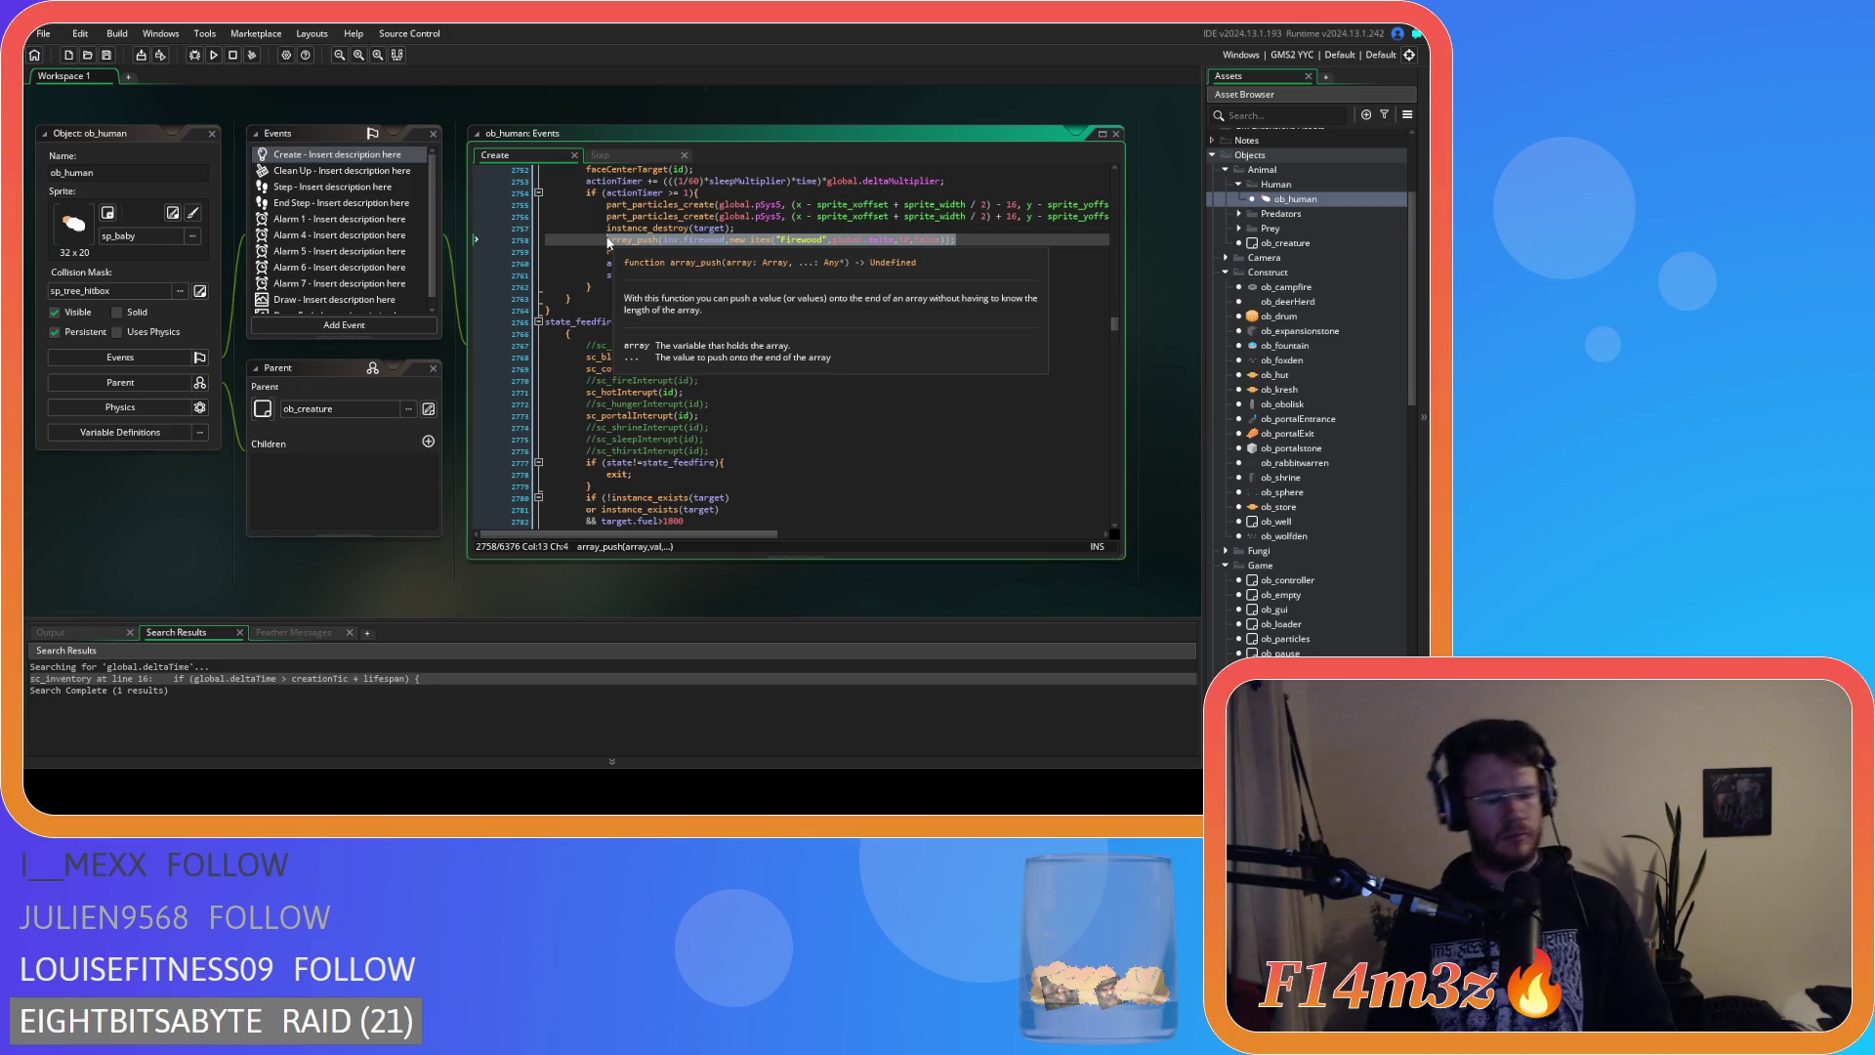
left_click(806, 303)
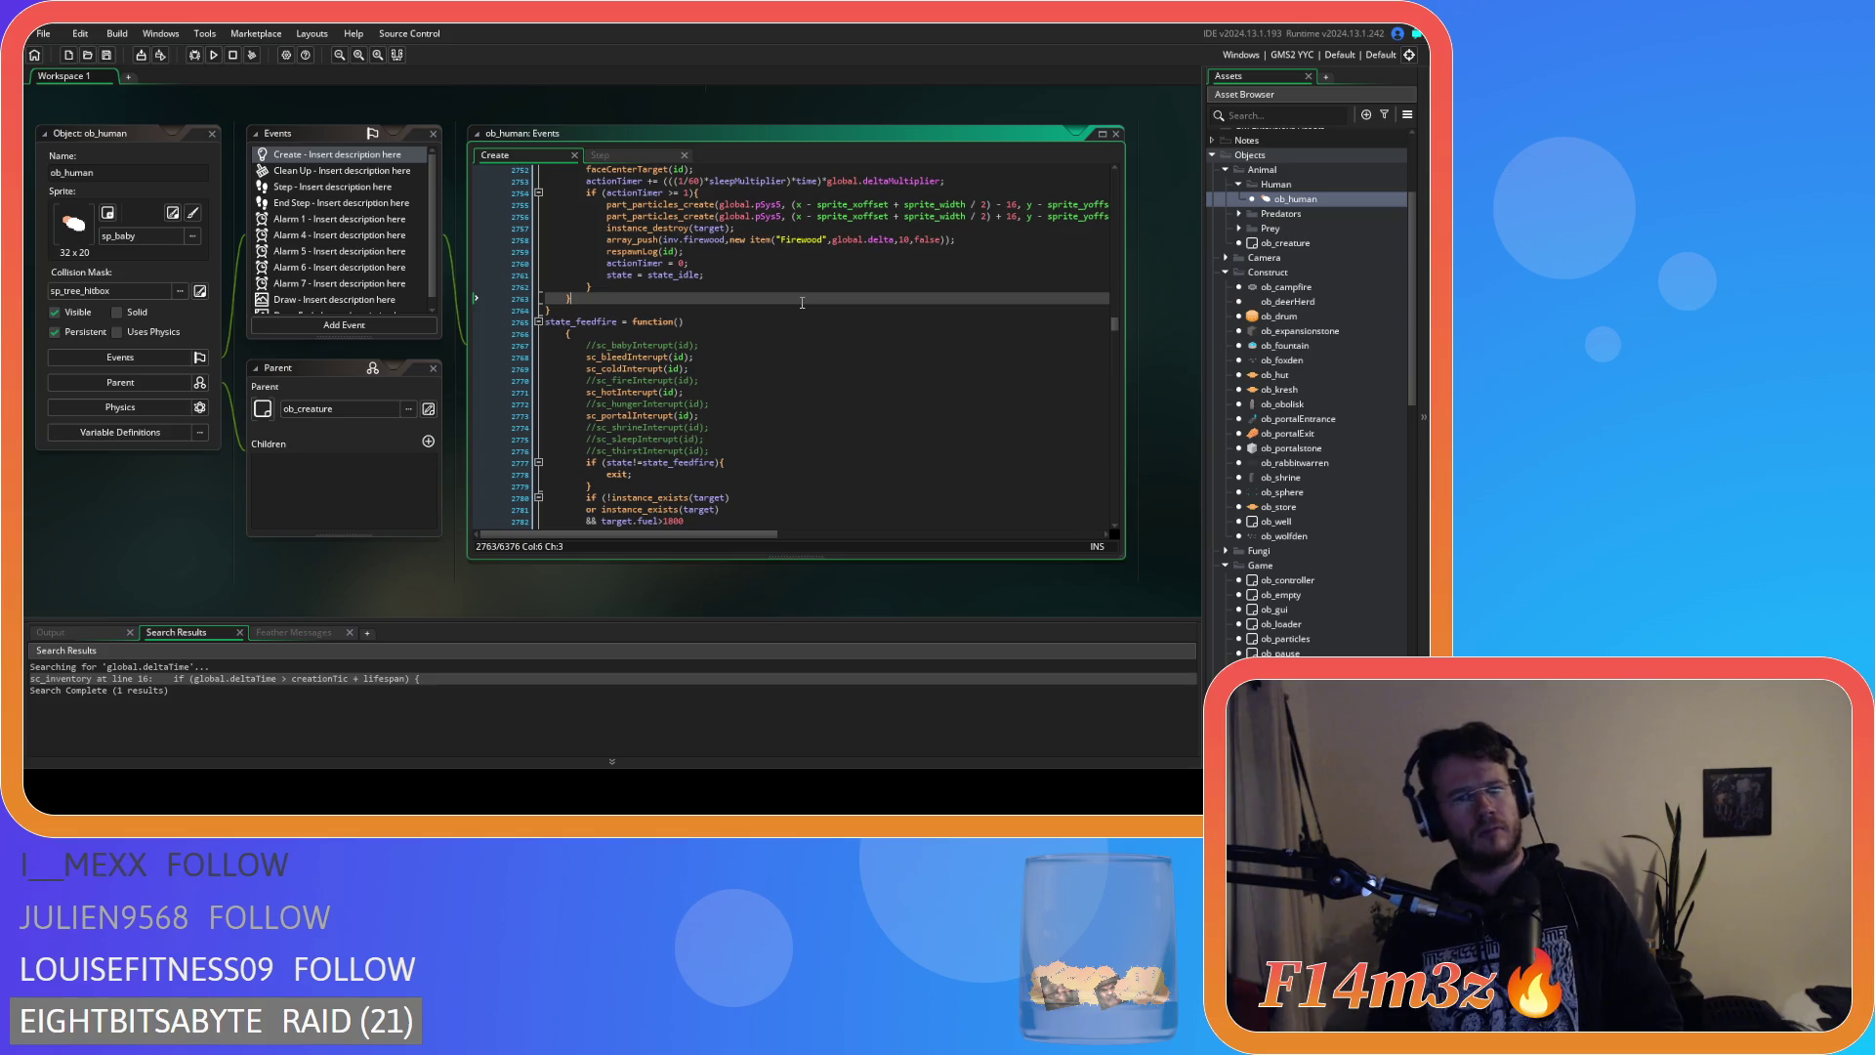
key("ctrl+f")
Search for state_forage, then state_pickberries, and select its berries and inventoryTotal counter lines.
type("state_forage")
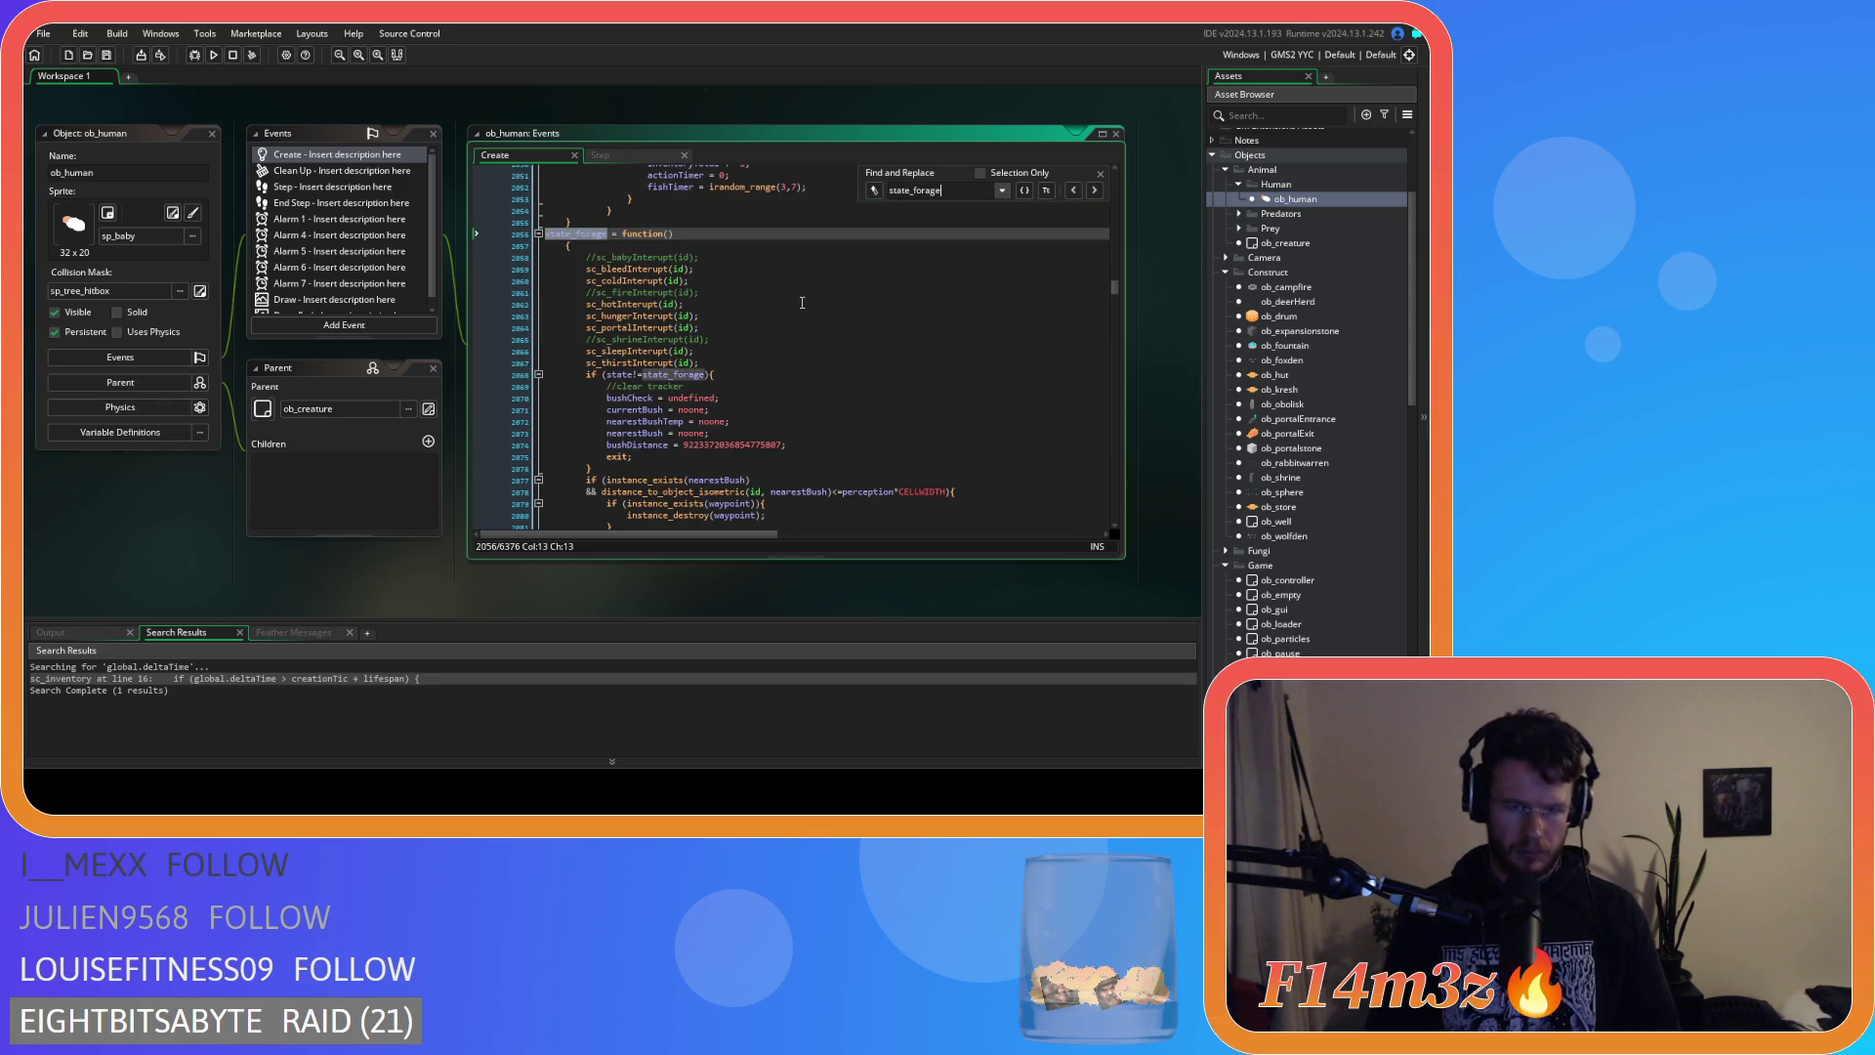
left_click_drag(943, 190, 914, 189)
type("pickberries")
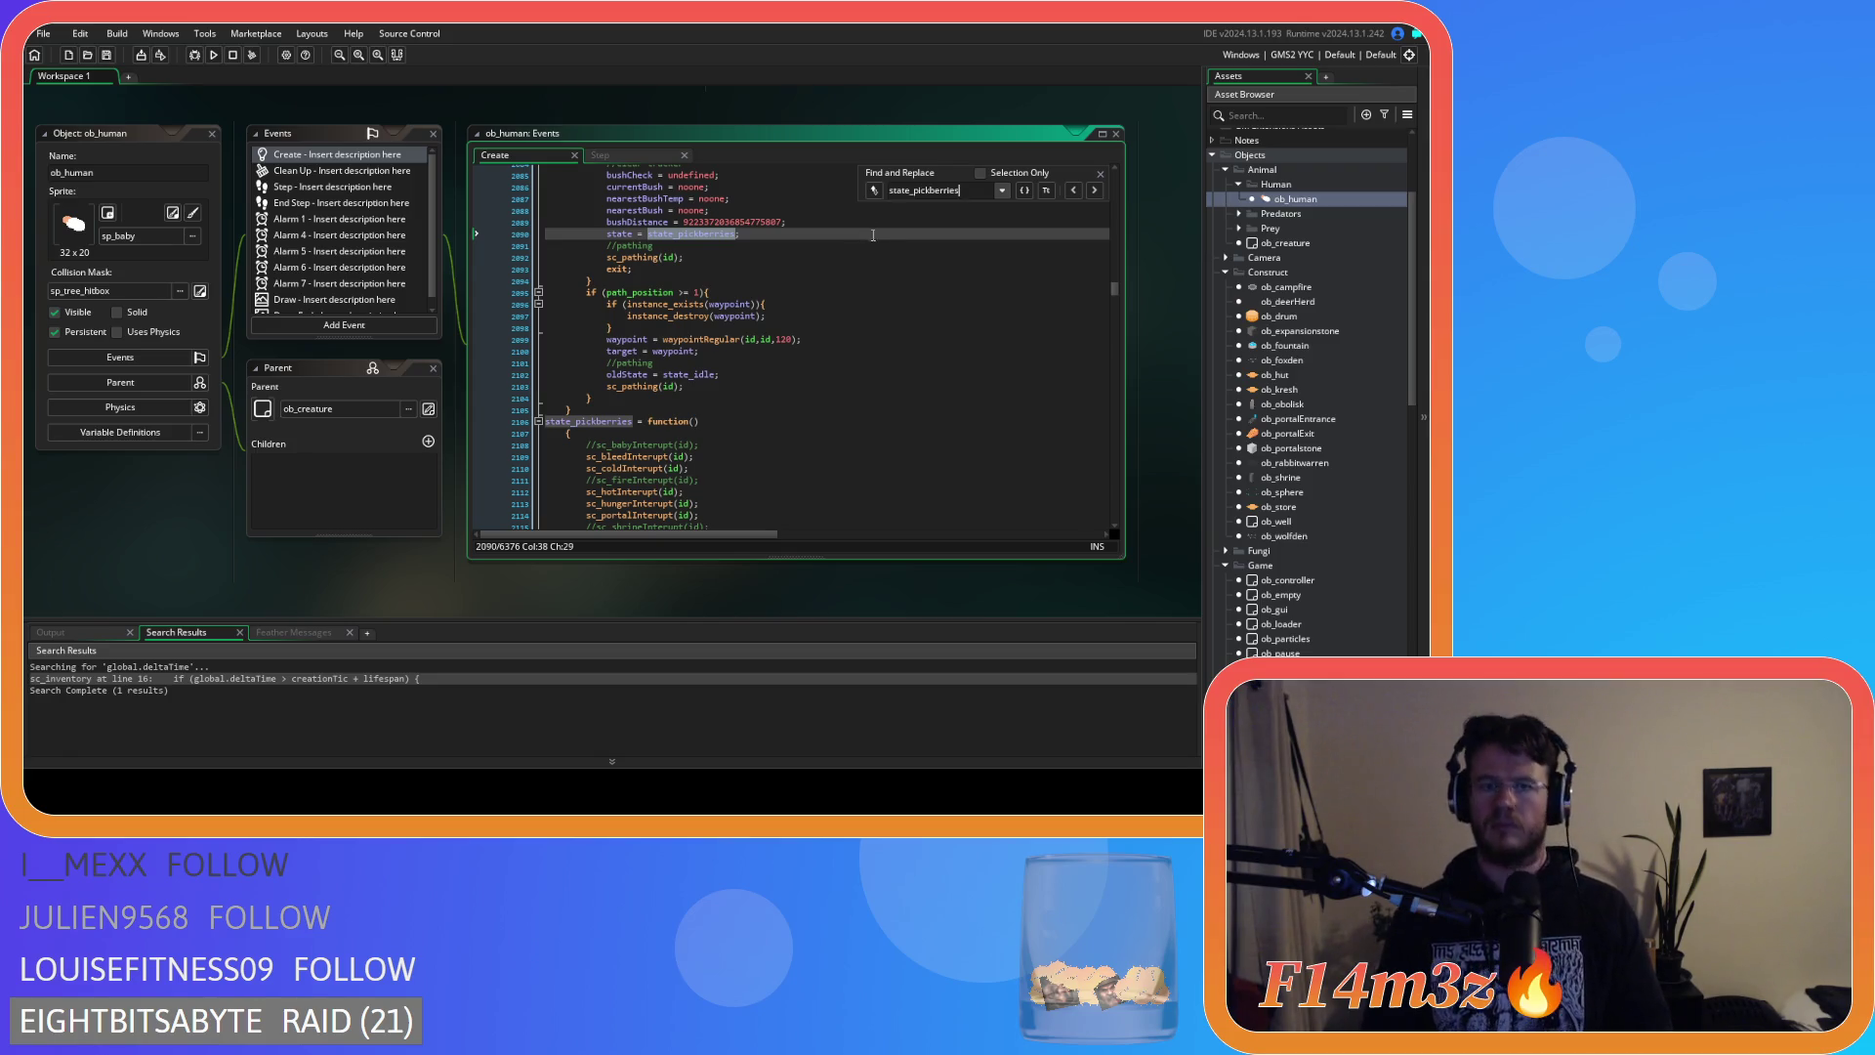
left_click(1100, 173)
scroll(813, 311, "down", 5)
scroll(812, 311, "down", 9)
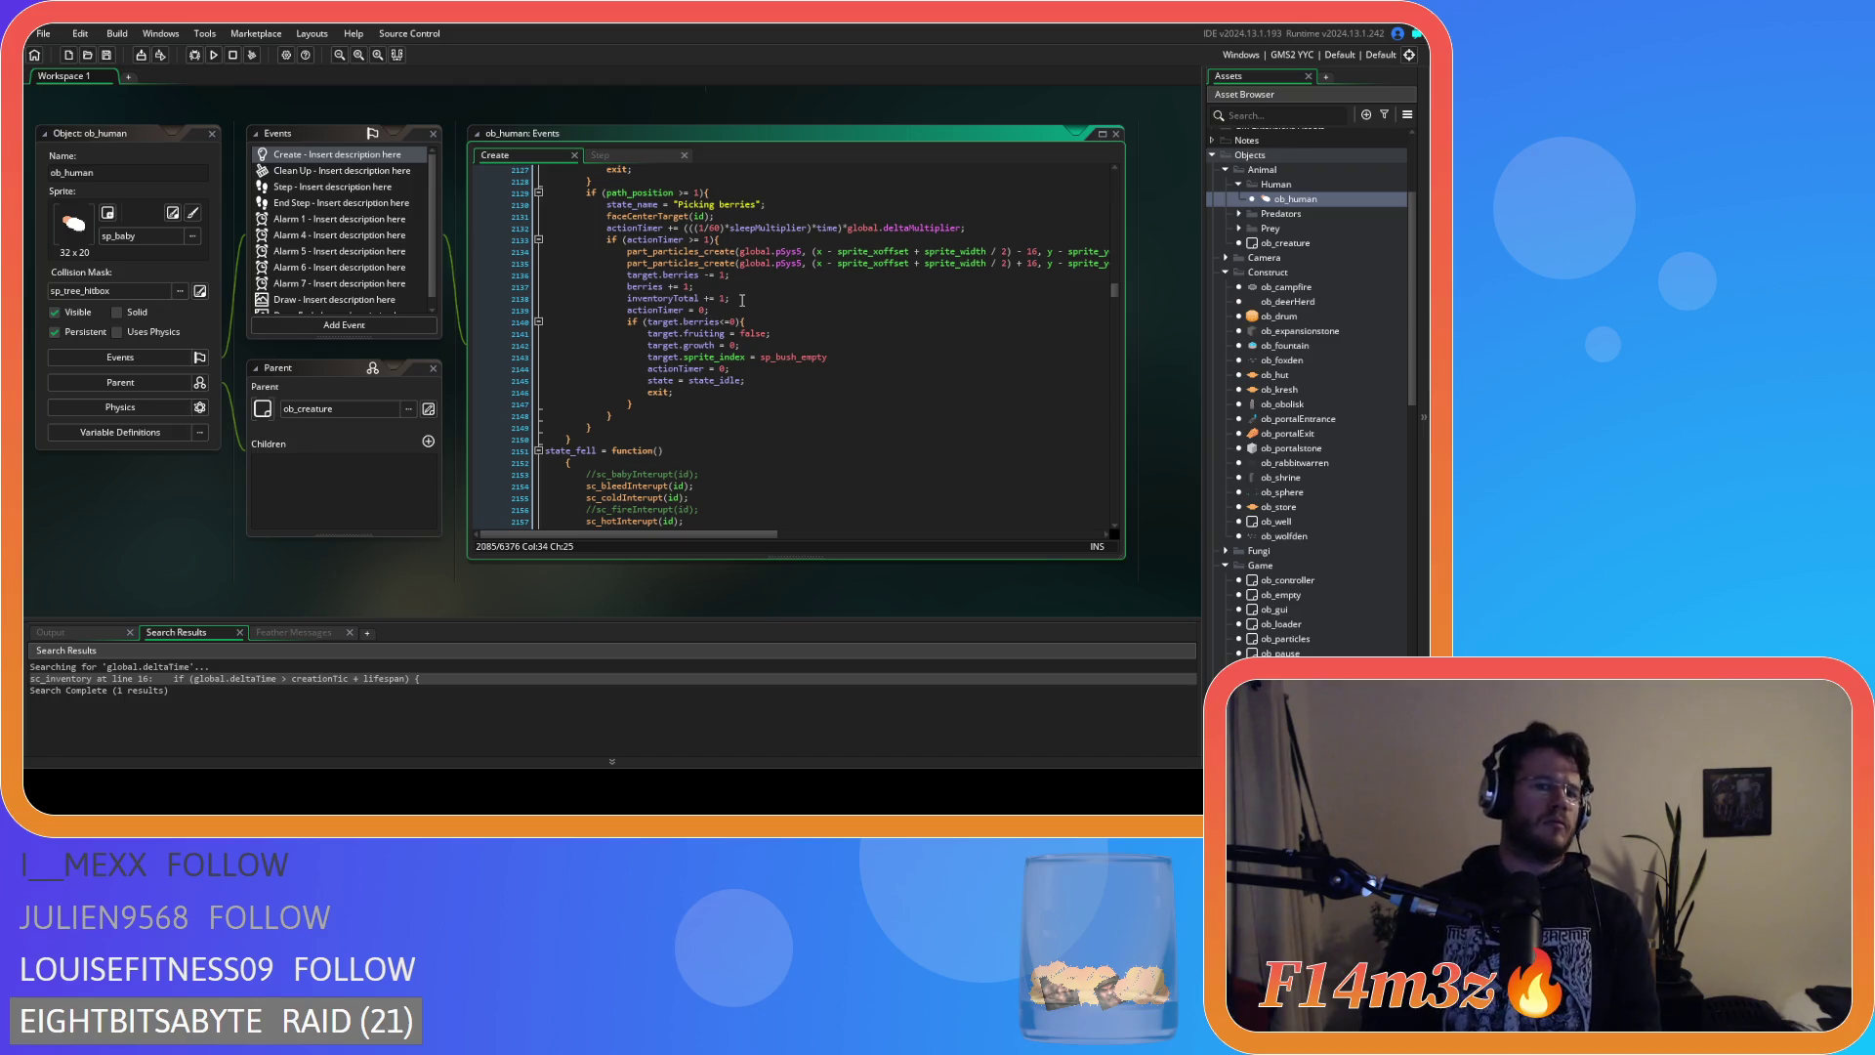
left_click_drag(742, 300, 628, 287)
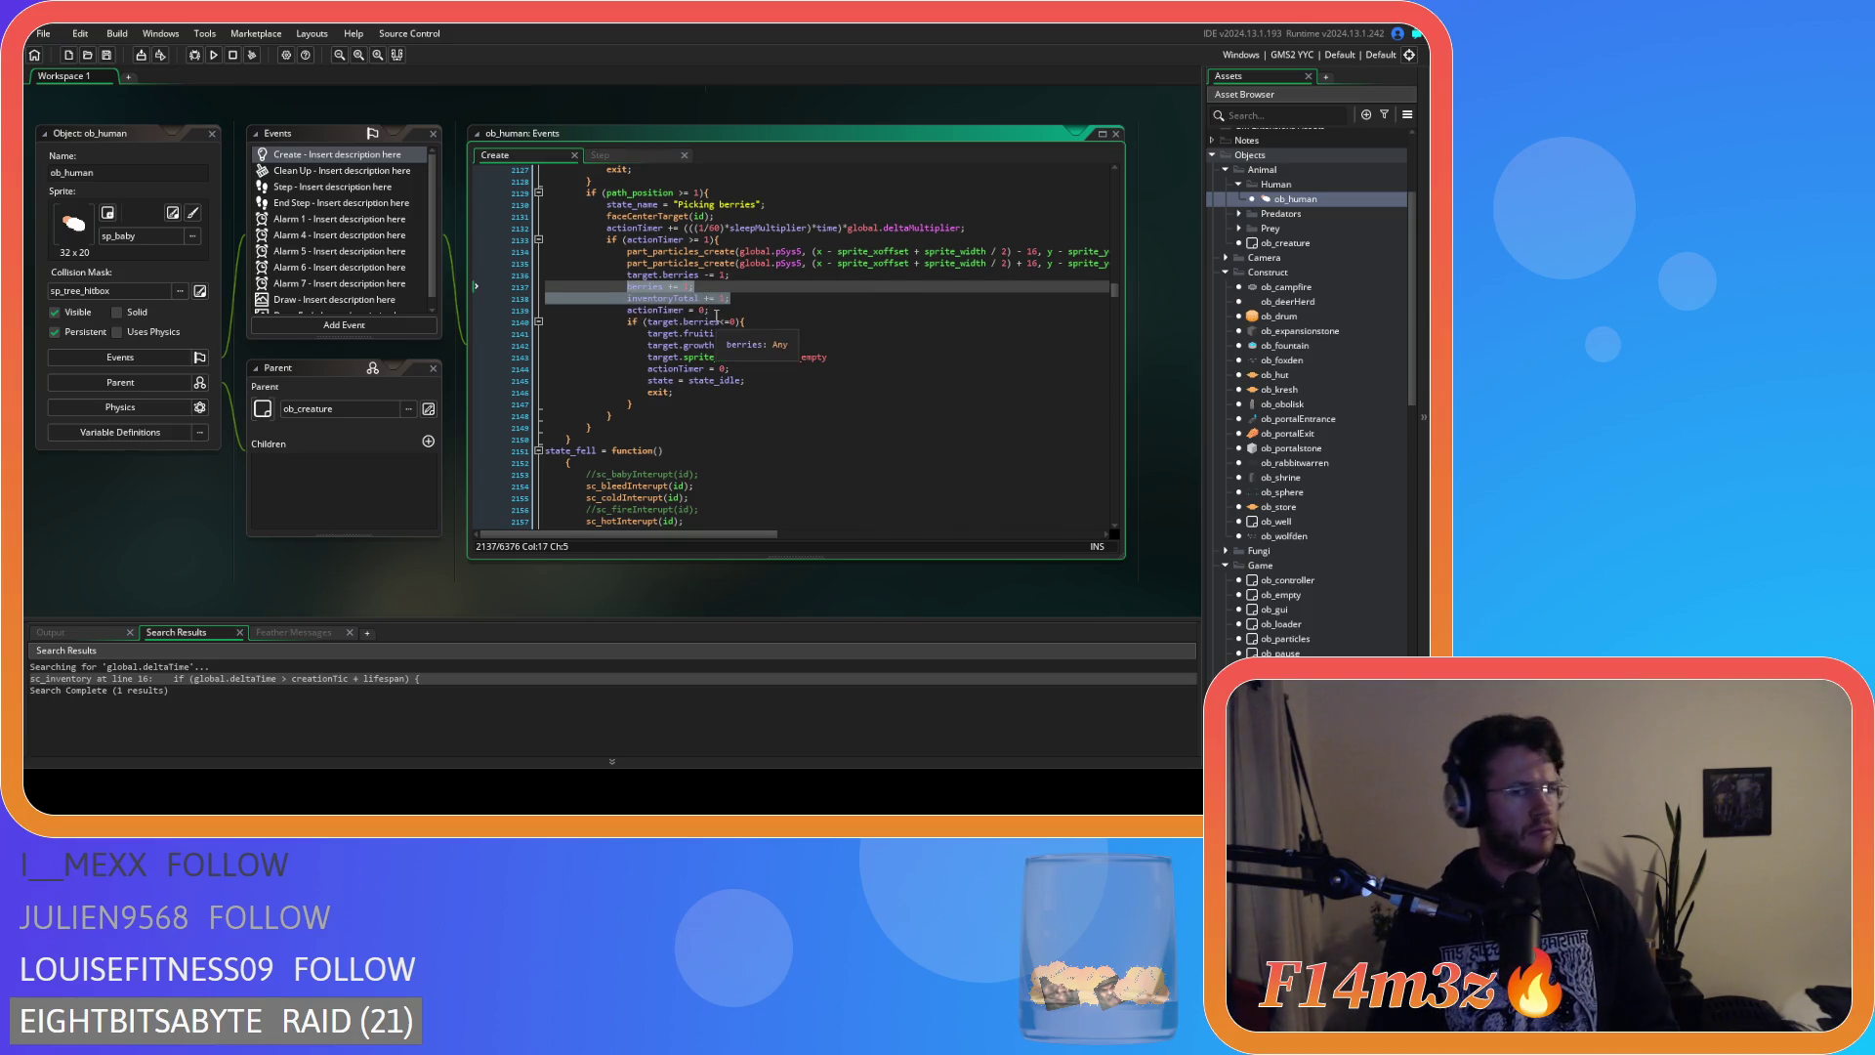
Paste the array_push line over the berry counters and retarget it to the berries array.
type("array_push(inv.firewood,new item(\"Firewood\",global.delta,10,false));")
left_click(725, 286)
double_click(725, 286)
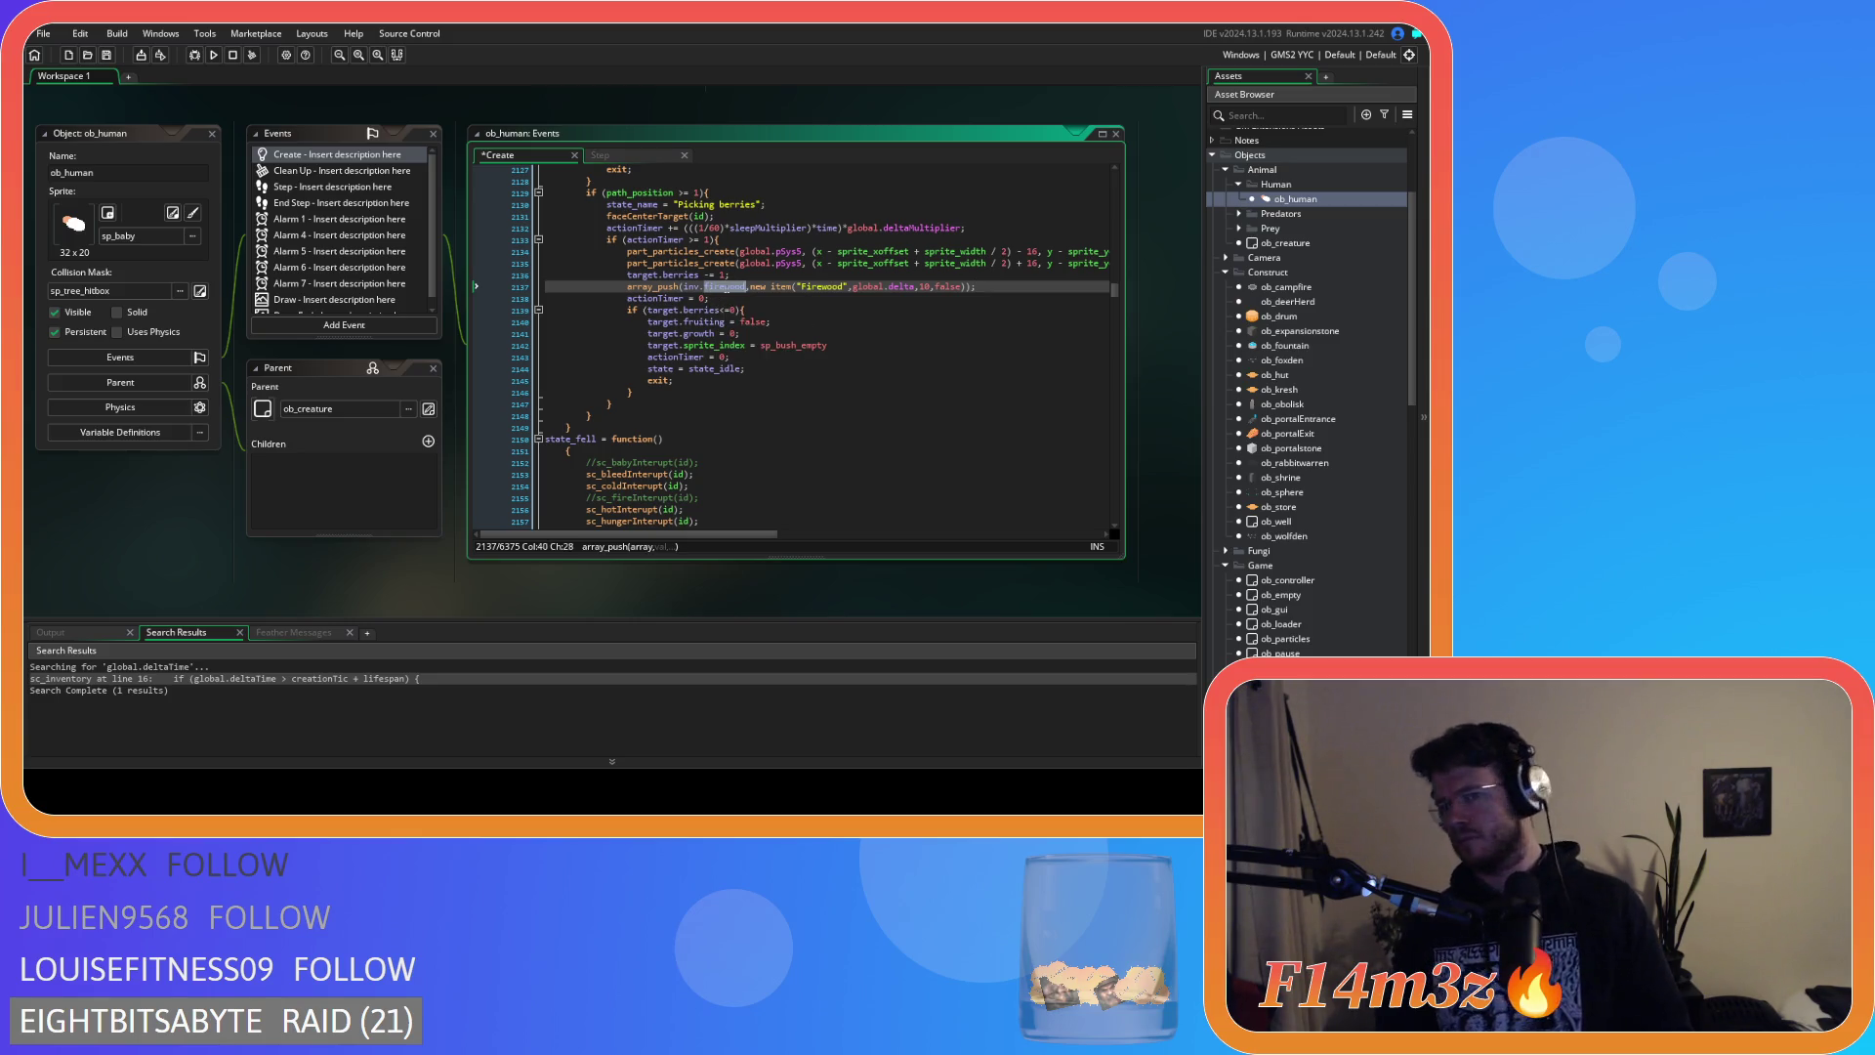
type("berries")
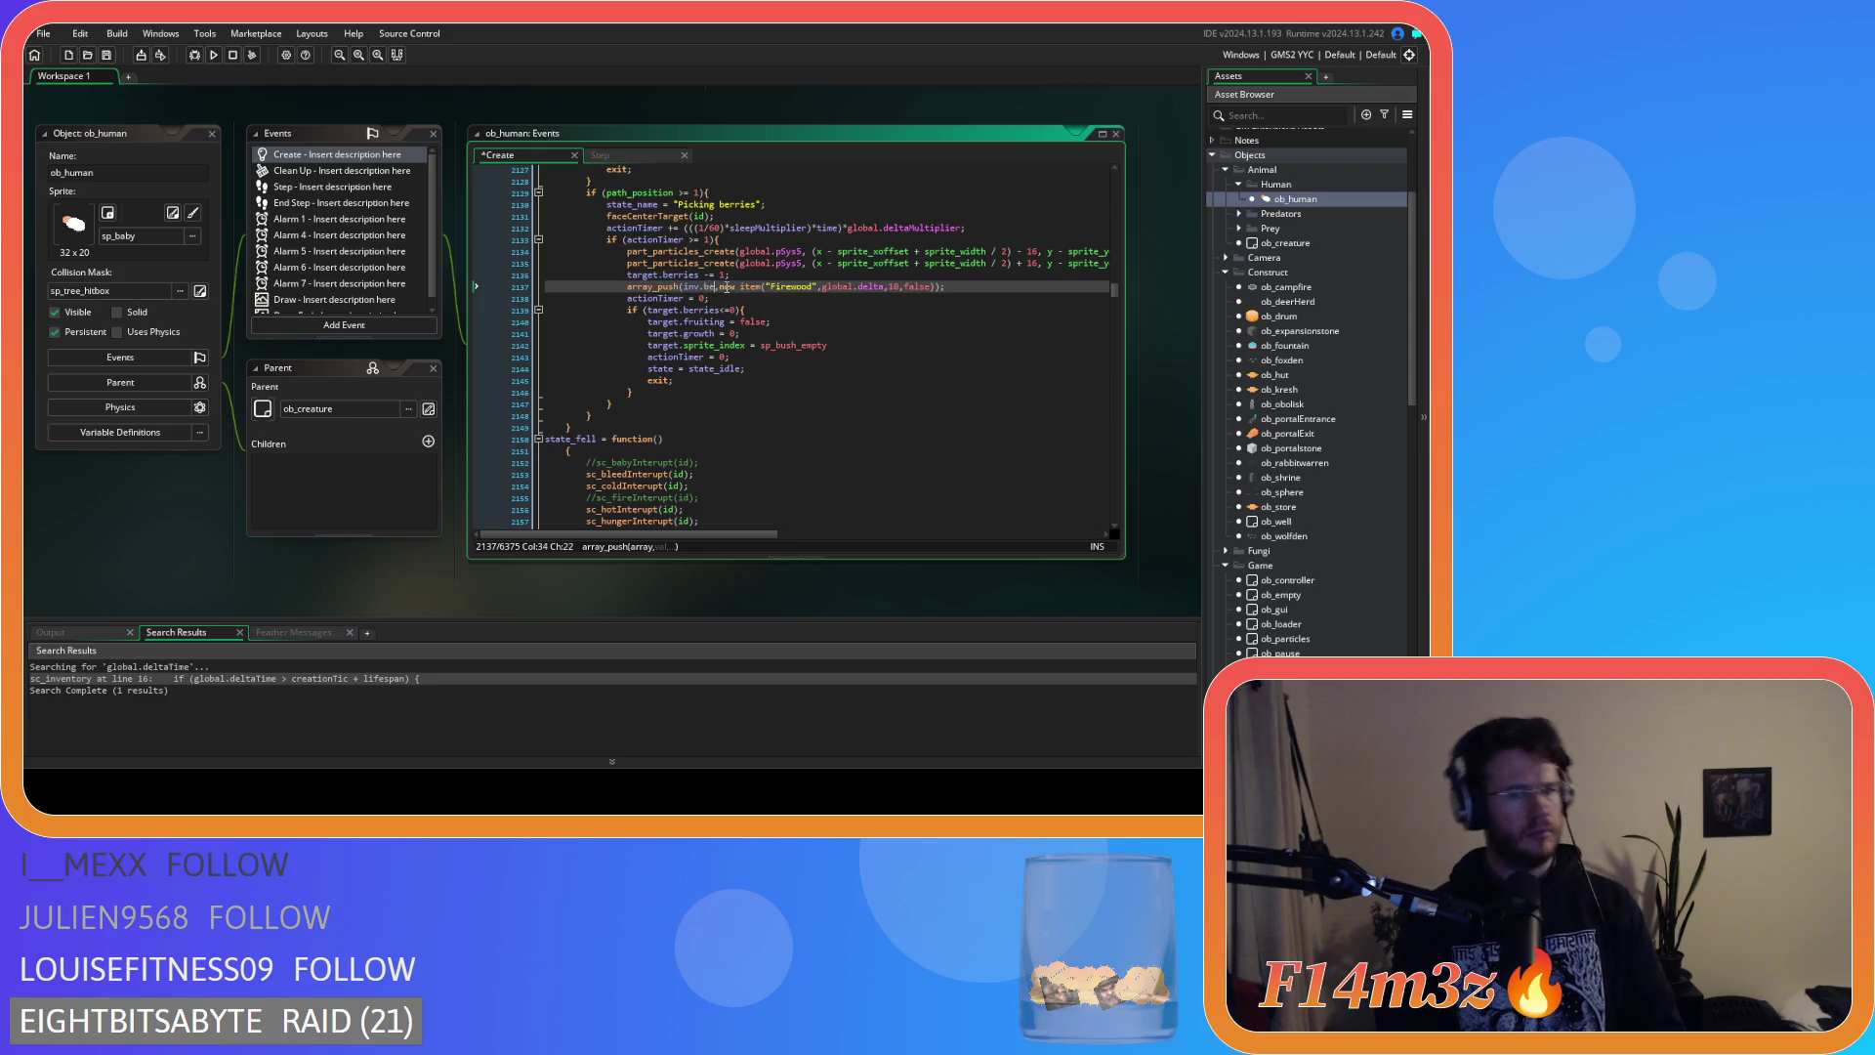
Rename the pushed item from "Firewood" to "Berries" and save the Create event.
left_click(816, 287)
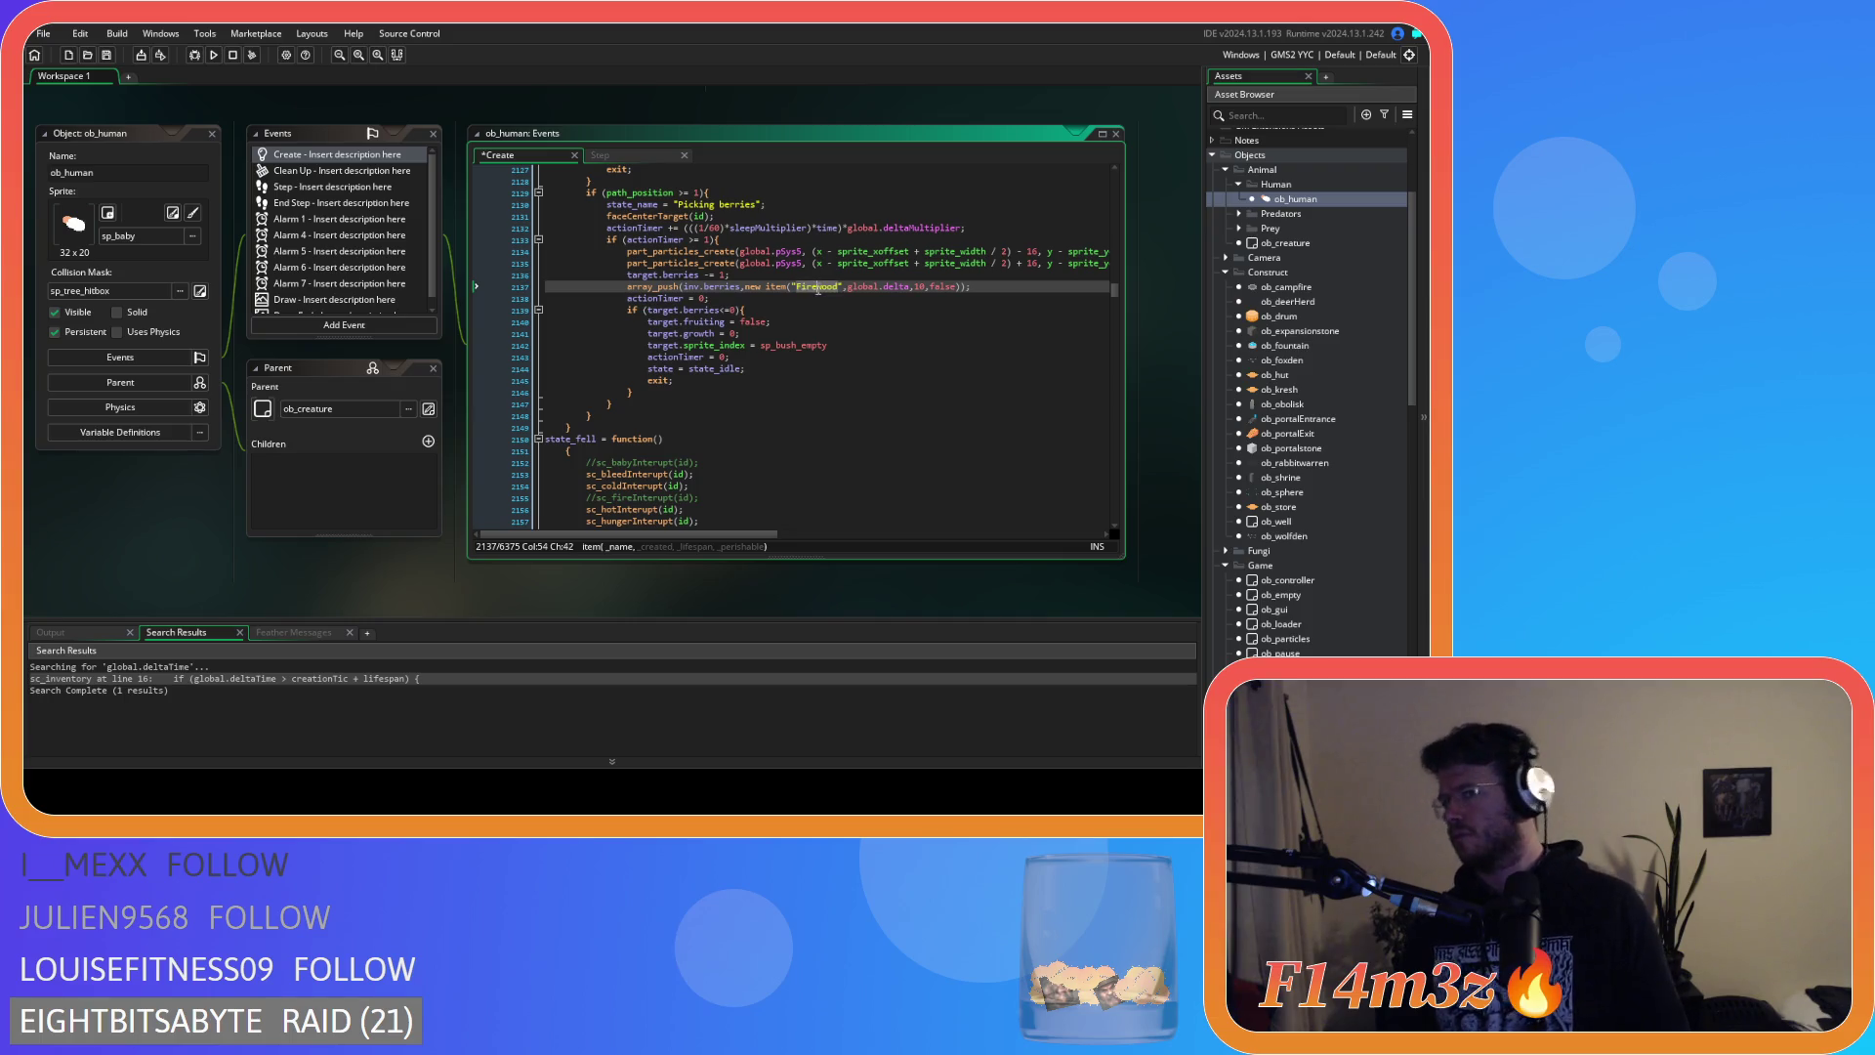
double_click(818, 287)
type("Berry")
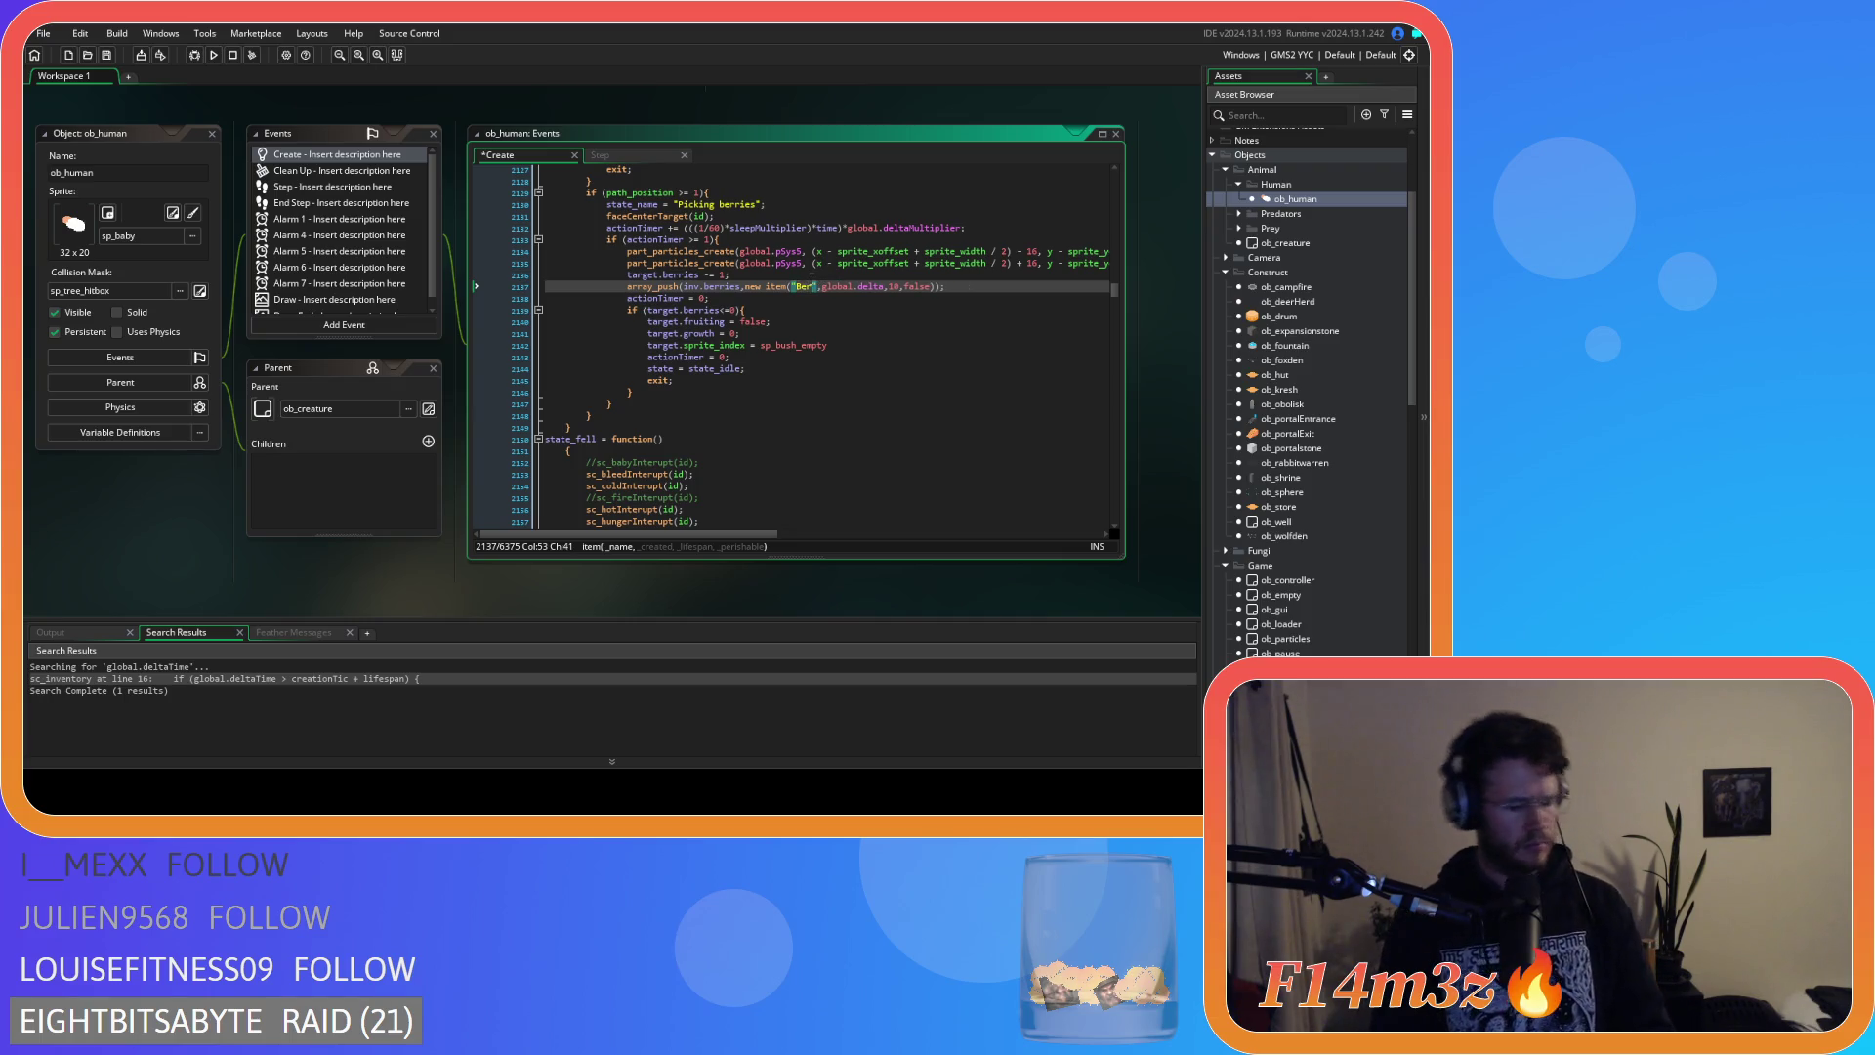
double_click(826, 342)
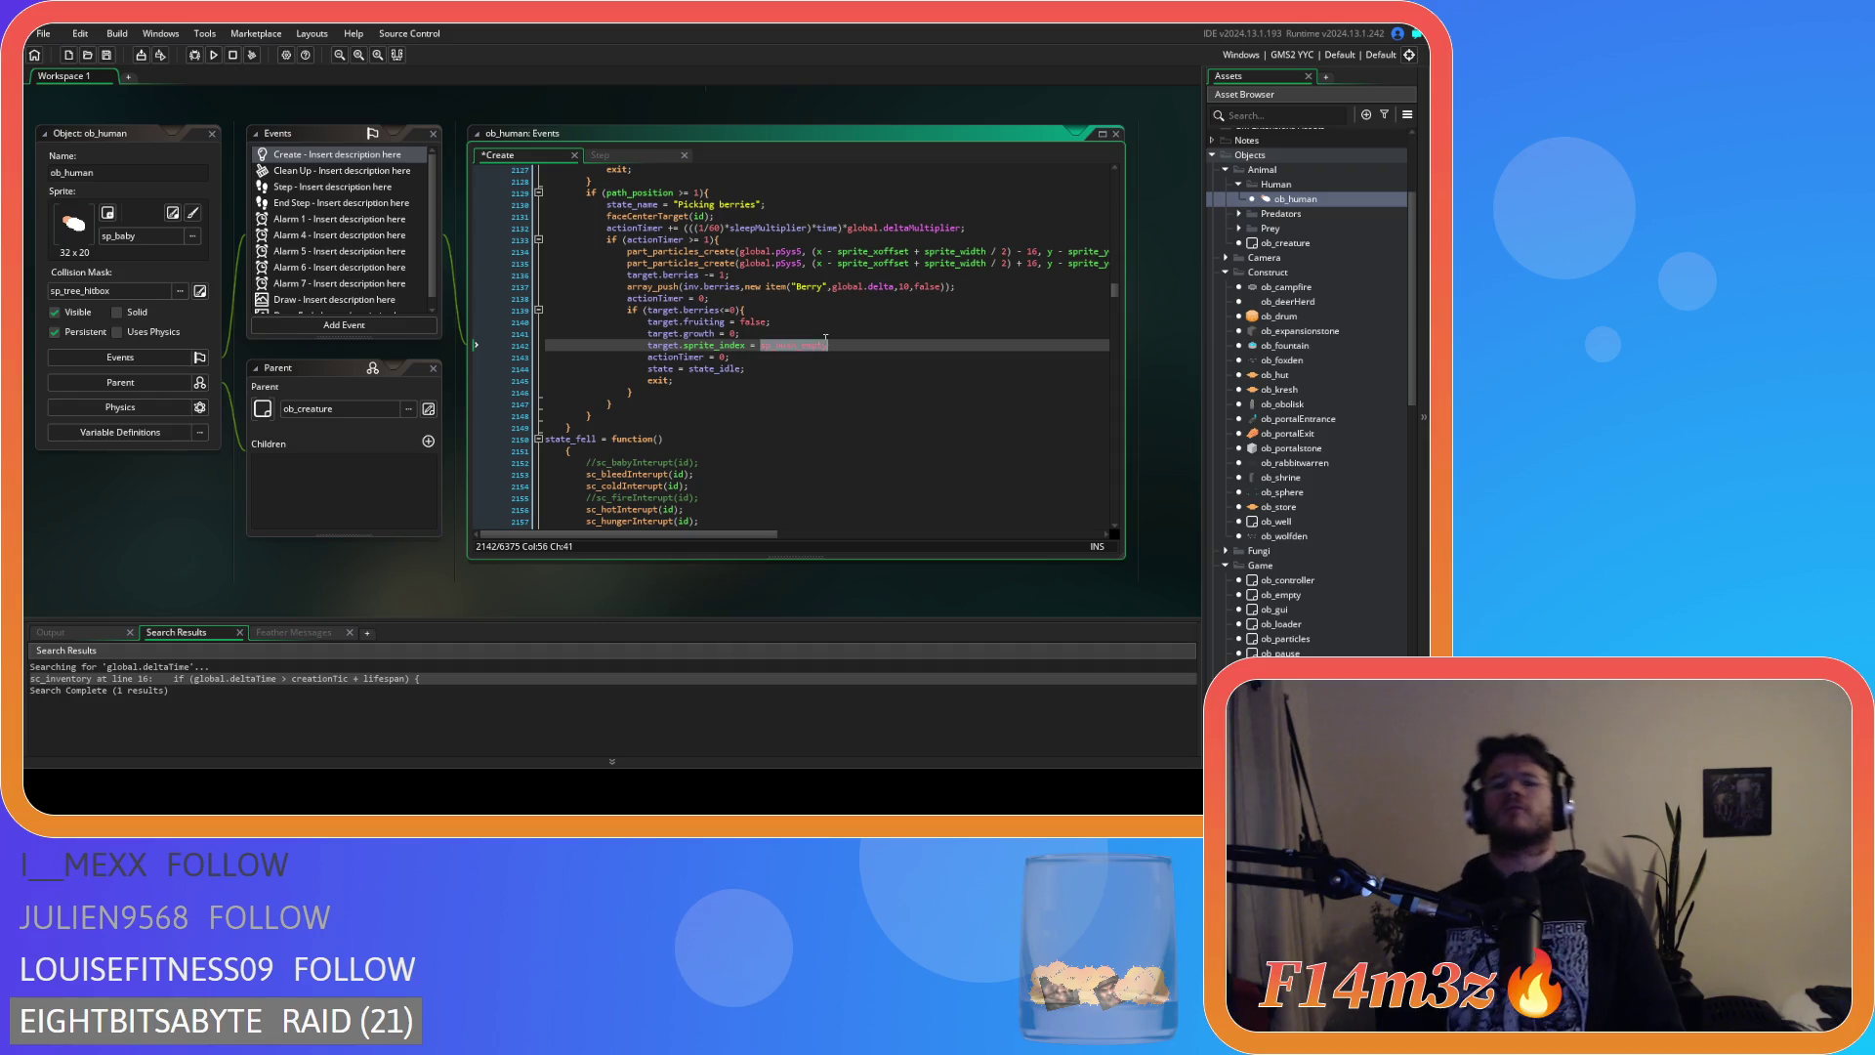
left_click(820, 333)
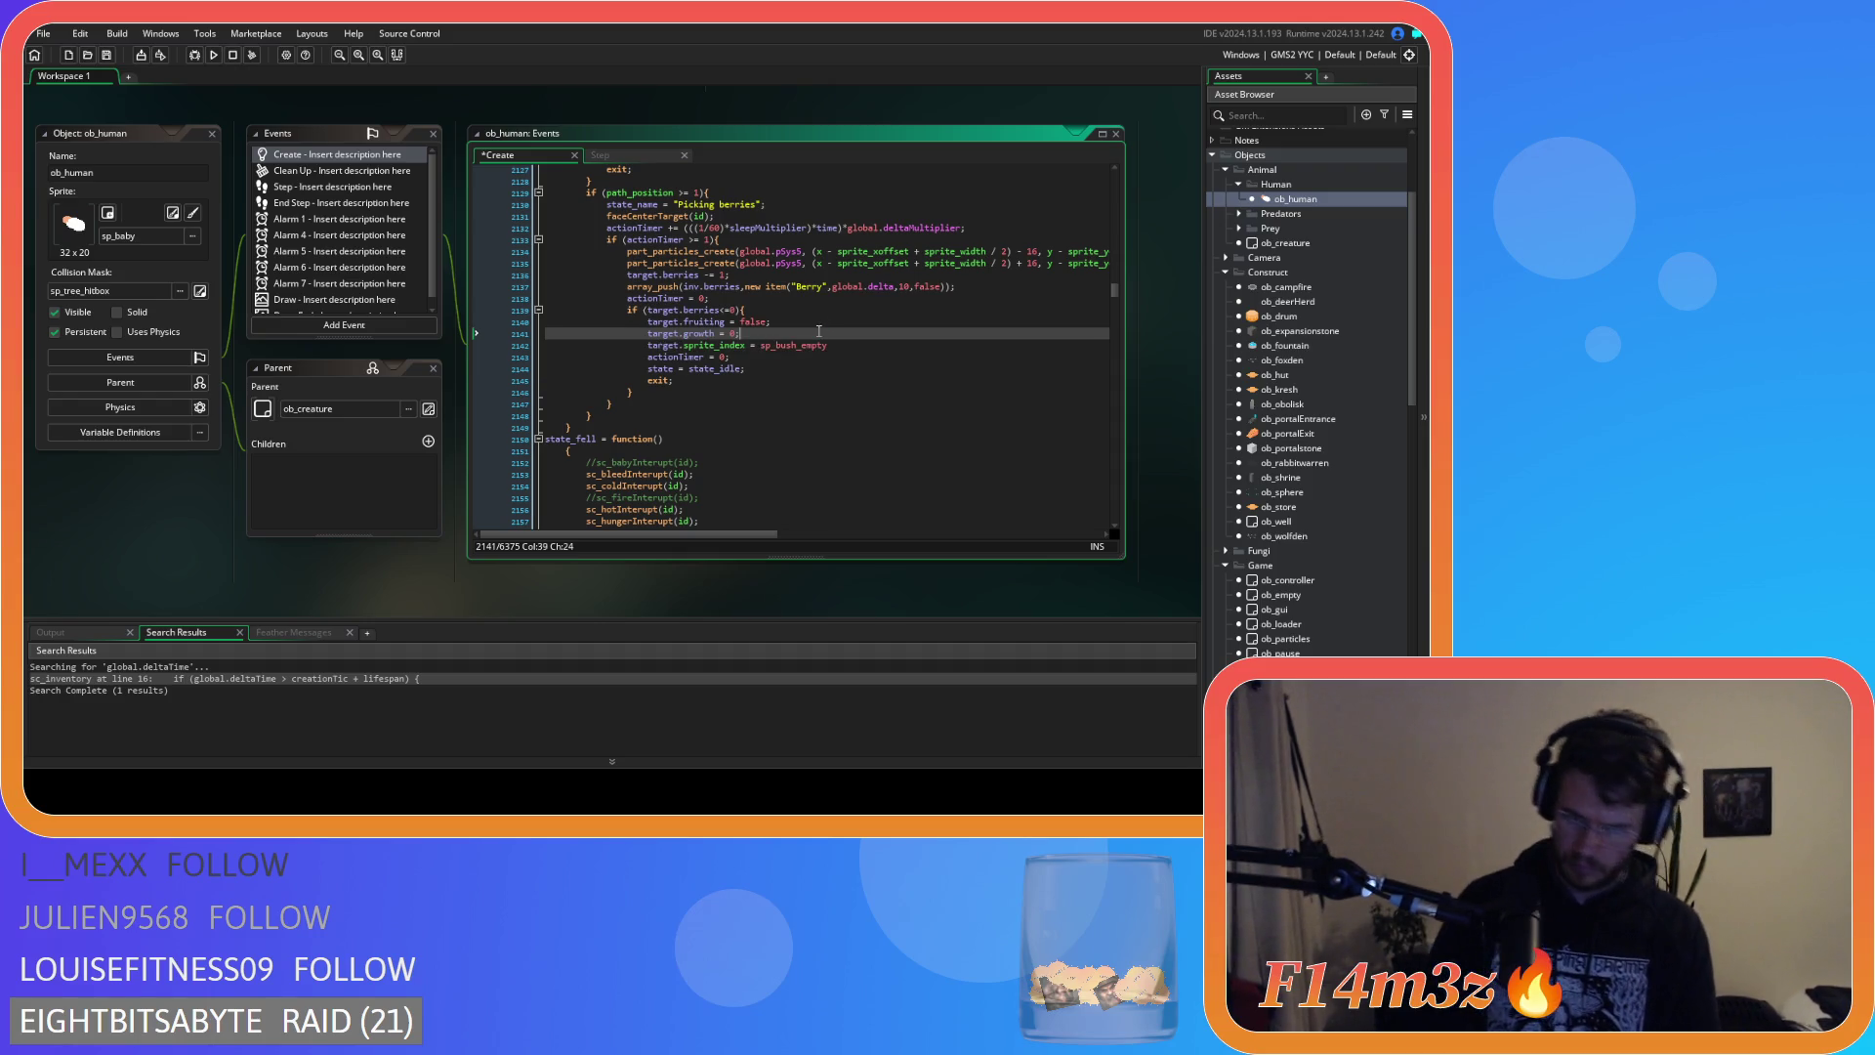
left_click(816, 288)
key("BackSpace")
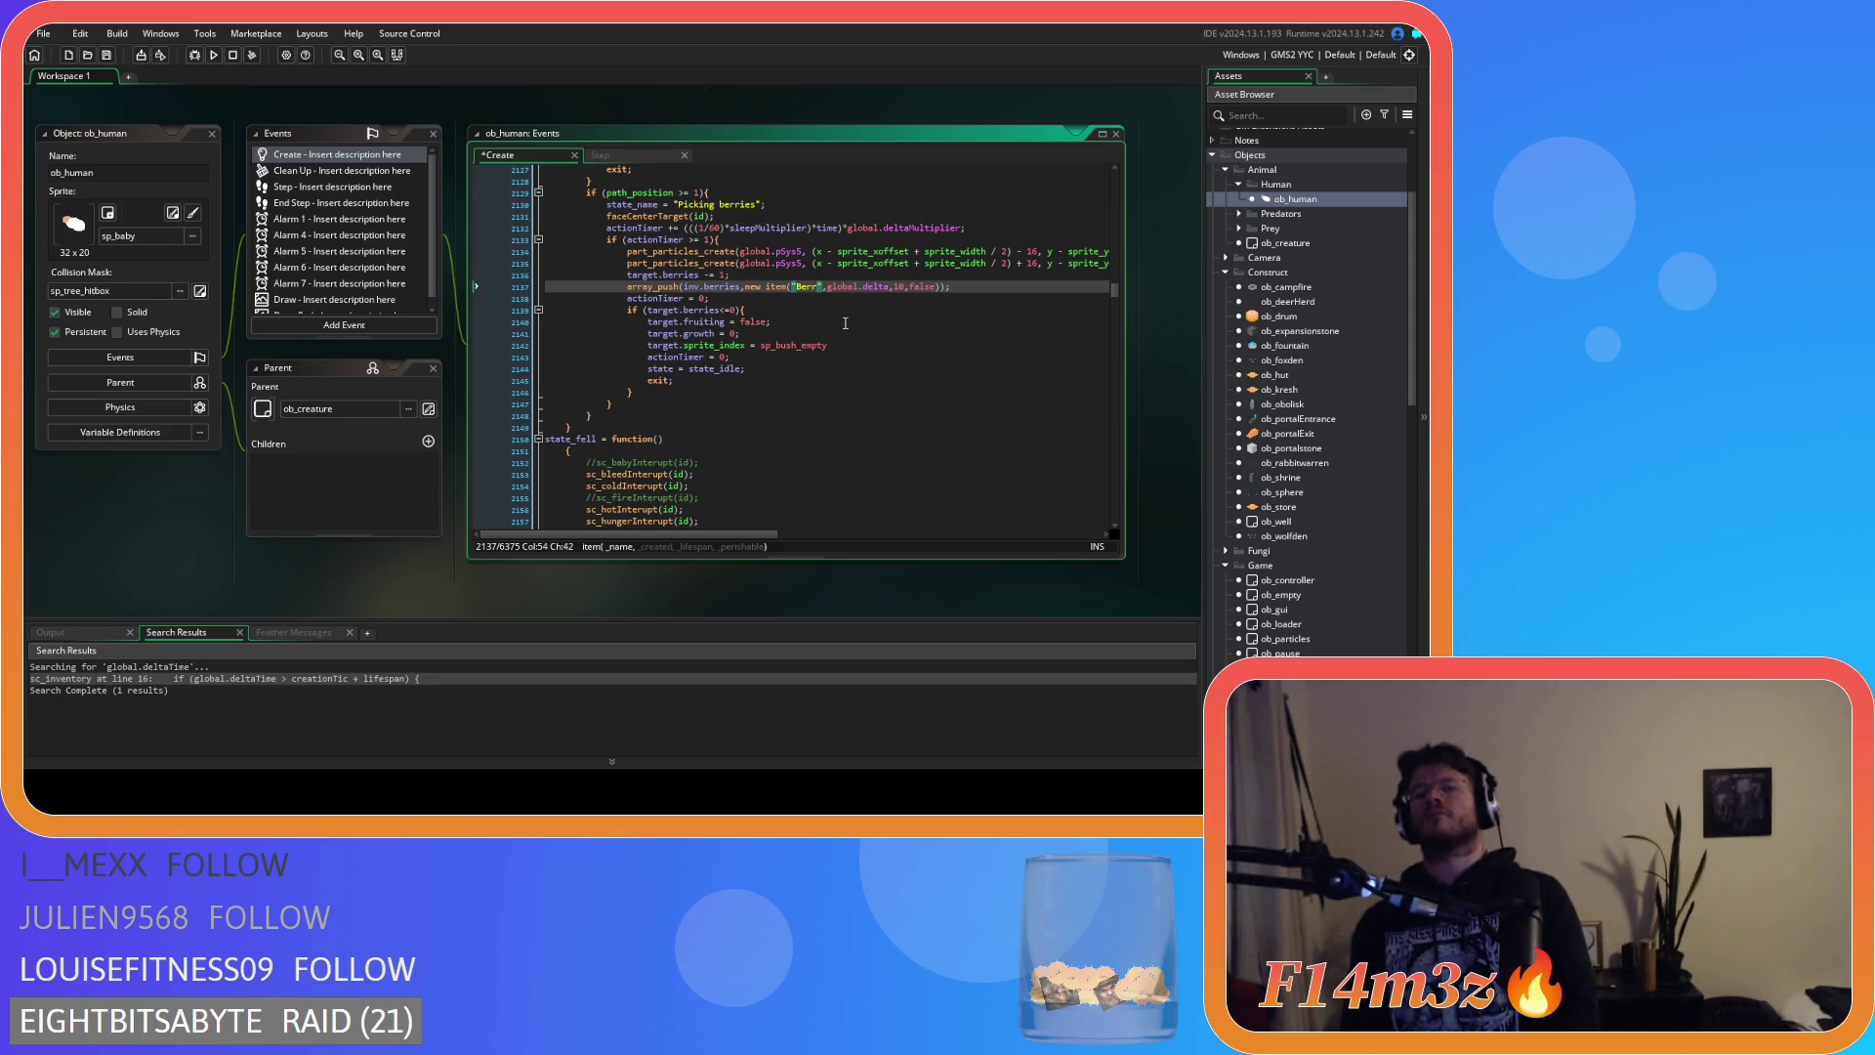
type("ies")
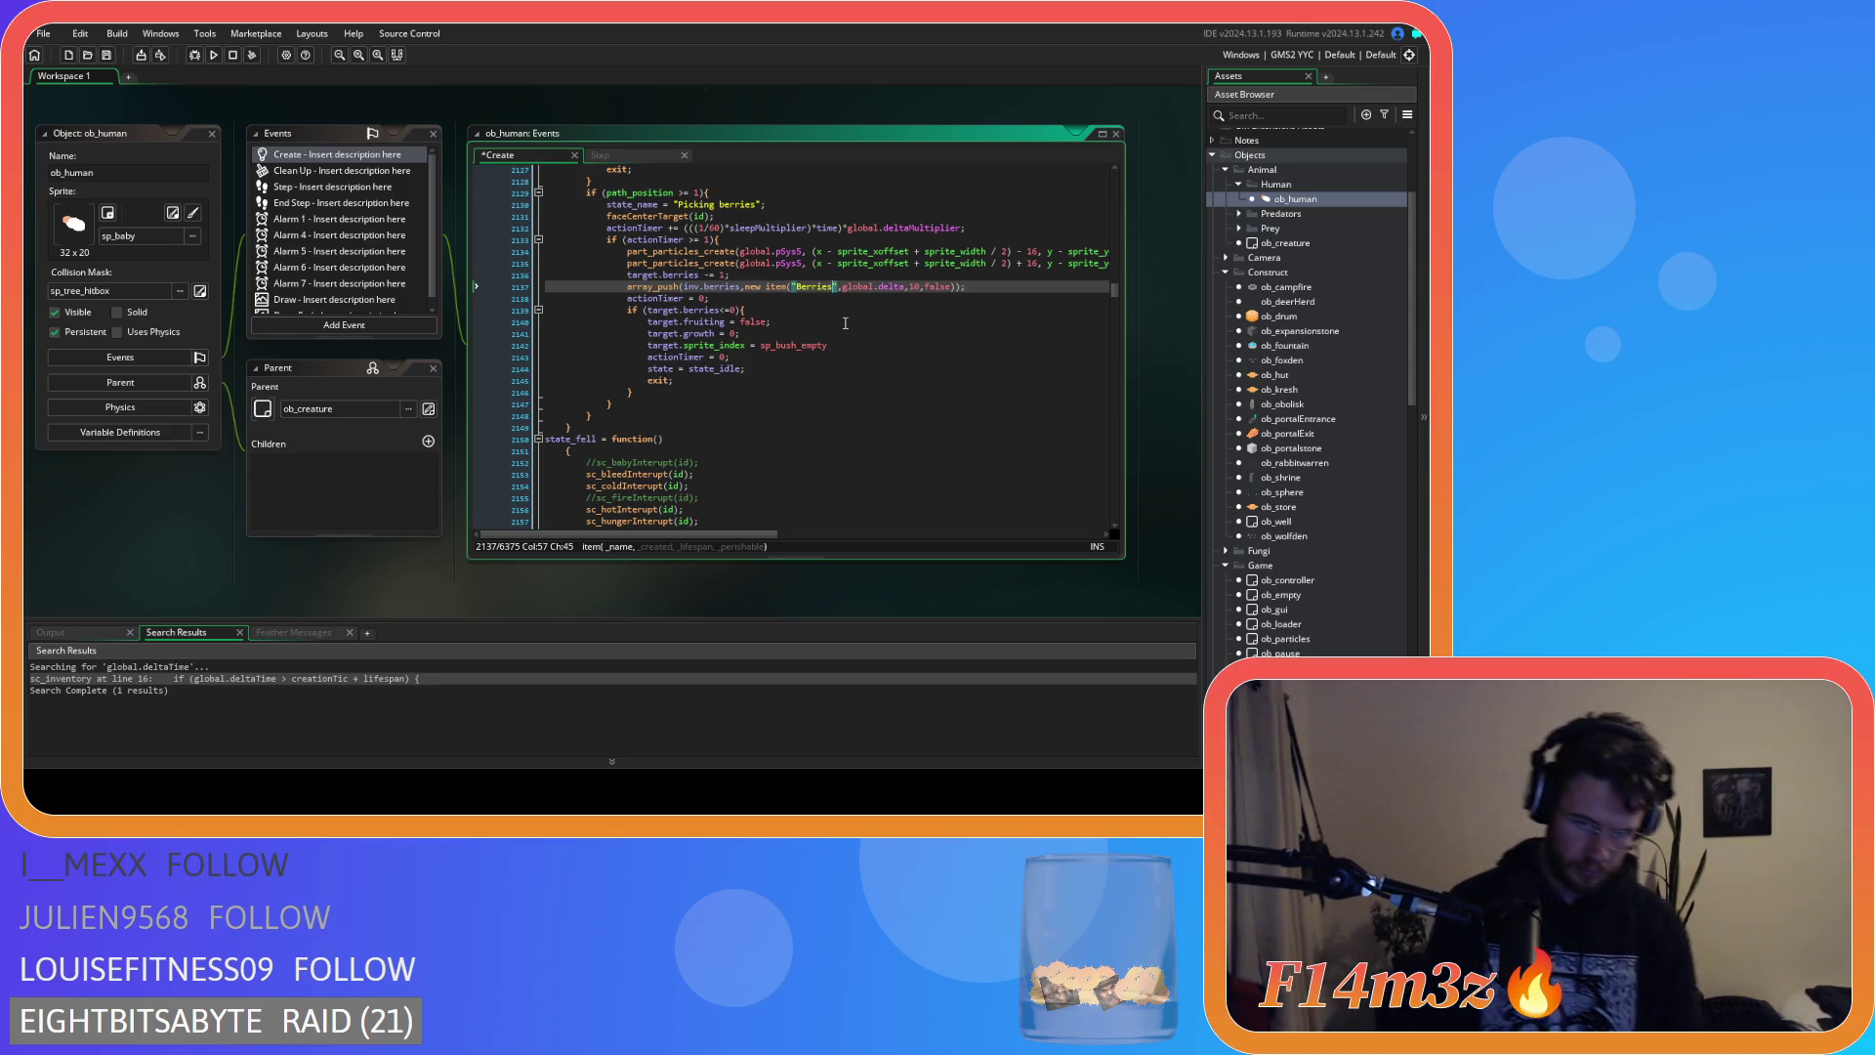
left_click(848, 320)
key("ctrl+s")
Change the perishable flag from false to true and save.
left_click(936, 285)
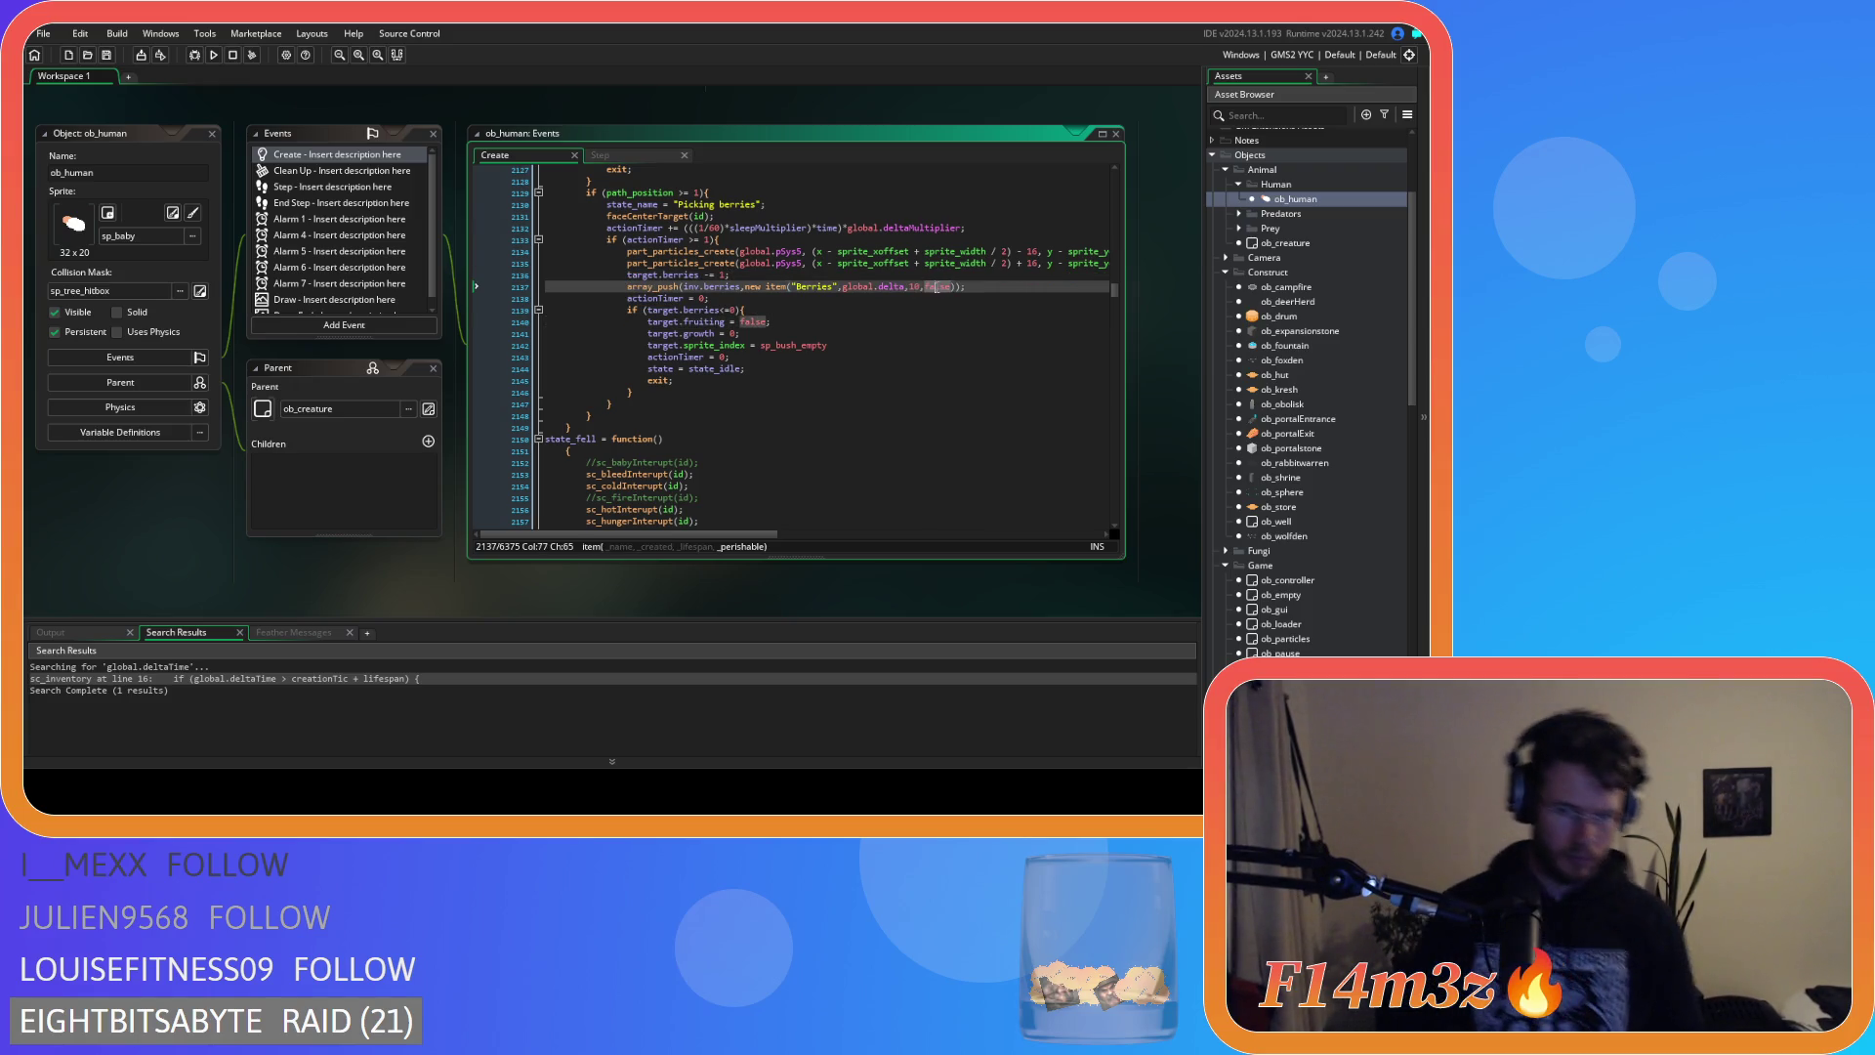
double_click(936, 286)
type("tr")
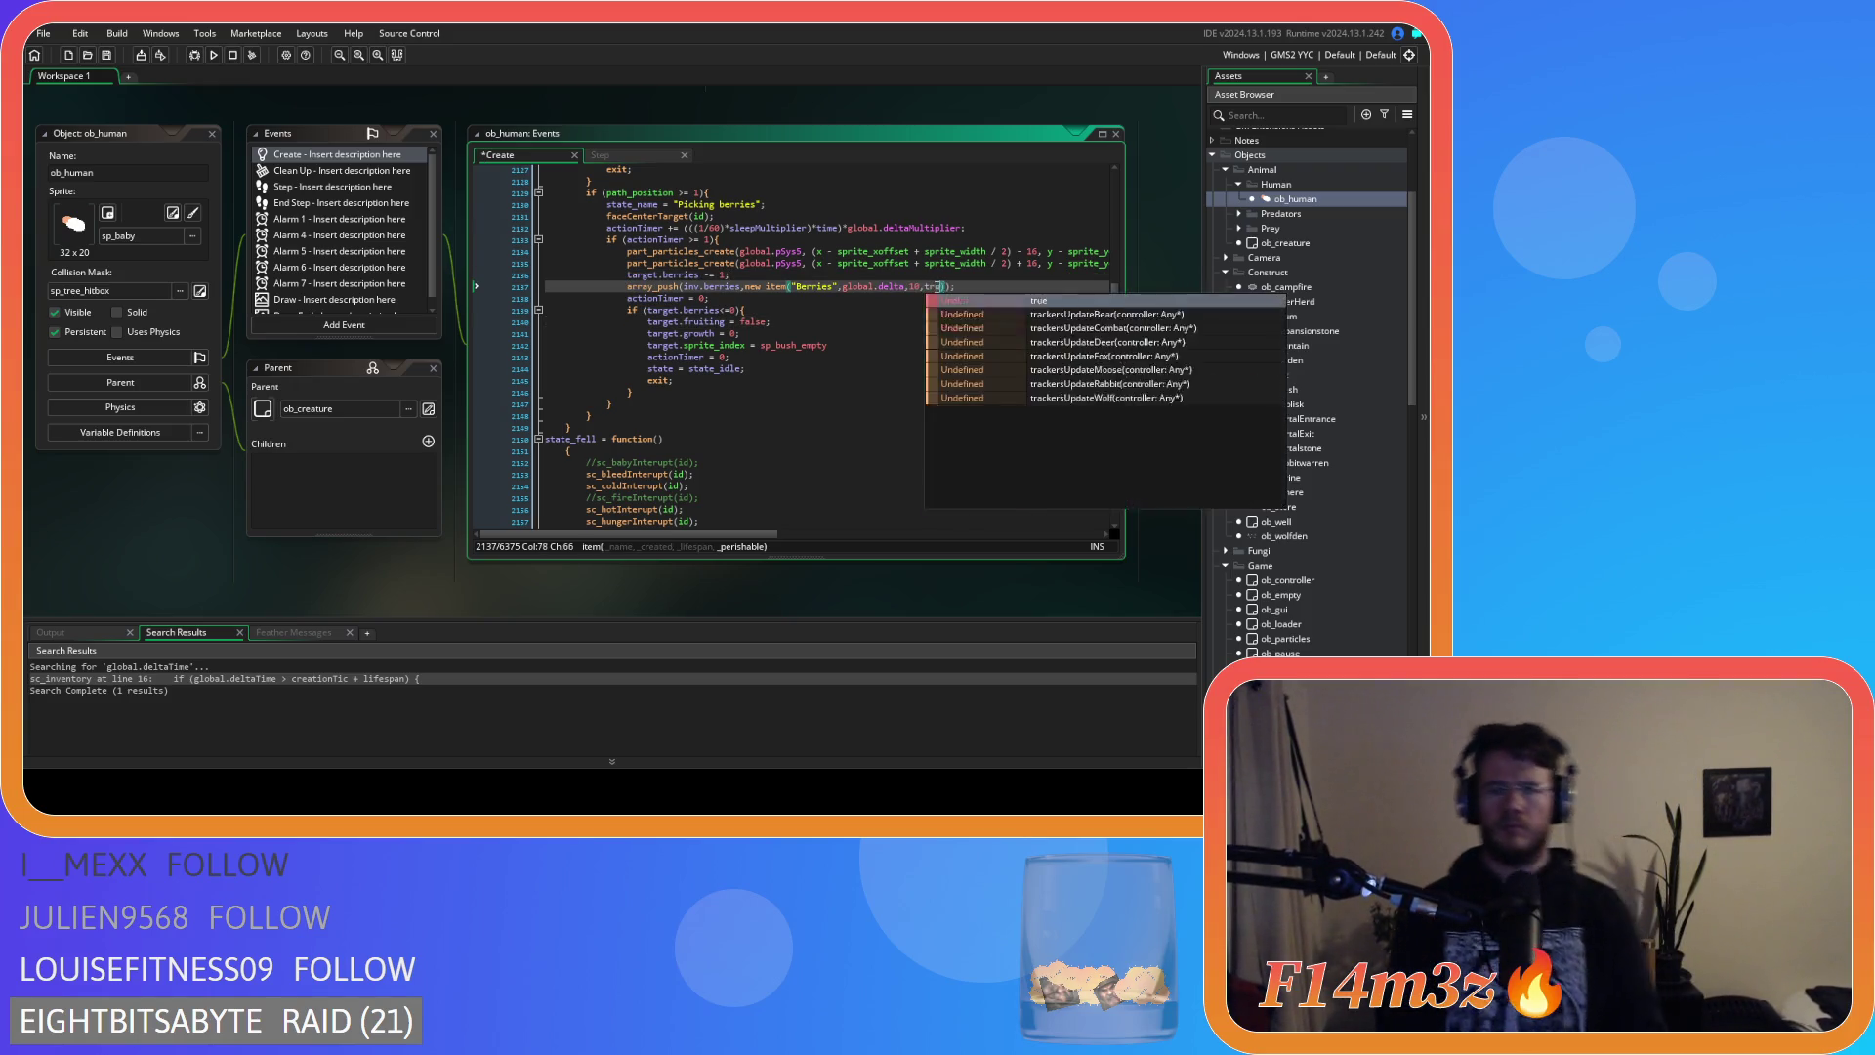
key("Return")
left_click(956, 325)
key("ctrl+s")
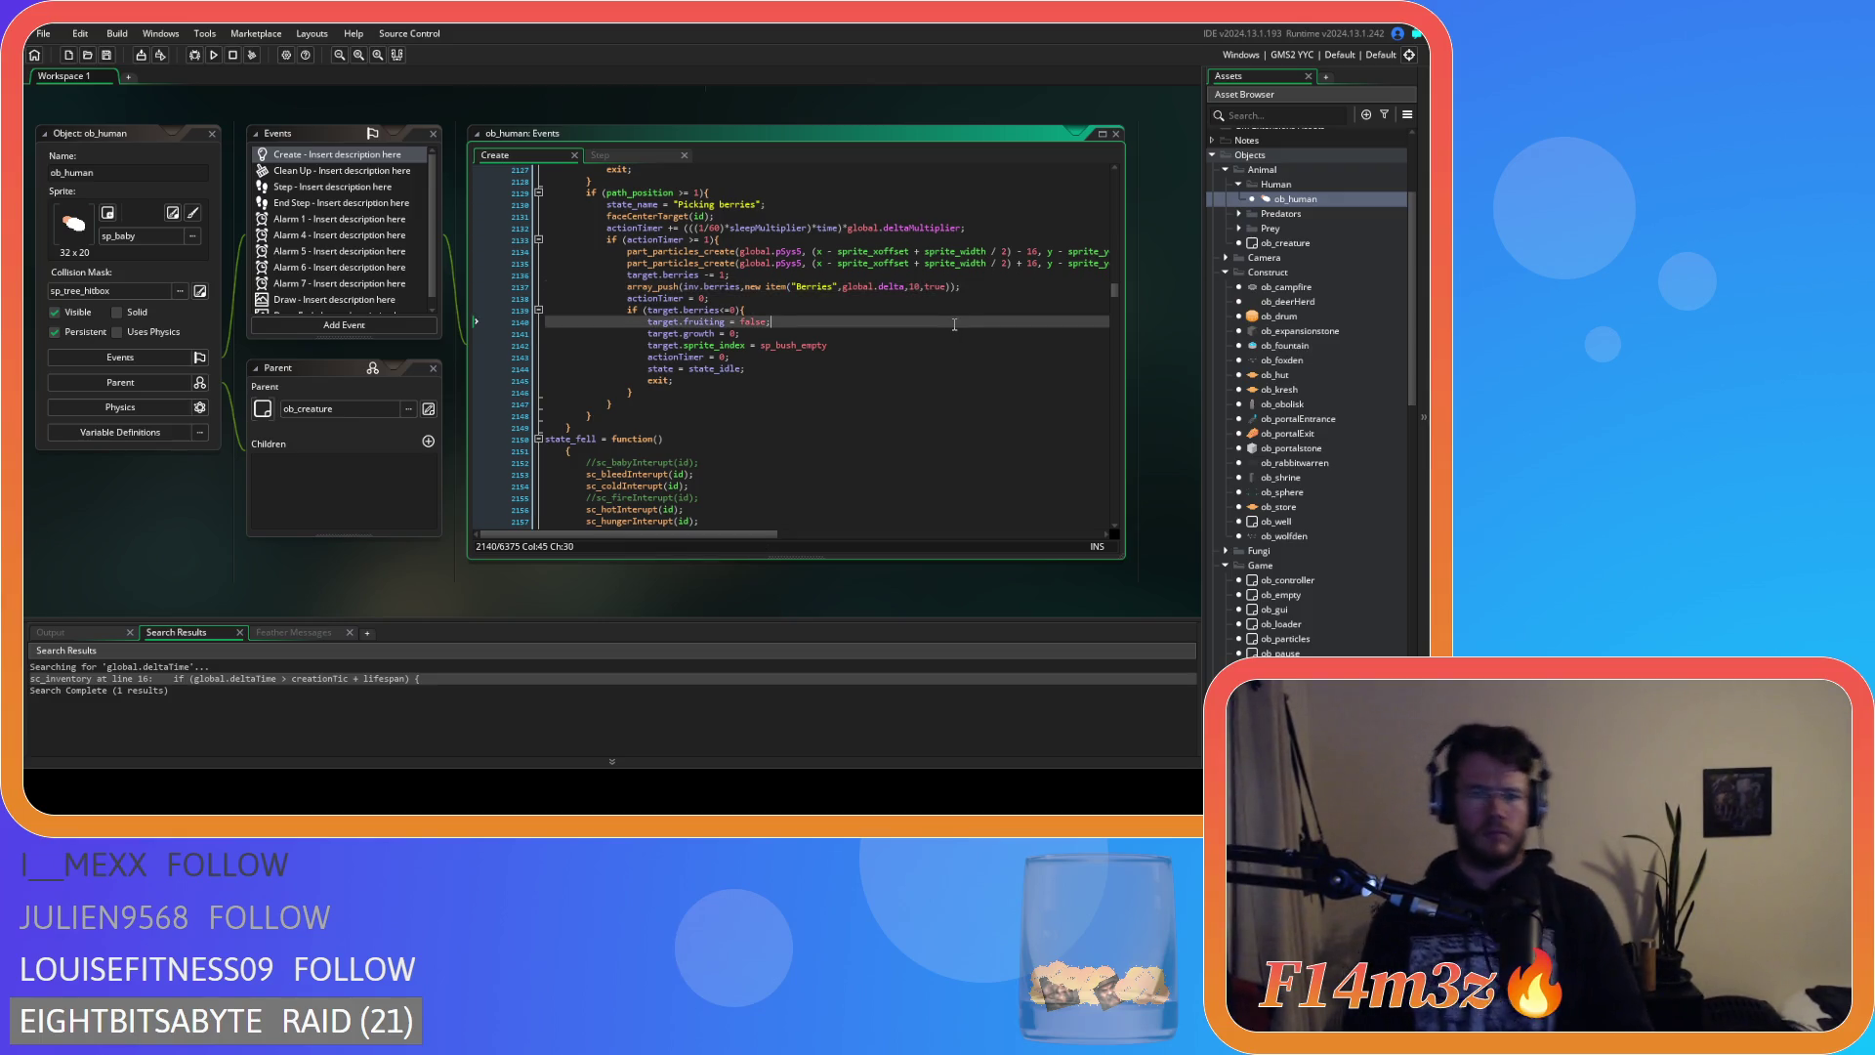
left_click_drag(966, 287, 626, 286)
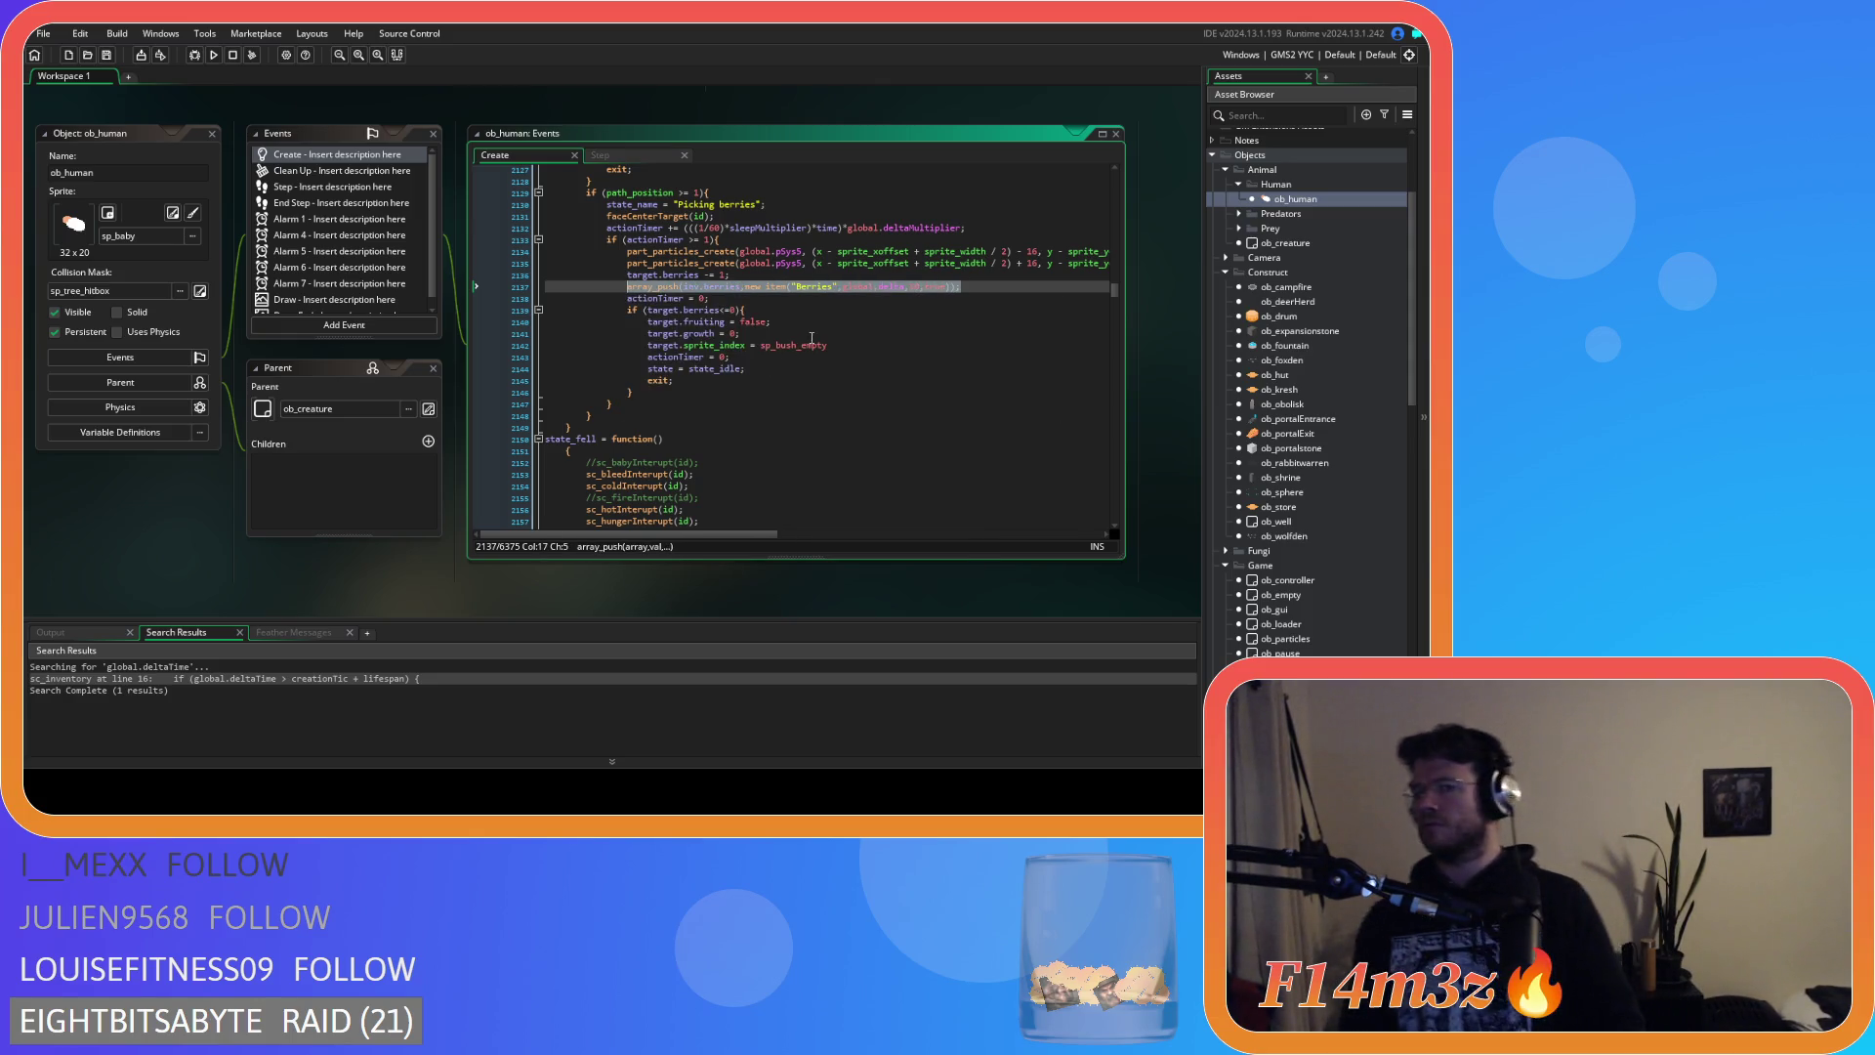
mouse_move(789, 344)
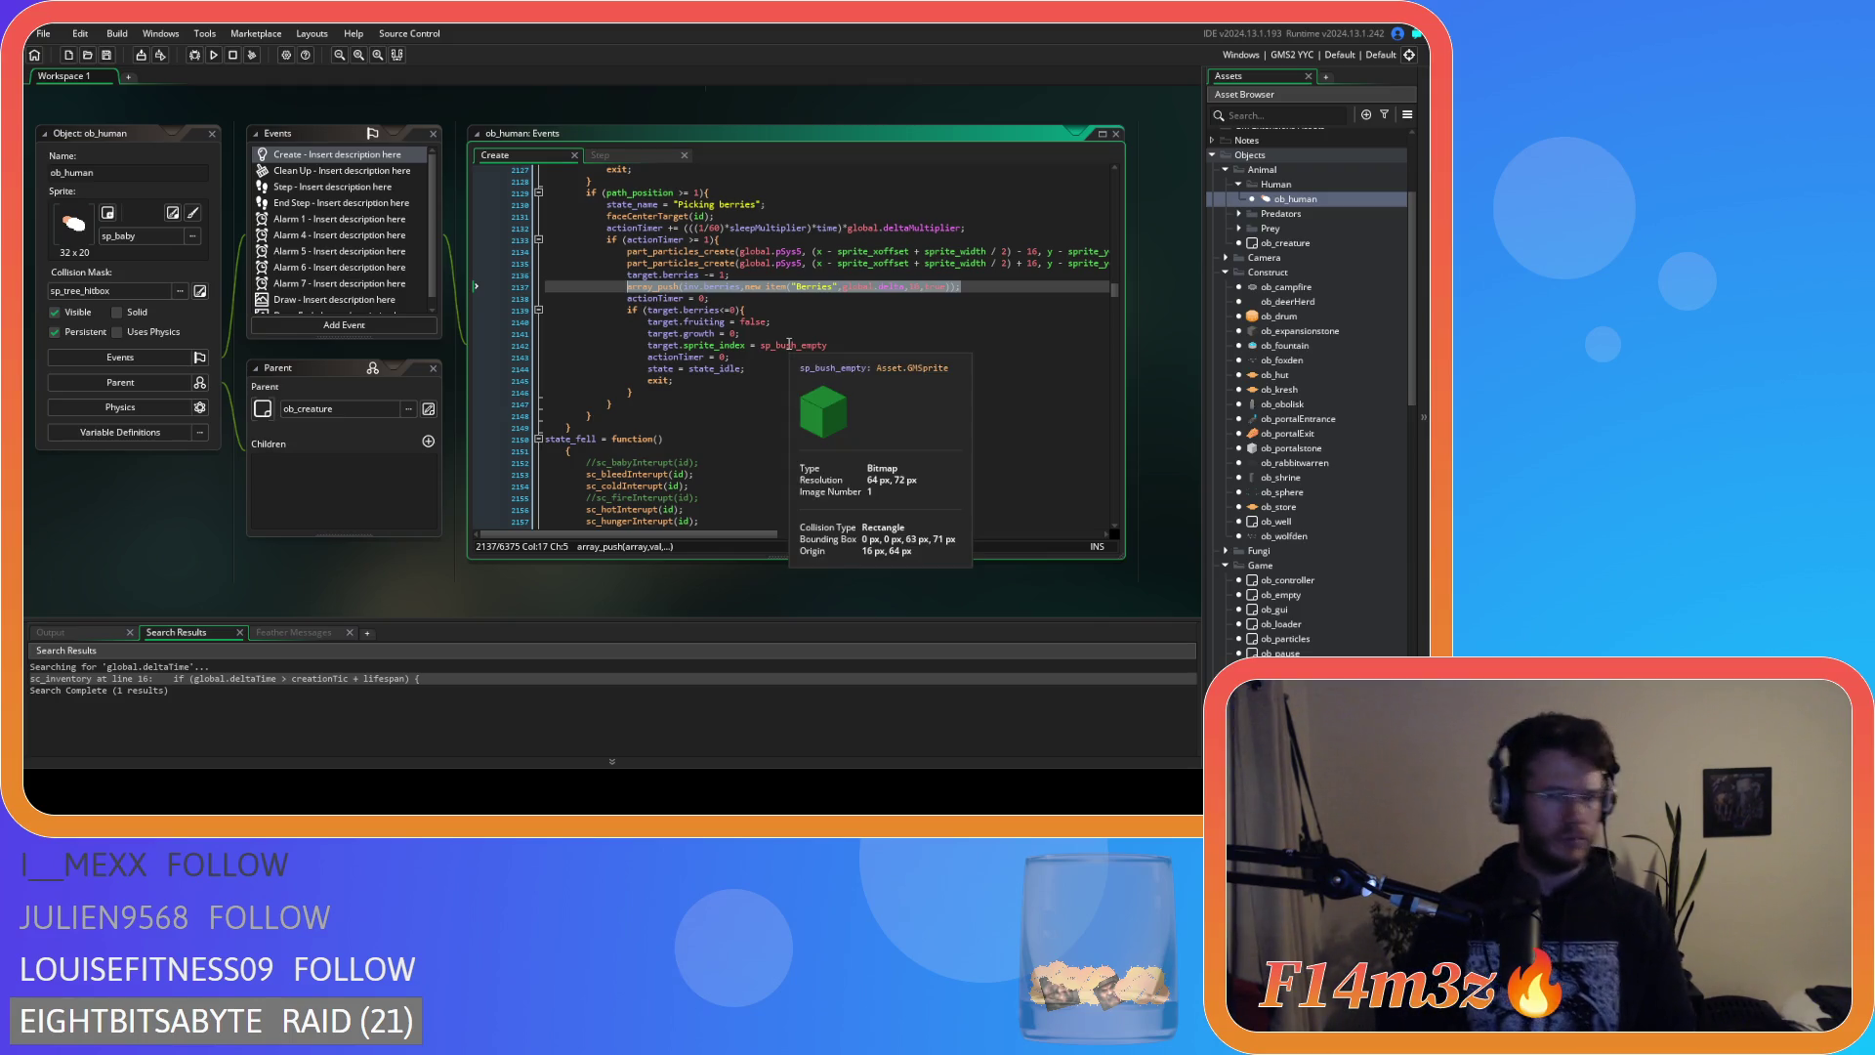
scroll(789, 344, "down", 5)
scroll(790, 344, "up", 13)
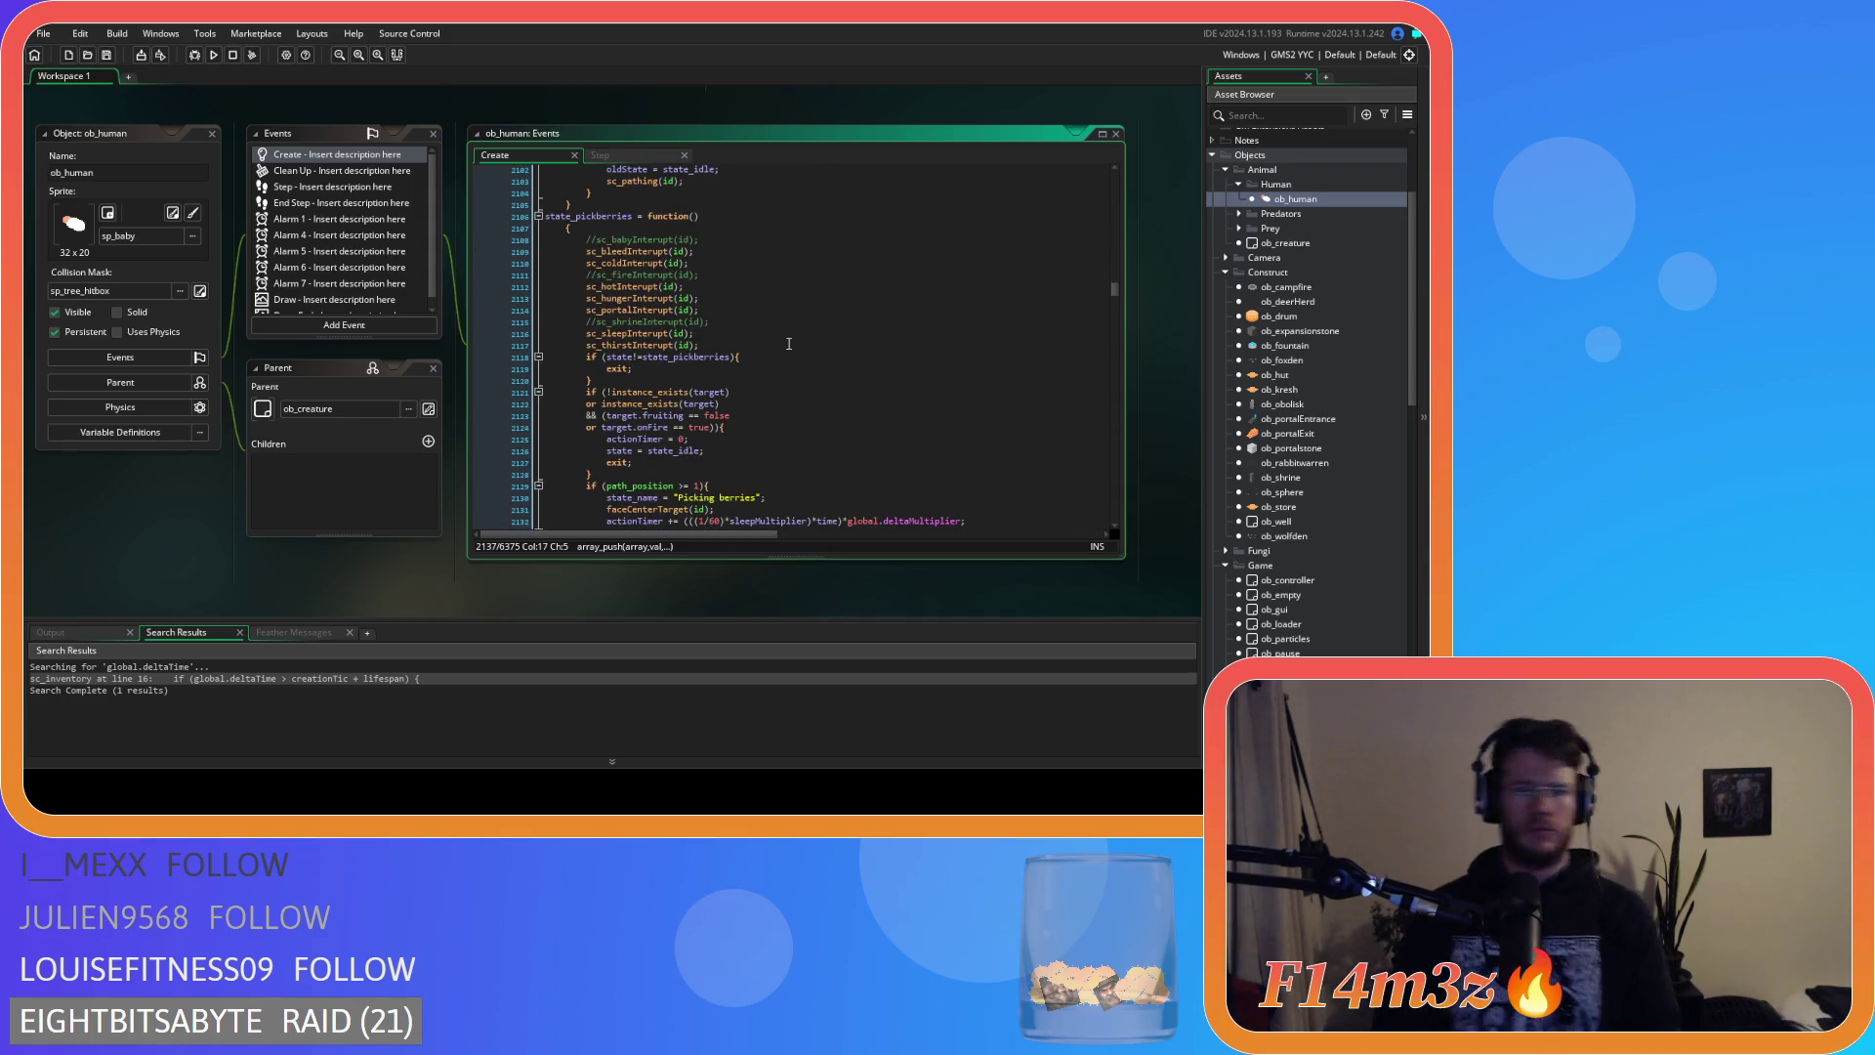
Join state_pickberries' opening brace onto its function line and unindent its body one level.
left_click(565, 227)
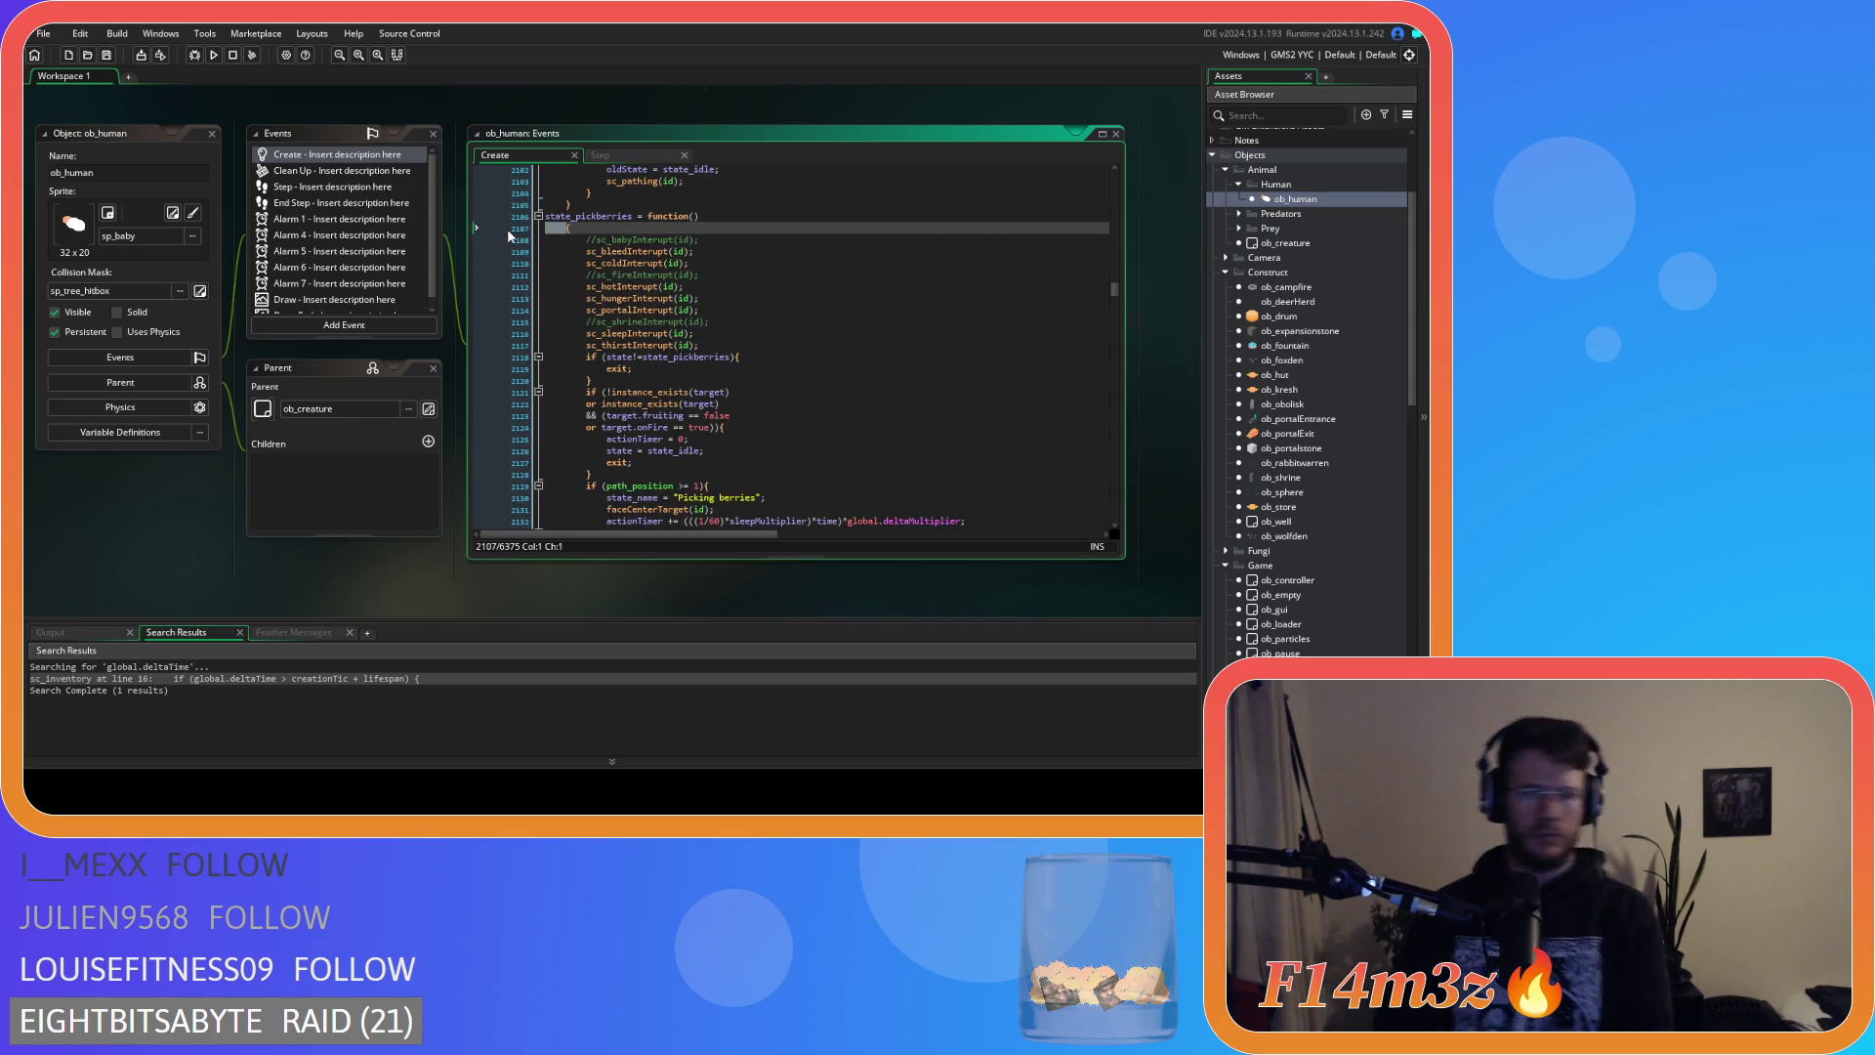
key("BackSpace")
key("BackSpace")
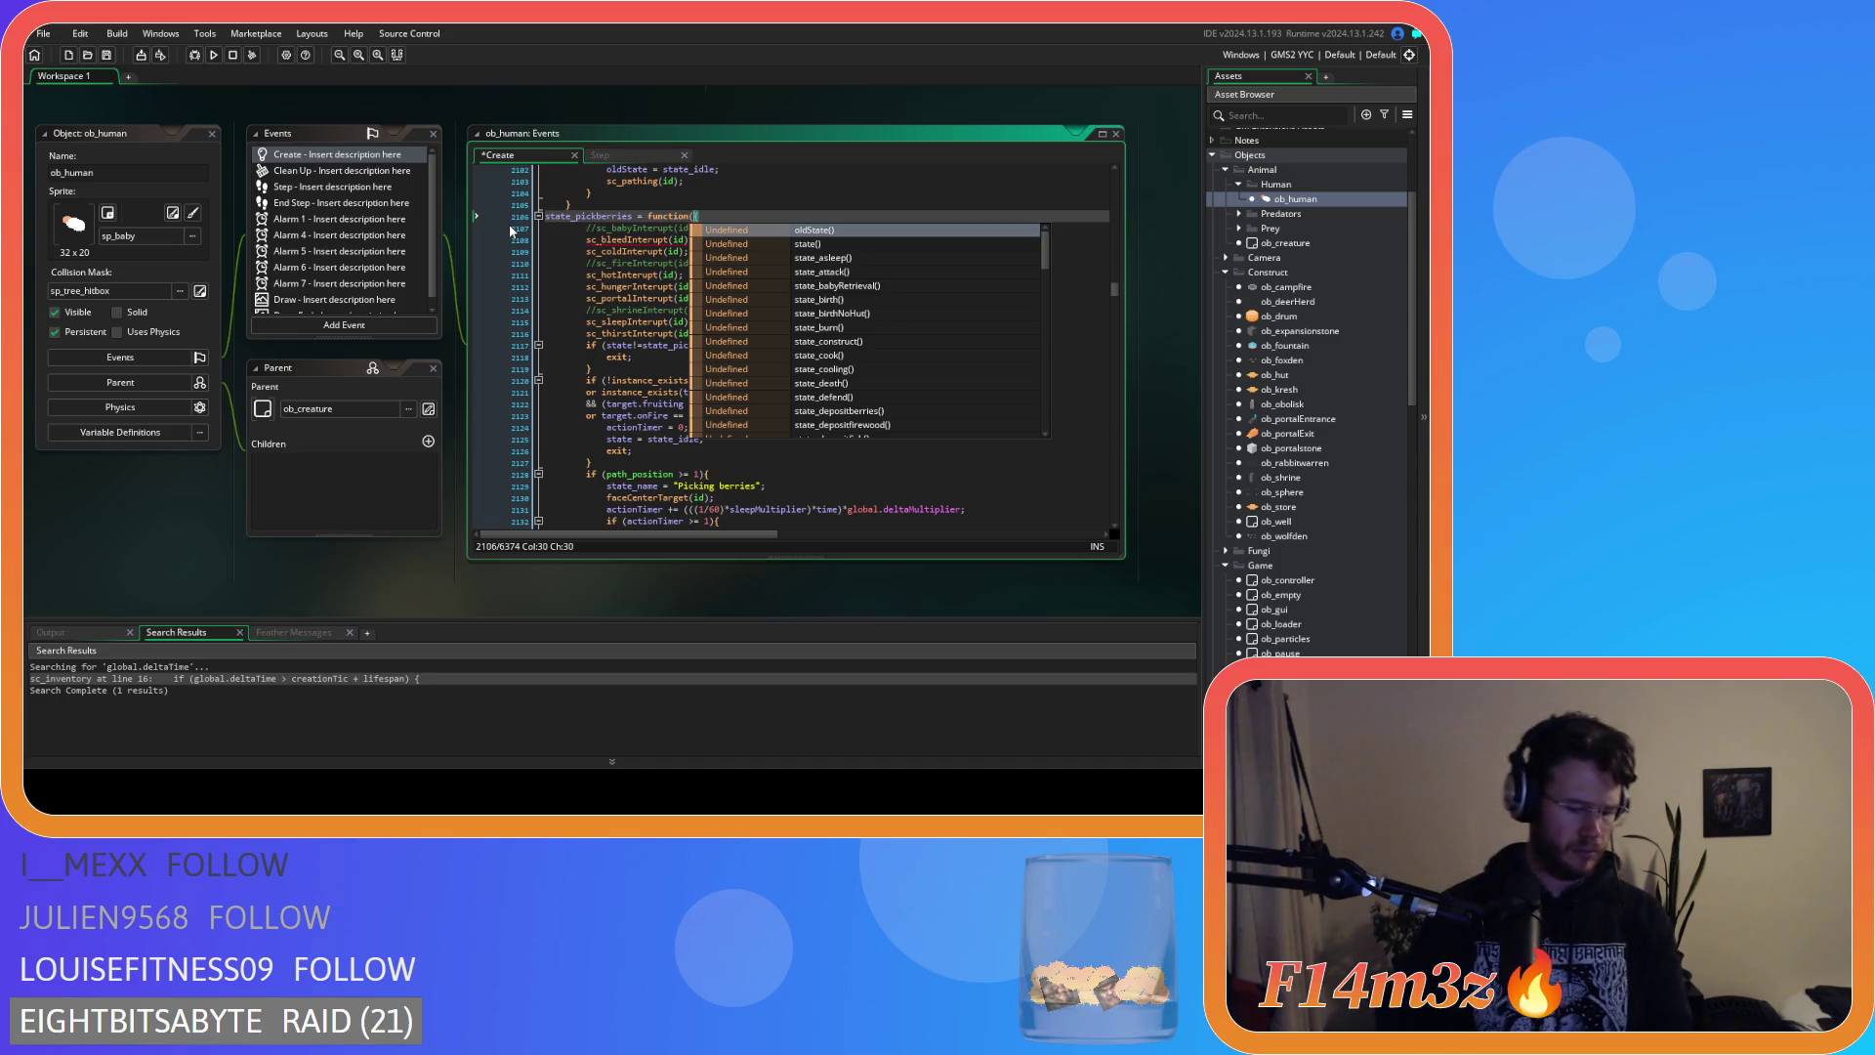
key("Escape")
scroll(590, 420, "down", 7)
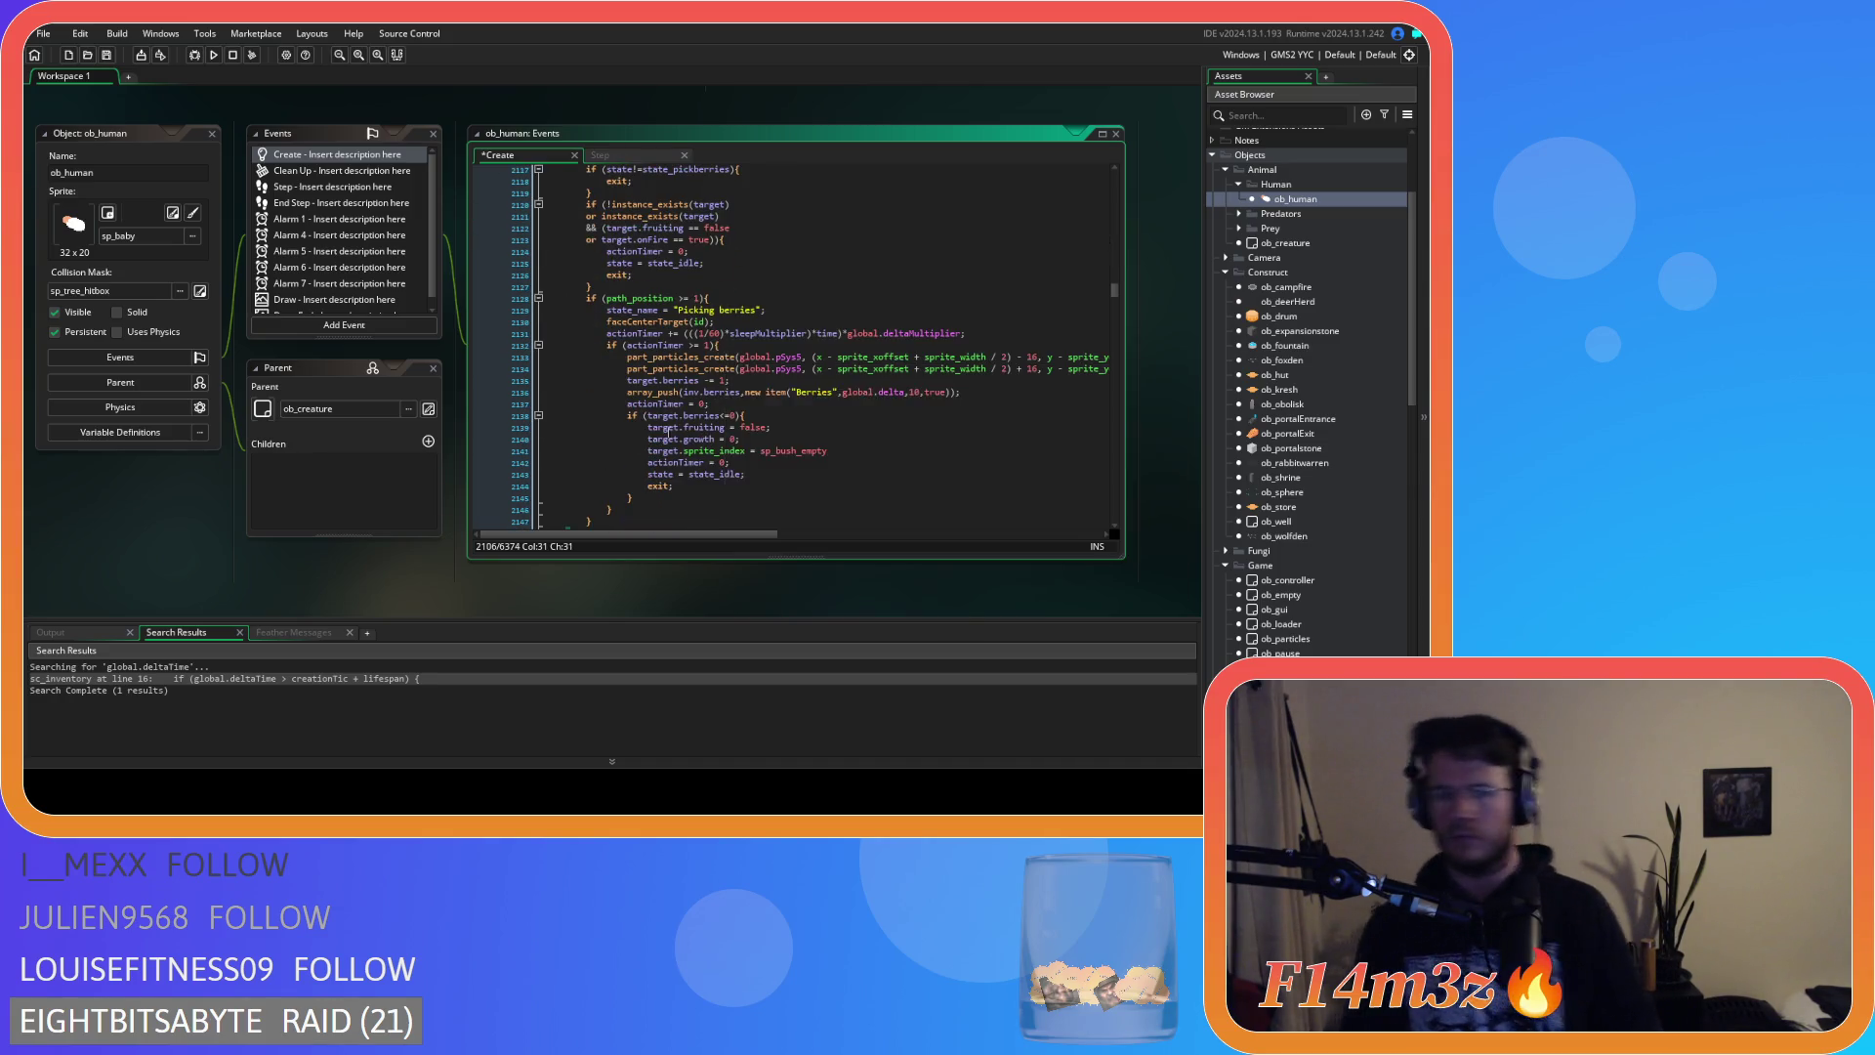
mouse_move(592, 437)
left_mouse_down()
mouse_move(577, 176)
mouse_move(570, 333)
mouse_move(536, 236)
left_mouse_up()
key("shift+Tab")
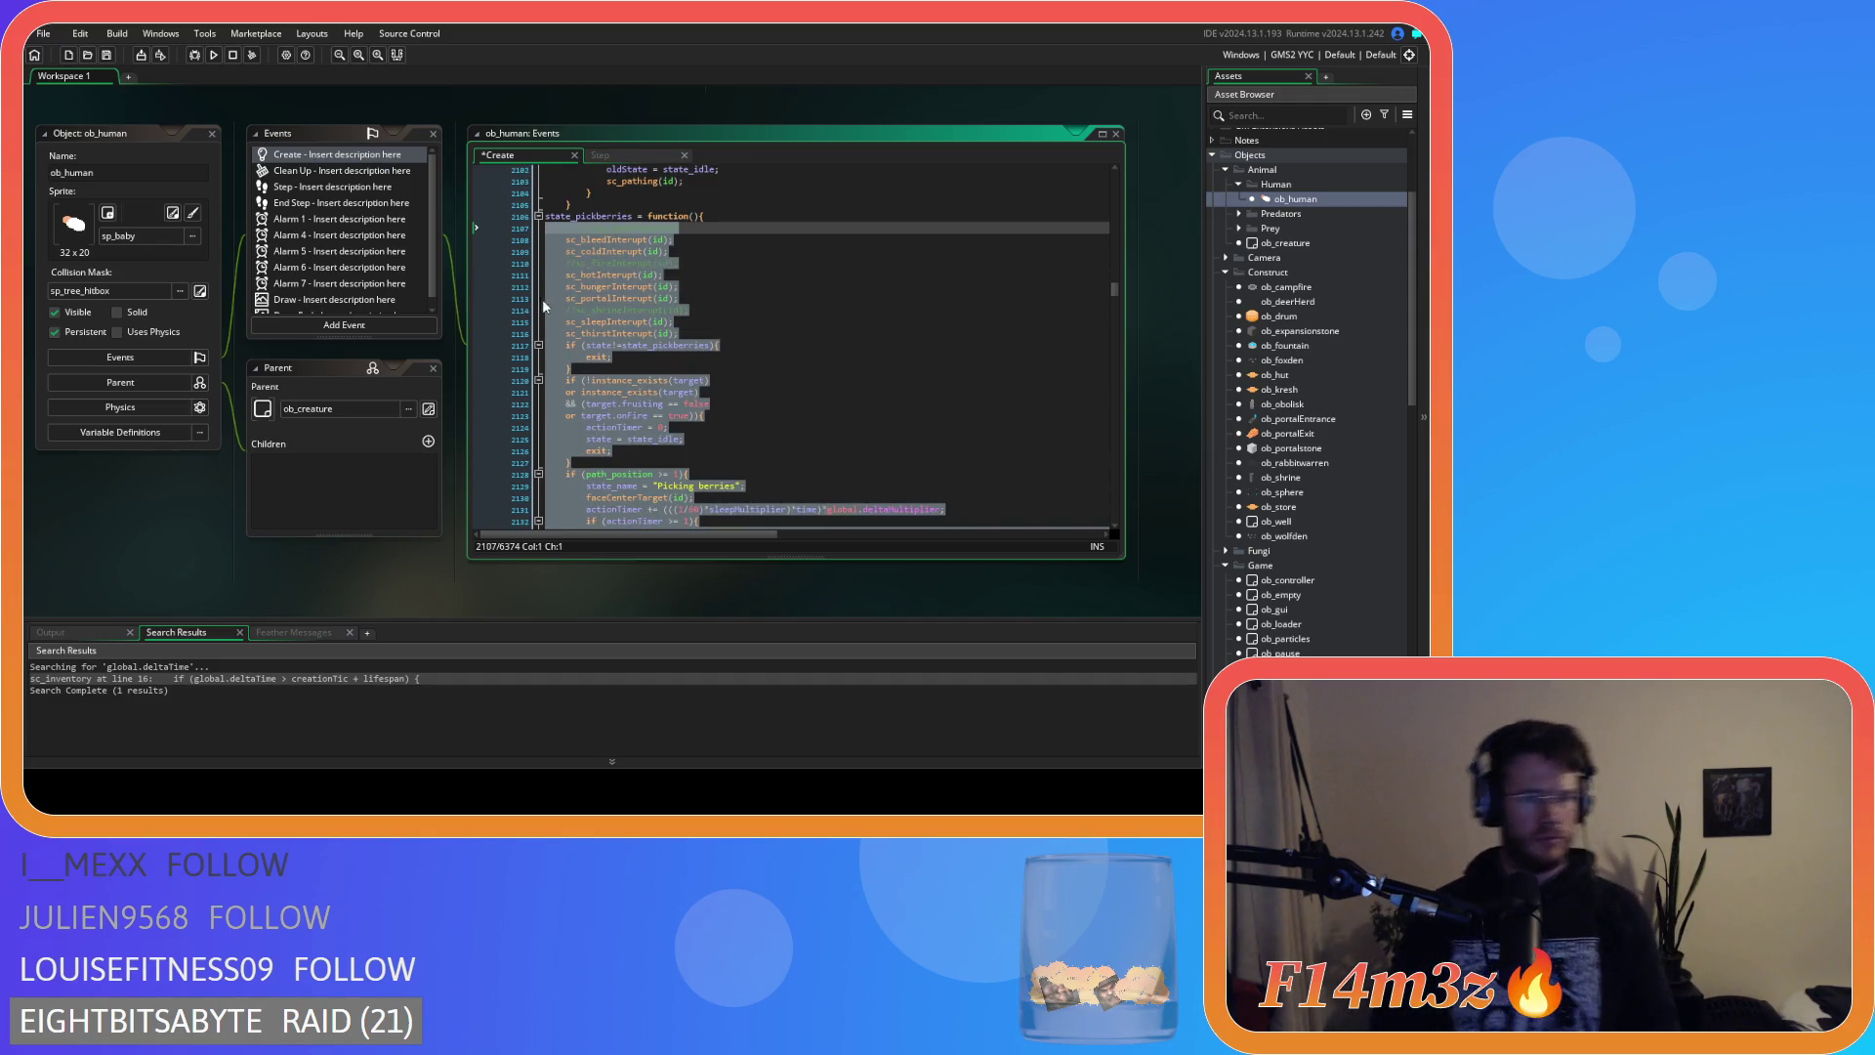
scroll(722, 354, "down", 4)
scroll(722, 354, "down", 7)
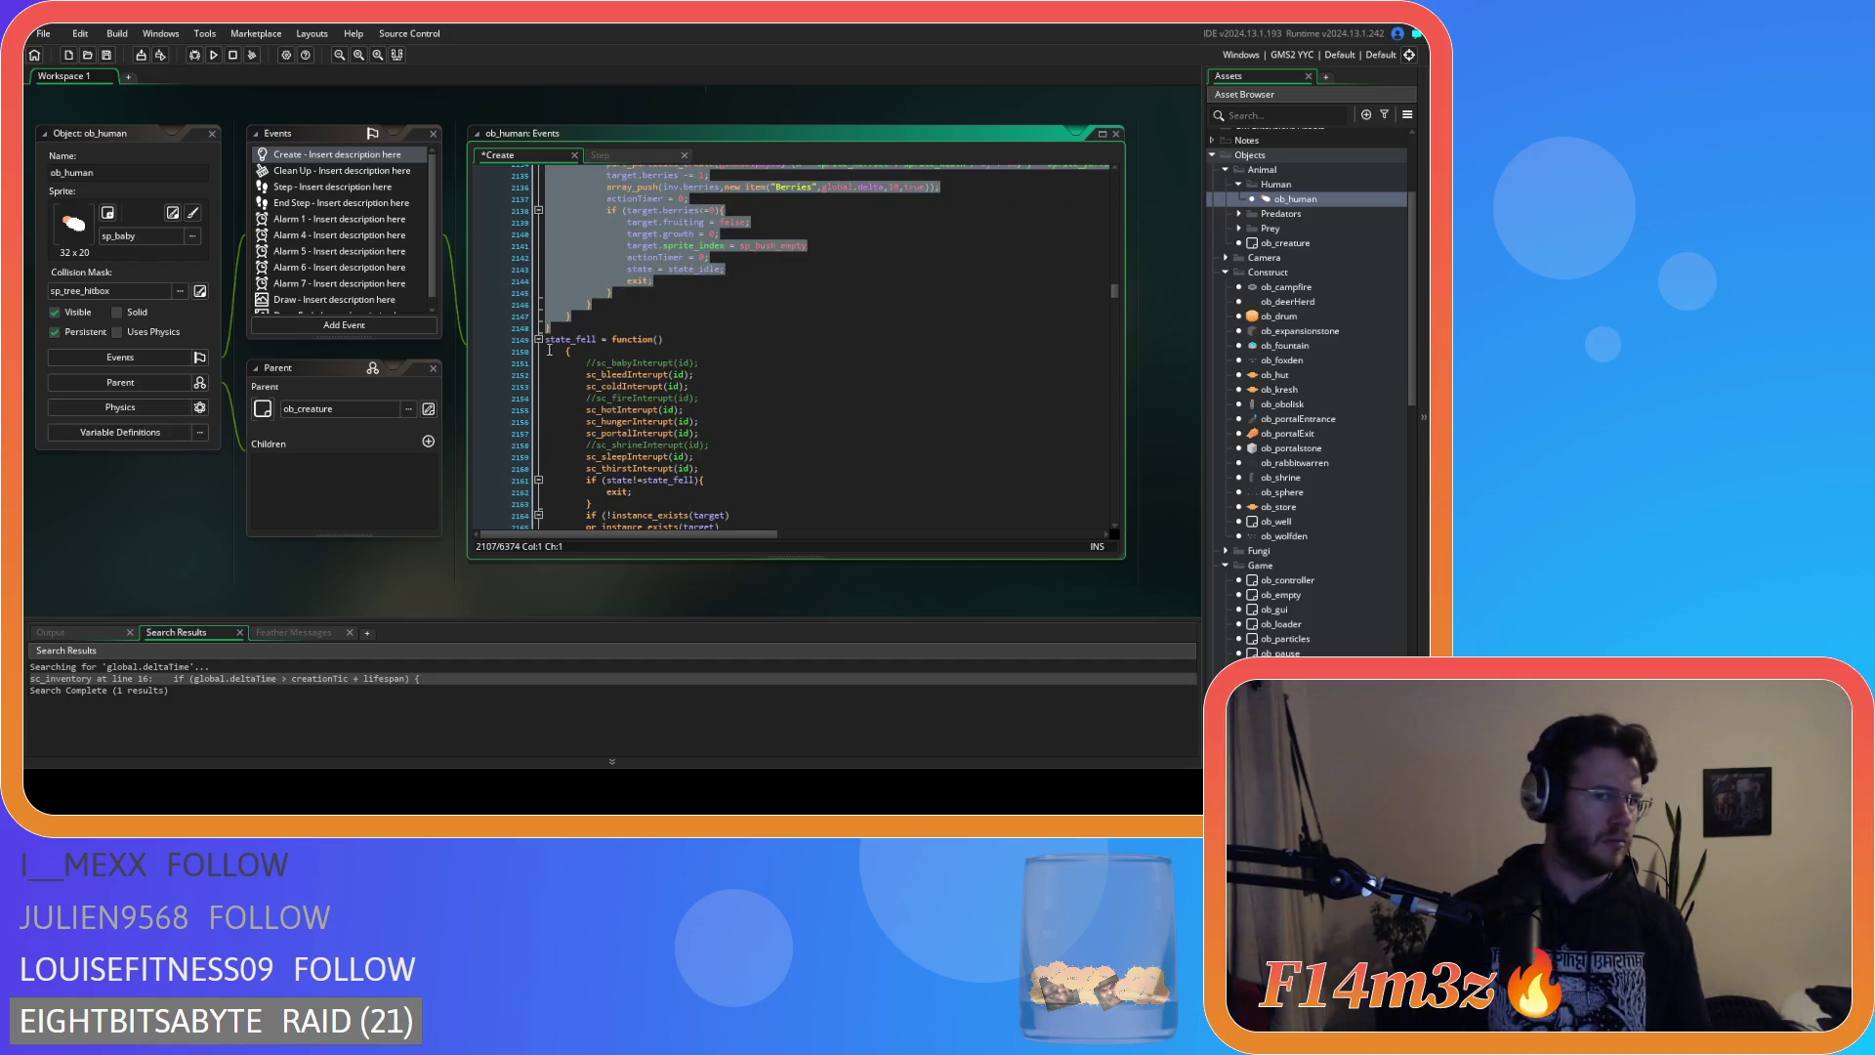
Join state_fell's opening brace onto its function header line.
left_click(561, 353)
key("BackSpace")
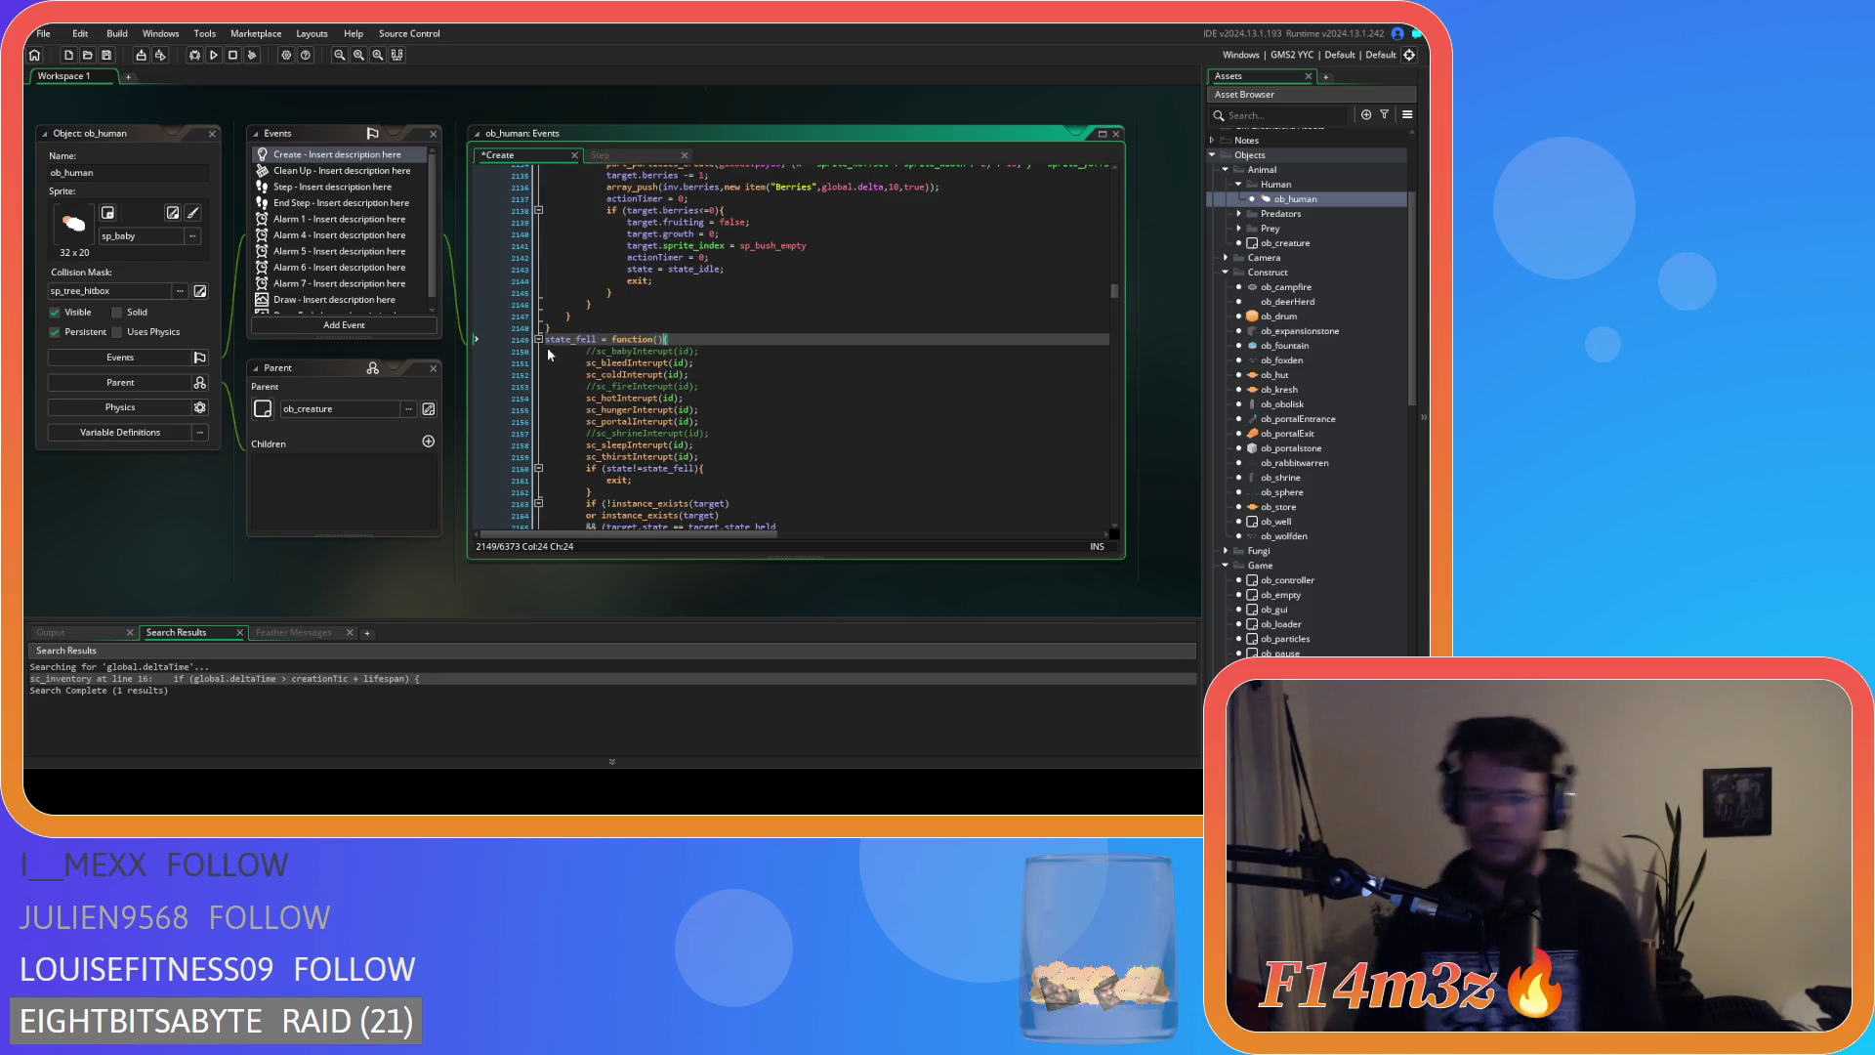
scroll(547, 348, "down", 5)
scroll(548, 354, "down", 20)
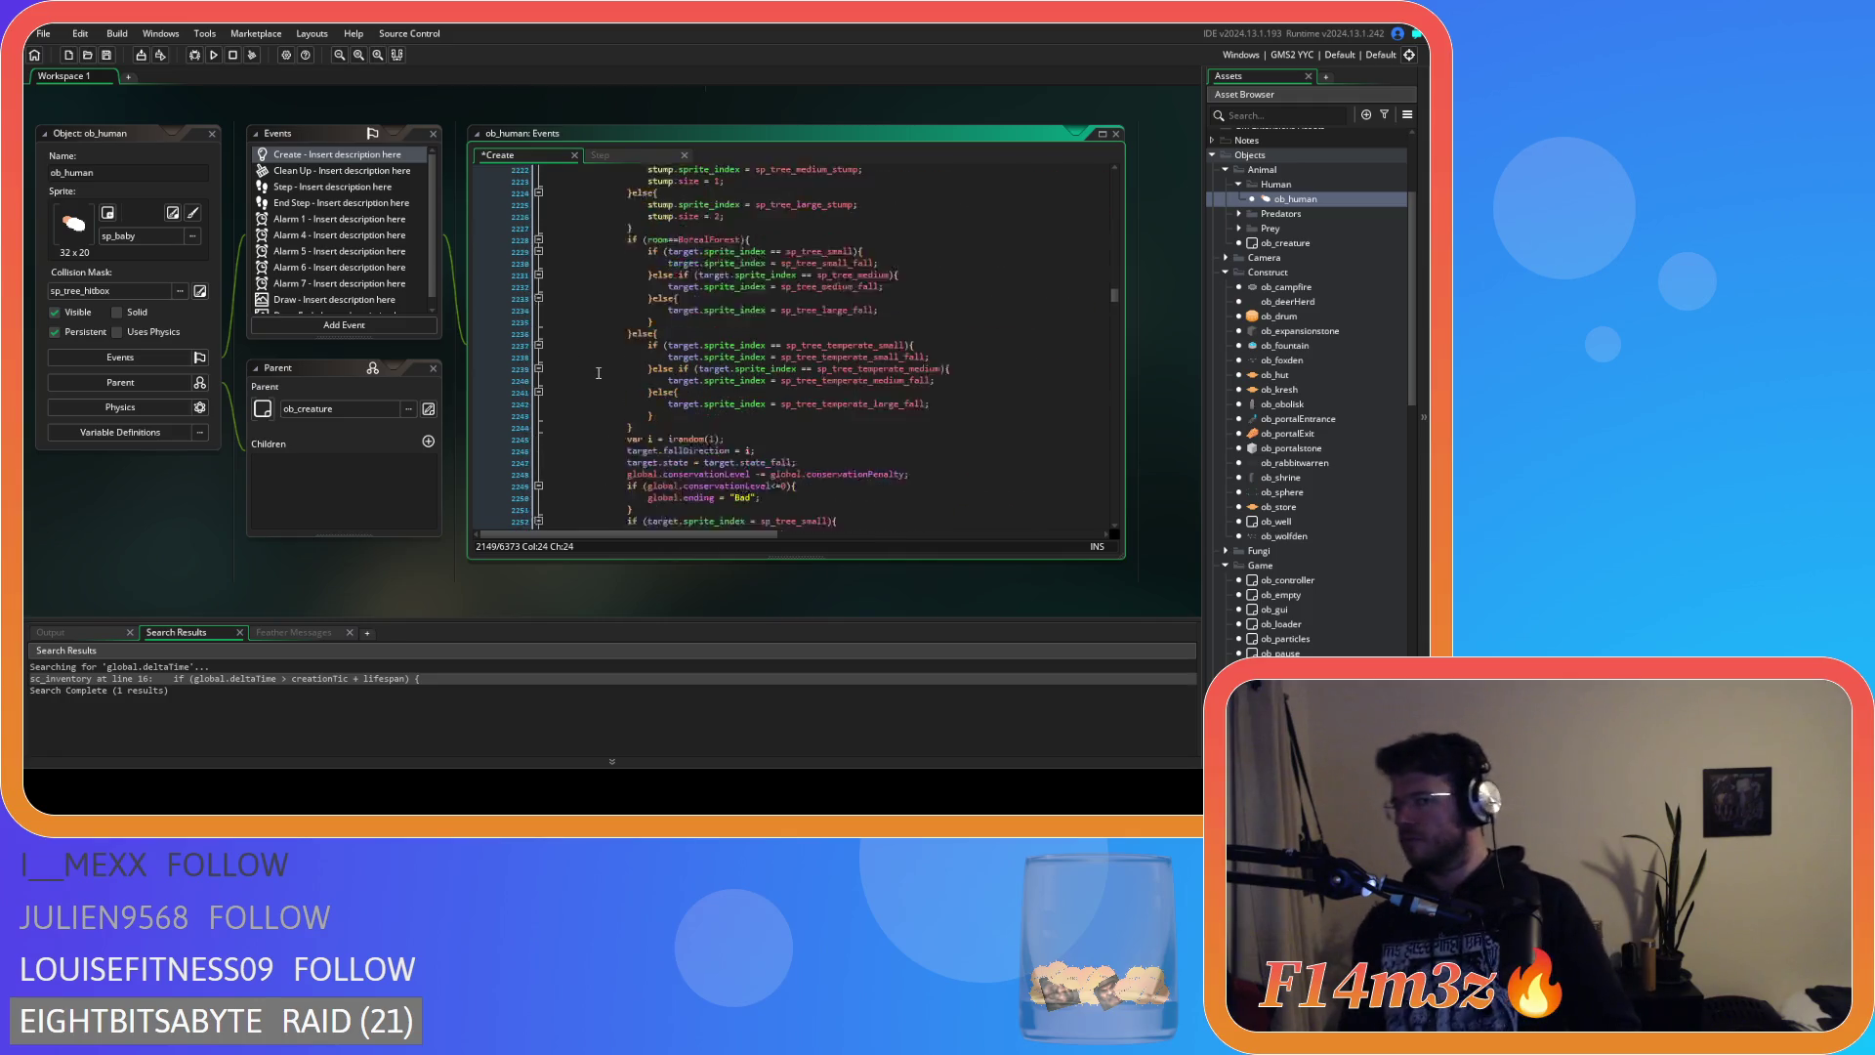
scroll(599, 373, "down", 8)
left_click(600, 337)
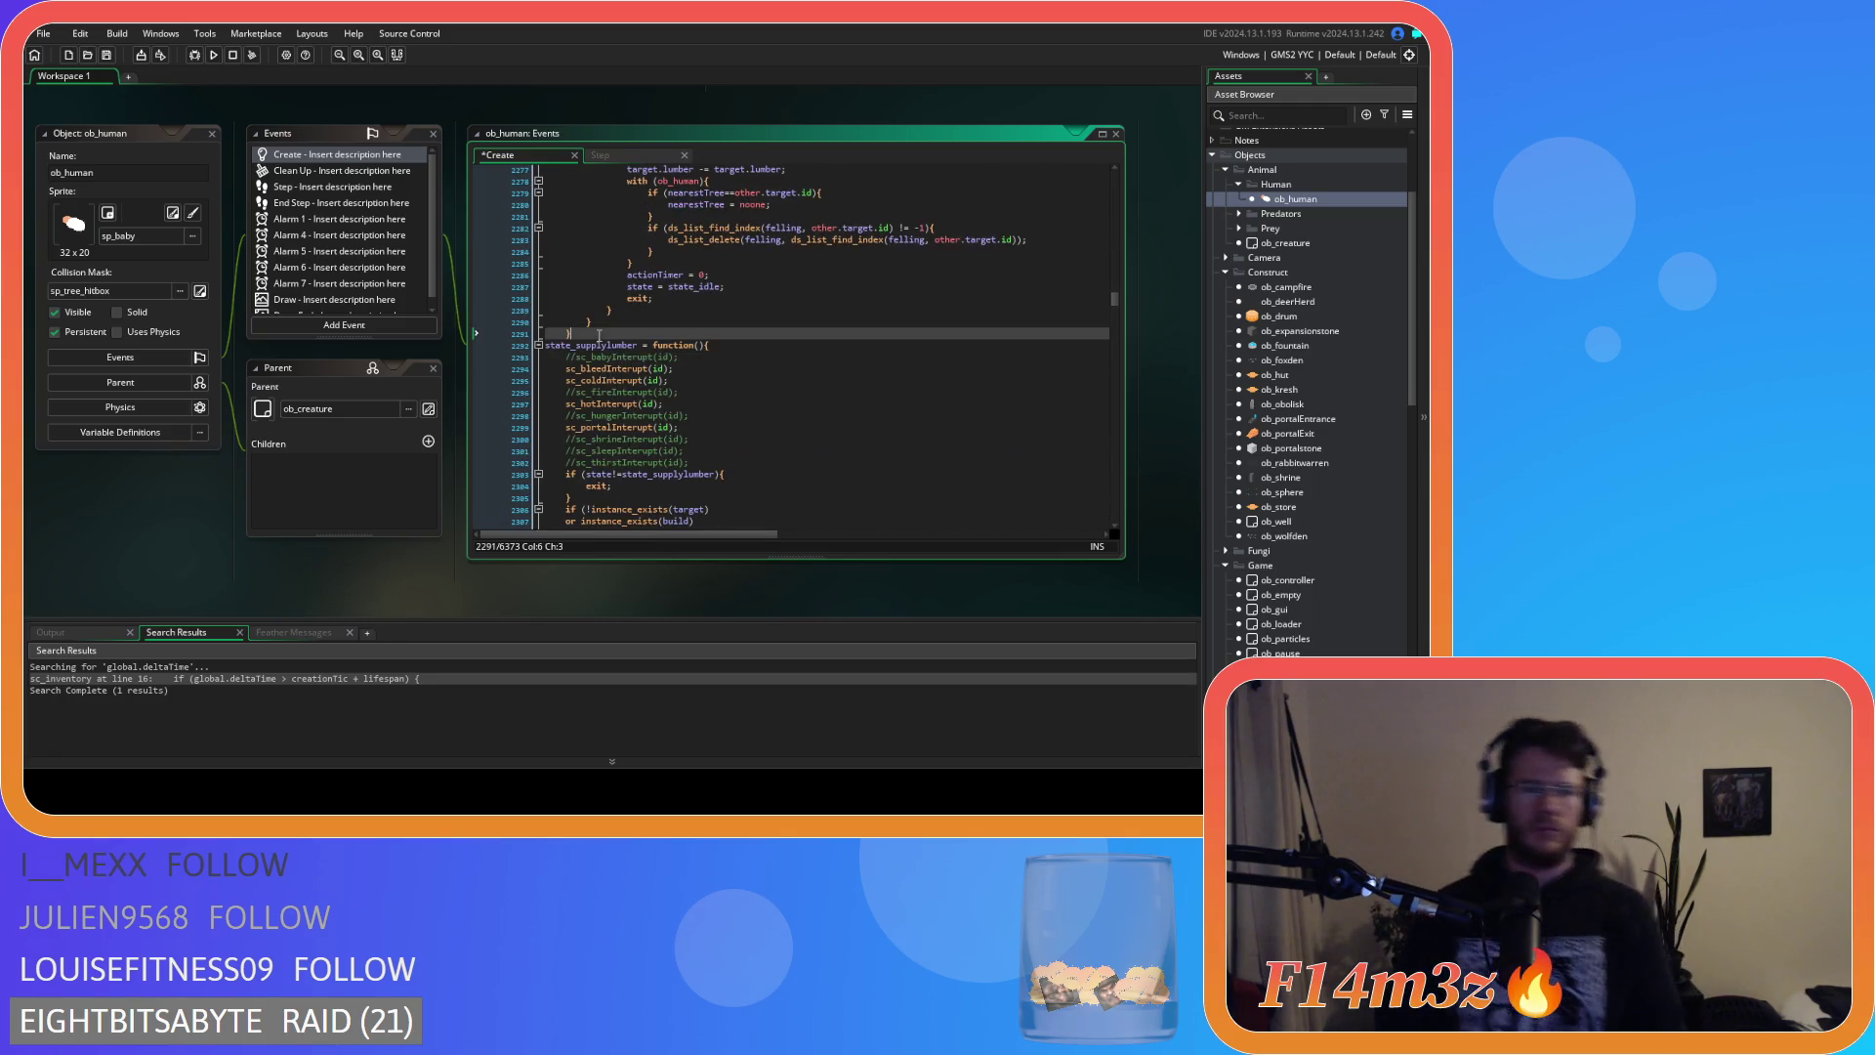
scroll(586, 337, "up", 20)
left_click(565, 333, "shift")
scroll(565, 333, "up", 2)
scroll(565, 333, "up", 5)
left_click_drag(558, 336, 543, 297)
left_click(779, 377)
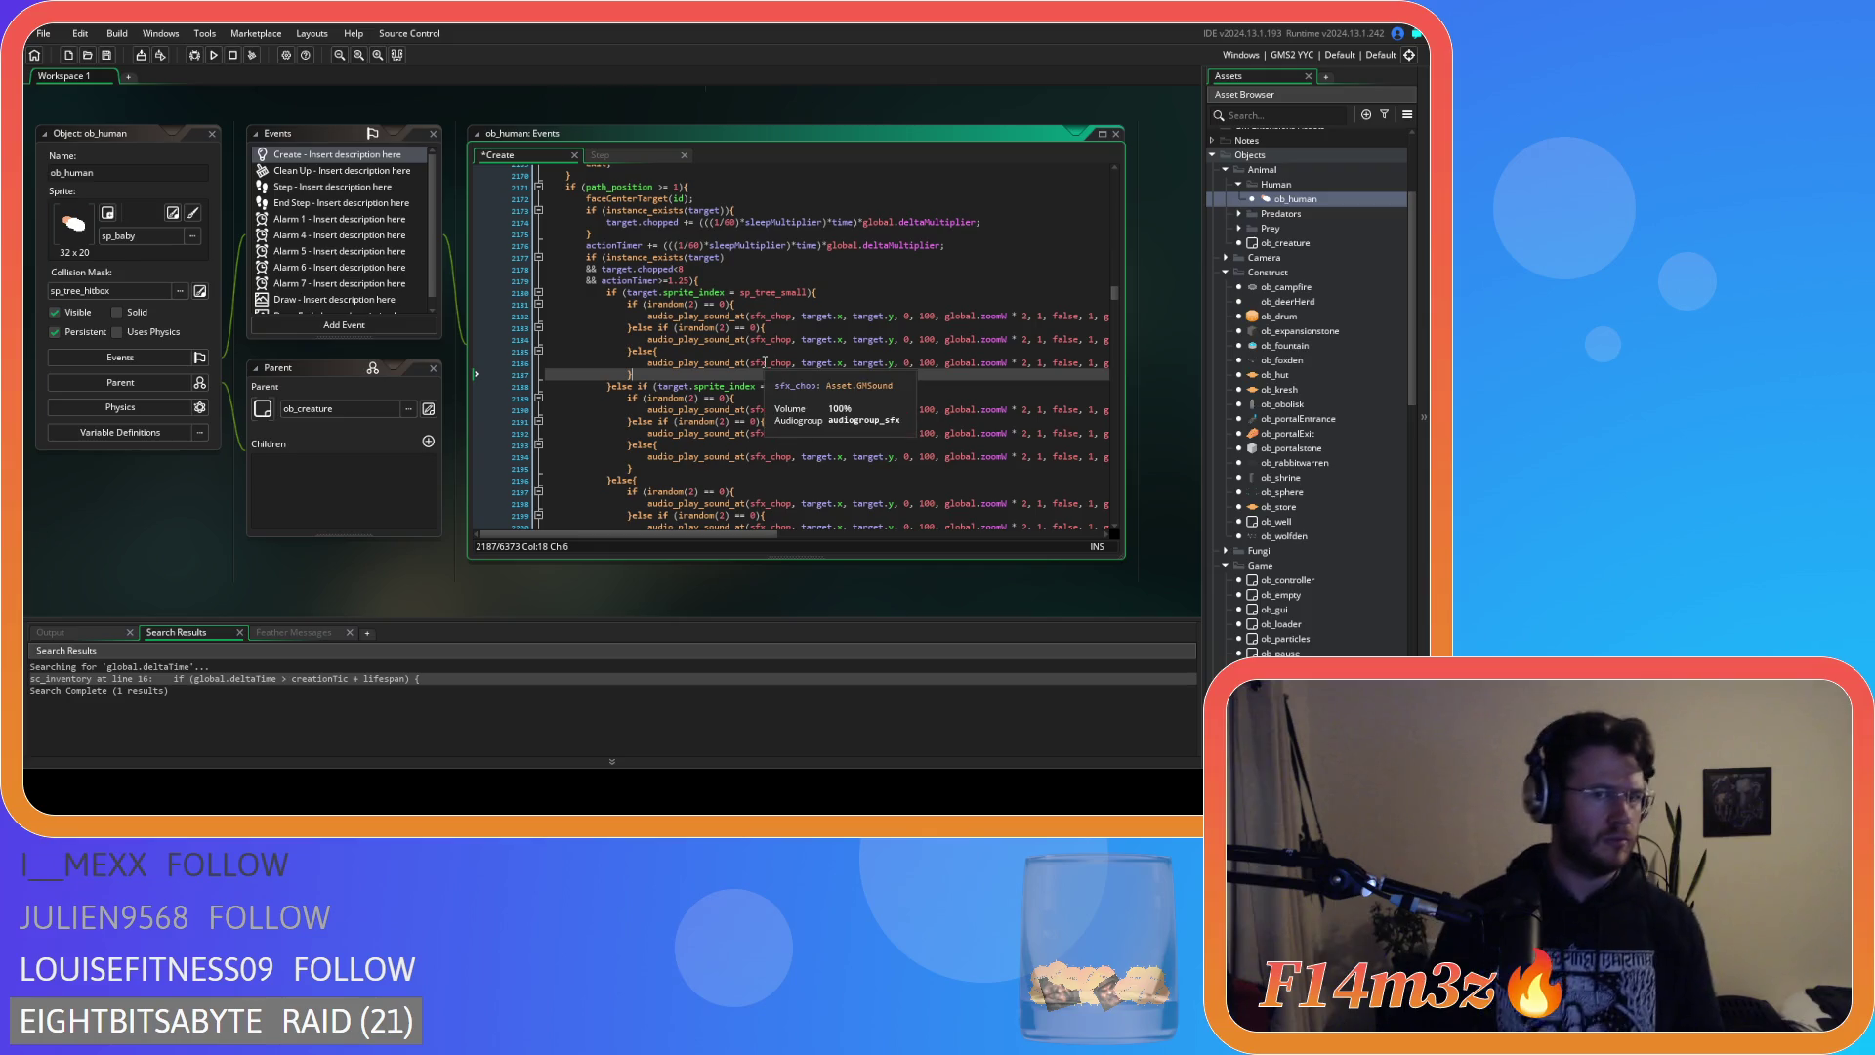
left_click(660, 185)
key("BackSpace")
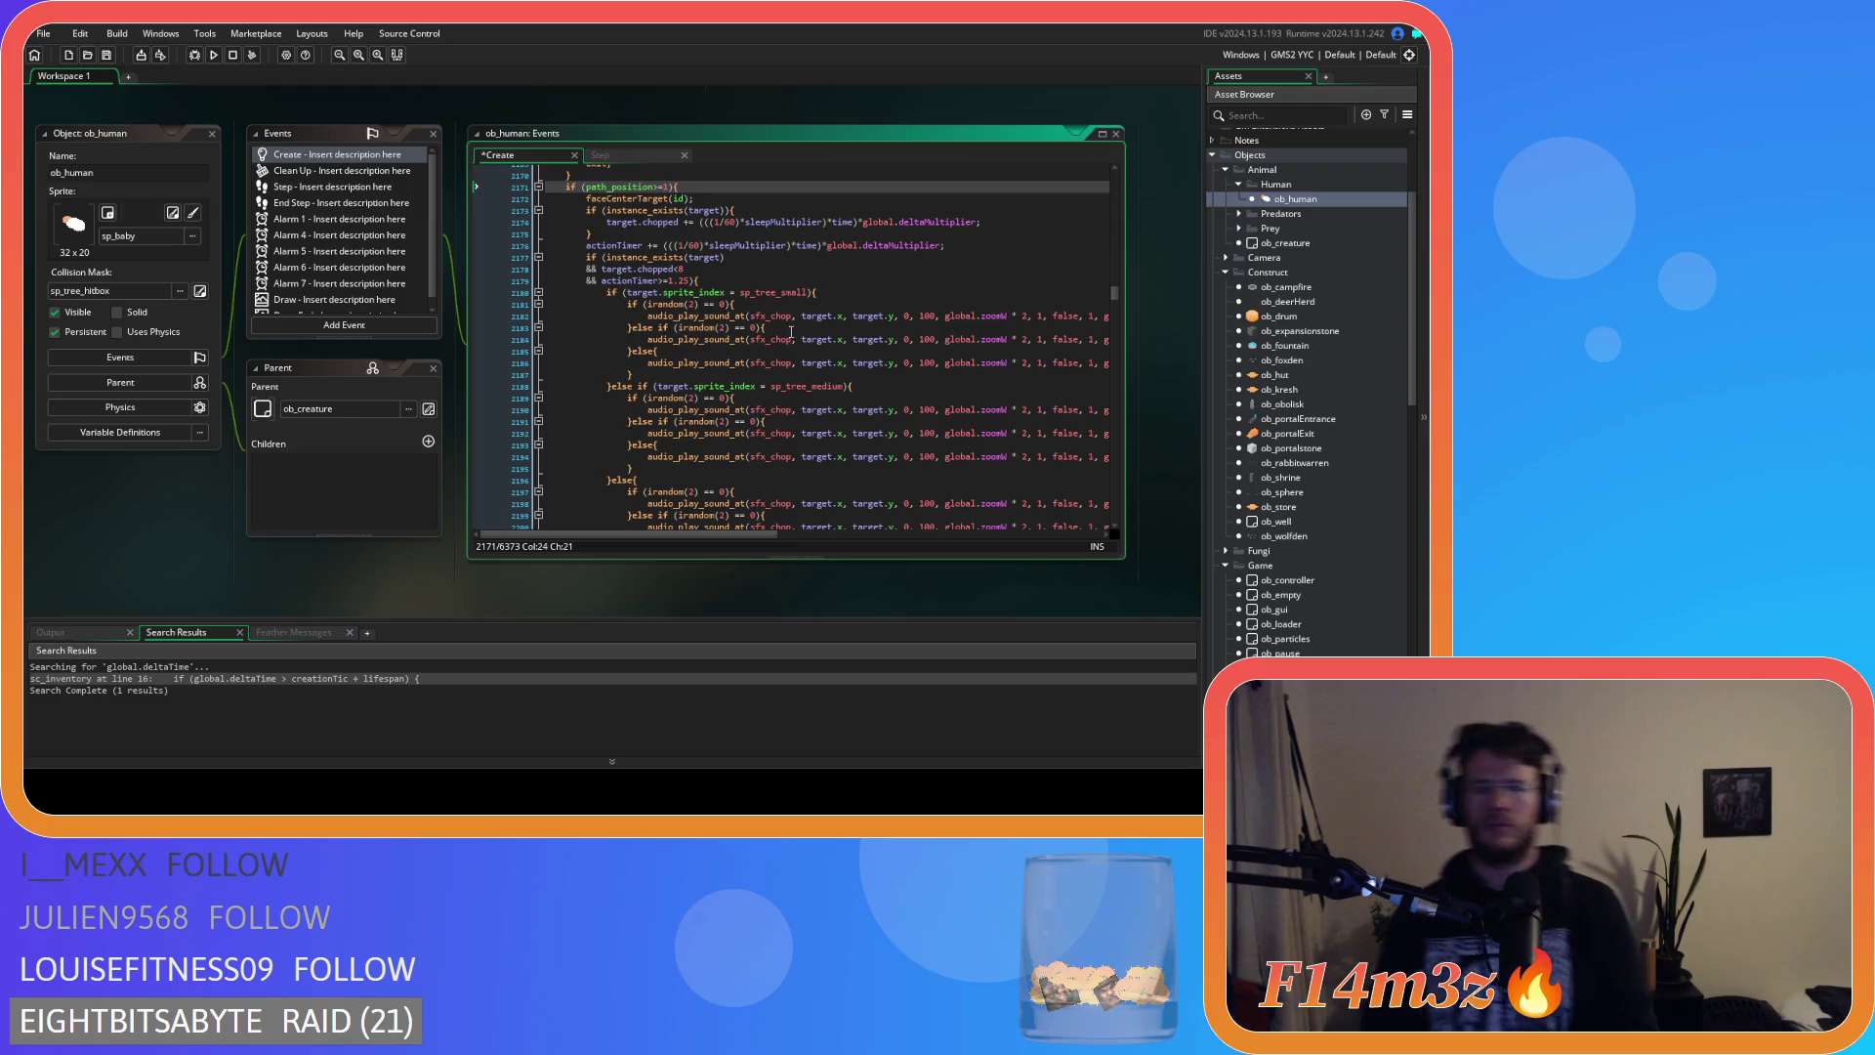
scroll(809, 375, "up", 8)
scroll(810, 375, "down", 15)
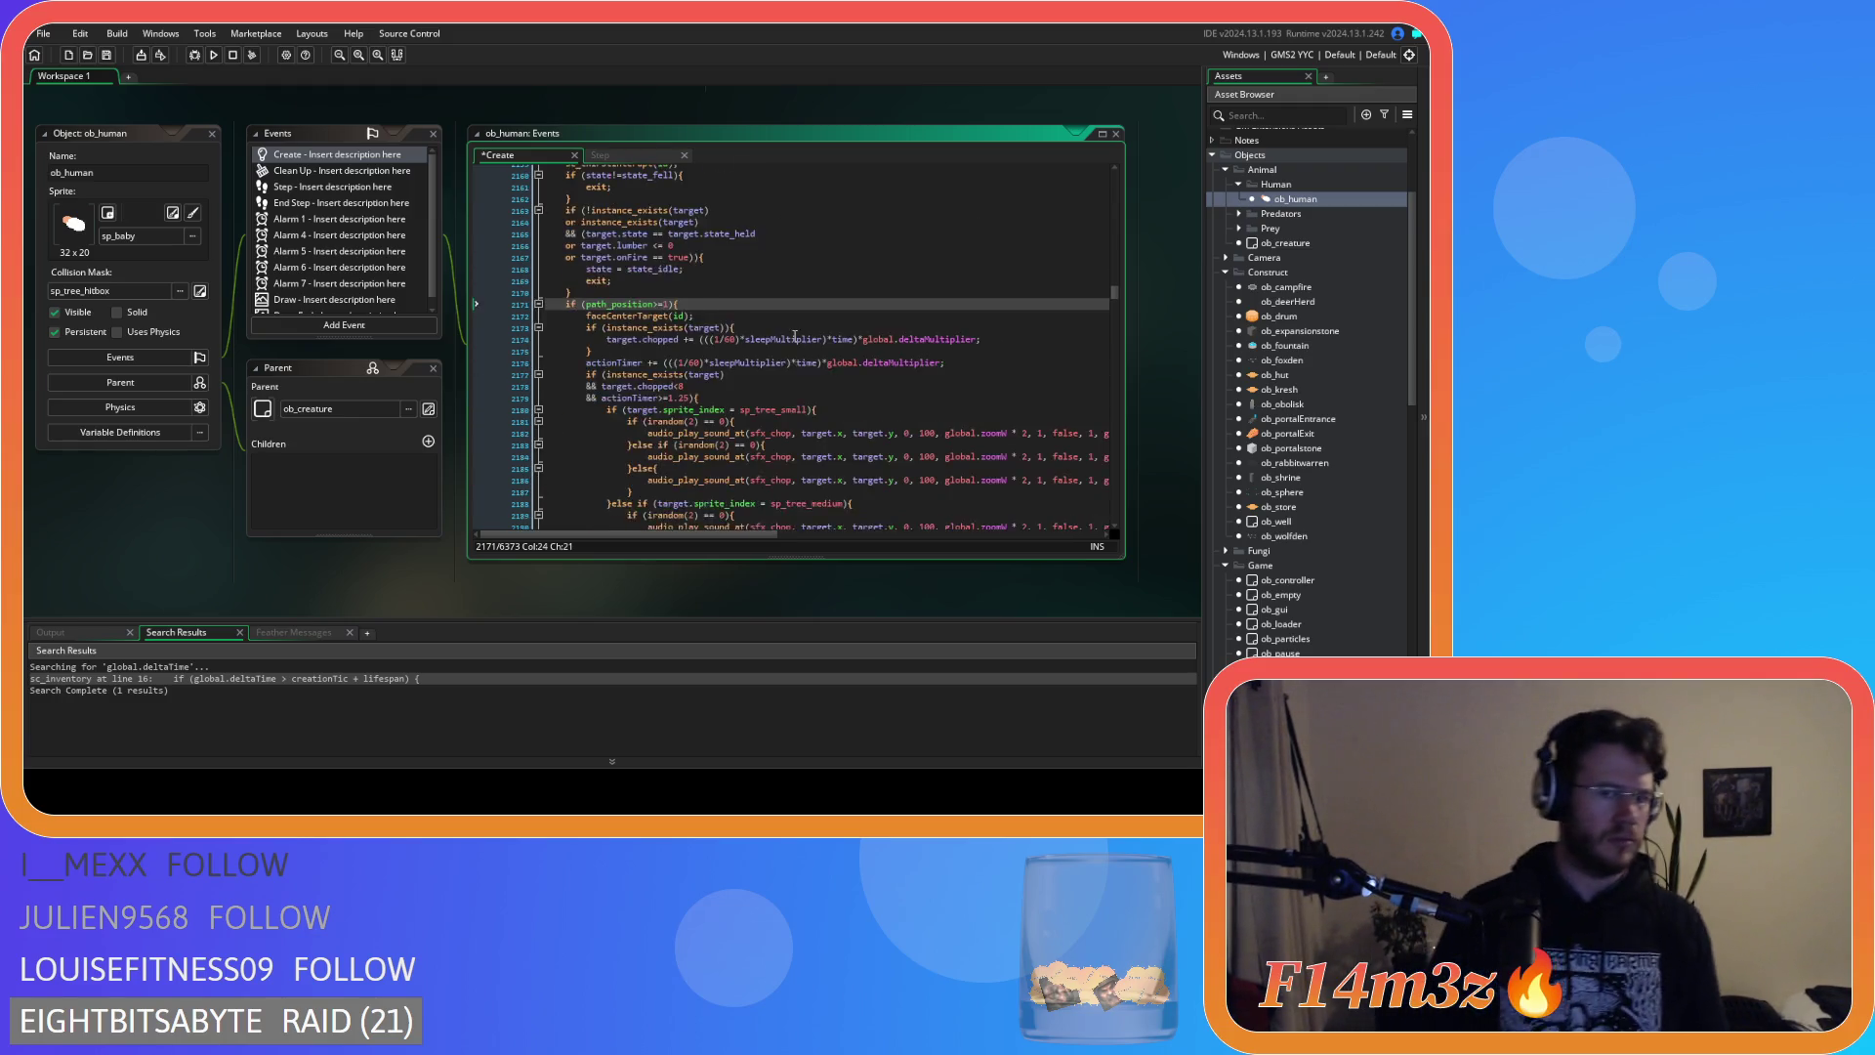
scroll(795, 337, "down", 10)
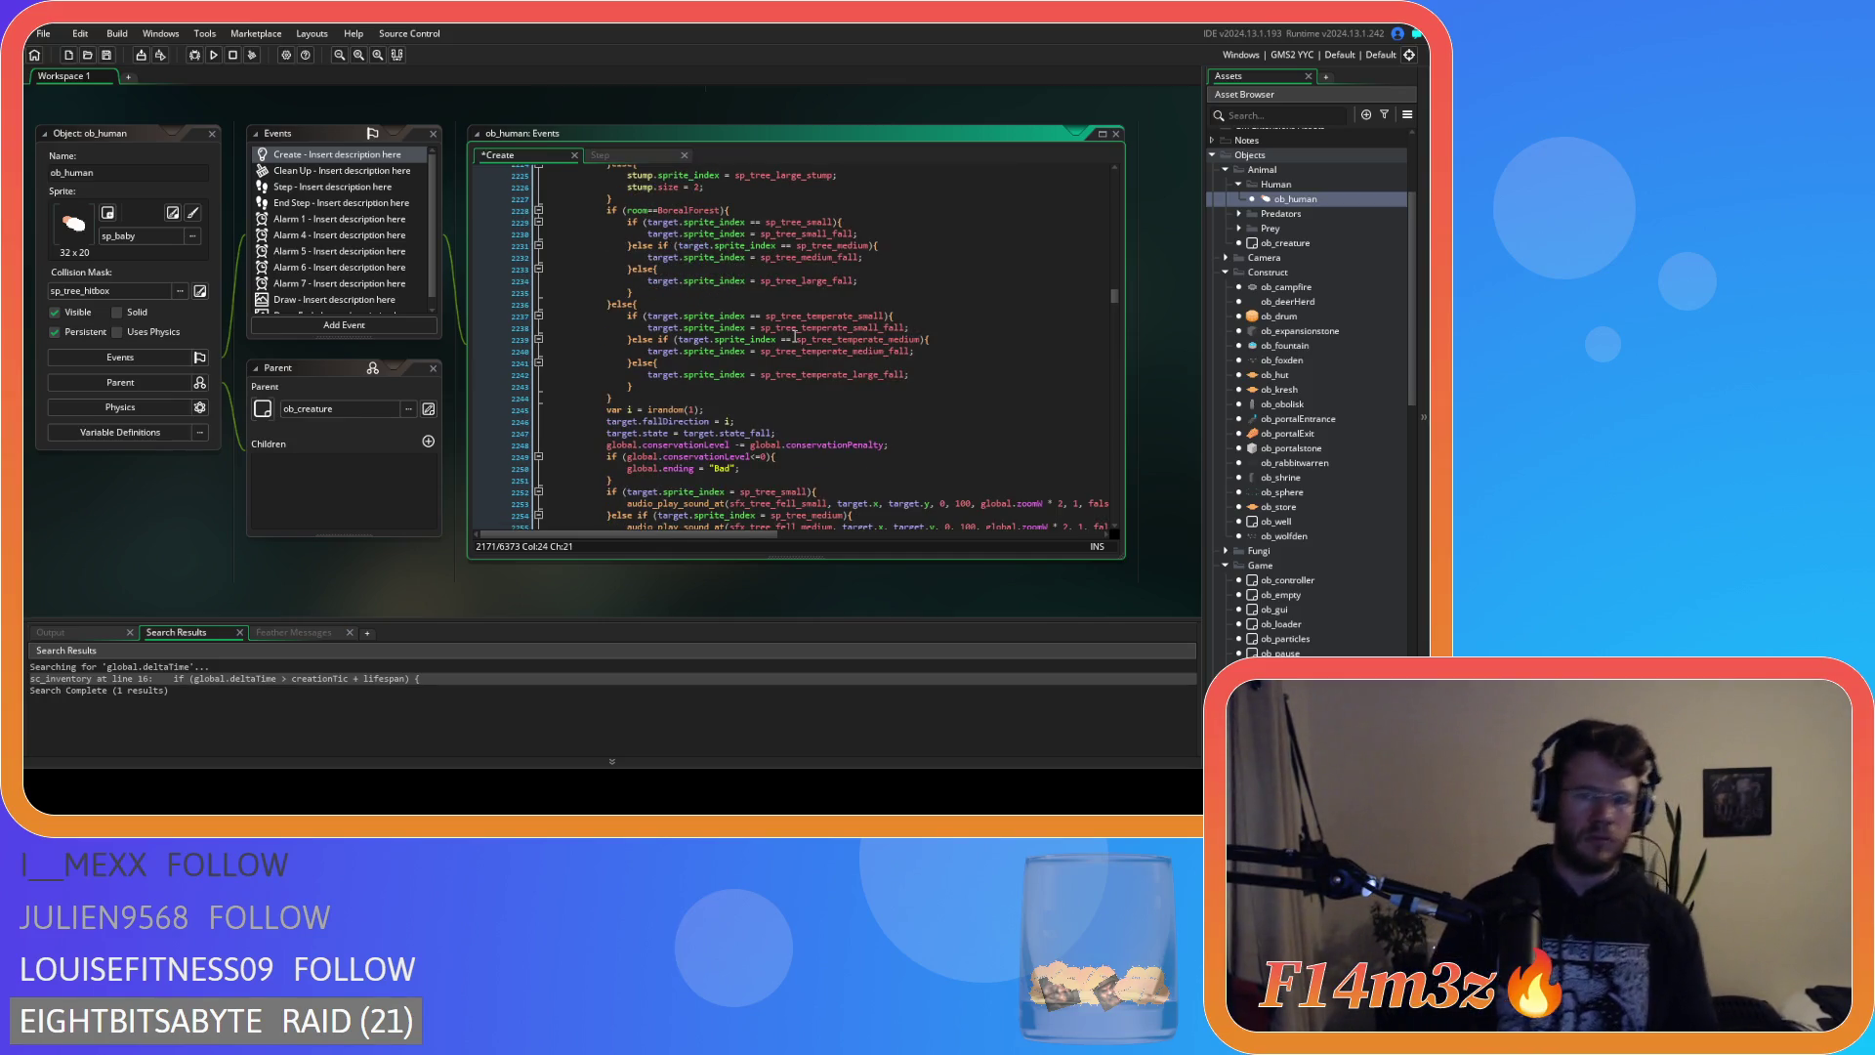
scroll(795, 337, "down", 3)
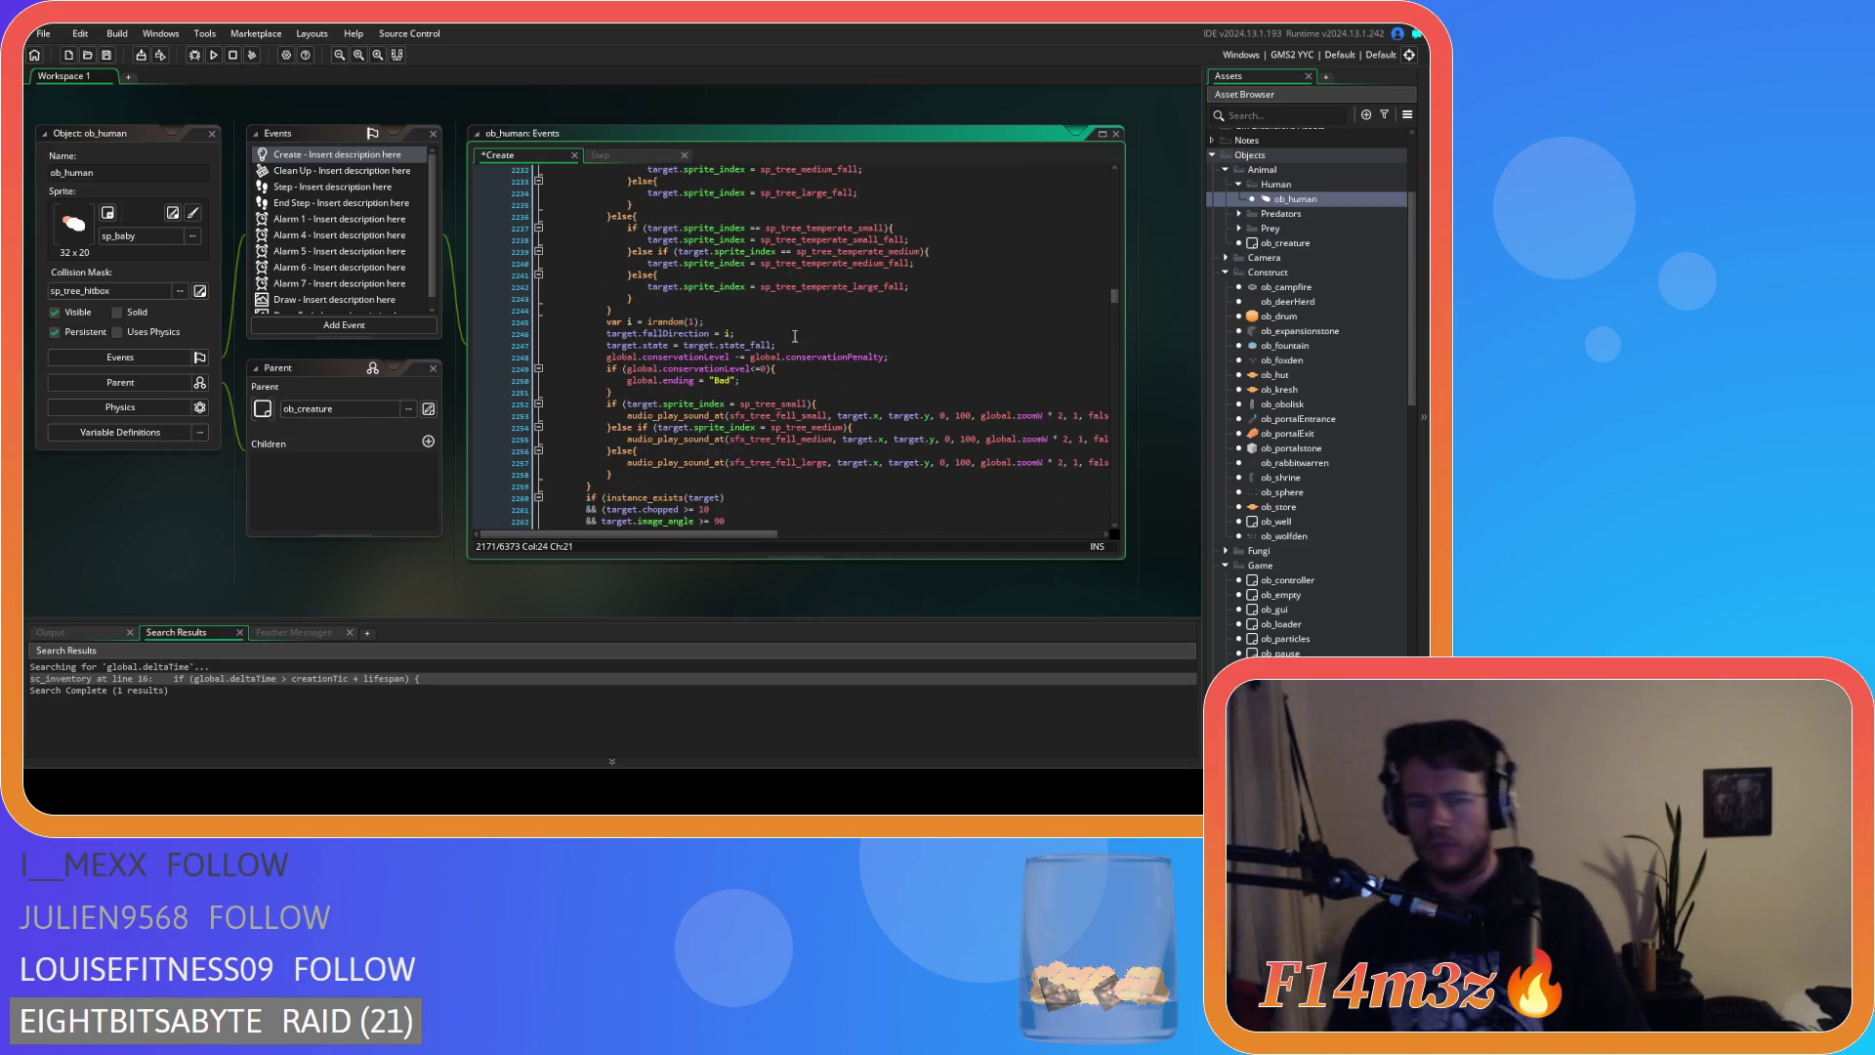
scroll(782, 327, "down", 3)
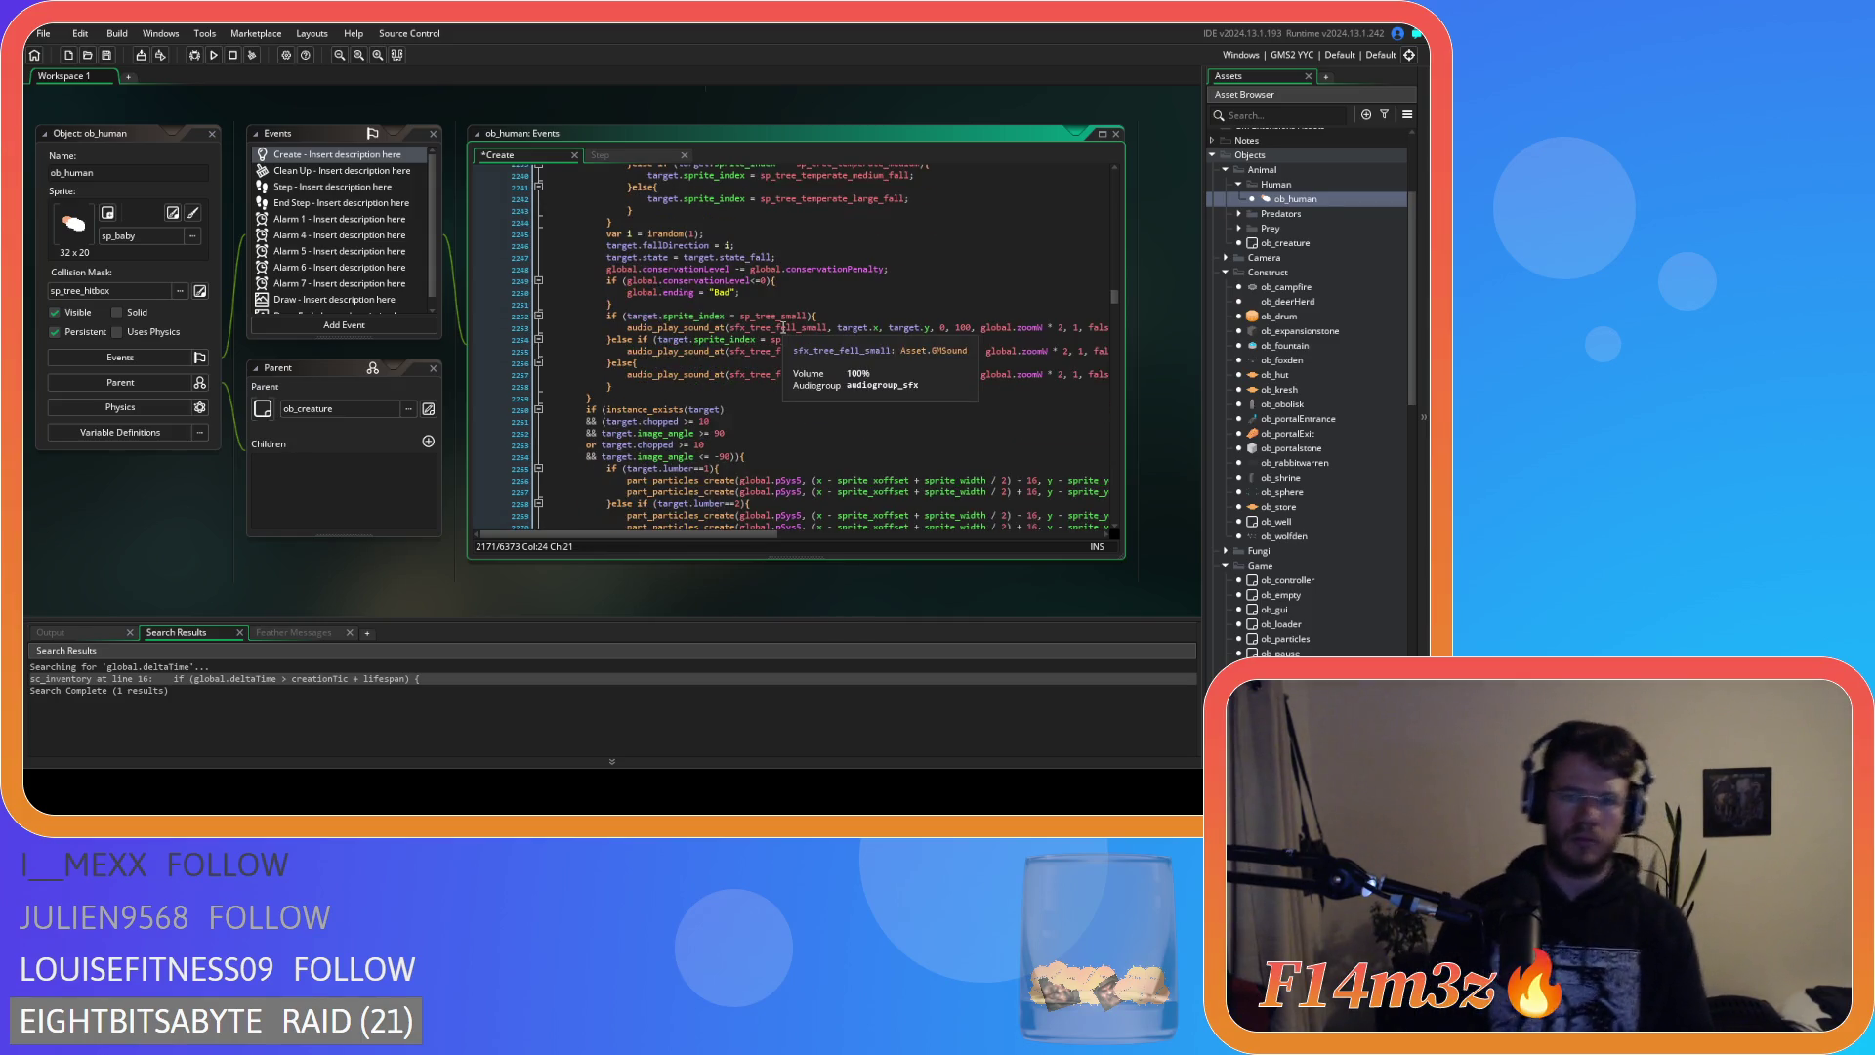
scroll(781, 332, "down", 3)
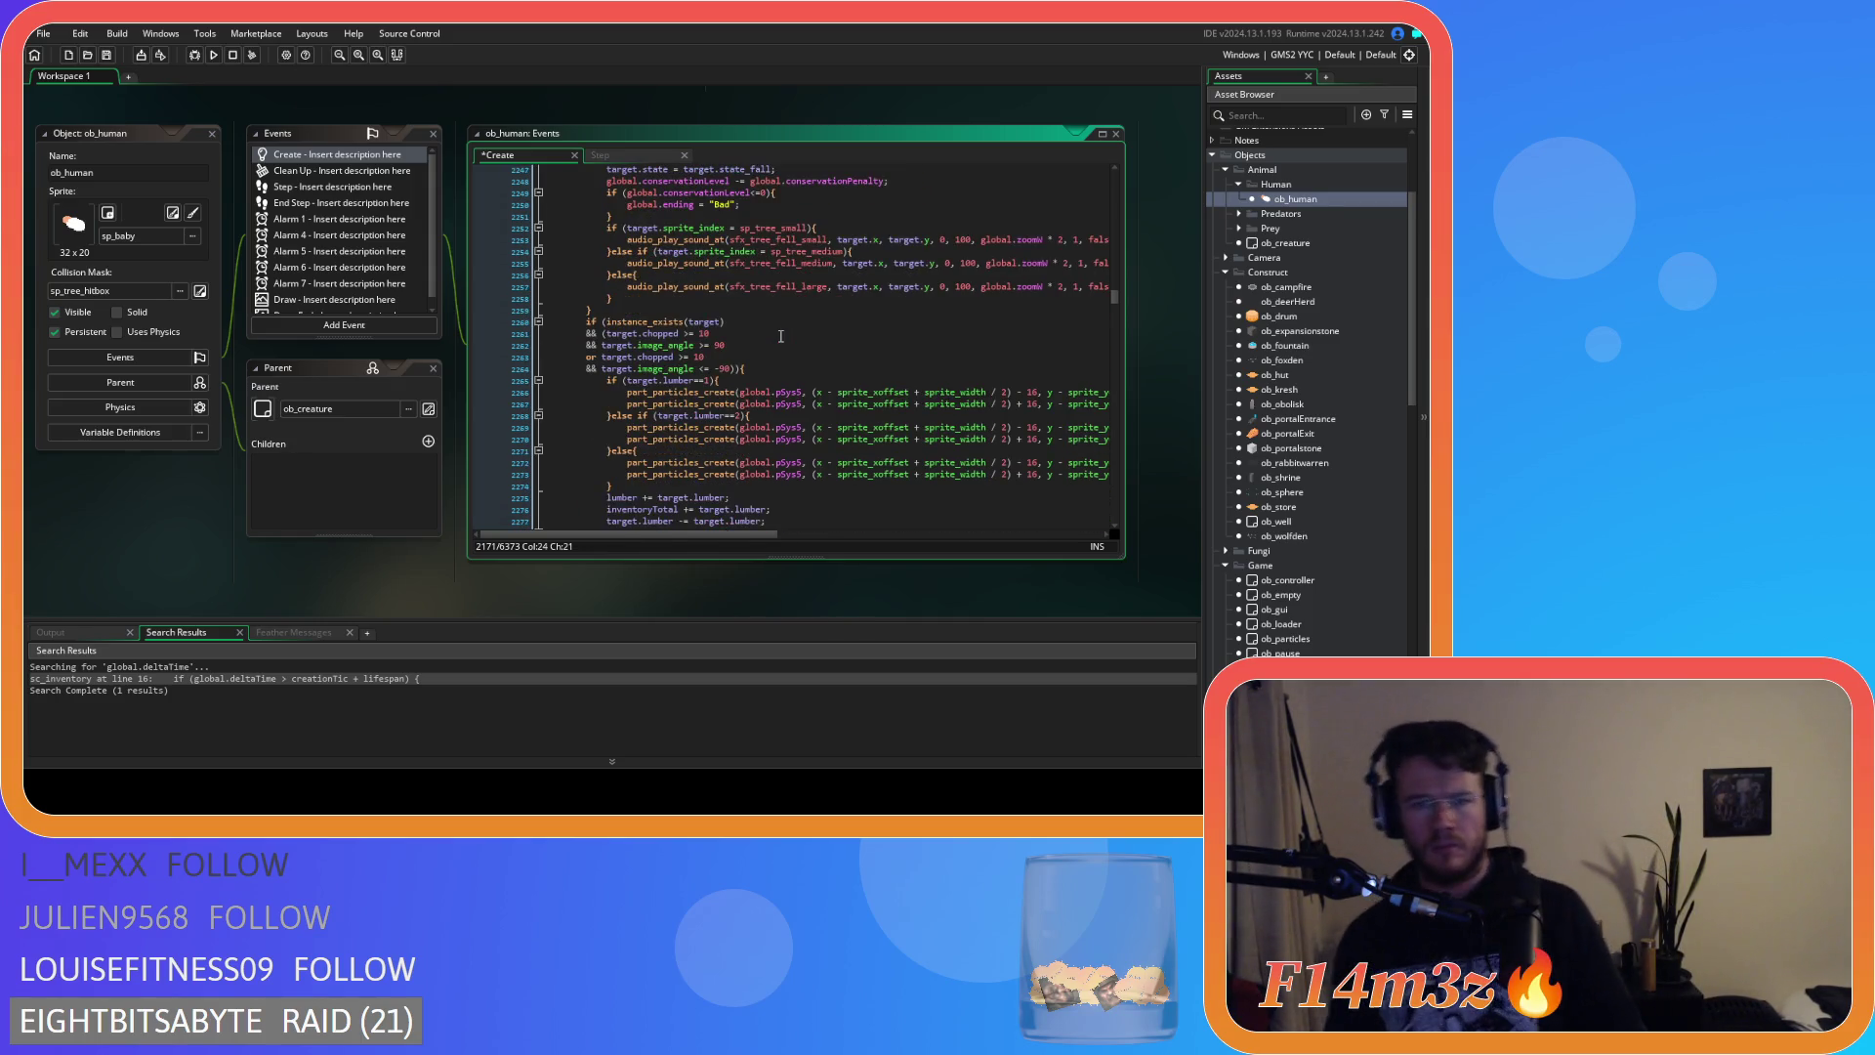
scroll(781, 336, "down", 3)
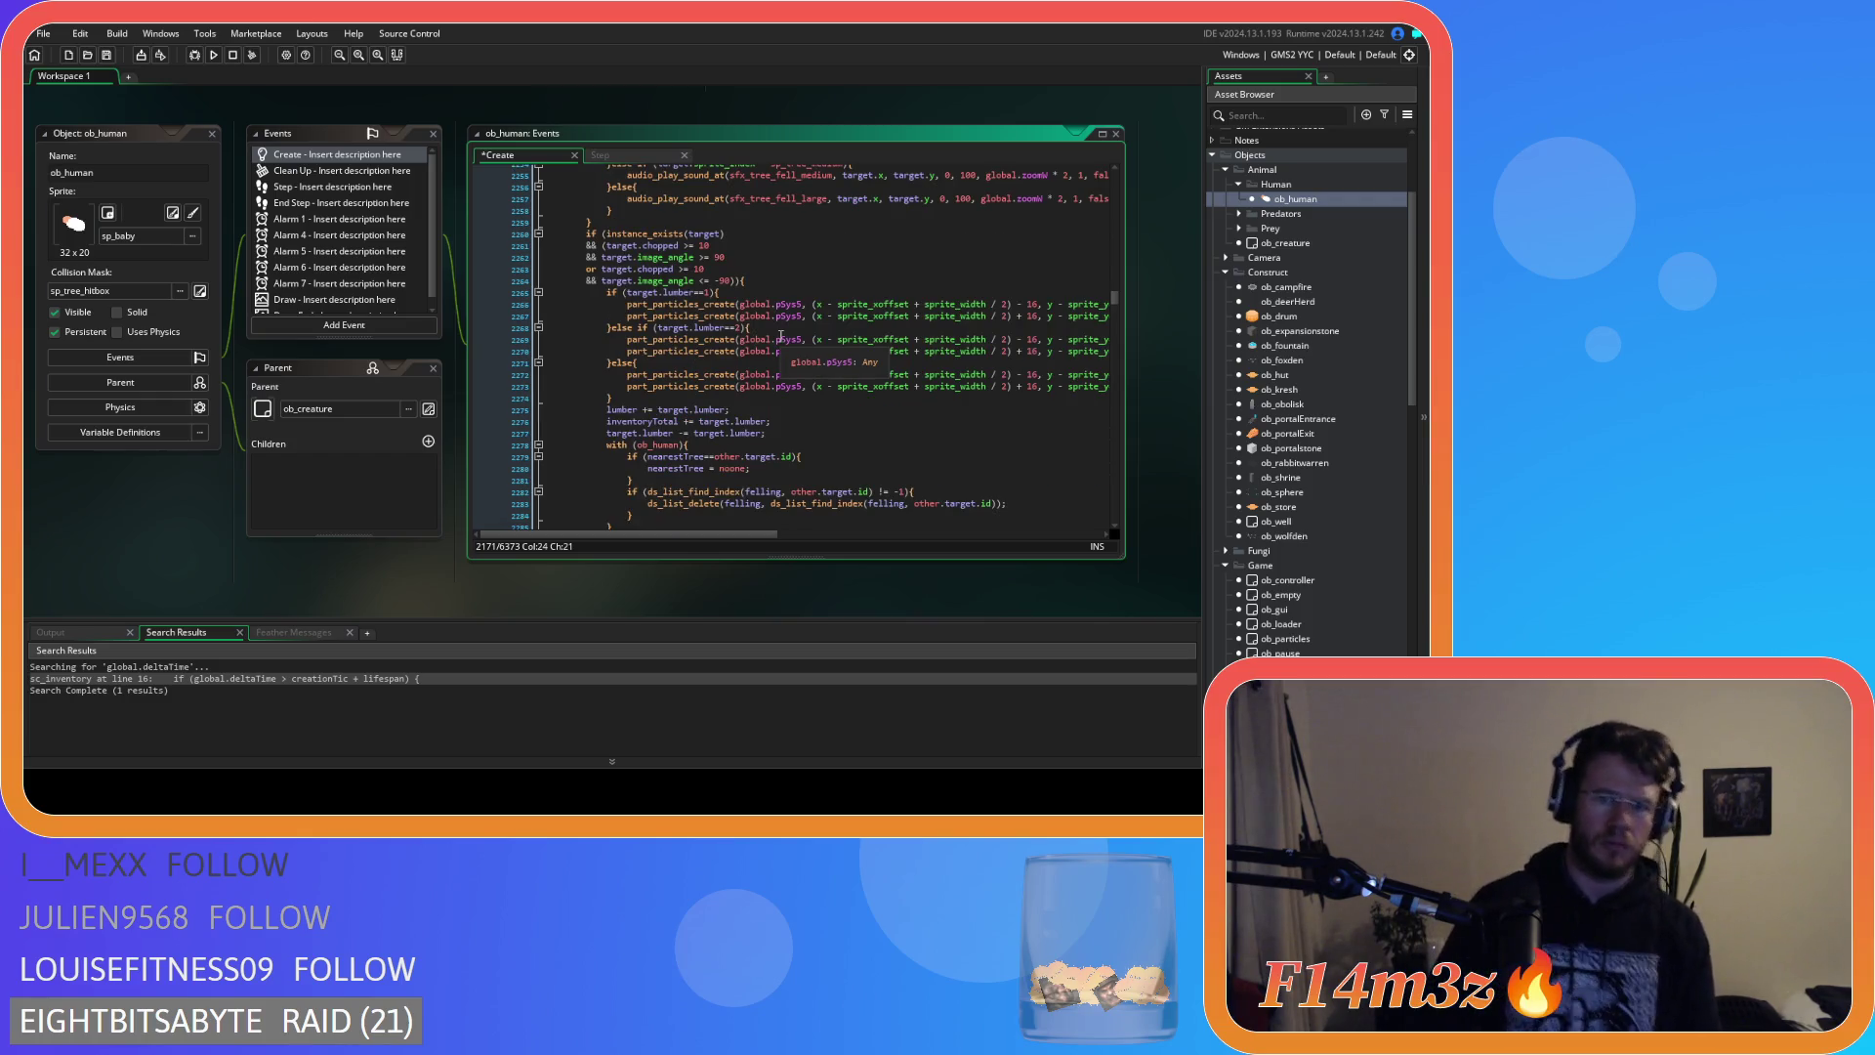
scroll(782, 336, "down", 2)
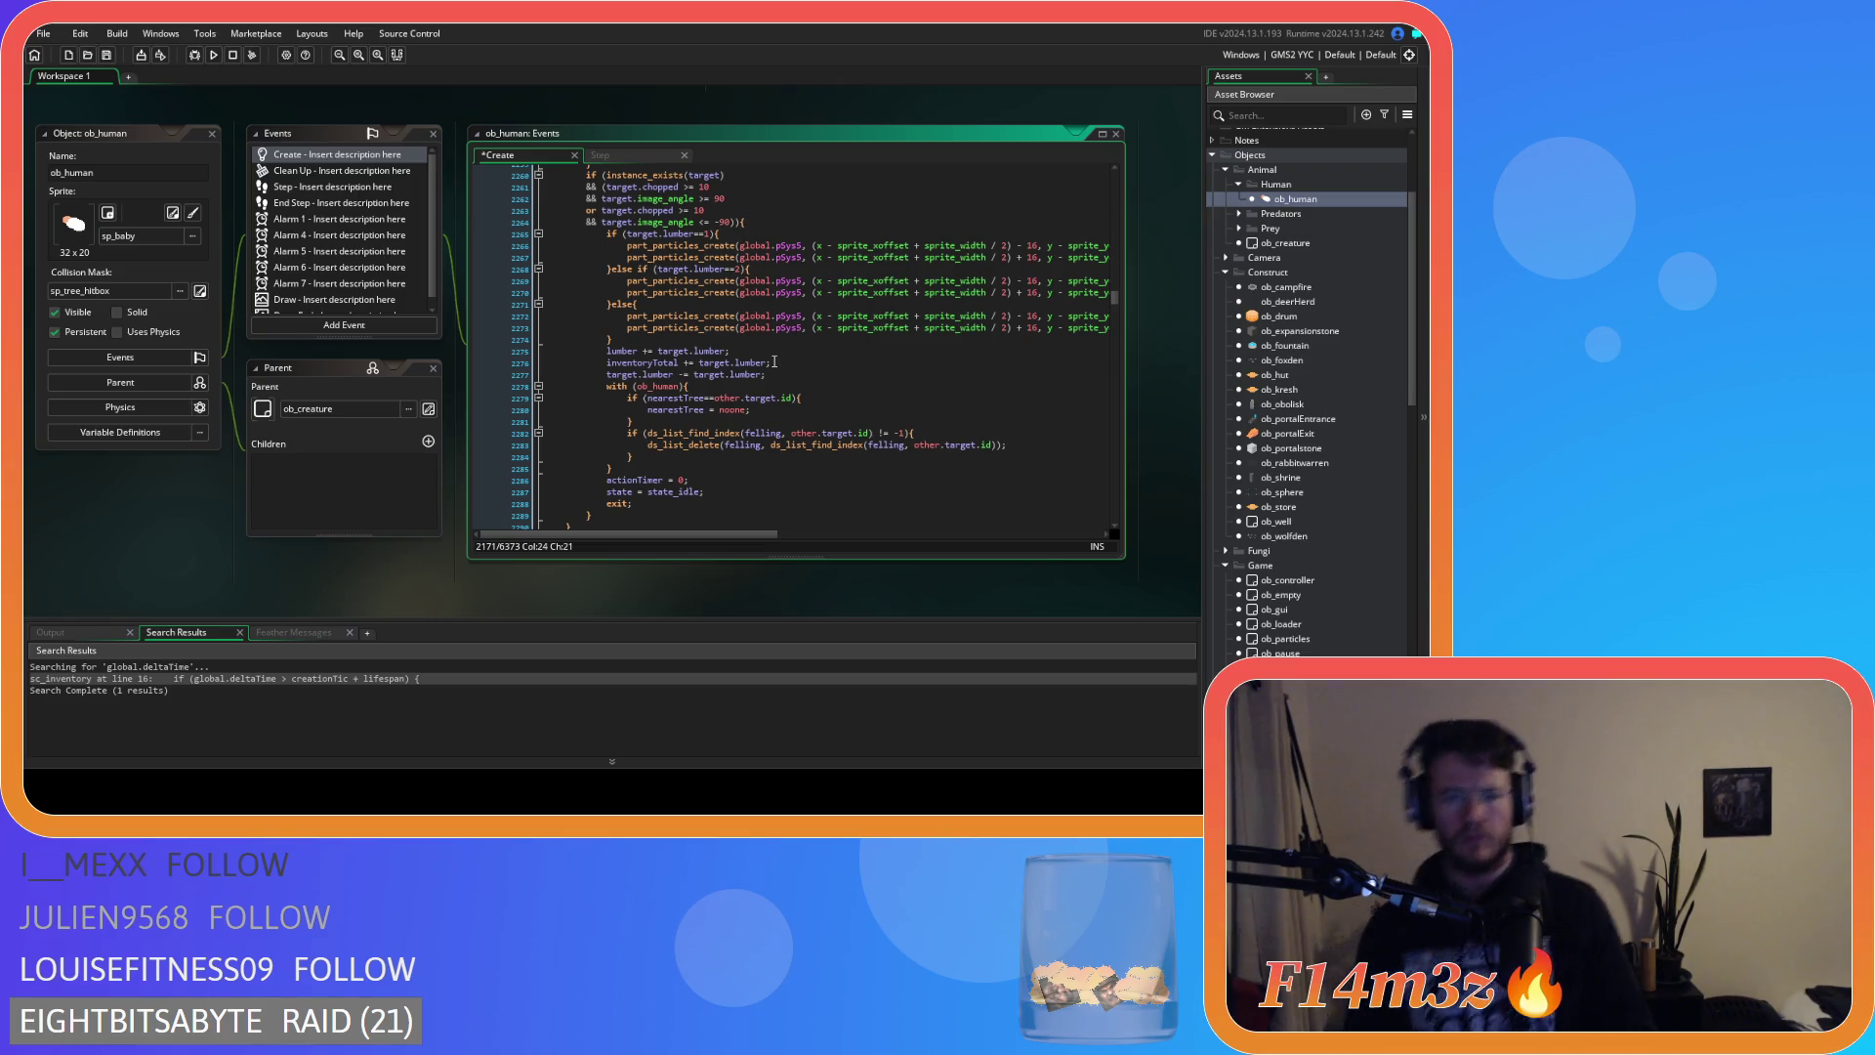
mouse_move(769, 360)
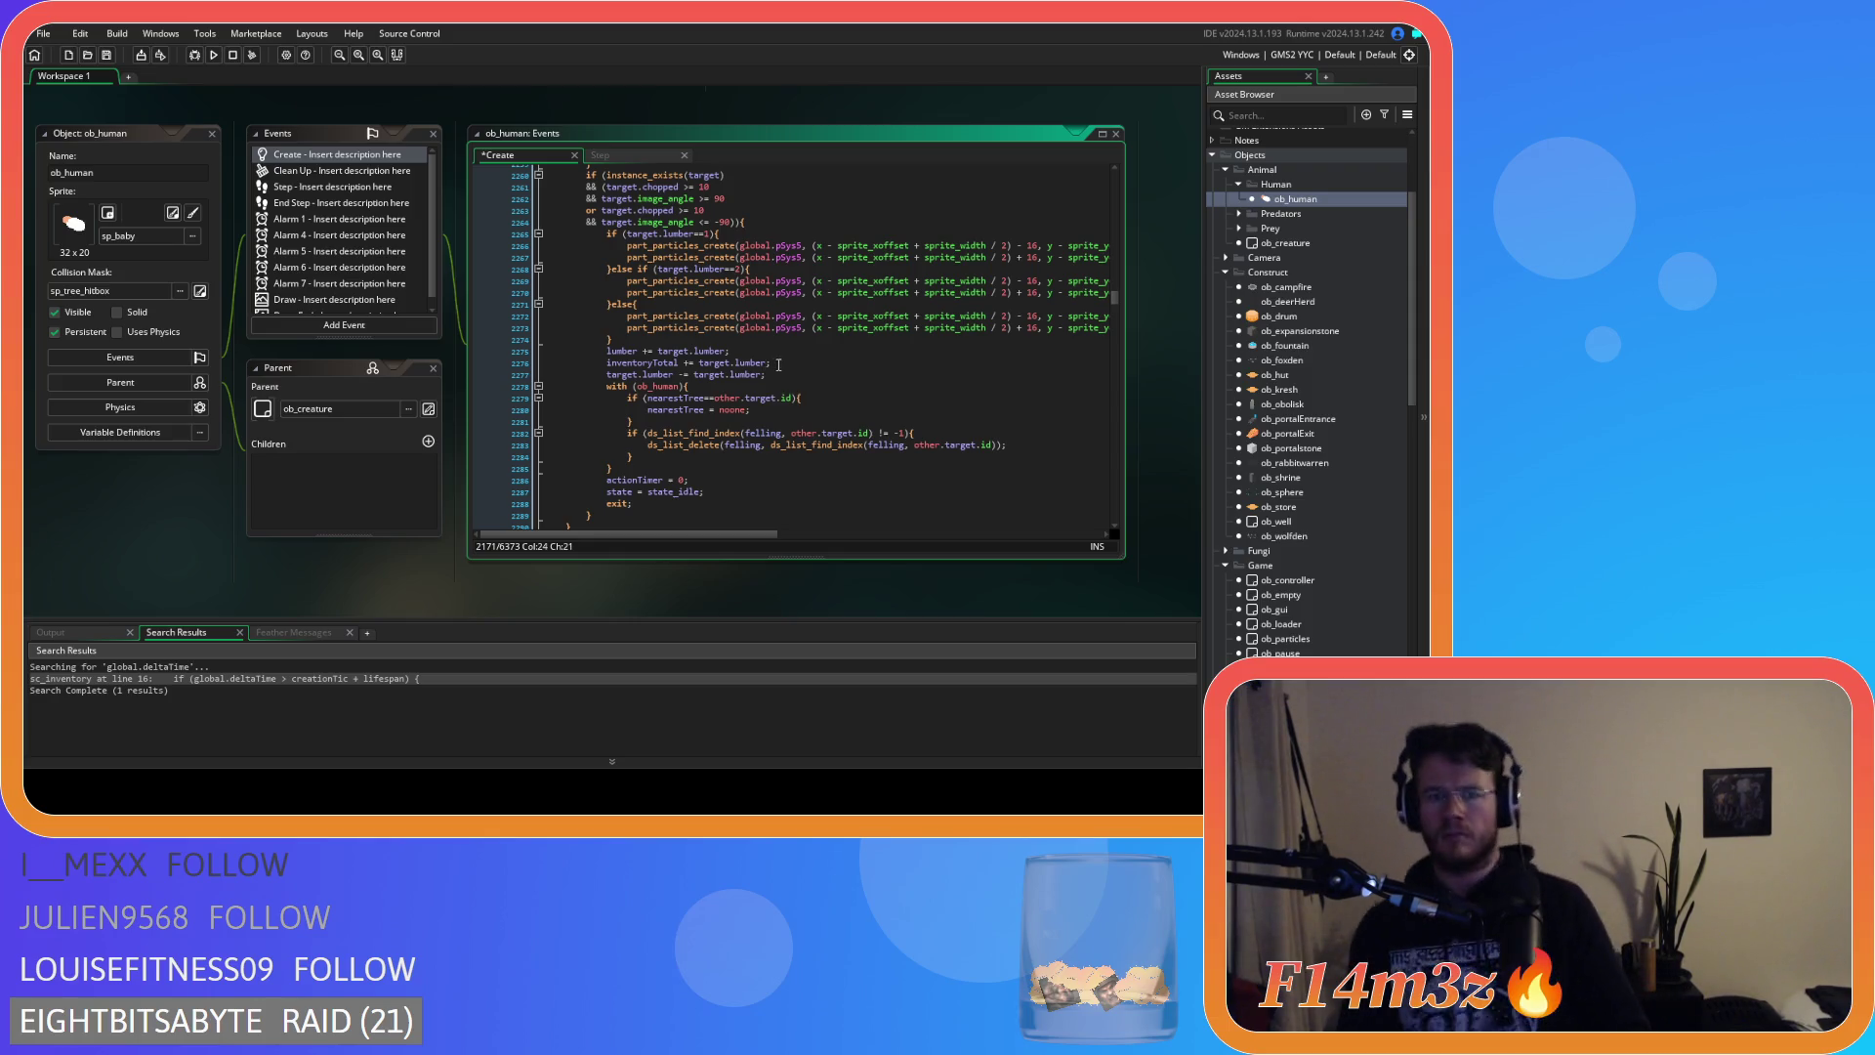
Replace the lumber and inventoryTotal lines with a repeat(target.lumber) { } loop.
left_click_drag(770, 364, 607, 354)
mouse_move(666, 386)
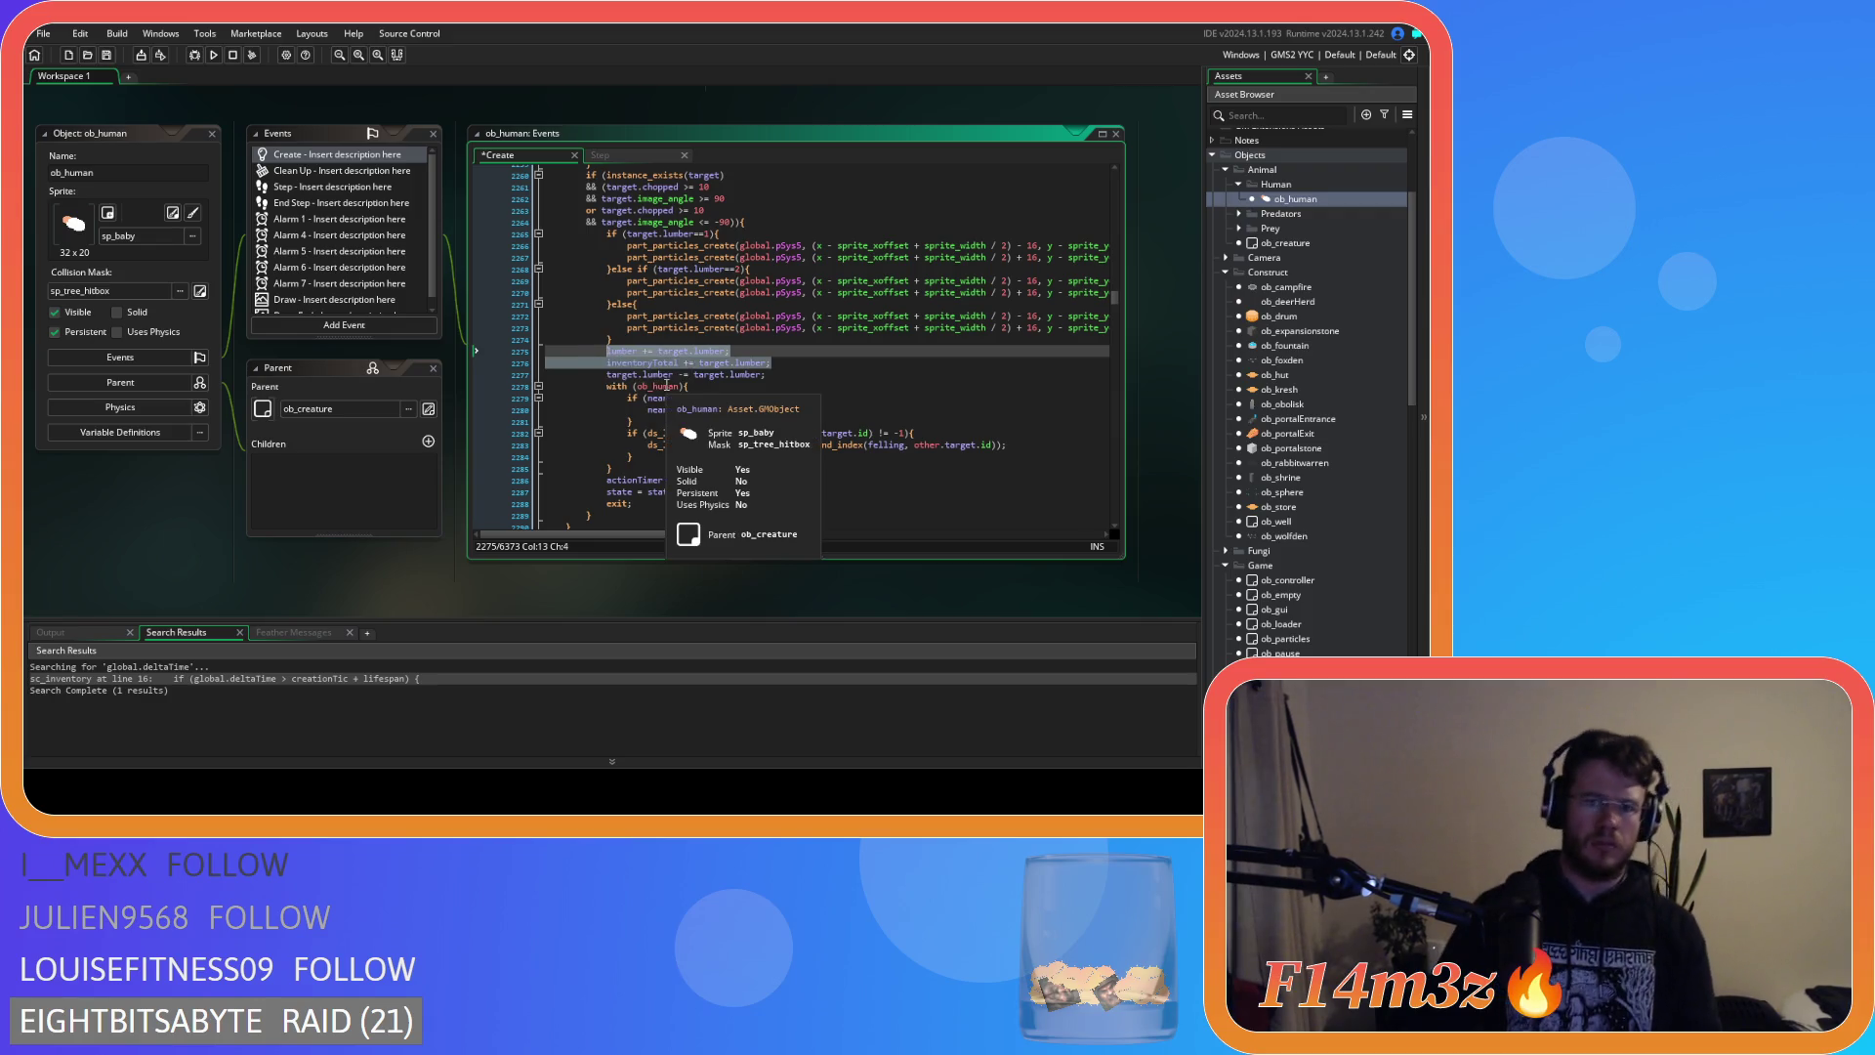
type("repeat")
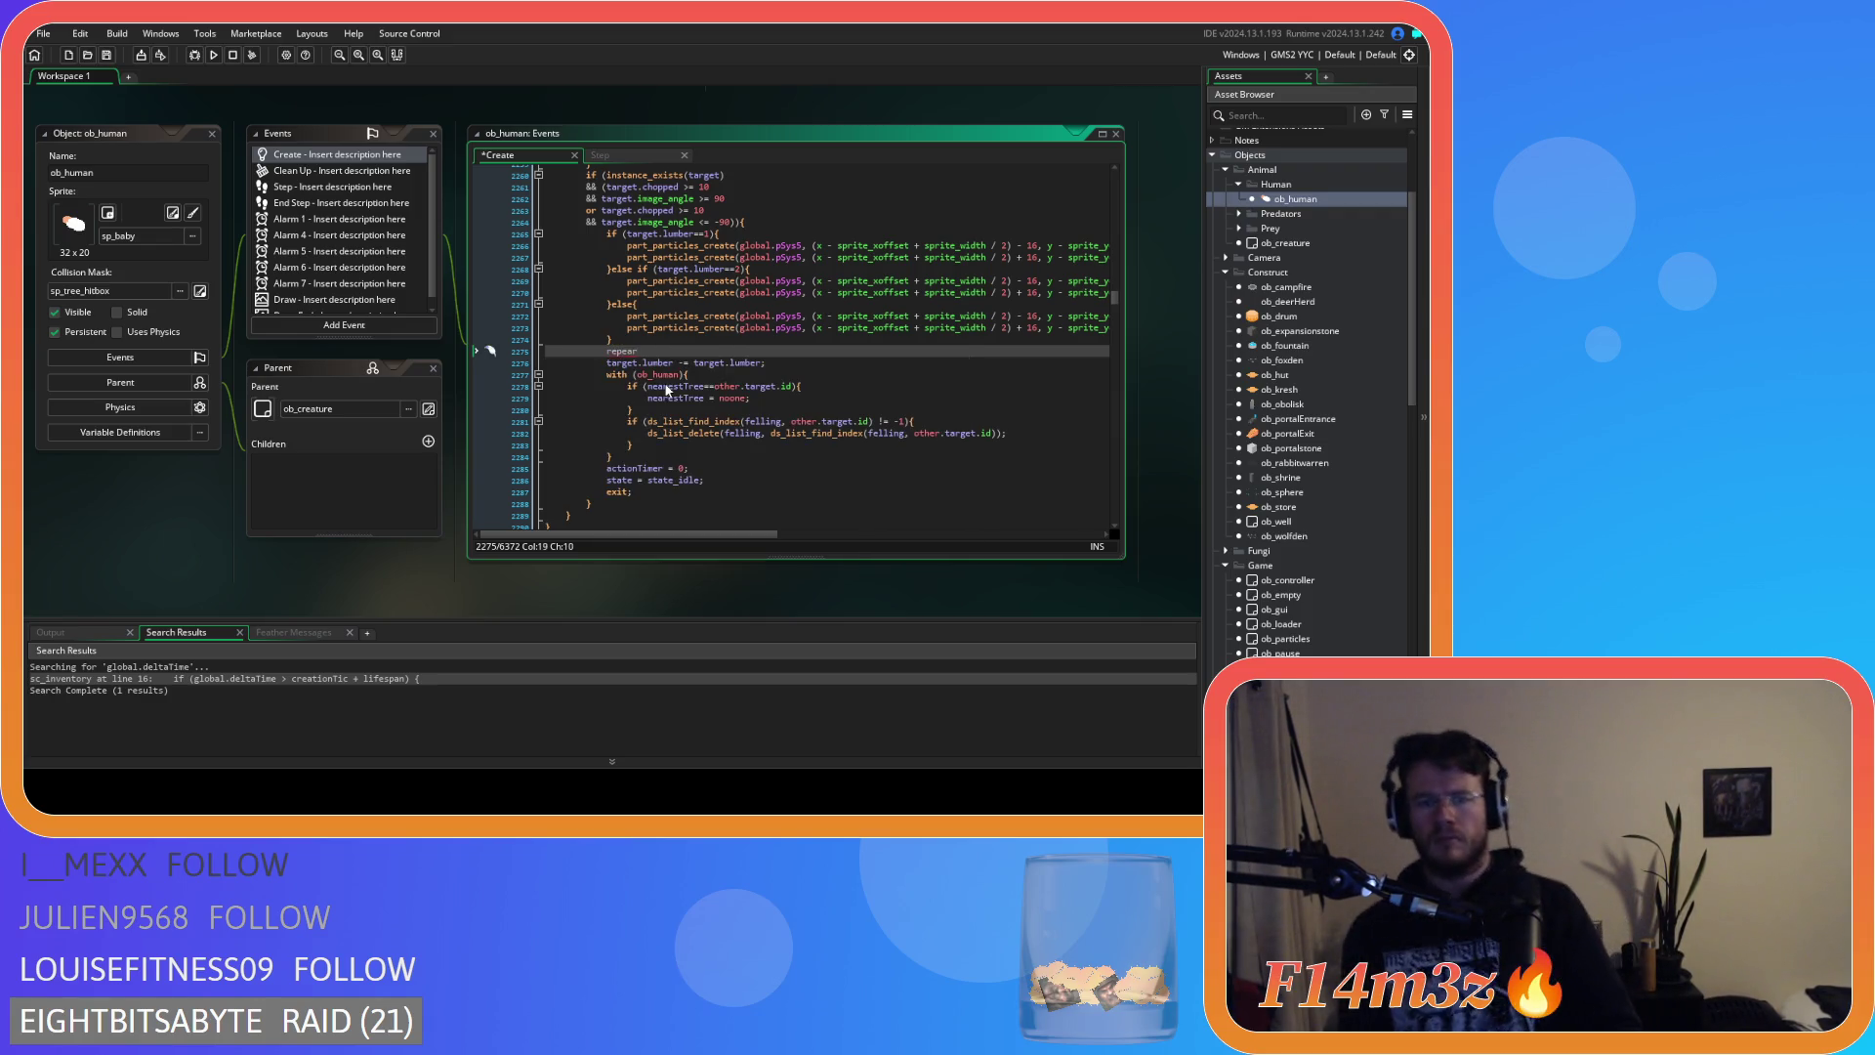
key("Escape")
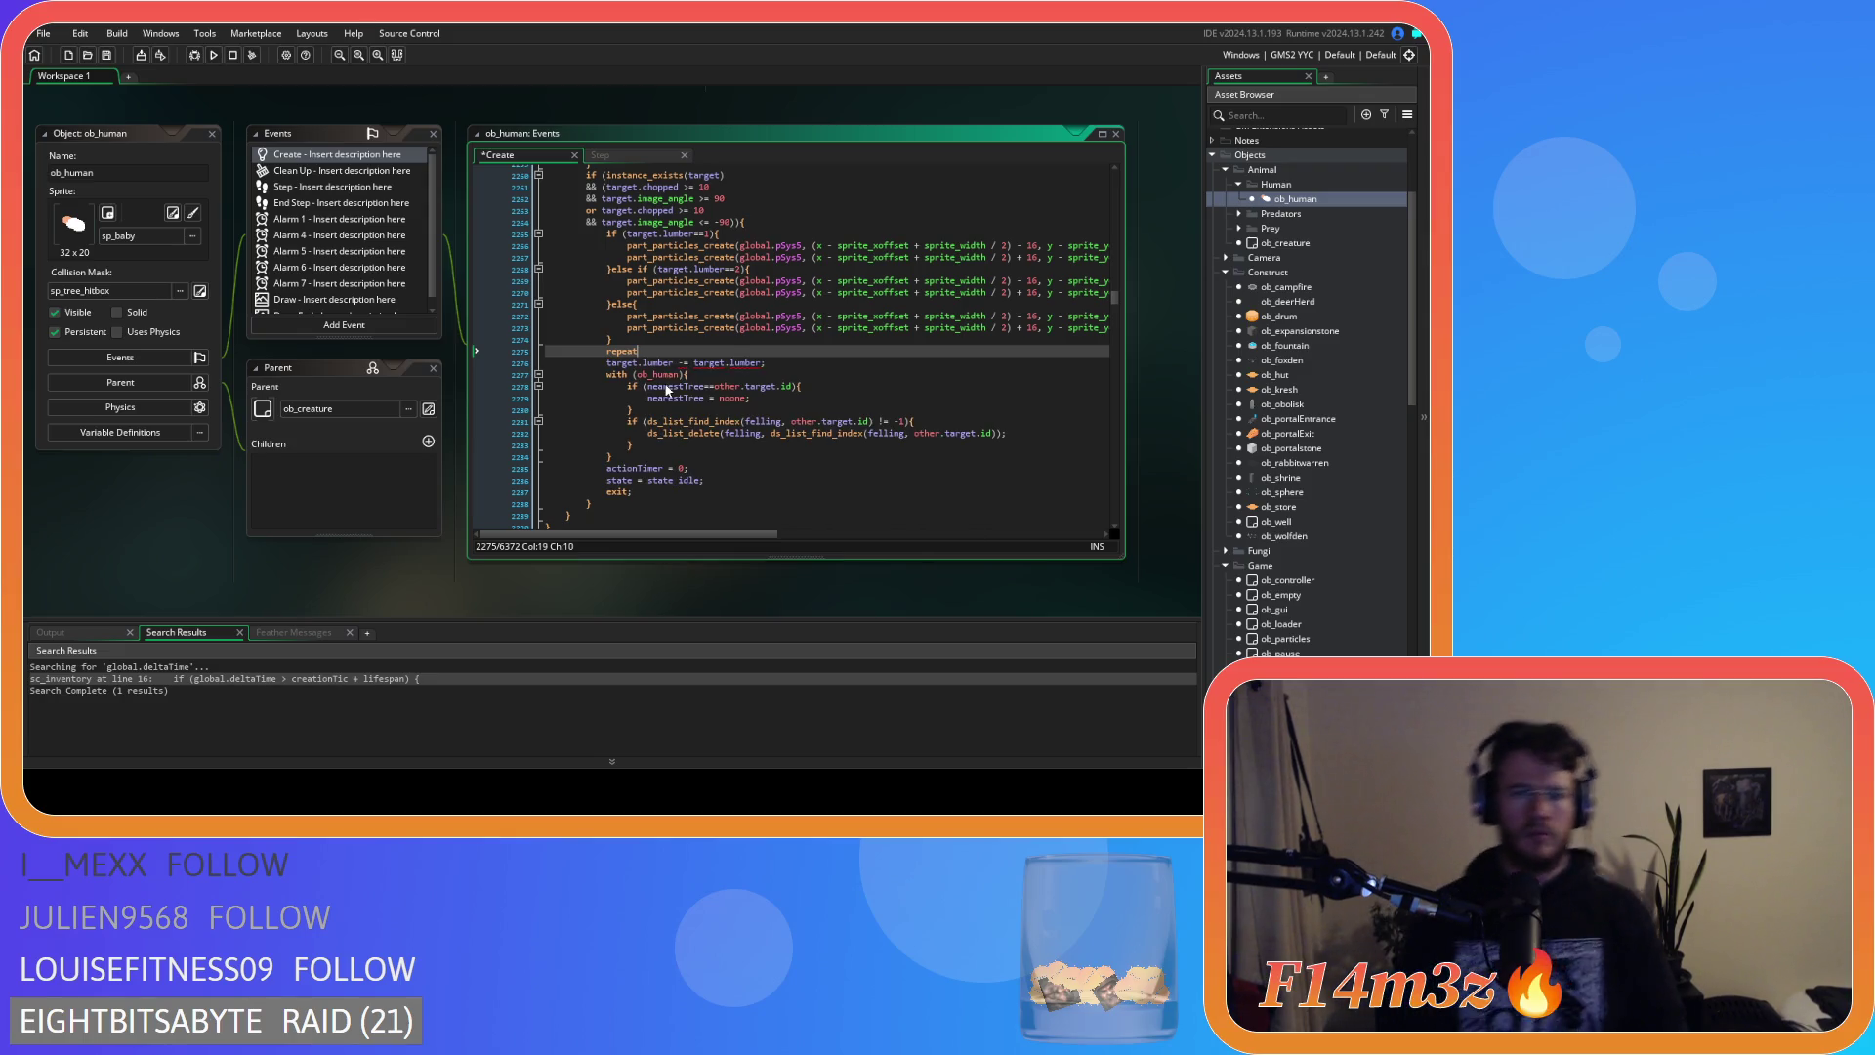
type("(tar")
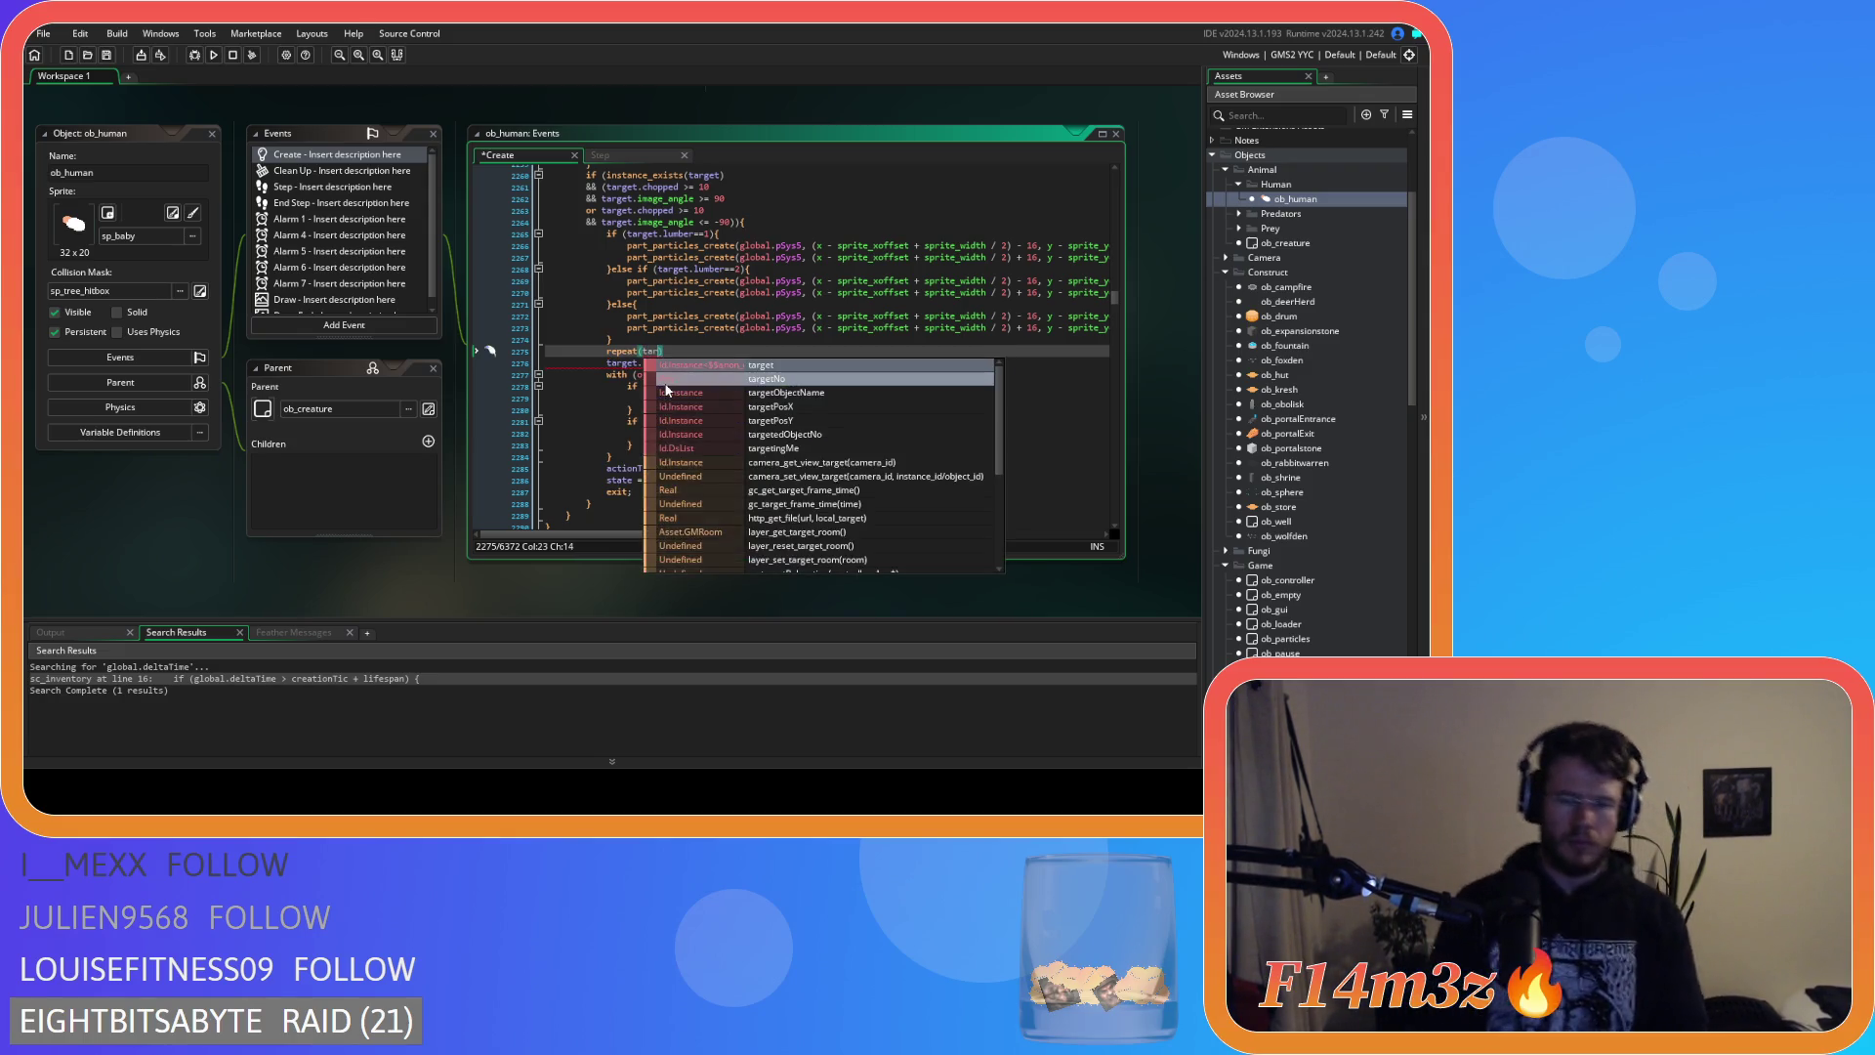
type("get.lumber)")
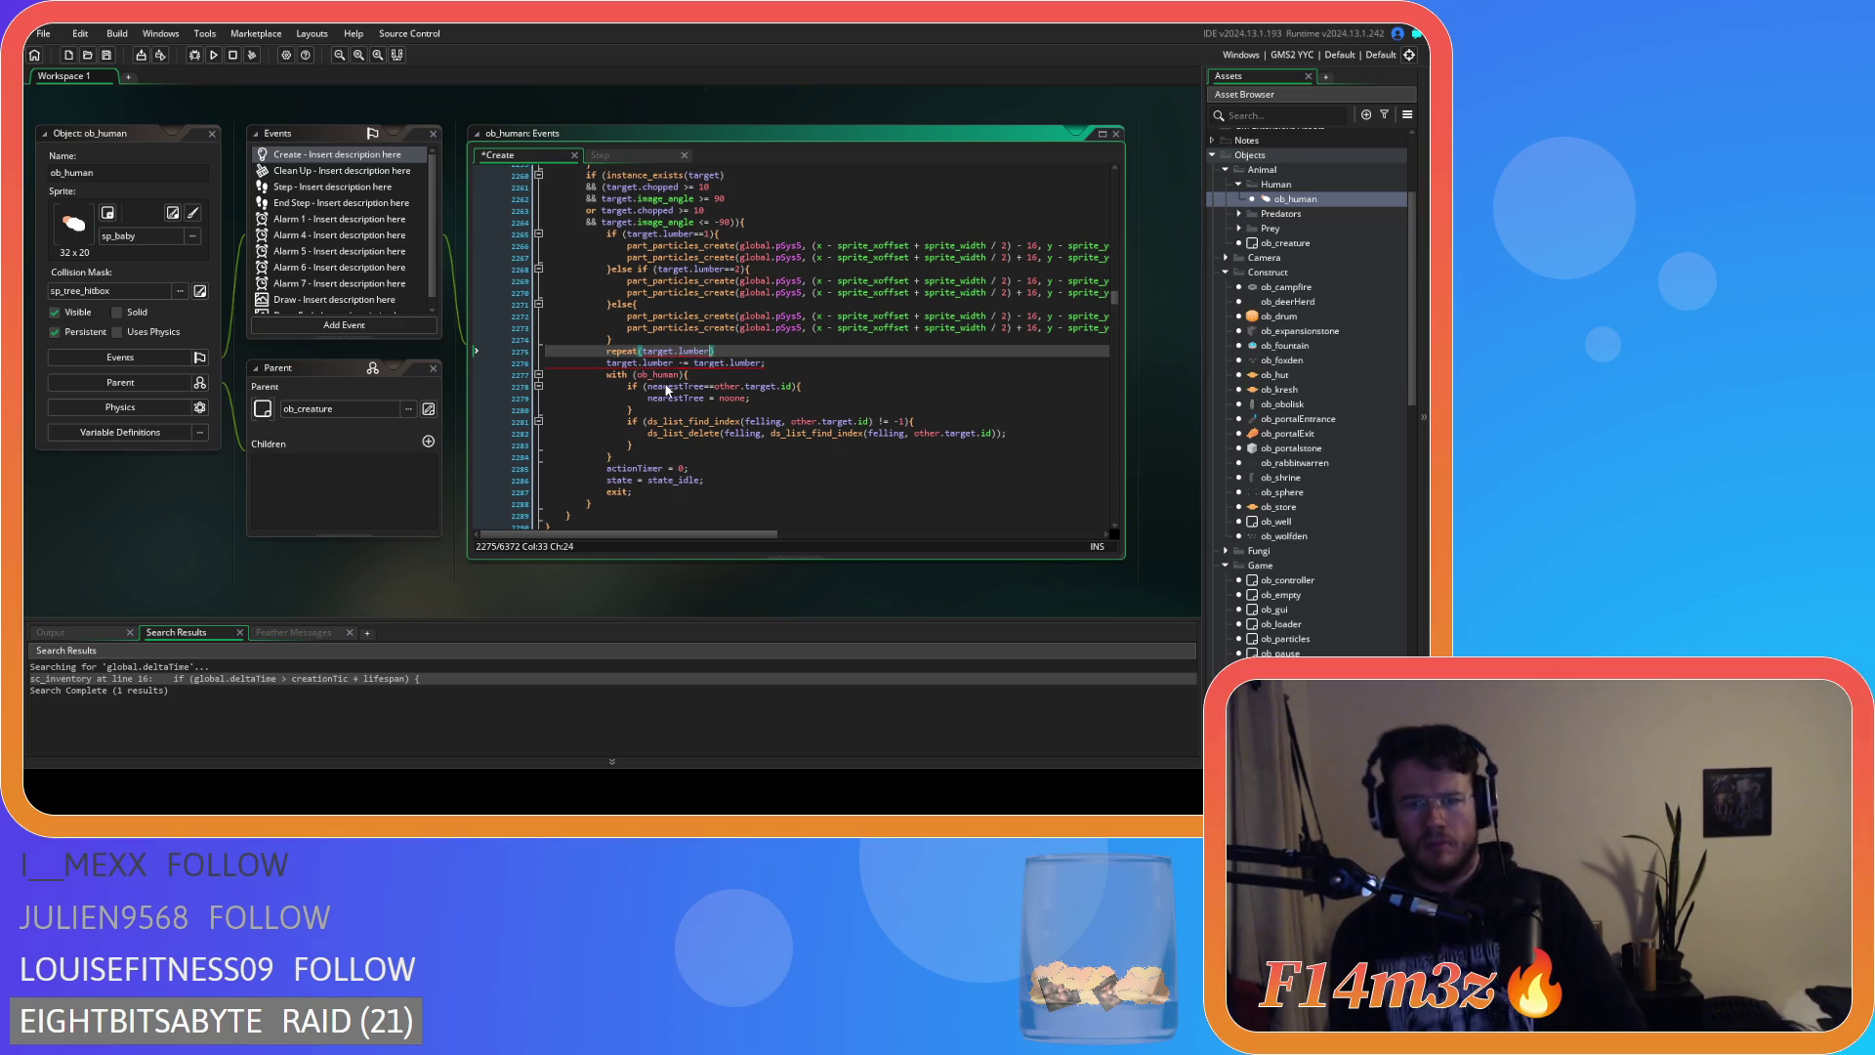
key("Return")
key("Return")
type("{")
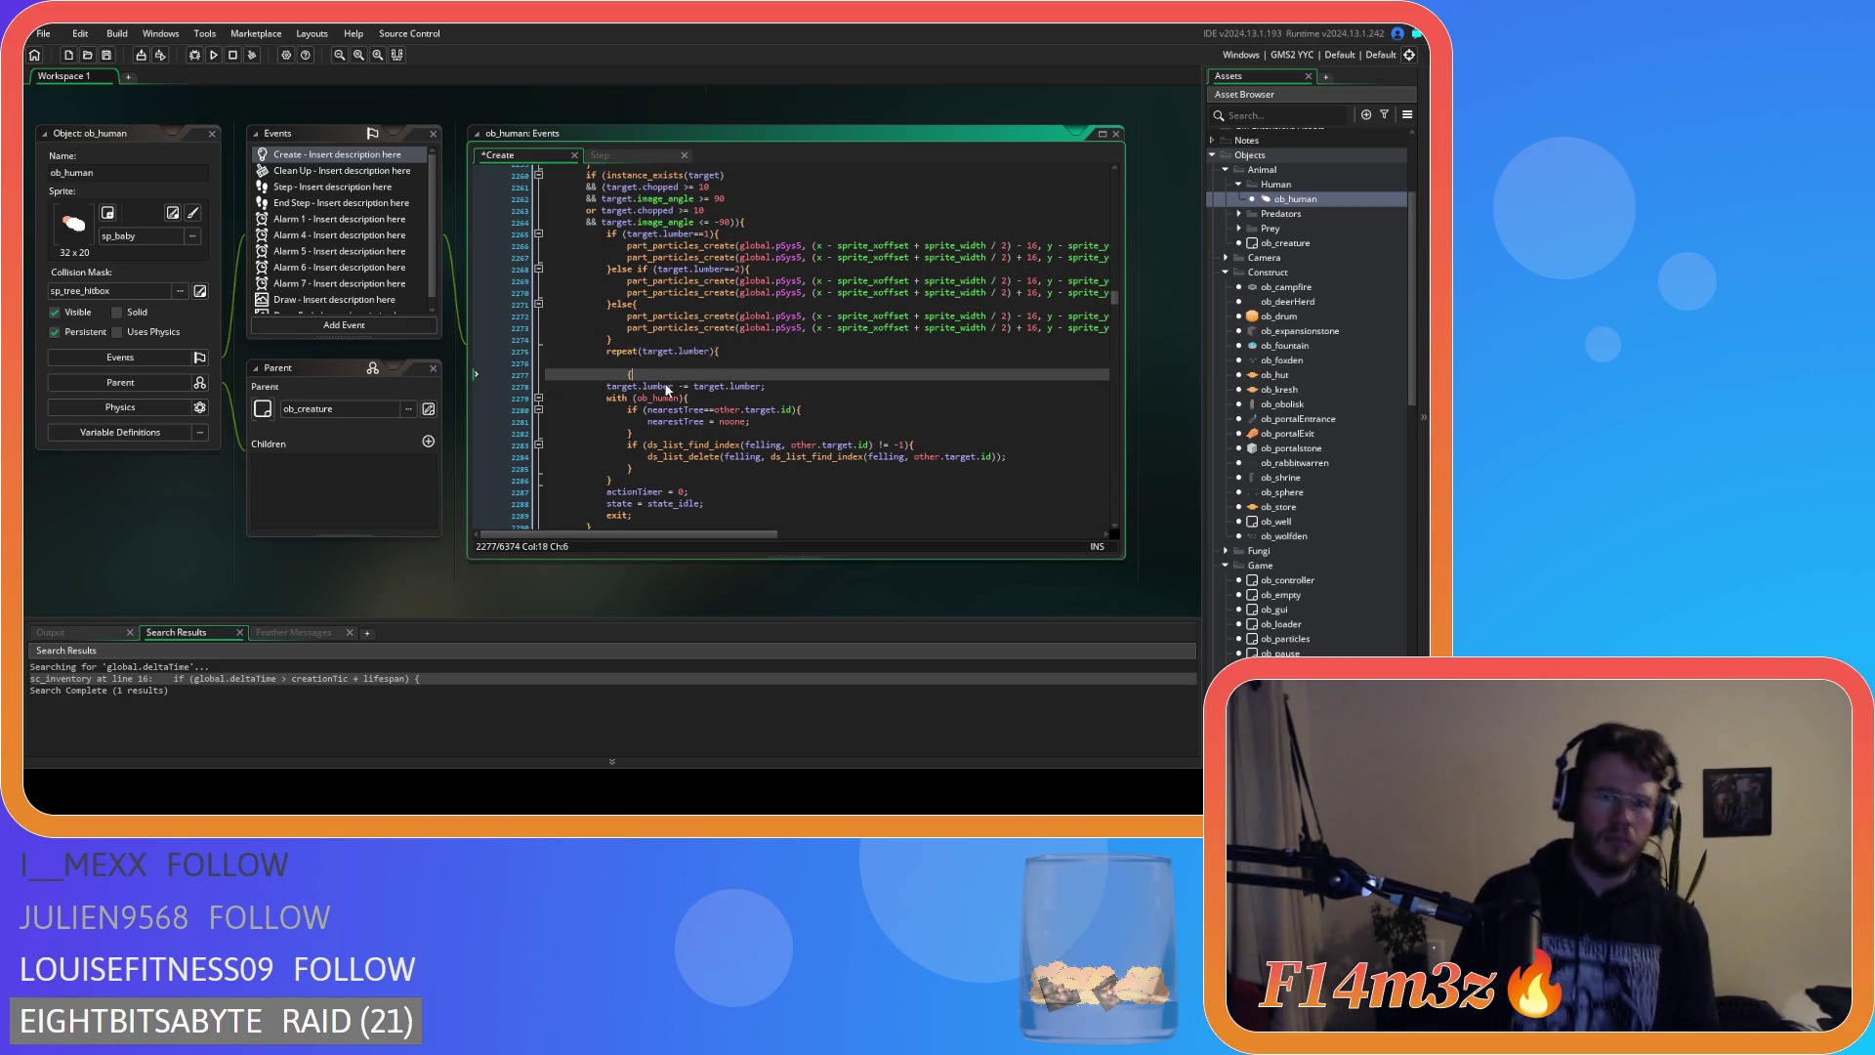
Paste the array_push call into the loop, change it to inv.lumber and "Lumber", and save.
key("Up")
type("array_push(inv.berries,new item(\"Berries\",global.delta,10,true));")
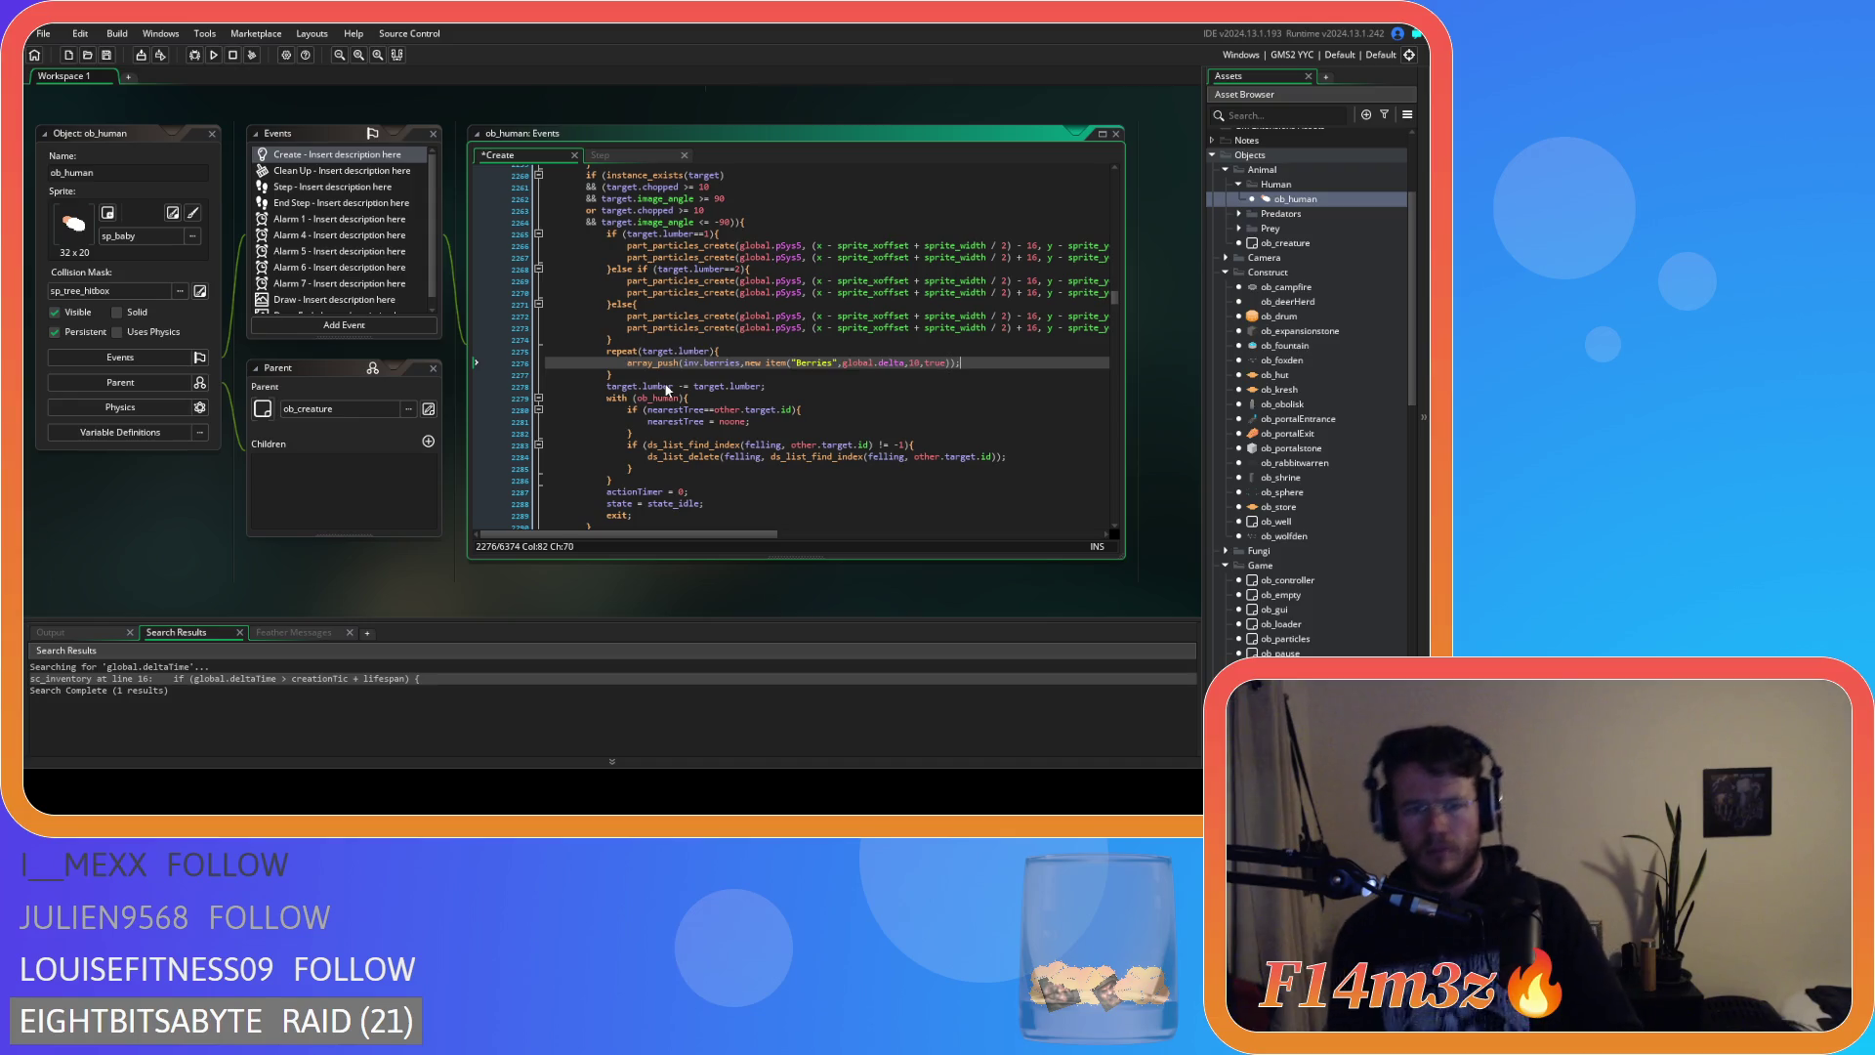
left_click(723, 362)
type("lumber")
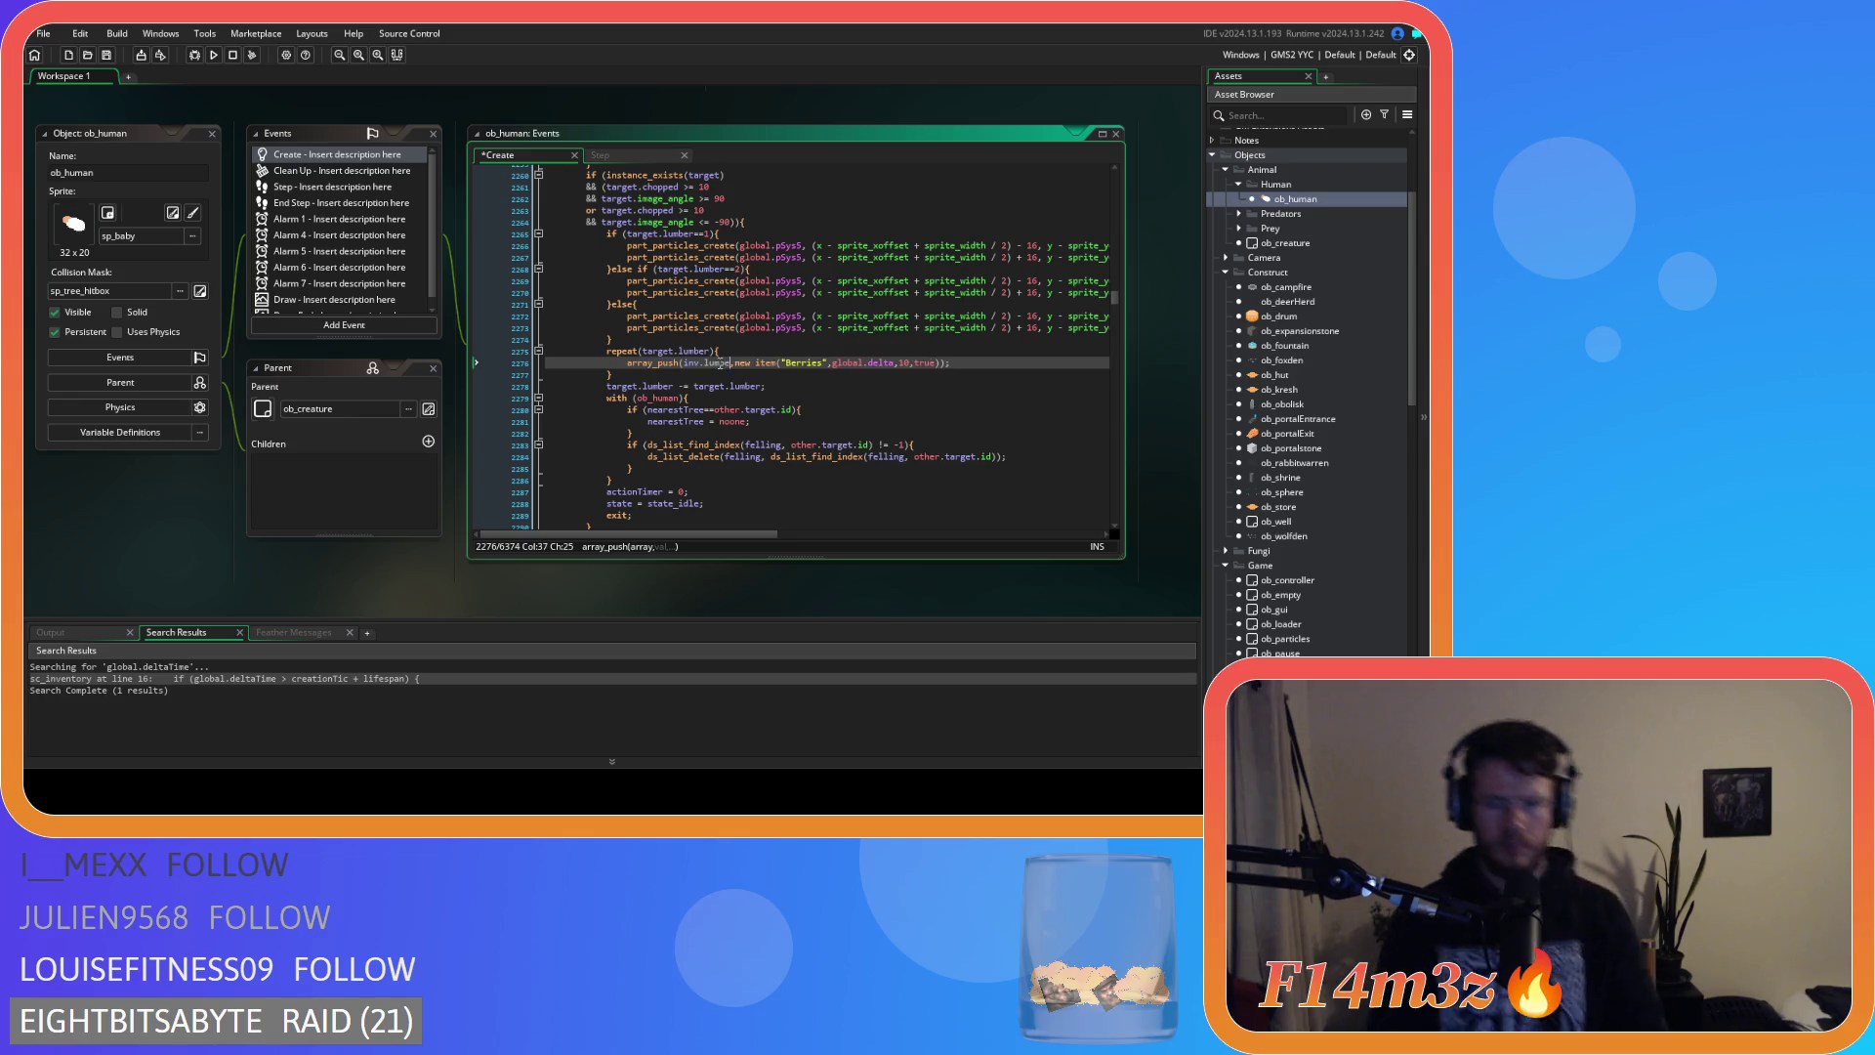
double_click(808, 364)
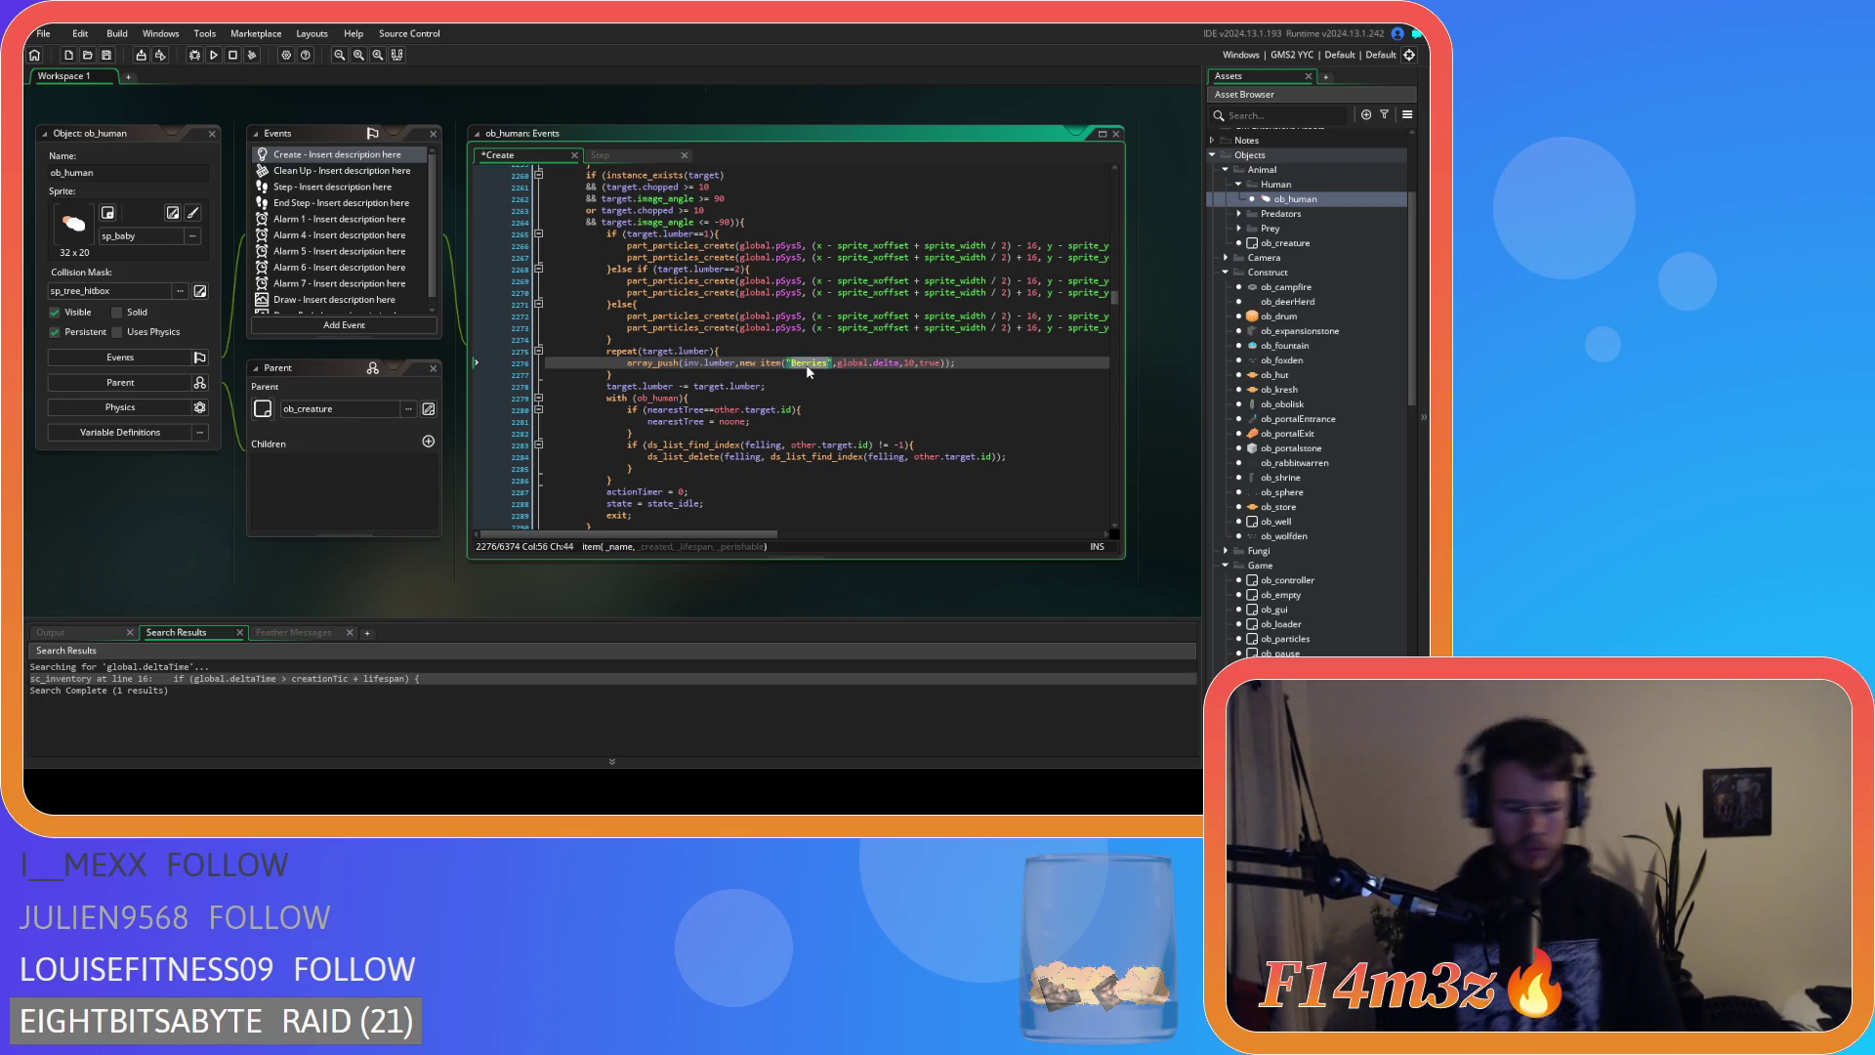
type("Lumber")
scroll(891, 360, "down", 1)
left_click(890, 358)
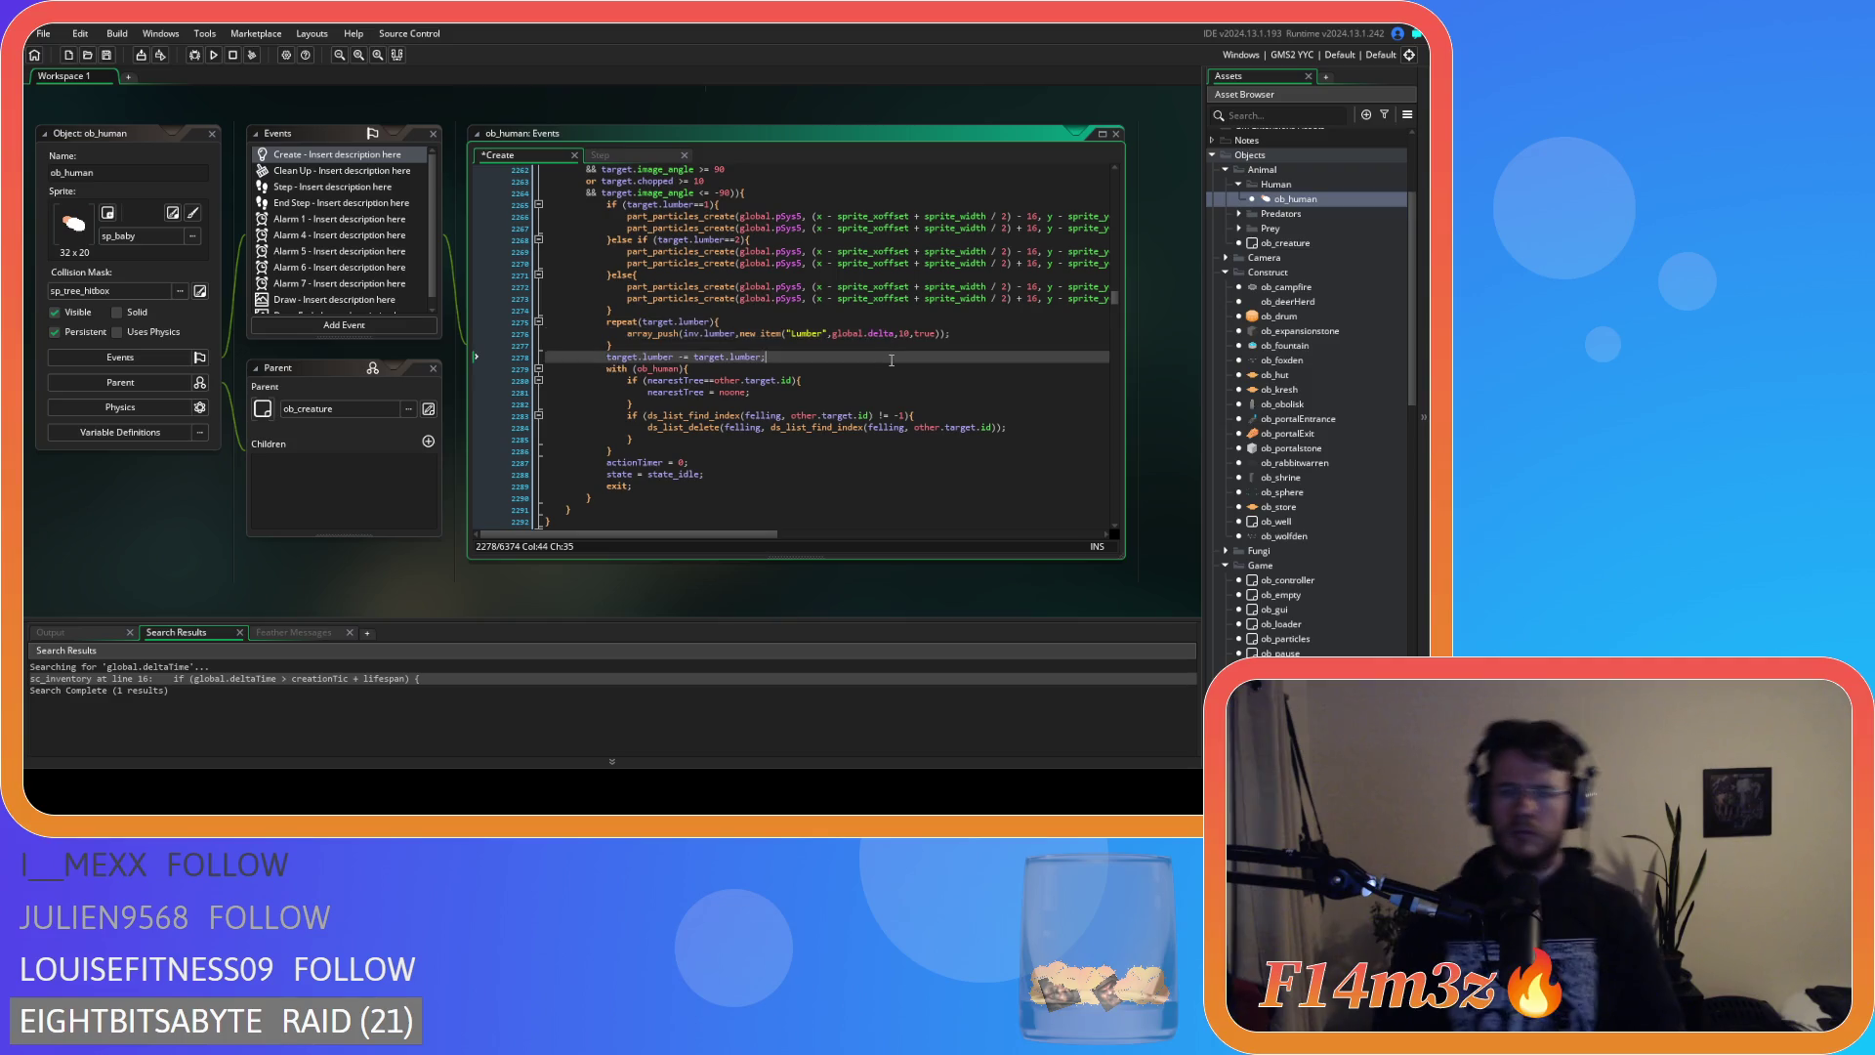
key("ctrl+s")
Set the Lumber item's perishable flag to false and save the Create event.
double_click(926, 334)
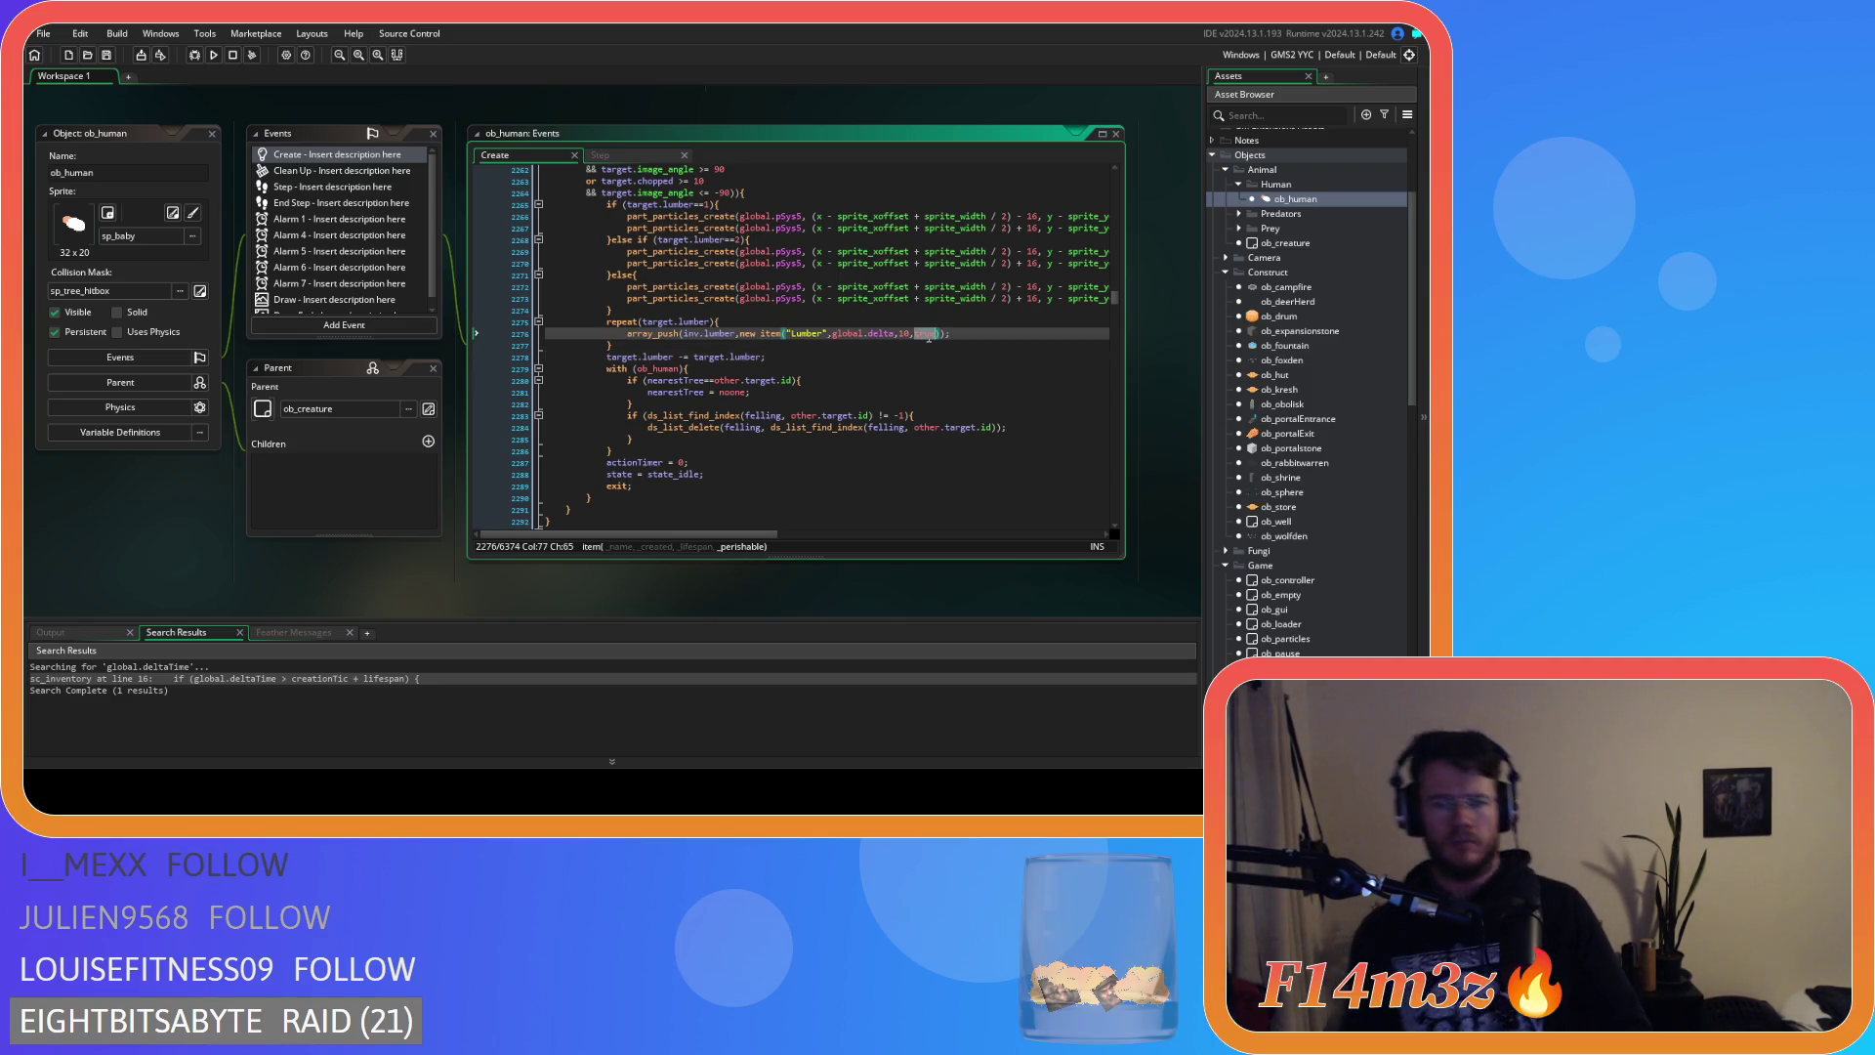
type("false")
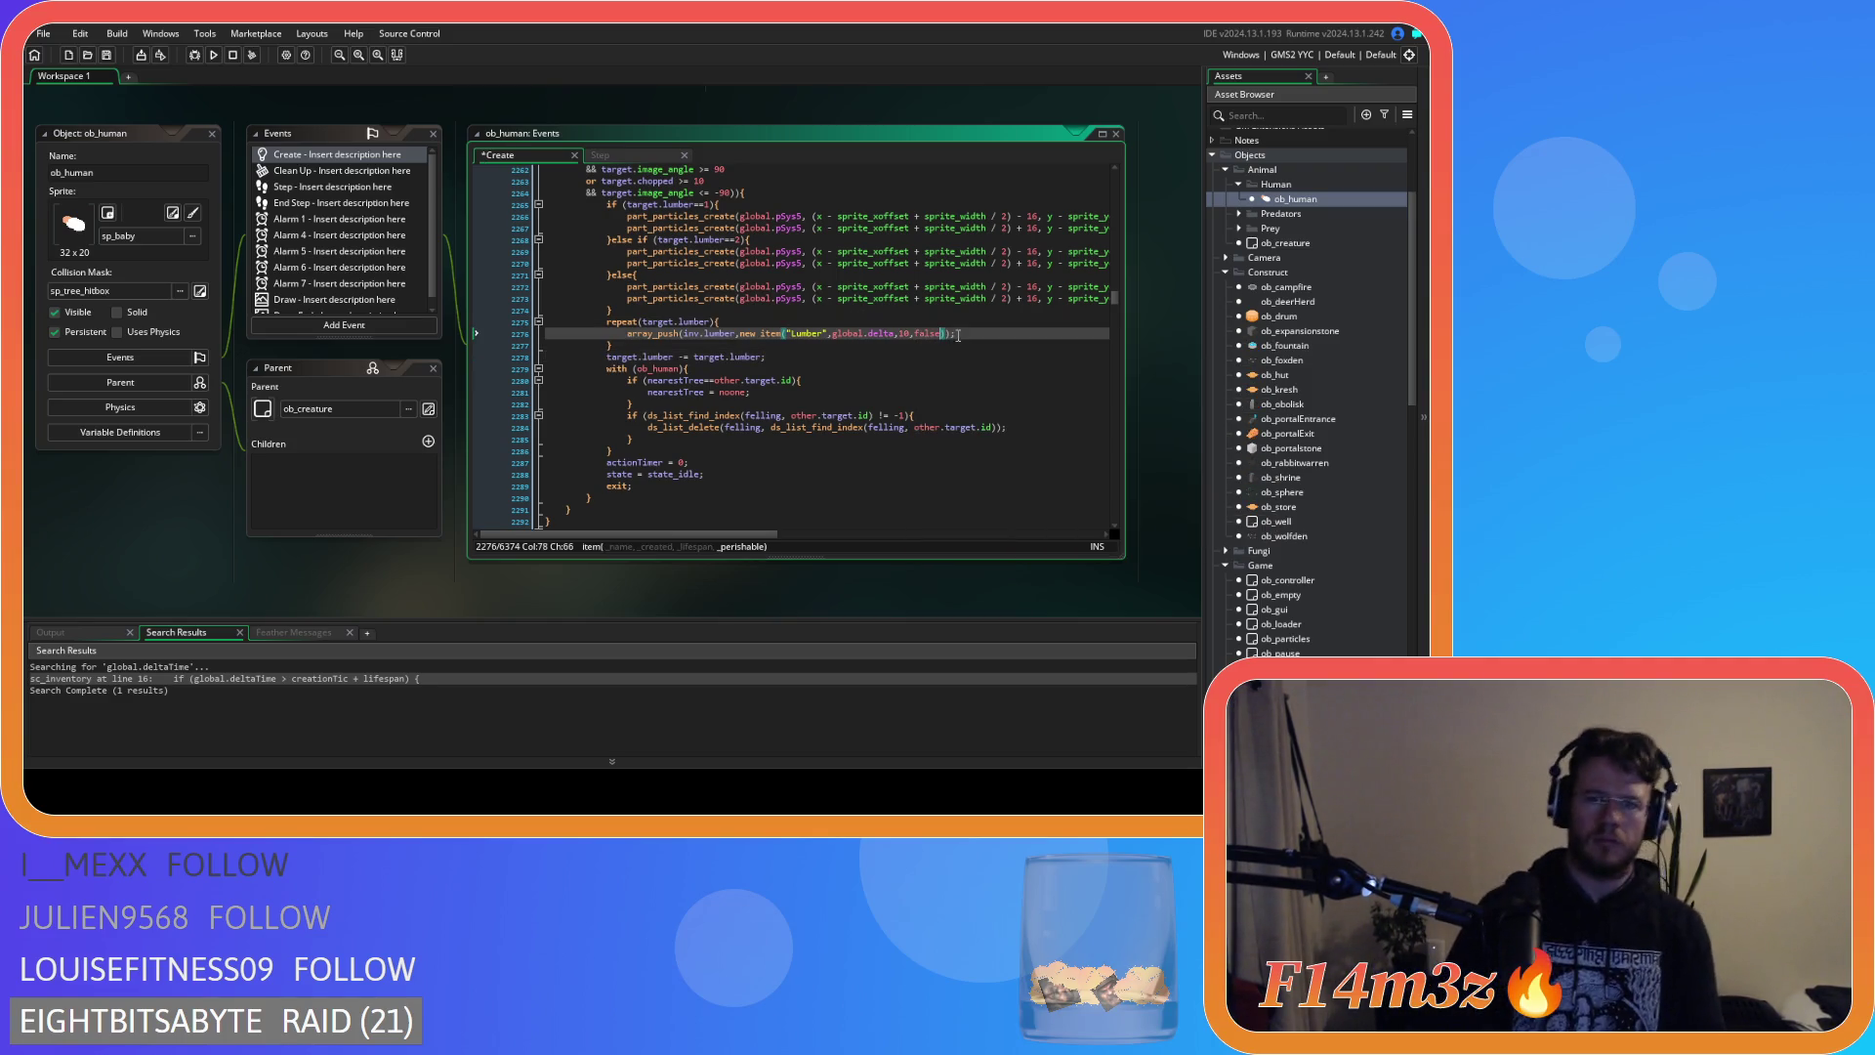
left_click(734, 343)
left_click(631, 336)
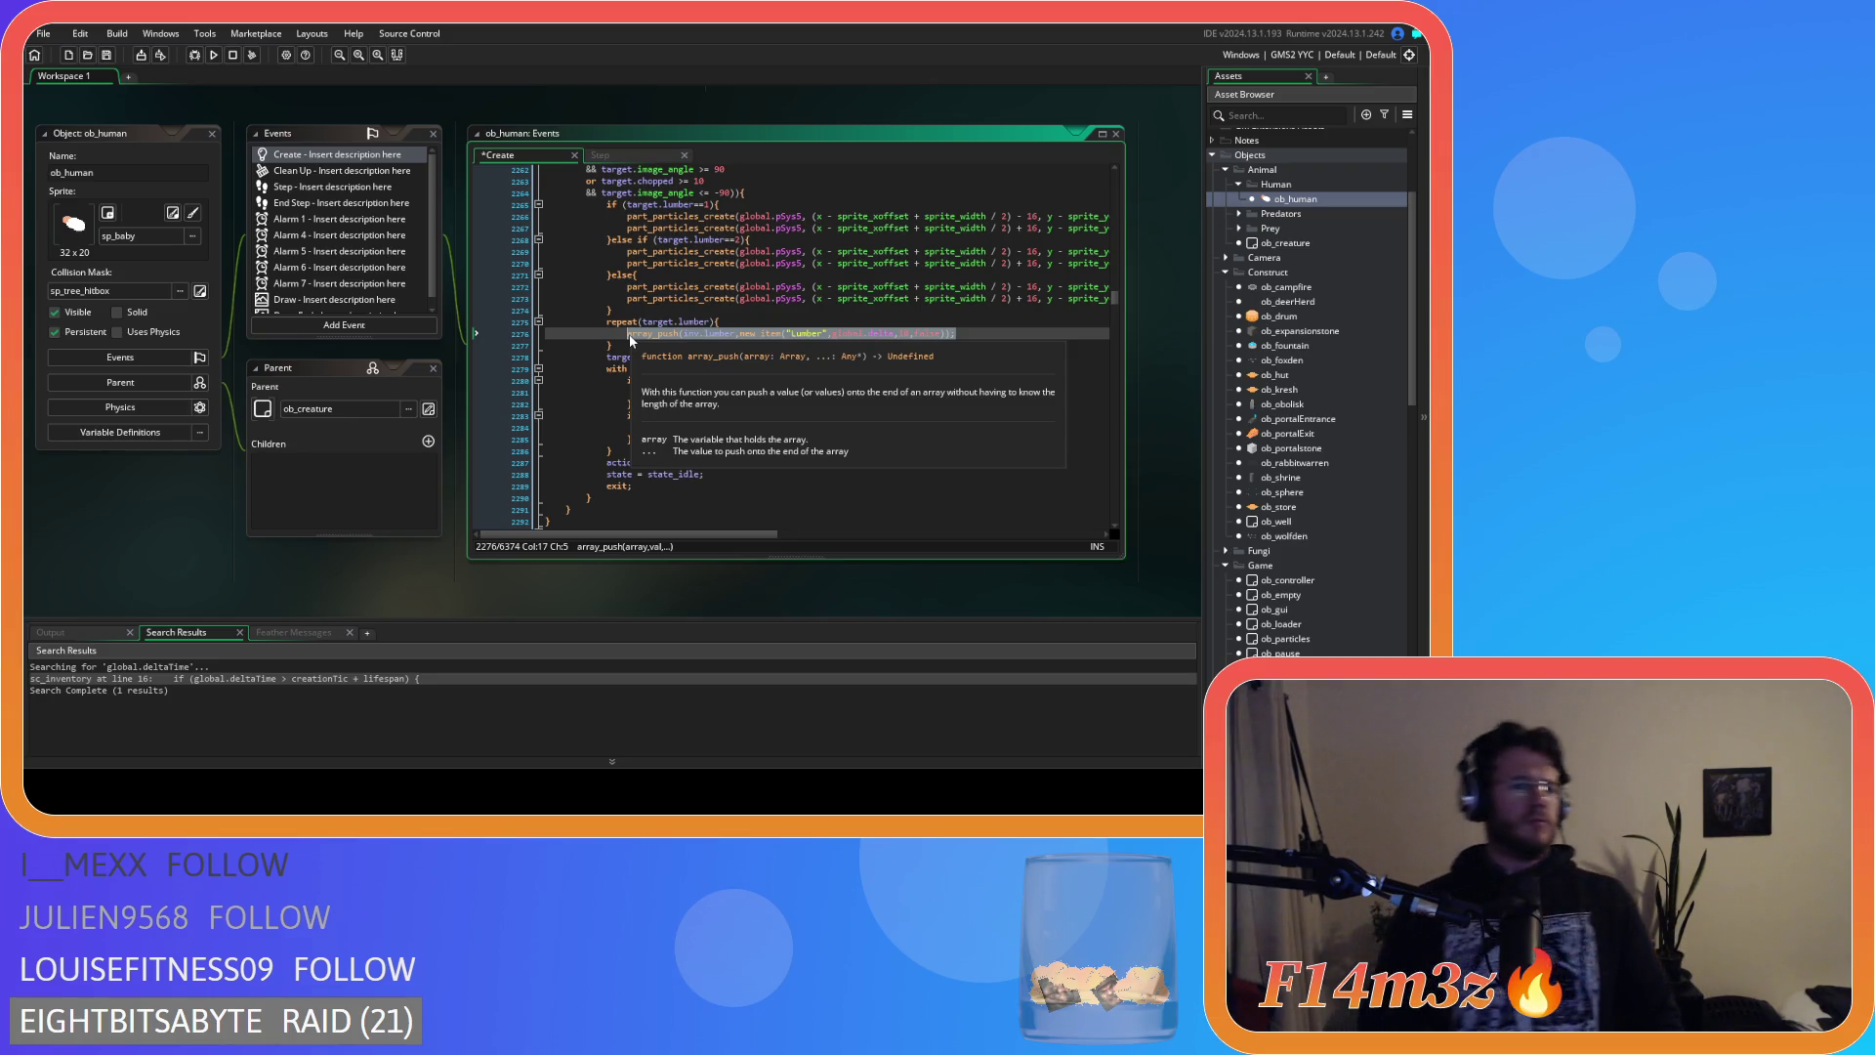
left_click(798, 333)
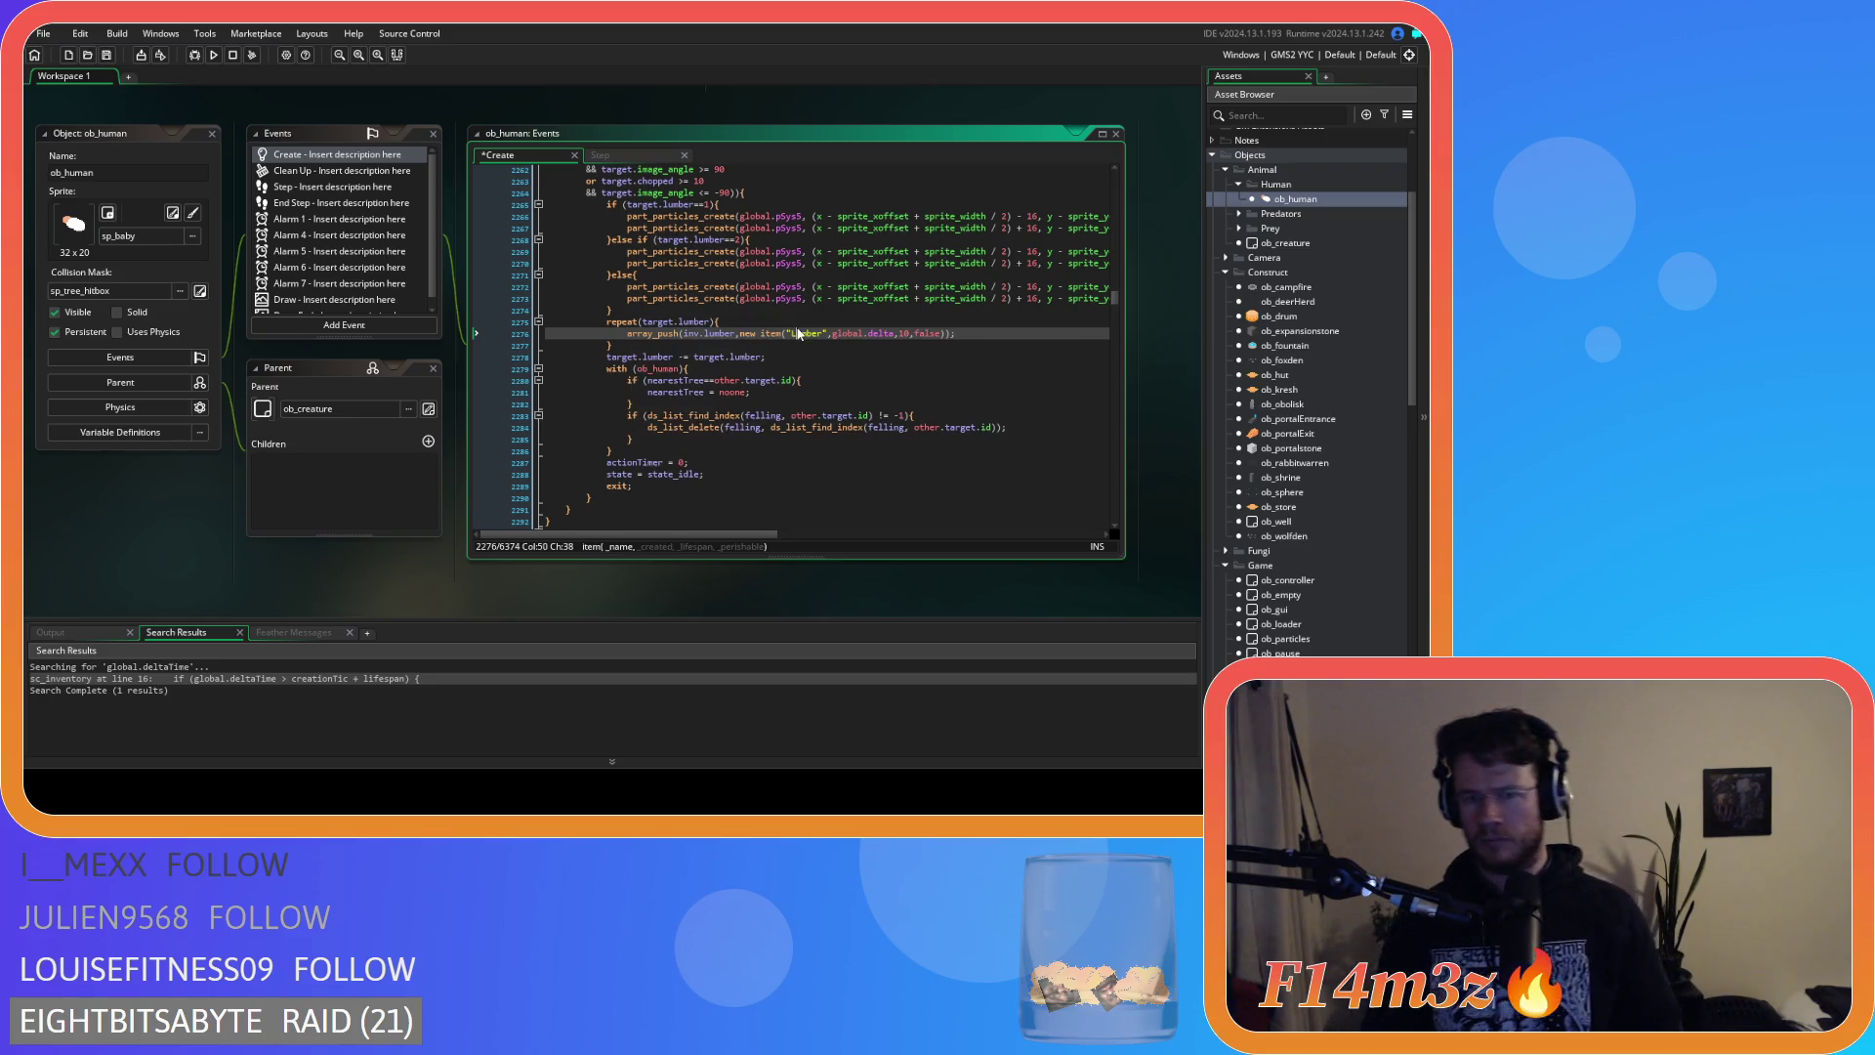
scroll(798, 333, "down", 4)
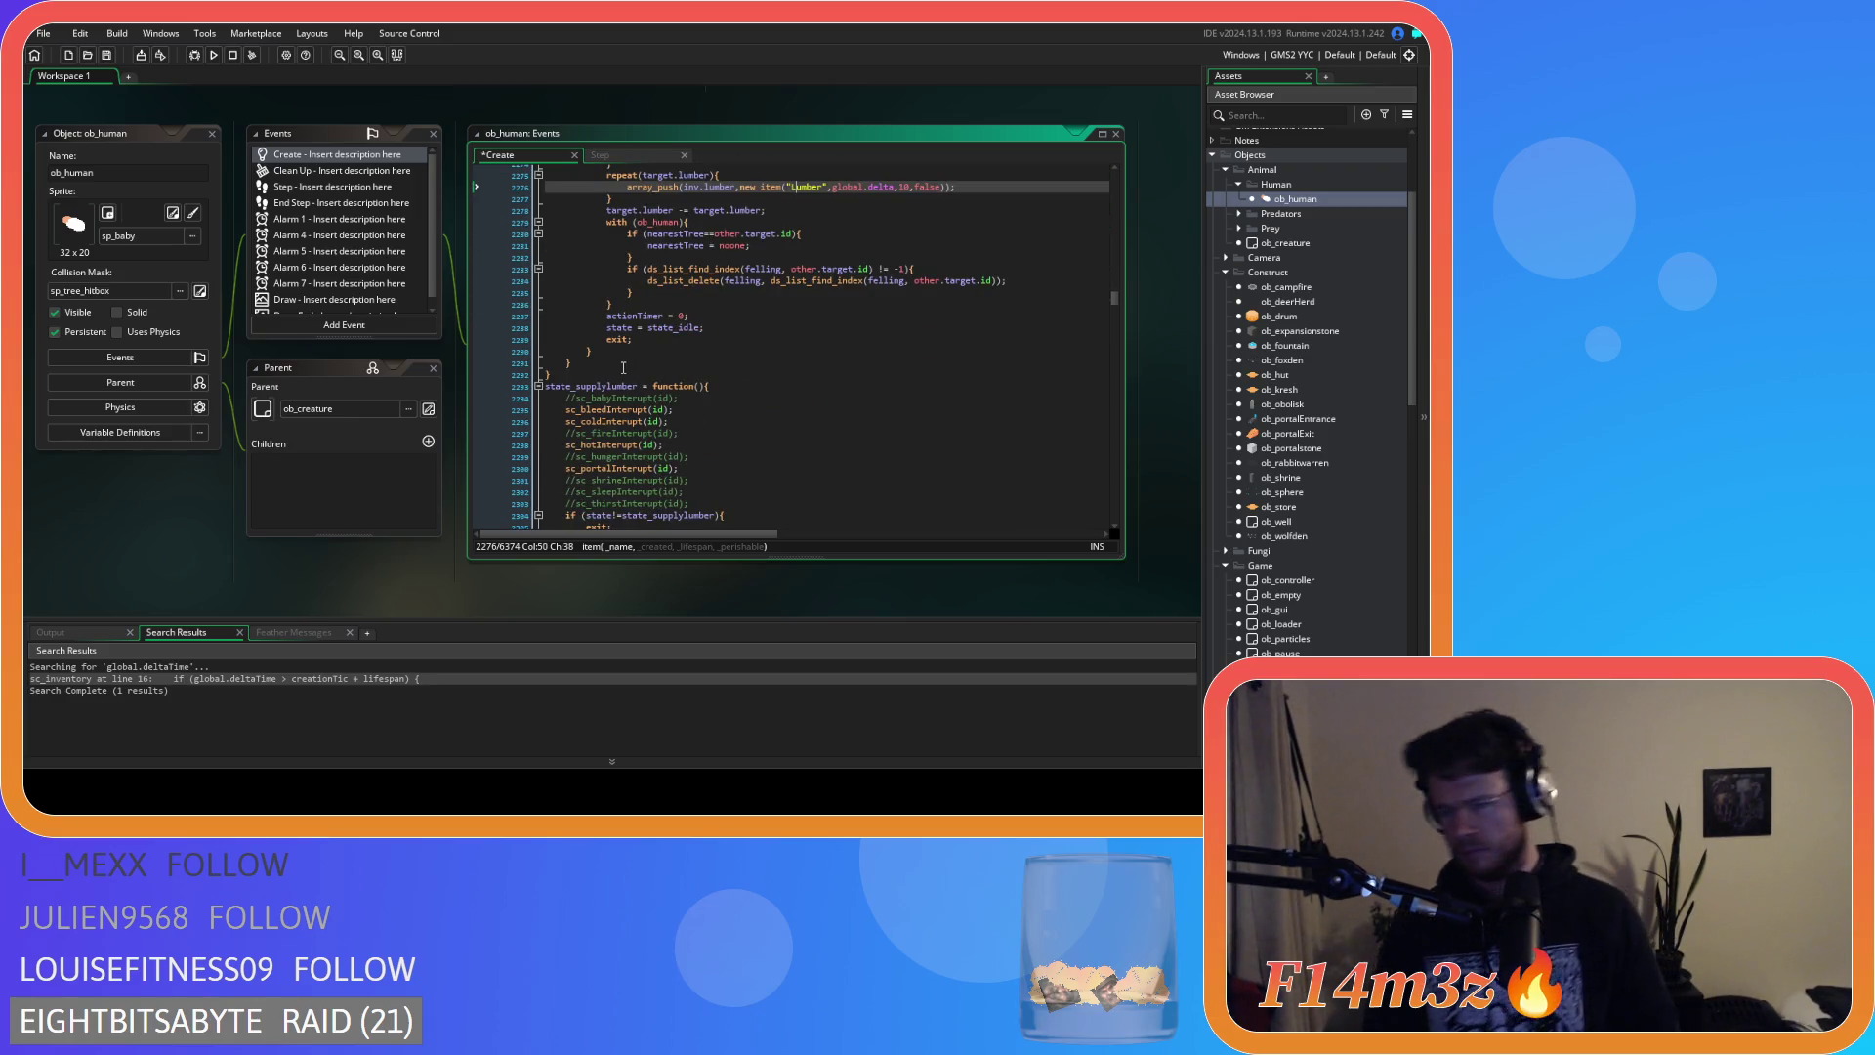
key("ctrl+s")
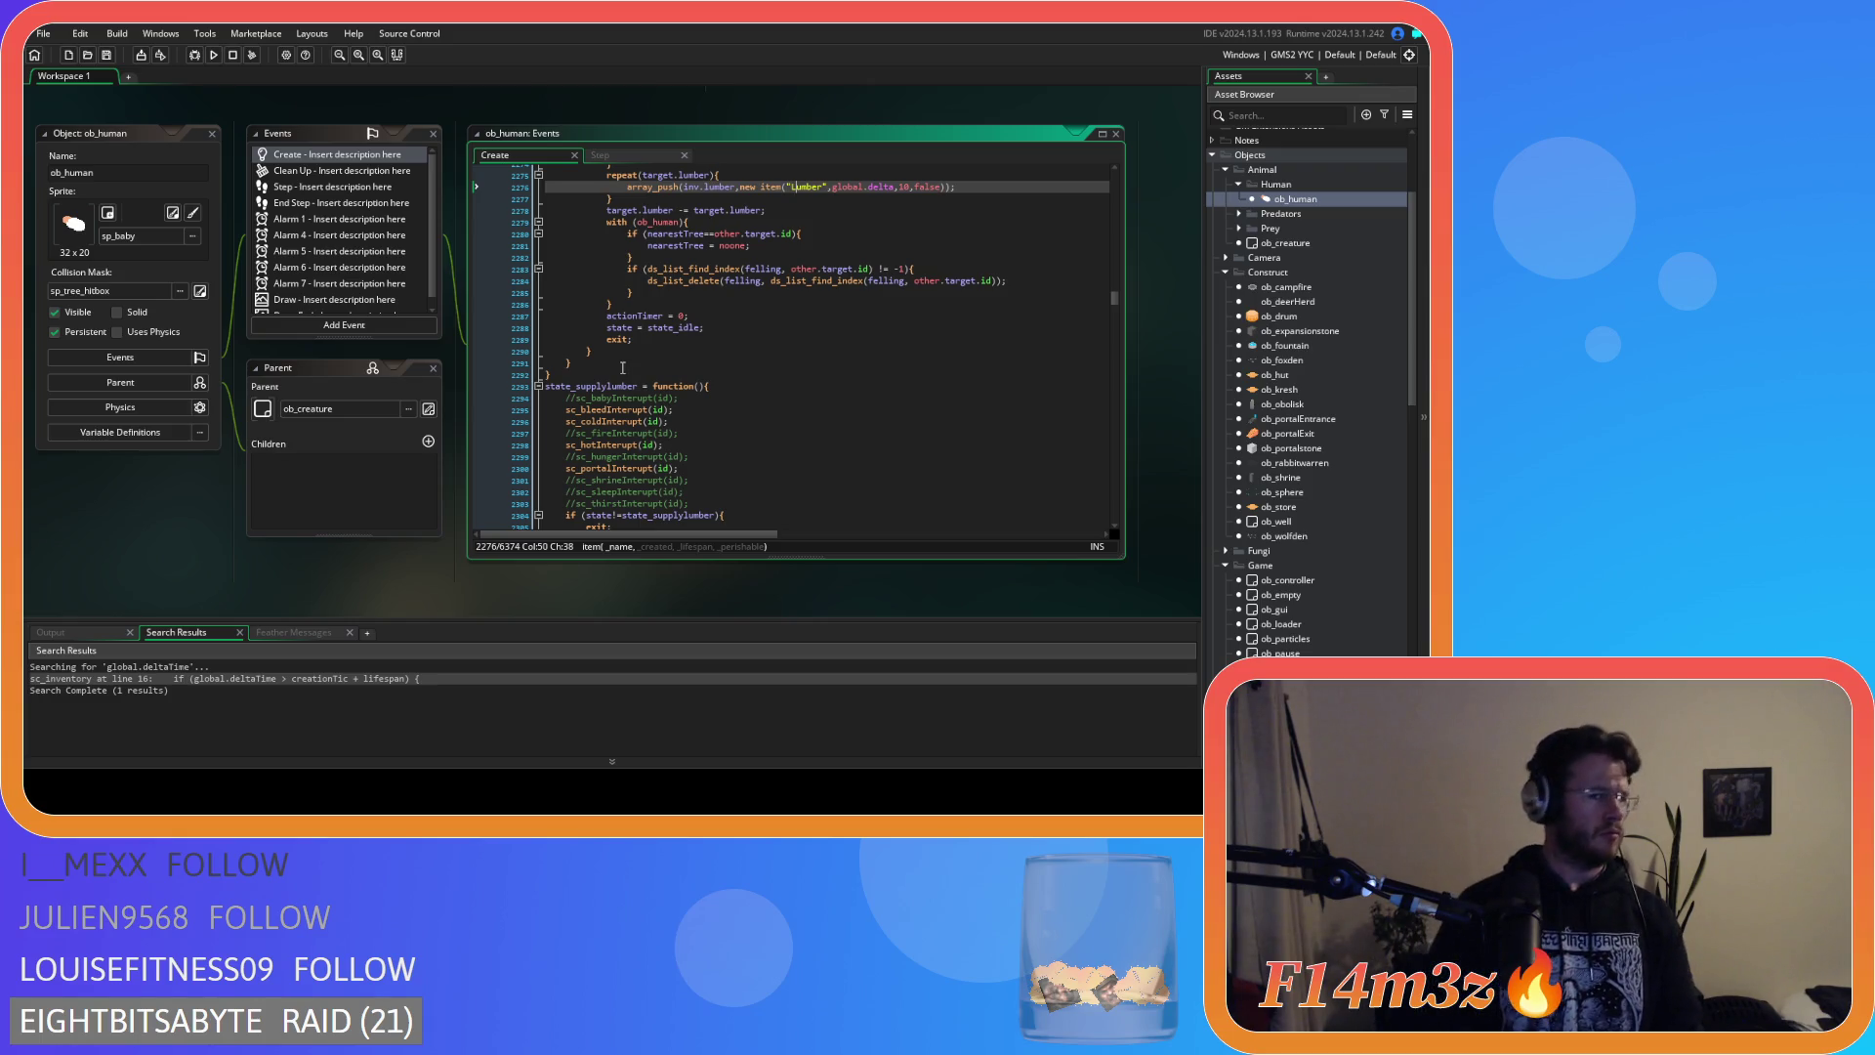
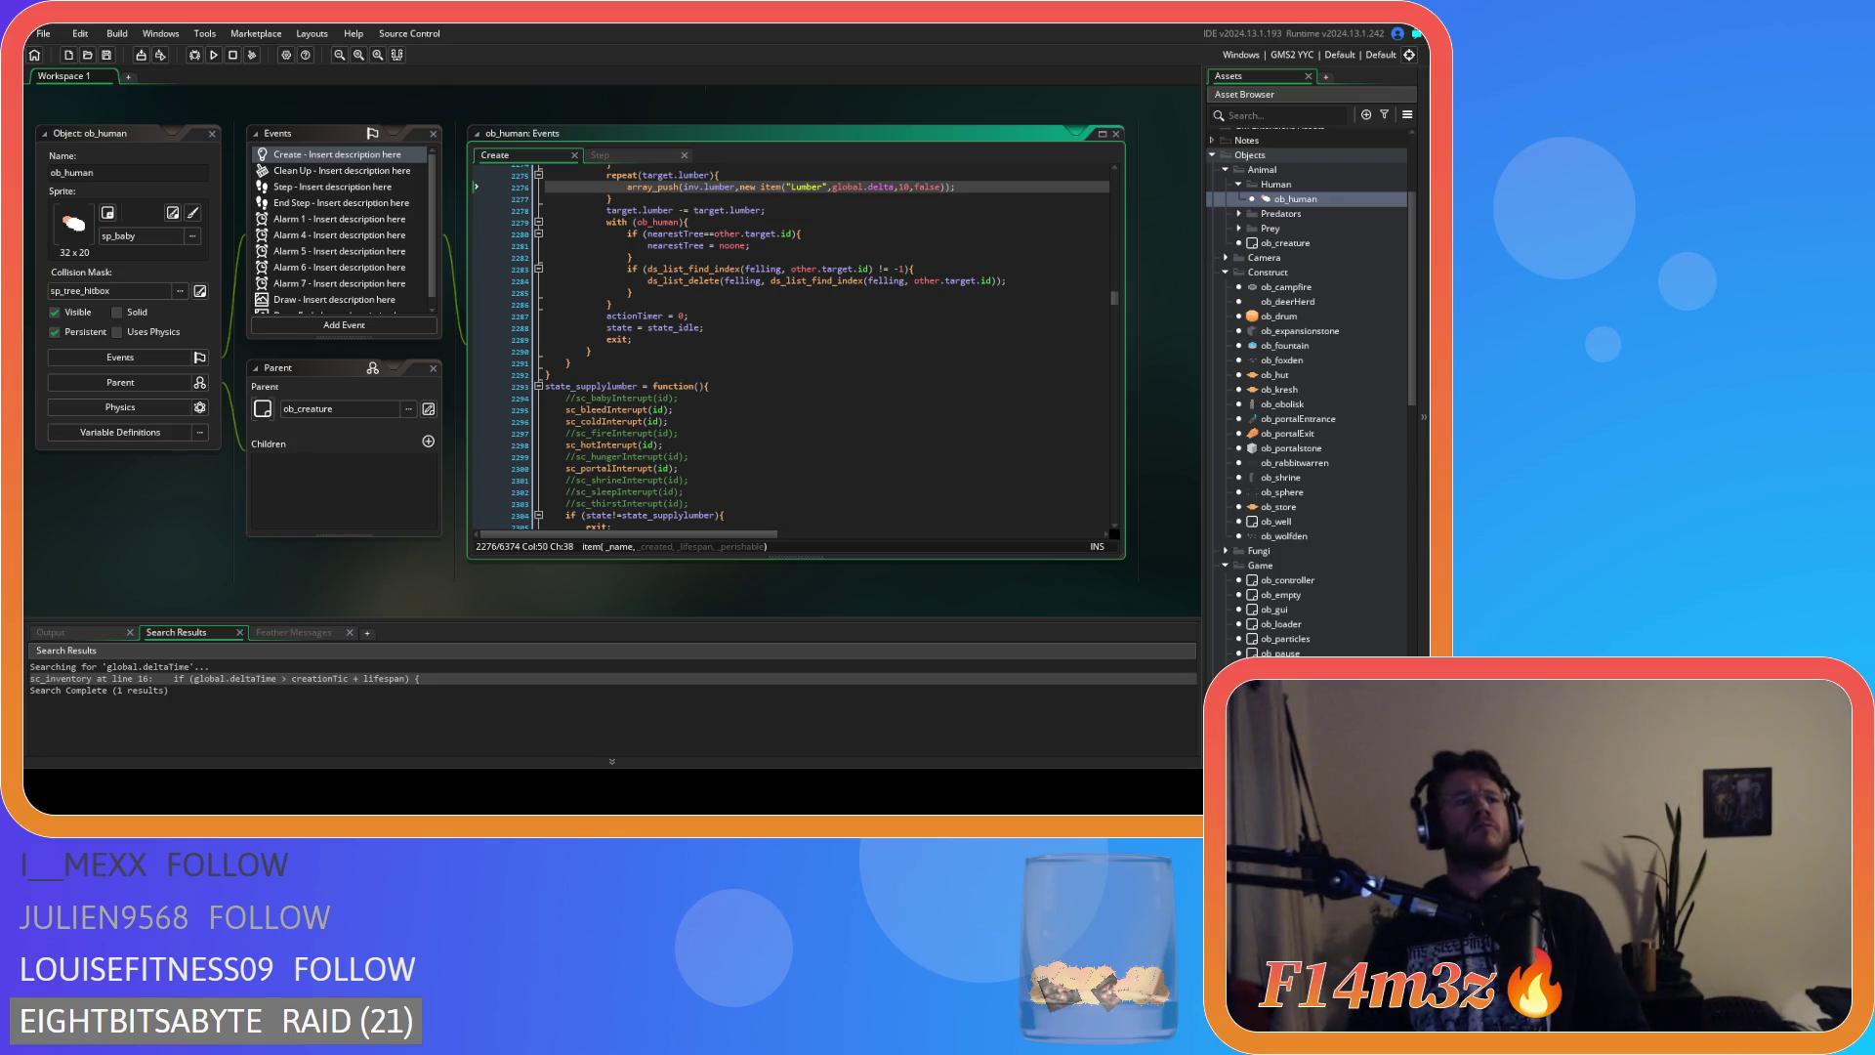
Search ob_human's Create code for the state_fishing function and close the Find box.
left_click(598, 410)
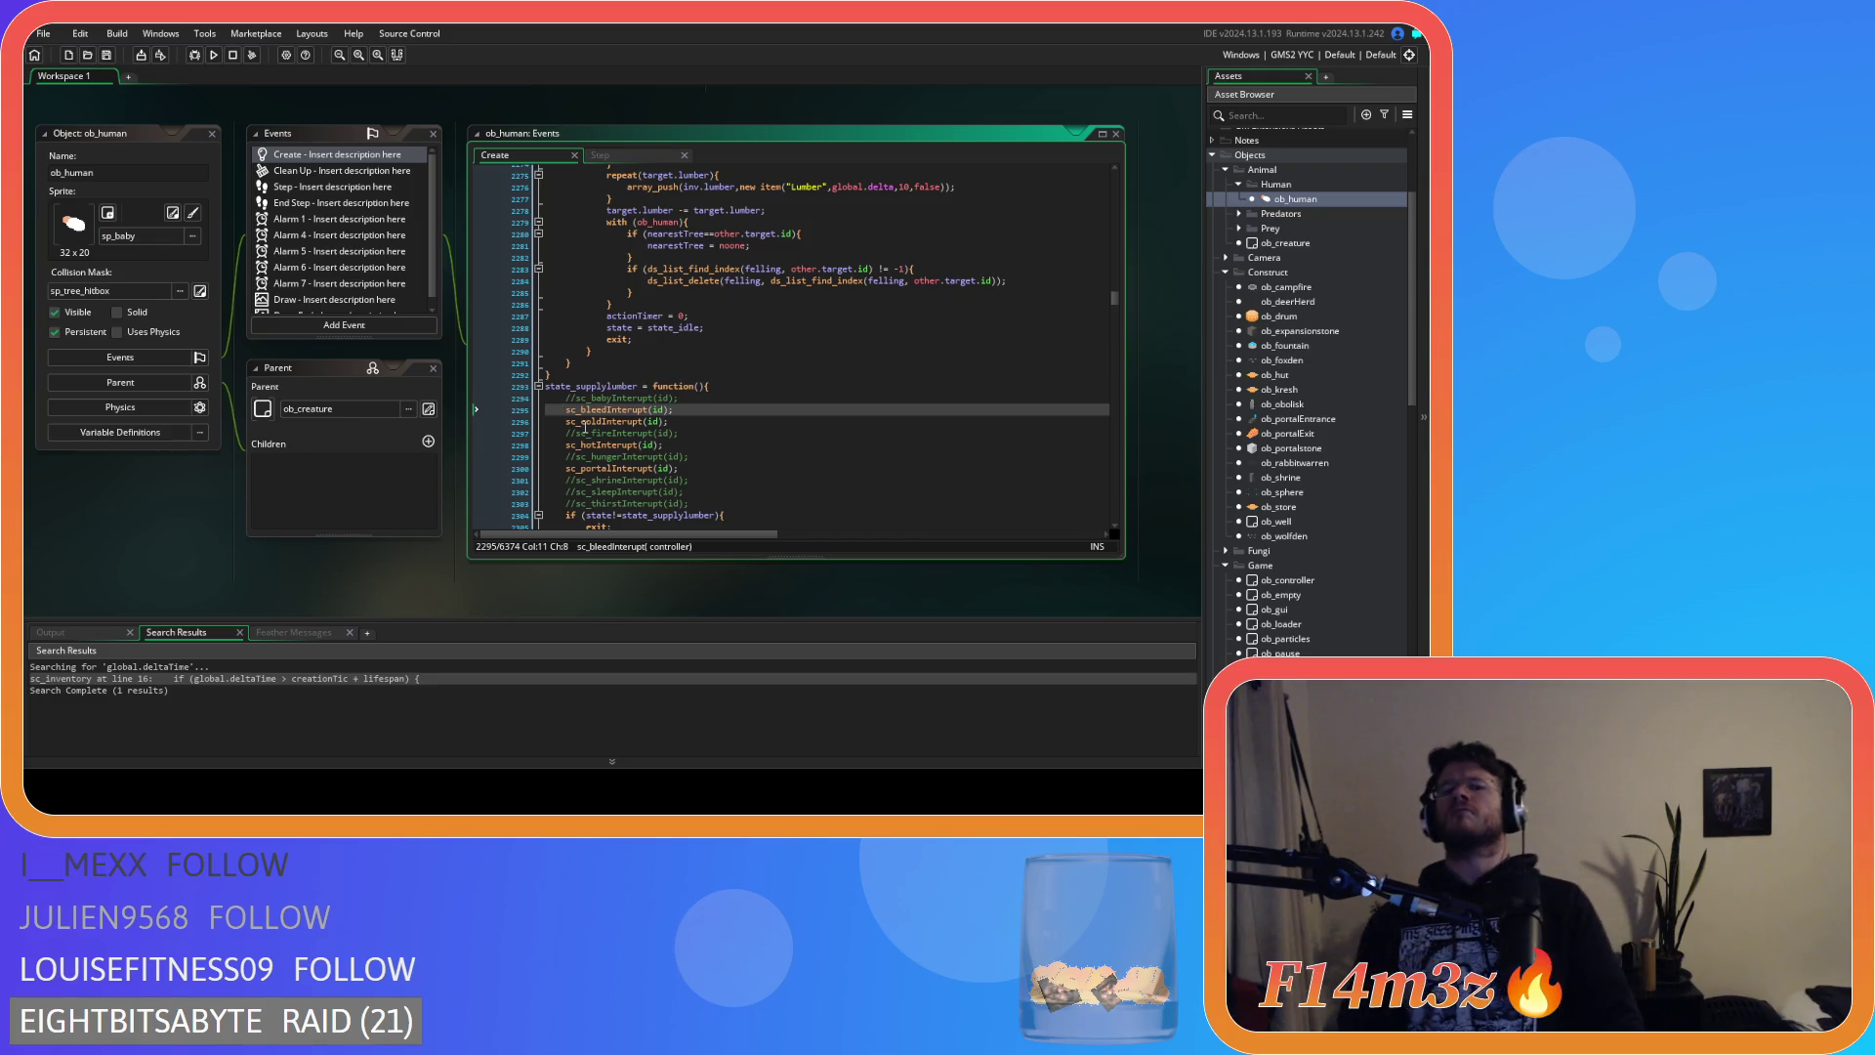
scroll(672, 503, "up", 15)
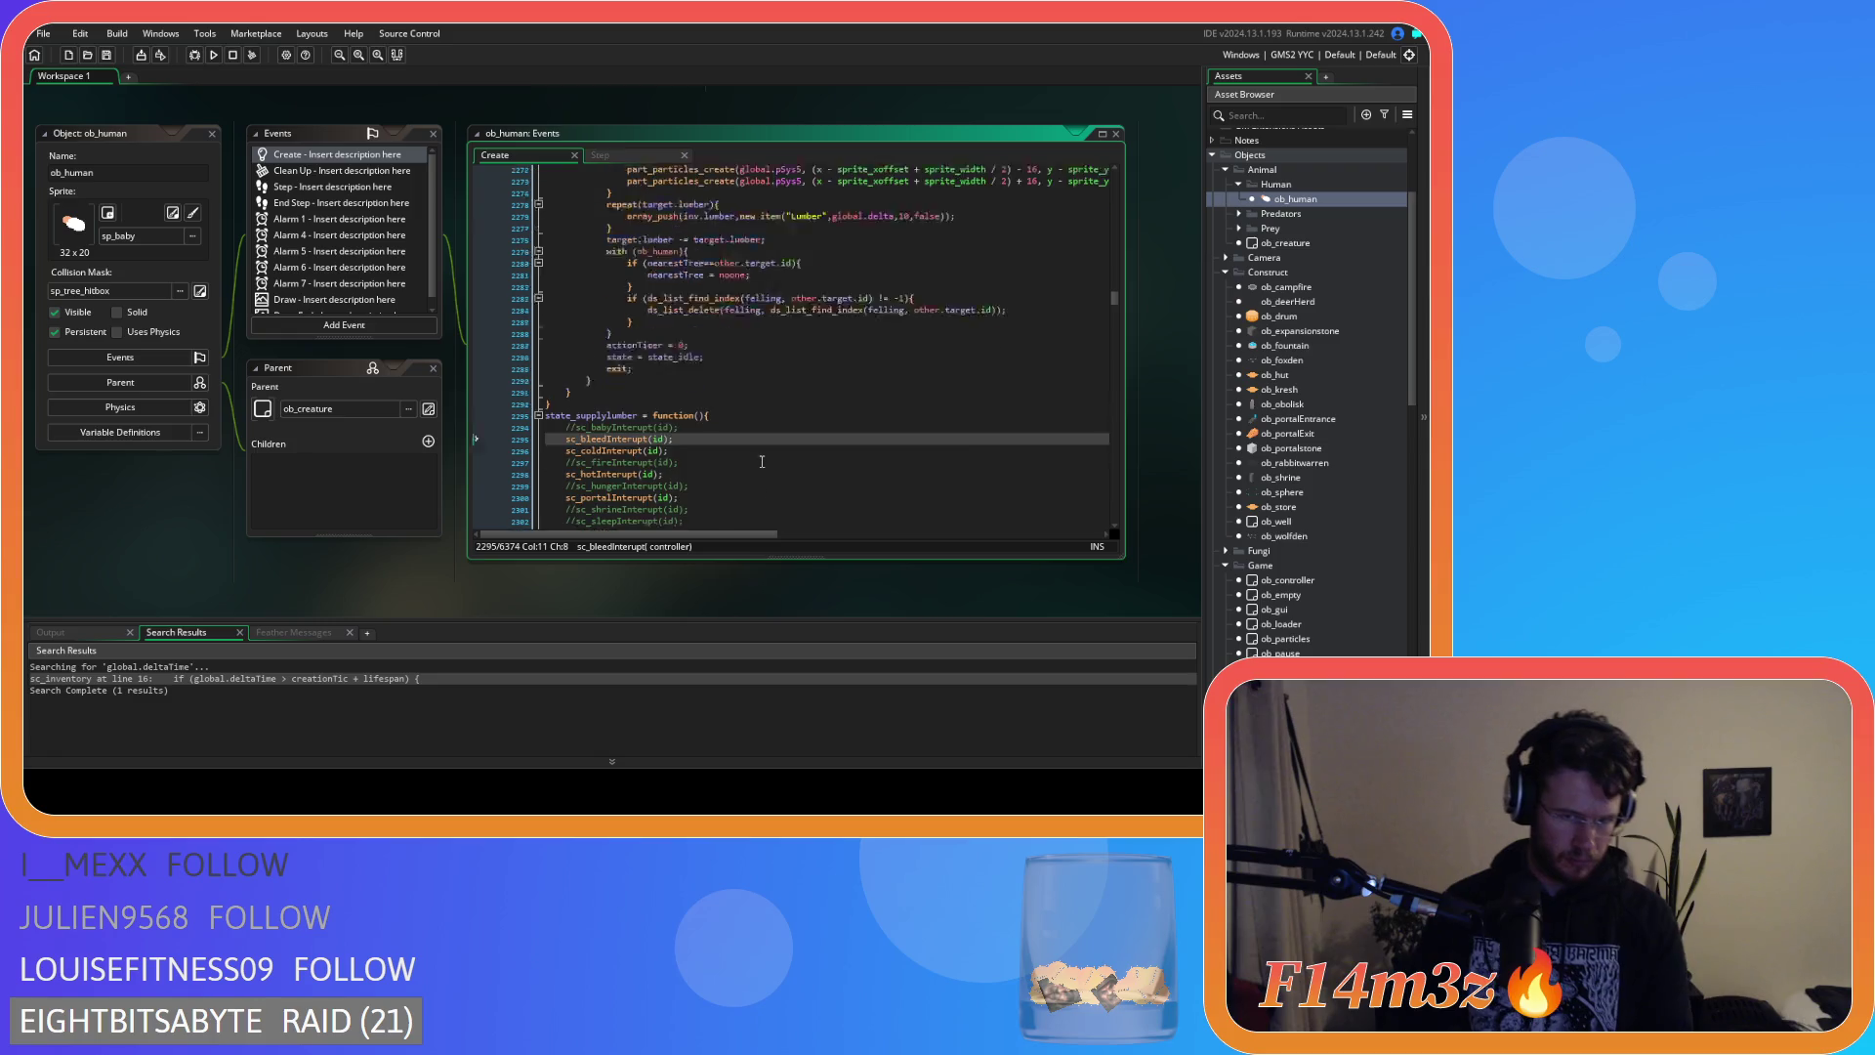
scroll(777, 462, "up", 20)
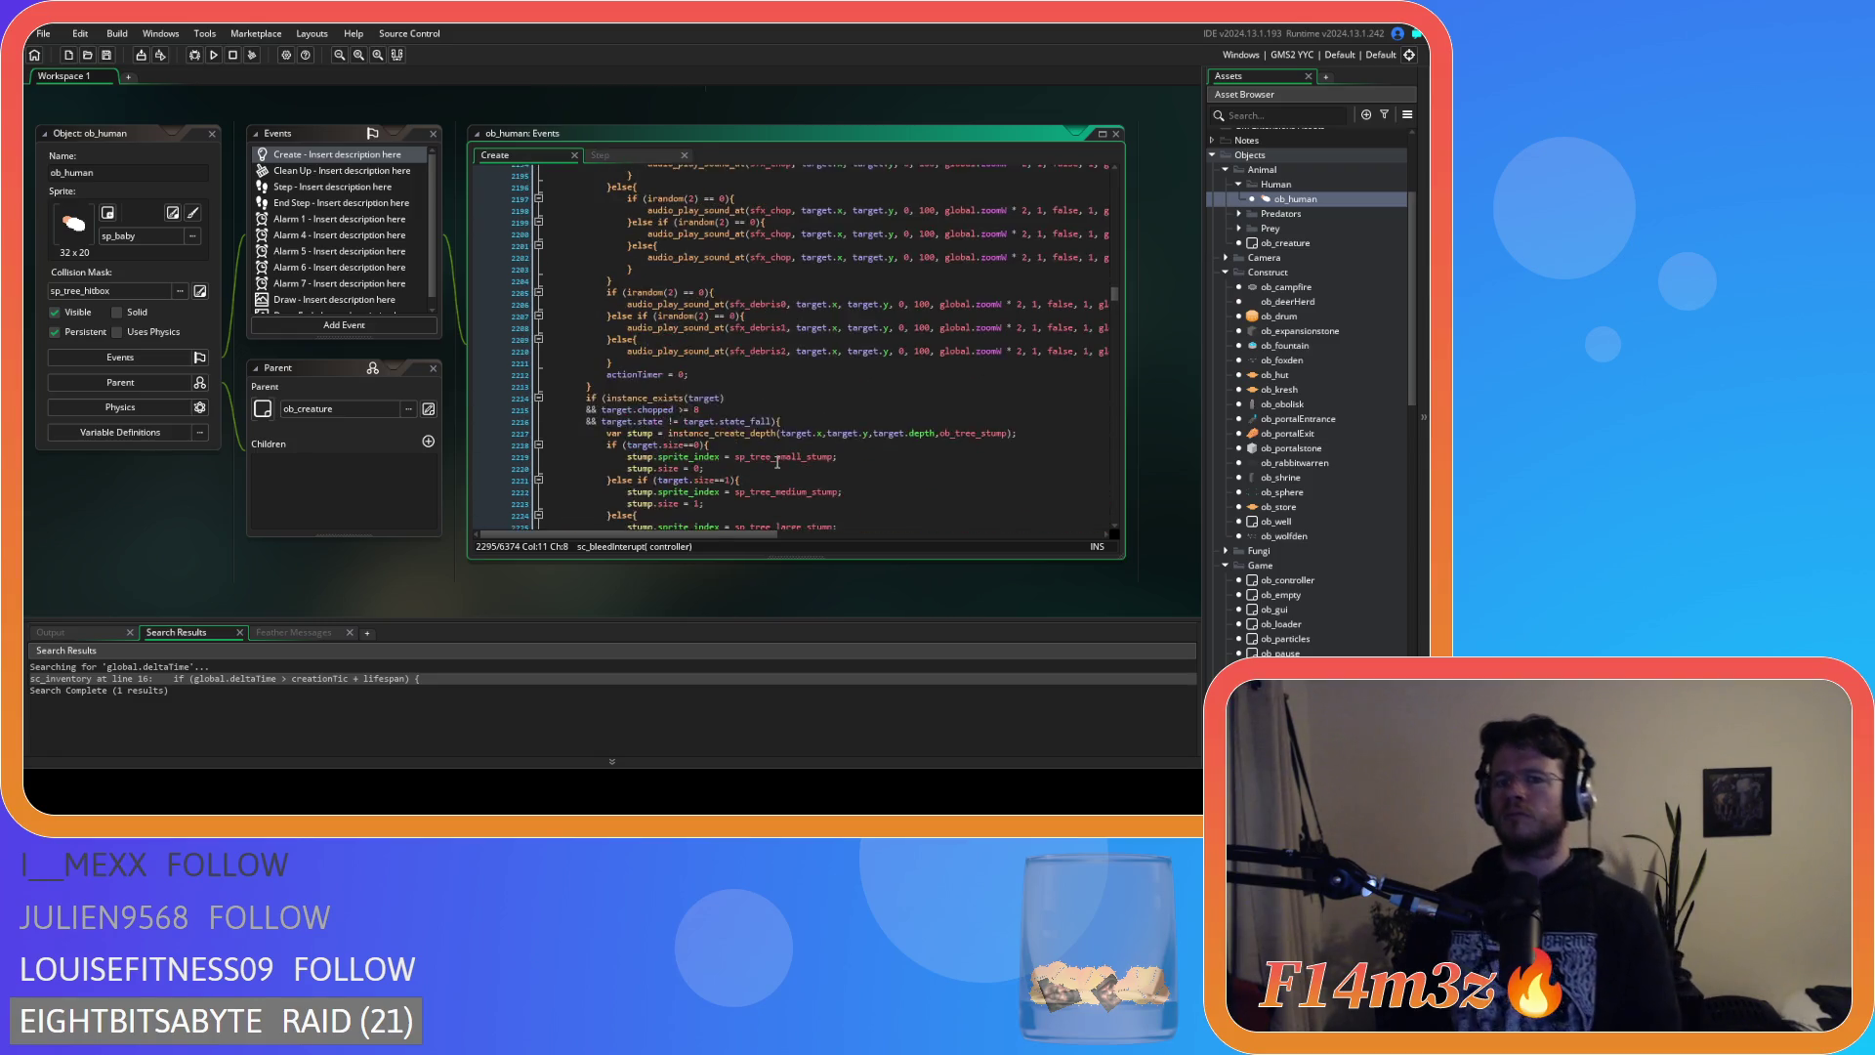
scroll(776, 466, "up", 1)
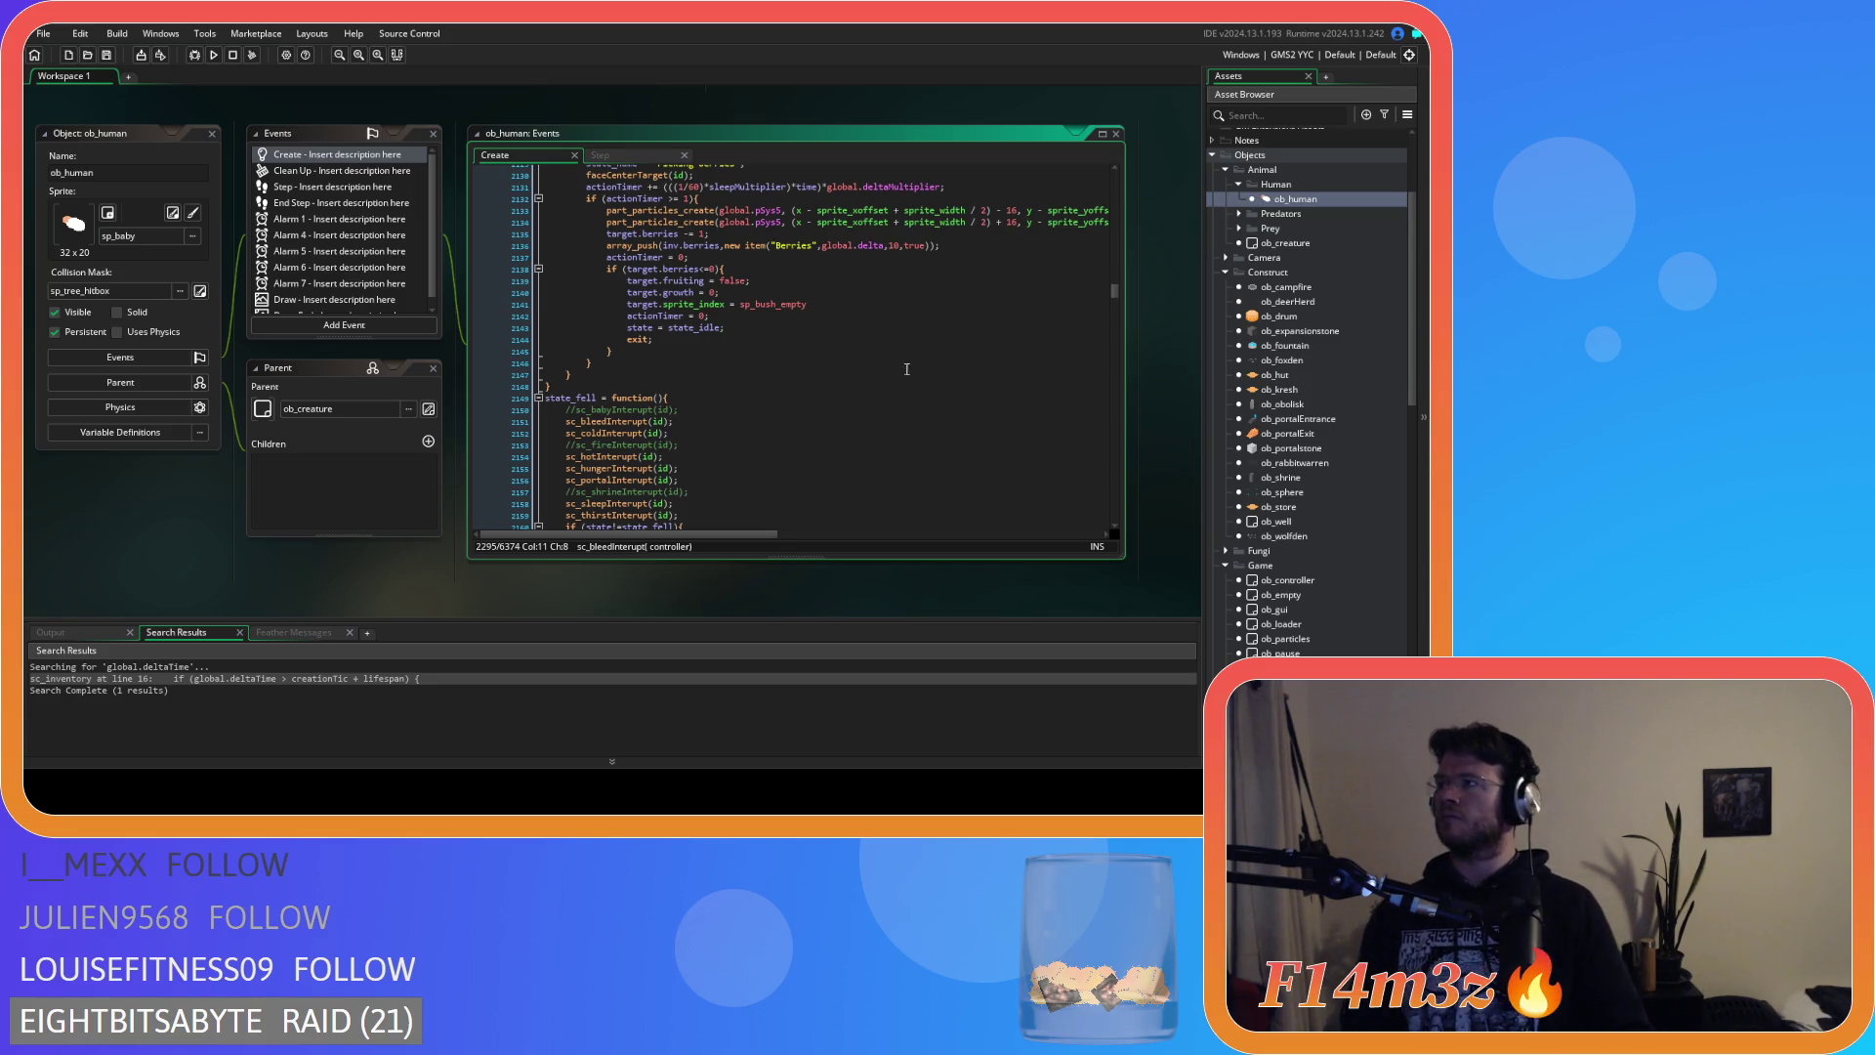
left_click(903, 333)
key("ctrl+f")
type("state_g")
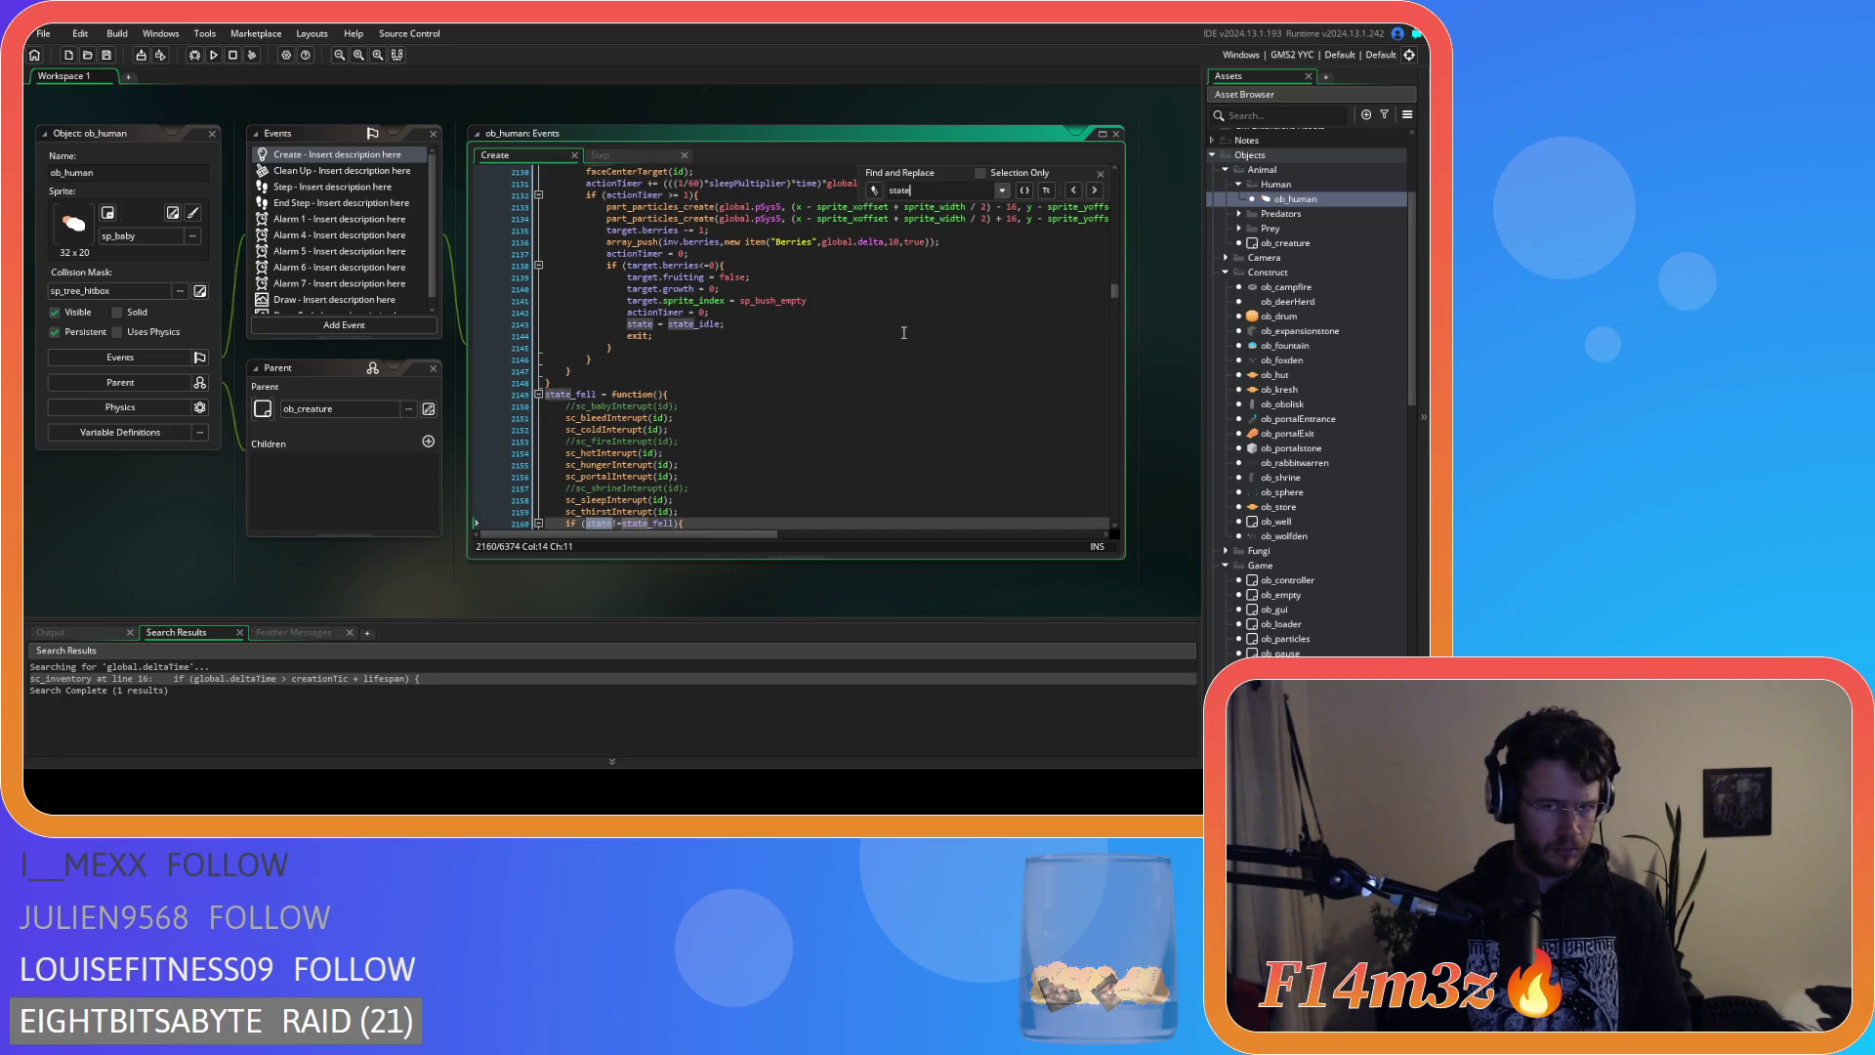
key("BackSpace")
type("fish")
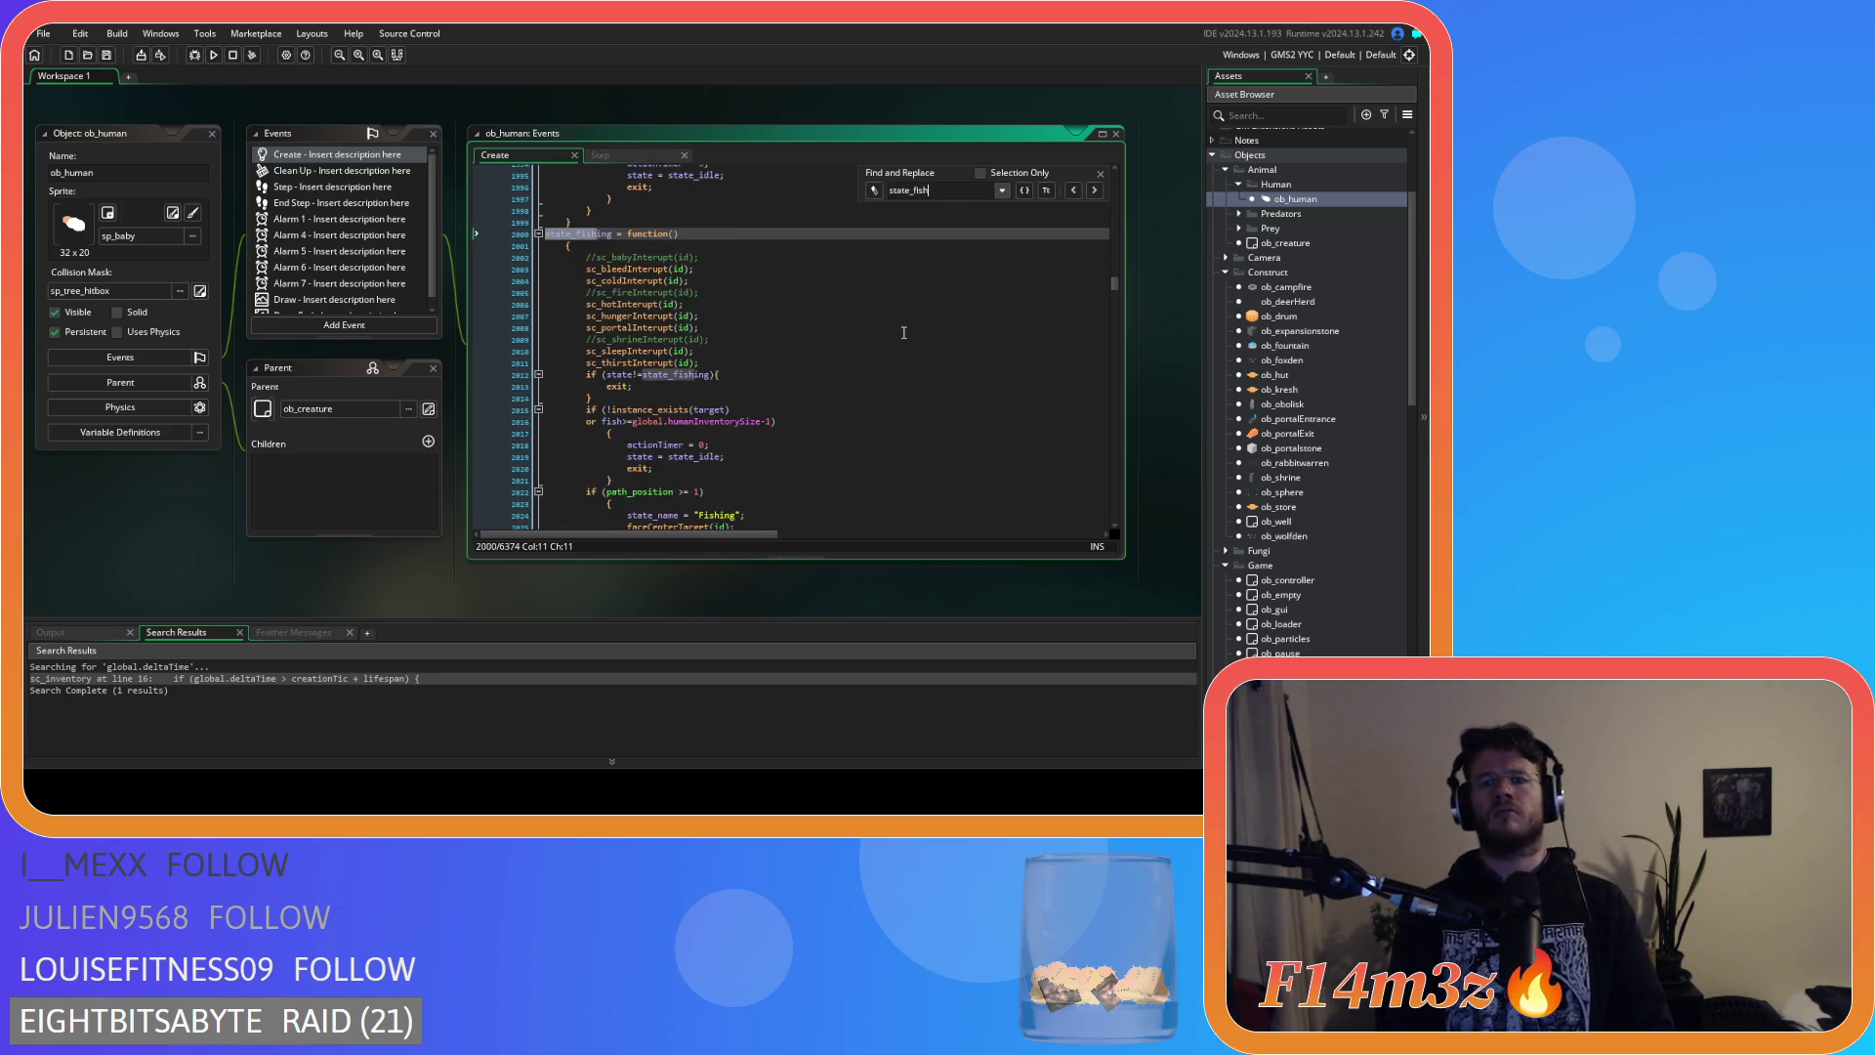
scroll(908, 322, "down", 2)
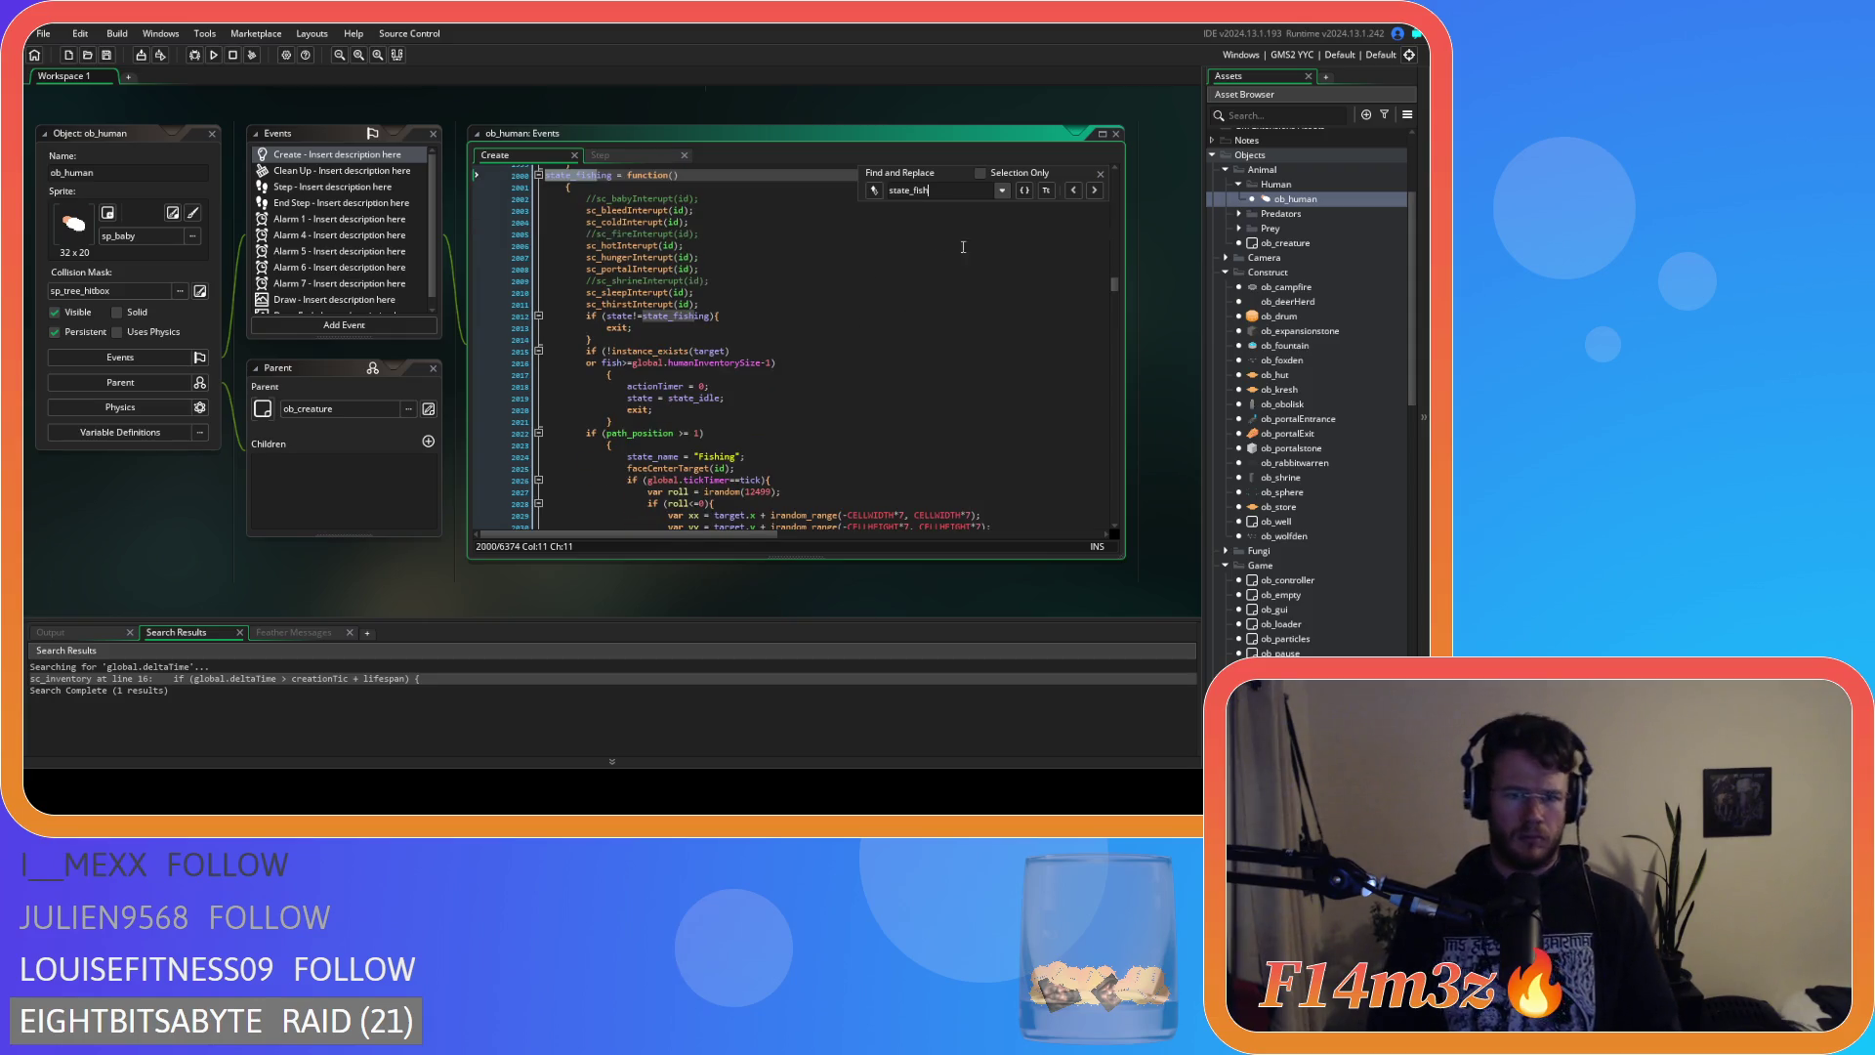
left_click(1101, 174)
Join the lone opening braces onto the inventory-size check, path_position check and state_fishing declaration.
left_click(600, 374)
key("BackSpace")
key("BackSpace")
key("BackSpace")
left_click_drag(637, 405, 539, 372)
scroll(539, 372, "down", 3)
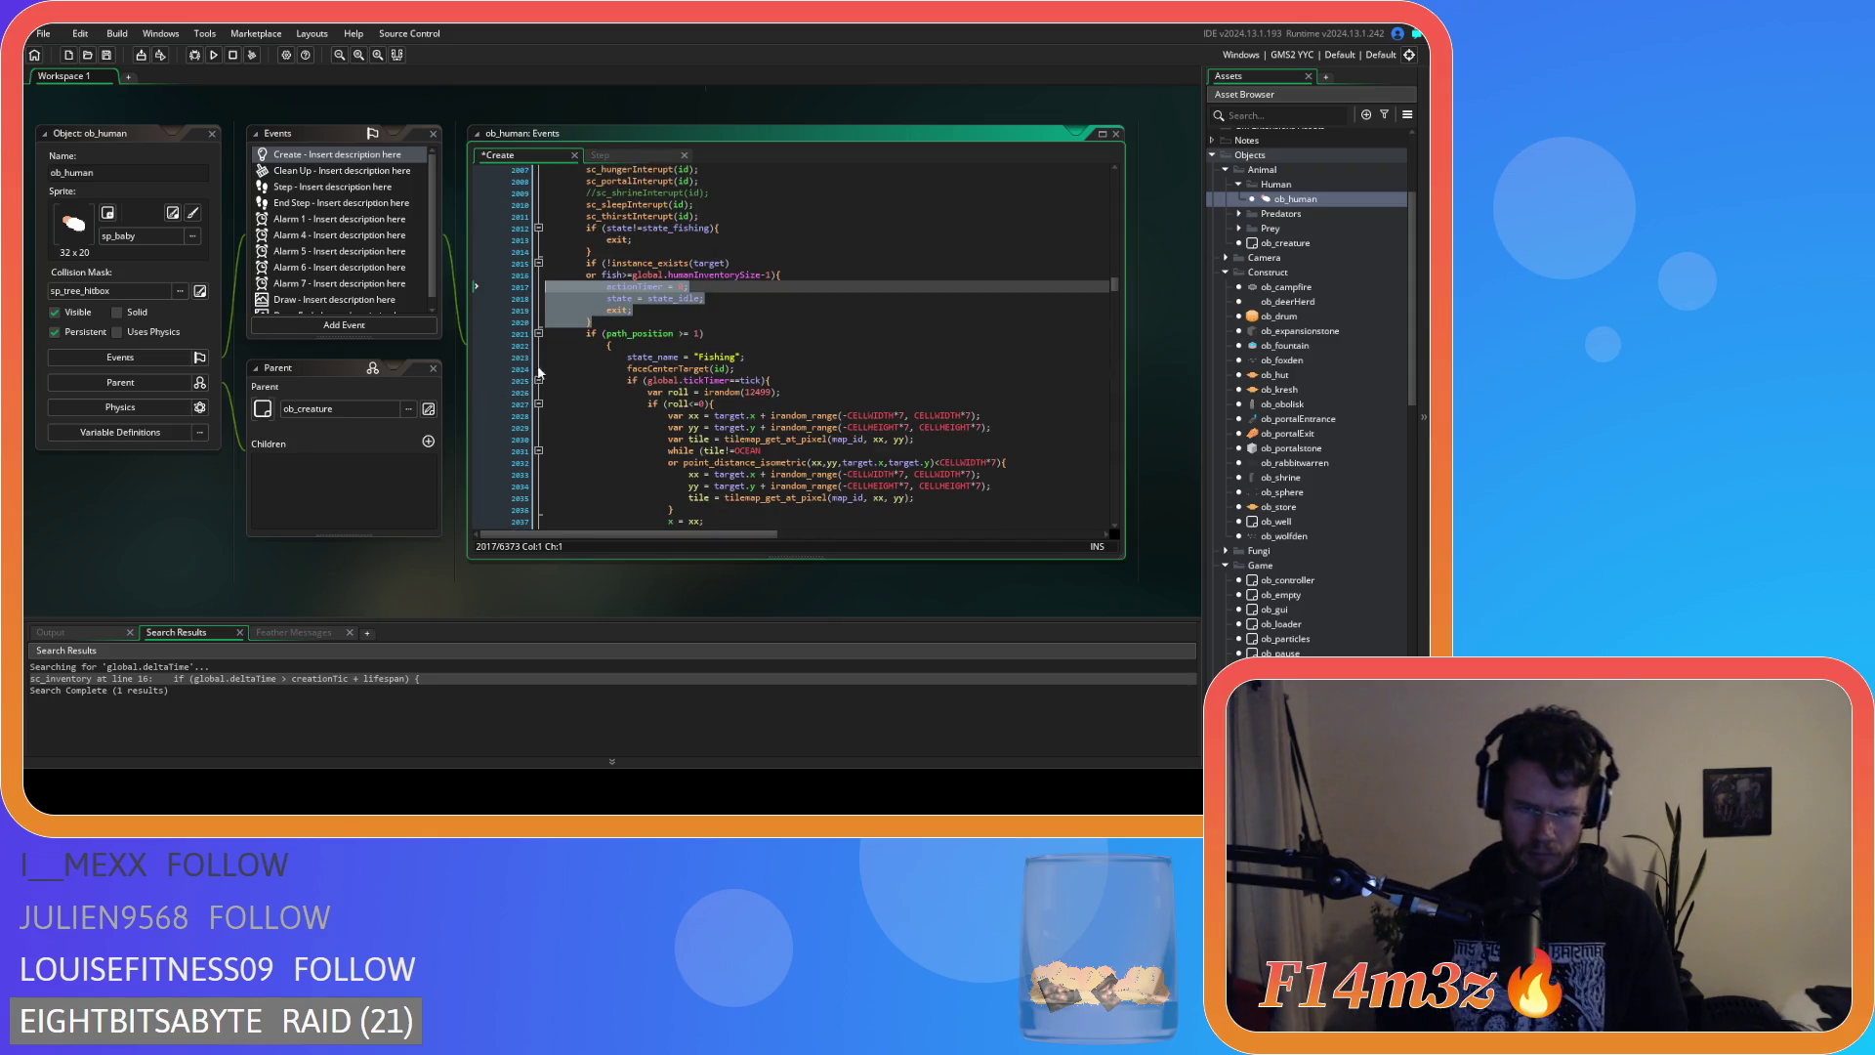
left_click(592, 346)
key("BackSpace")
key("BackSpace")
key("BackSpace")
scroll(604, 353, "down", 3)
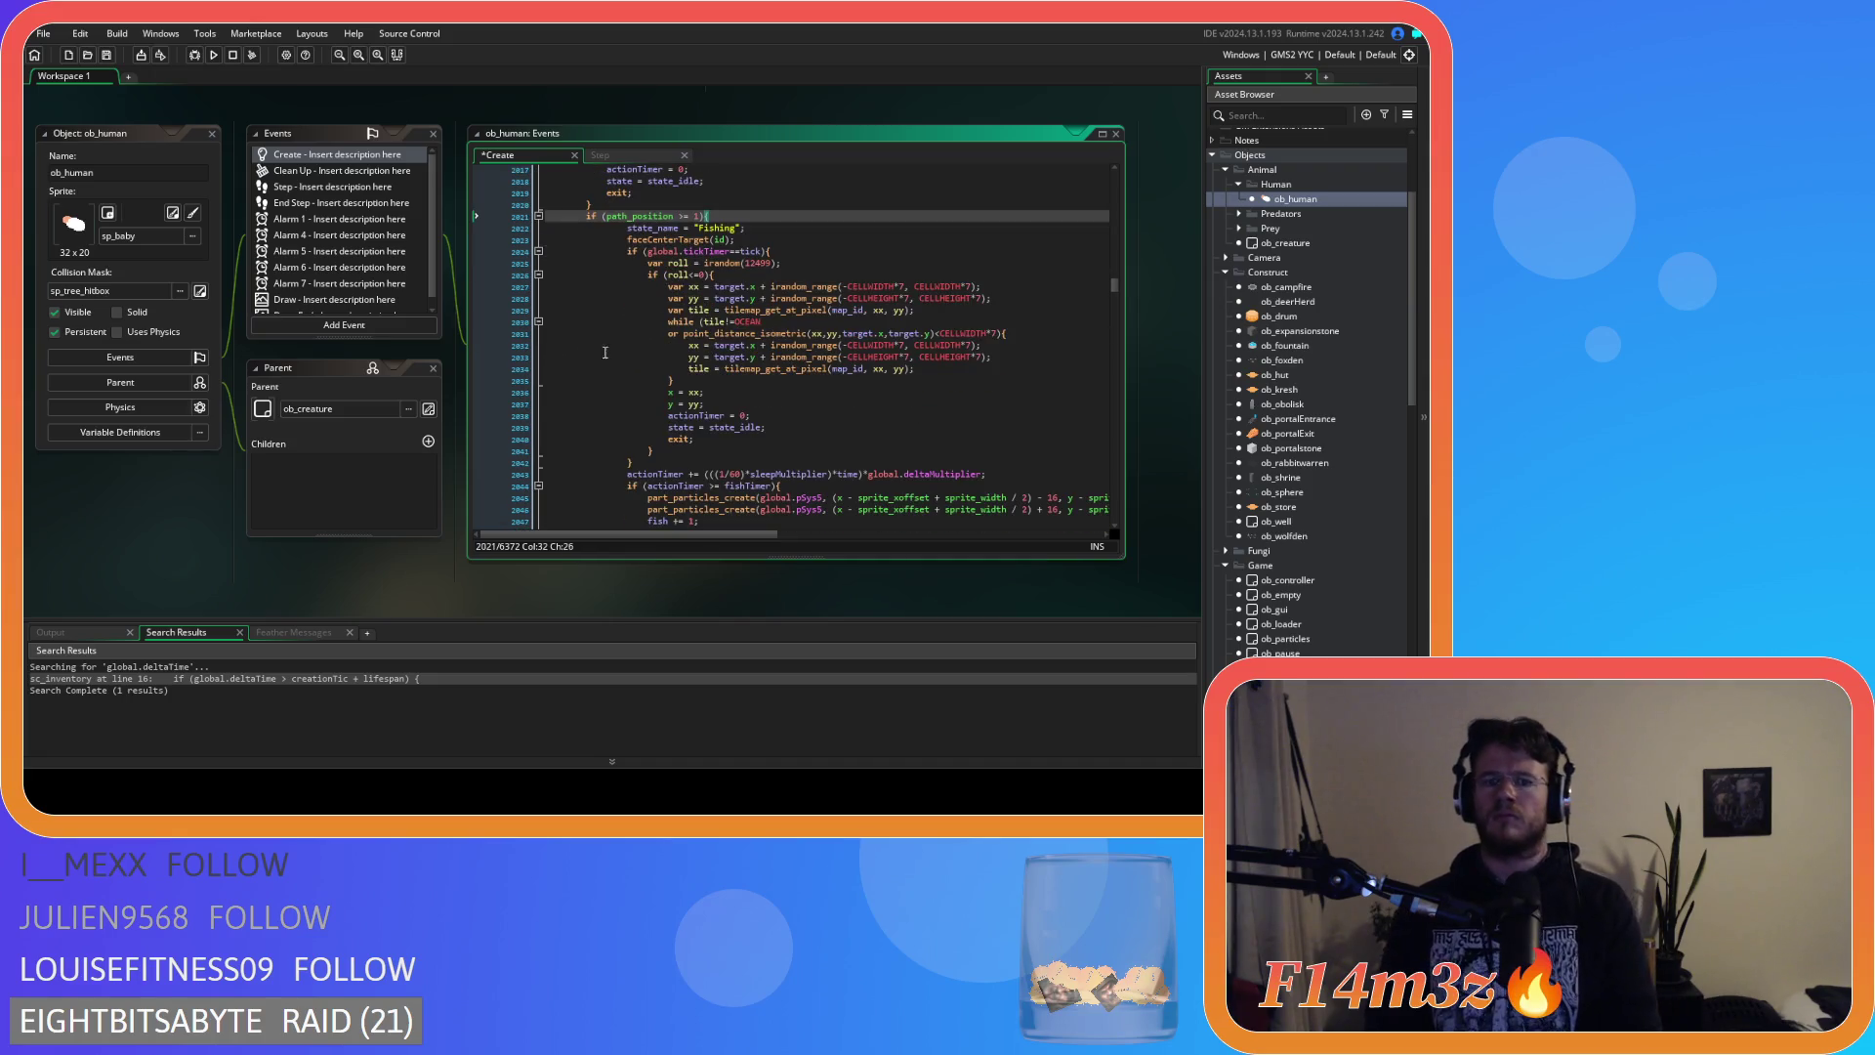
scroll(605, 353, "down", 5)
mouse_move(630, 400)
left_mouse_down()
mouse_move(586, 332)
mouse_move(504, 288)
left_mouse_up()
scroll(596, 293, "up", 3)
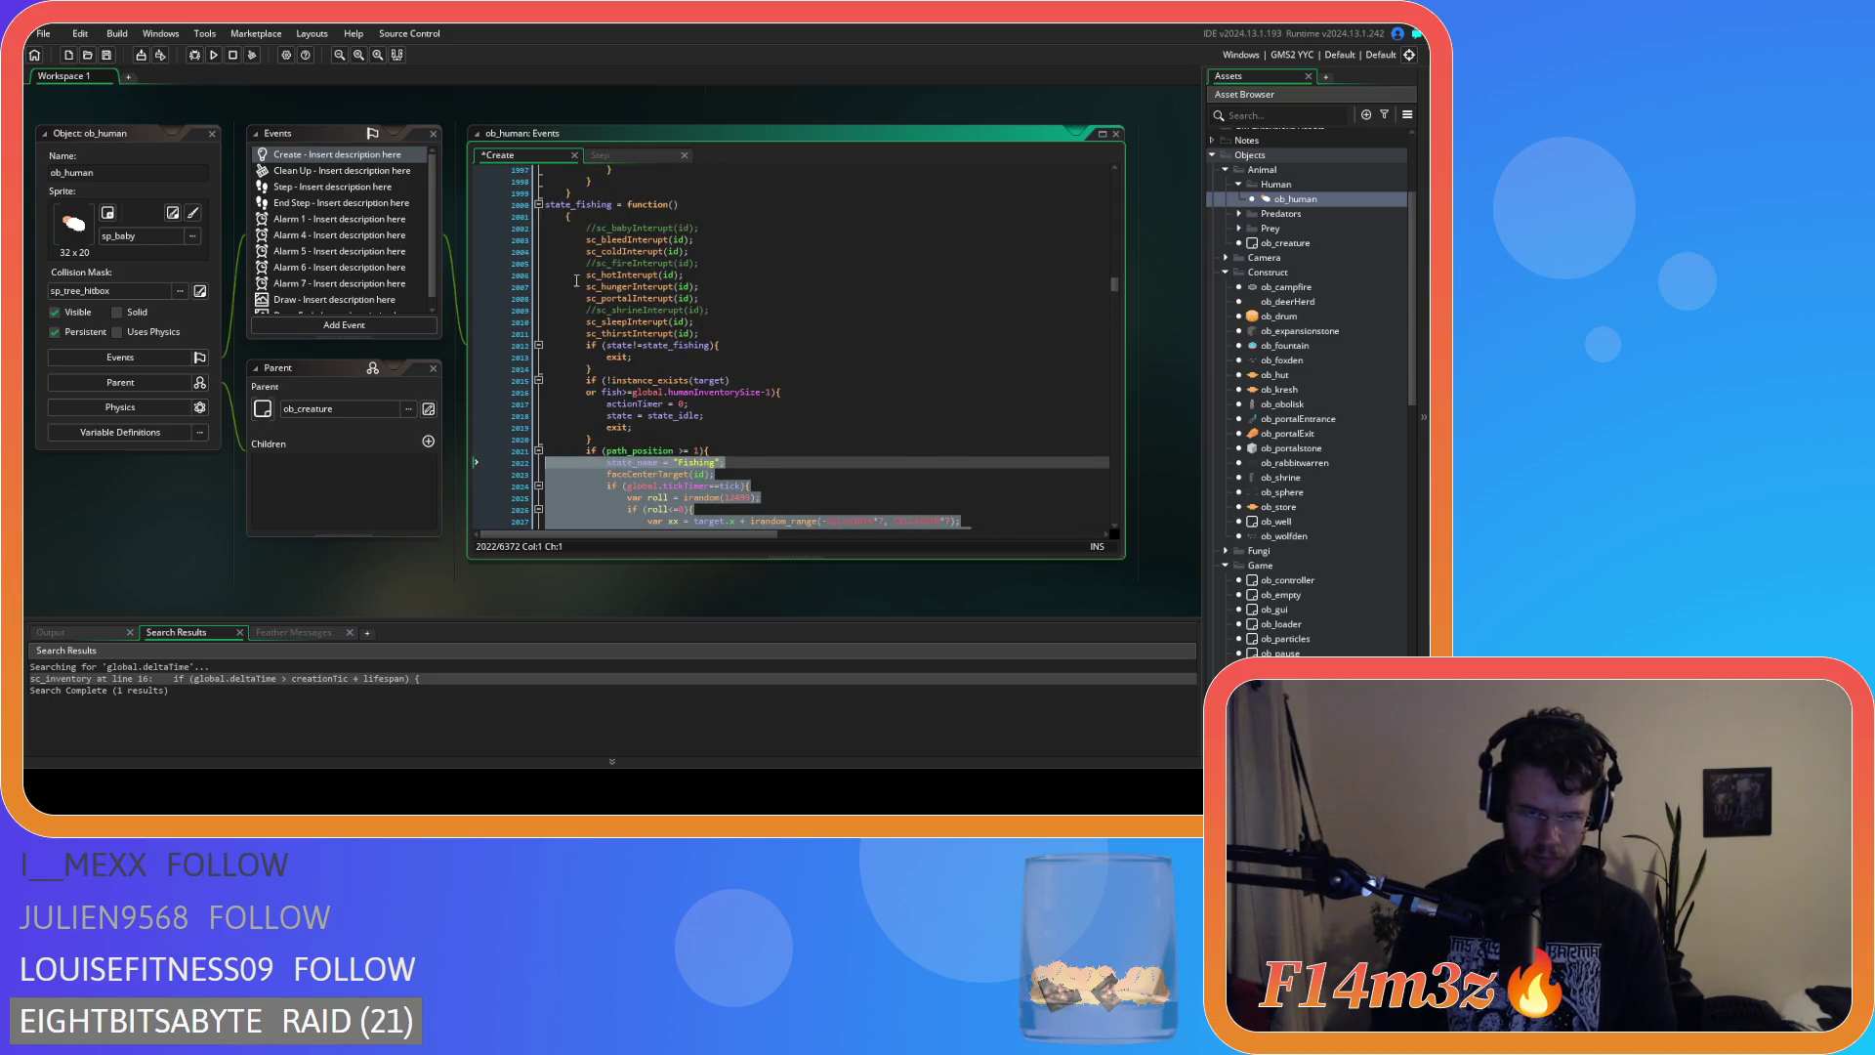
left_click(552, 217)
key("BackSpace")
key("BackSpace")
Dedent the state_fishing function body by one level.
scroll(596, 272, "down", 3)
scroll(596, 272, "down", 8)
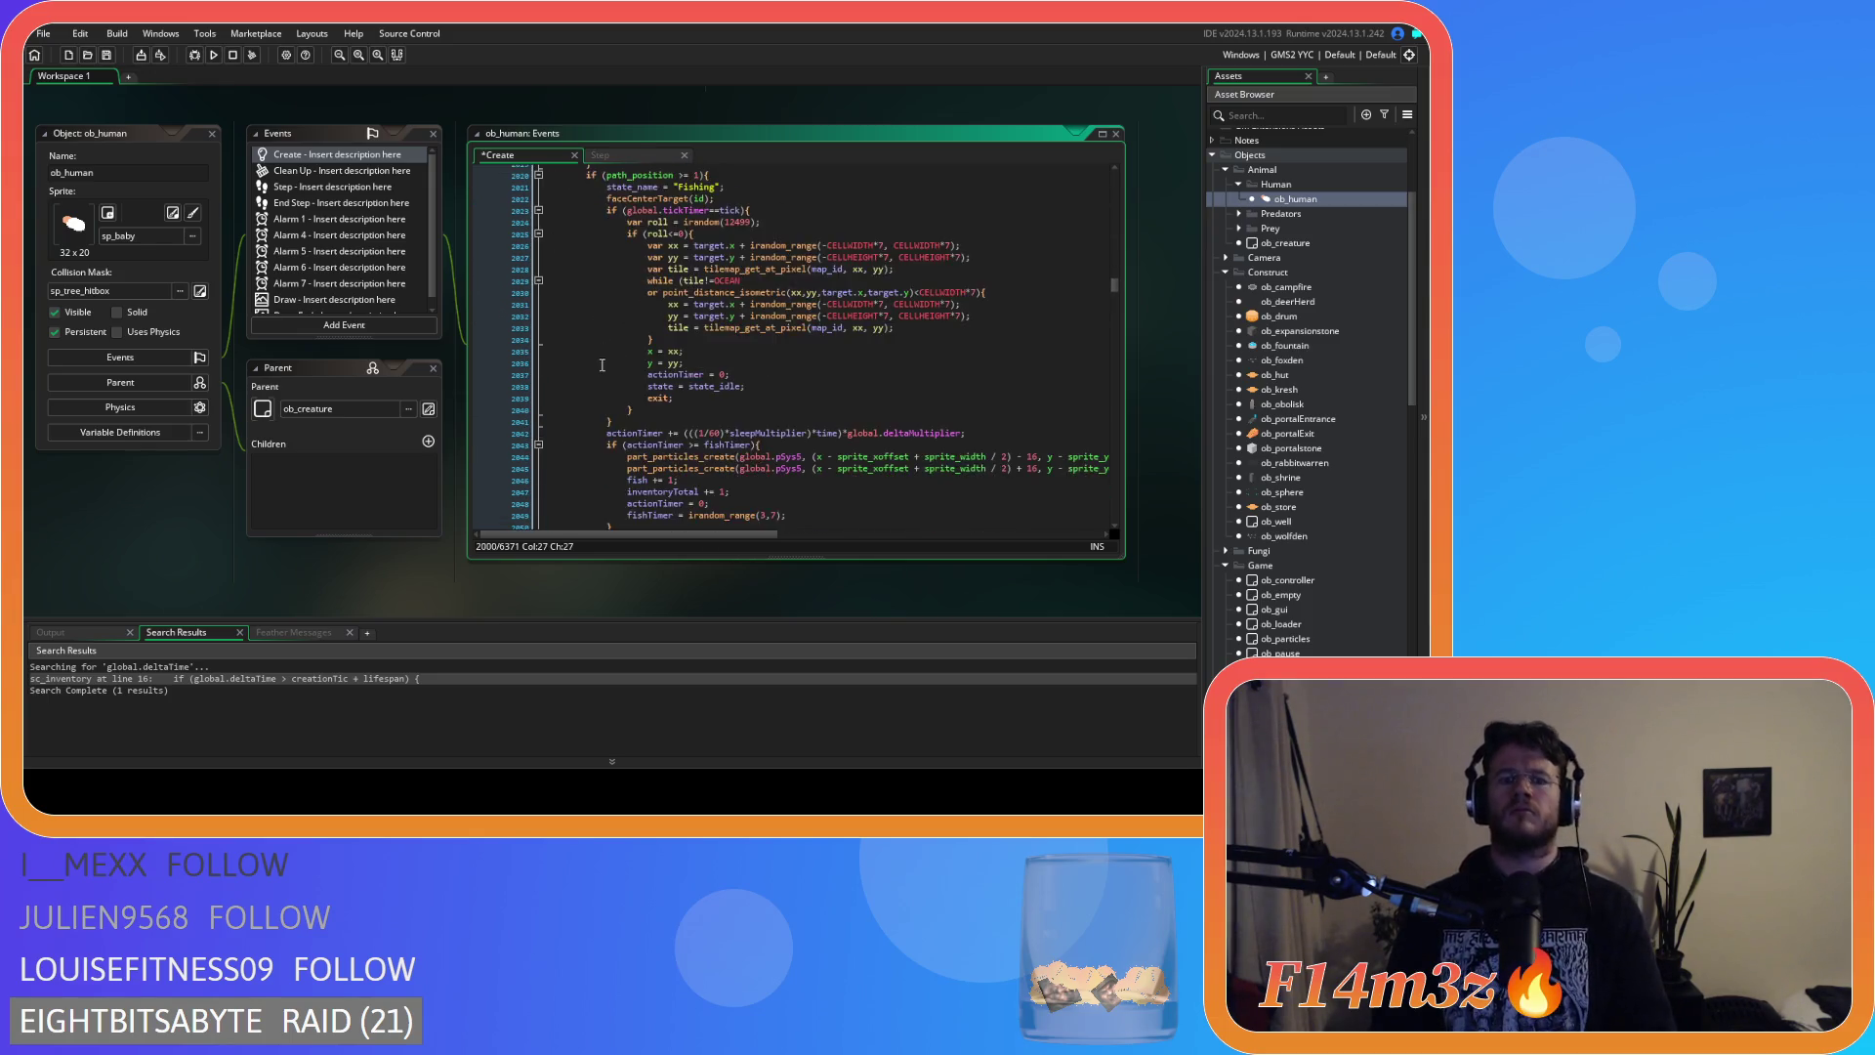
left_click(578, 400)
left_click_drag(578, 400, 553, 315)
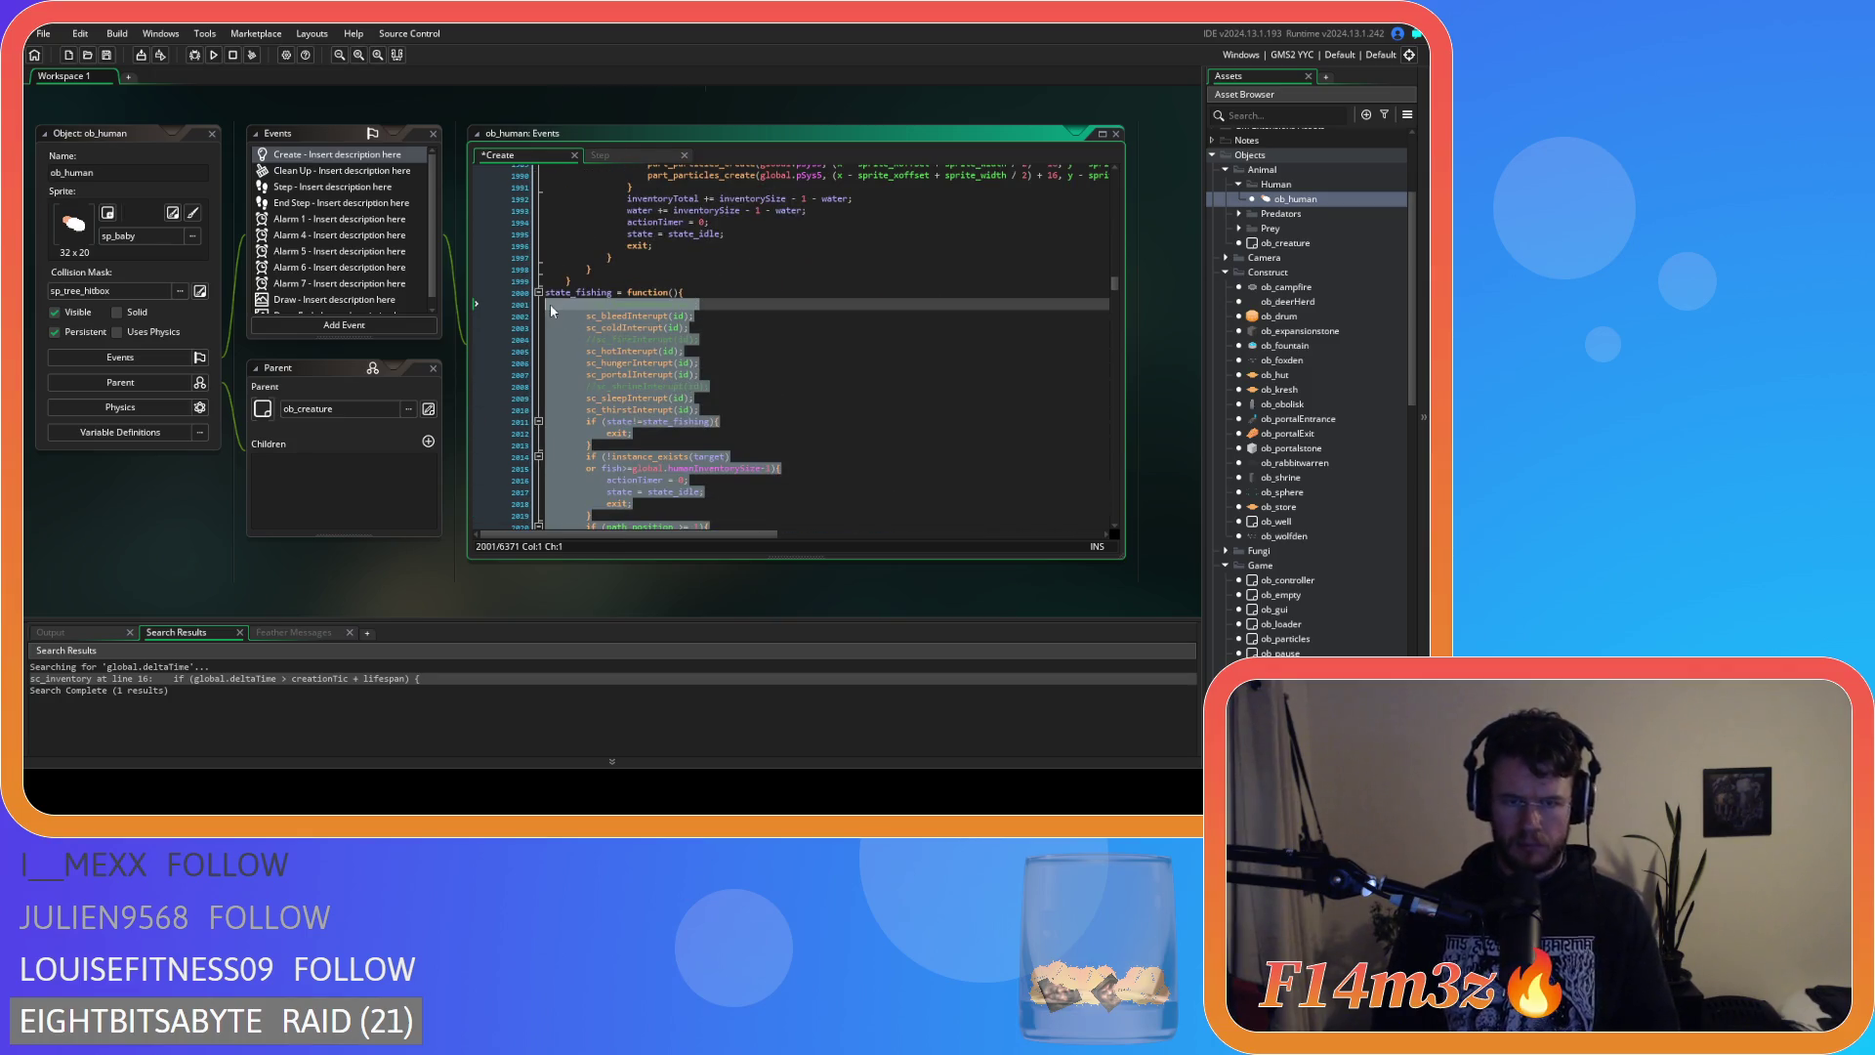
key("shift+Tab")
left_click(677, 363)
scroll(677, 364, "down", 4)
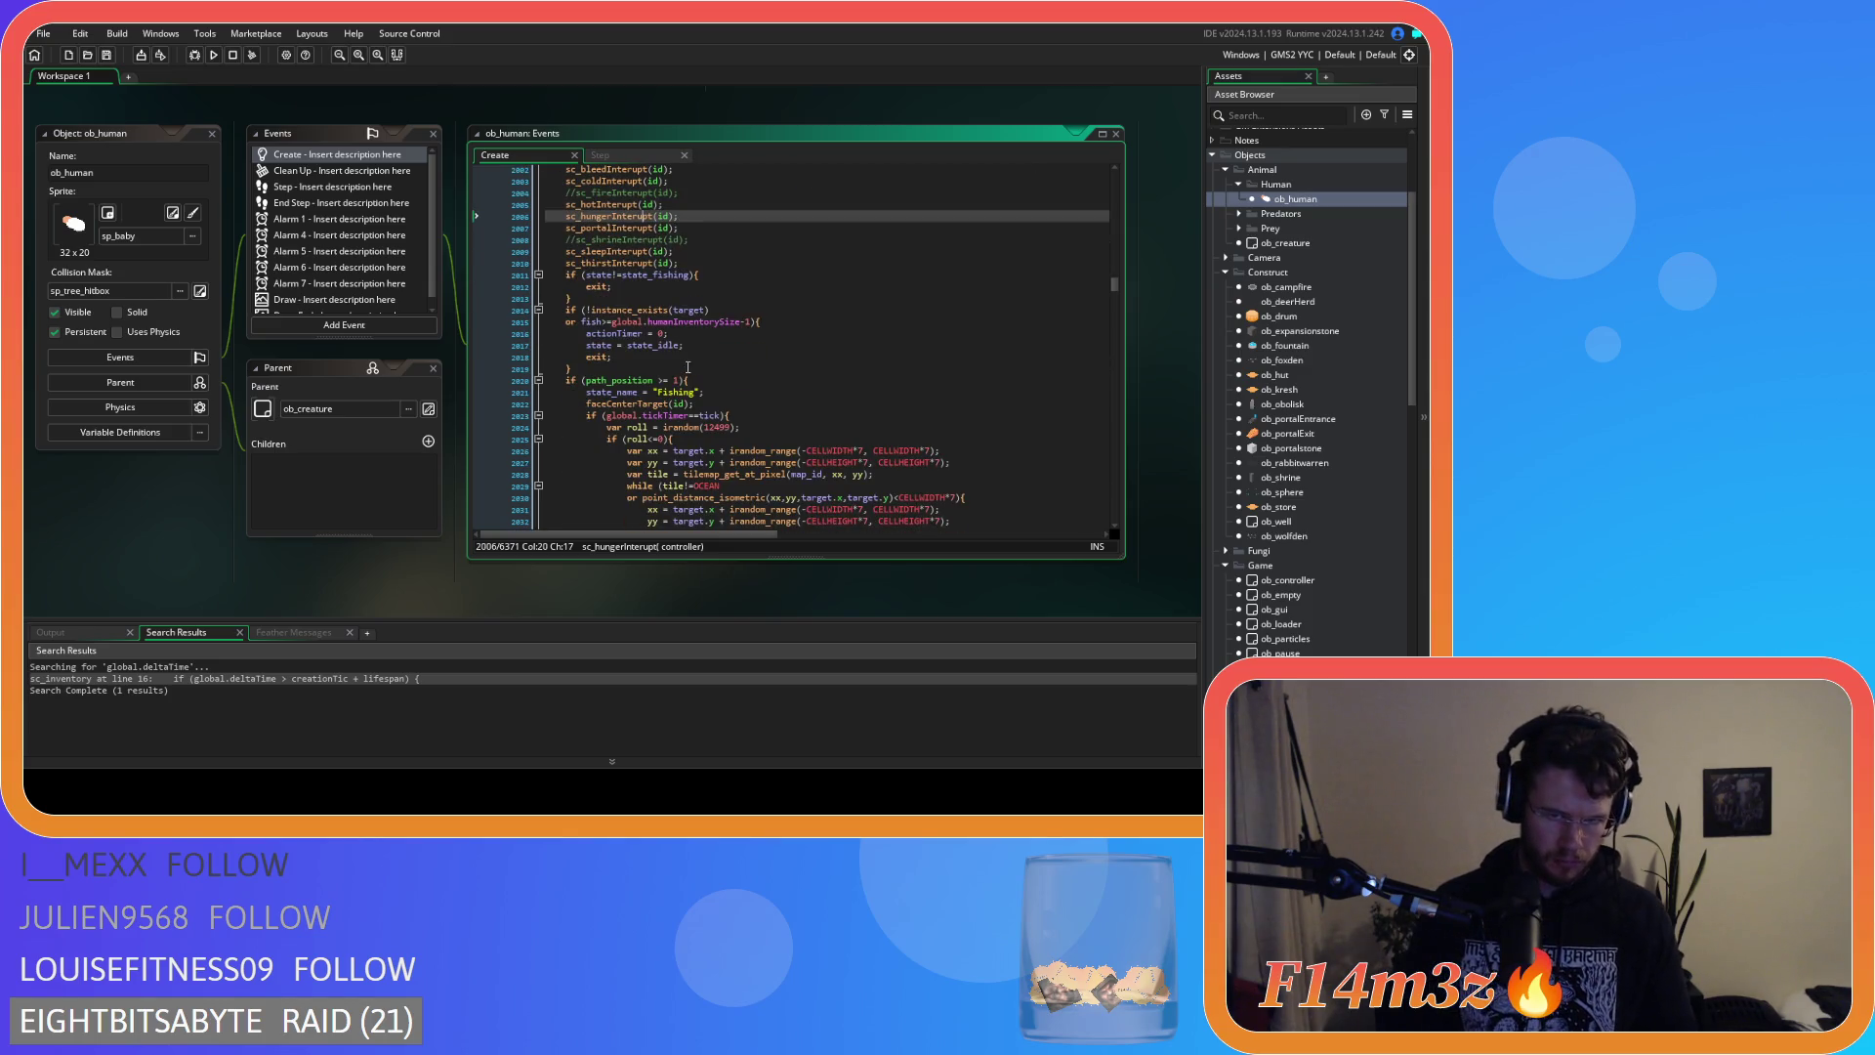
scroll(688, 367, "down", 6)
scroll(718, 355, "down", 3)
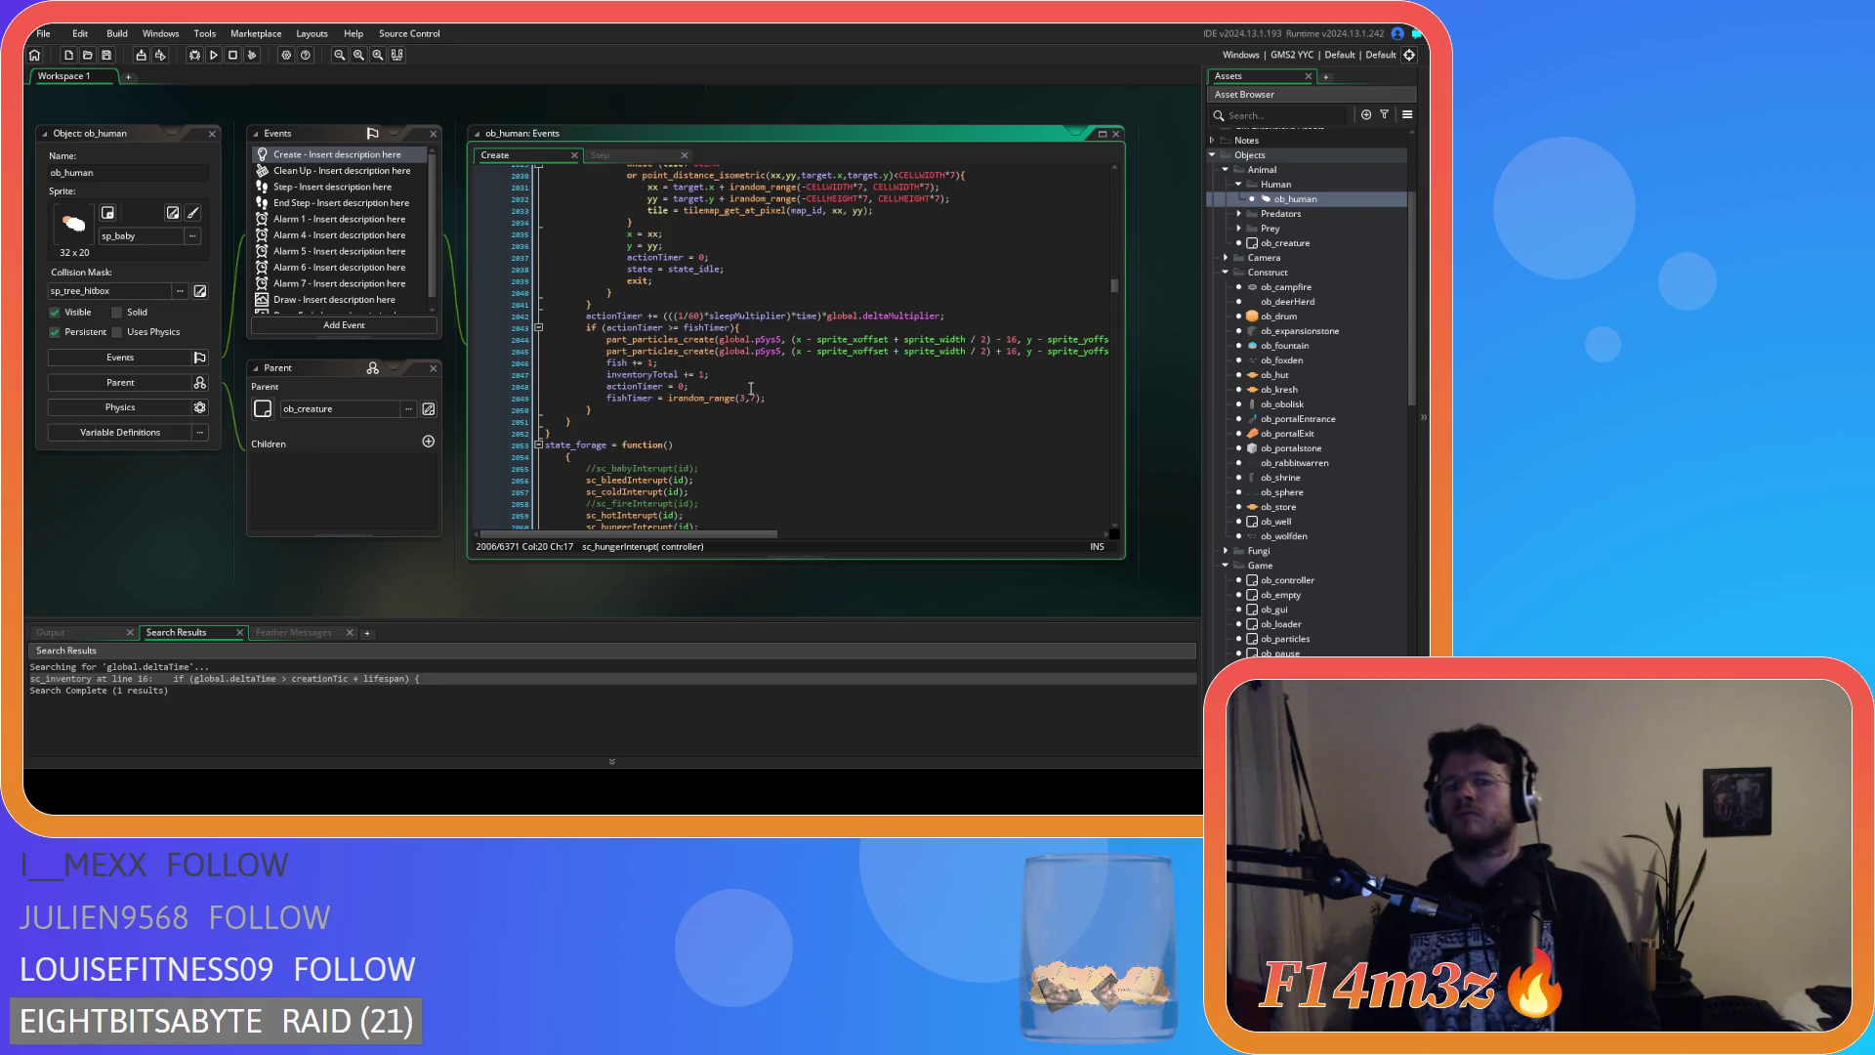
left_click(721, 375)
Replace the fish and inventoryTotal increments with an array_push of a perishable (true) "Fish" item into inv.fish.
left_click_drag(720, 375, 606, 364)
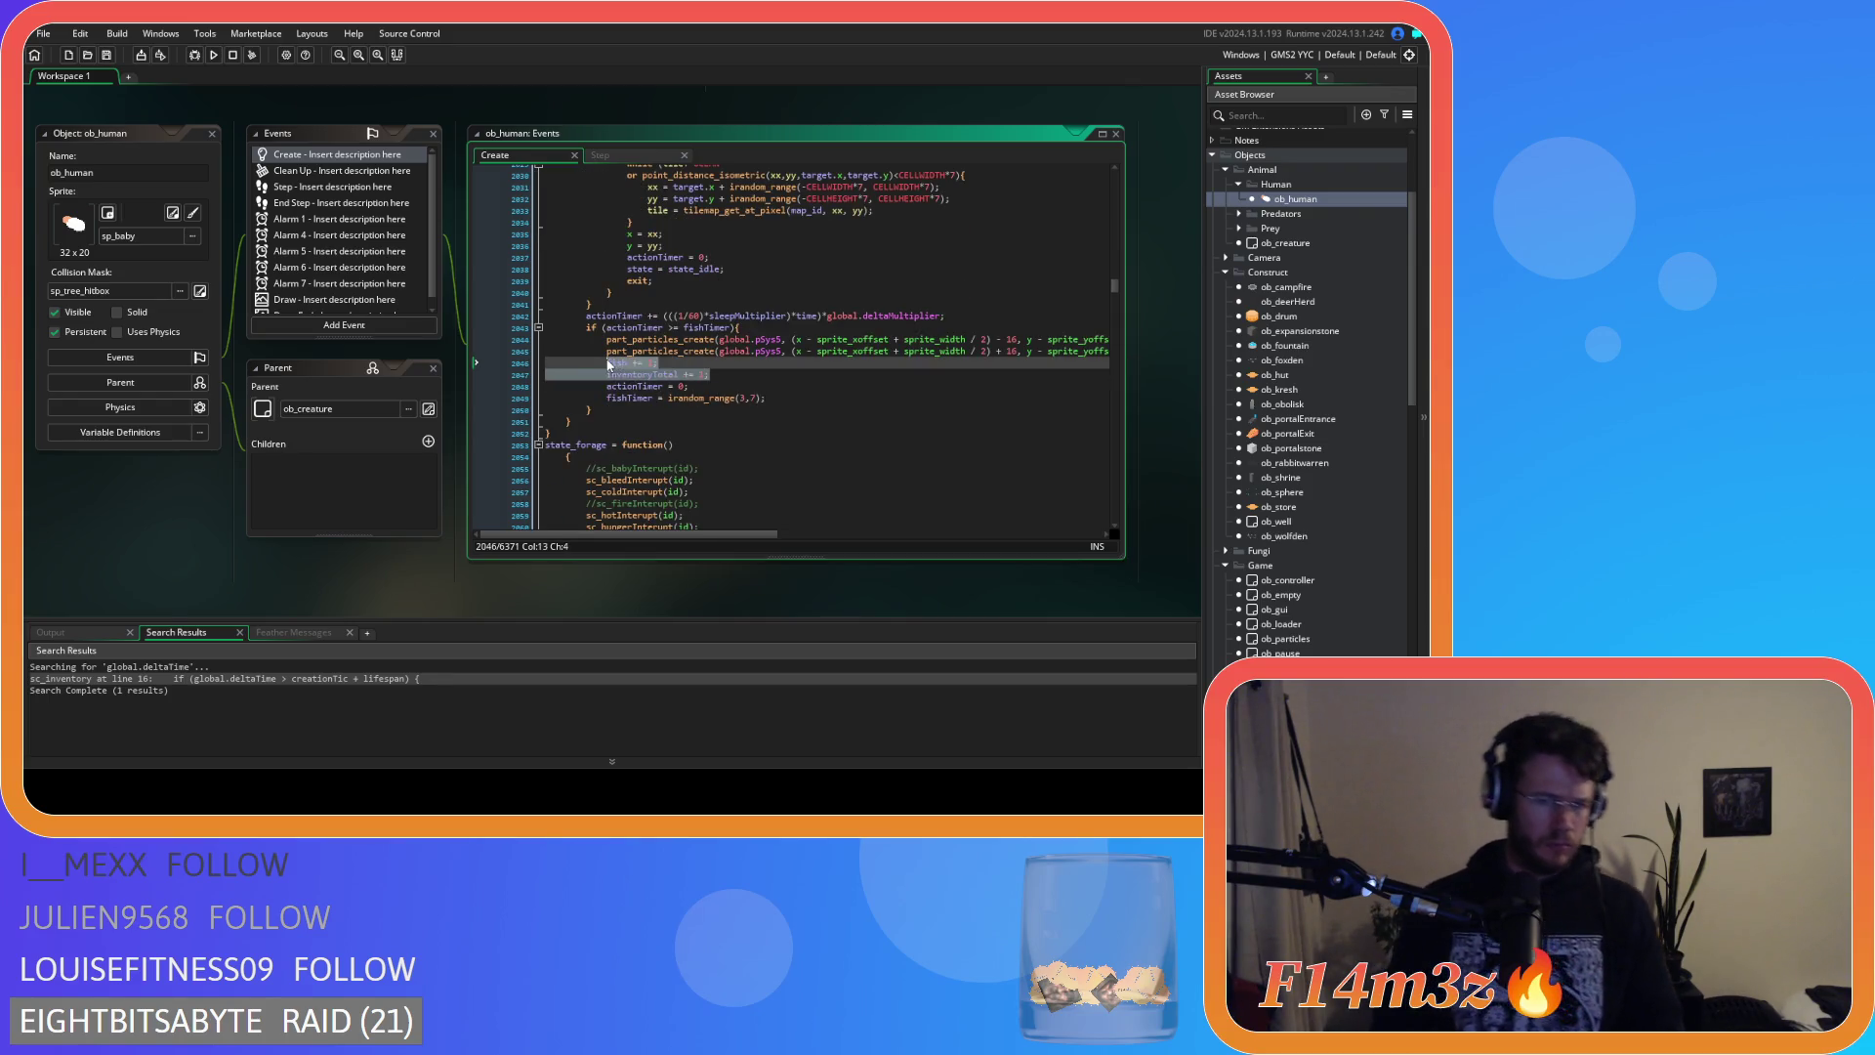
key("ctrl+v")
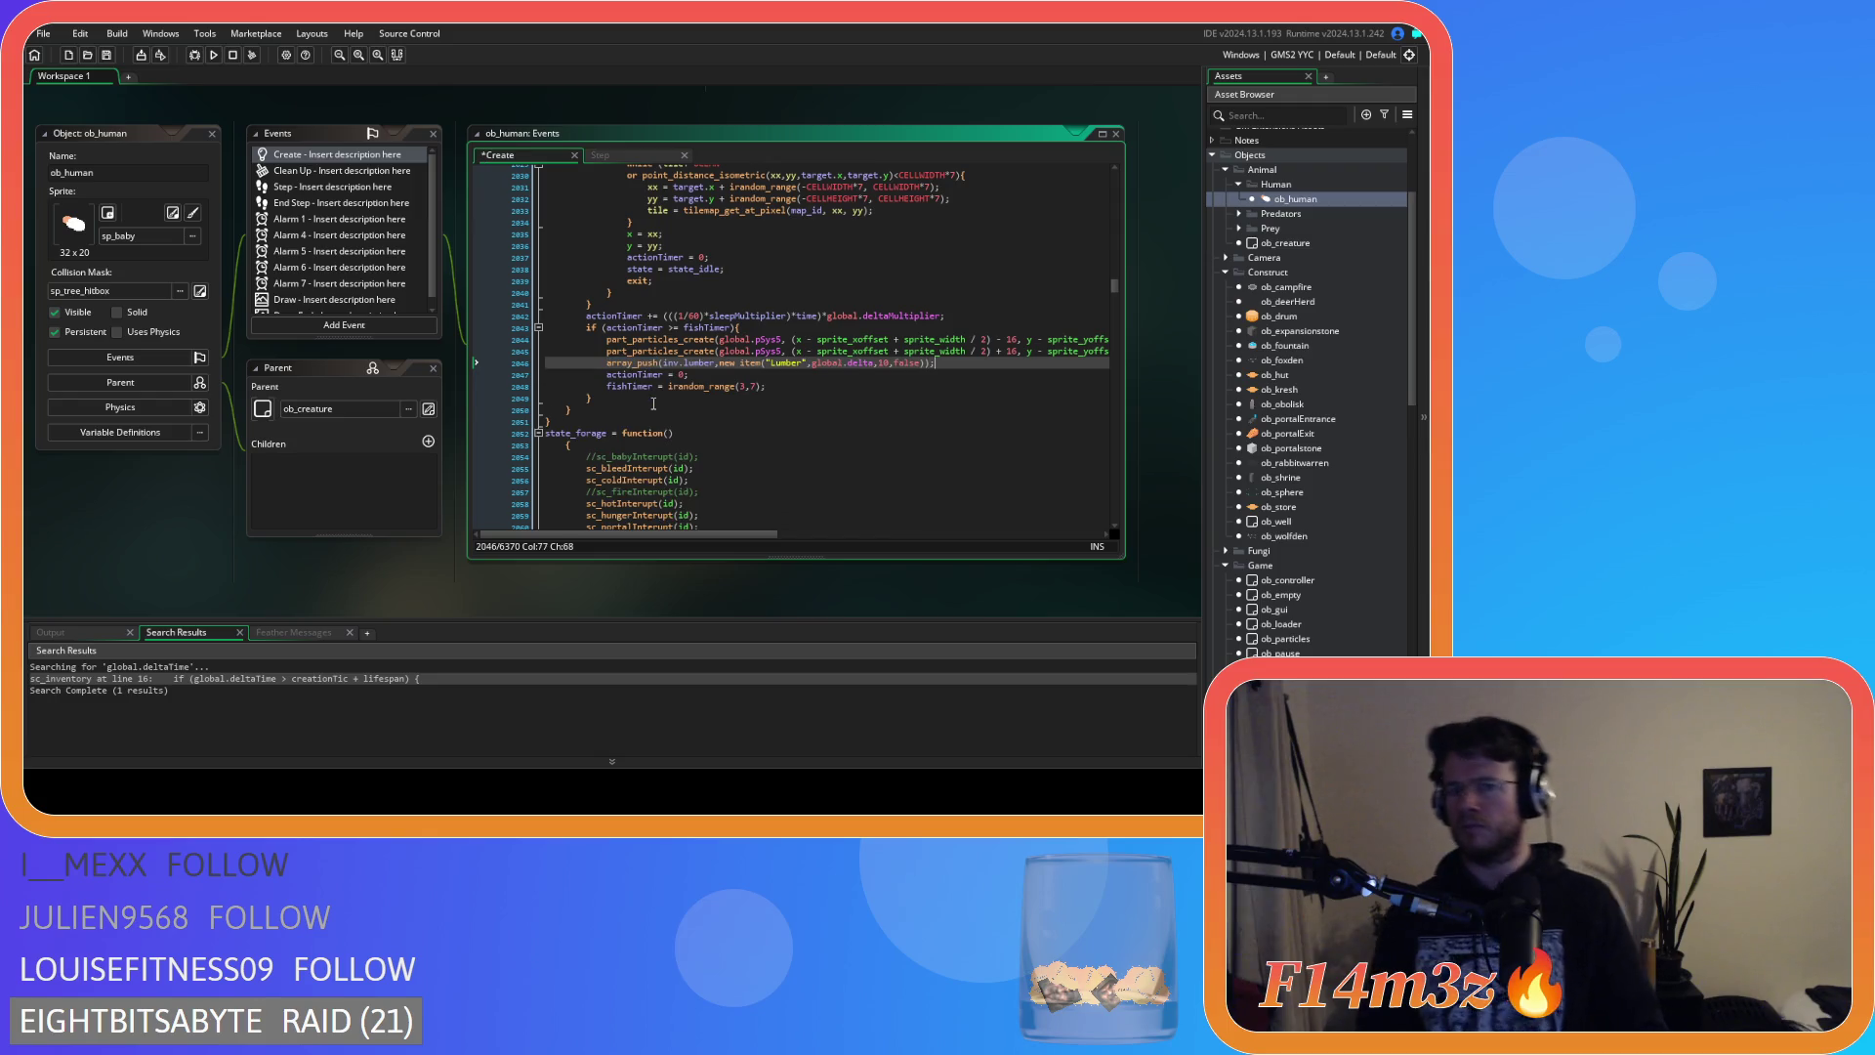
double_click(706, 363)
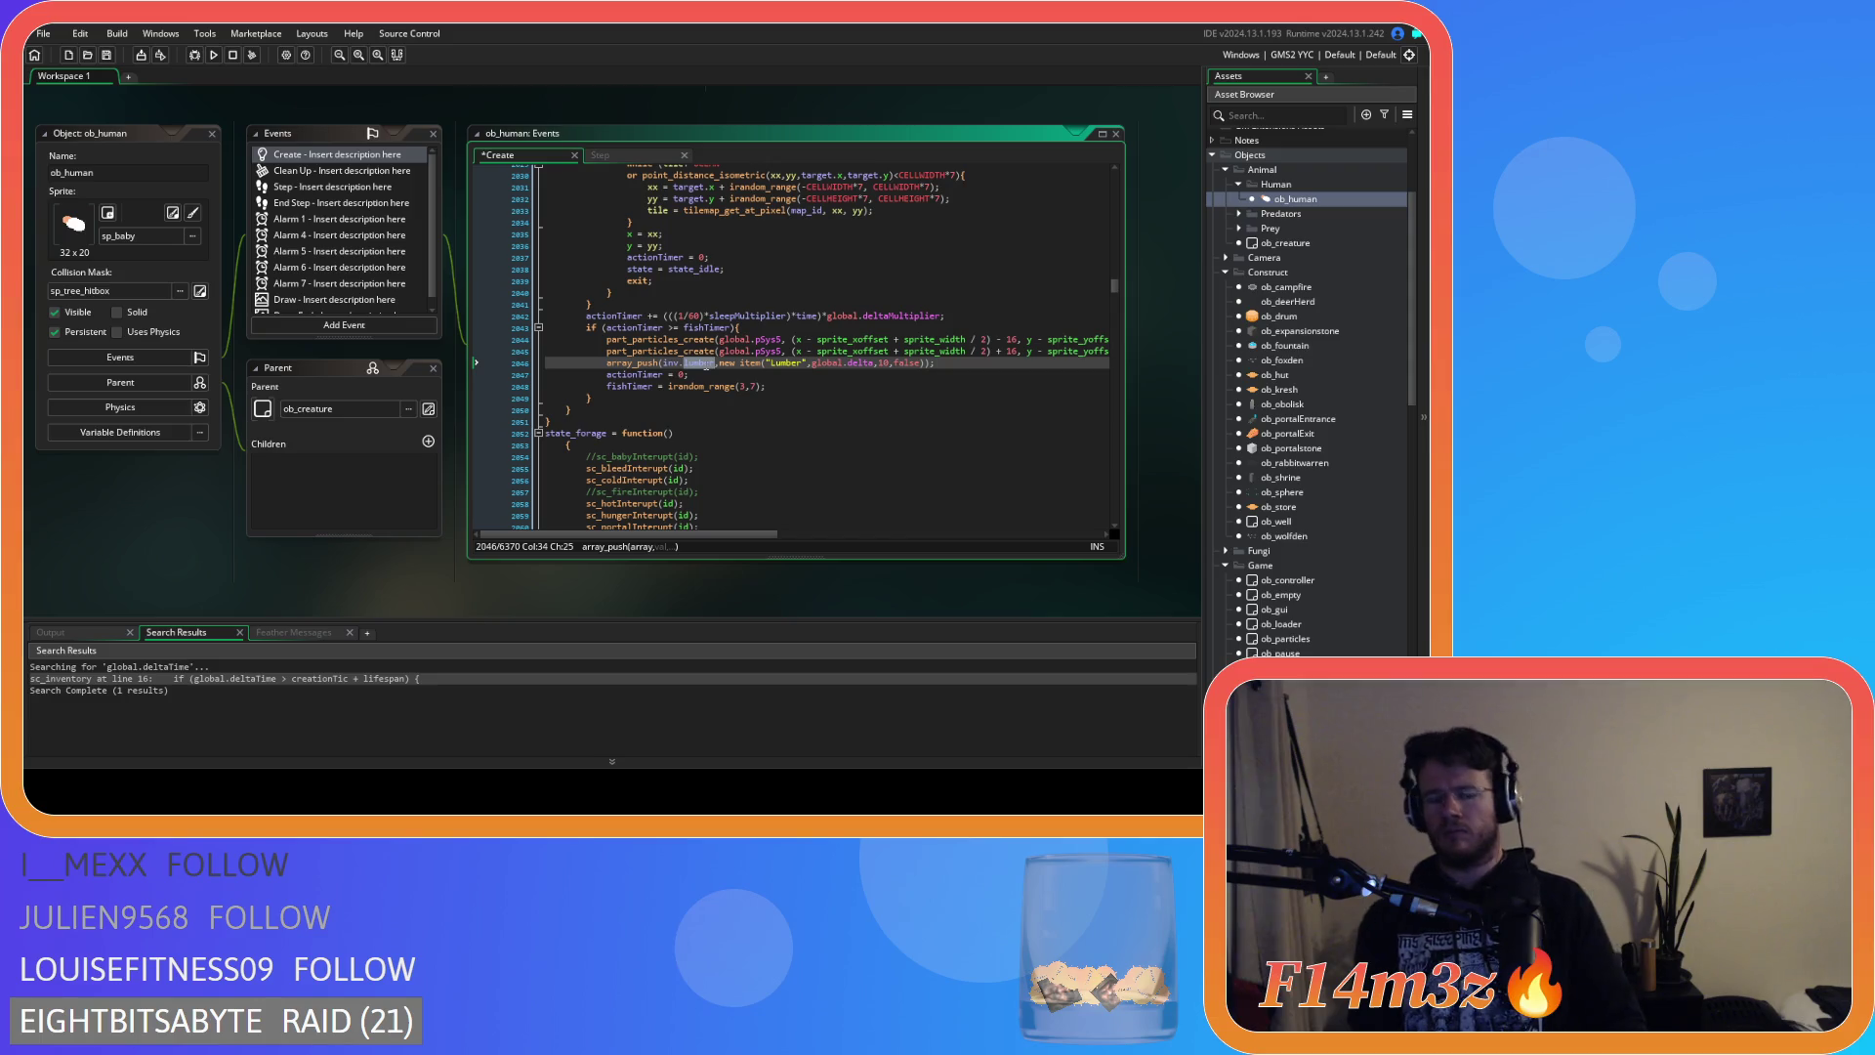
type("fish")
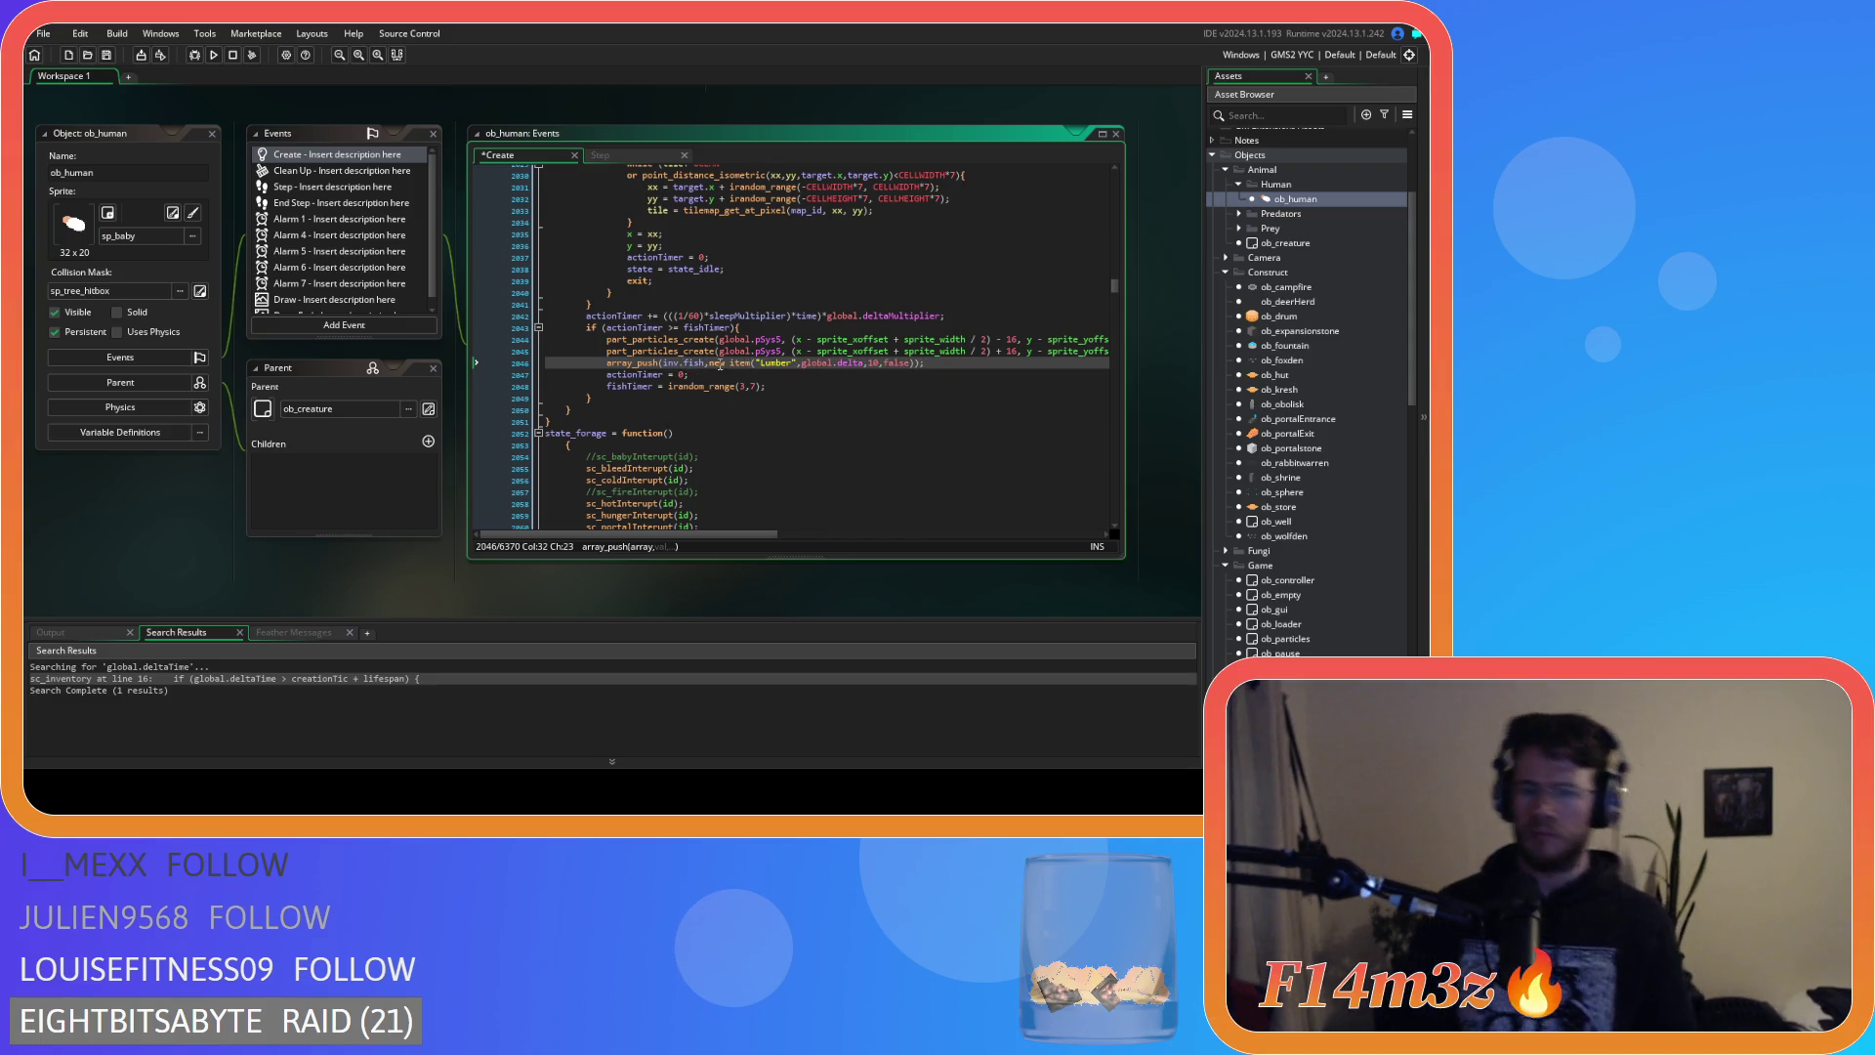
double_click(778, 363)
type("Fish")
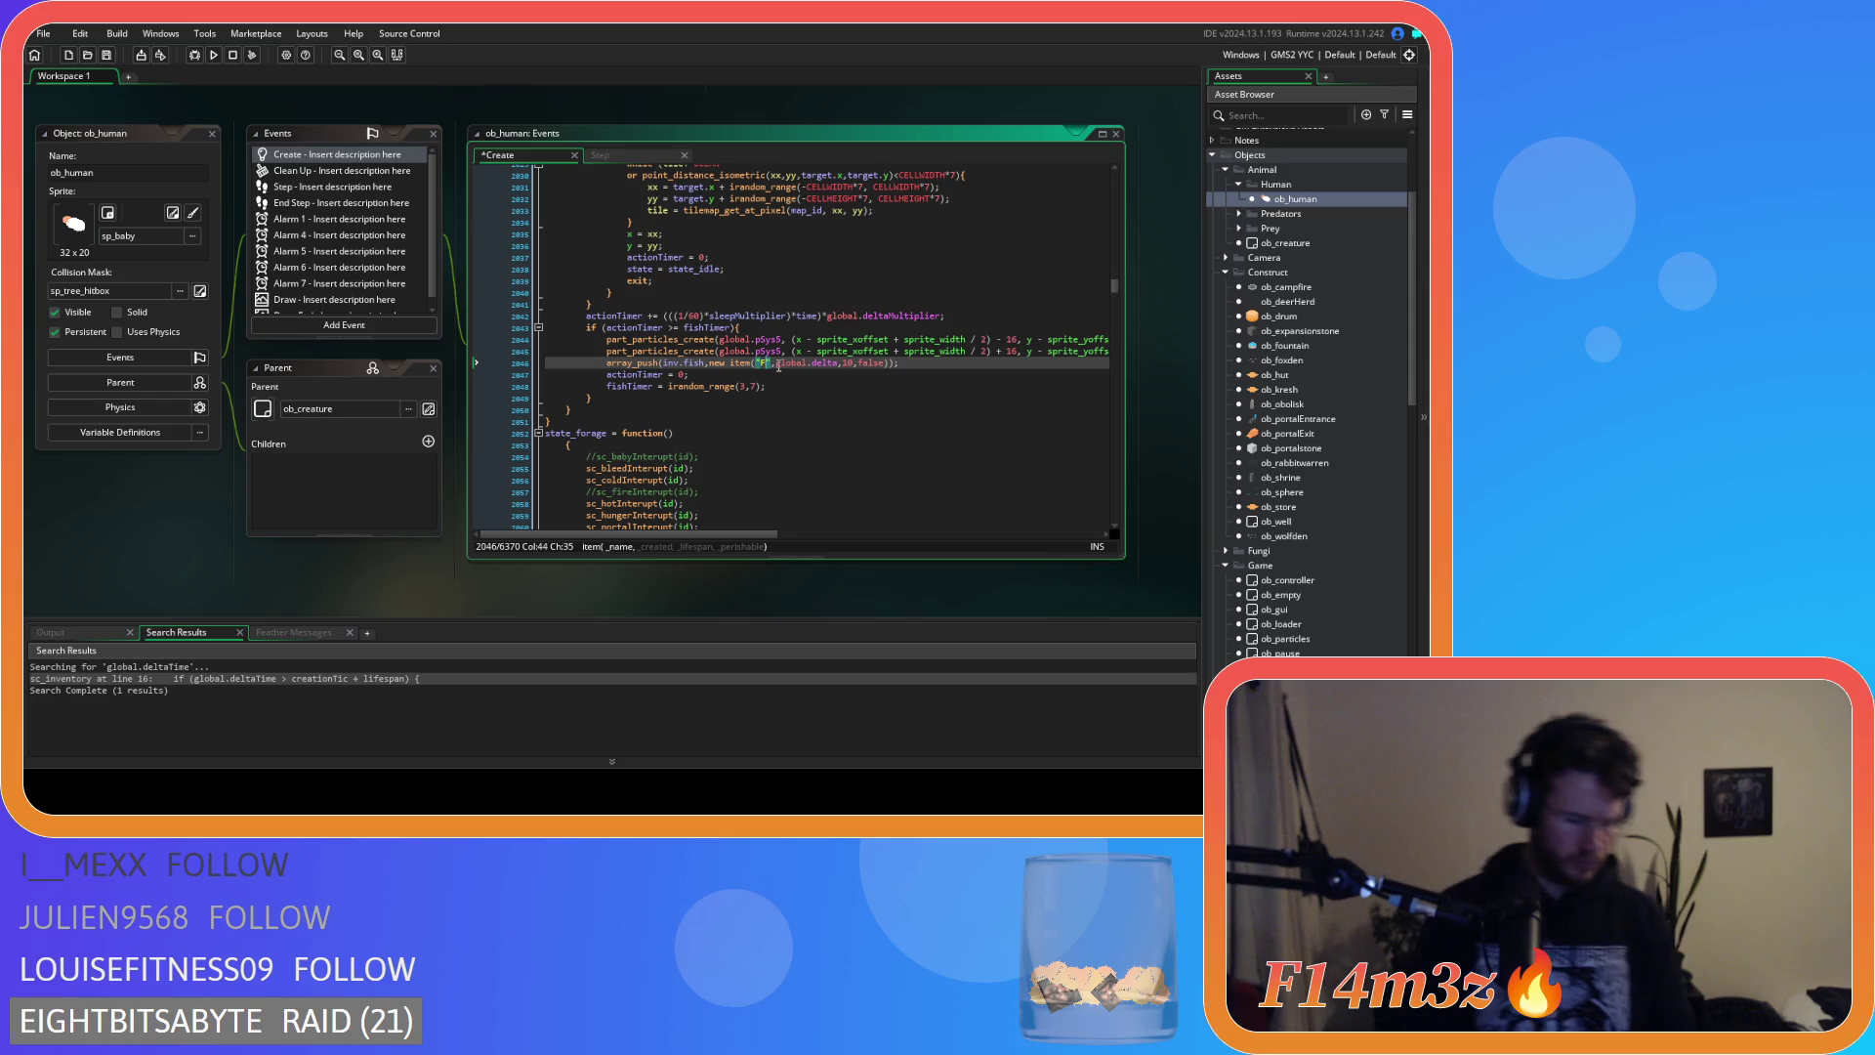
double_click(883, 362)
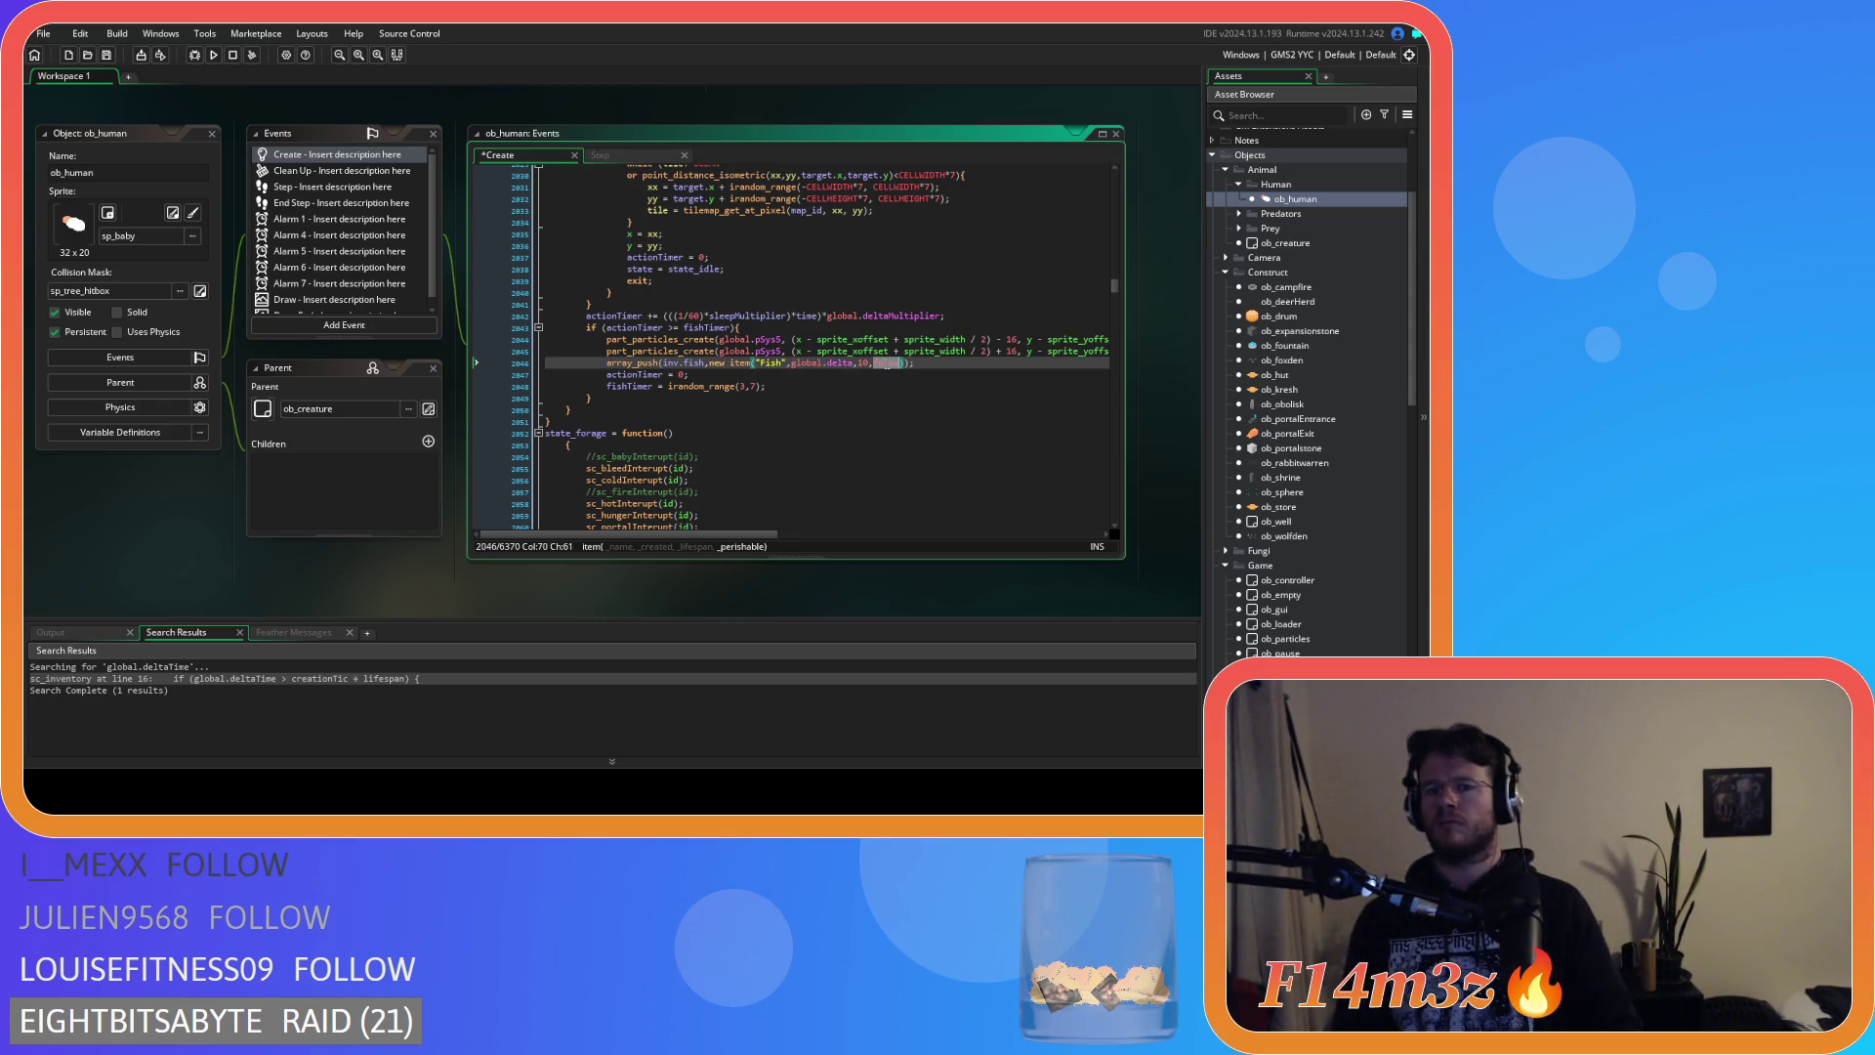
type("true")
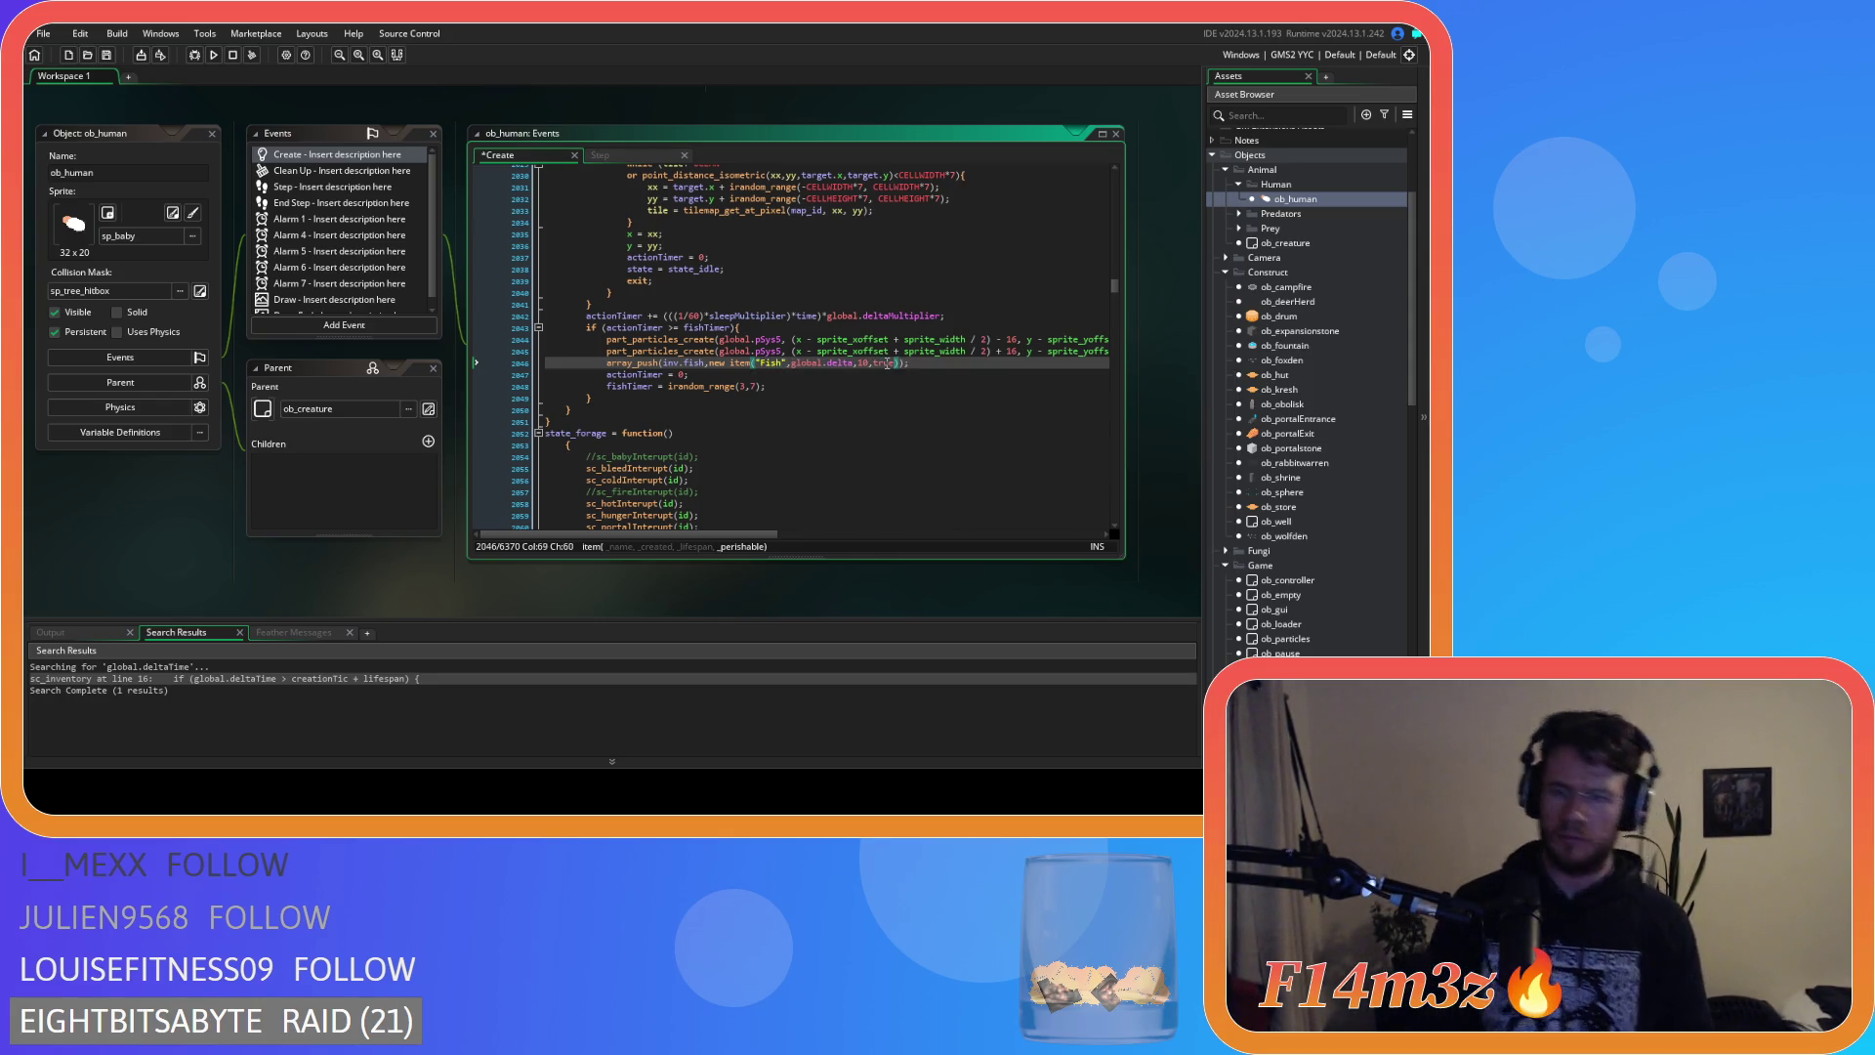
Save the Create code and check the array_push documentation popup.
key("ctrl+s")
key("Down")
key("Down")
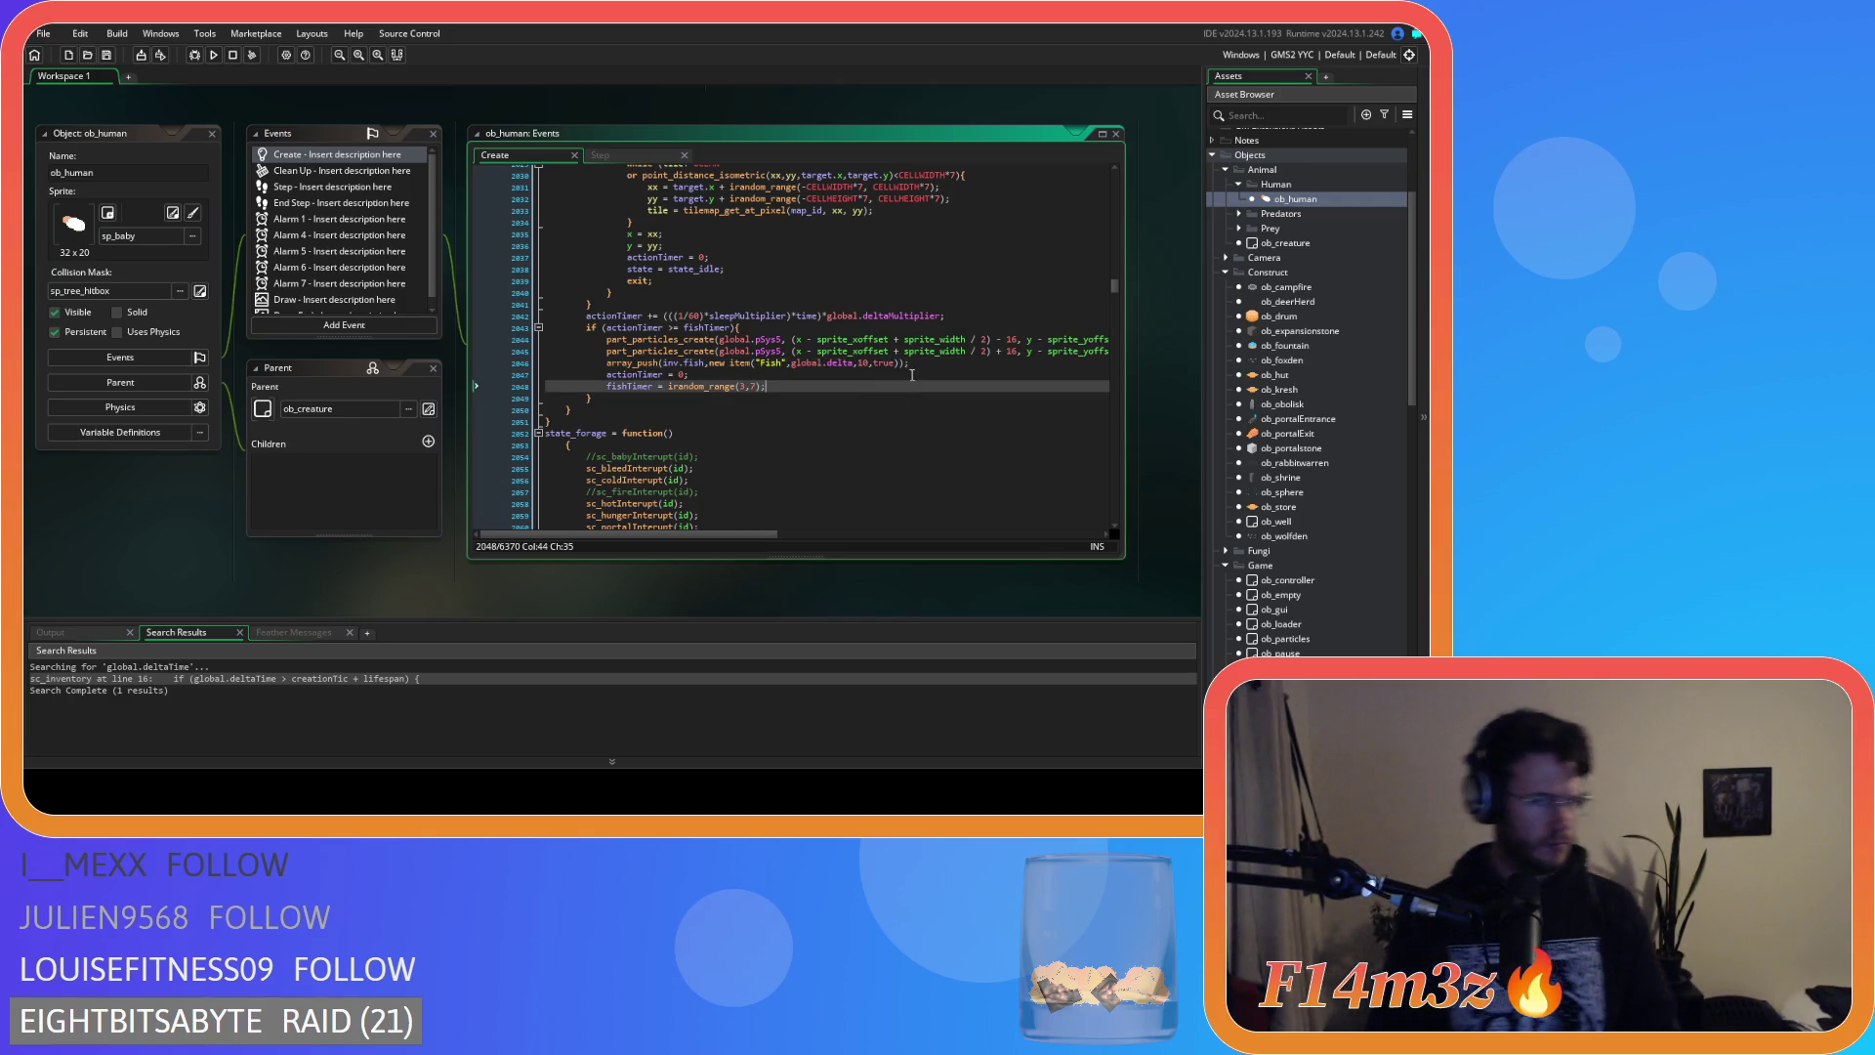
left_click(615, 364)
left_click(608, 367)
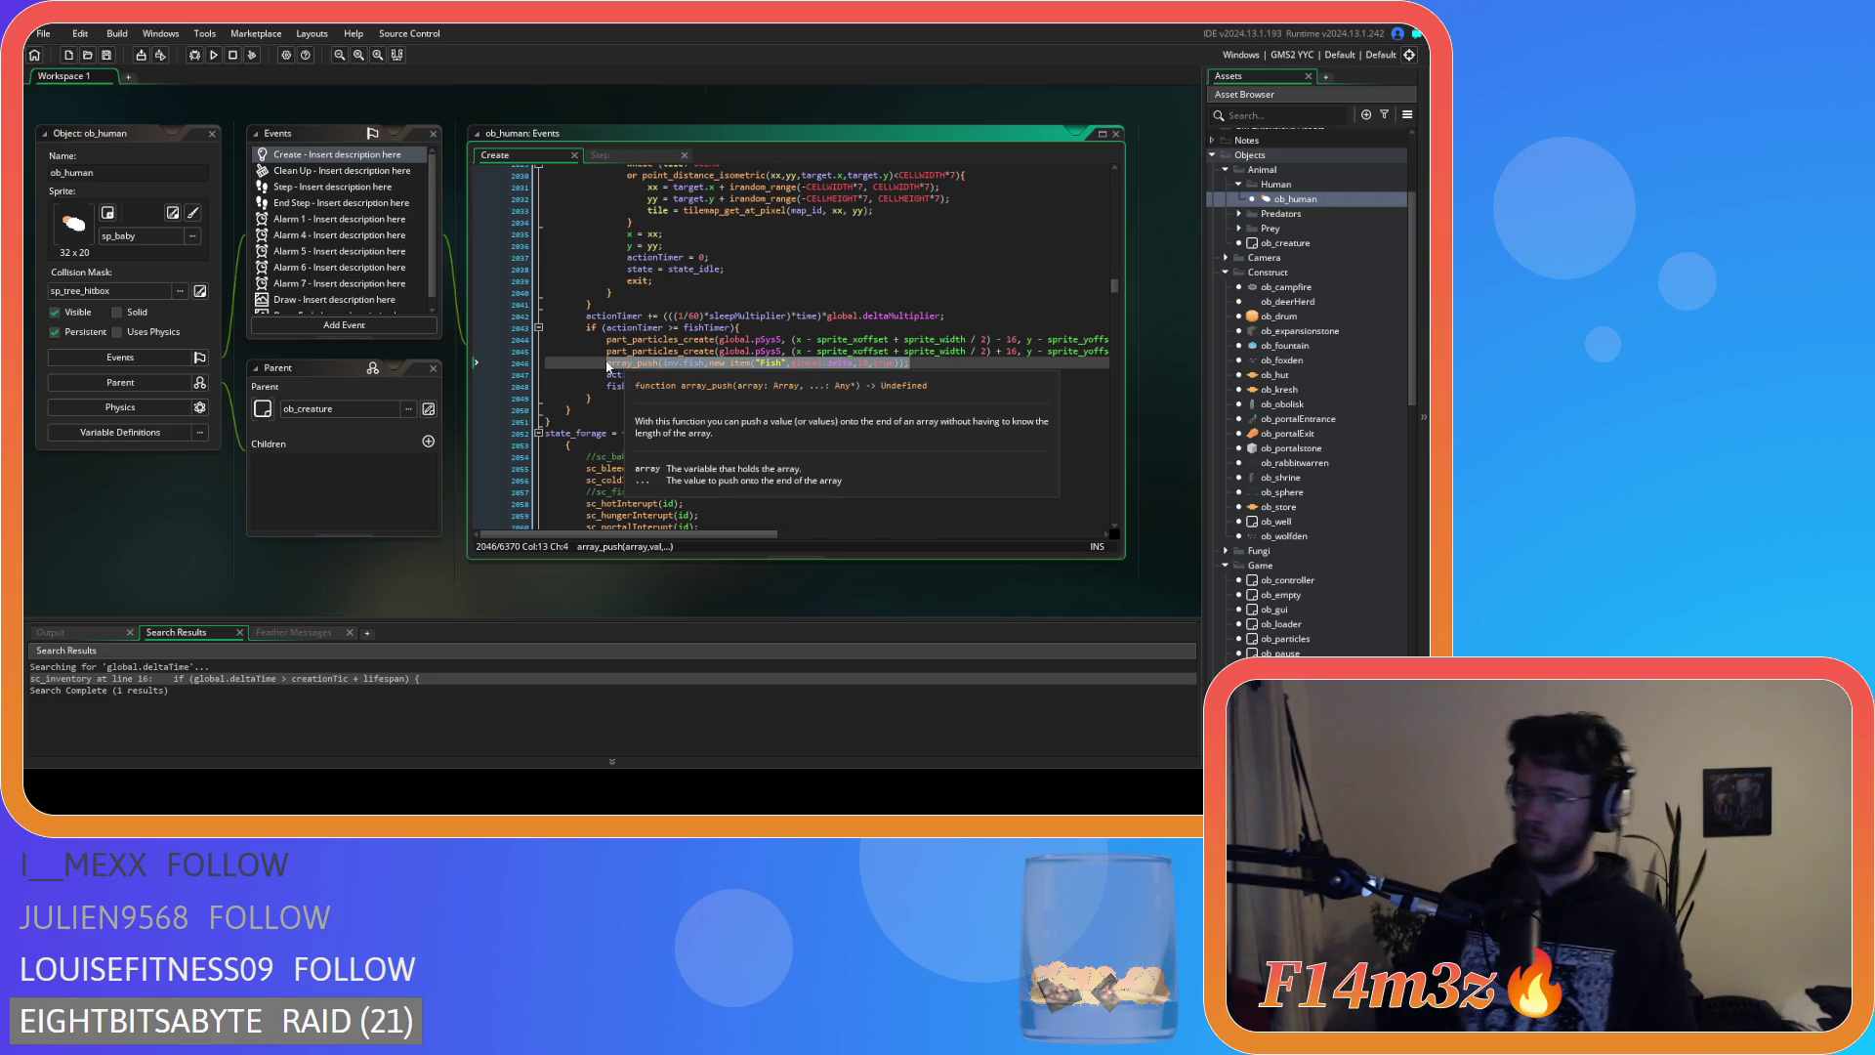
left_click(830, 380)
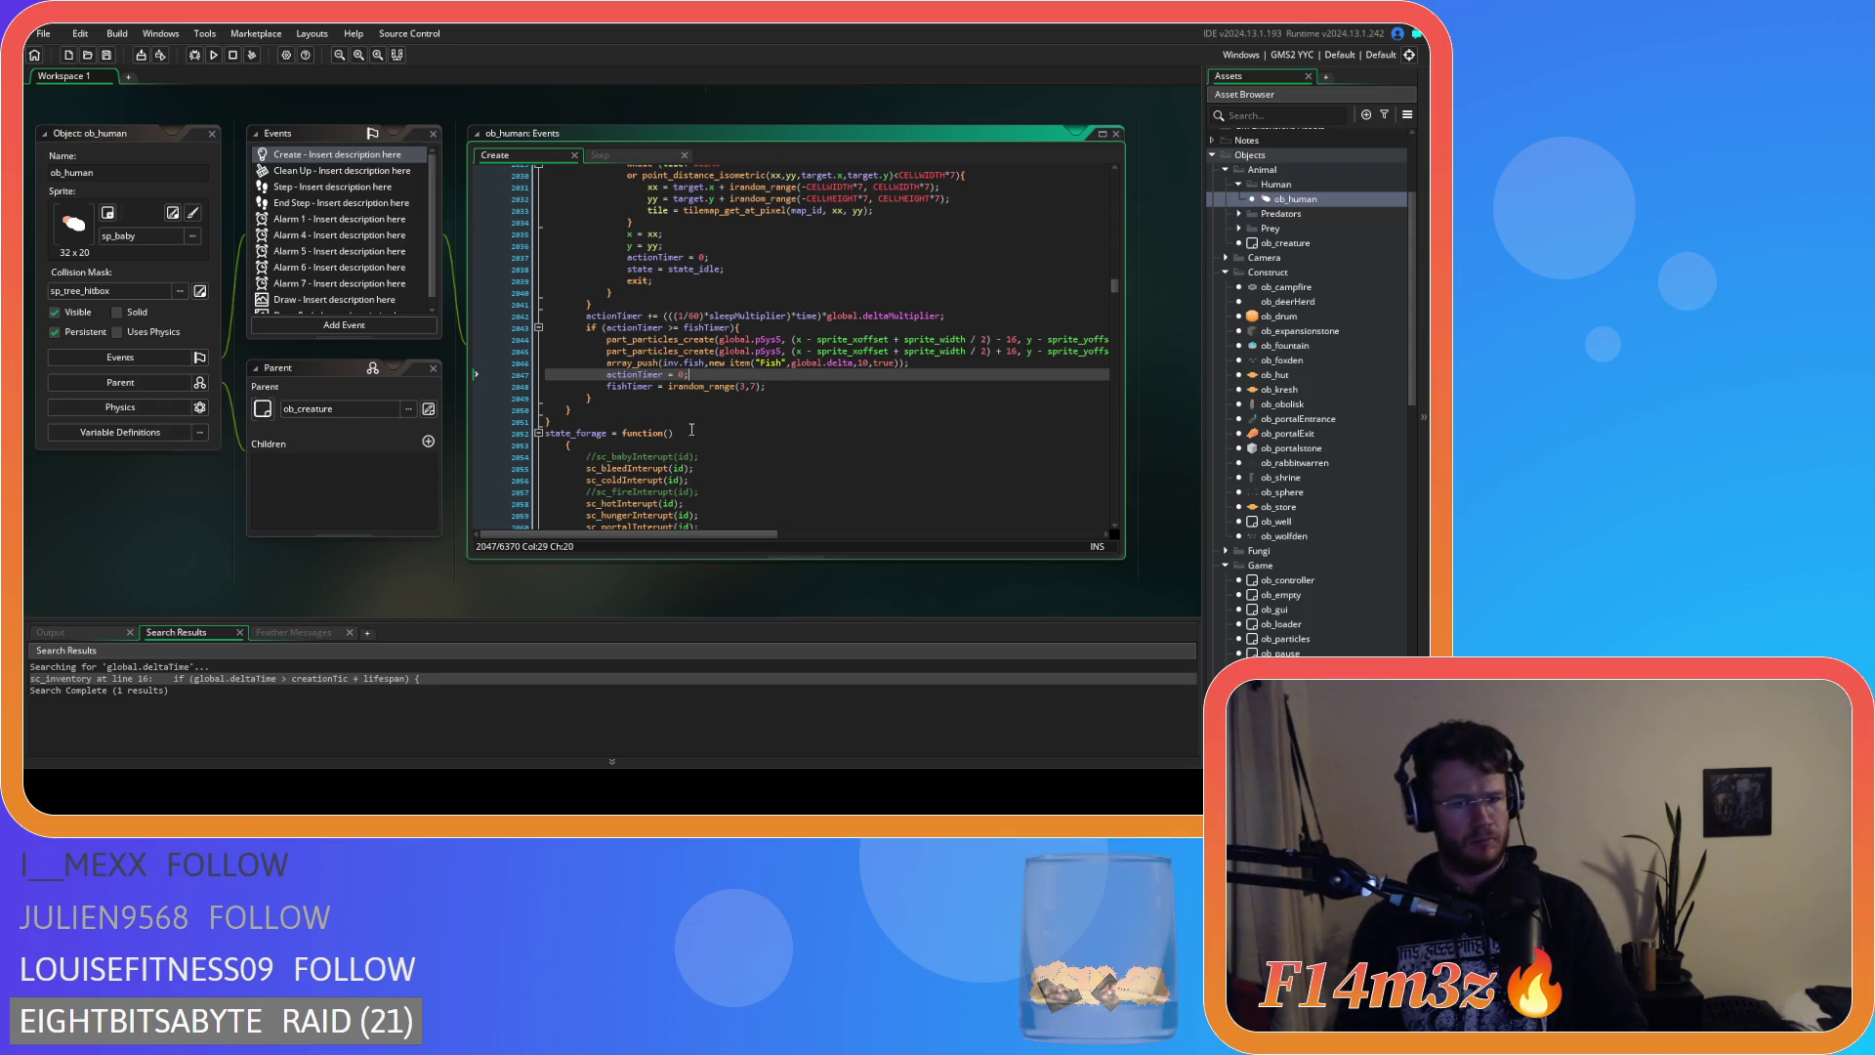
scroll(703, 408, "down", 2)
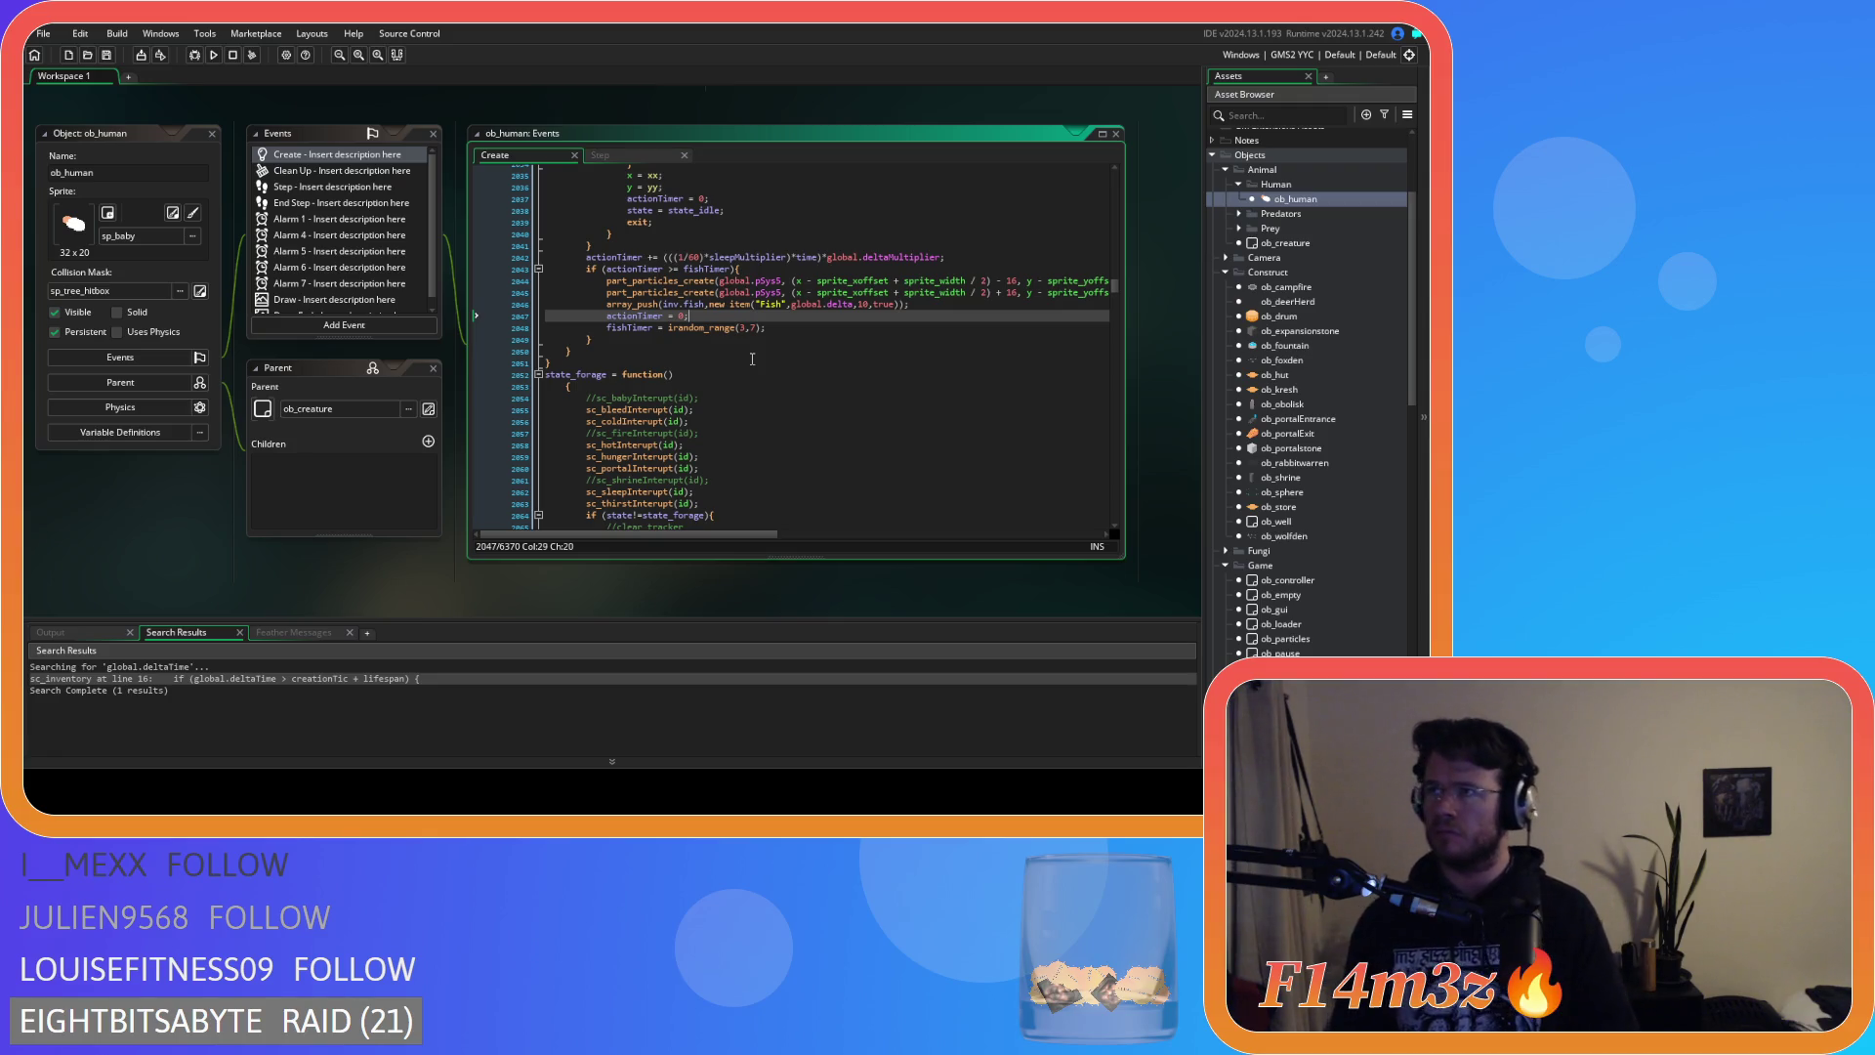
scroll(390, 517, "down", 15)
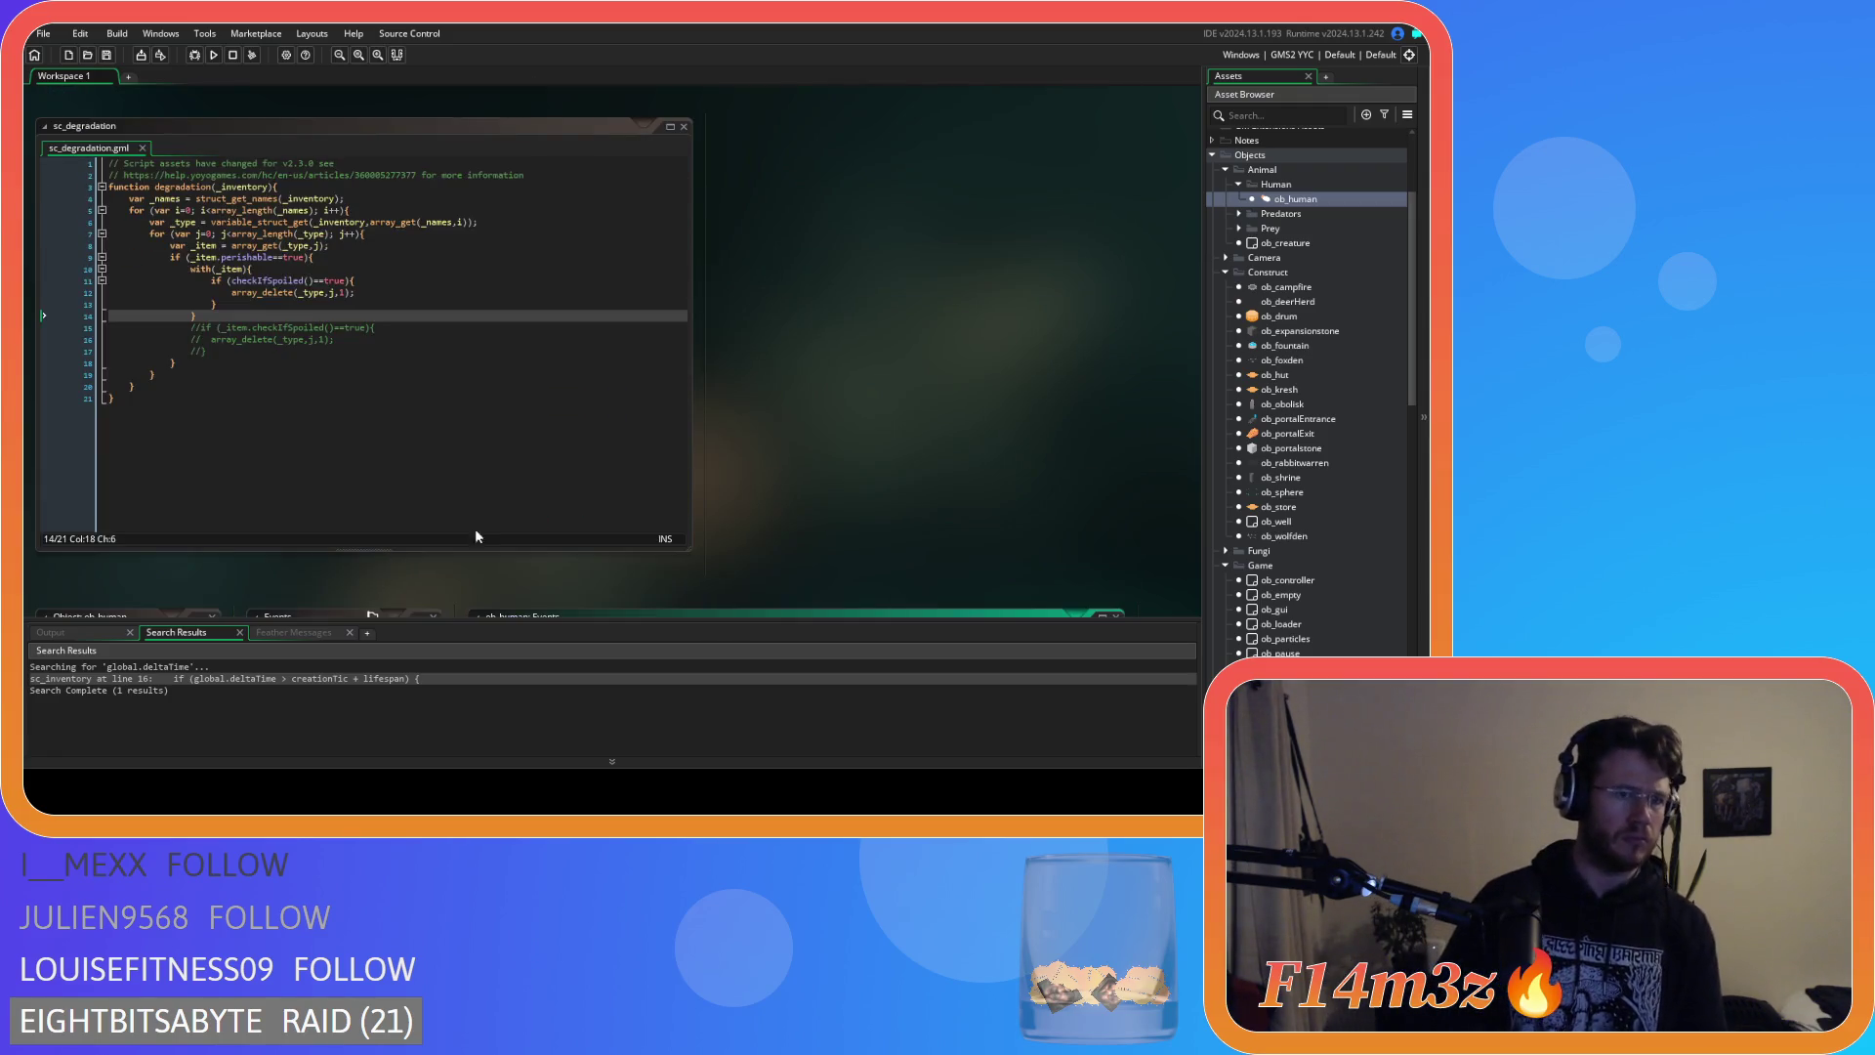
Review the berries, firewood and fish array lines in sc_inventory.
scroll(846, 515, "down", 10)
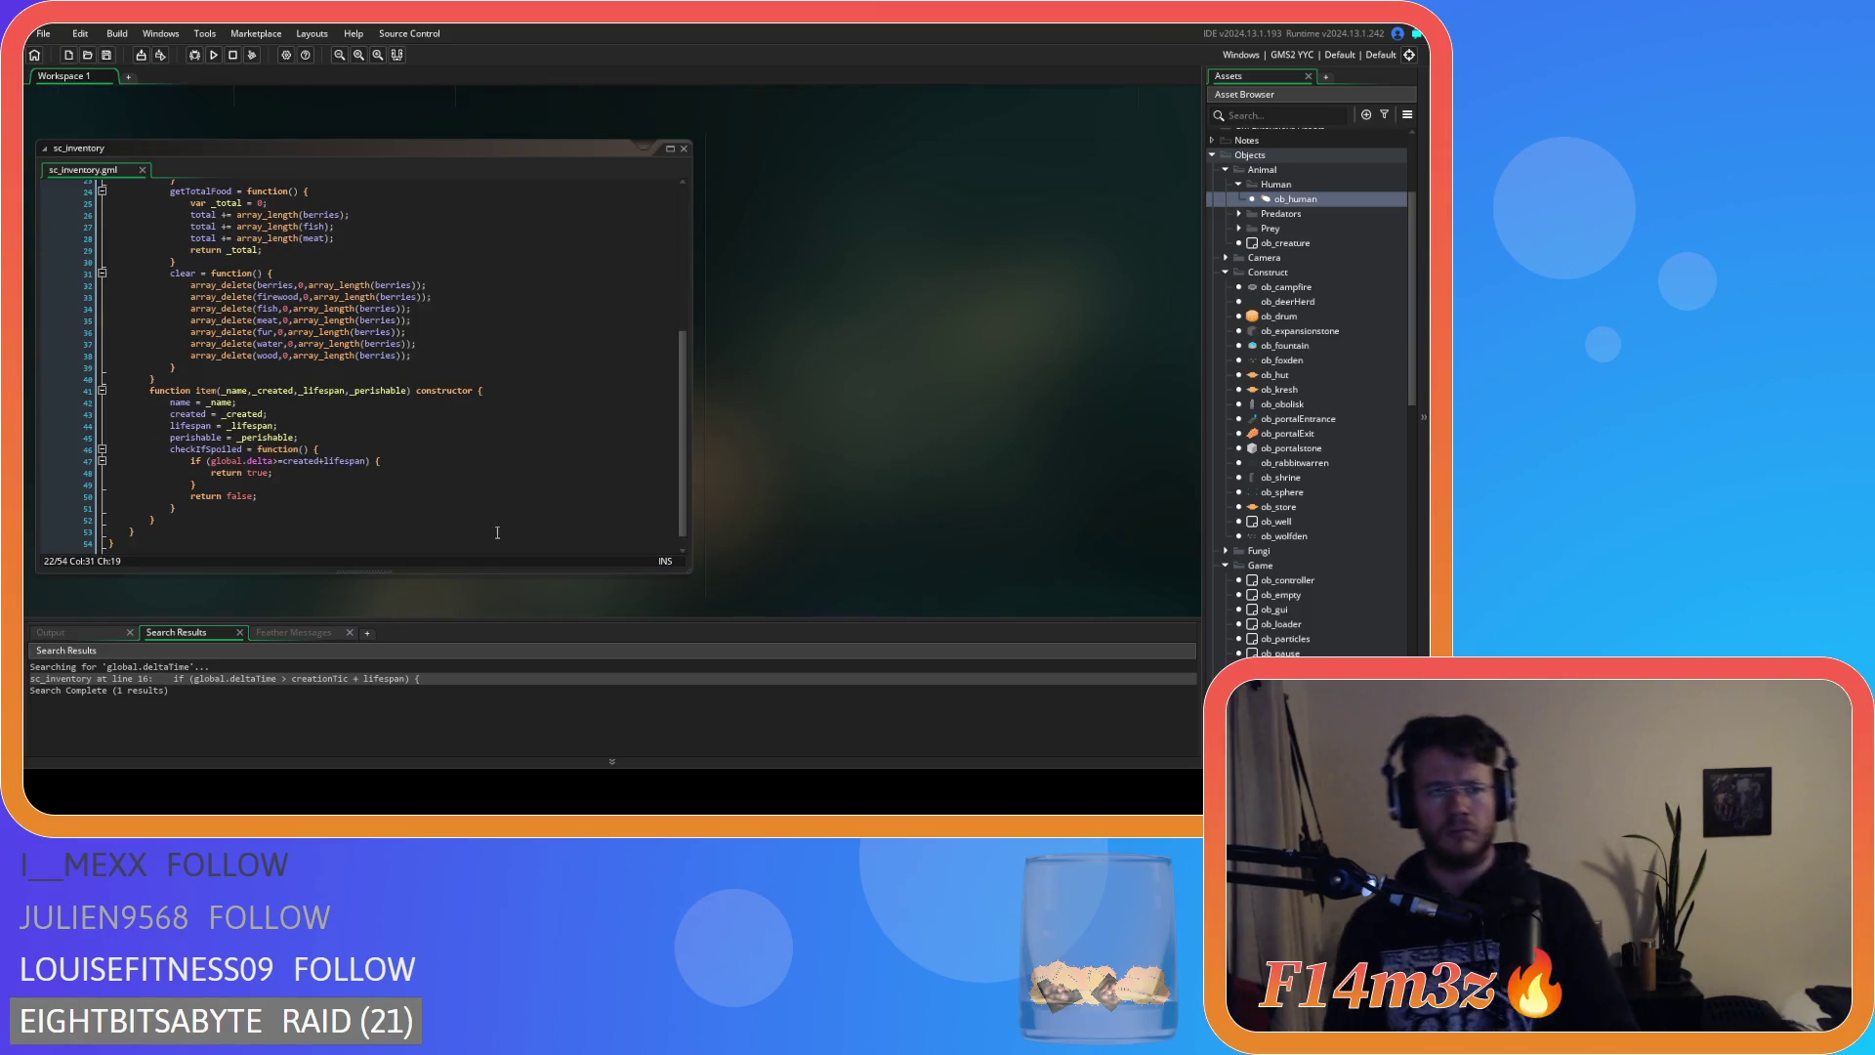
scroll(477, 483, "up", 3)
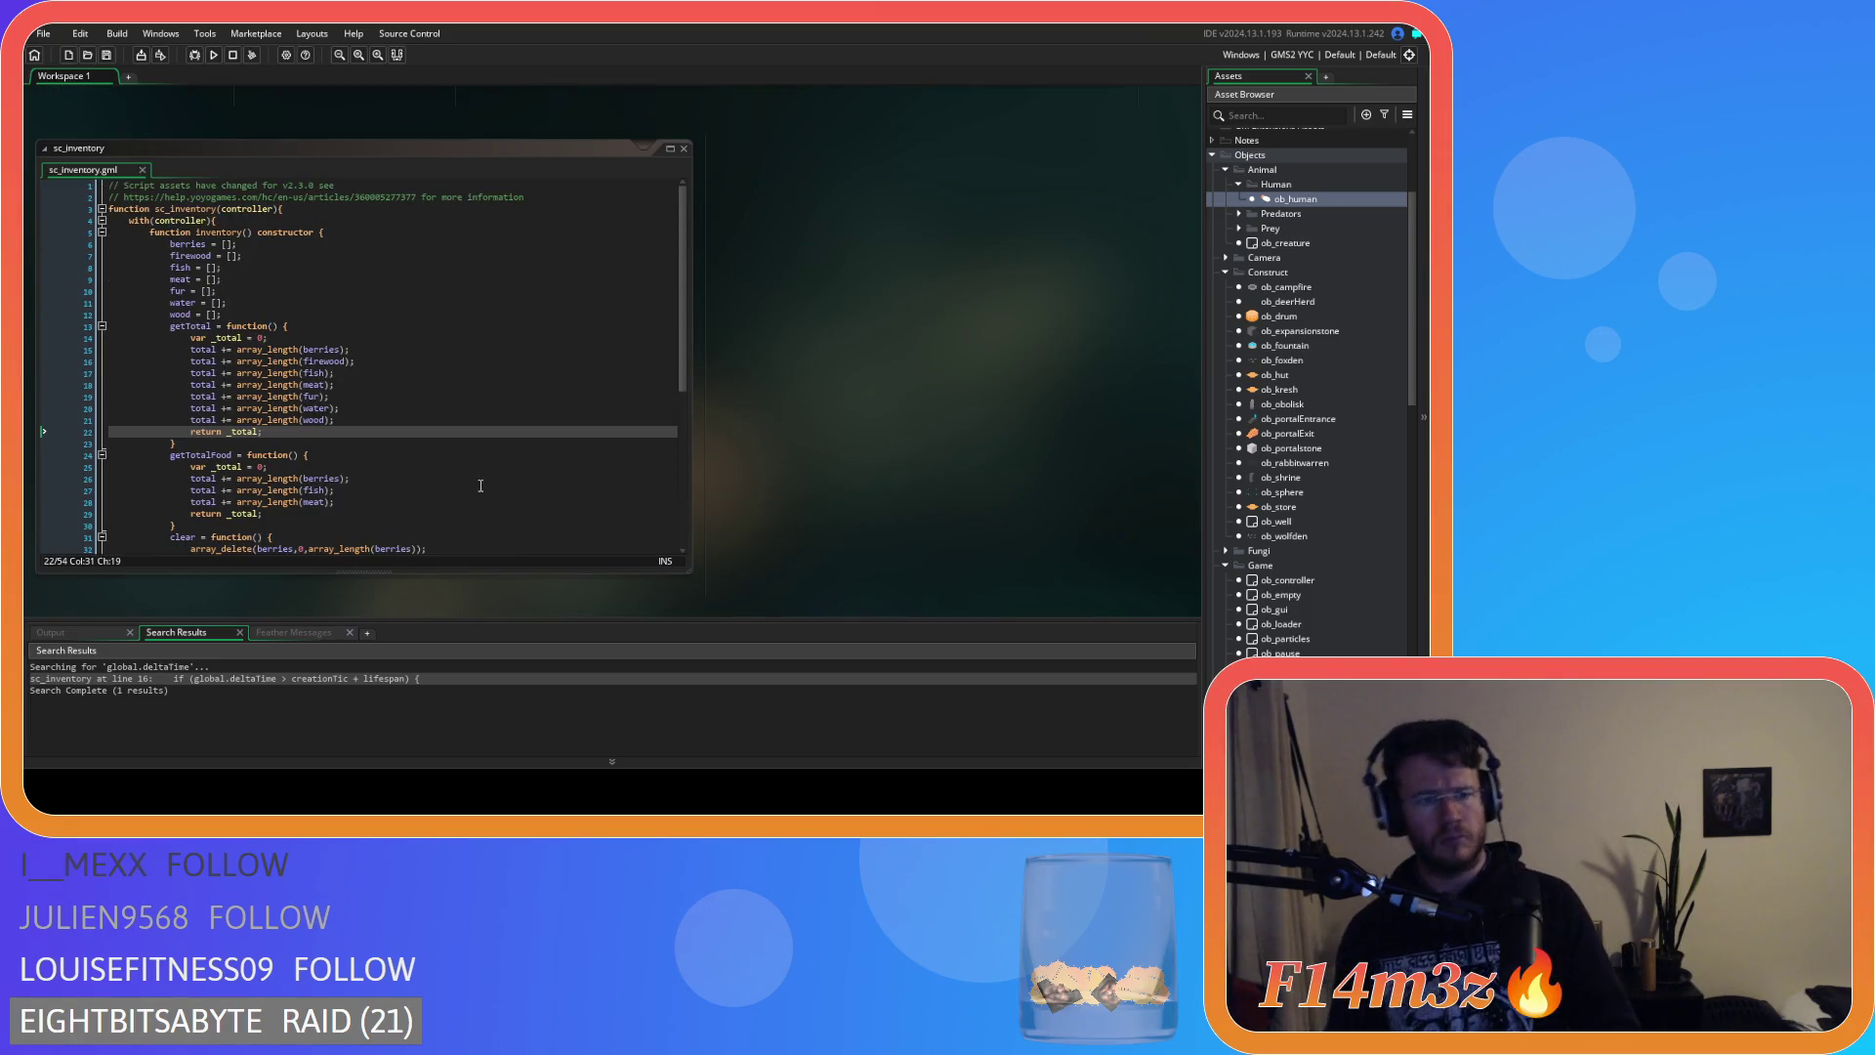
left_click(246, 247)
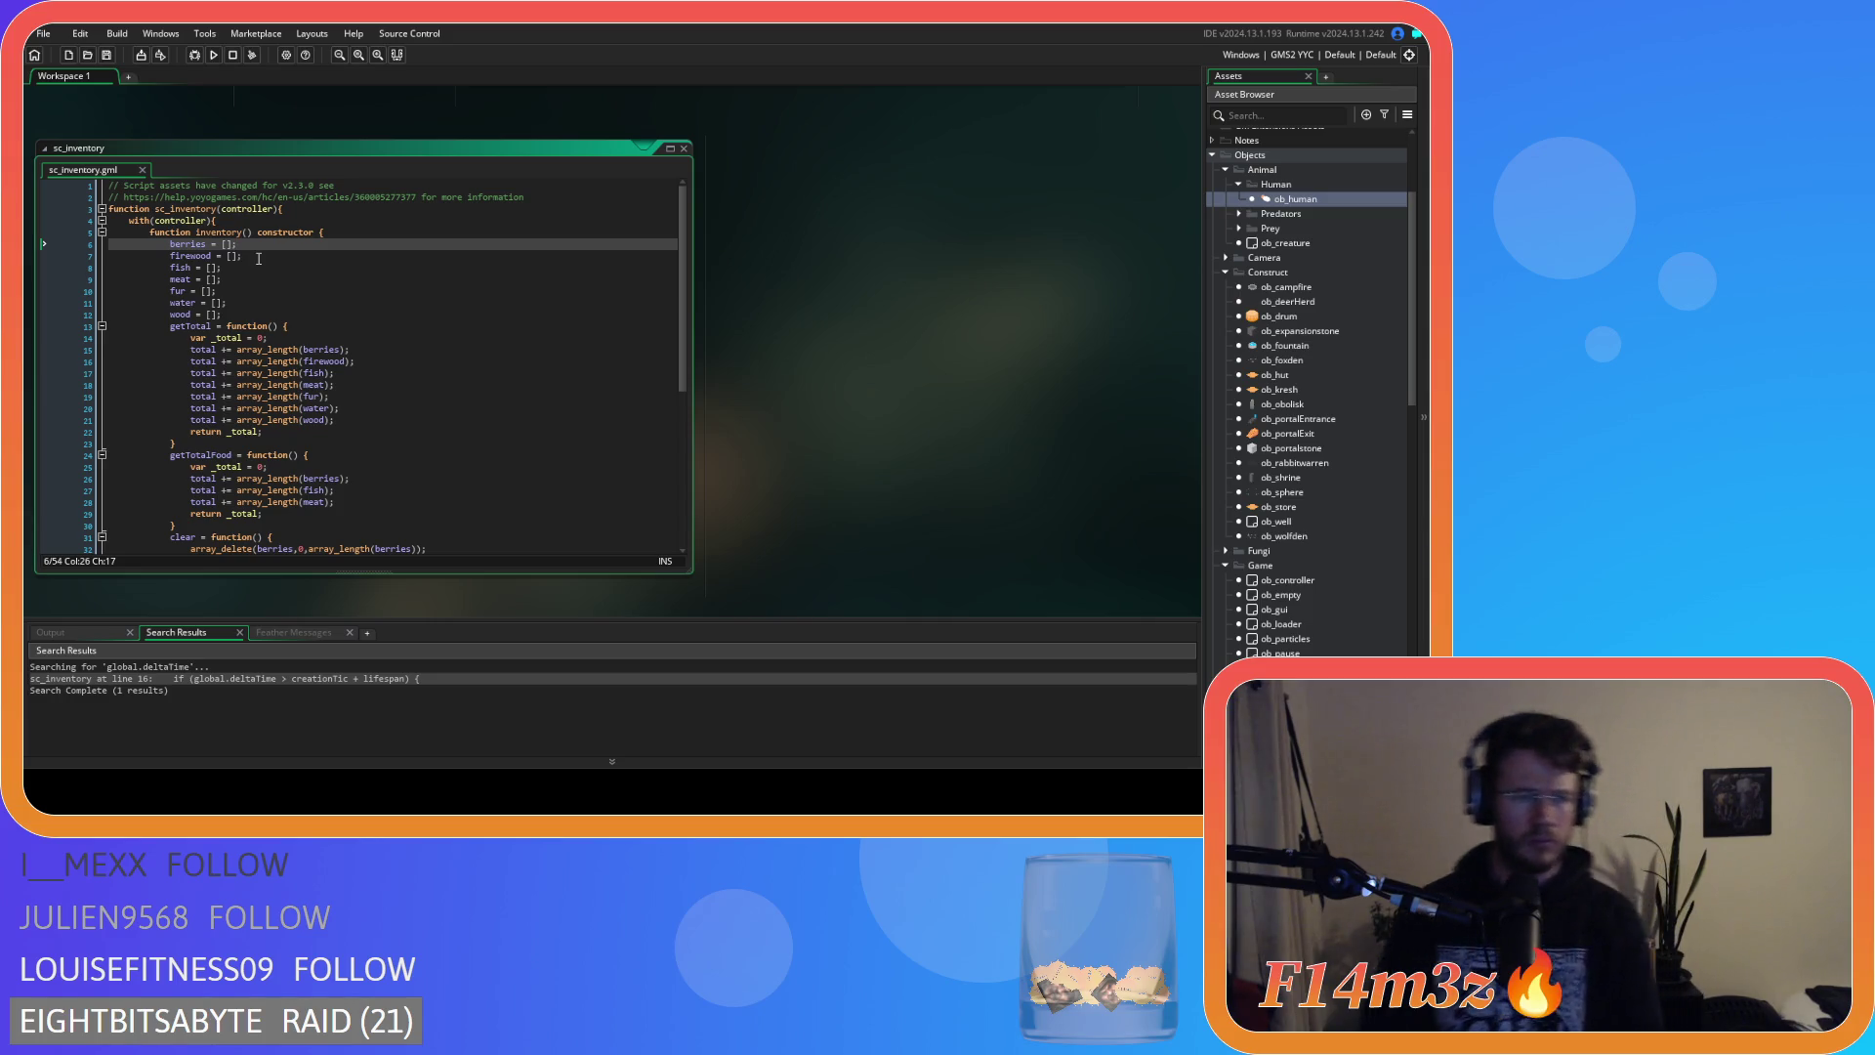
key("Down")
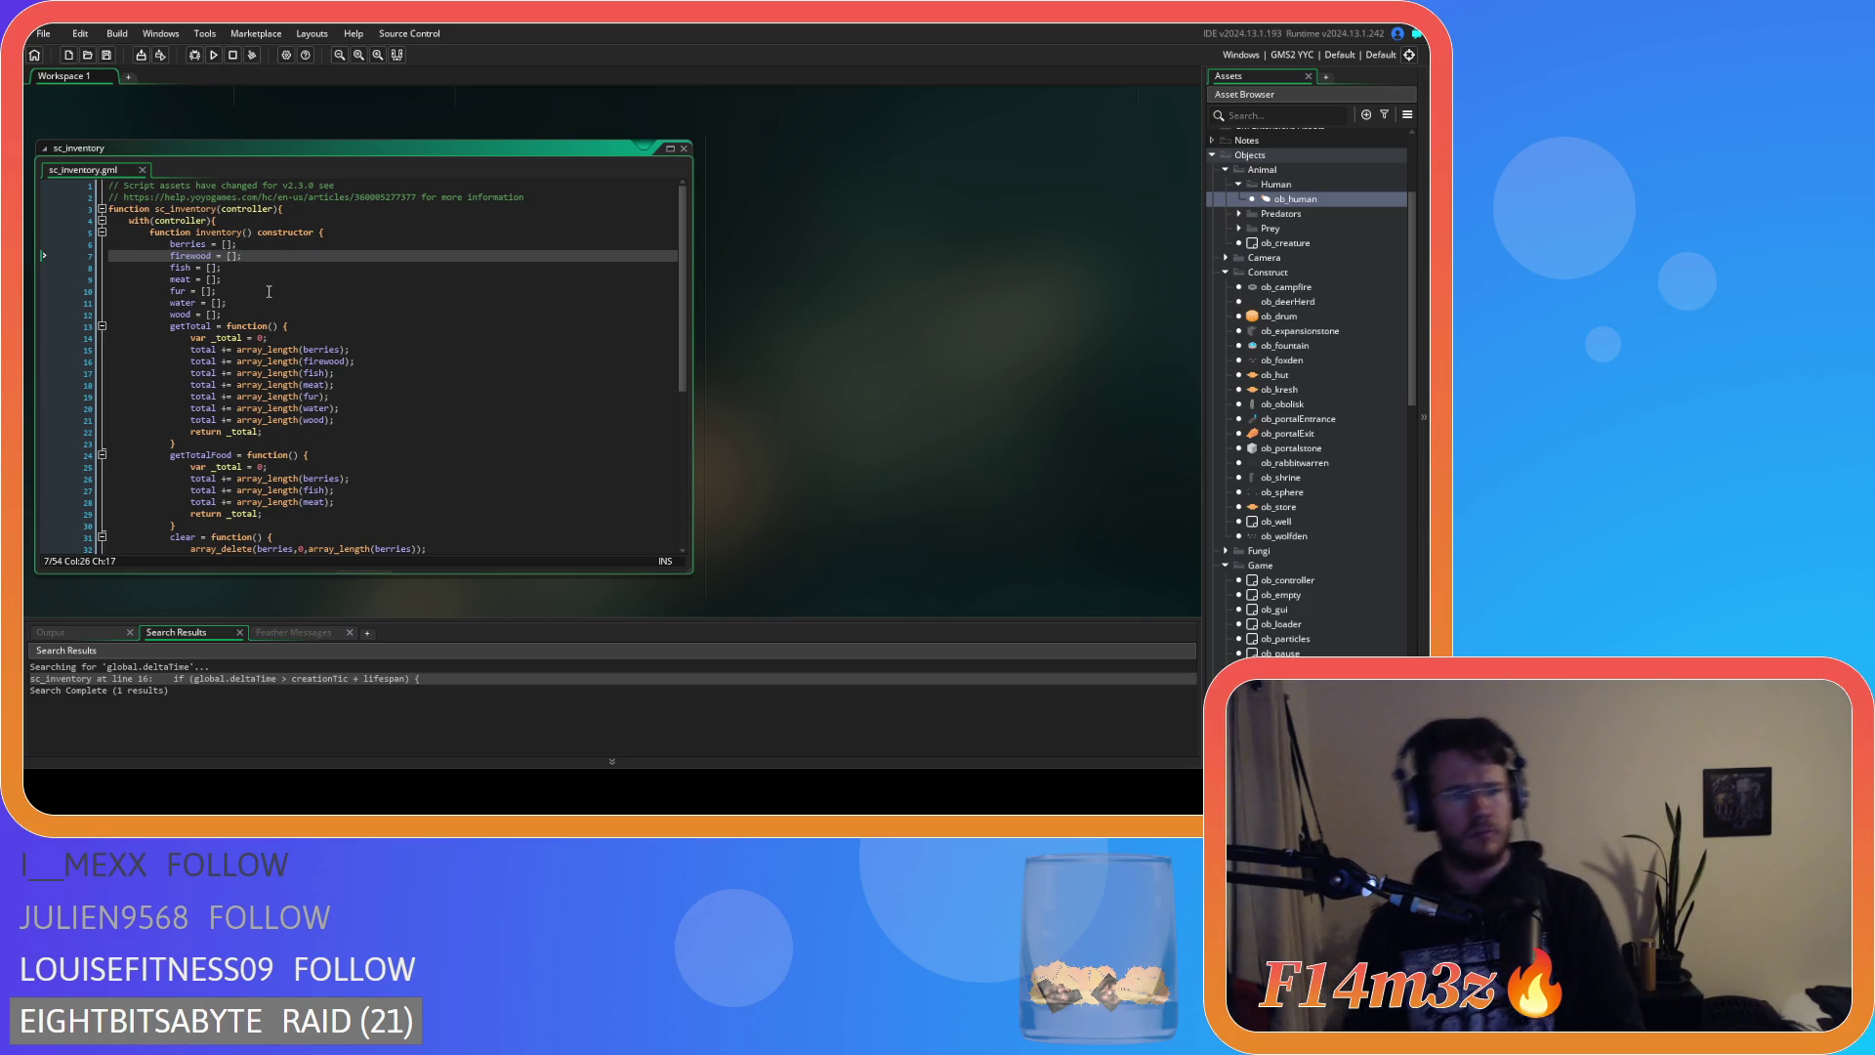
key("Down")
key("Down")
key("Down")
key("Down")
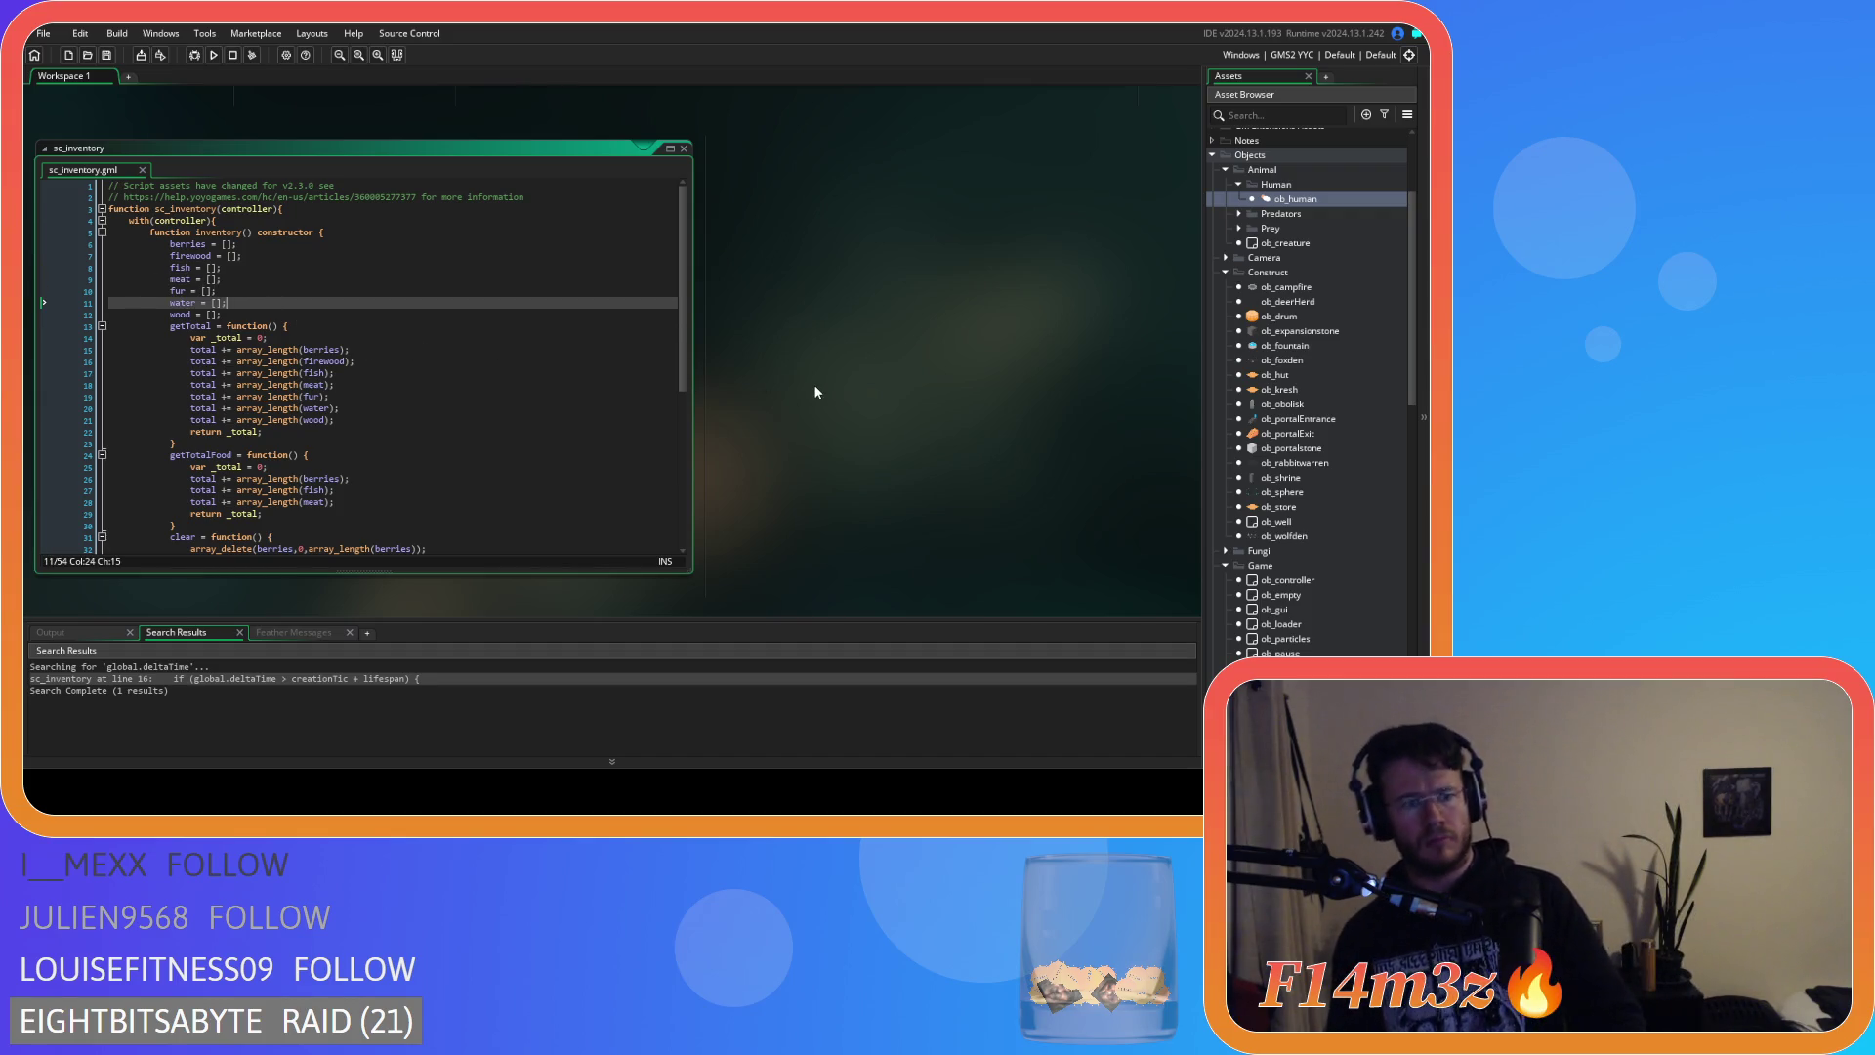
Scroll down to ob_human's Create event code and focus it.
scroll(801, 384, "down", 4)
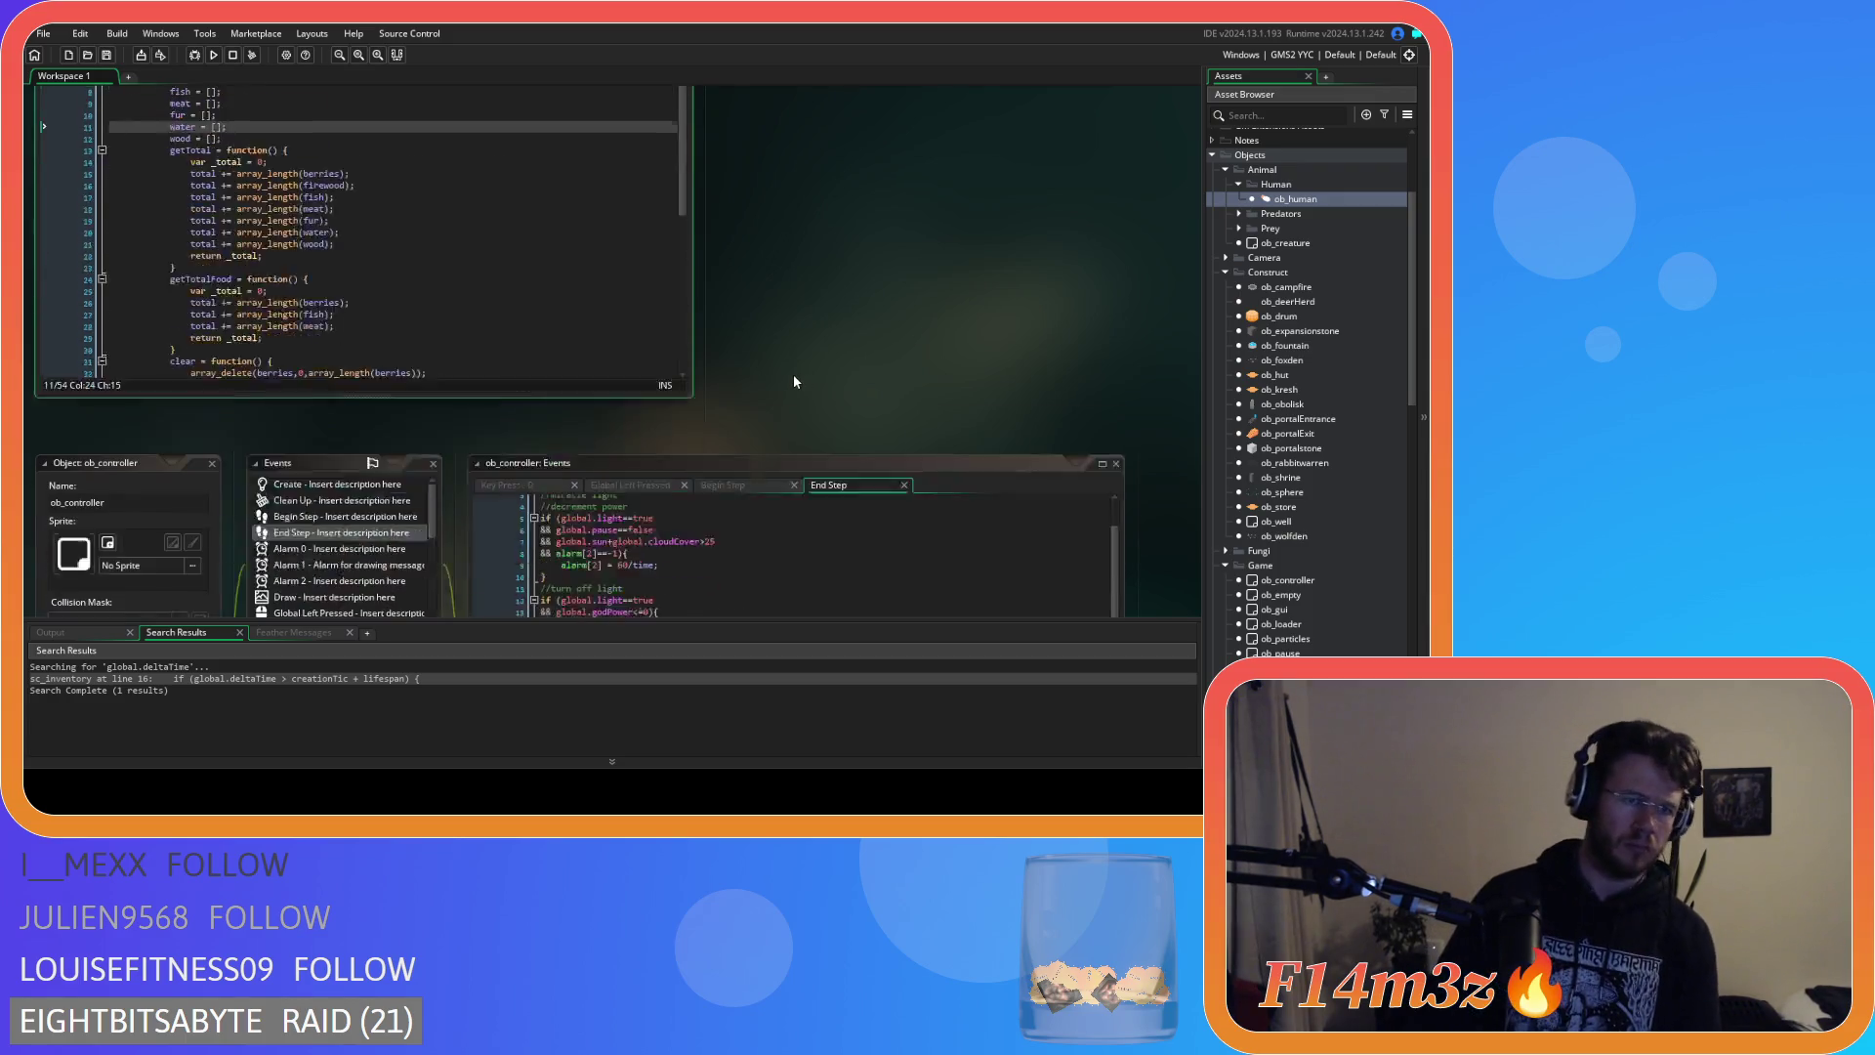
scroll(358, 506, "down", 2)
scroll(365, 507, "down", 2)
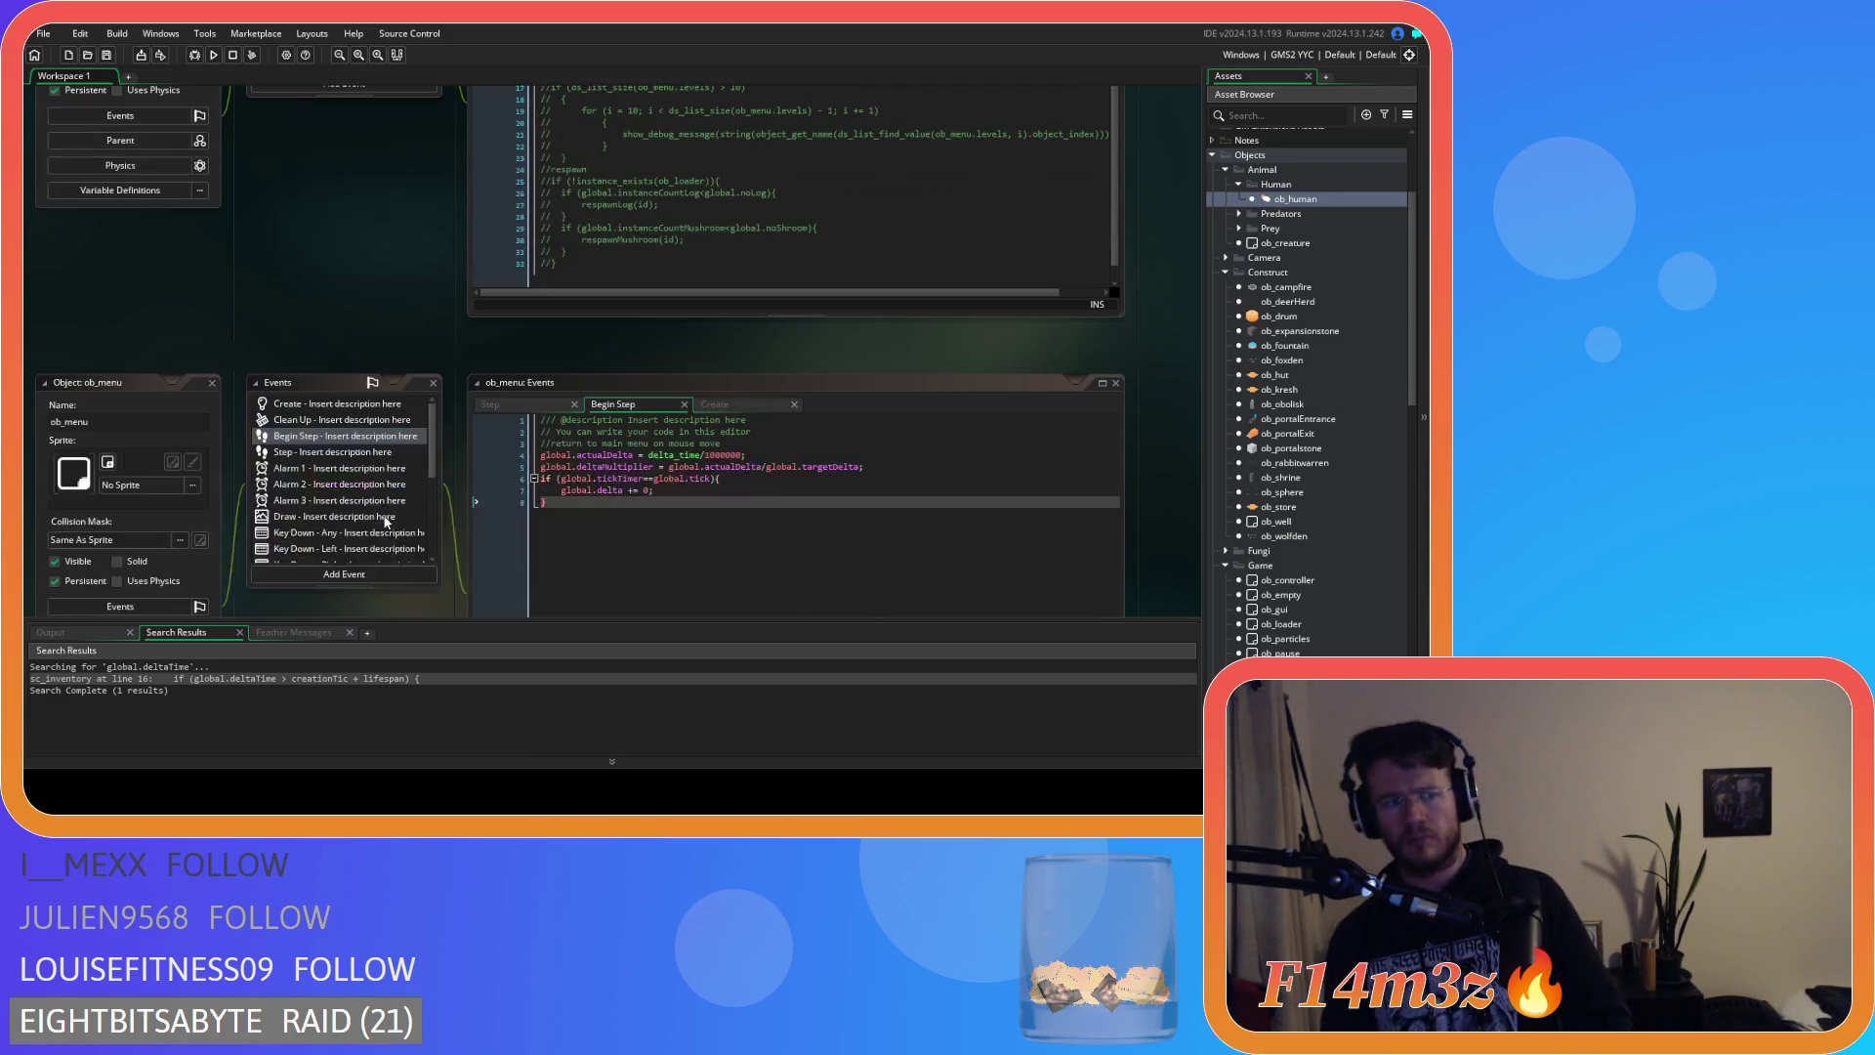
scroll(365, 572, "down", 8)
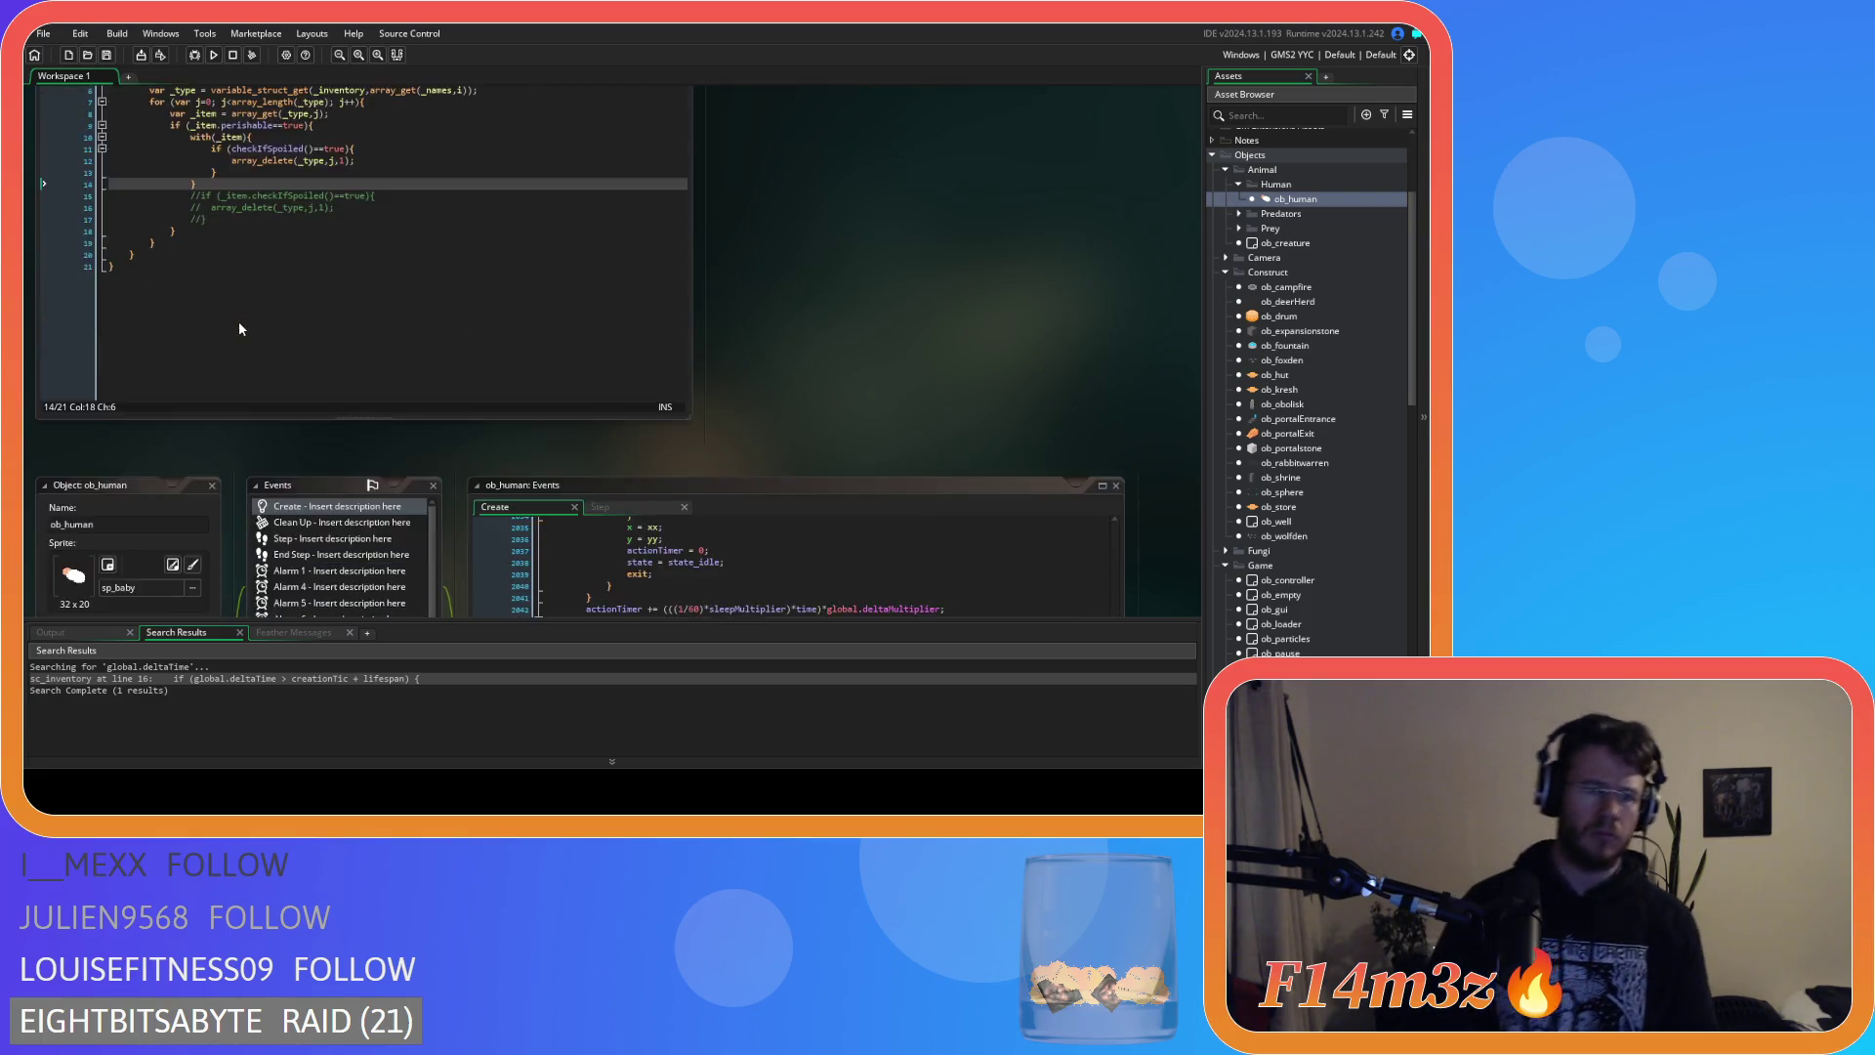
scroll(367, 311, "up", 1)
left_click(733, 418)
Search the Create code for state_fetchwater and close the Find box.
key("ctrl+f")
type("state")
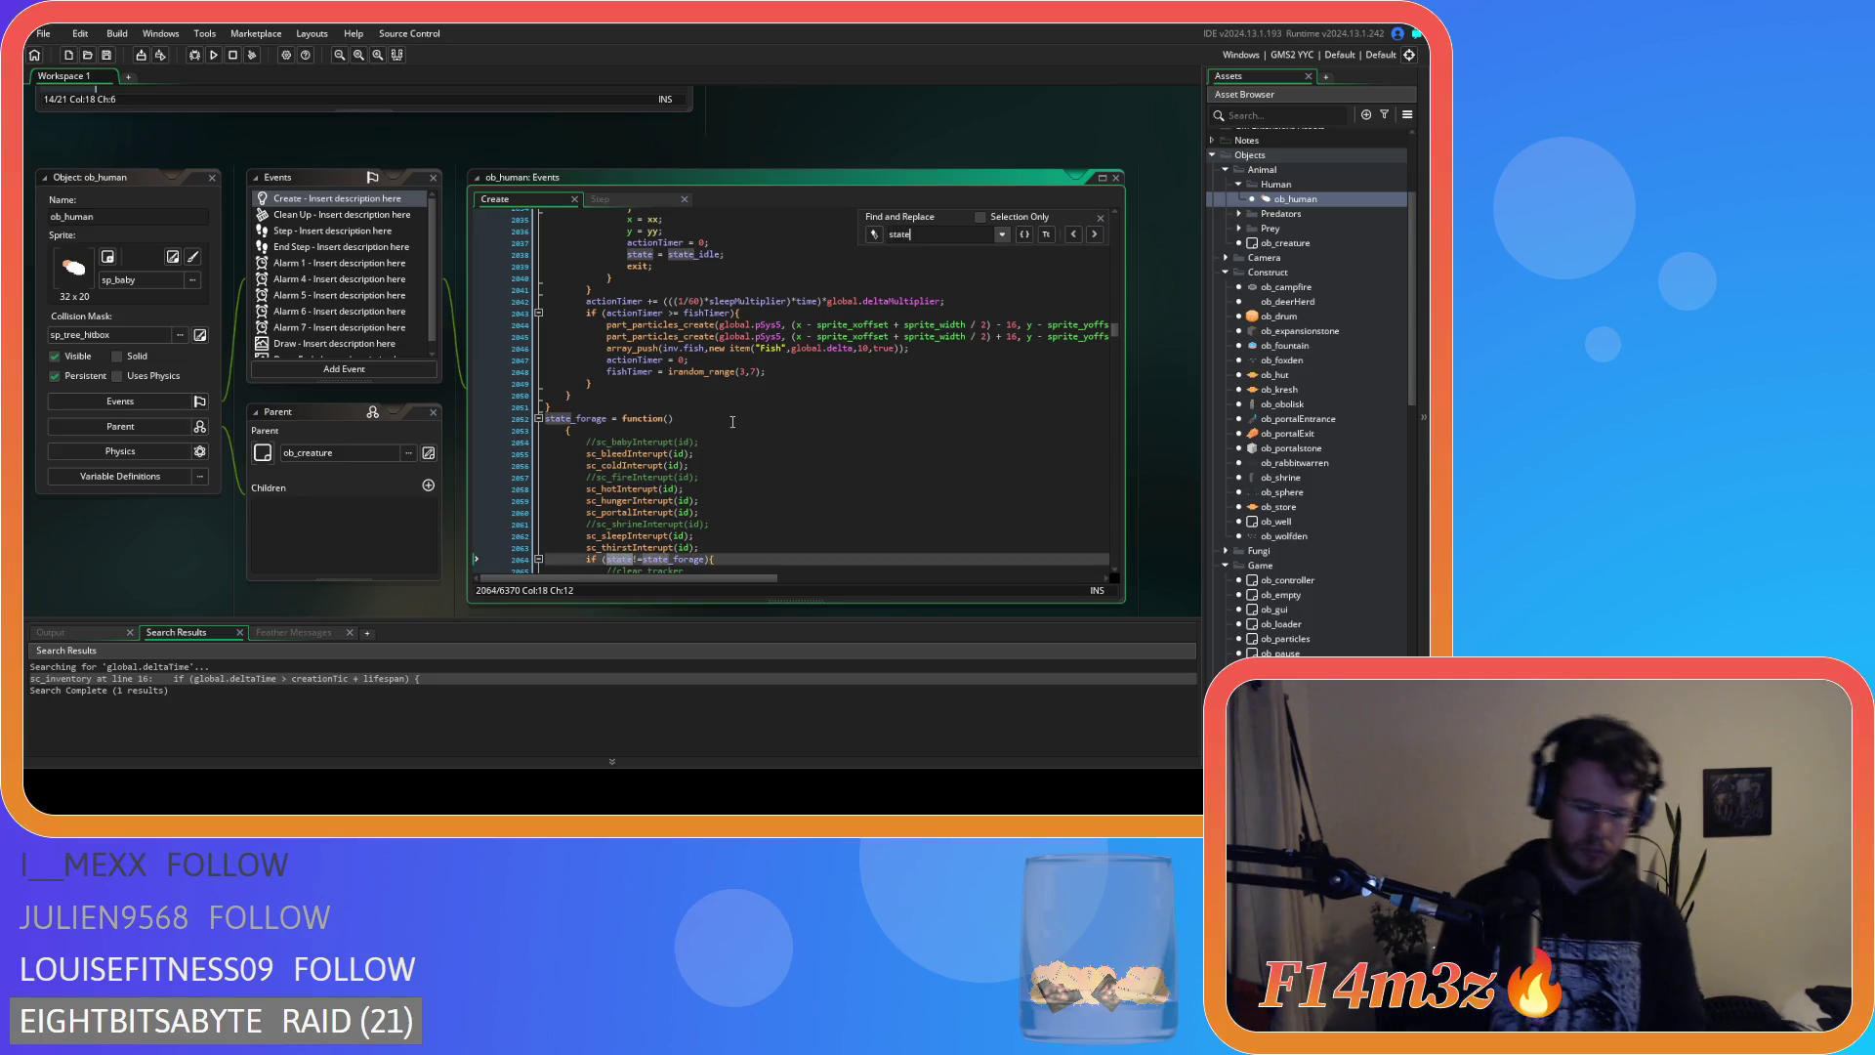
type("_fetchwater")
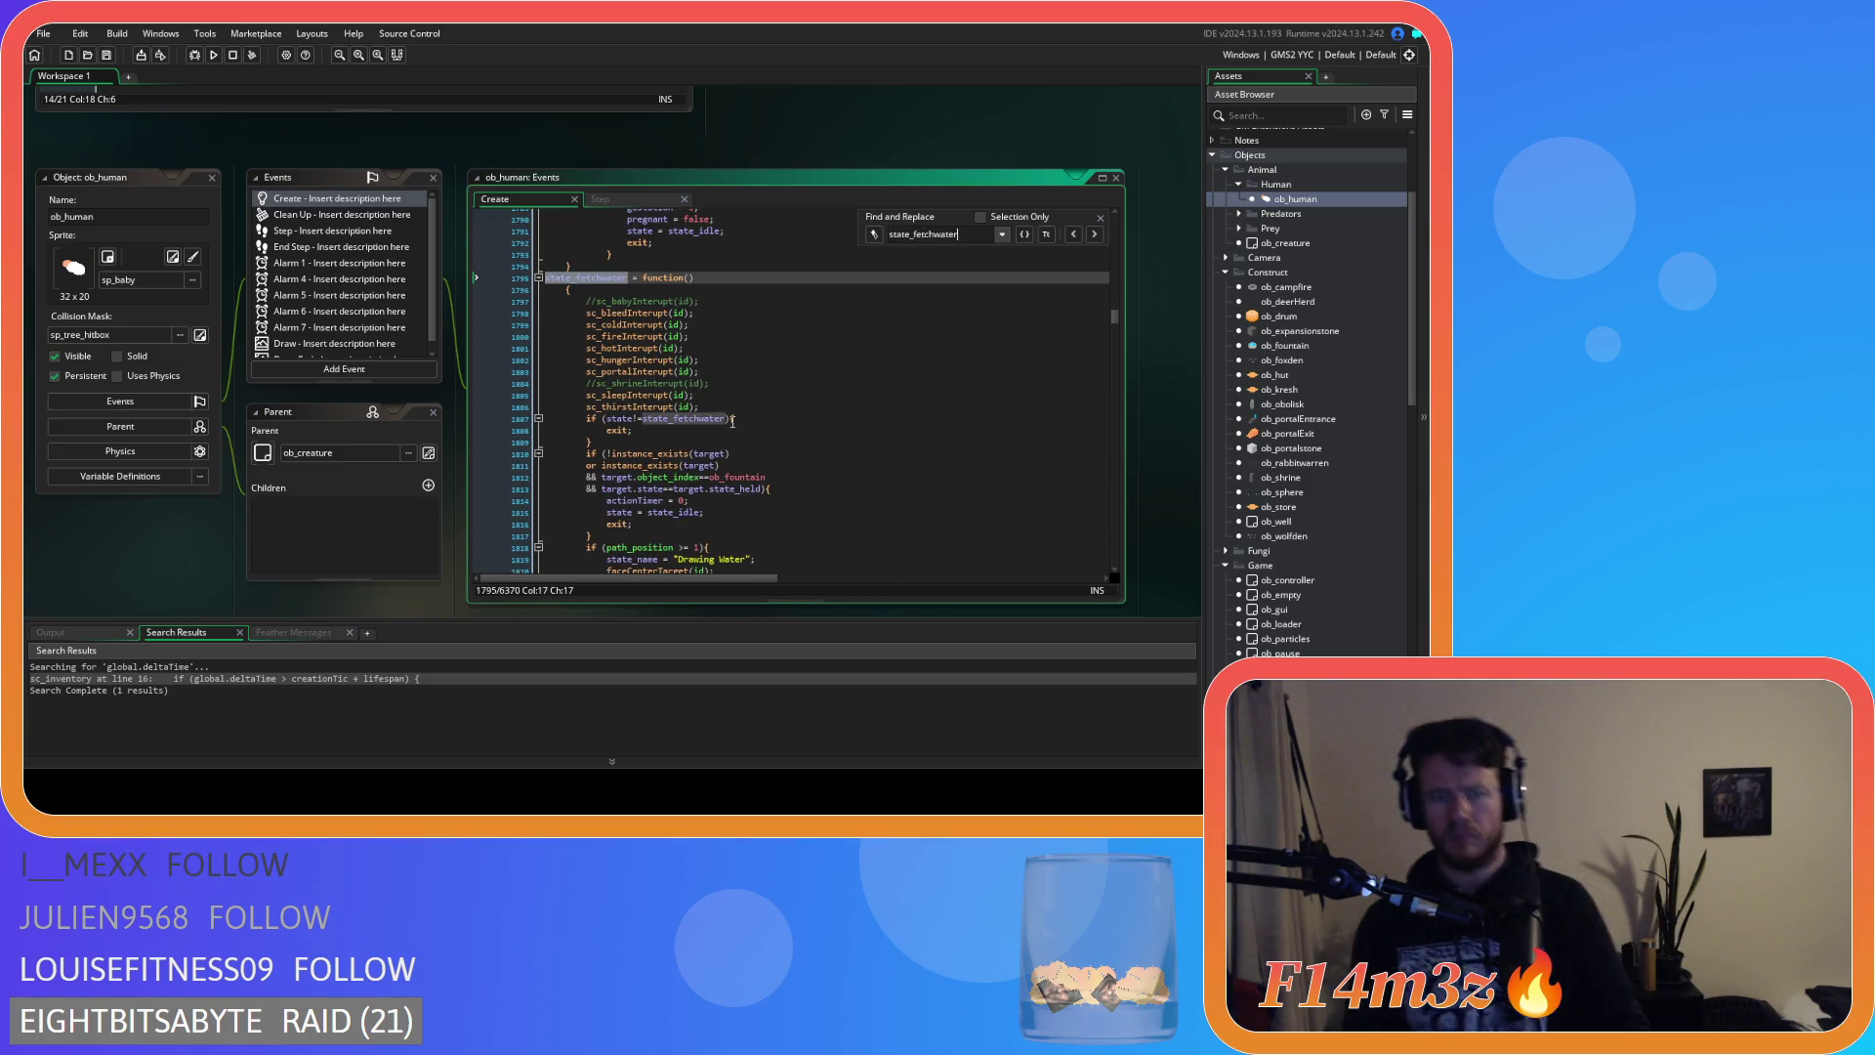
left_click(1101, 216)
scroll(886, 476, "down", 6)
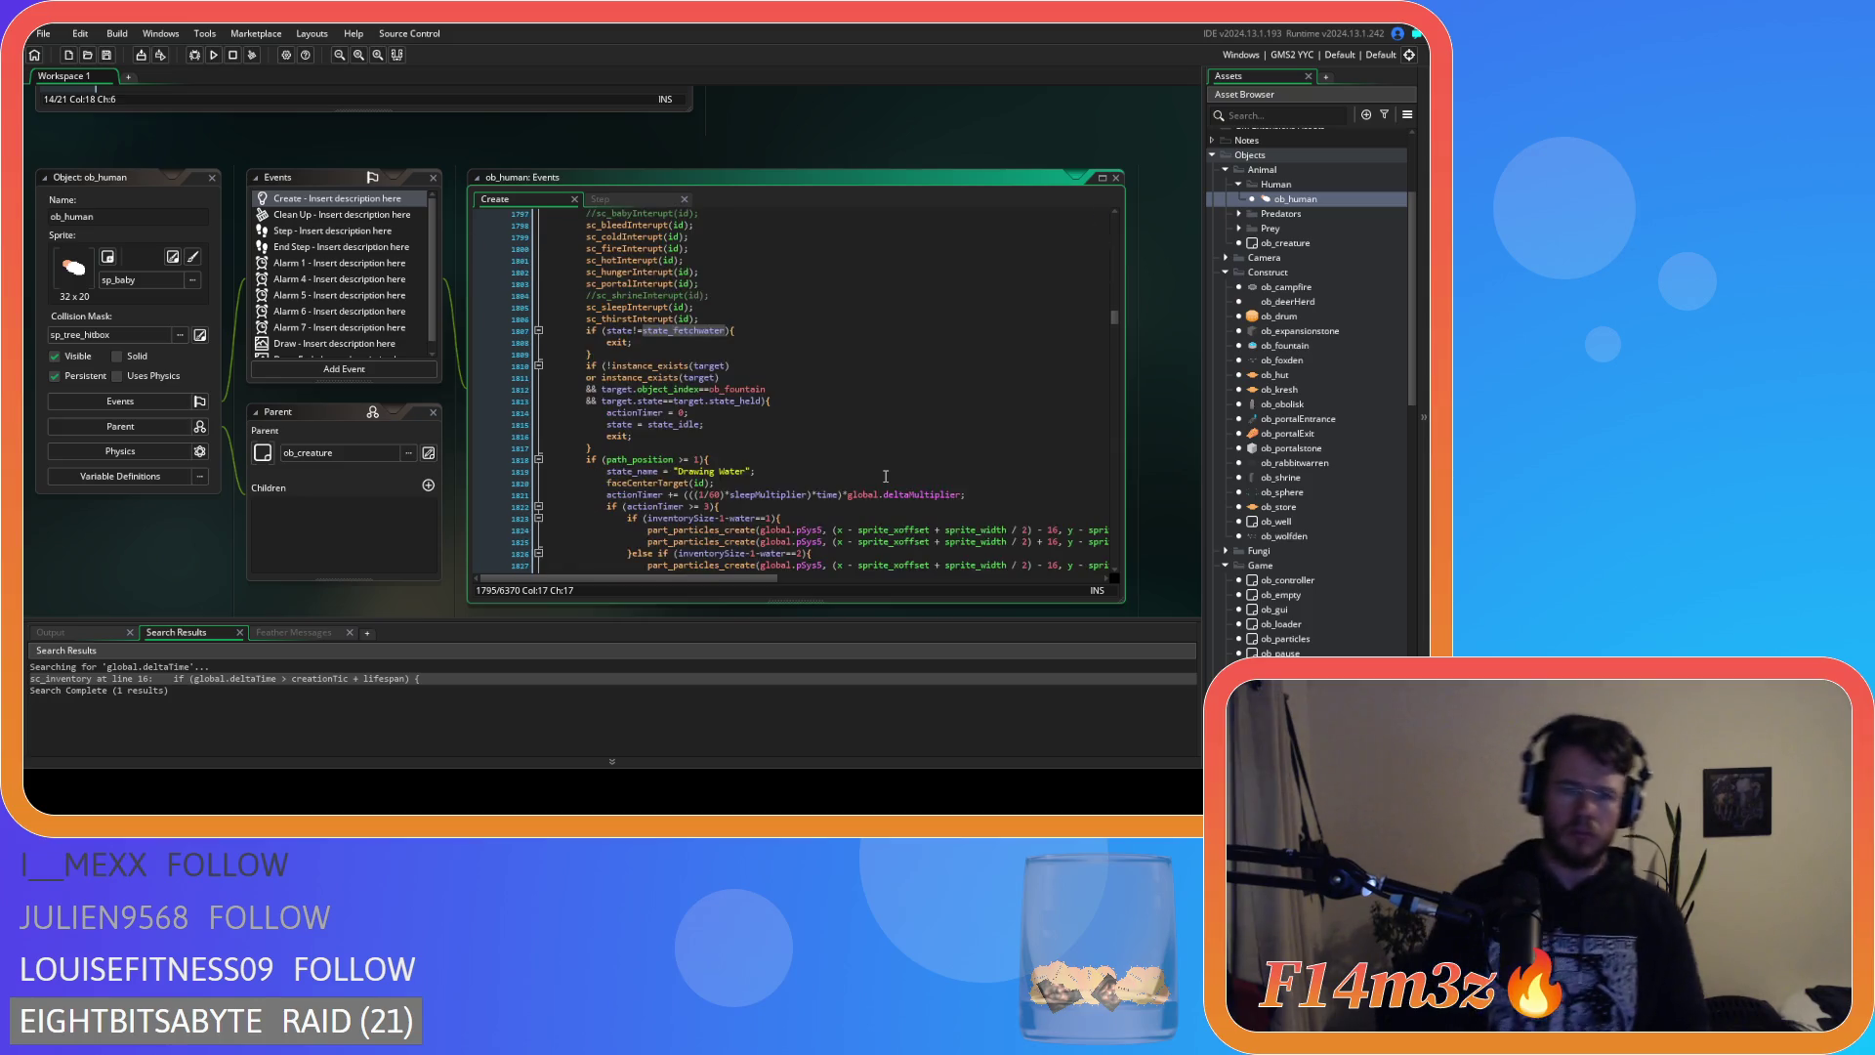
scroll(886, 477, "down", 15)
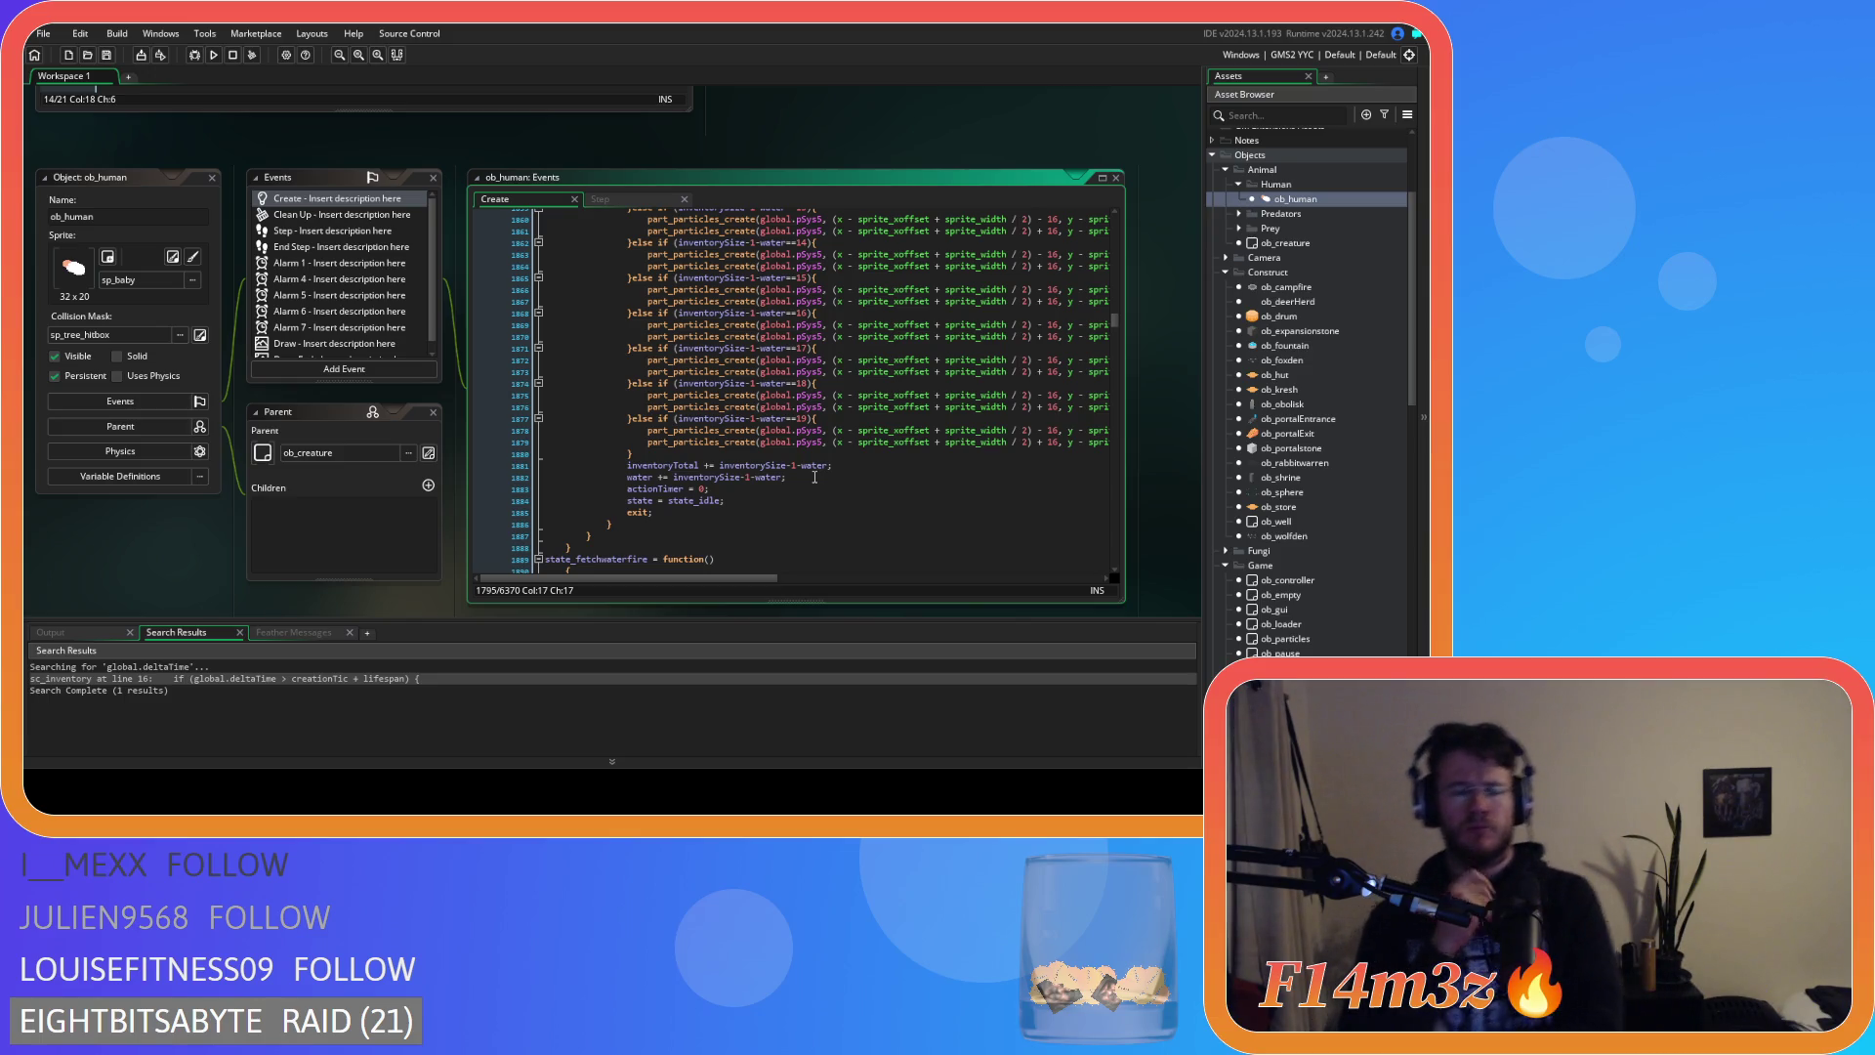
scroll(814, 477, "up", 15)
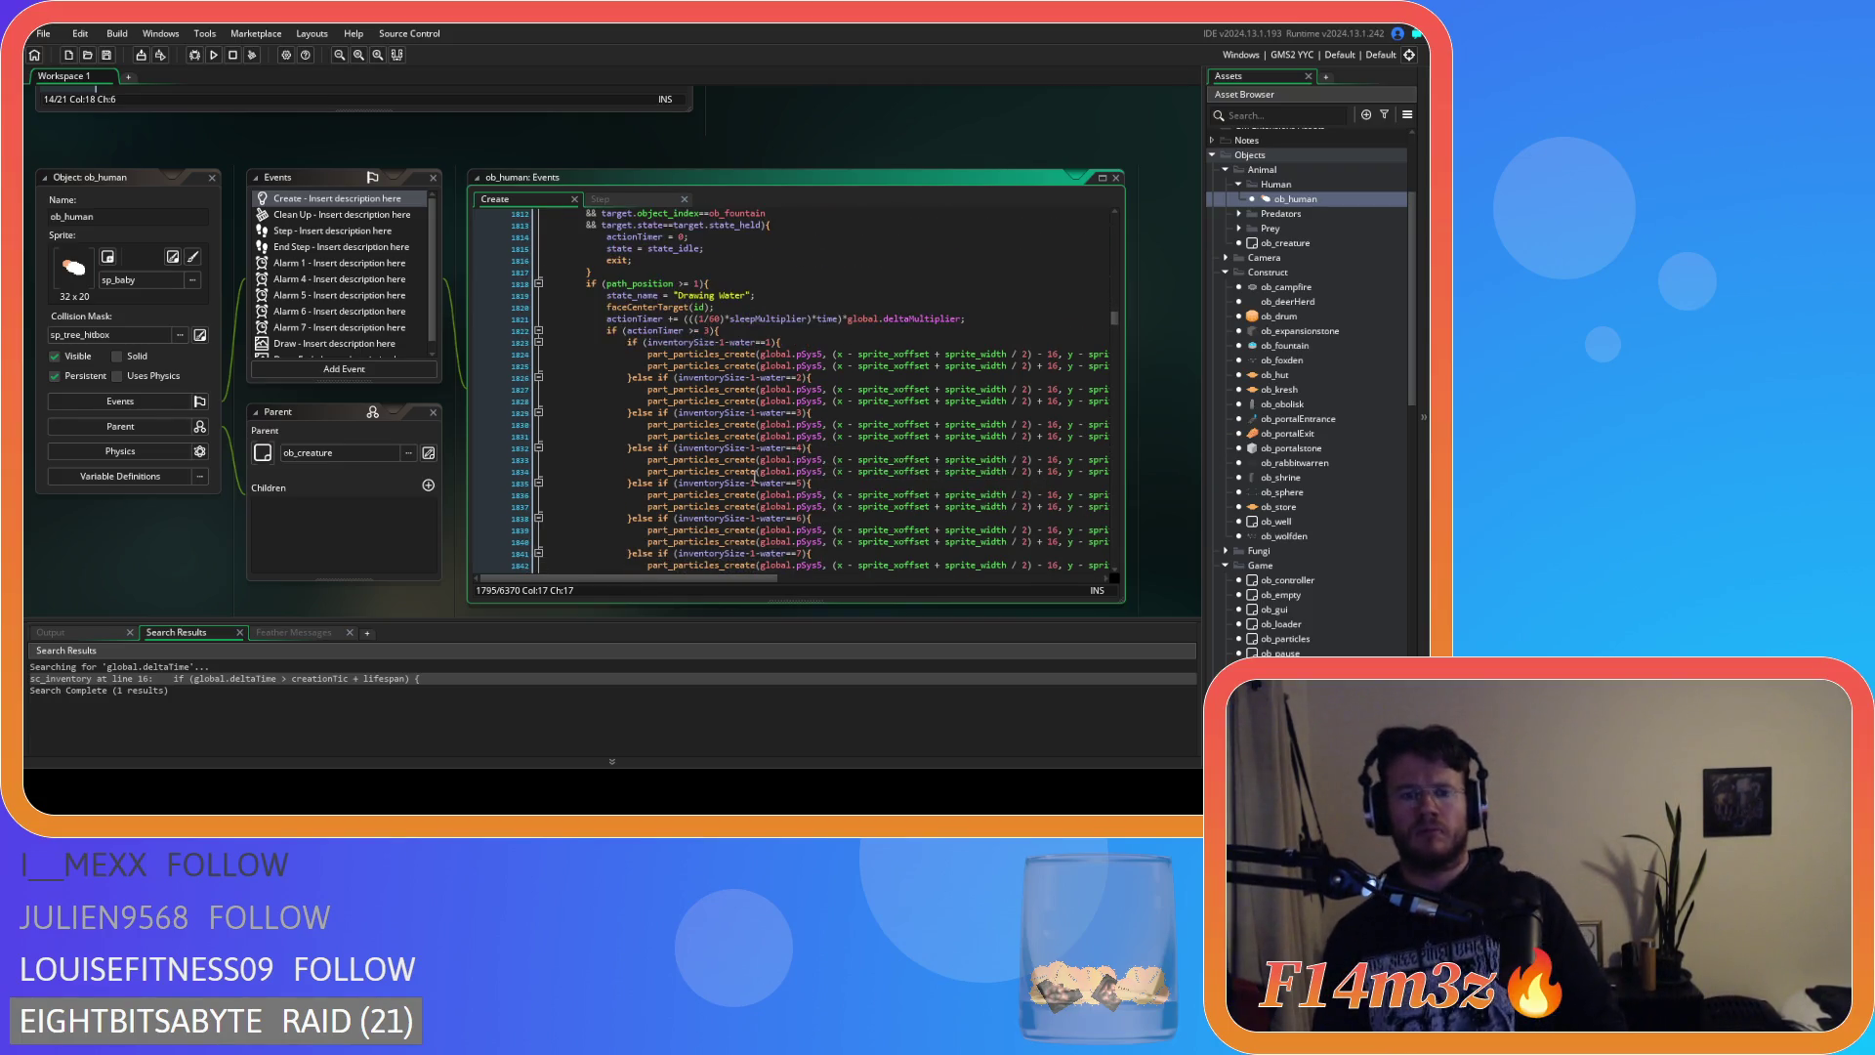
scroll(665, 410, "up", 9)
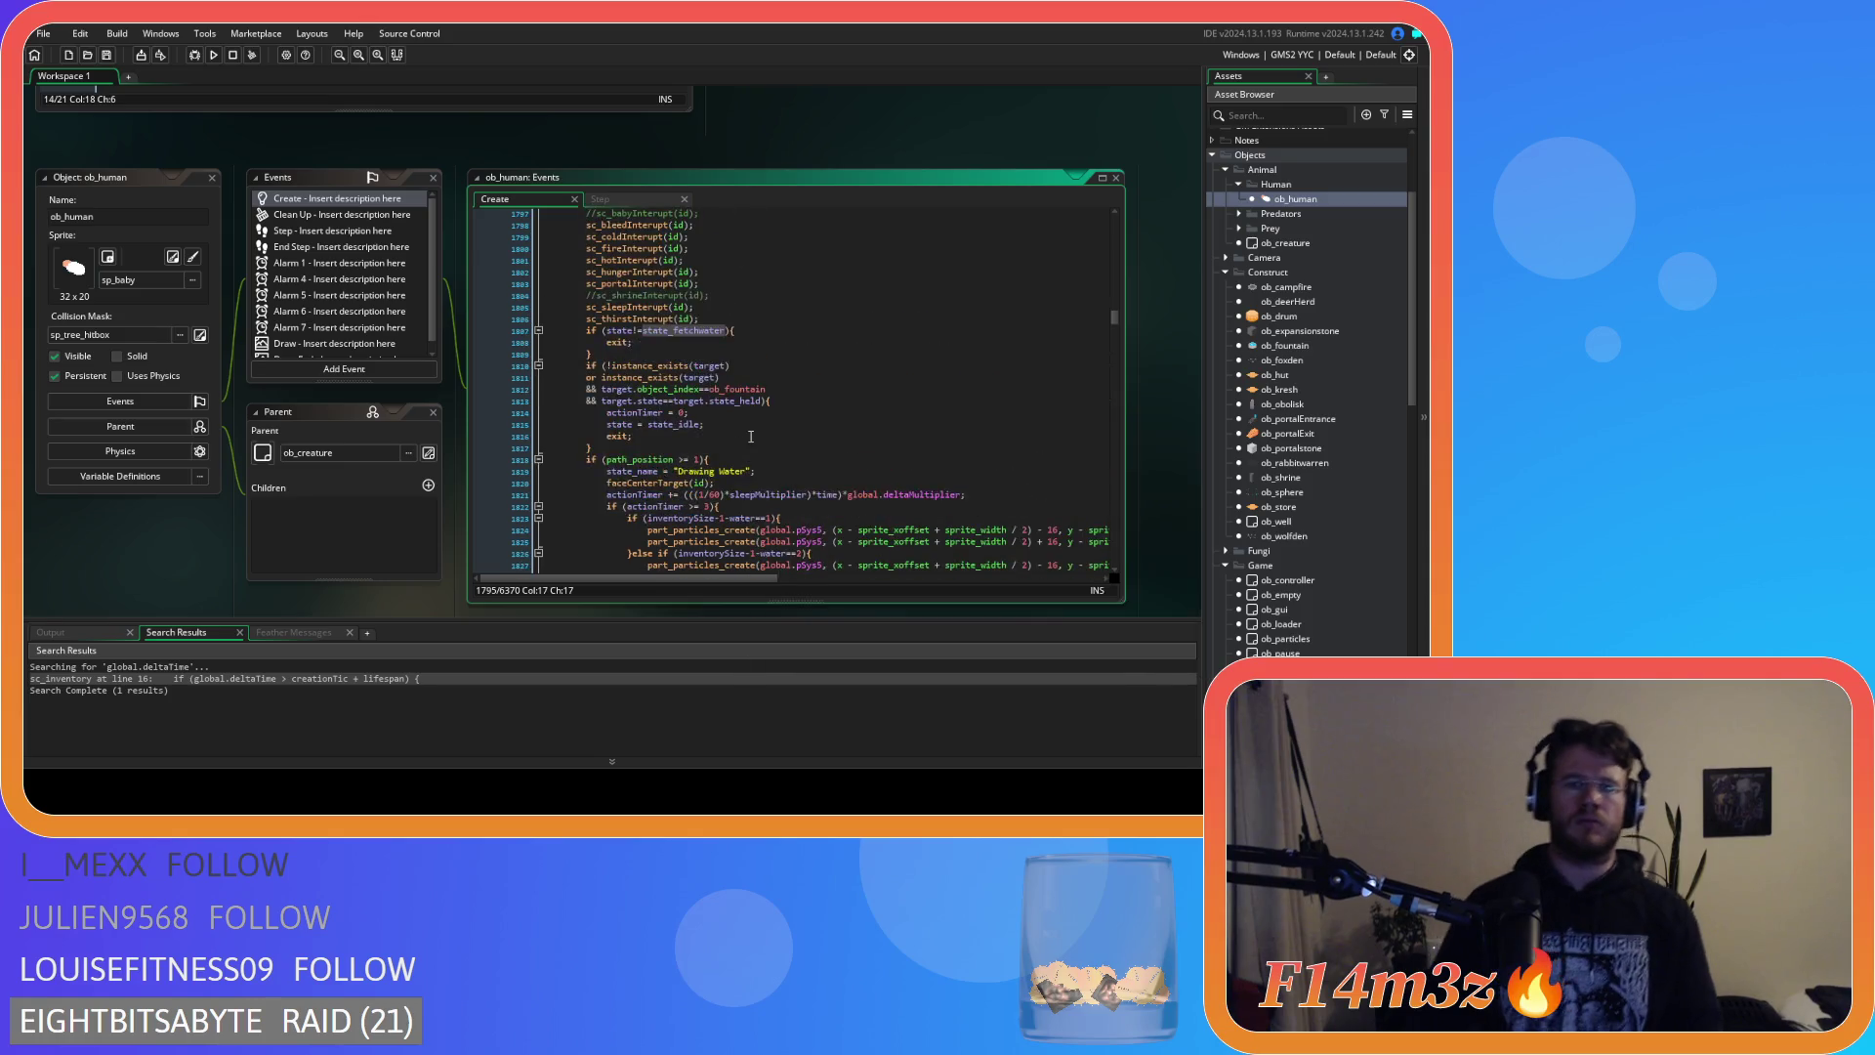
Join state_fetchwater's opening brace onto the function line.
left_click(584, 350)
key("BackSpace")
key("BackSpace")
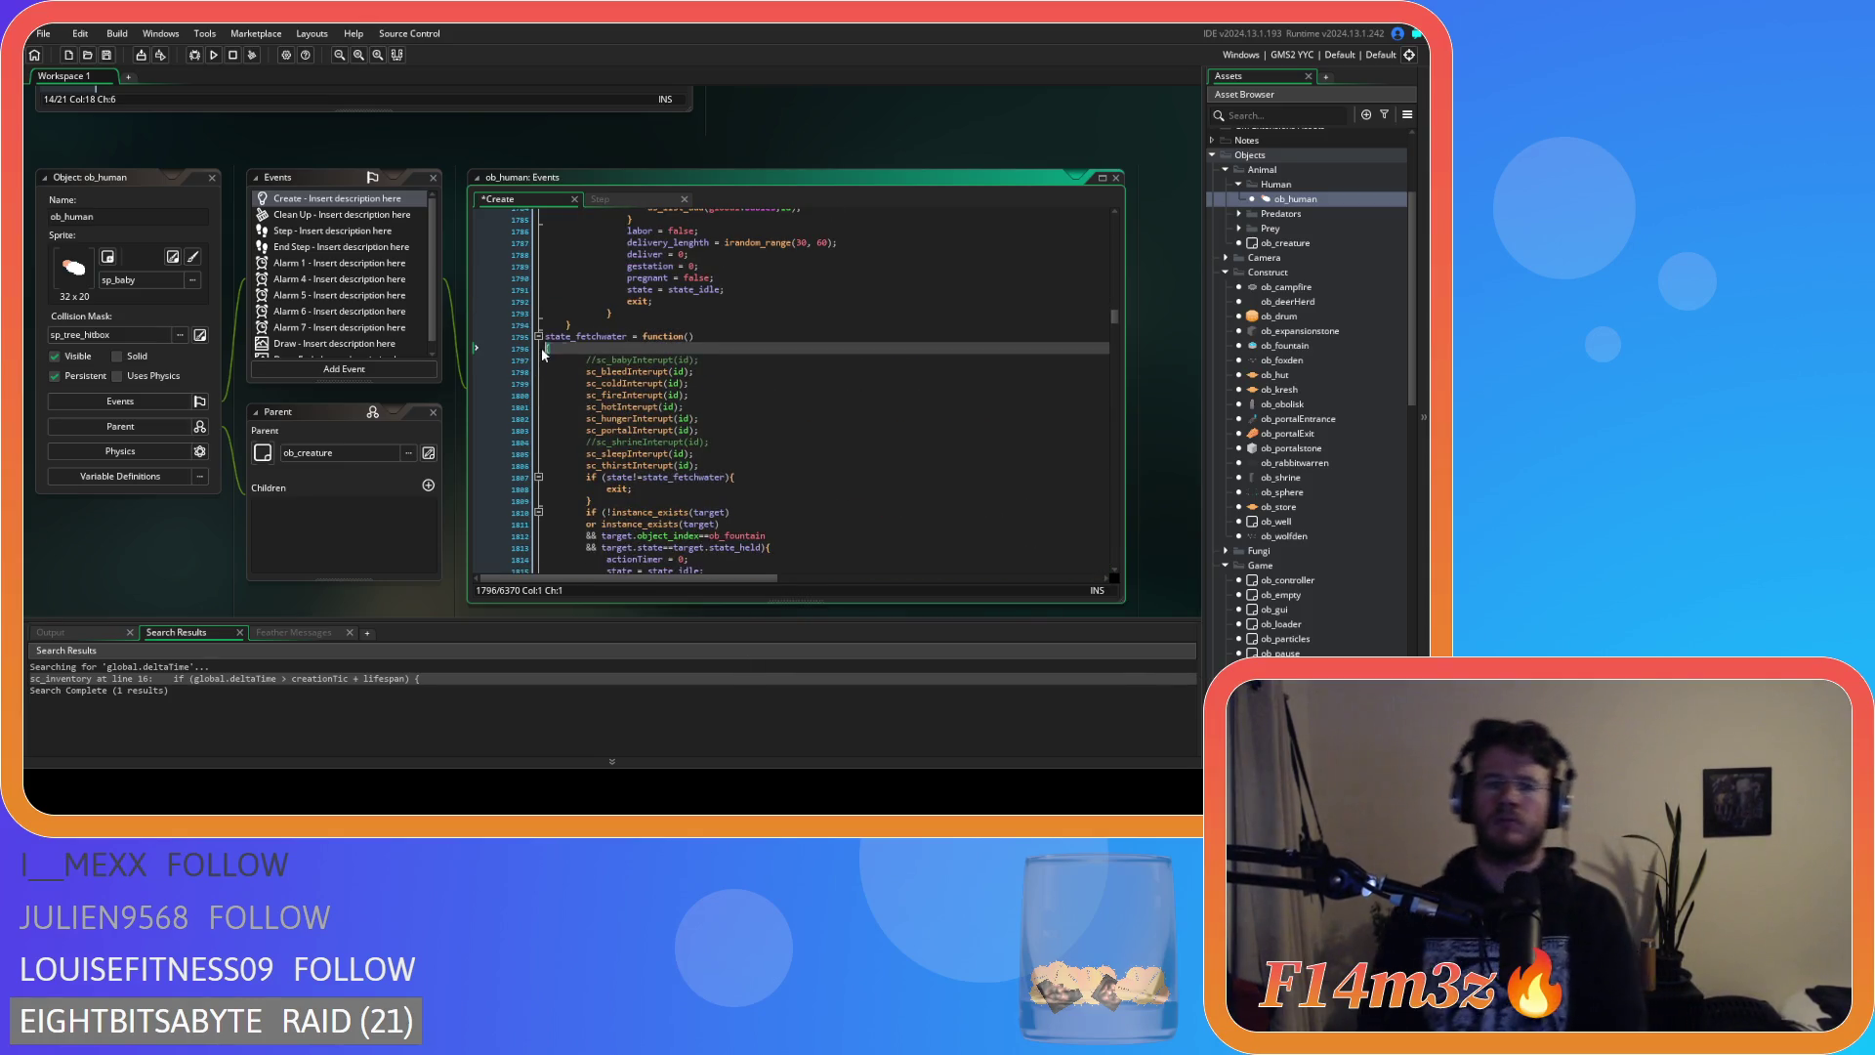
scroll(643, 433, "down", 16)
scroll(644, 433, "down", 8)
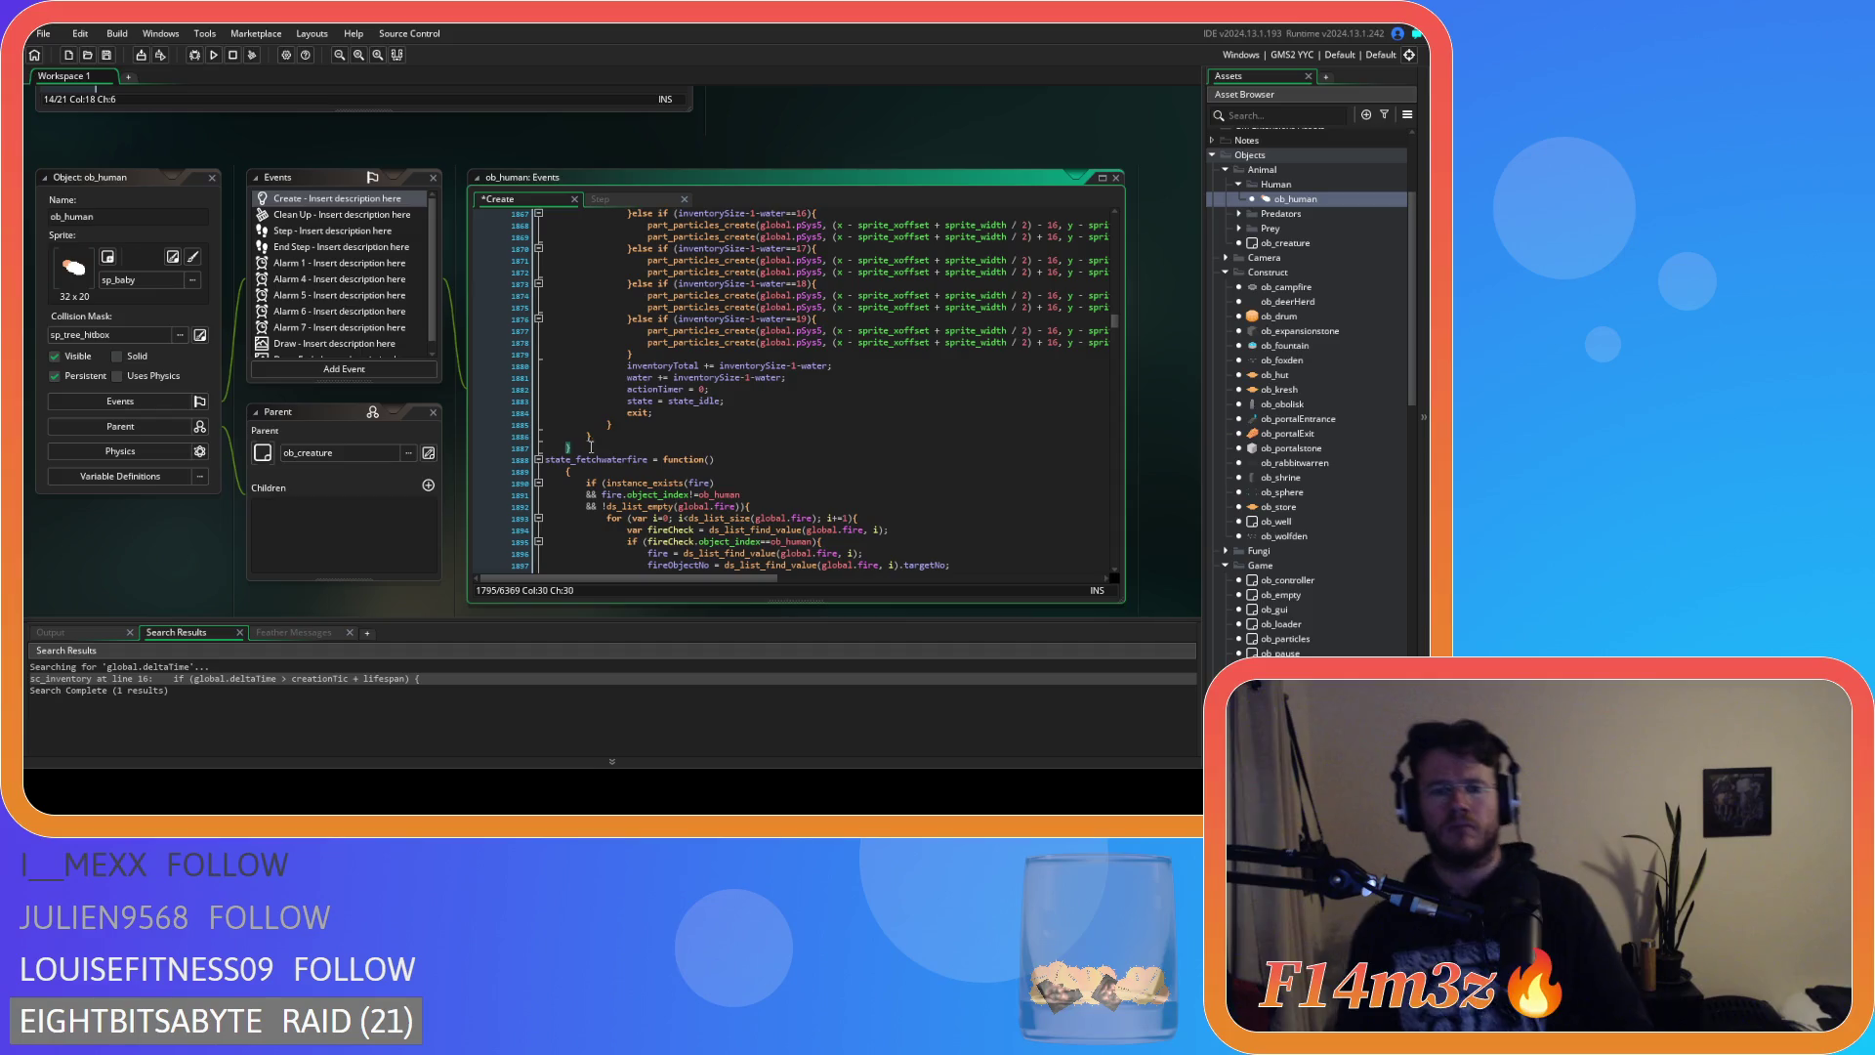
Select the inventoryTotal and water update lines near the function's end.
left_click_drag(571, 567, 551, 210)
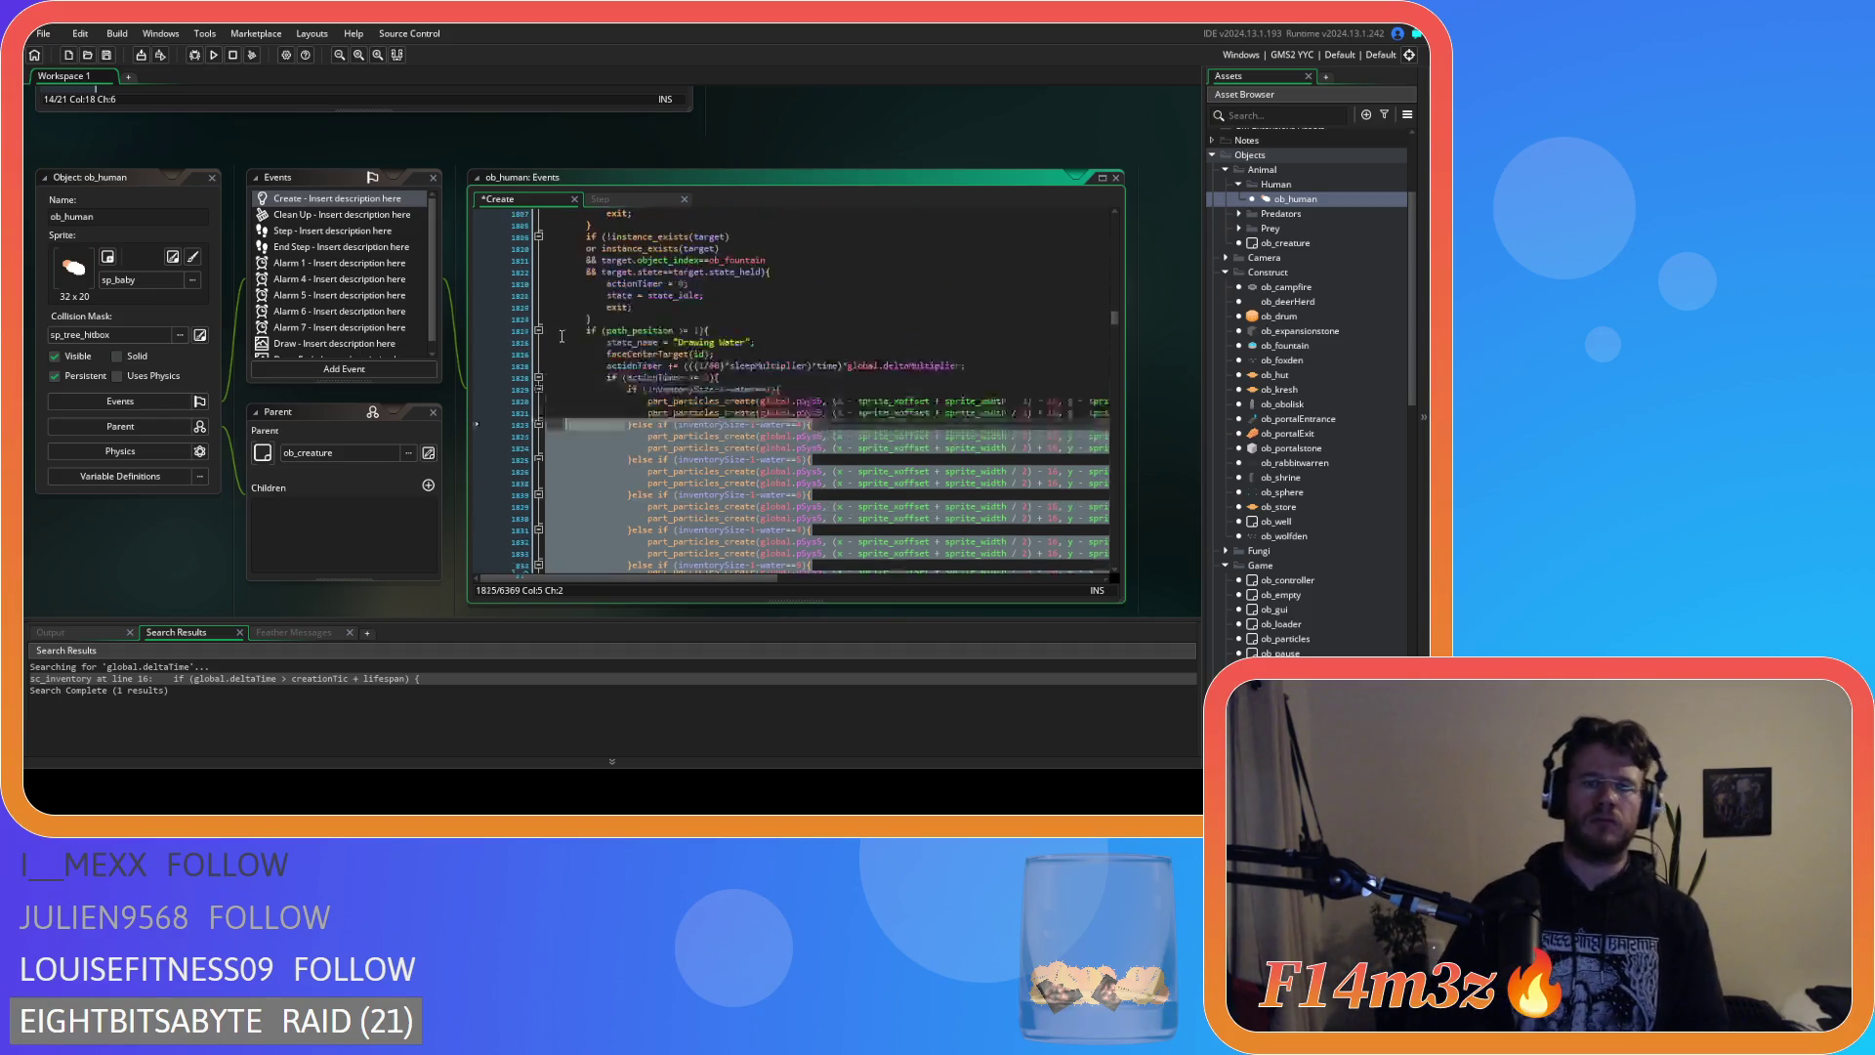
scroll(547, 326, "up", 6)
left_click(548, 319, "shift")
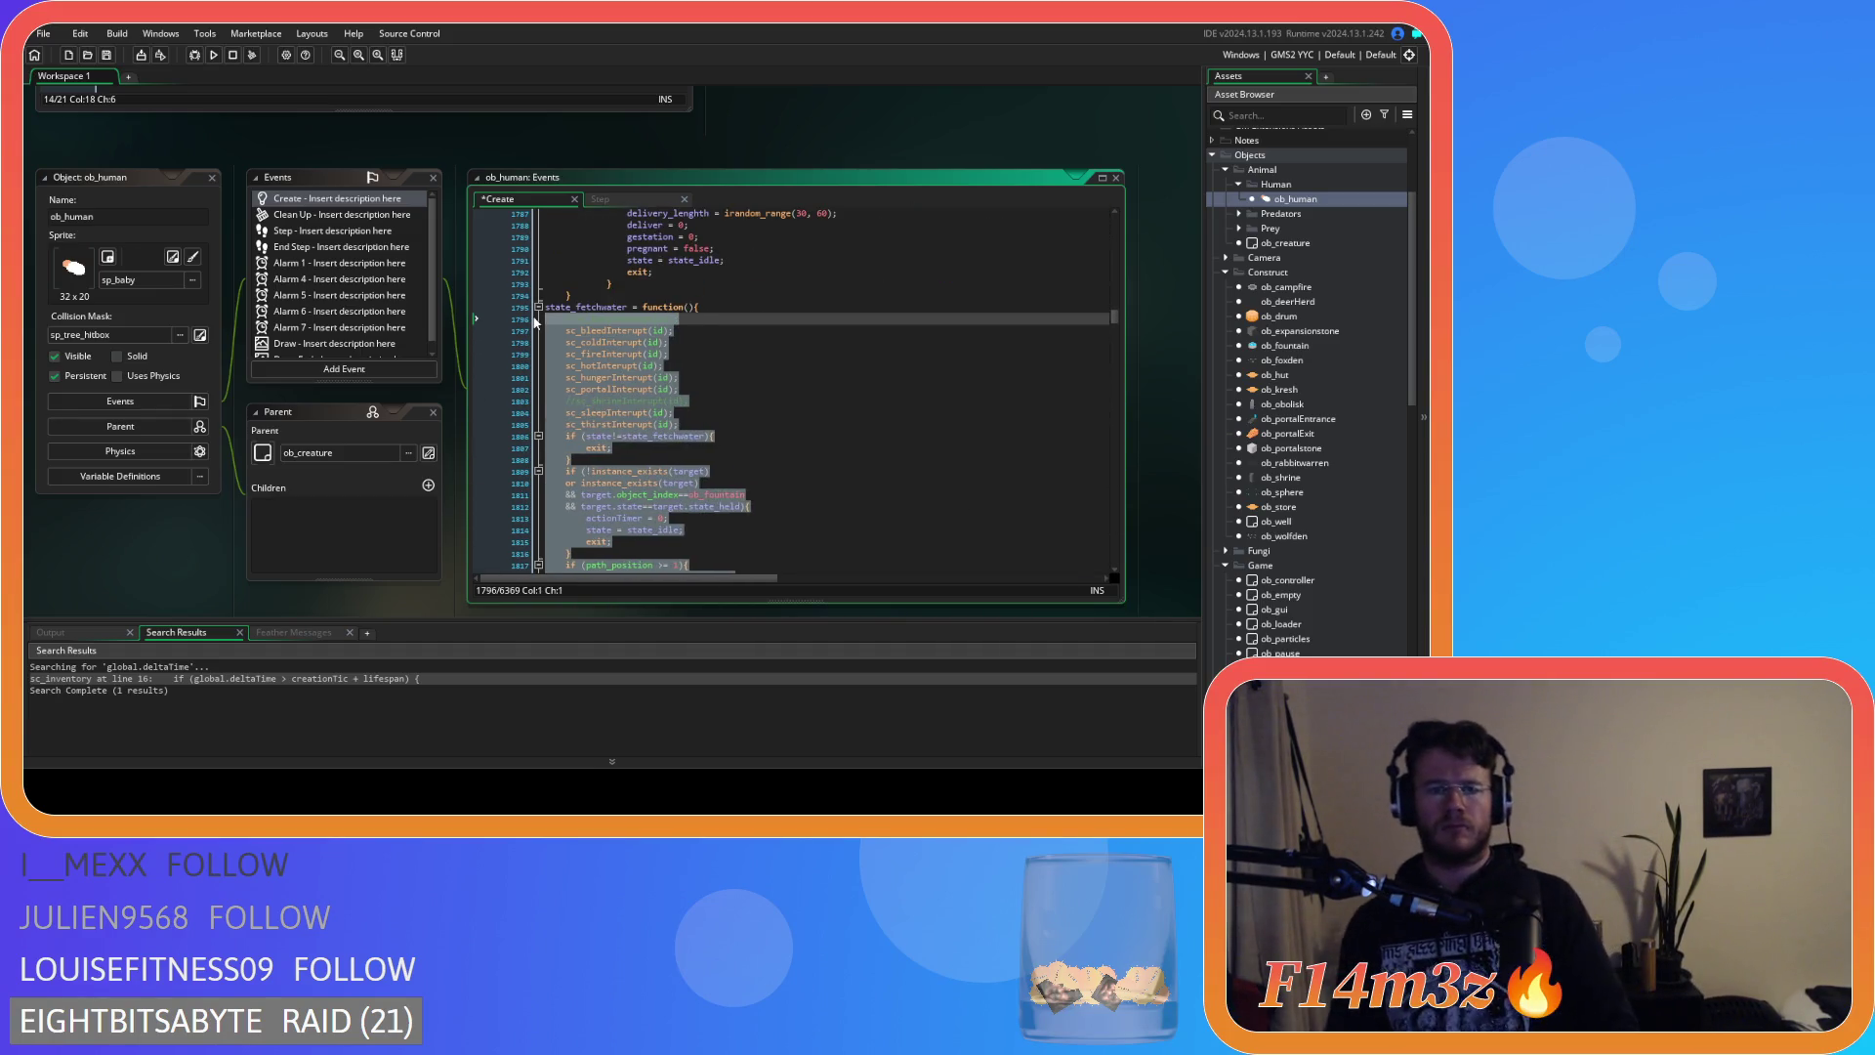
scroll(586, 390, "down", 17)
scroll(598, 411, "down", 10)
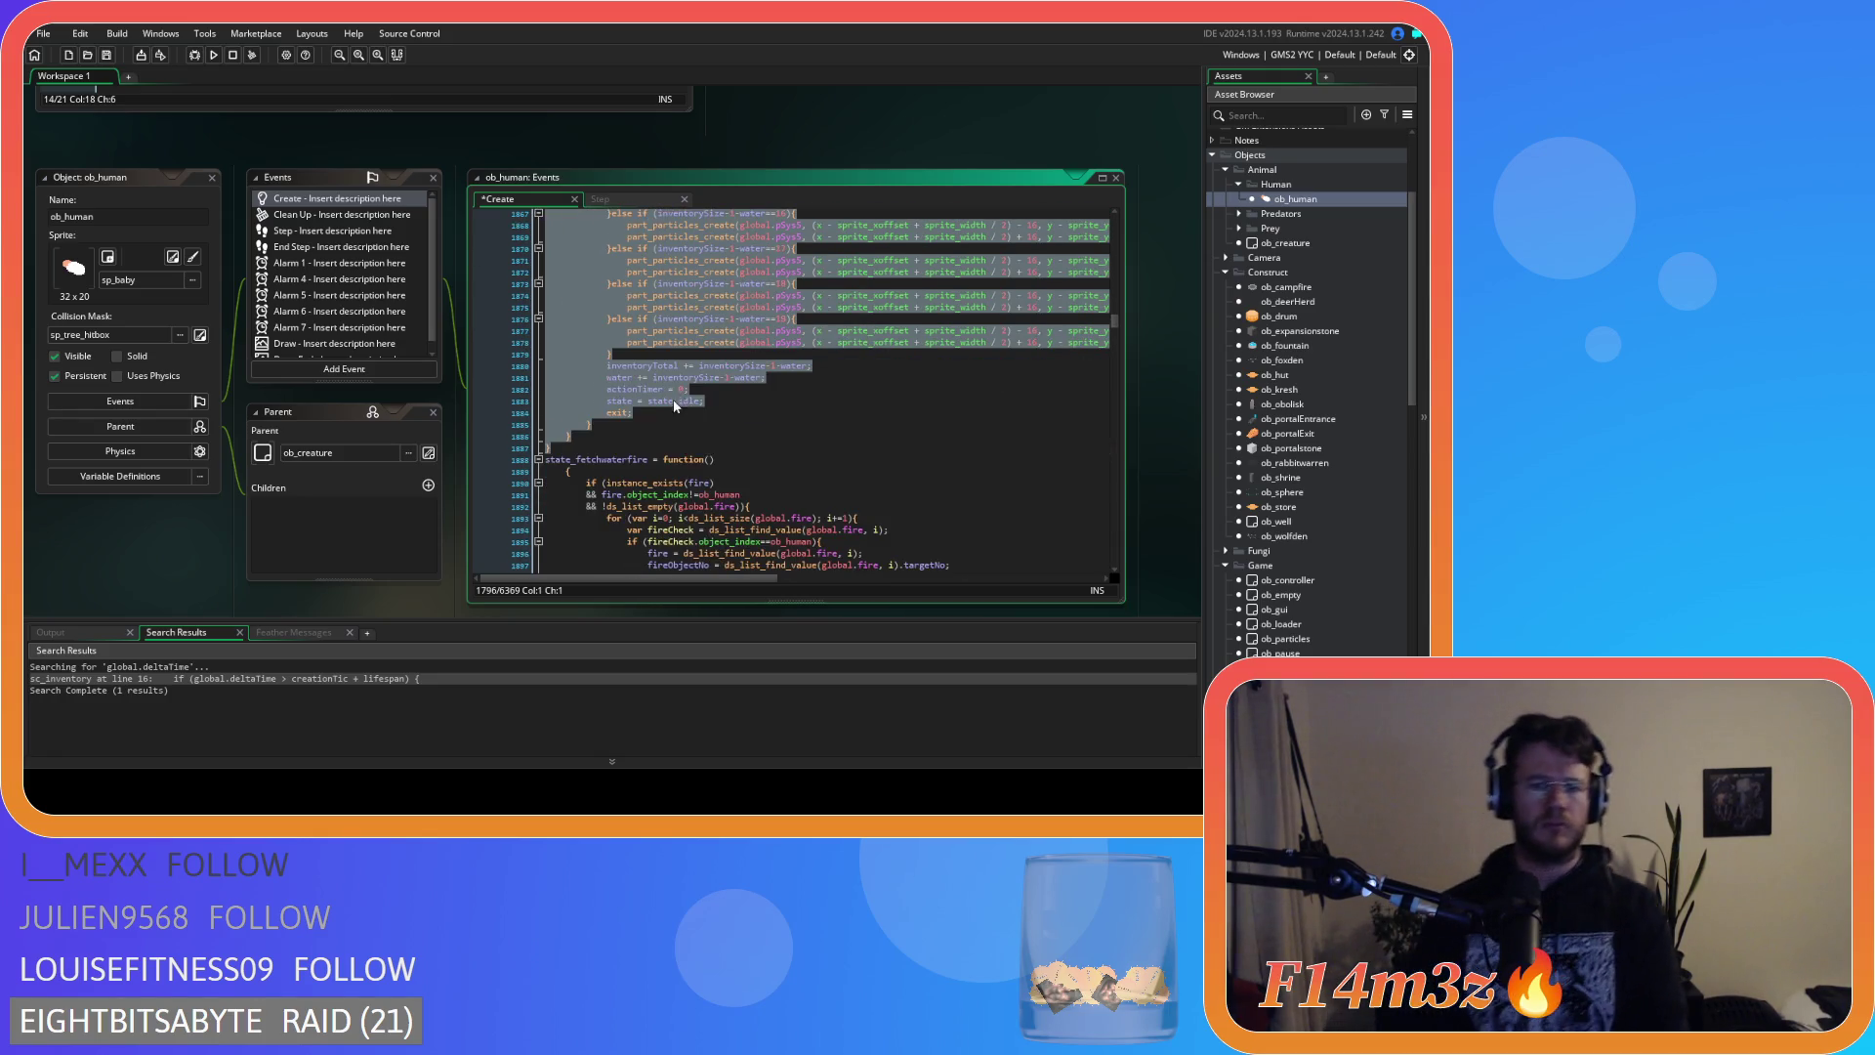
left_click(793, 366)
left_click_drag(767, 378, 608, 368)
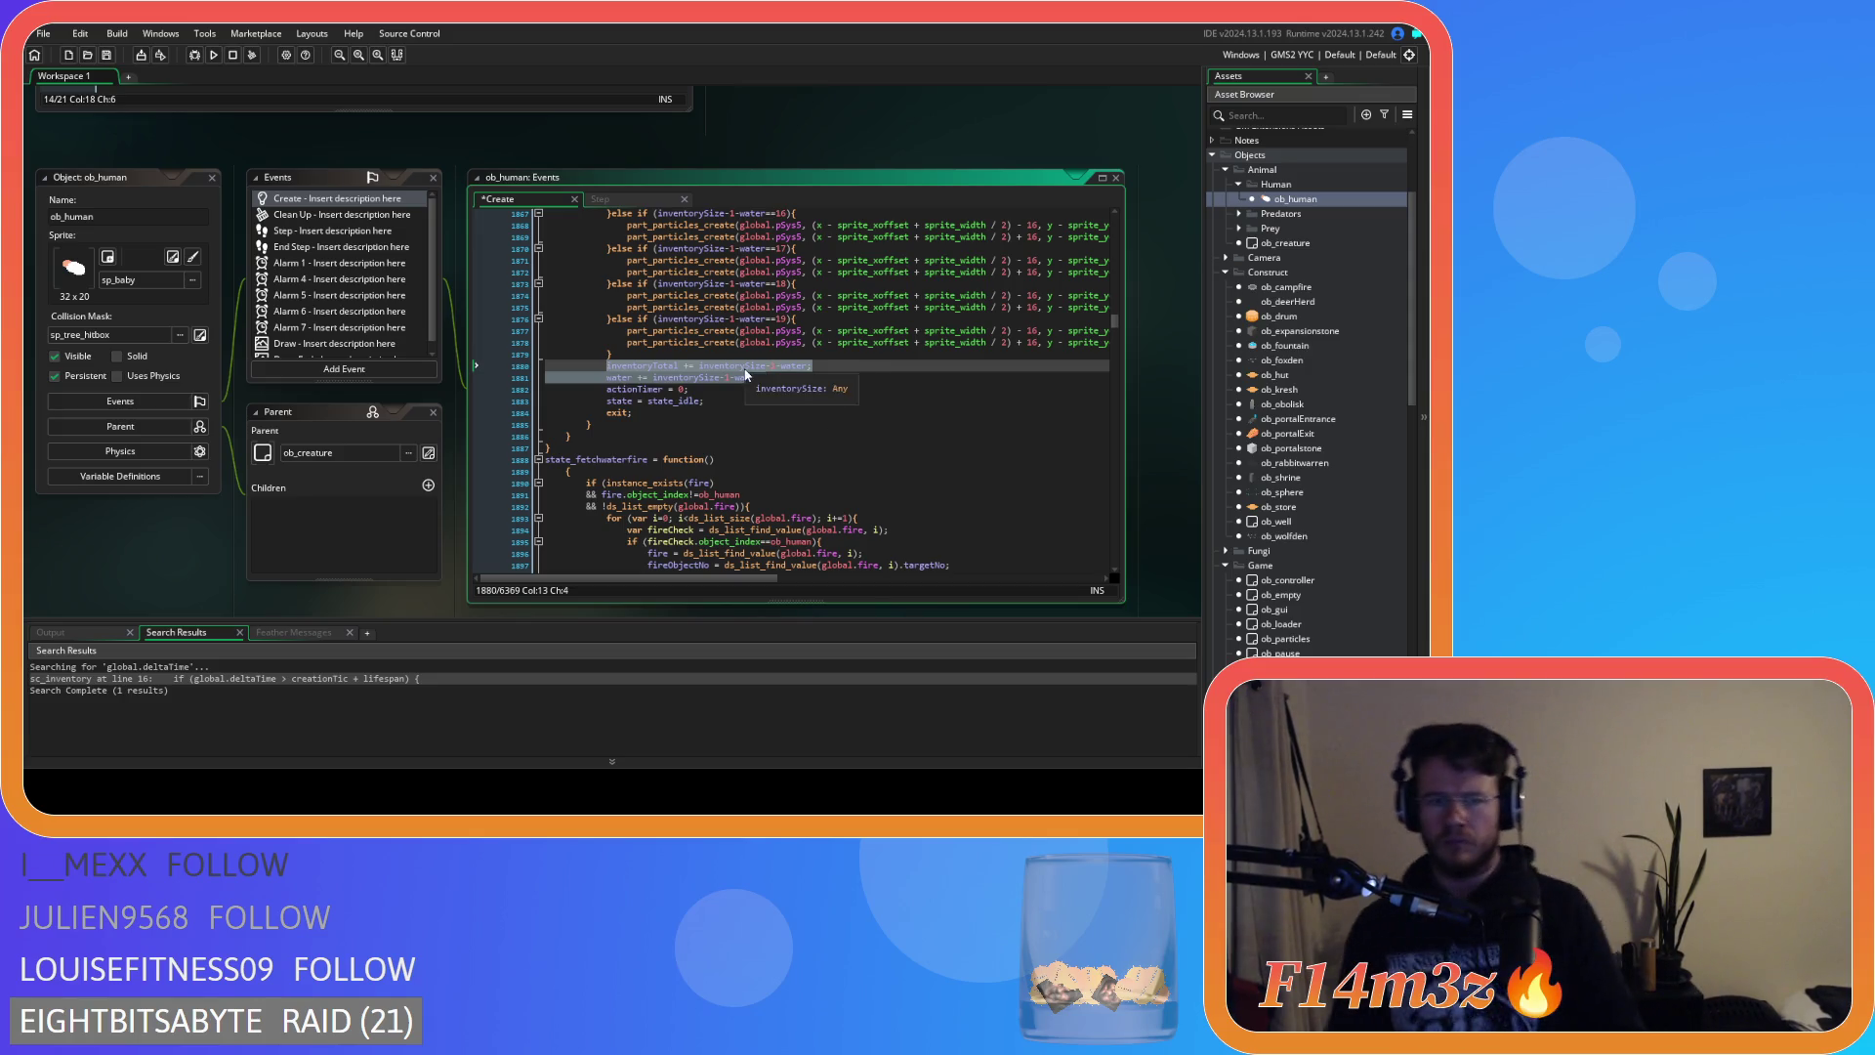
Add a repeat(){ } block above the inventory totals containing the pasted Fish array_push line.
left_click(624, 362)
key("Return")
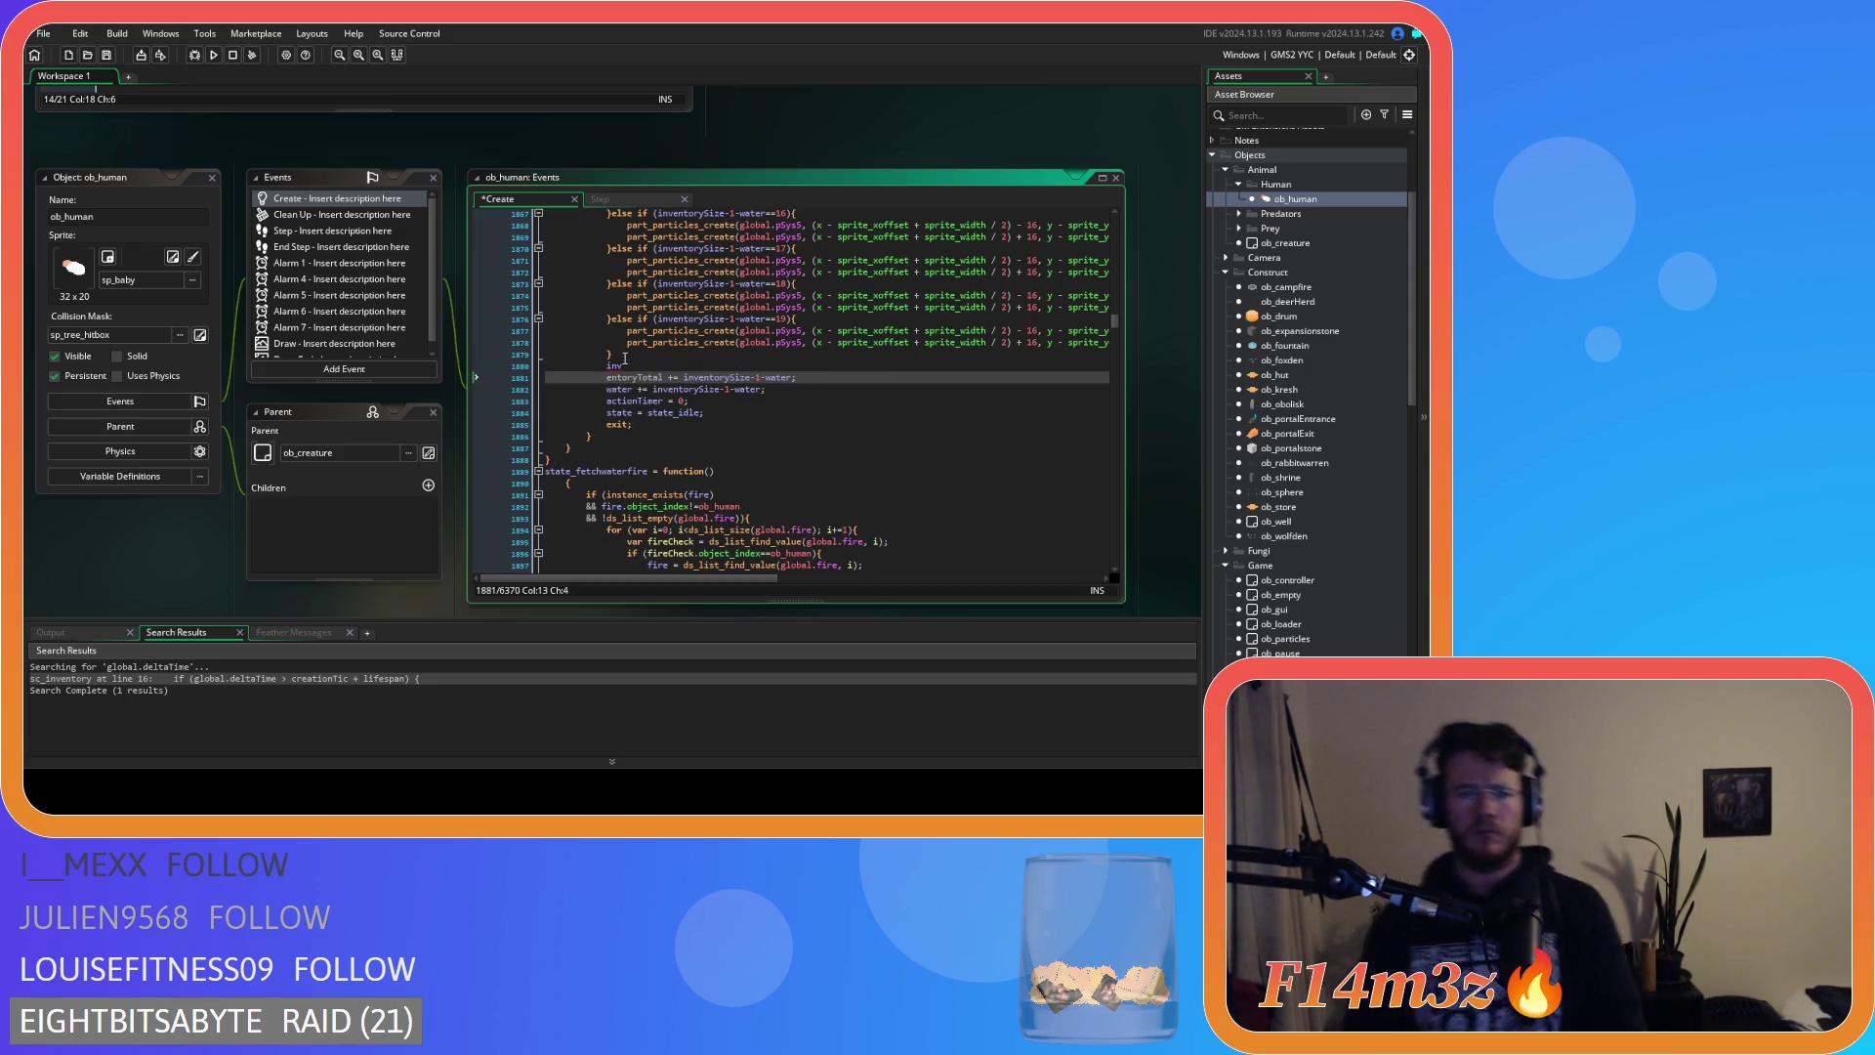
key("BackSpace")
key("Home")
key("Return")
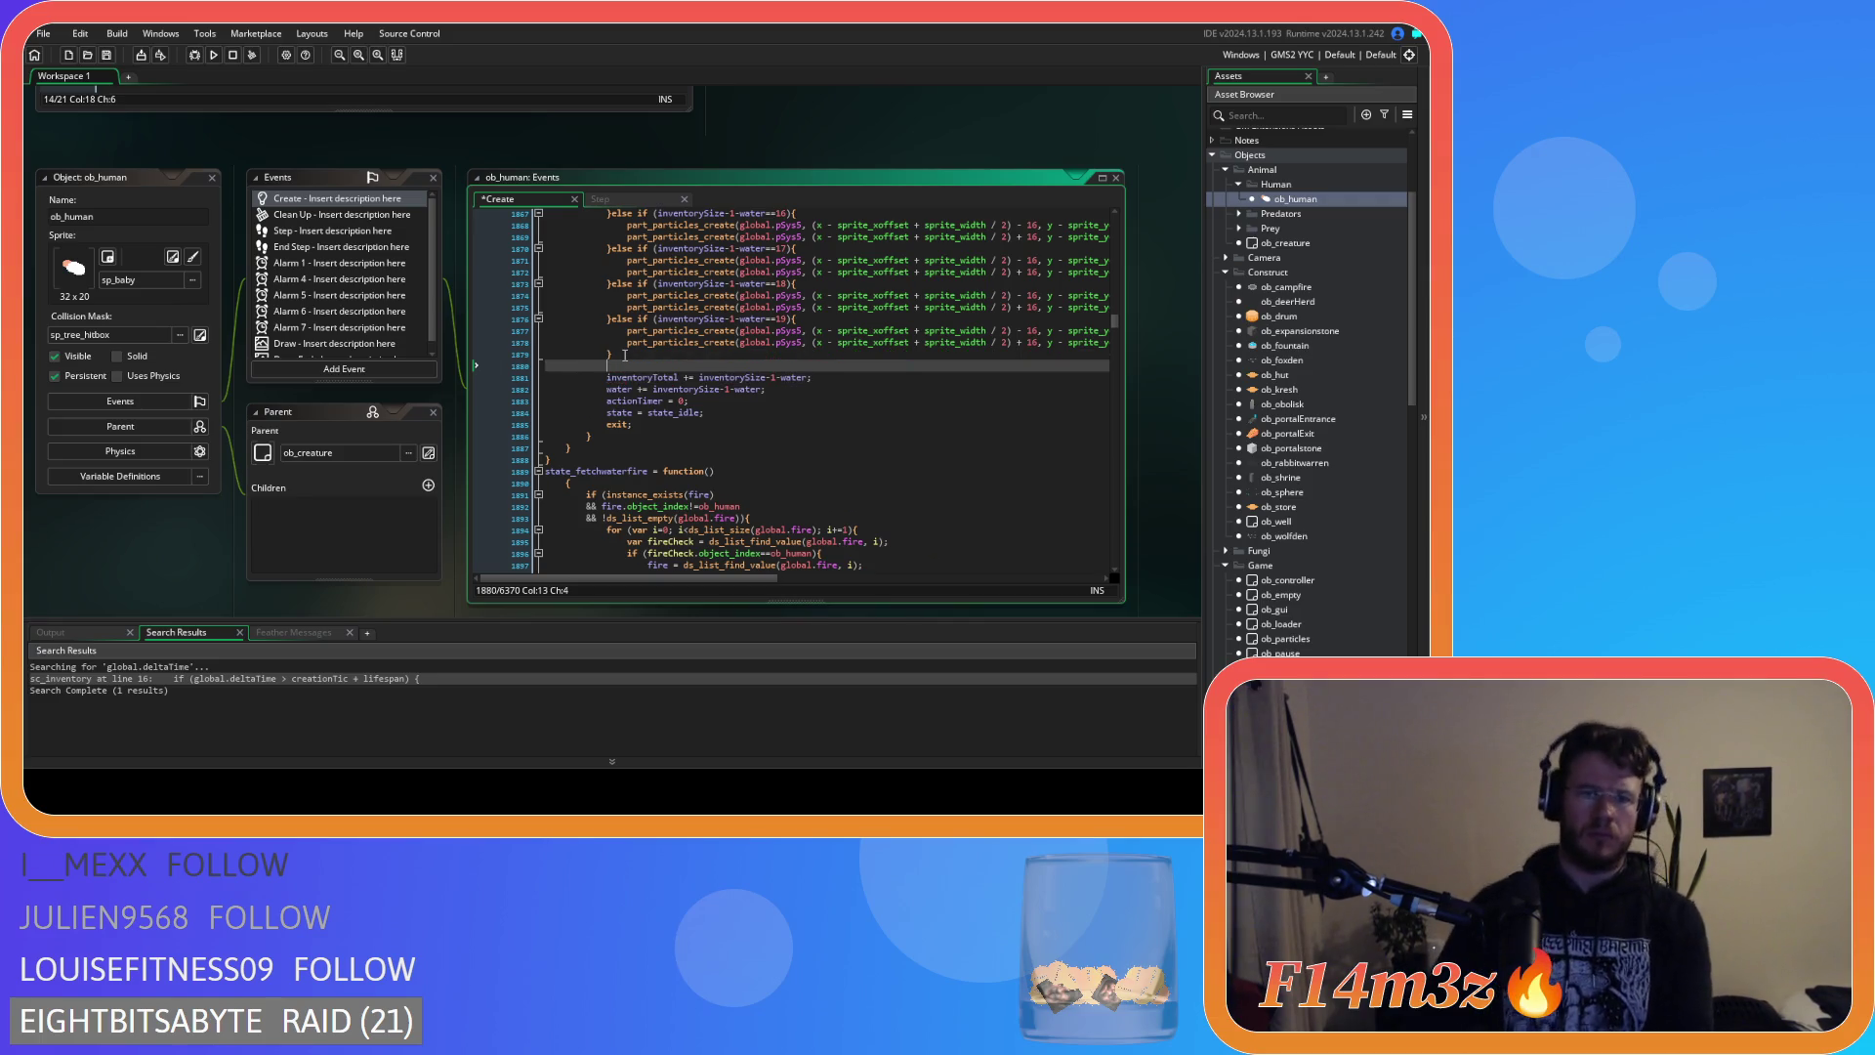
key("Up")
type("repea")
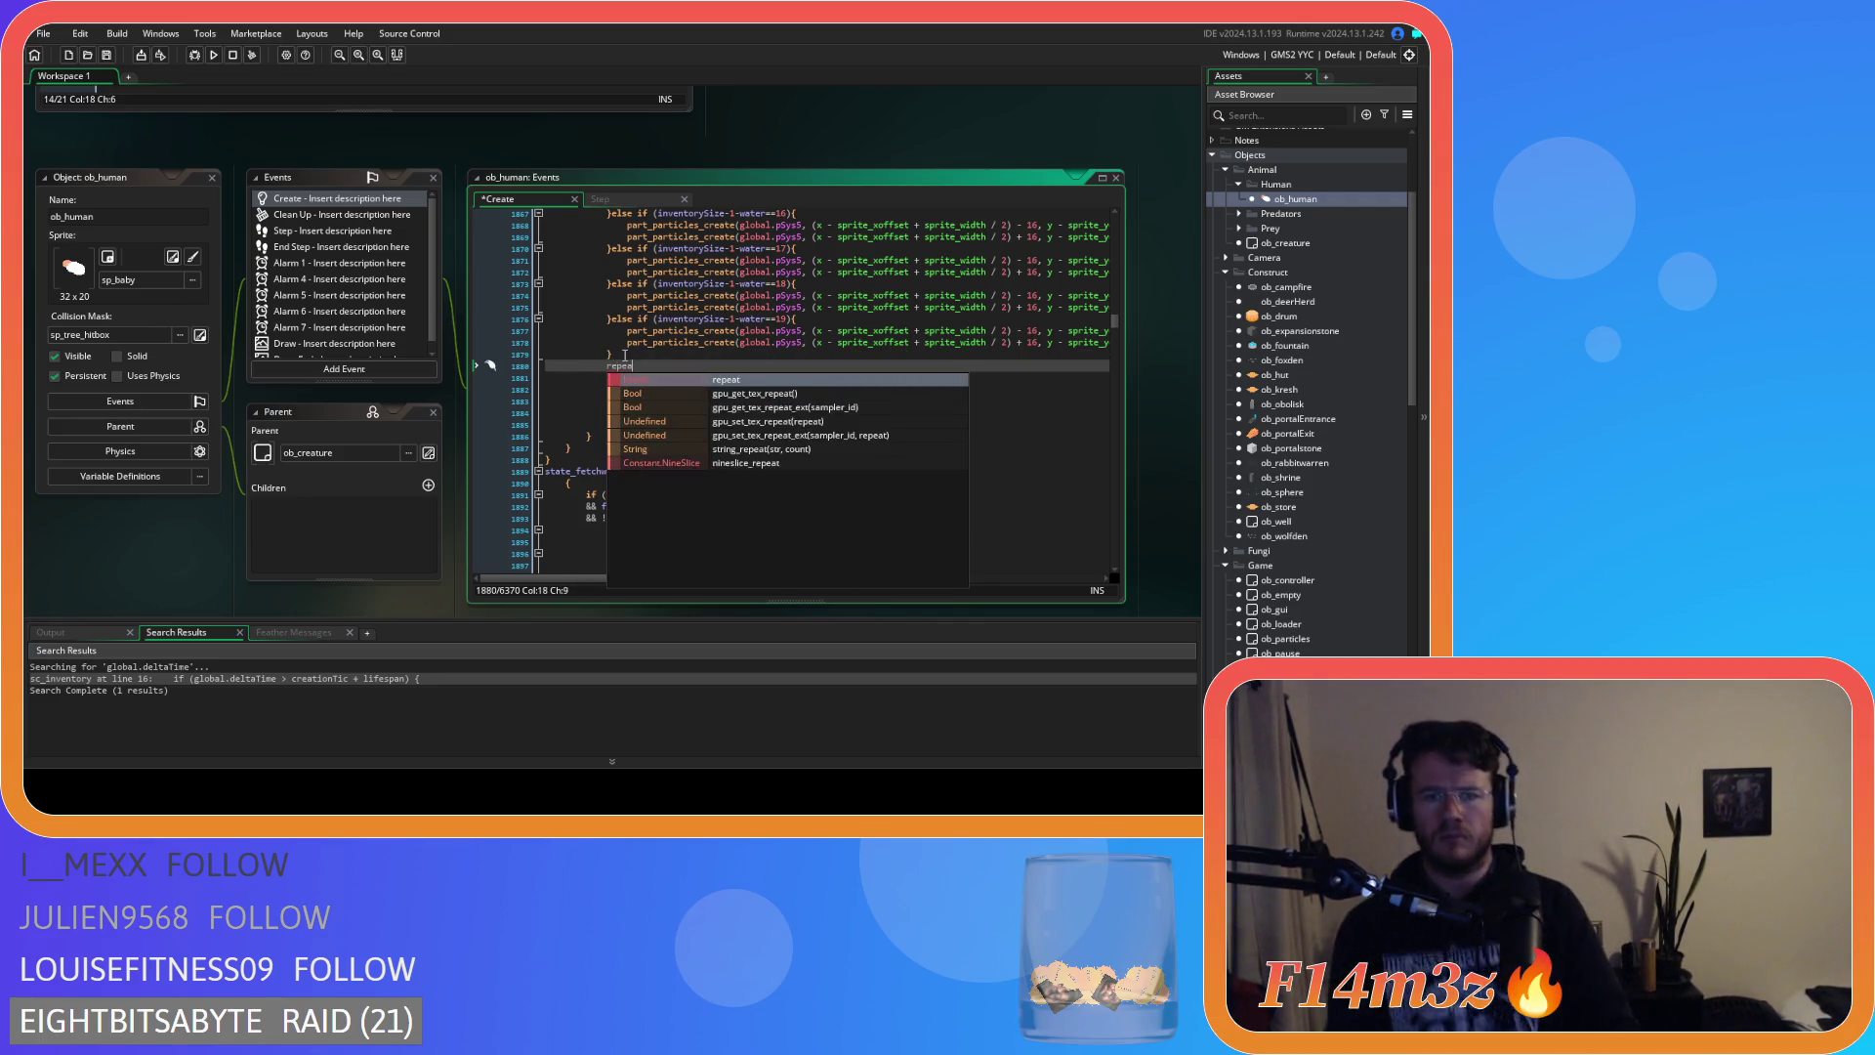
type("t()")
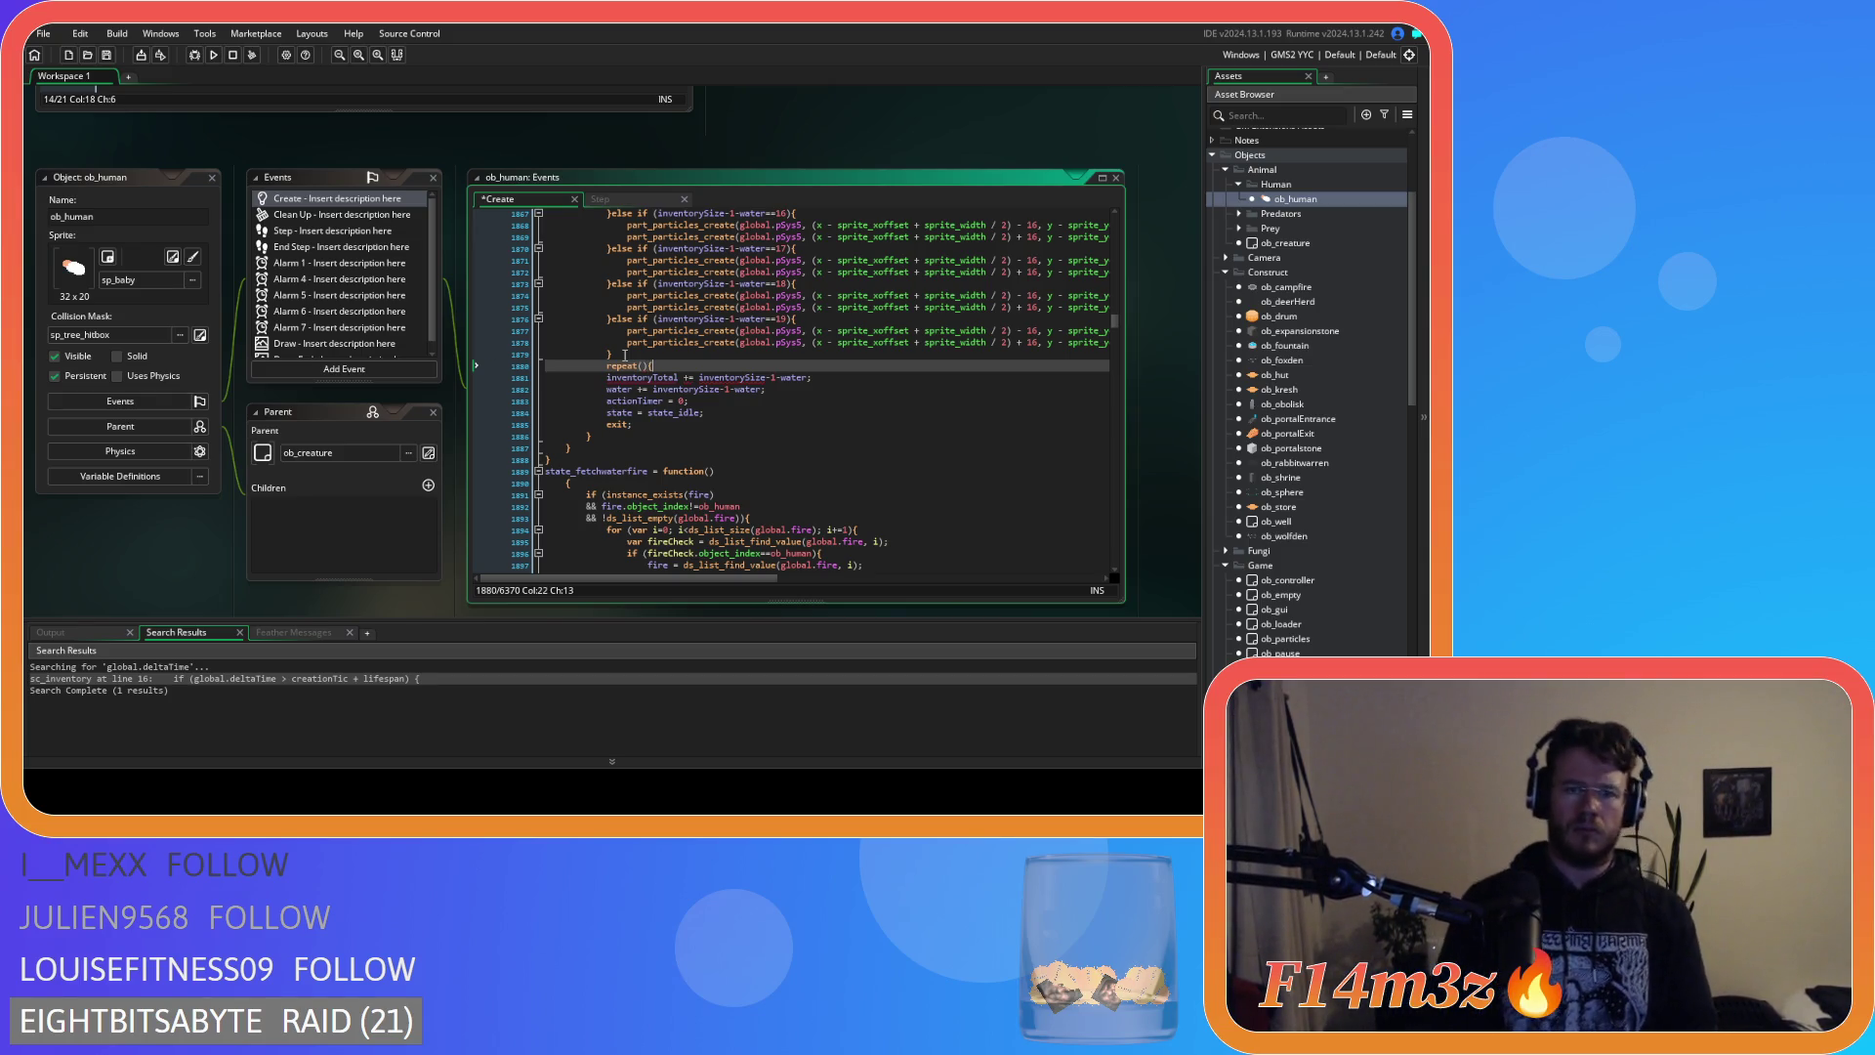
type("{")
key("Return")
key("Return")
key("Up")
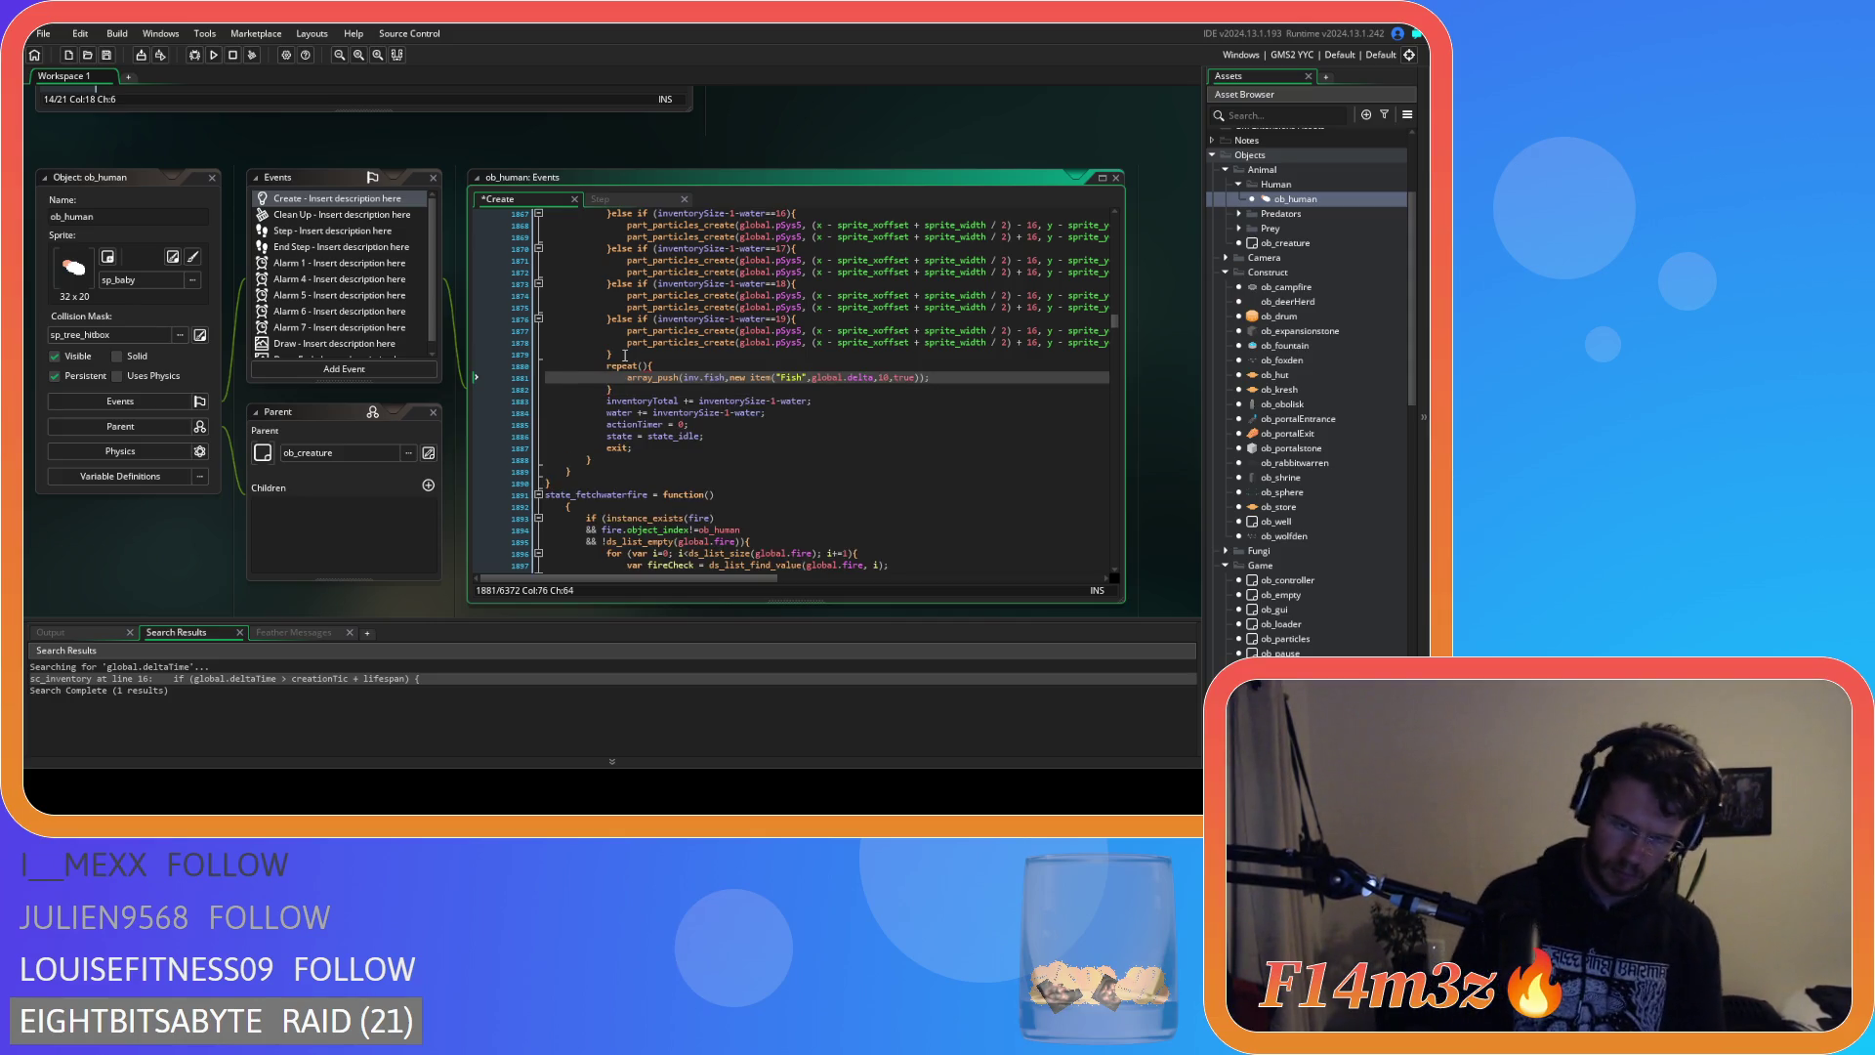
key("ctrl+v")
Set the repeat count to 10 and delete the inventoryTotal and water lines.
mouse_move(807, 459)
left_mouse_down()
mouse_move(771, 488)
mouse_move(699, 459)
left_mouse_up()
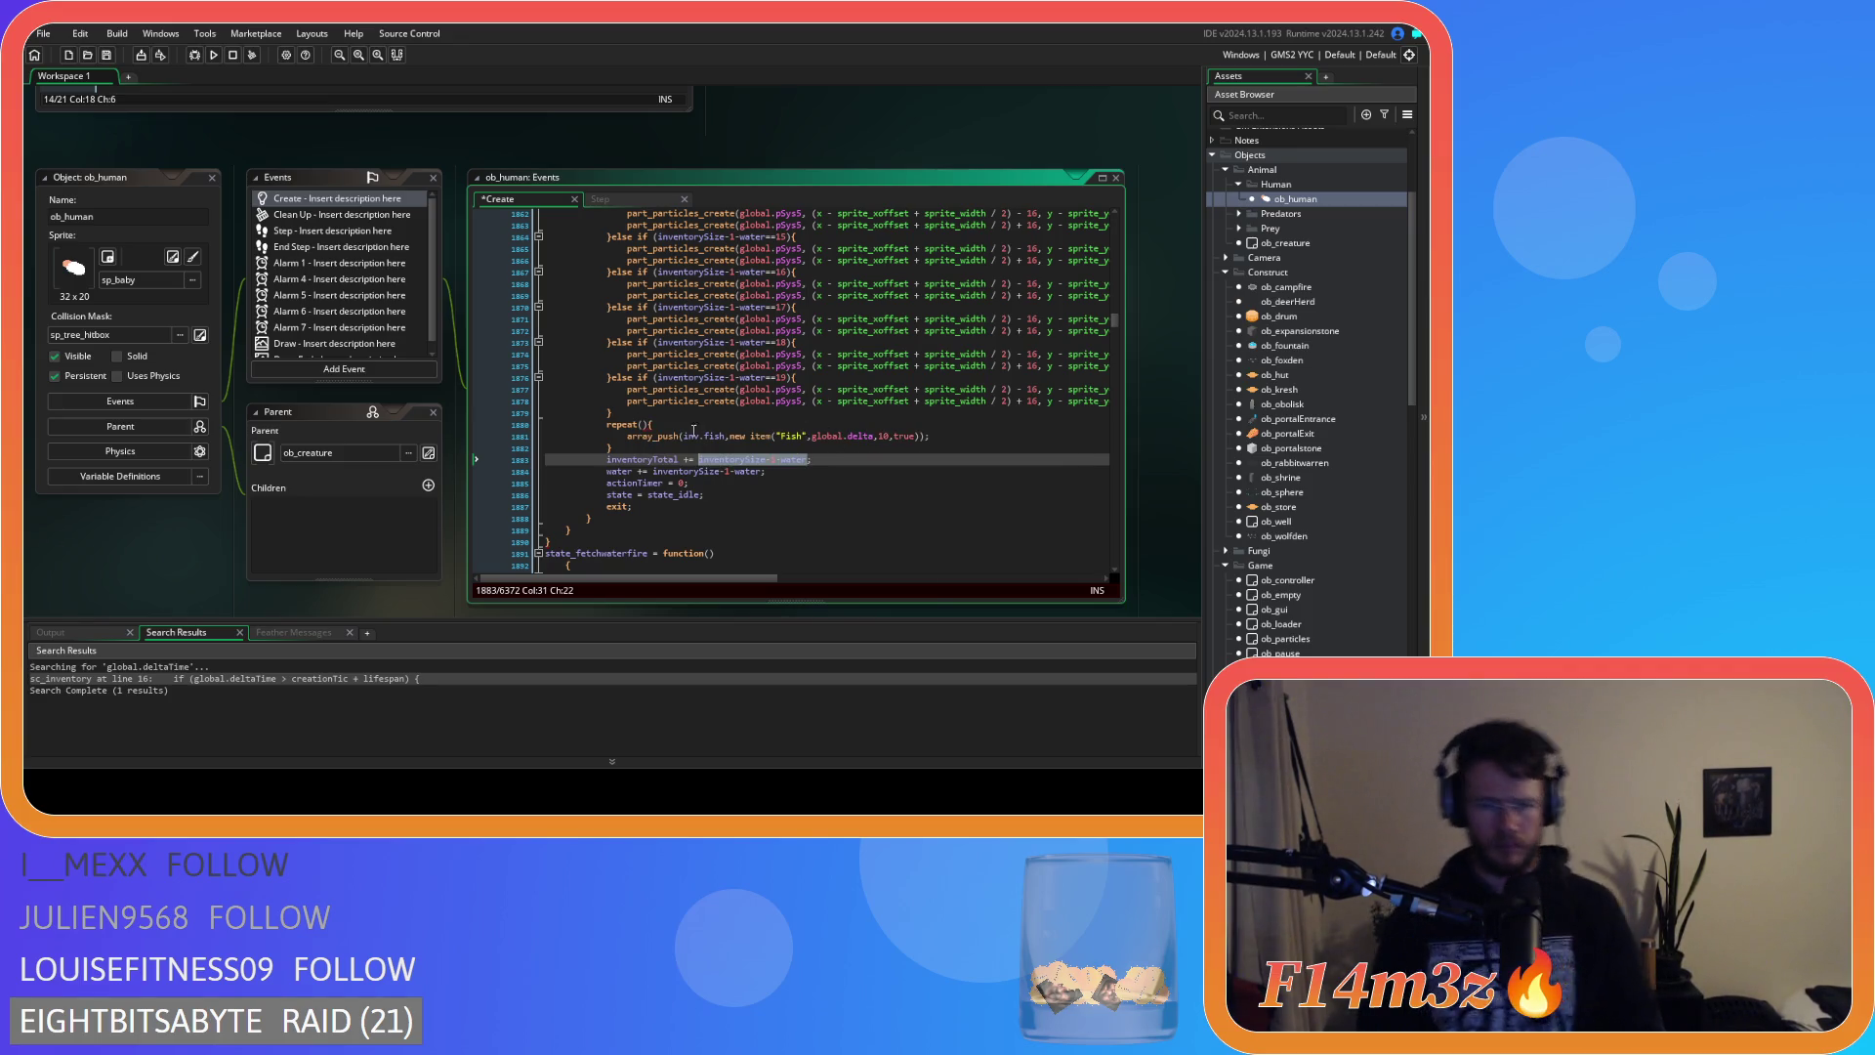
left_click(646, 424)
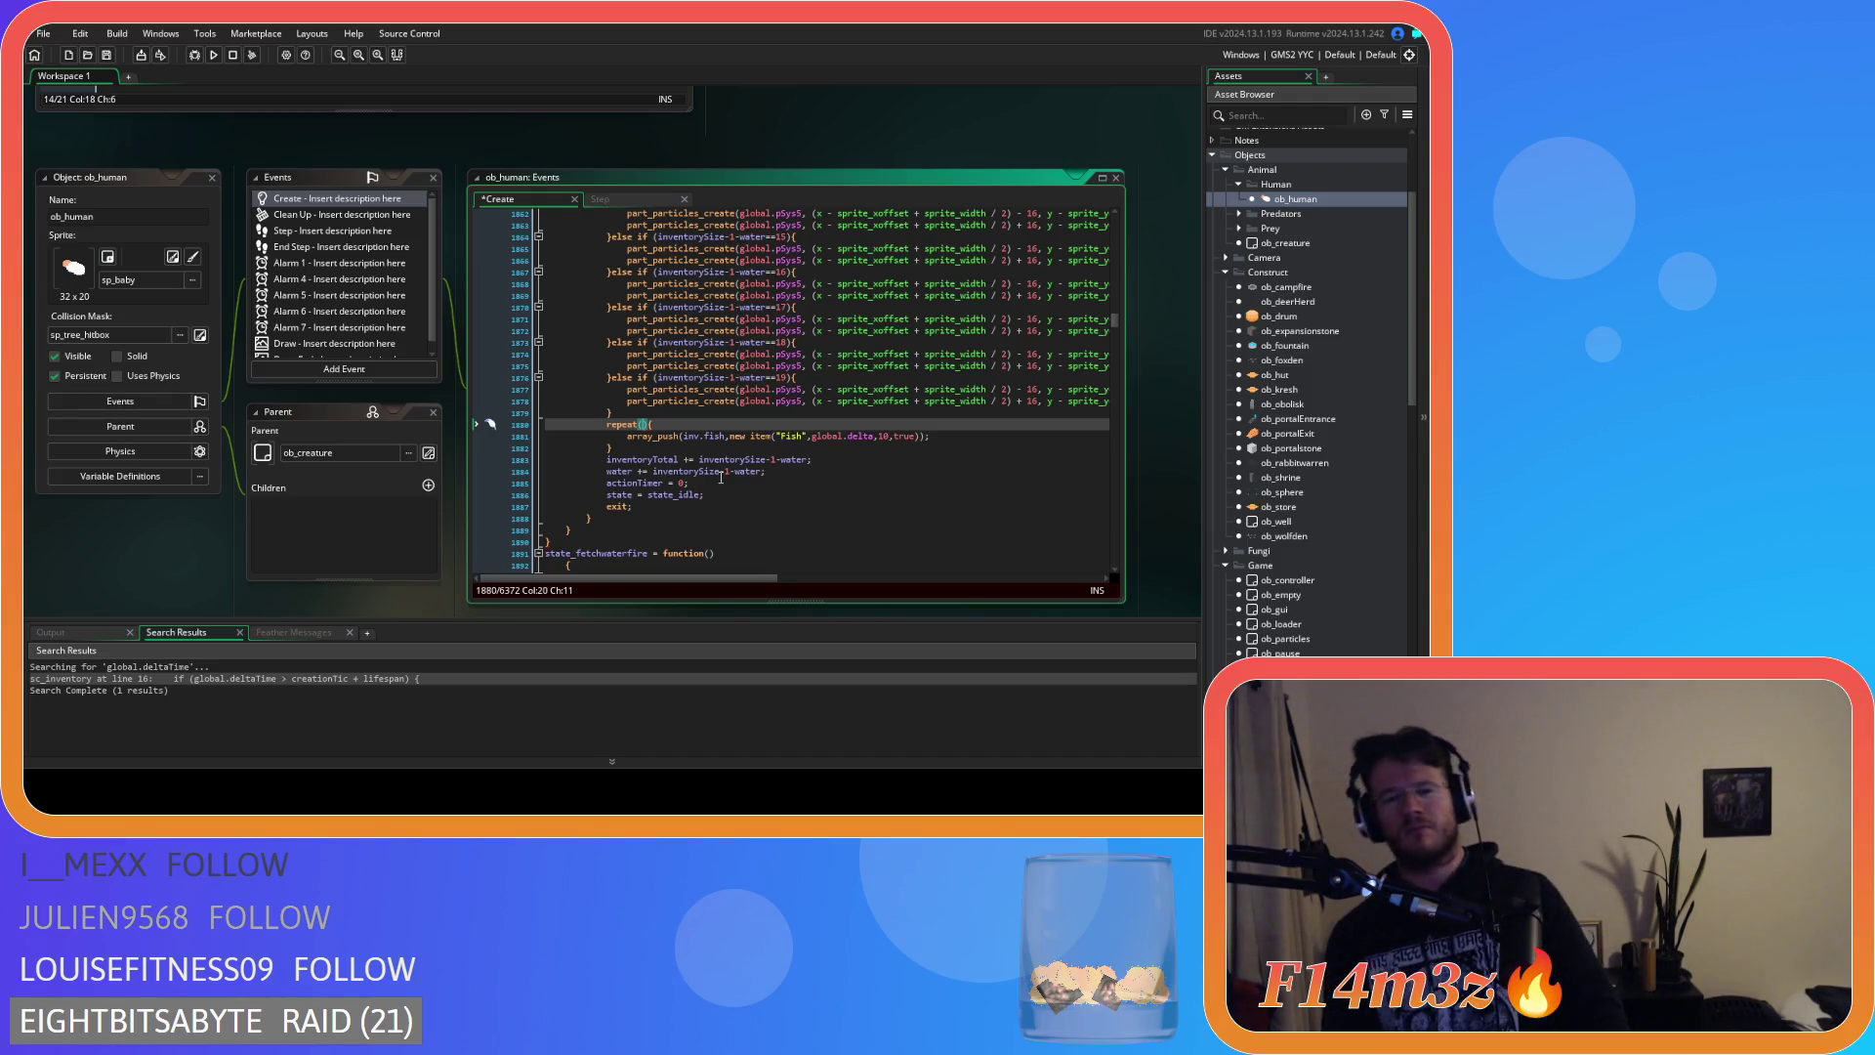
type("10")
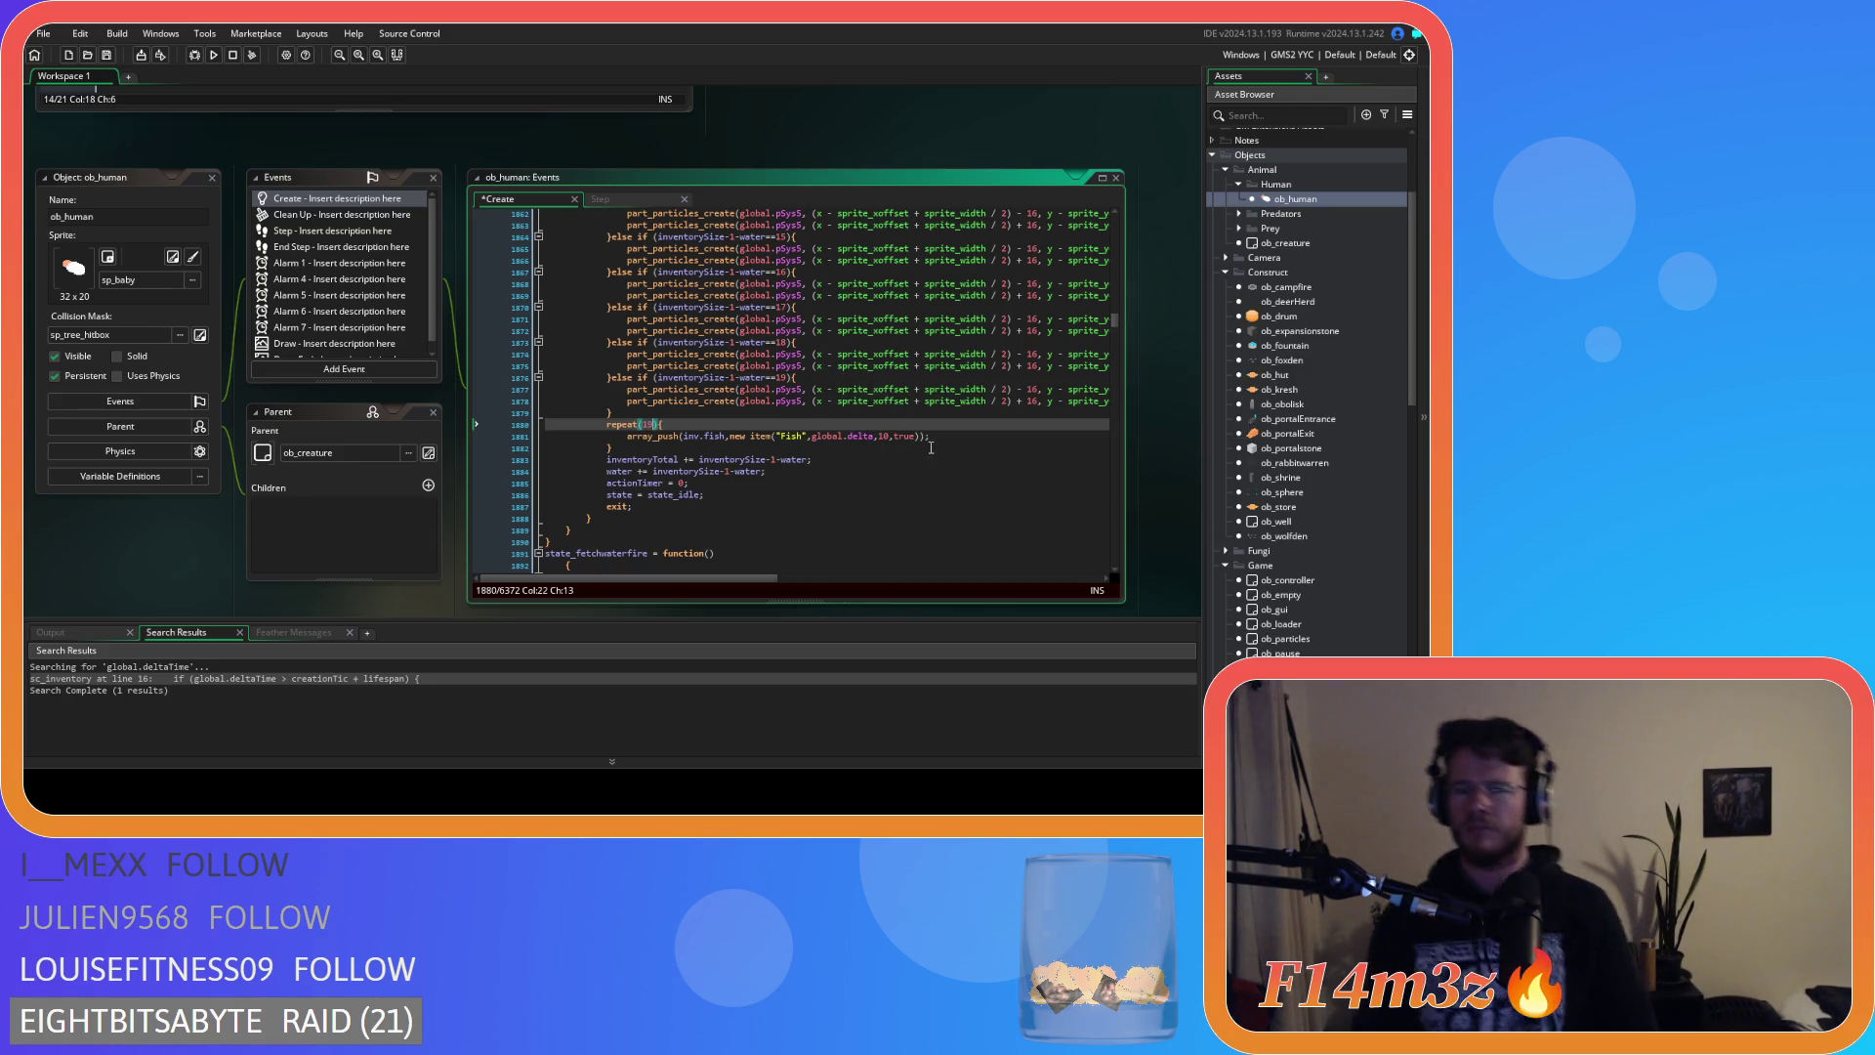
left_click_drag(838, 472, 583, 456)
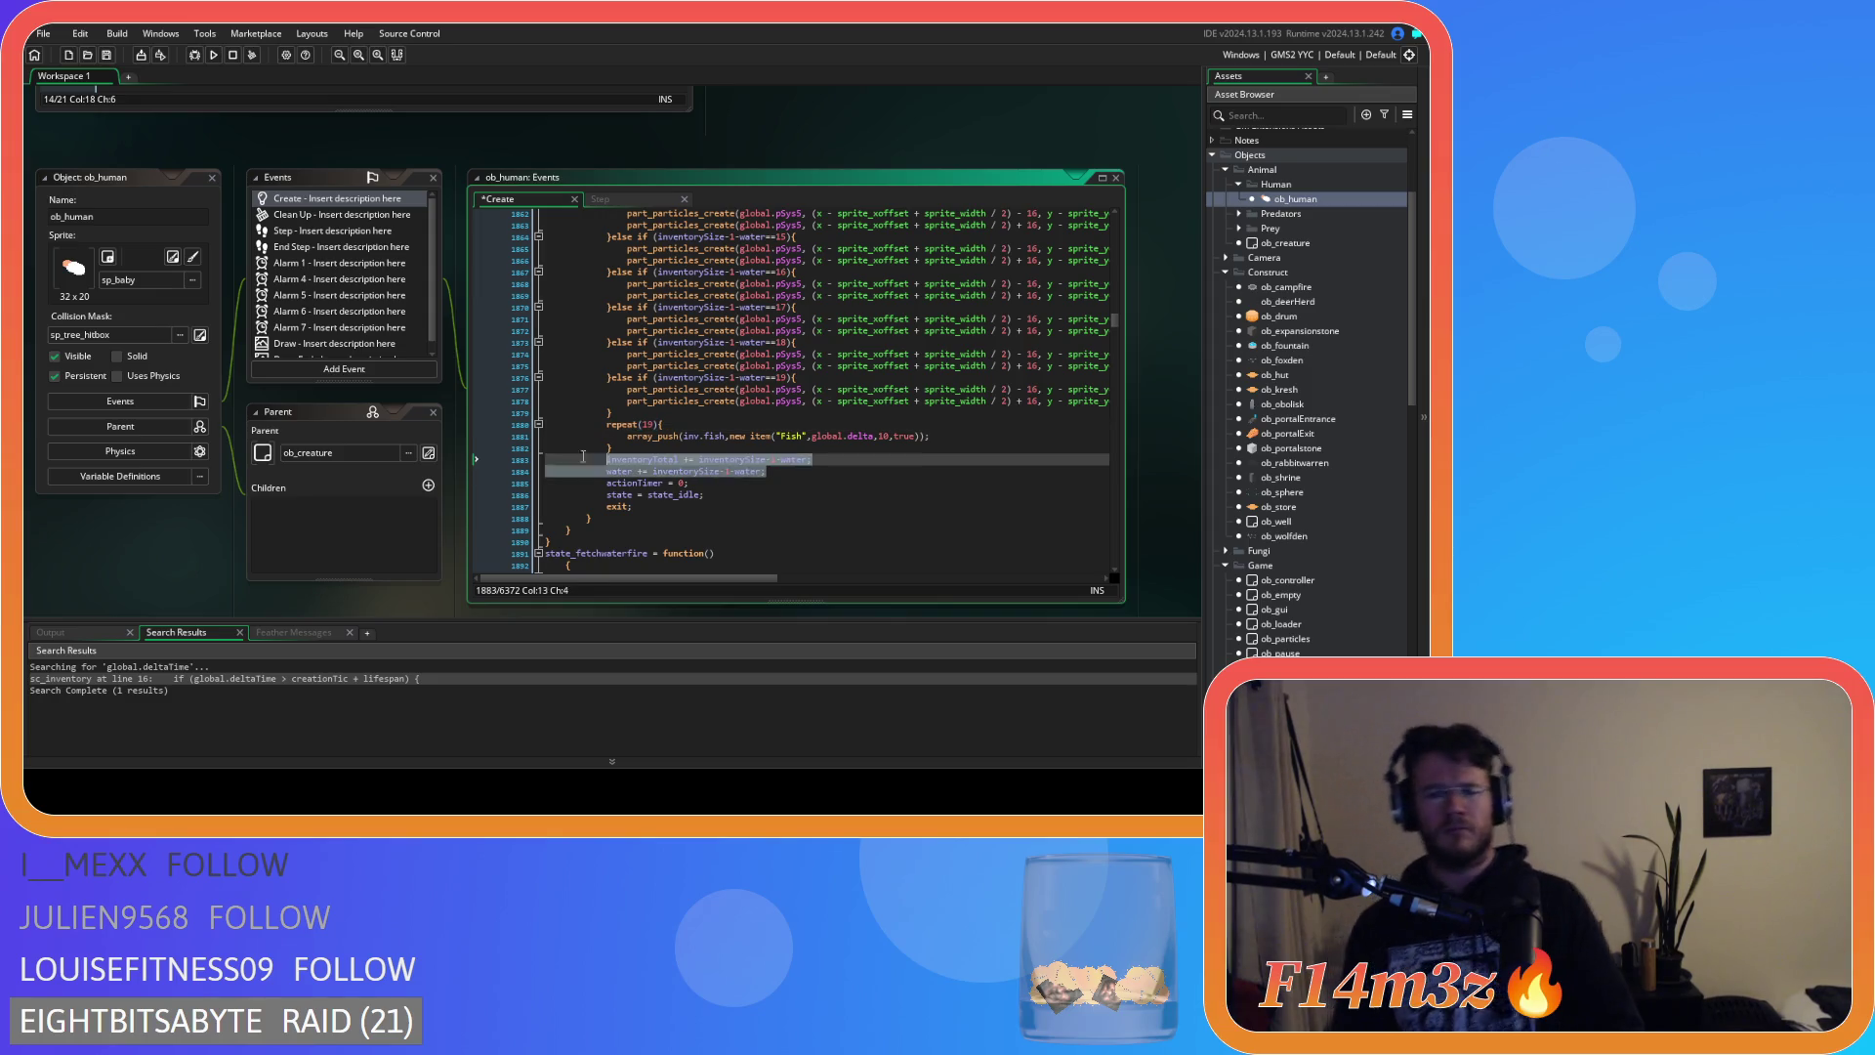
key("BackSpace")
key("BackSpace")
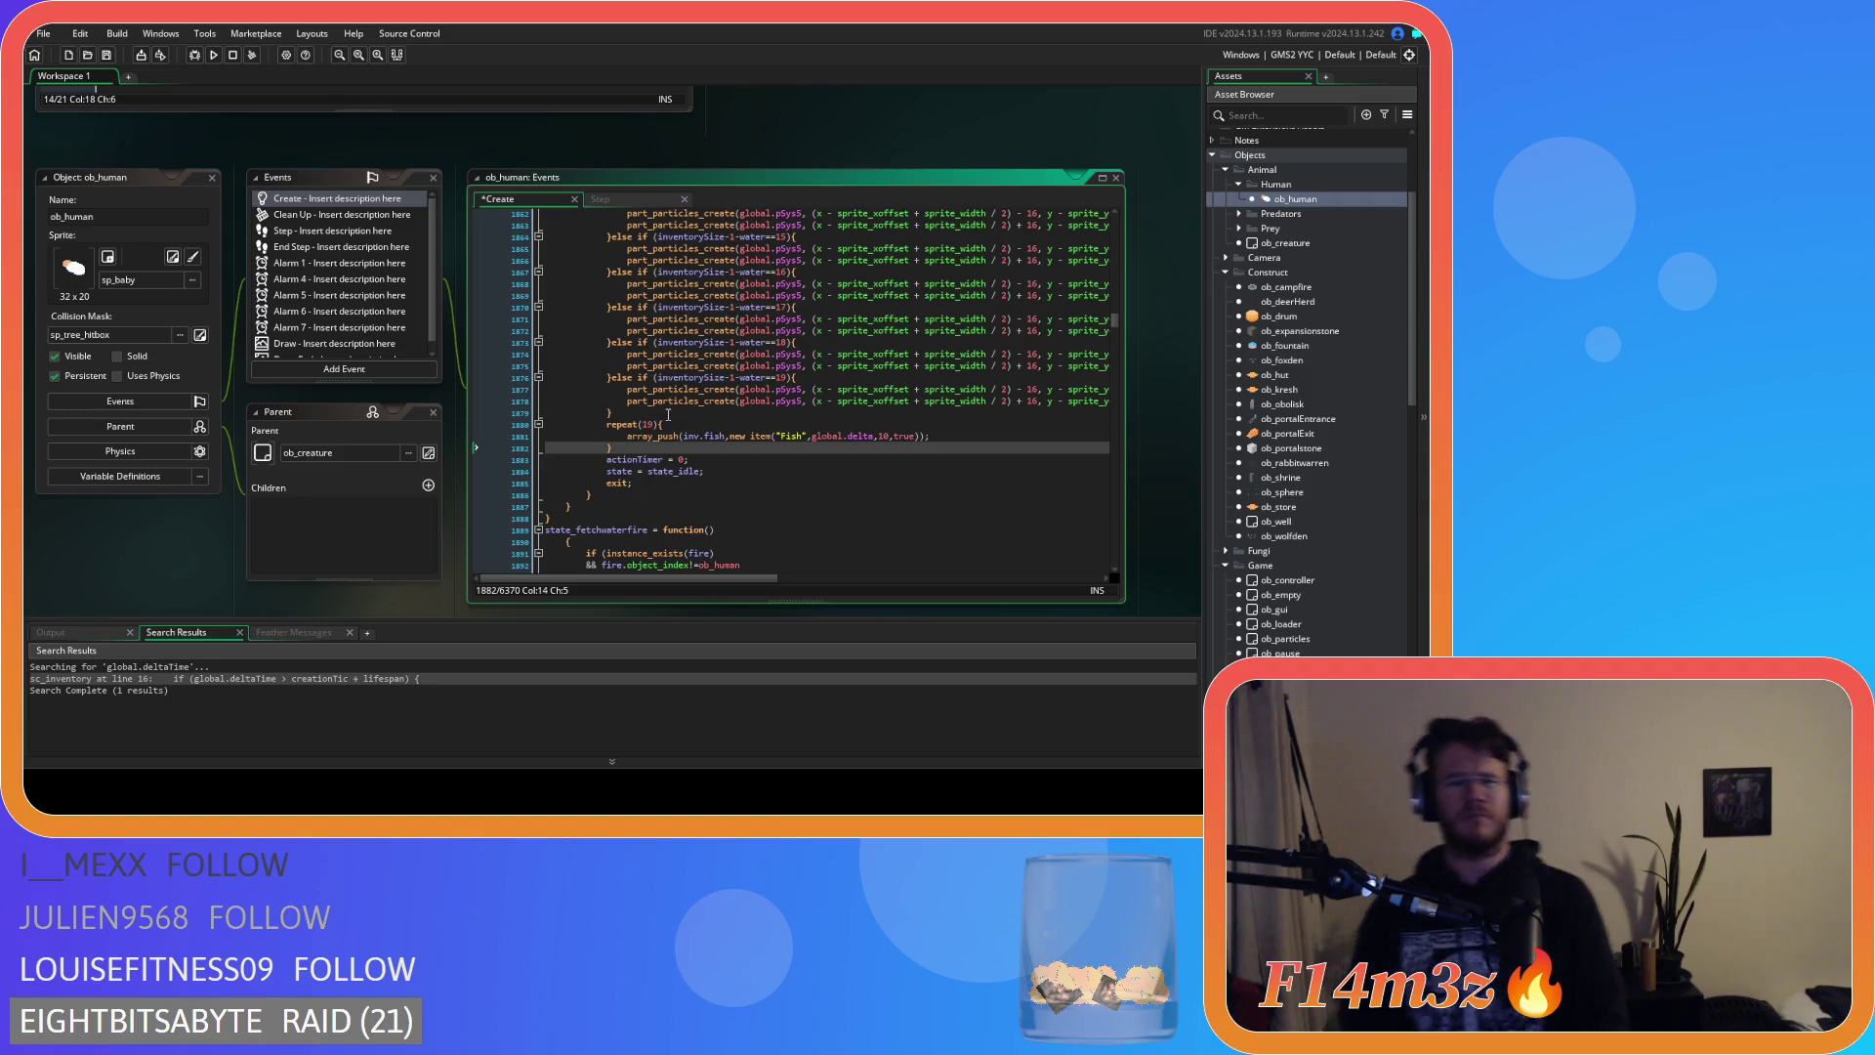
Comment out the closing brace above the loop with // and select the particle if/else block.
left_click(667, 411)
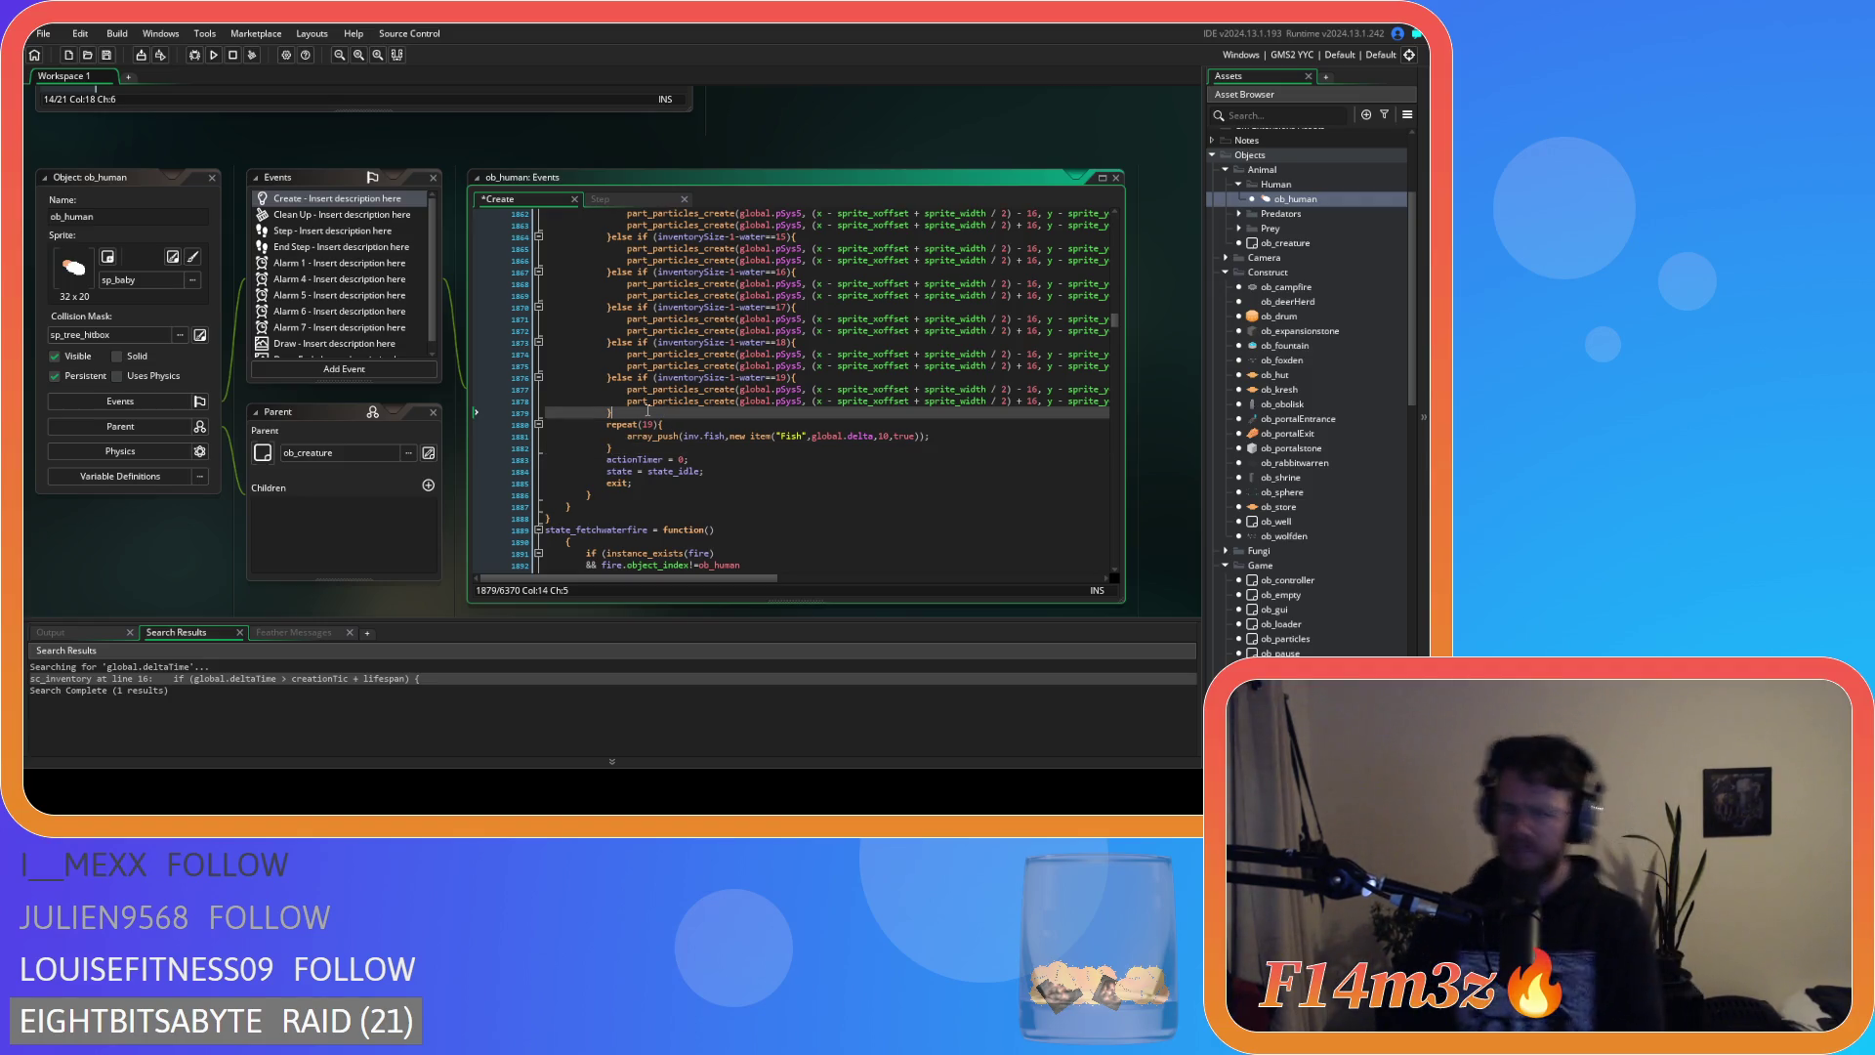
type("//")
left_click(804, 379)
mouse_move(804, 379)
left_mouse_down()
mouse_move(607, 325)
mouse_move(600, 301)
left_mouse_up()
scroll(630, 325, "up", 1)
scroll(620, 322, "up", 9)
scroll(611, 323, "up", 6)
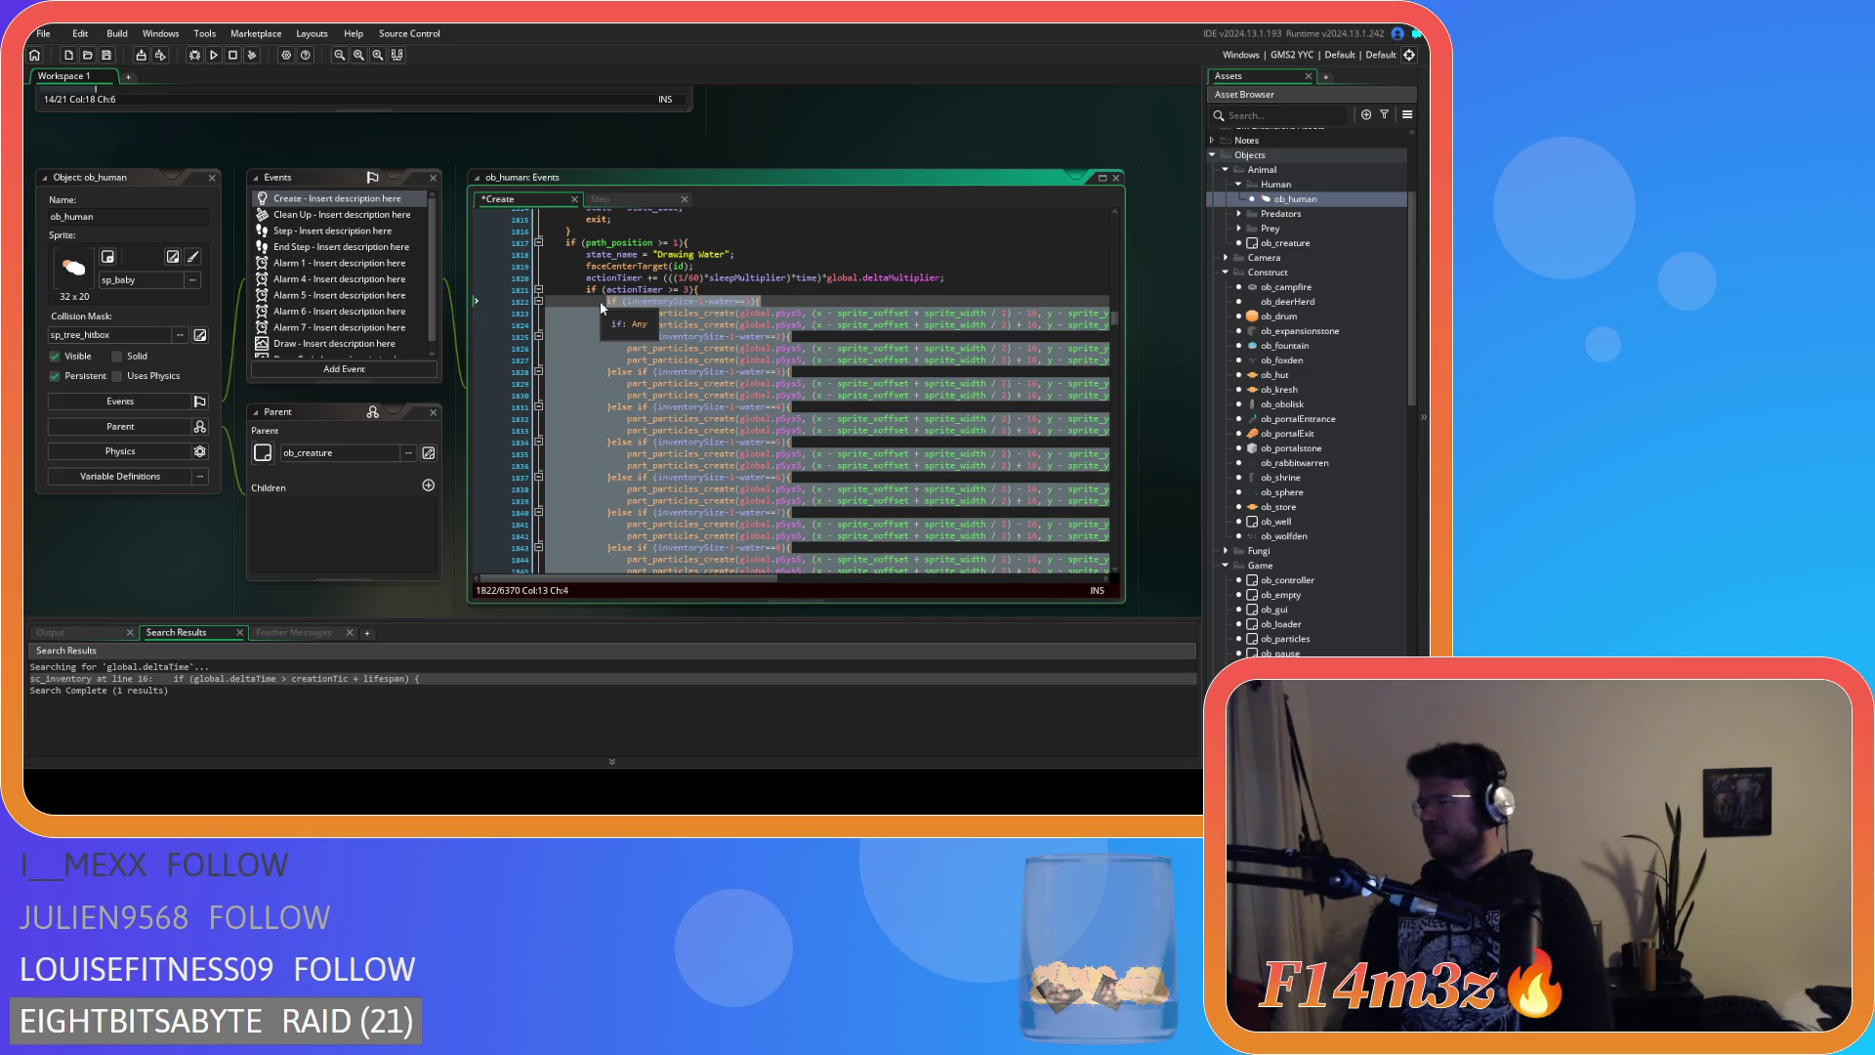
Comment out the selected particle block with Ctrl+K and save the Create event.
key("ctrl+k")
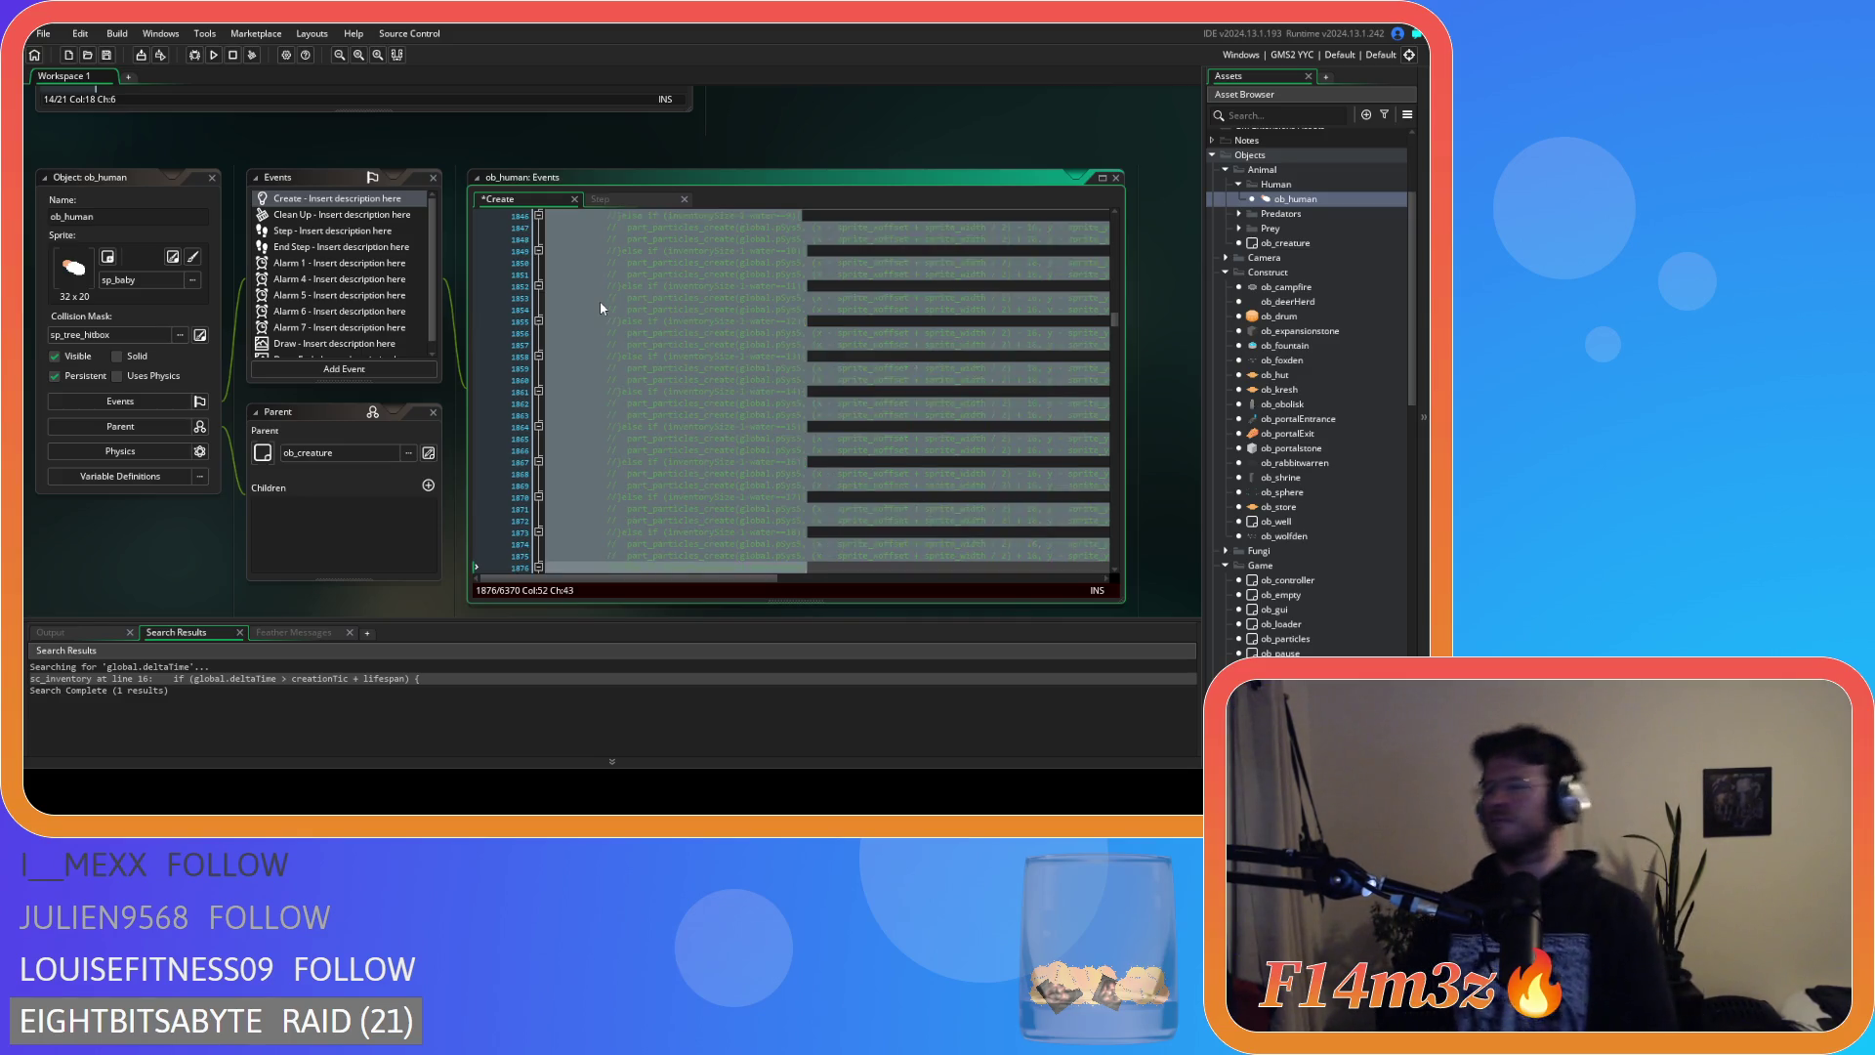
left_click(600, 303)
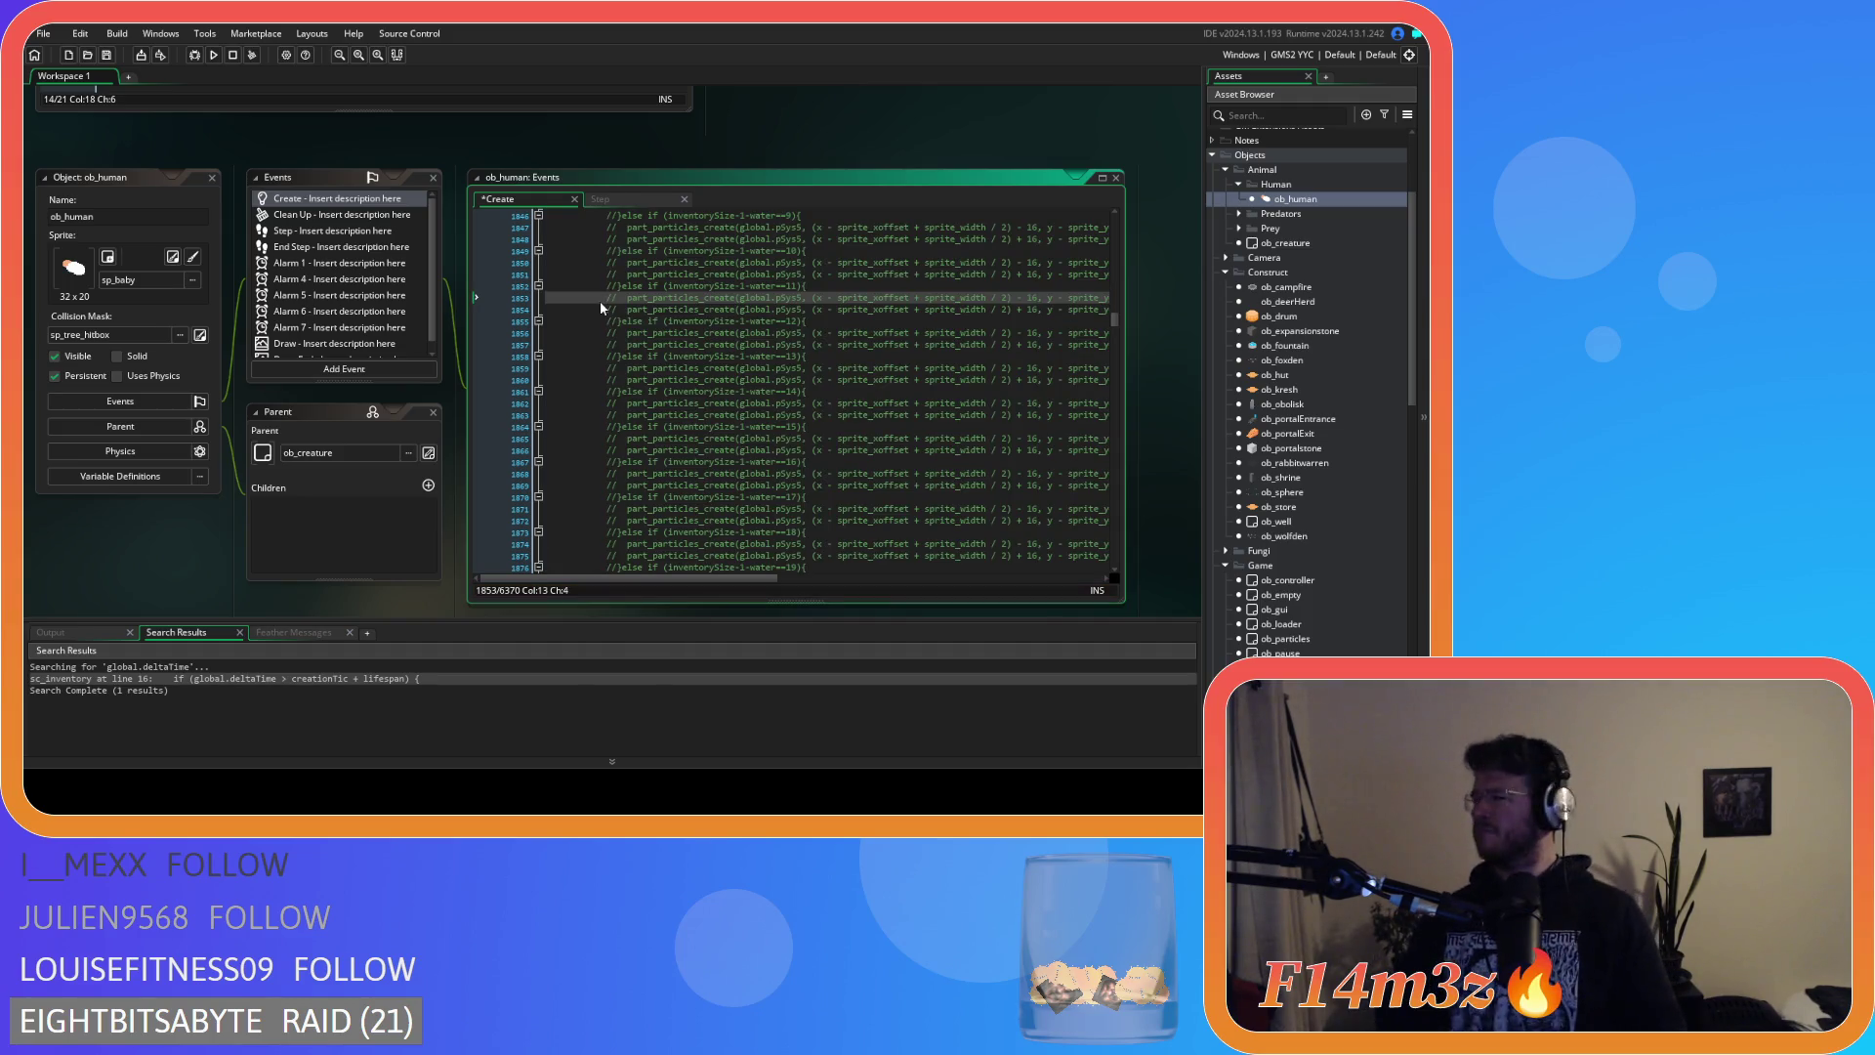
key("ctrl+s")
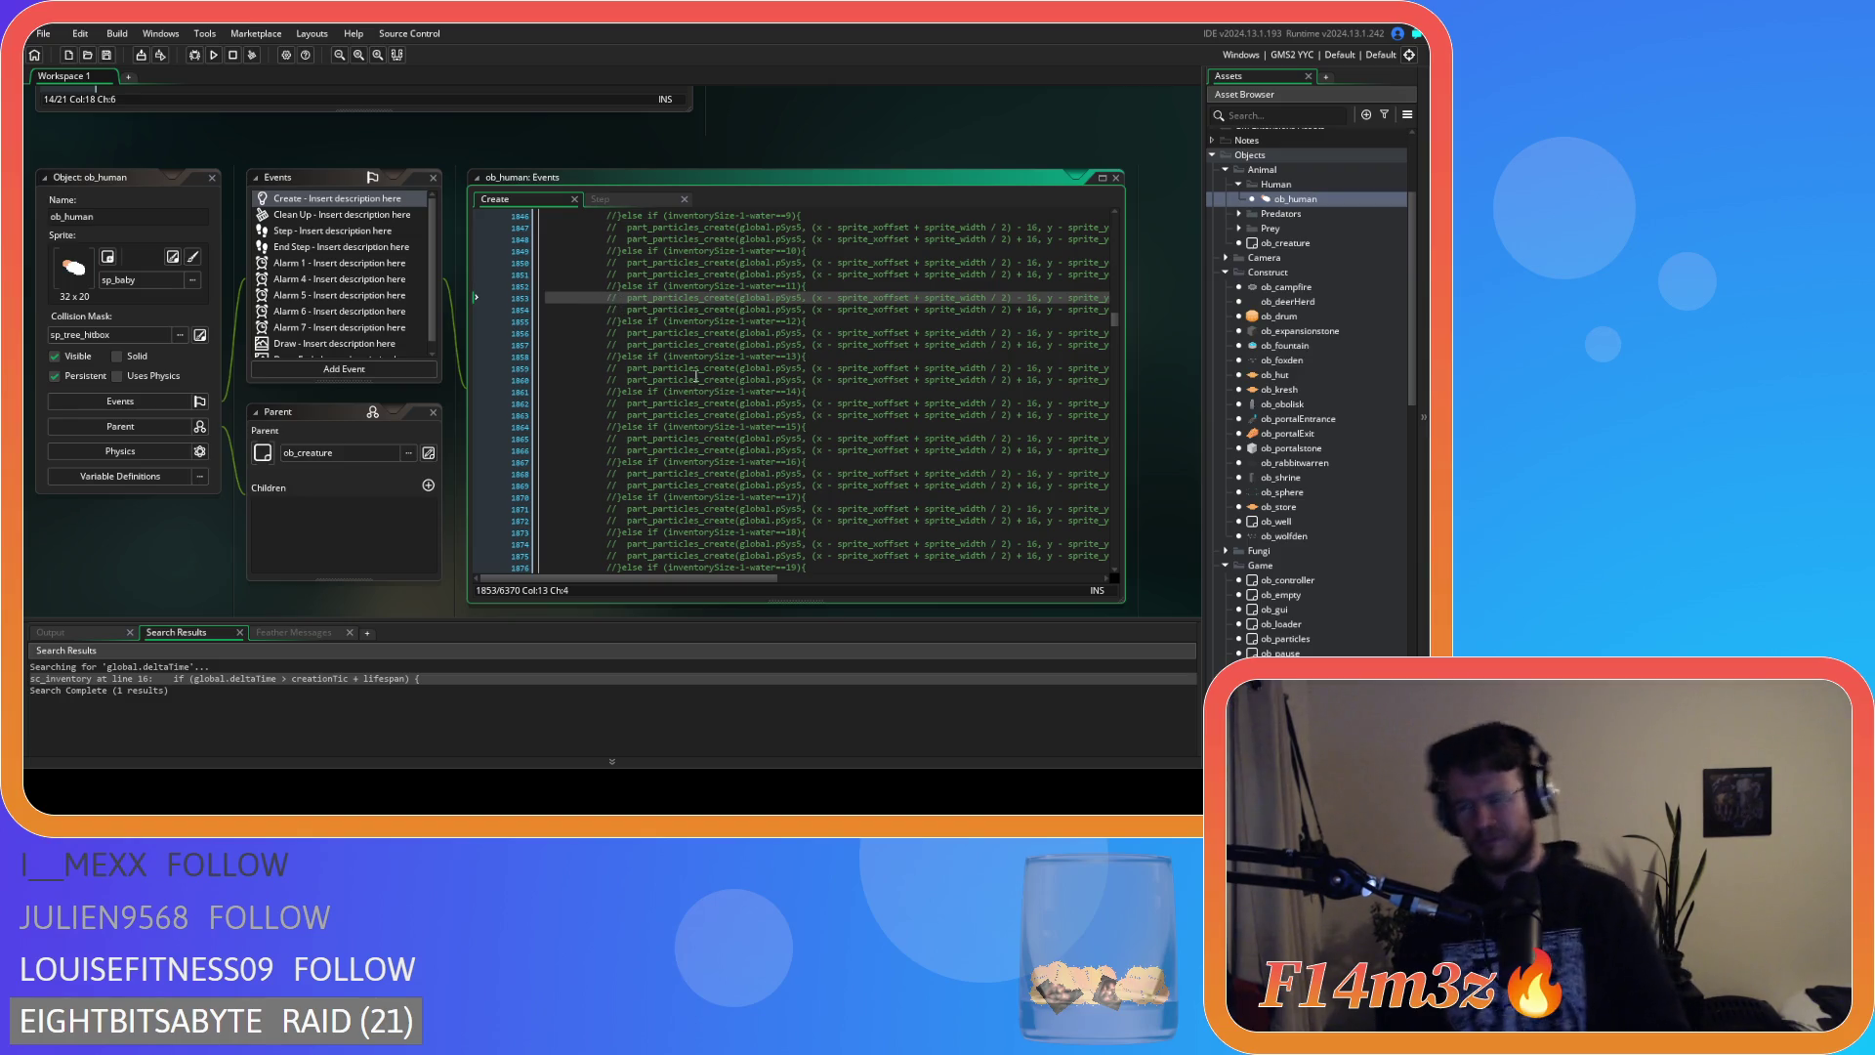
Select and copy the Fish repeat loop.
left_click(694, 379)
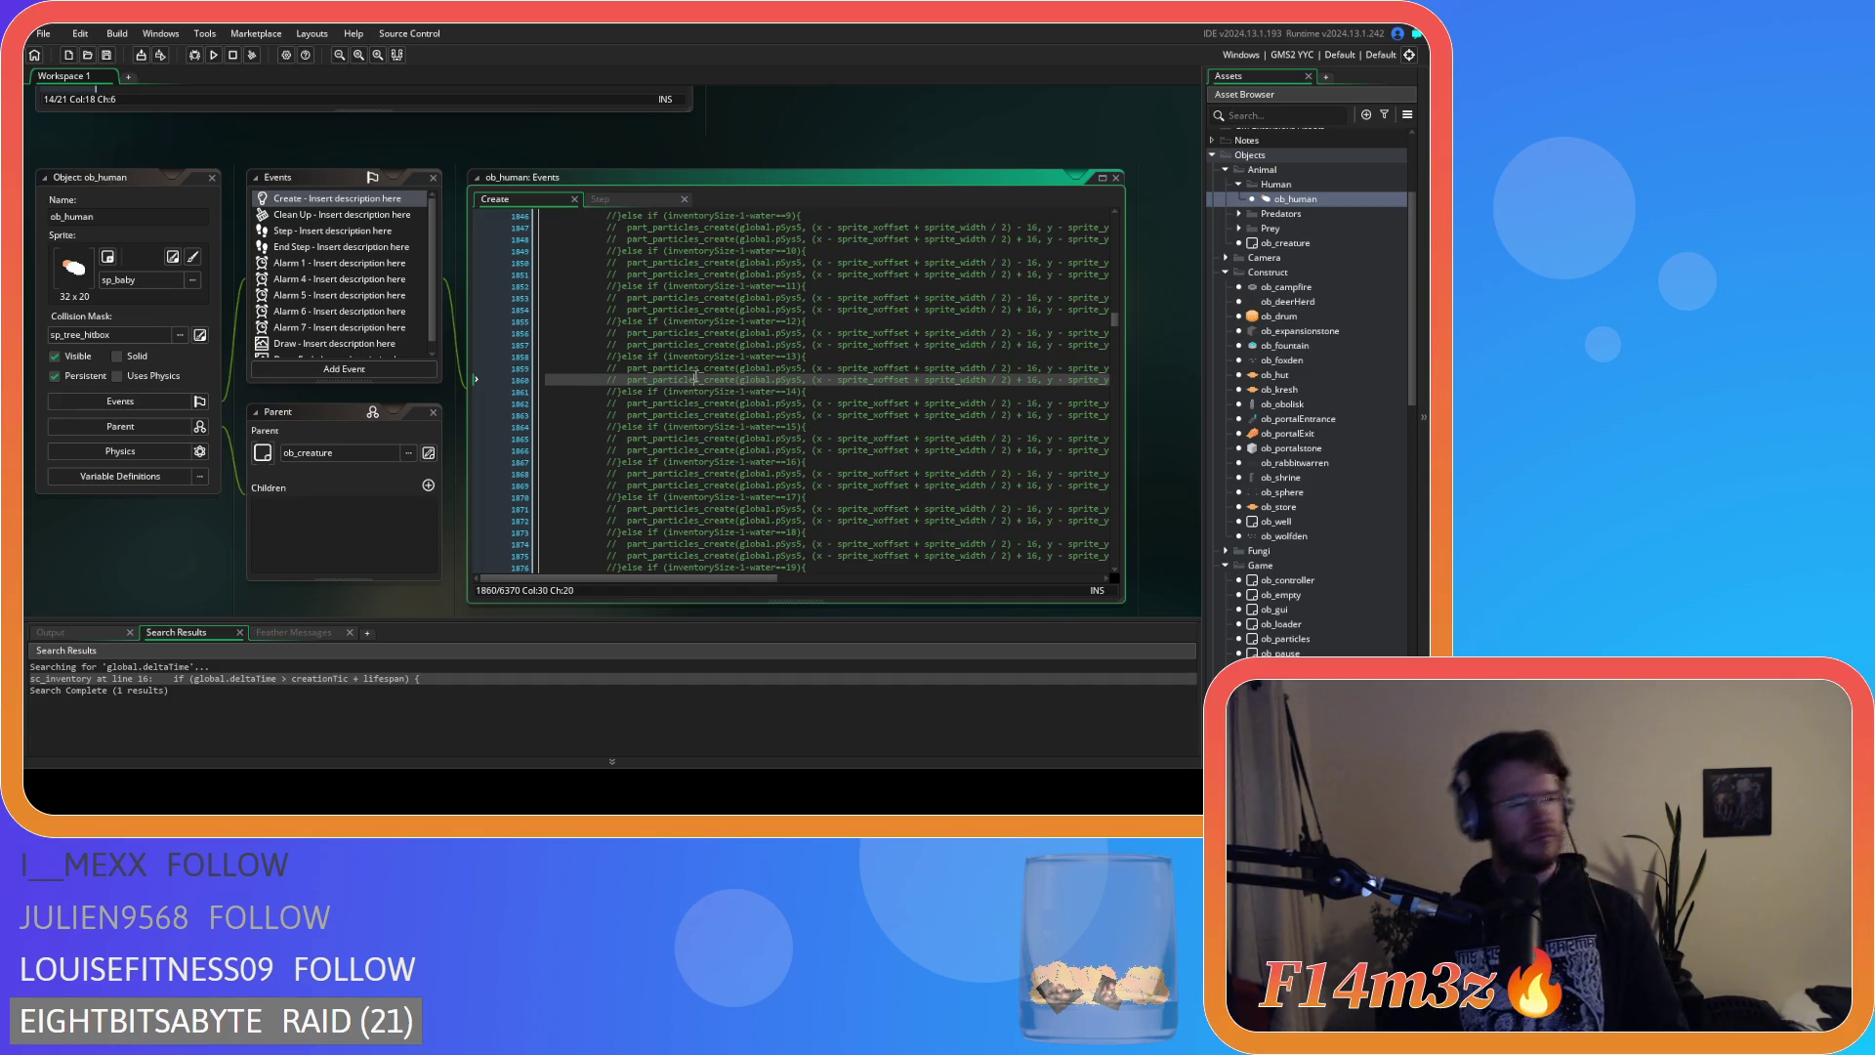
scroll(691, 375, "down", 7)
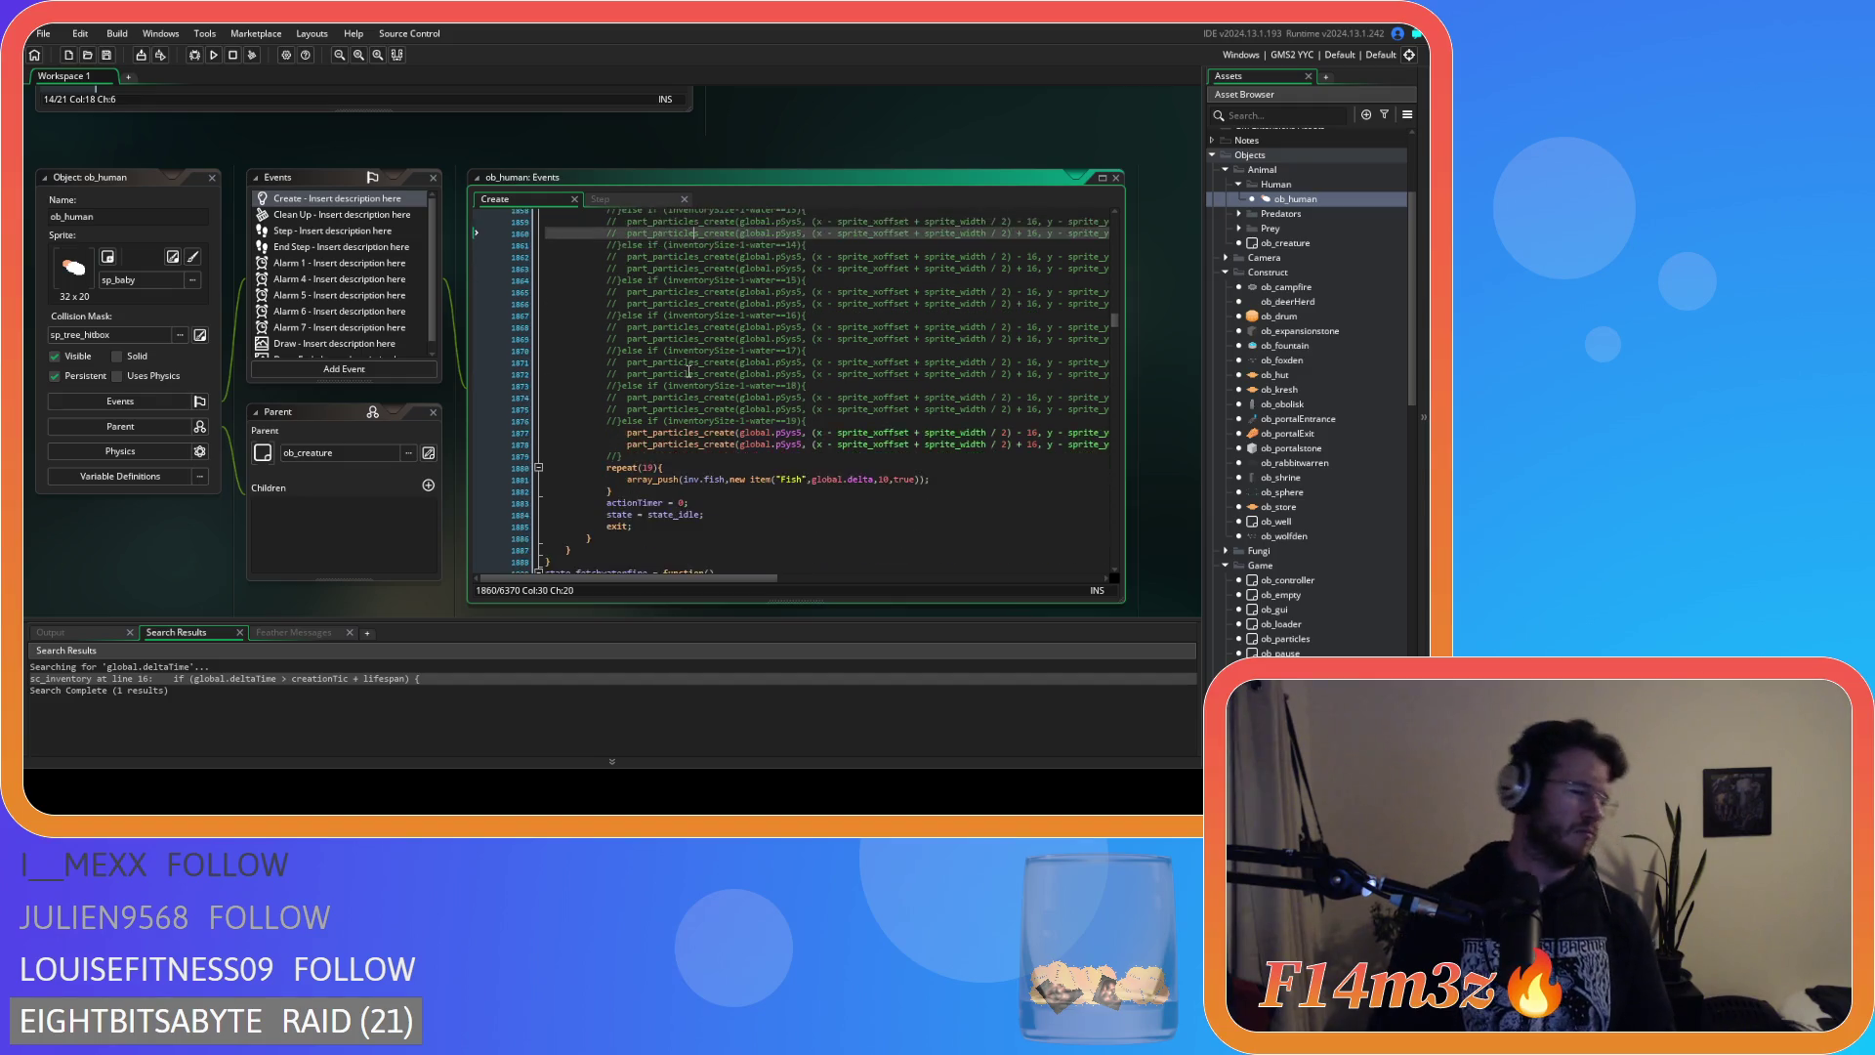
mouse_move(682, 365)
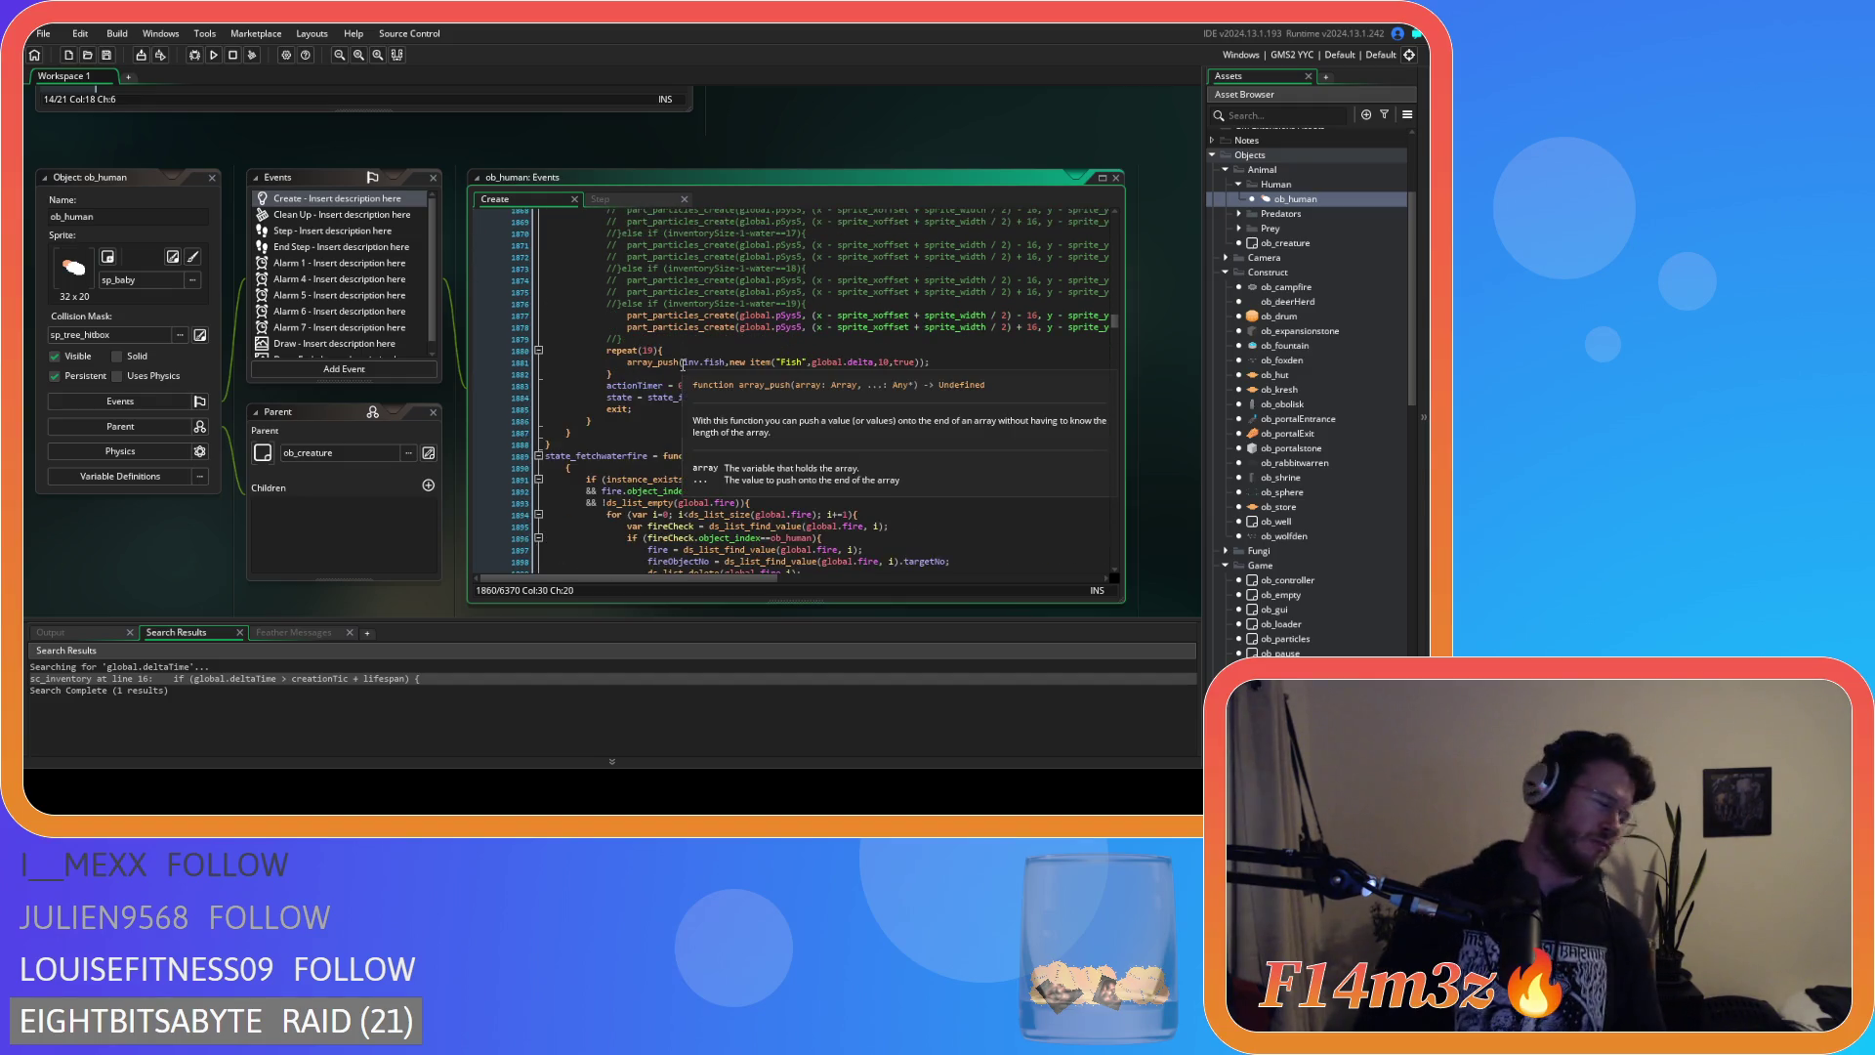
mouse_move(618, 385)
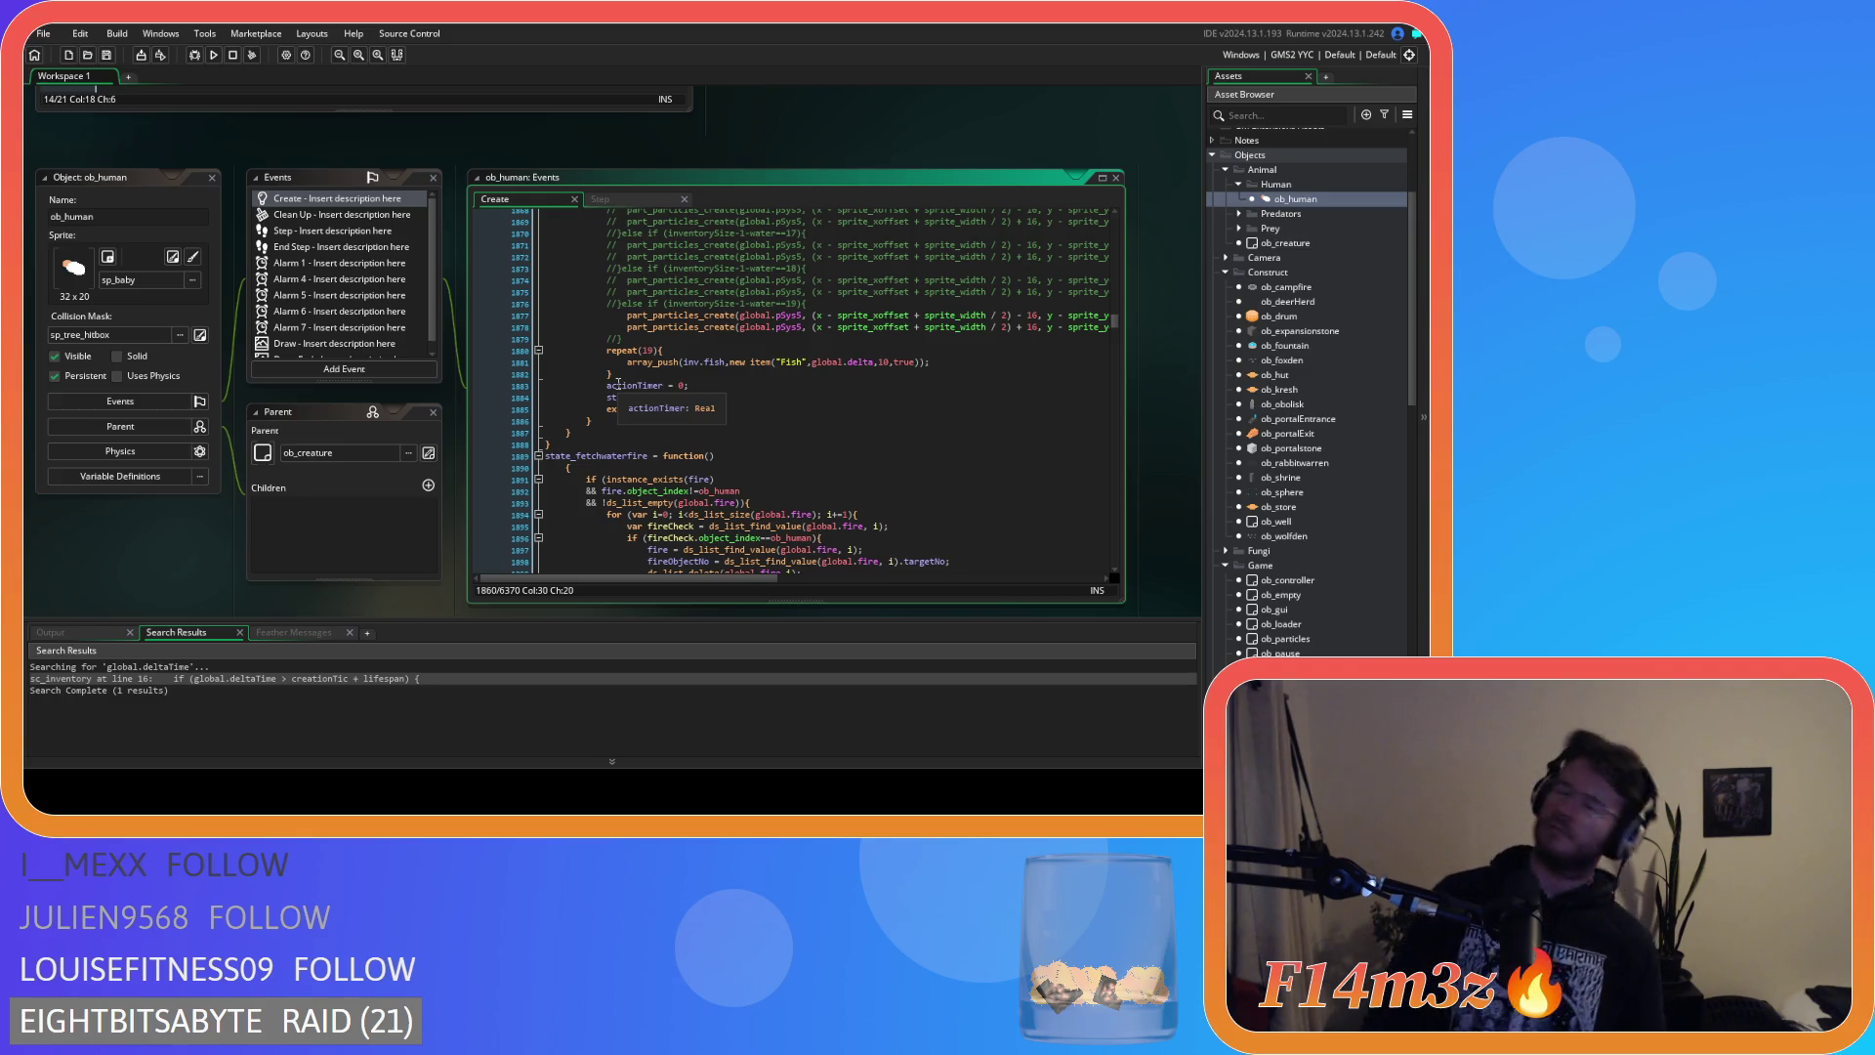
mouse_move(614, 376)
left_mouse_down()
mouse_move(625, 365)
mouse_move(604, 353)
left_mouse_up()
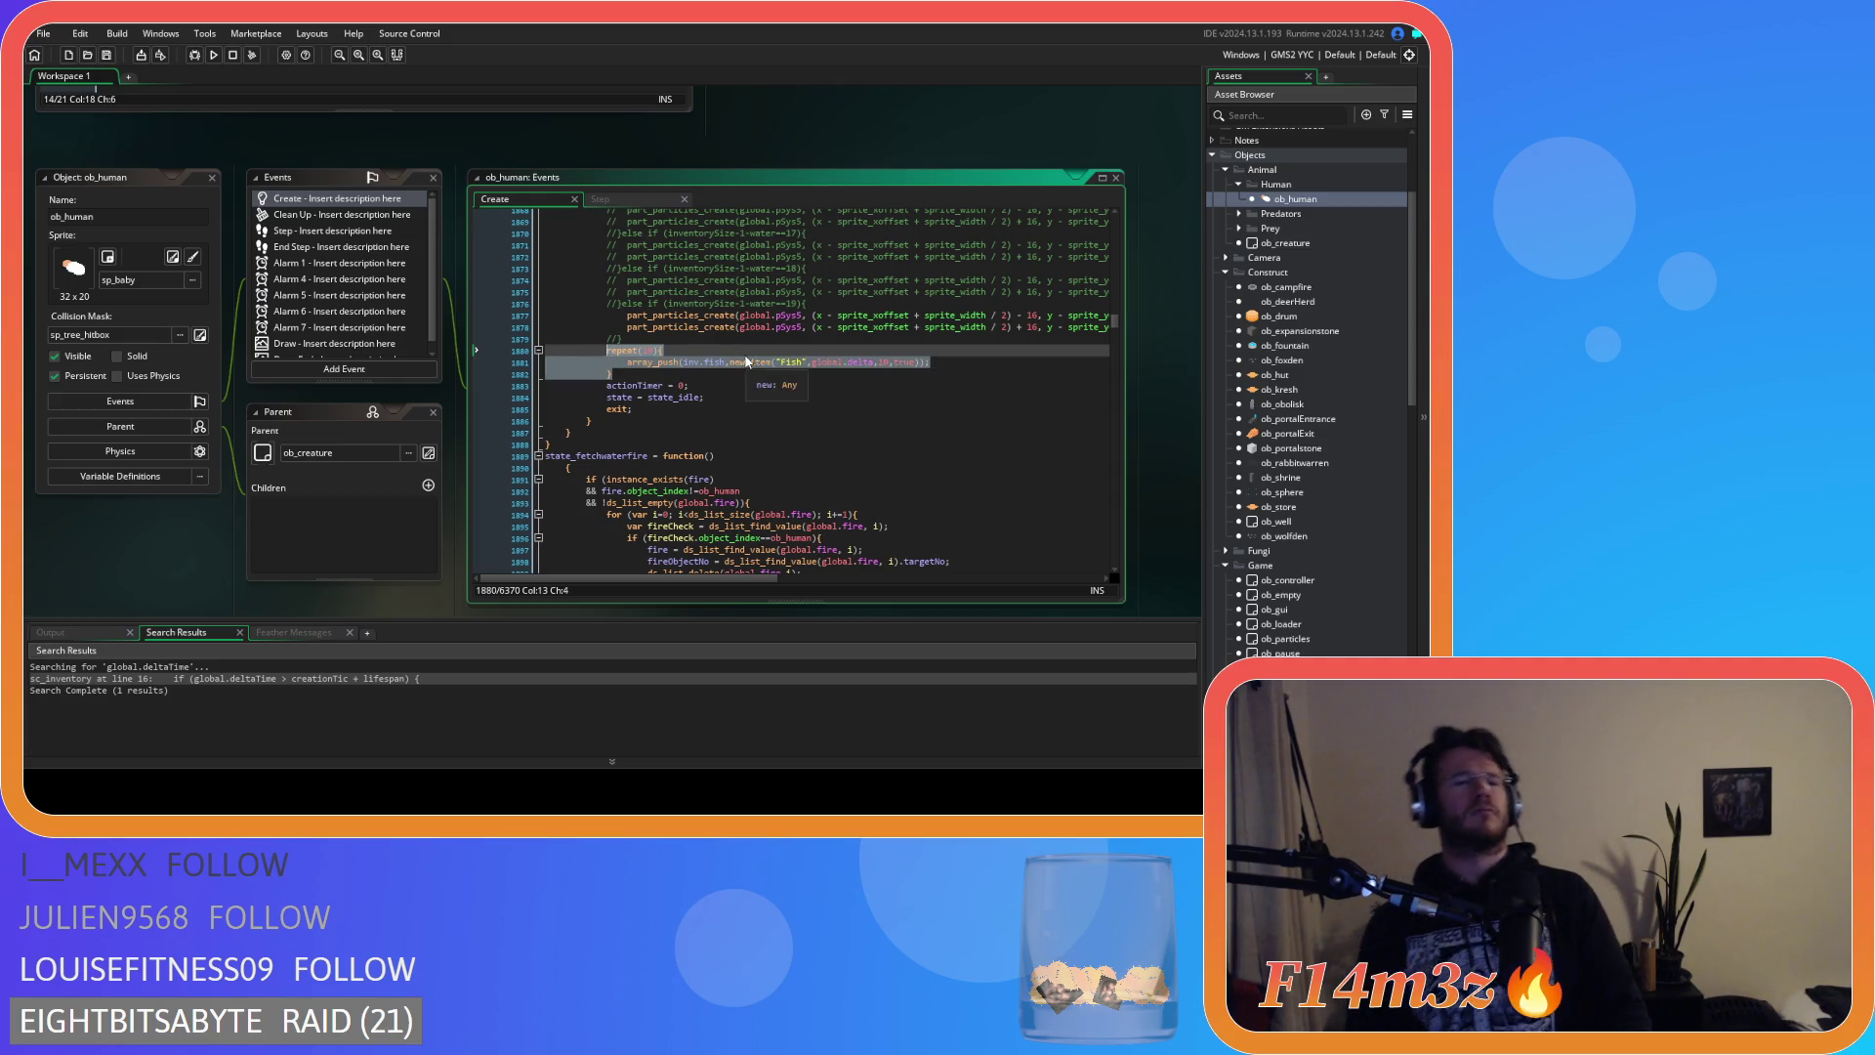
left_click(723, 398)
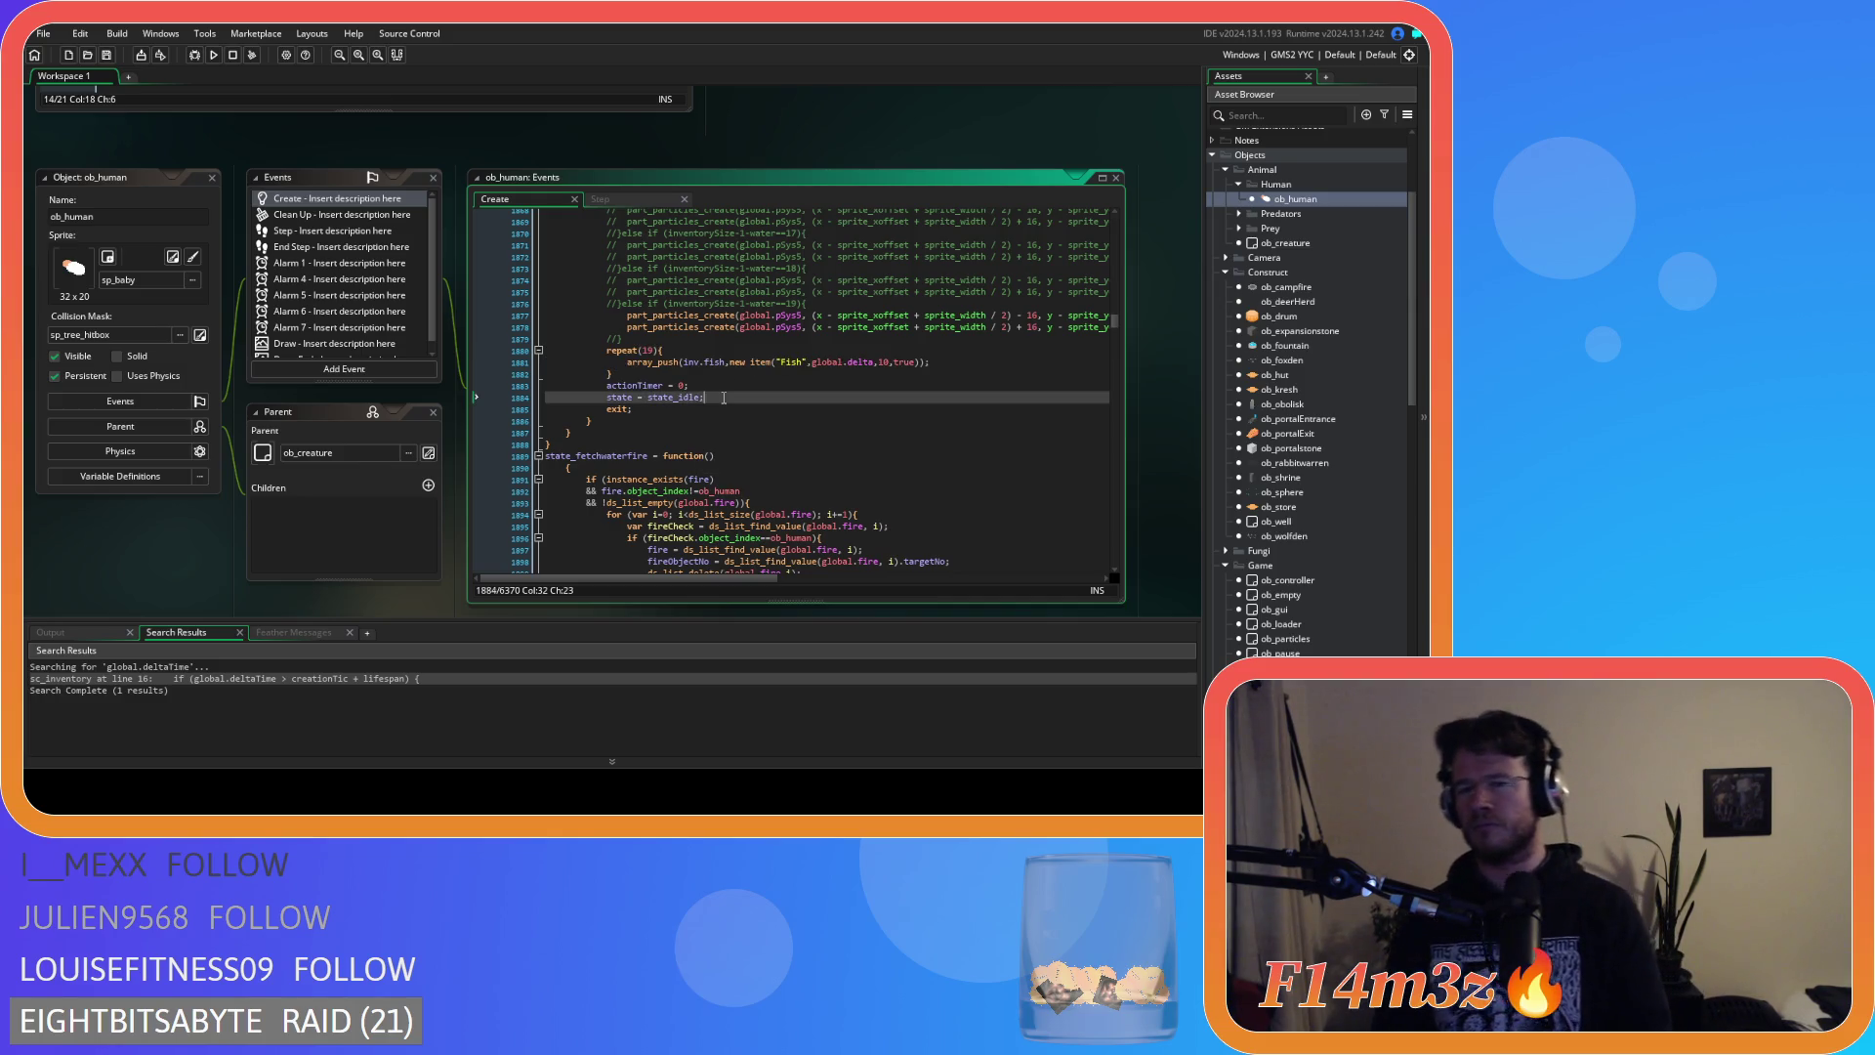
In the next water state, replace the inventoryTotal and water lines with the indented Fish repeat loop.
scroll(724, 398, "down", 20)
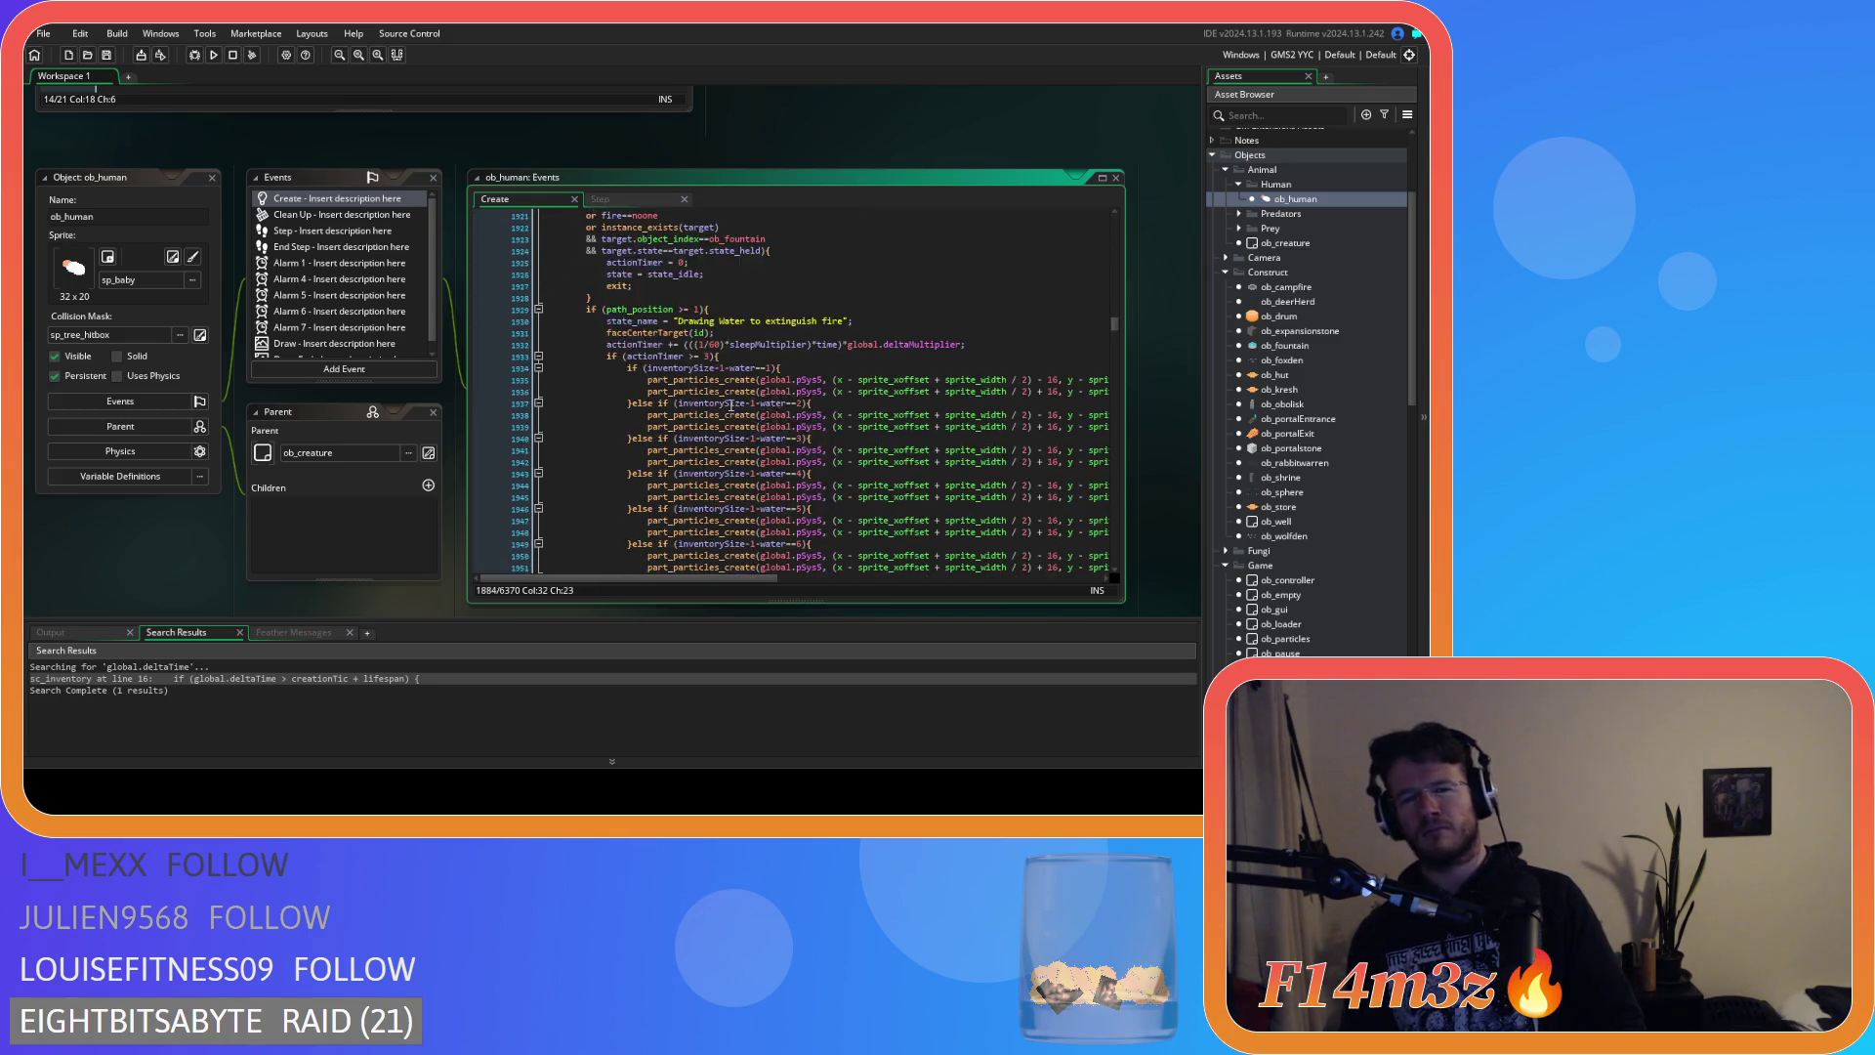
scroll(731, 403, "down", 15)
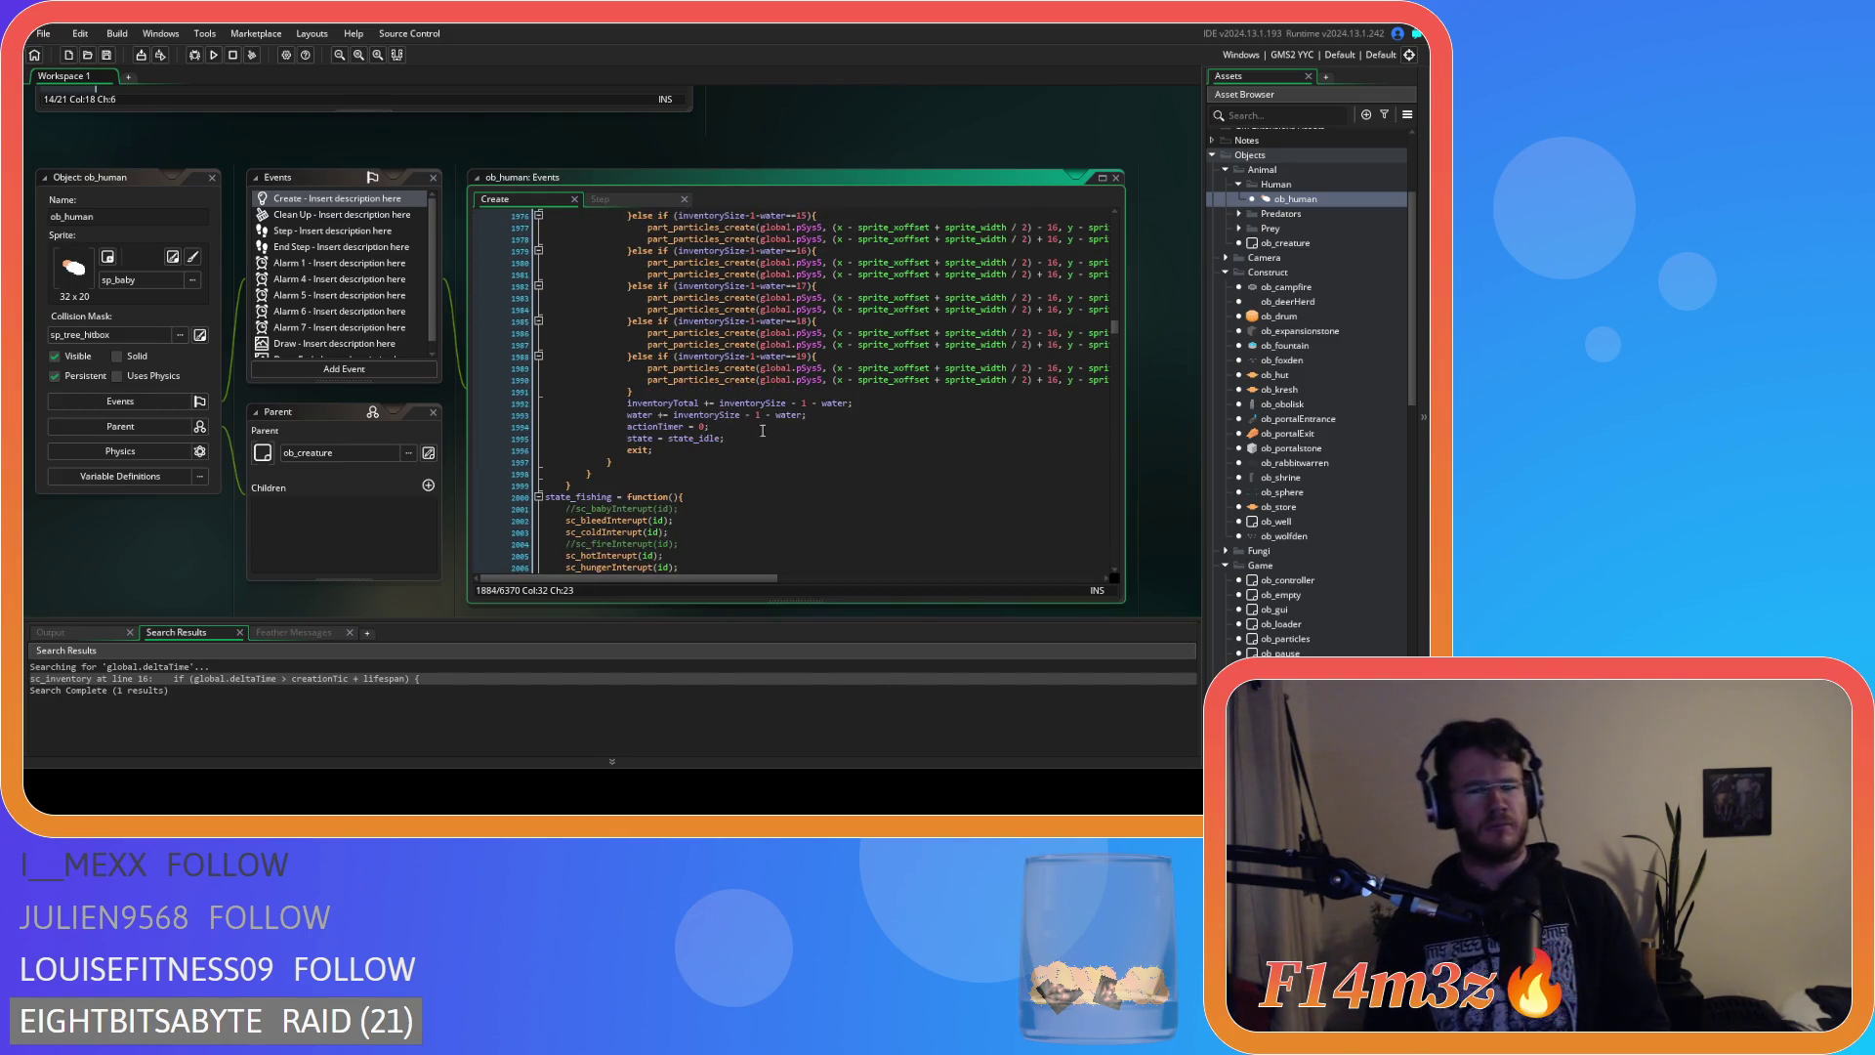
left_click_drag(815, 413, 578, 417)
key("ctrl+v")
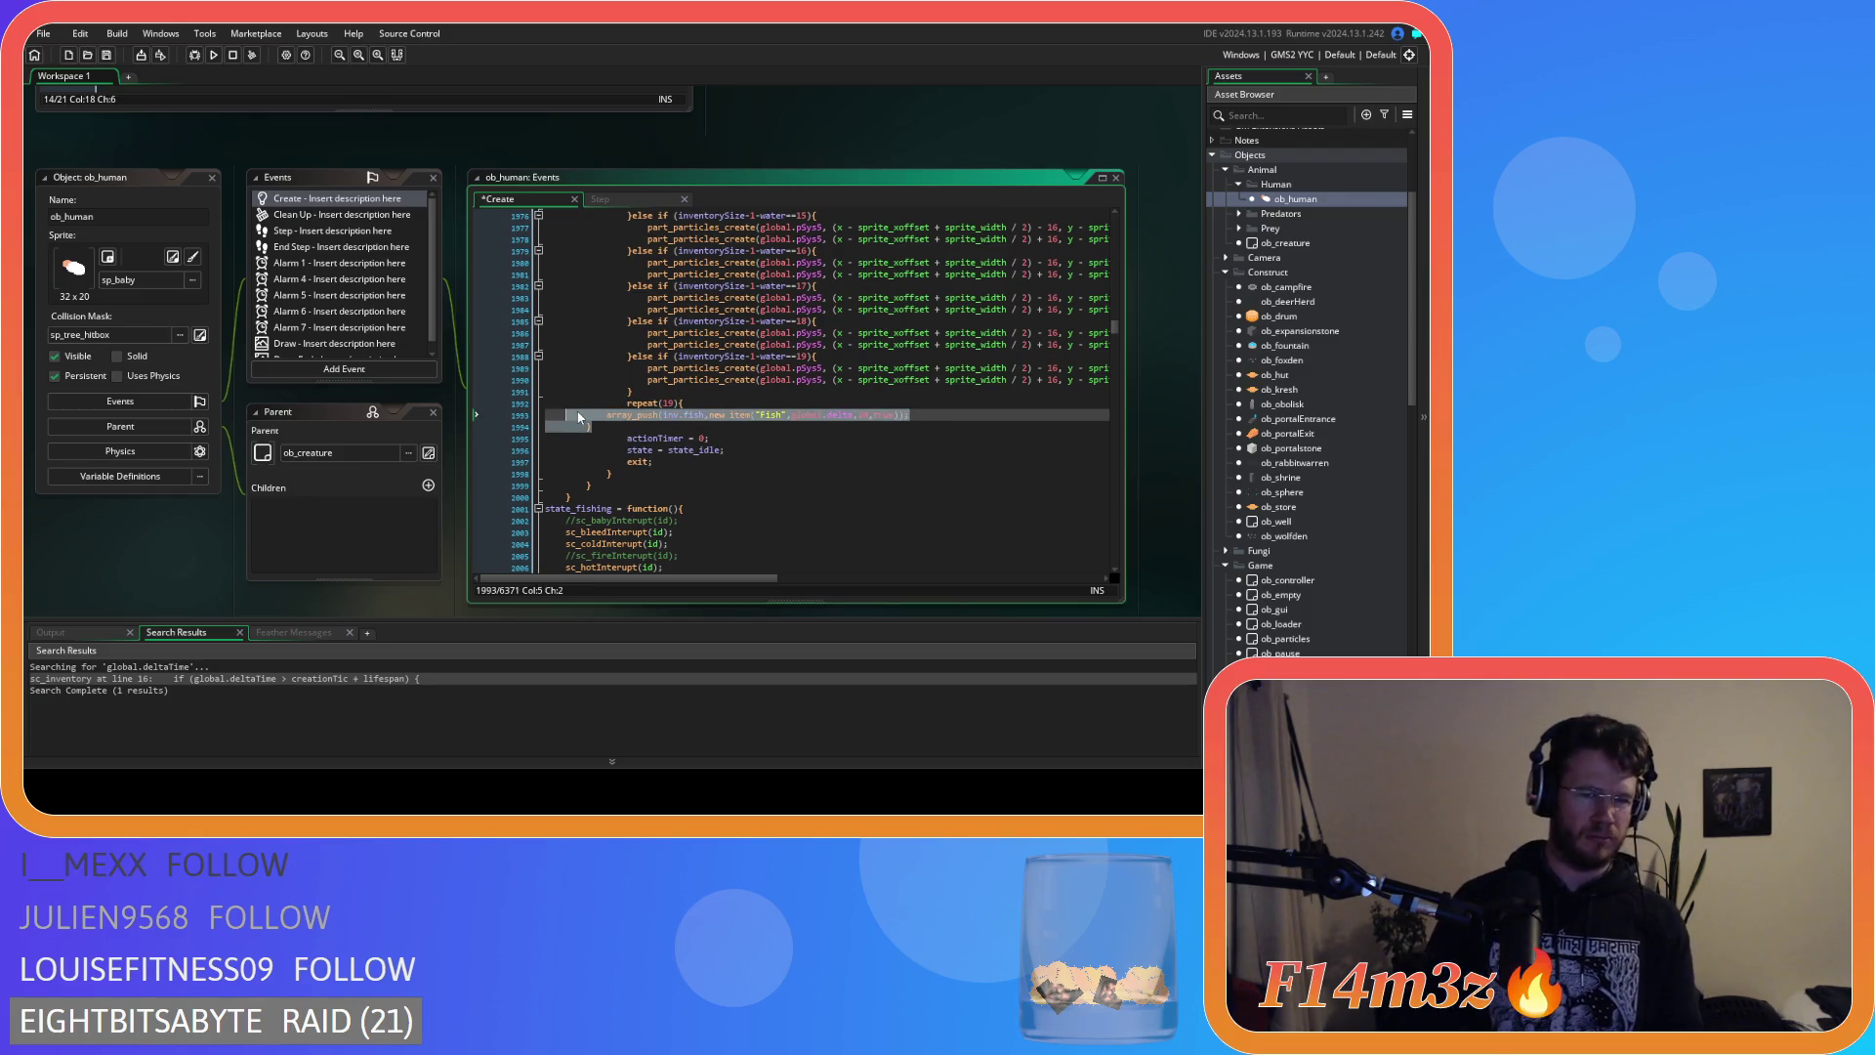
key("Tab")
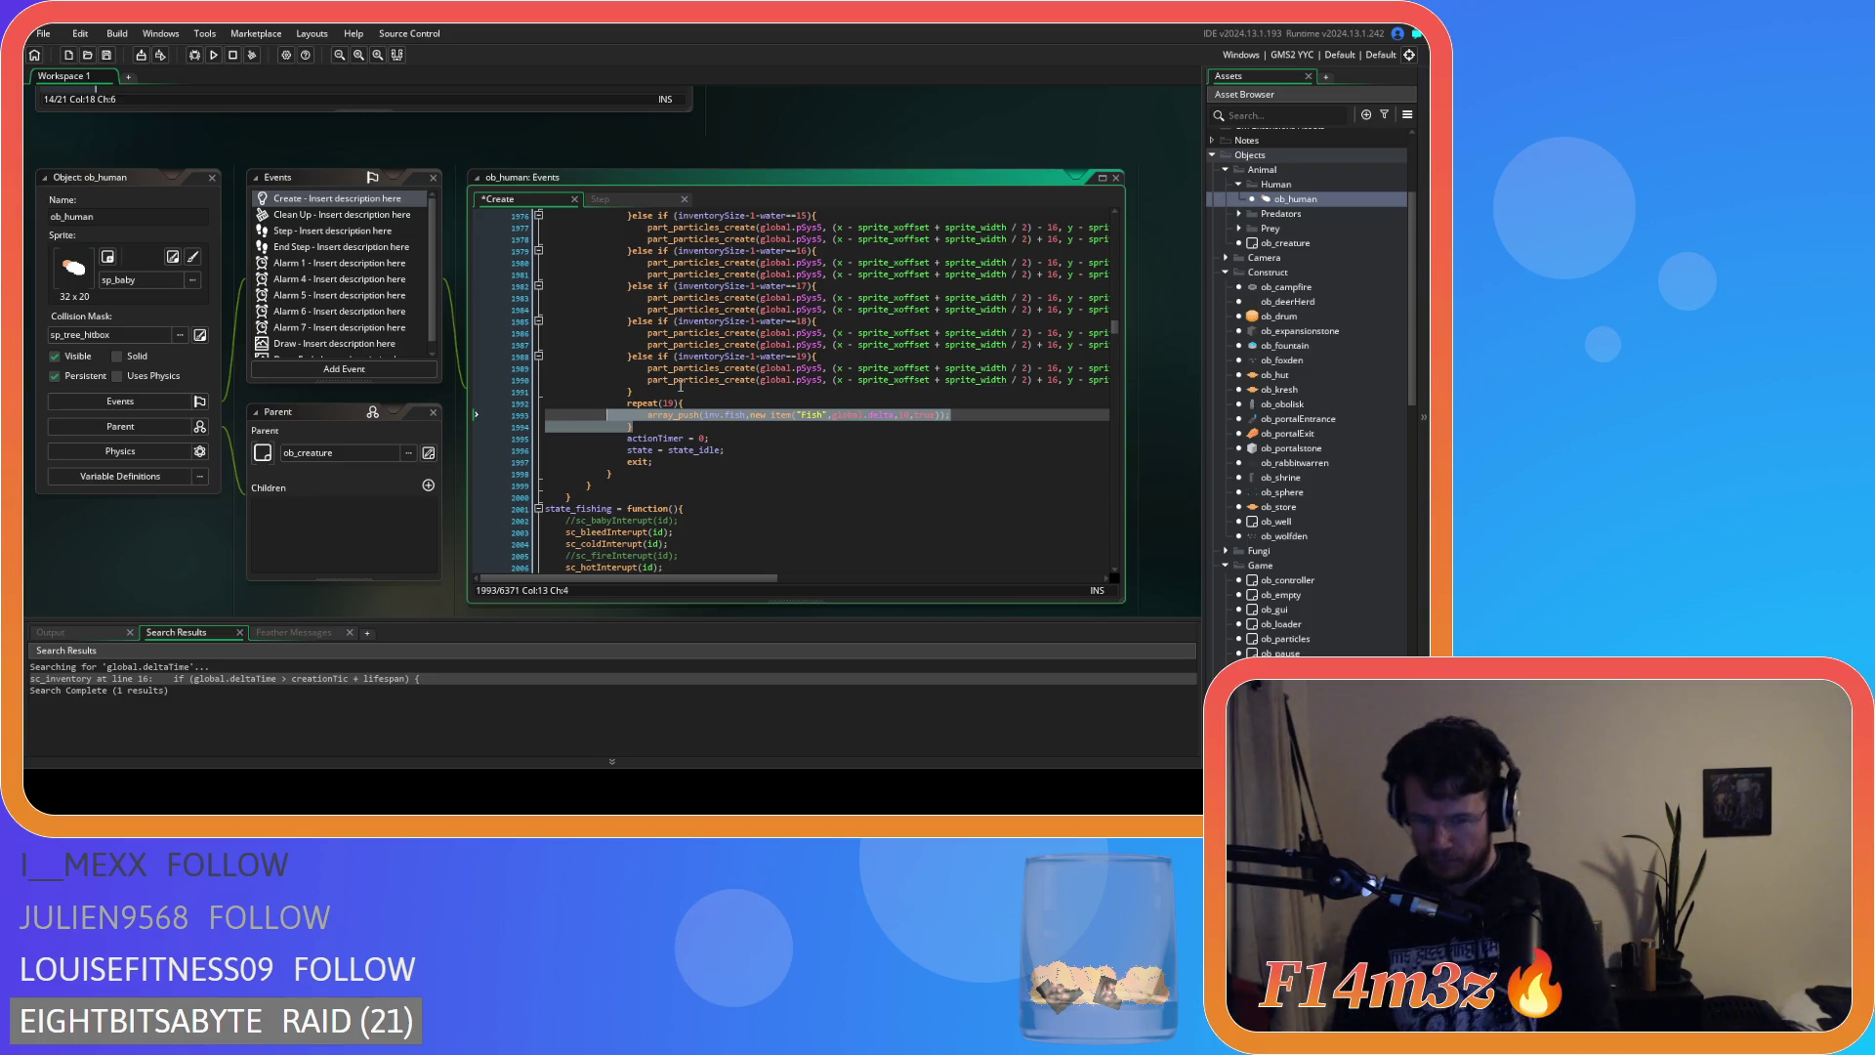
Comment out the particle chain's closing brace and its if/else lines with Ctrl+K.
left_click(668, 393)
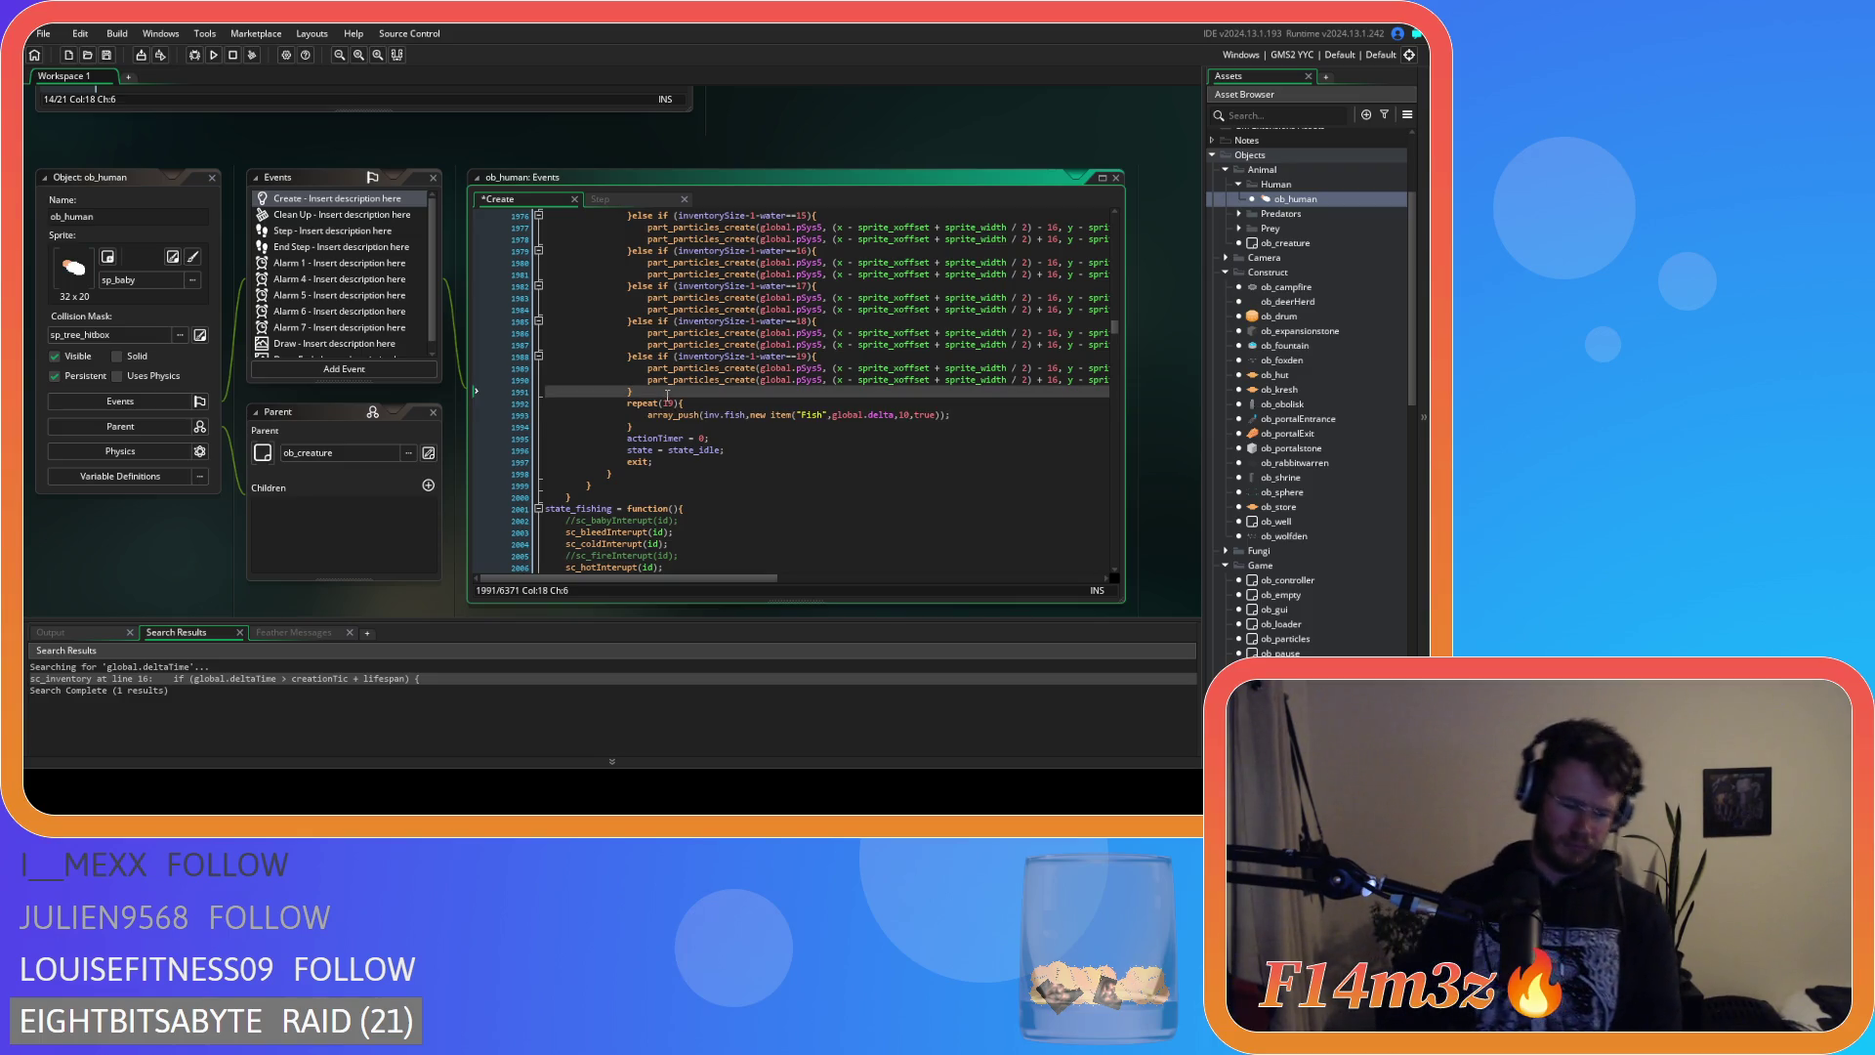
key("ctrl+k")
left_click(821, 357)
mouse_move(824, 357)
left_mouse_down()
mouse_move(781, 489)
mouse_move(607, 380)
mouse_move(623, 367)
left_mouse_up()
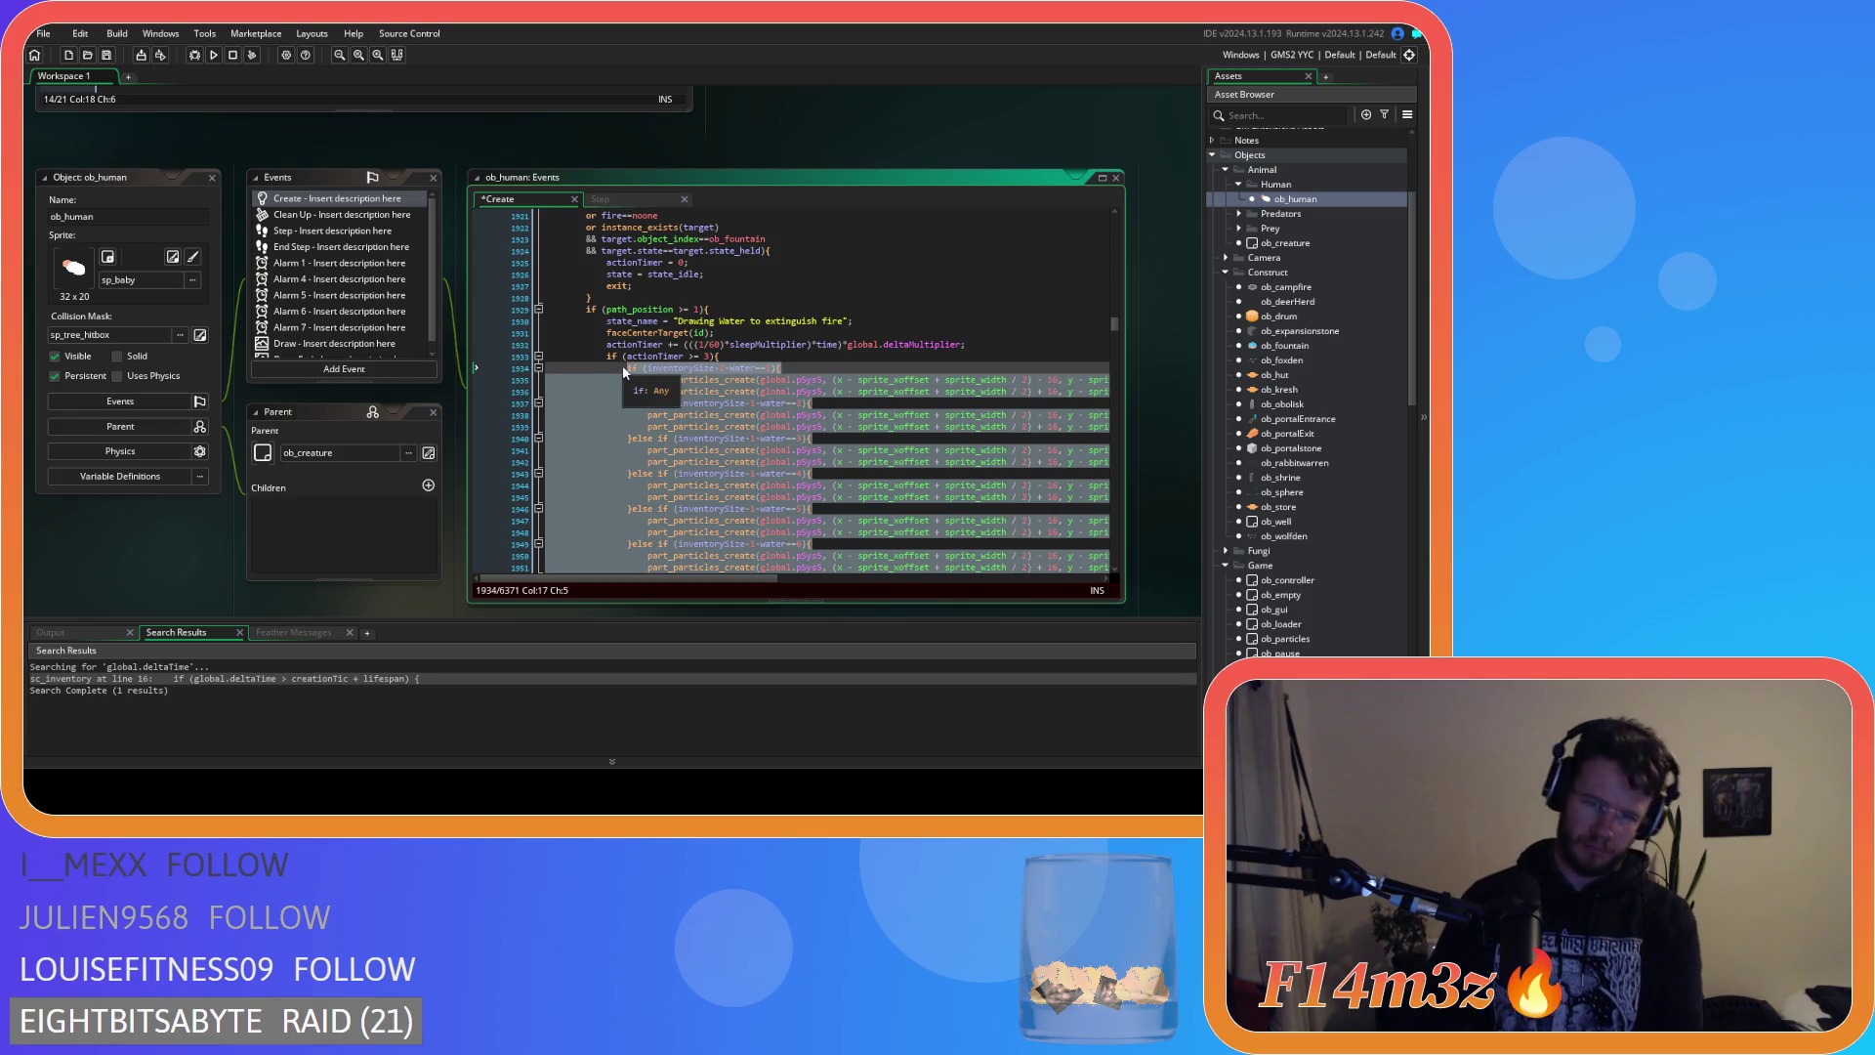
key("ctrl+k")
left_click(725, 333)
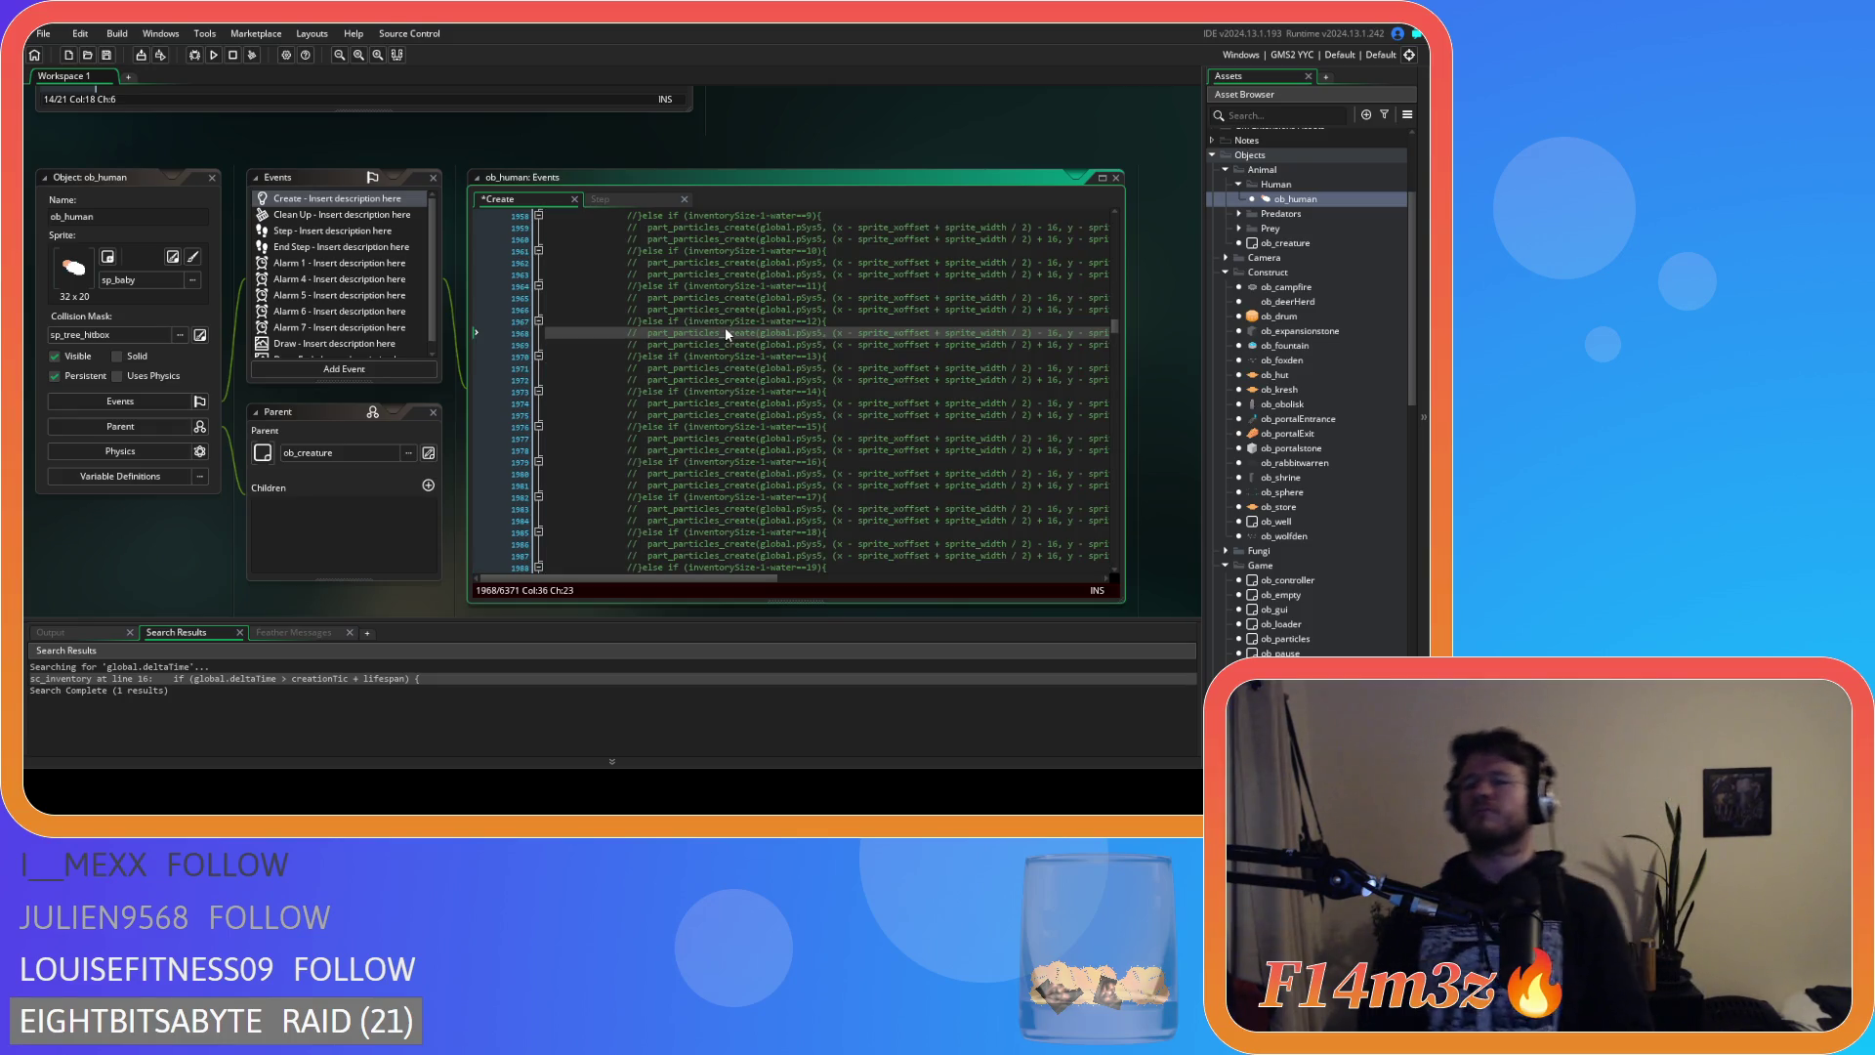
Save ob_human's Create event with Ctrl+S.
key("ctrl+s")
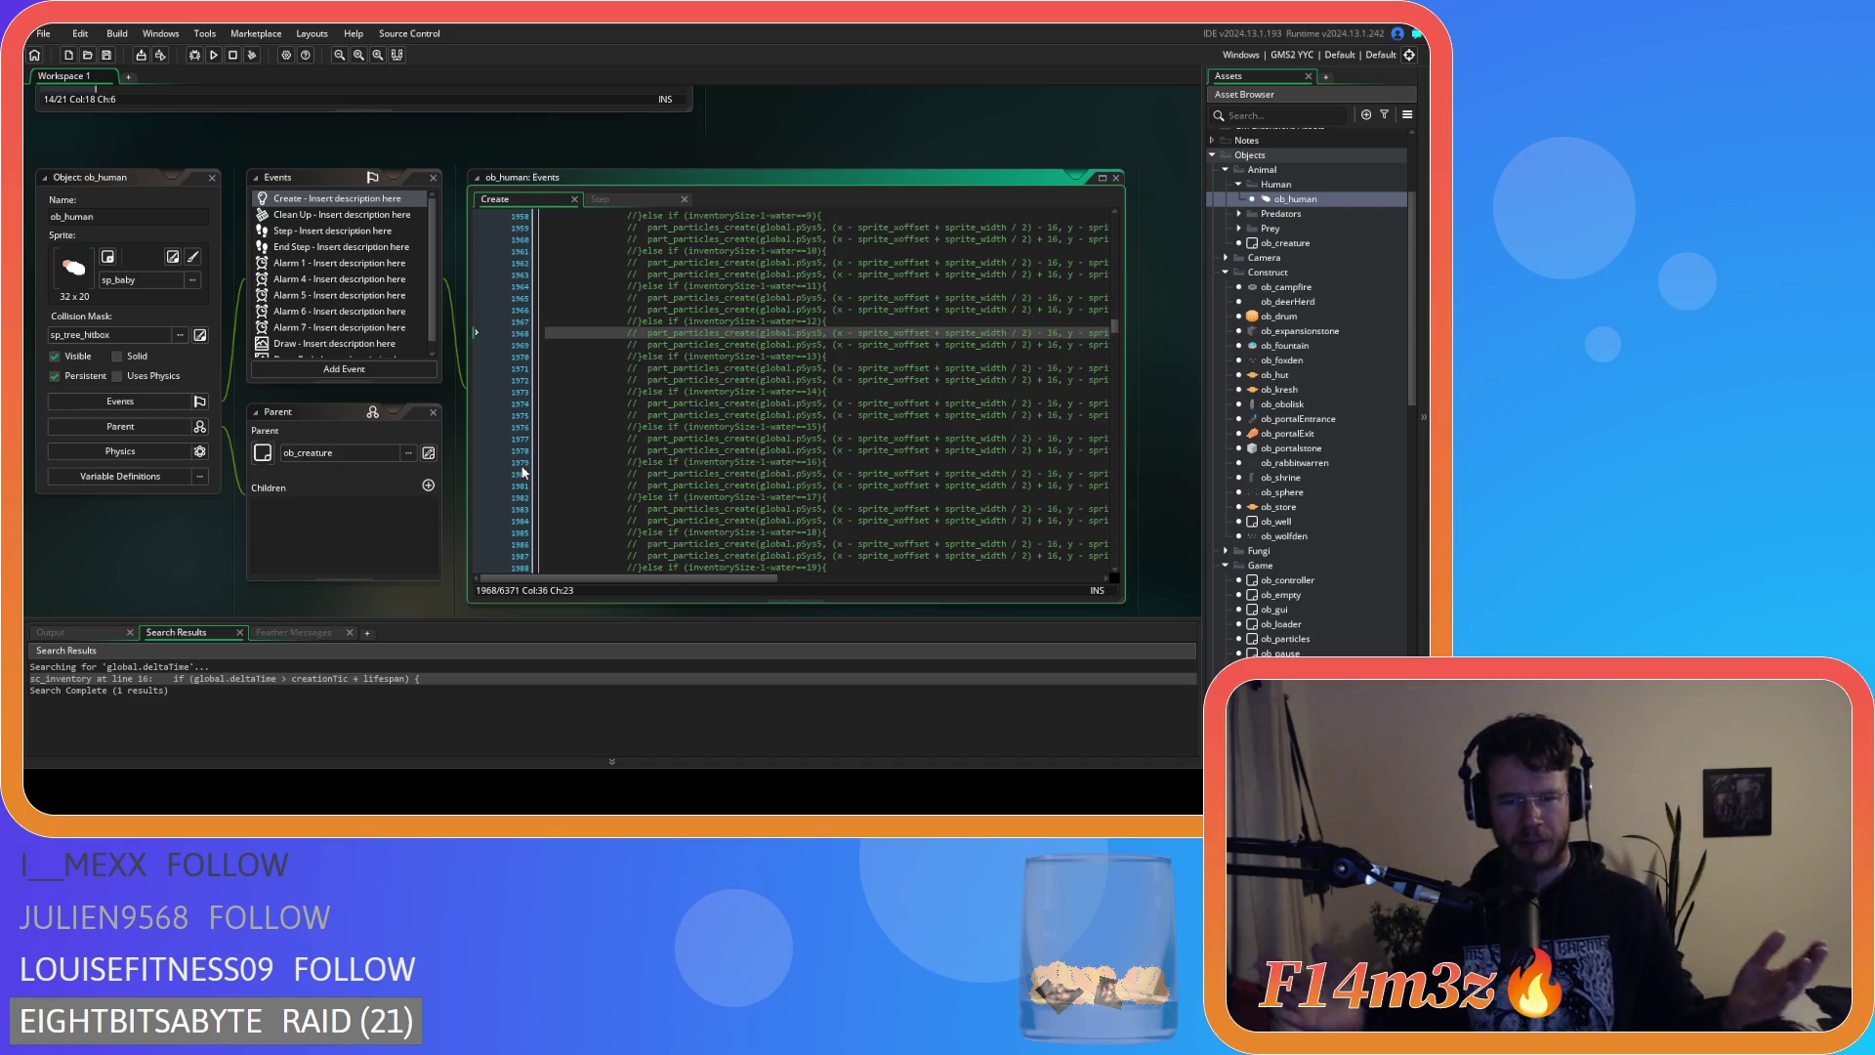
left_click(721, 437)
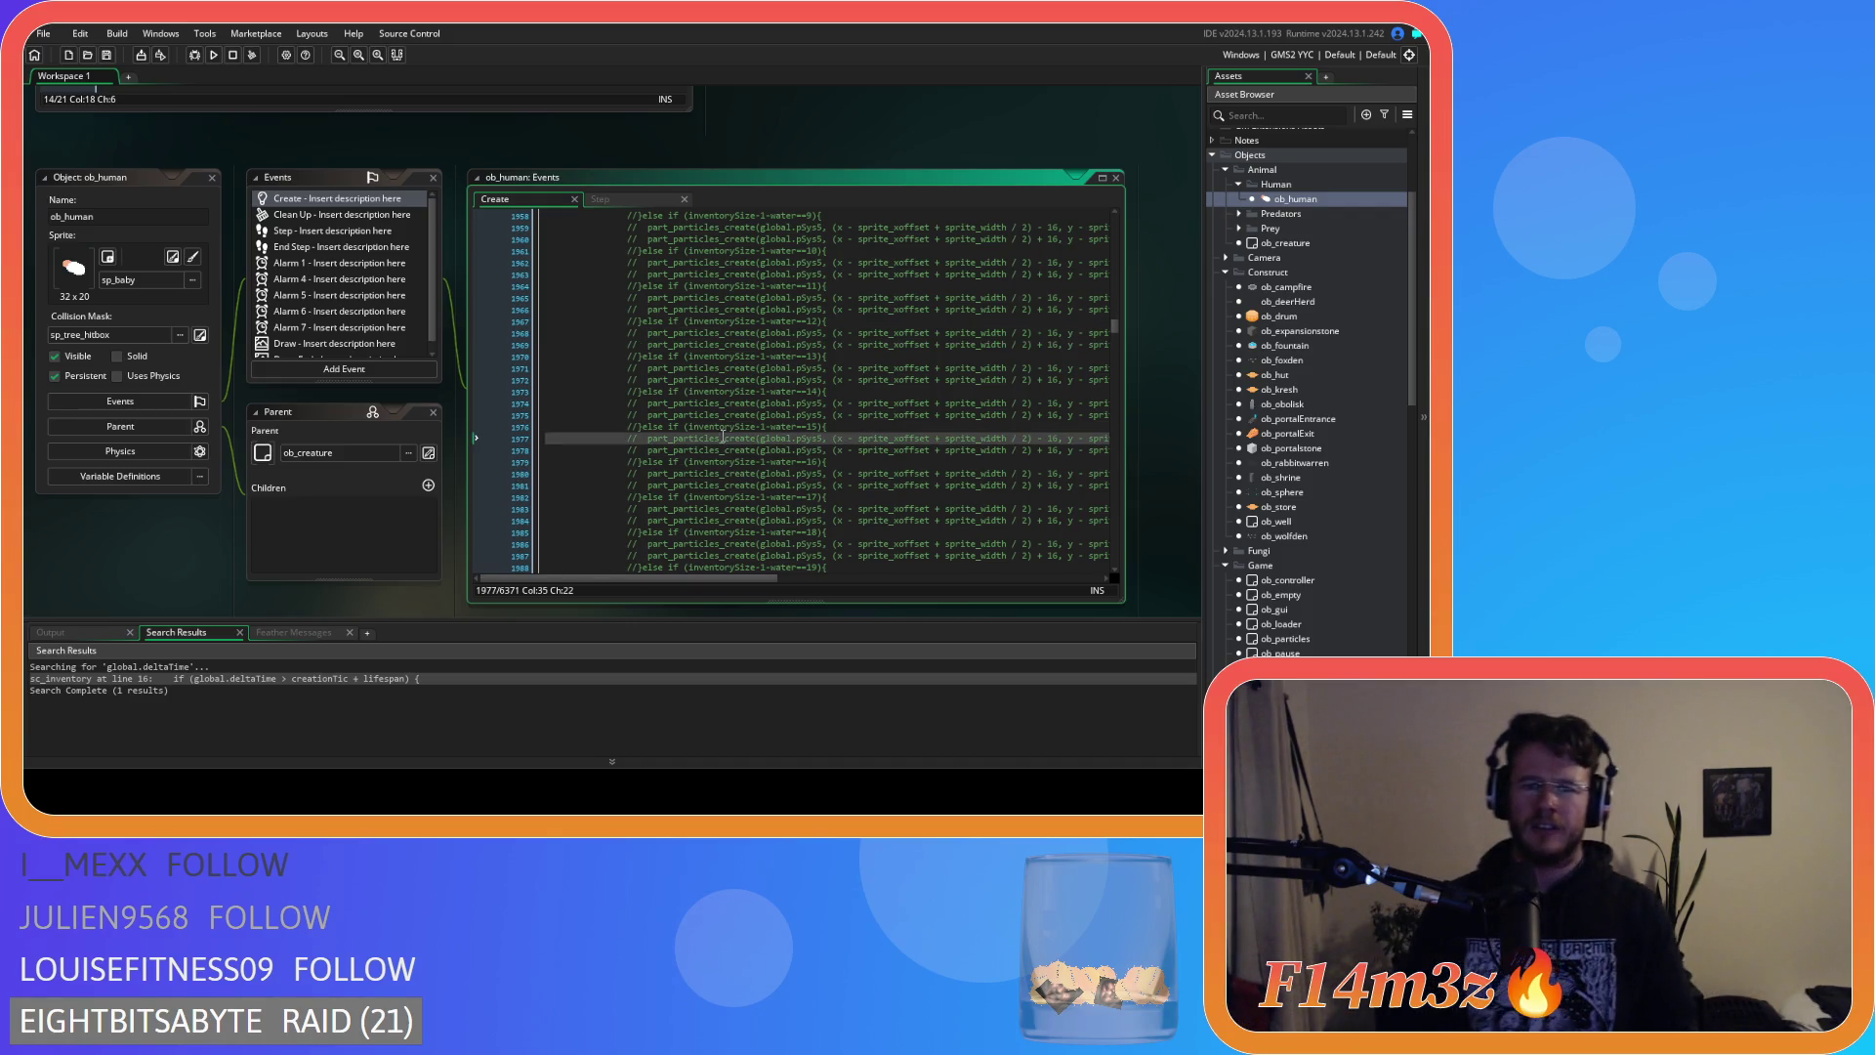